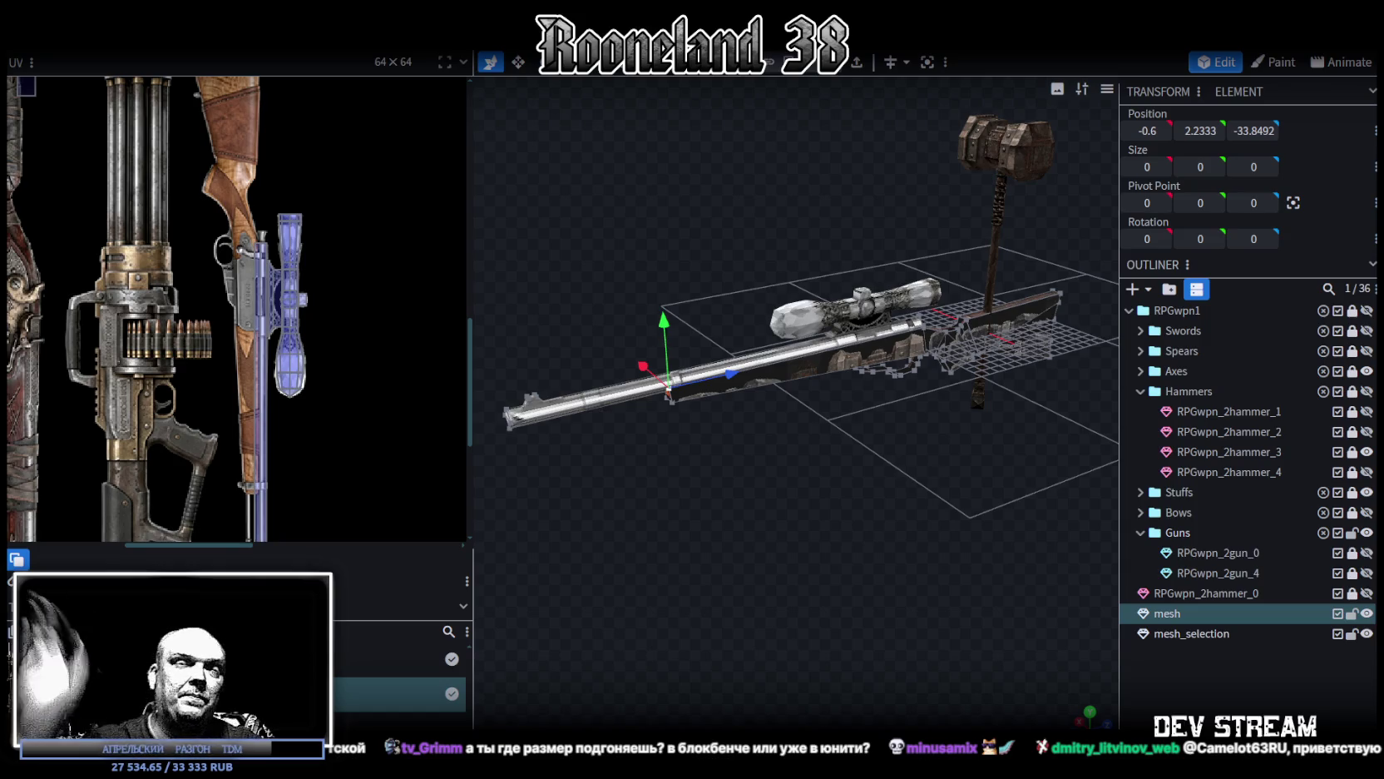
Step: Collapse the two selected rifle-mesh vertices into one point with Merge Vertices > Merge All
mouse_move(666, 590)
mouse_down()
mouse_move(779, 523)
mouse_move(867, 512)
mouse_move(835, 518)
mouse_move(859, 499)
mouse_move(684, 506)
mouse_move(687, 491)
mouse_move(822, 482)
mouse_move(823, 450)
mouse_move(732, 545)
mouse_move(867, 559)
mouse_move(779, 514)
mouse_move(819, 541)
mouse_move(831, 525)
mouse_move(779, 555)
mouse_move(853, 483)
mouse_move(869, 324)
mouse_up()
shift+click(944, 328)
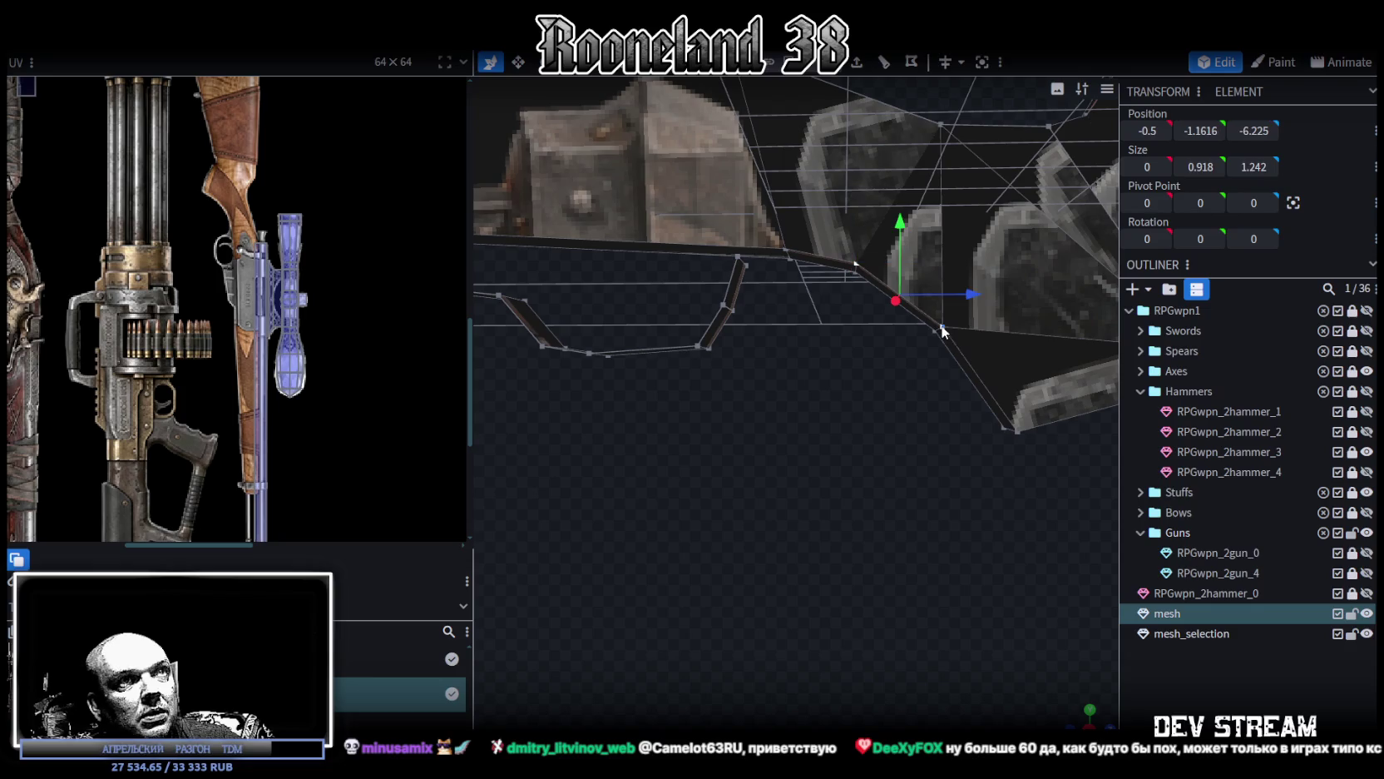
right_click(937, 320)
click(1162, 439)
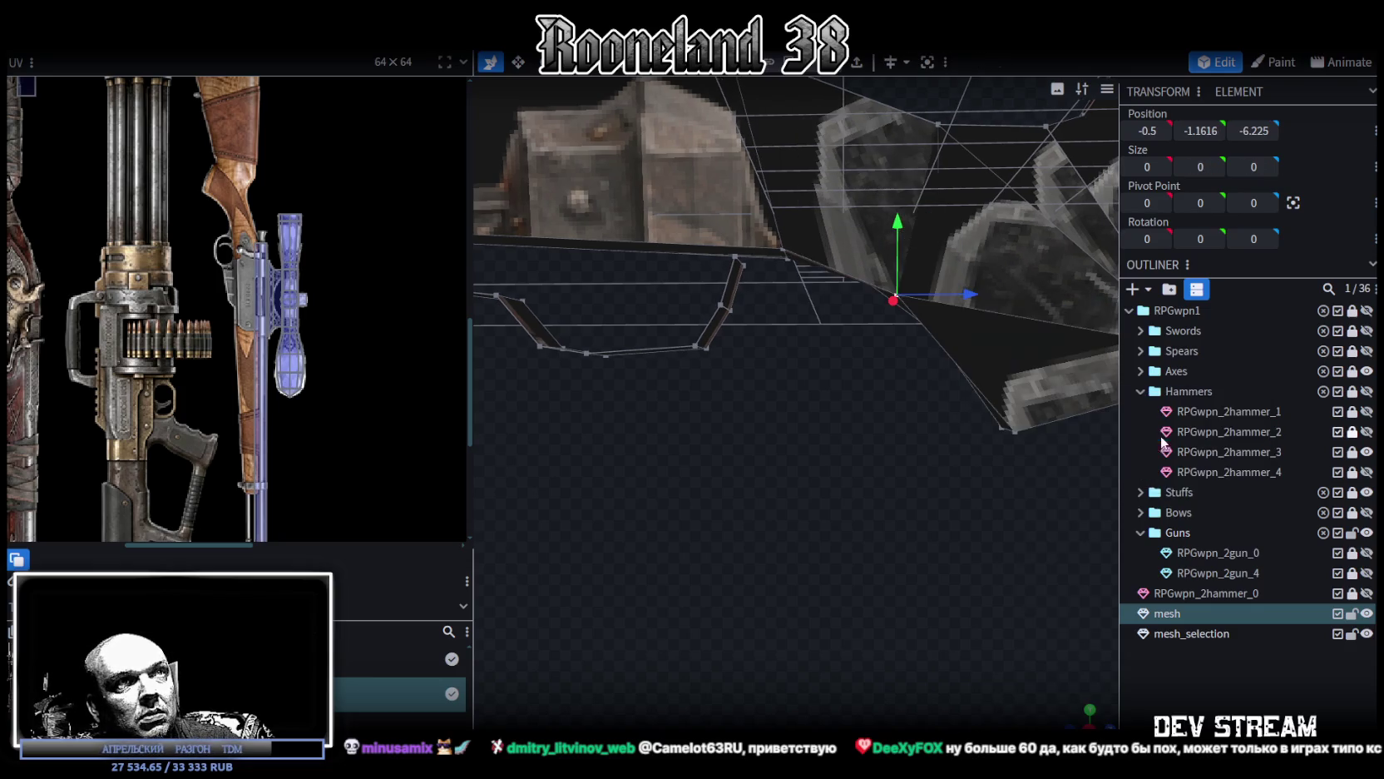
mouse_move(895, 418)
mouse_down()
mouse_move(887, 428)
mouse_move(895, 386)
mouse_move(980, 370)
mouse_move(1042, 388)
mouse_move(1083, 413)
mouse_move(1117, 518)
mouse_move(844, 543)
mouse_move(767, 531)
mouse_move(801, 543)
mouse_move(770, 567)
mouse_move(850, 529)
mouse_up()
Step: Merge the selected grip-outline vertices into a single point
click(956, 466)
right_click(957, 465)
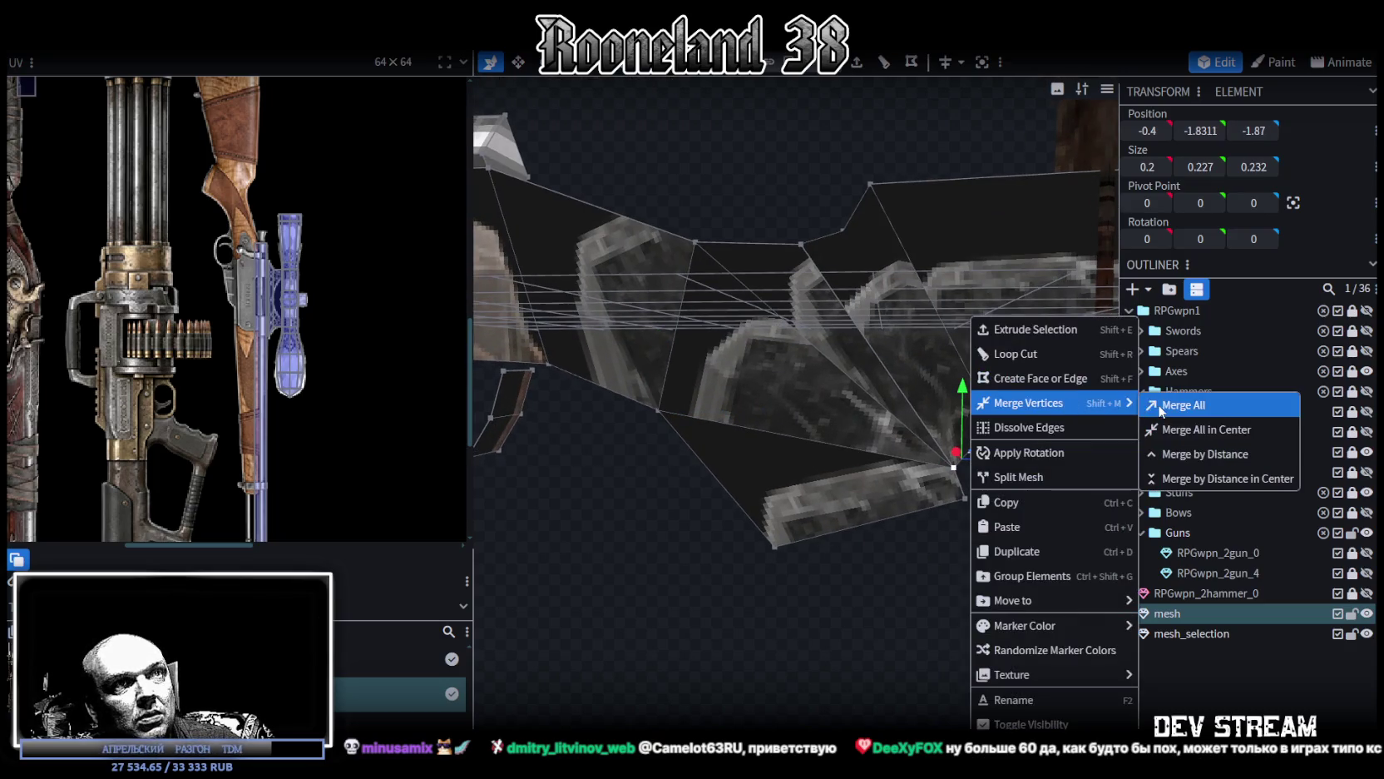
click(1182, 405)
mouse_move(957, 532)
mouse_down()
mouse_move(884, 574)
mouse_move(880, 271)
mouse_up()
Step: Merge the two vertices on the upper outline into one point
click(863, 273)
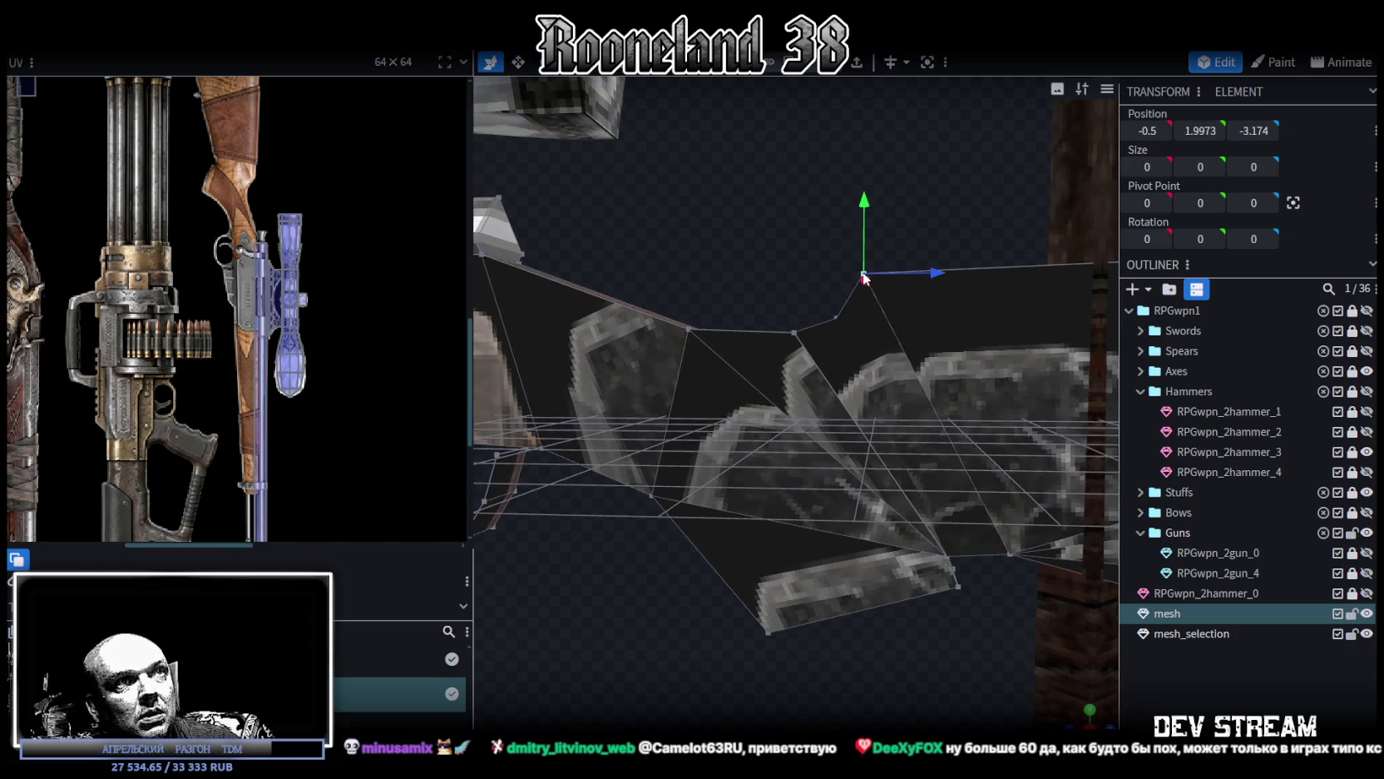
click(793, 332)
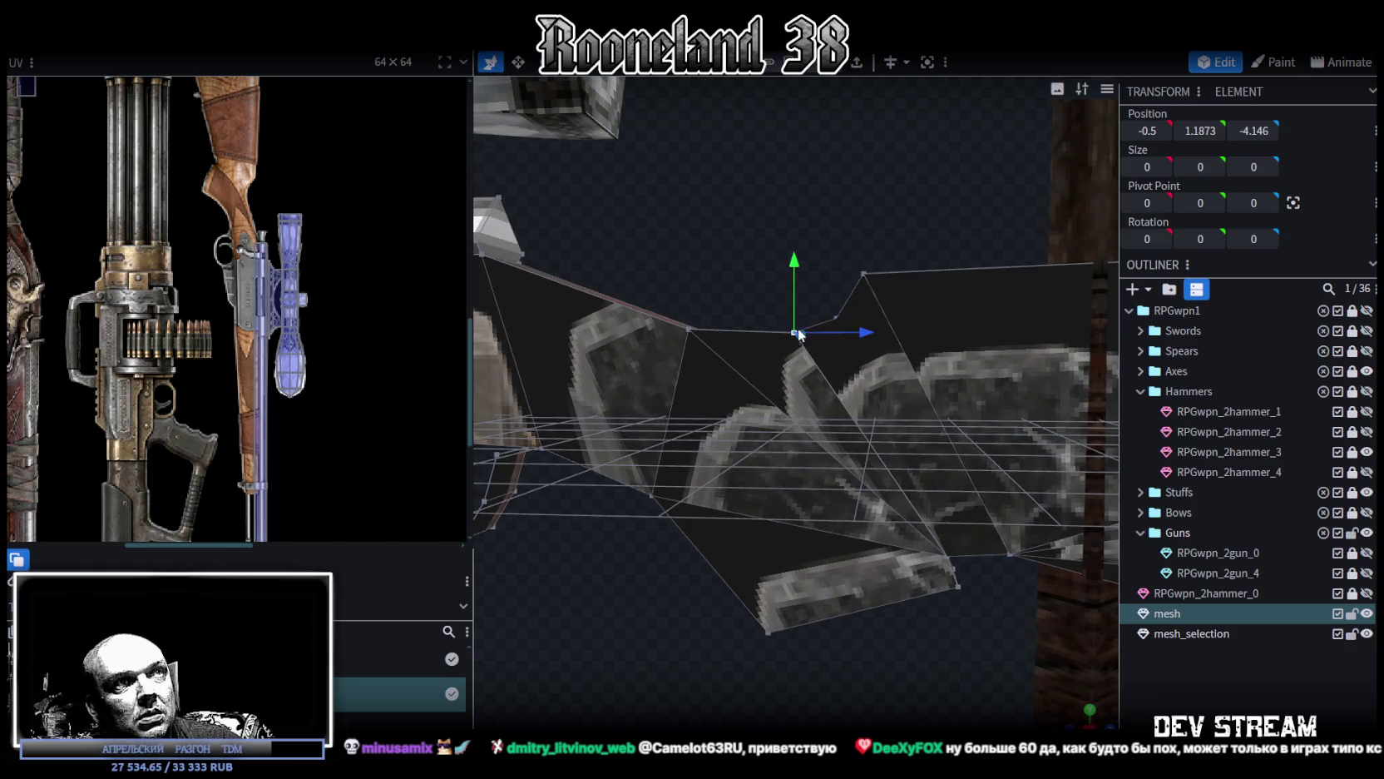
shift+click(836, 323)
right_click(836, 321)
click(1025, 402)
drag(944, 487, 874, 660)
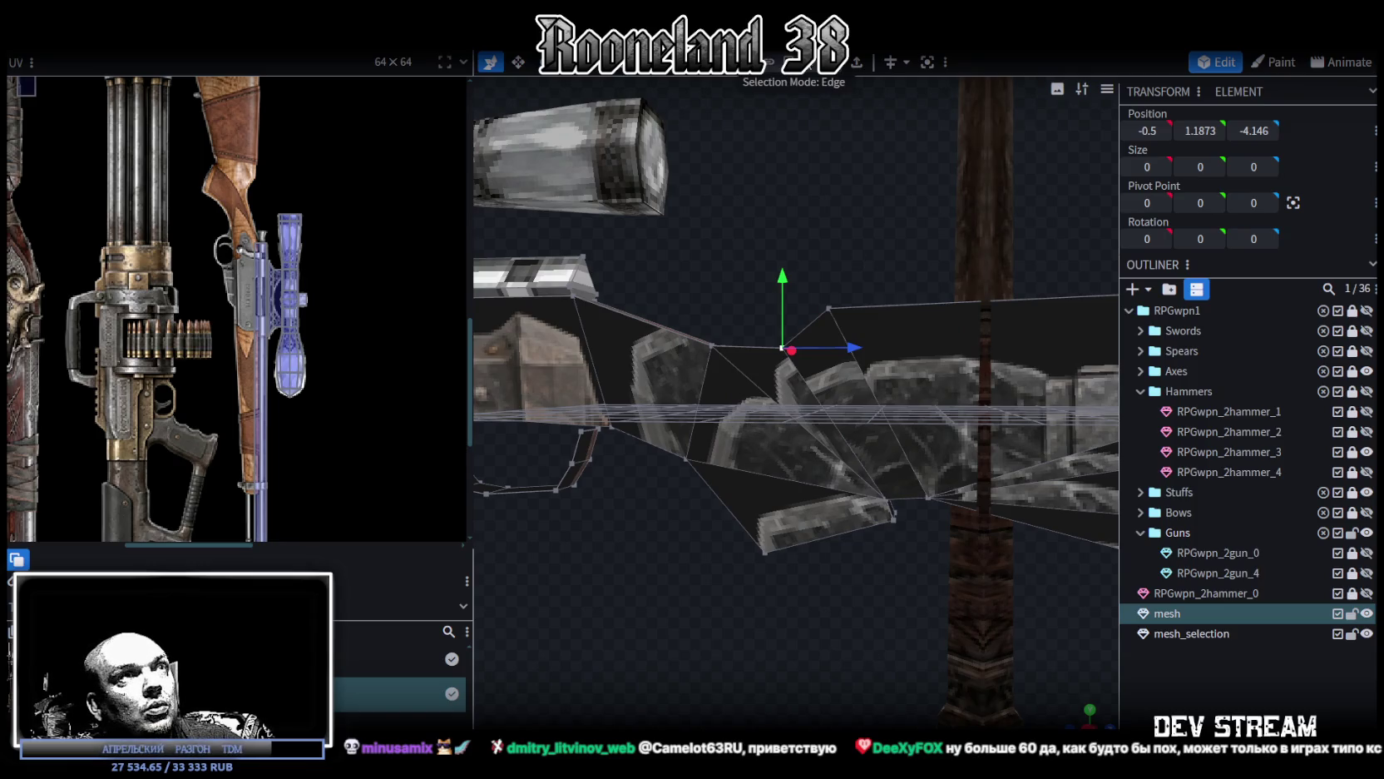
Step: Select faces of the rifle mesh to check their UV mapping
click(761, 433)
mouse_move(791, 367)
mouse_down()
mouse_move(787, 217)
mouse_move(811, 160)
mouse_move(849, 443)
mouse_move(752, 511)
mouse_up()
click(890, 519)
mouse_move(890, 519)
mouse_down()
mouse_move(860, 559)
mouse_move(809, 368)
mouse_move(786, 349)
mouse_move(811, 340)
mouse_move(775, 311)
mouse_move(857, 376)
mouse_move(800, 341)
mouse_up()
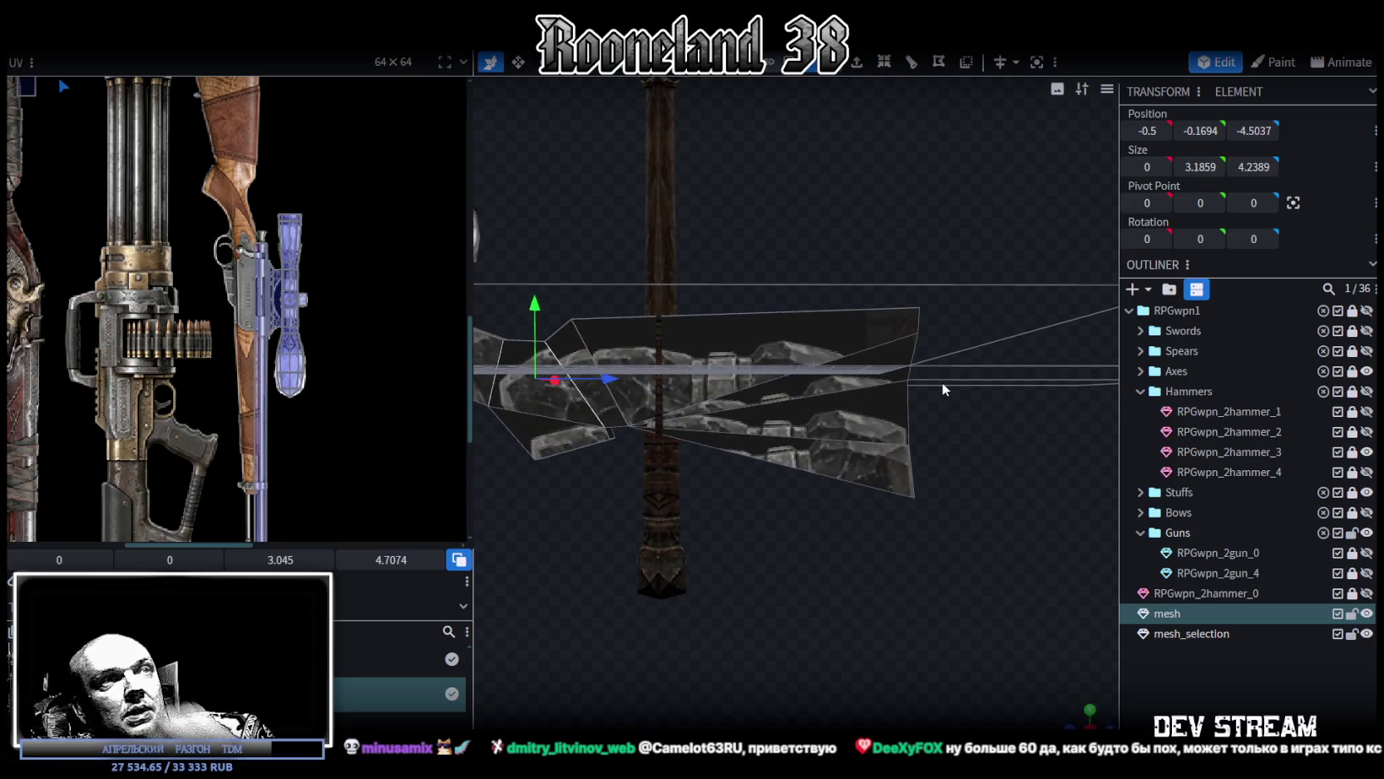
Step: Merge the lower and upper end-corner vertices into one point at -0.5, -4.5365, 9.3537
drag(958, 393, 955, 394)
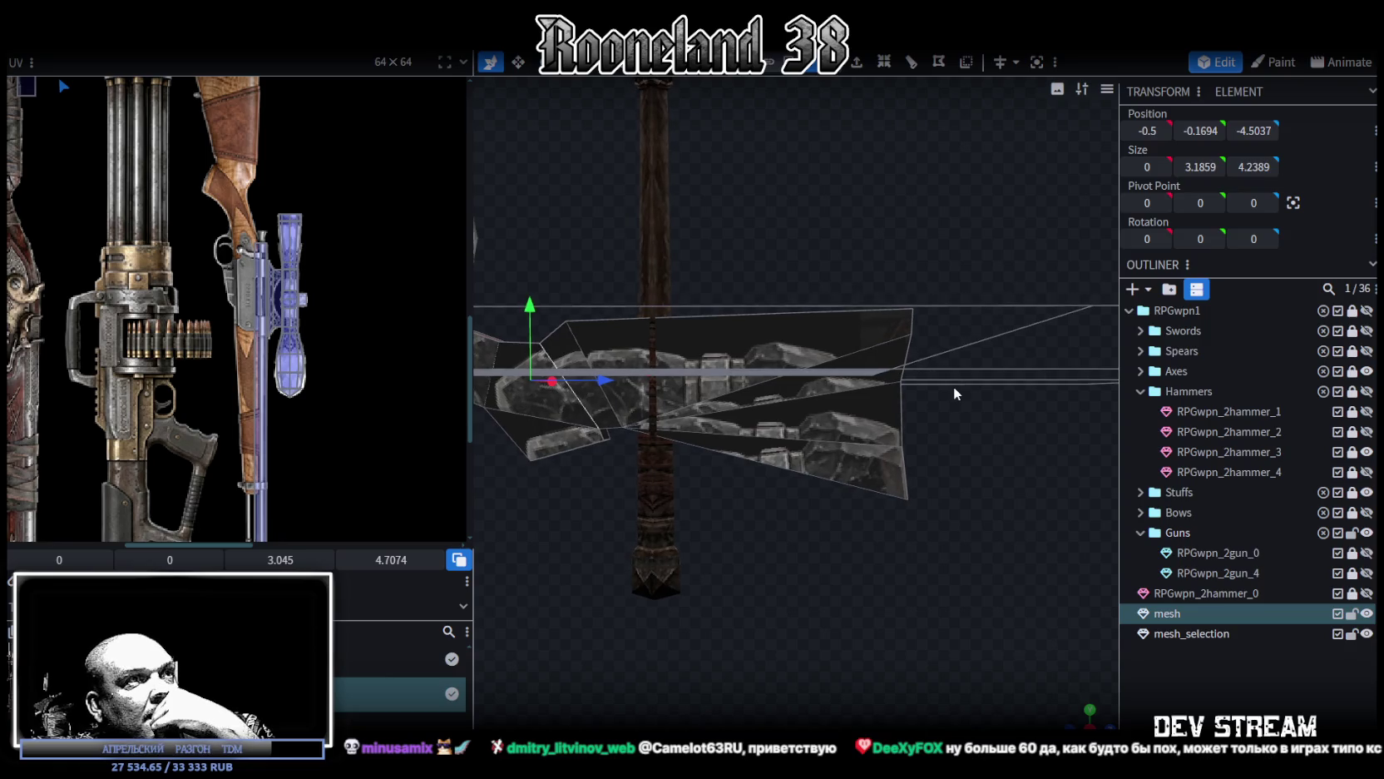
mouse_move(955, 394)
mouse_down()
mouse_move(848, 396)
mouse_move(911, 413)
mouse_move(930, 402)
mouse_move(845, 402)
mouse_move(931, 386)
mouse_move(951, 432)
mouse_up()
click(897, 528)
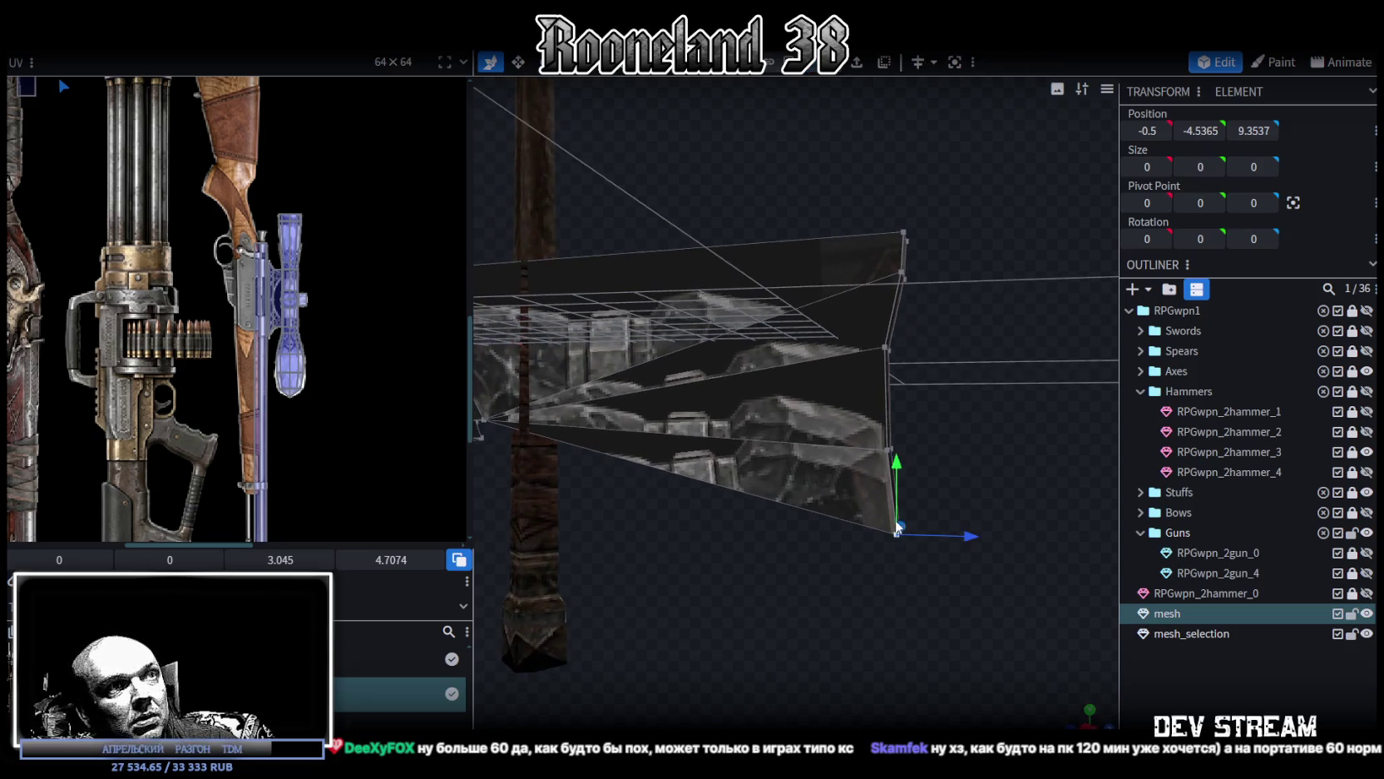
shift+click(887, 451)
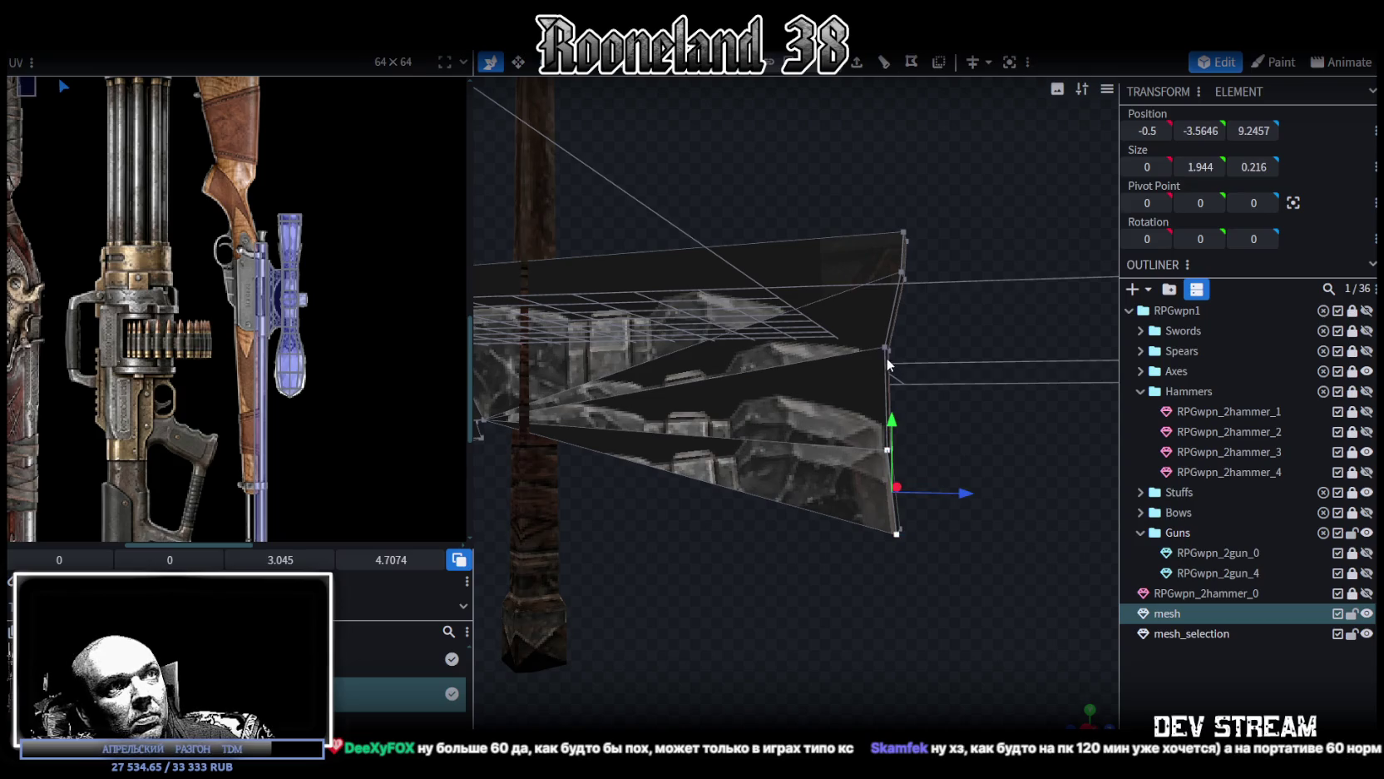
right_click(899, 273)
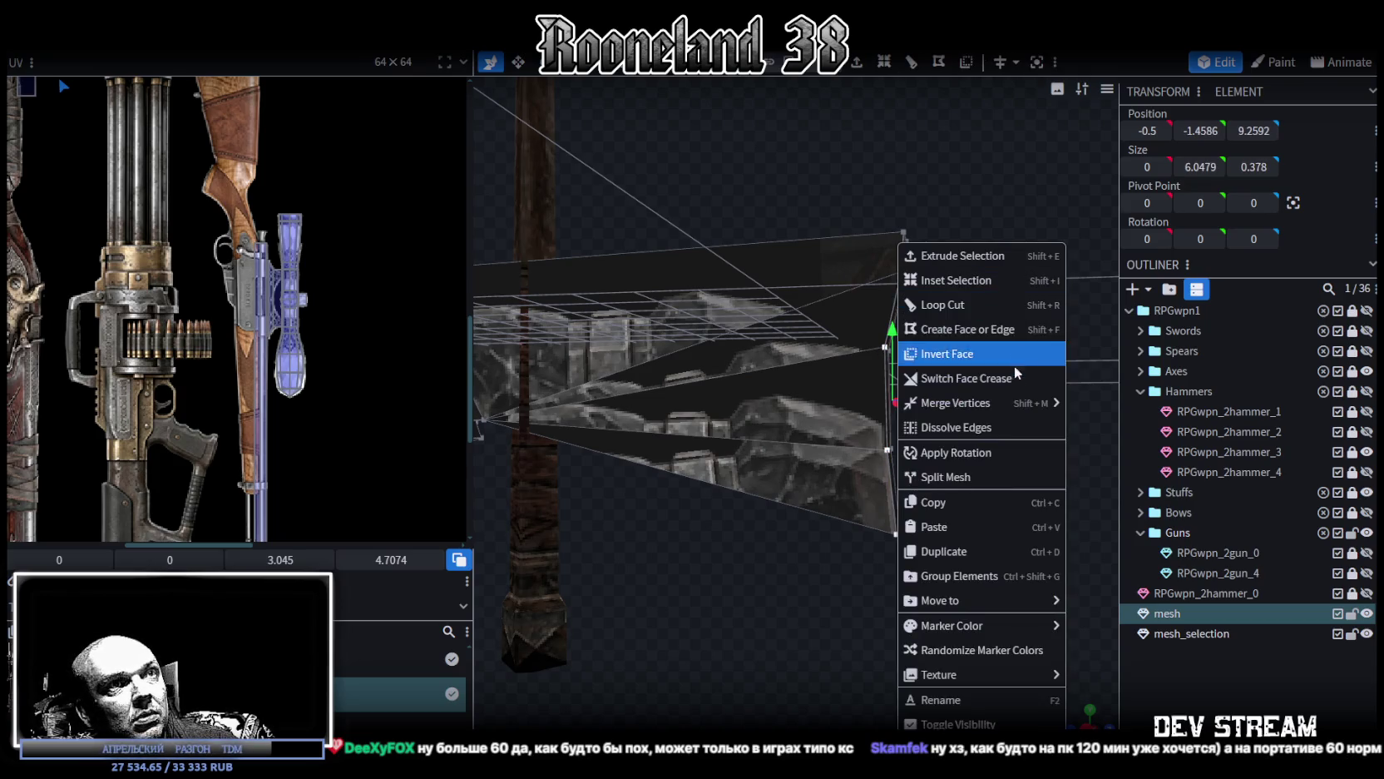
click(1101, 407)
mouse_move(915, 499)
mouse_down()
mouse_move(802, 547)
mouse_move(946, 566)
mouse_move(647, 604)
mouse_up()
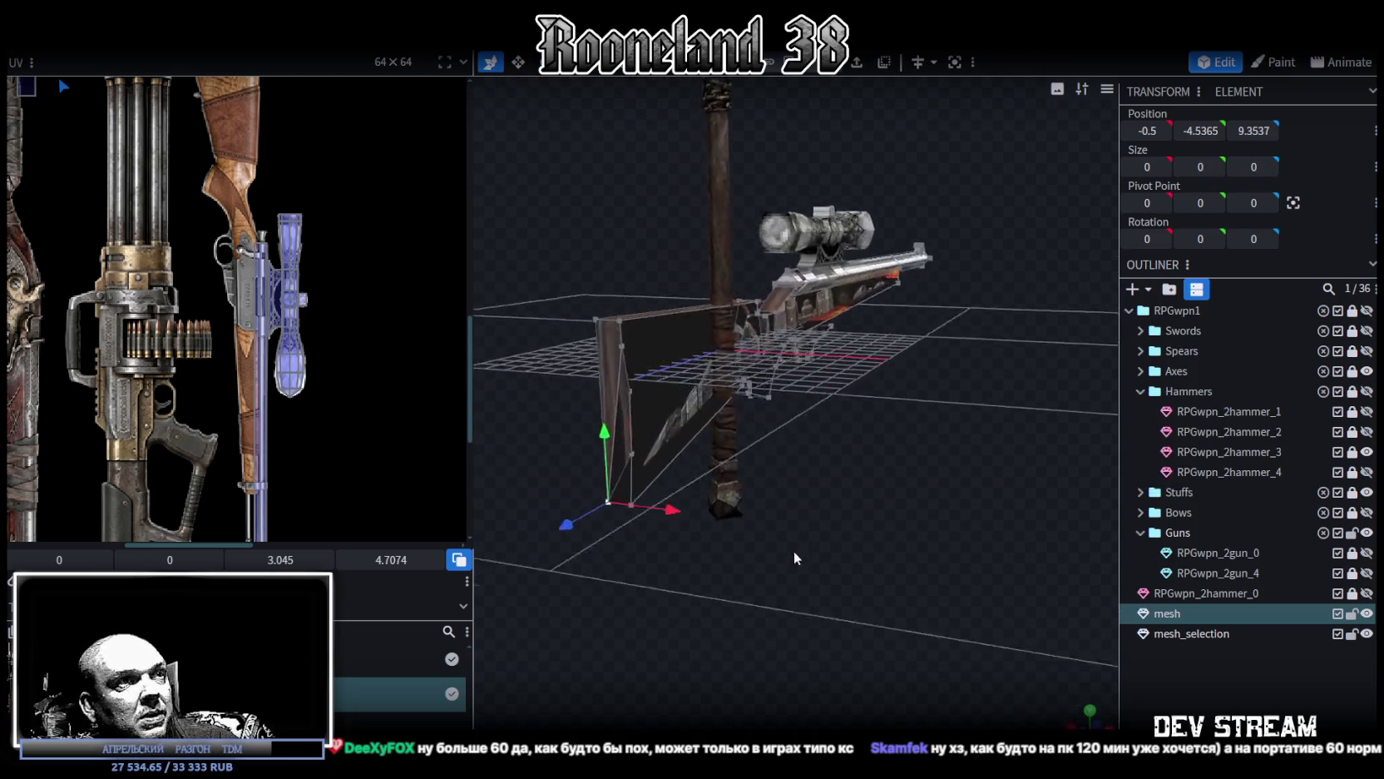
Step: Merge the end edge's vertices into one point at 0.5, -4.5365, 9.3537
click(611, 596)
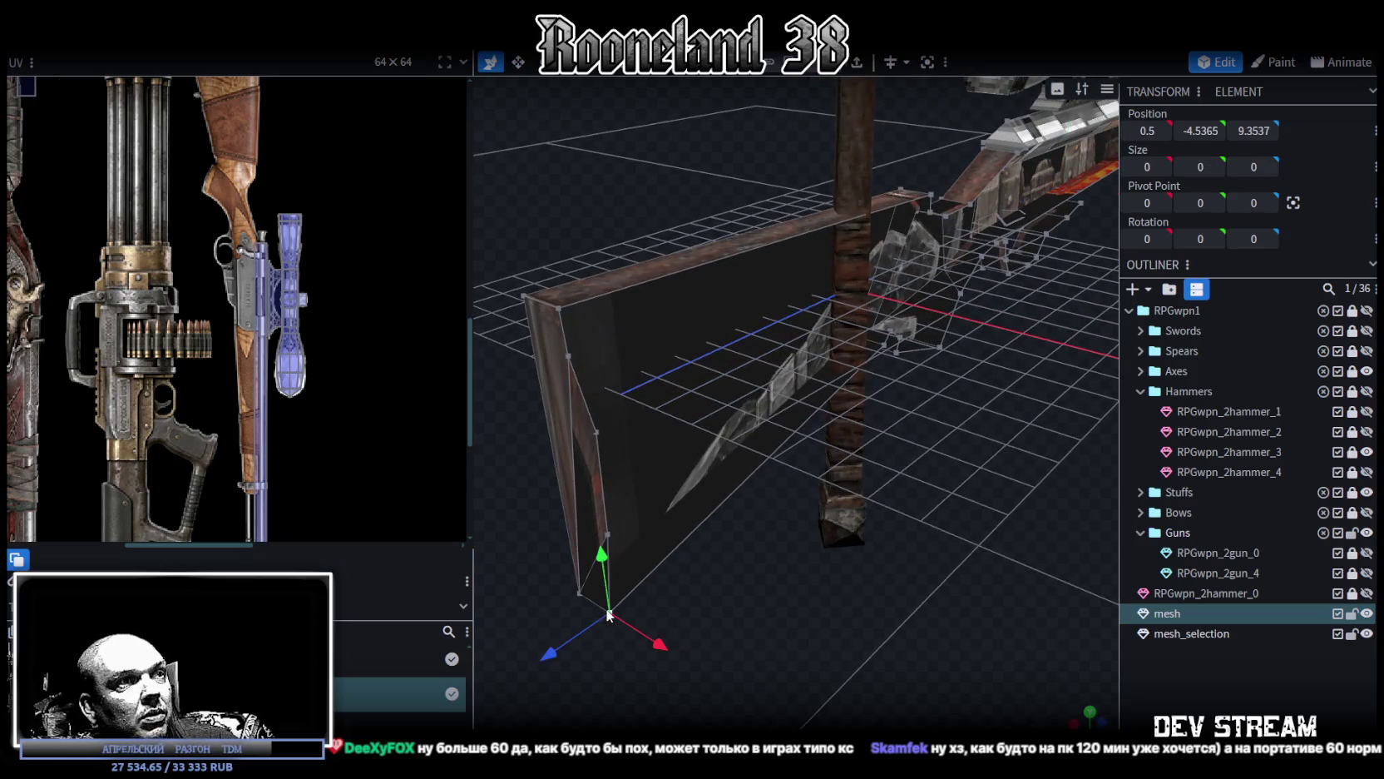
shift+click(595, 433)
shift+click(567, 357)
right_click(569, 293)
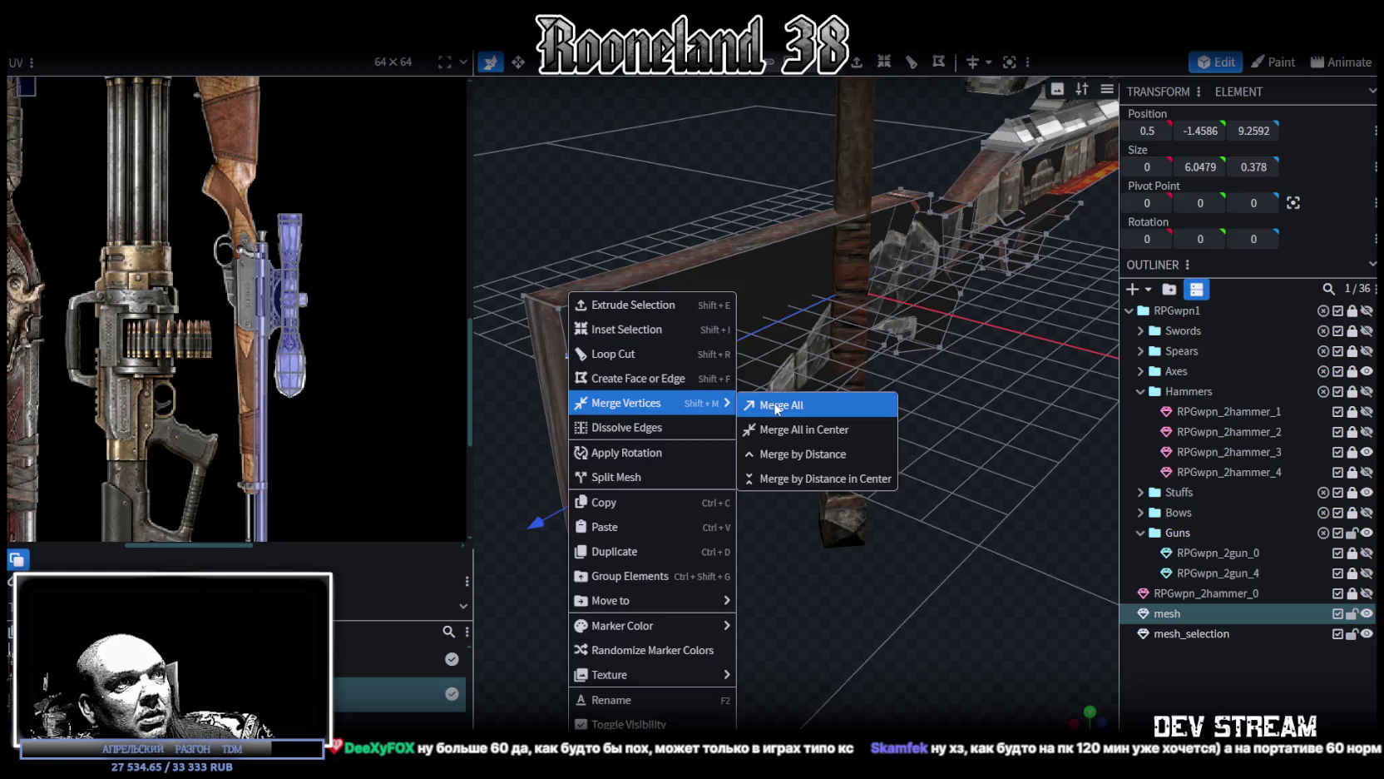
click(782, 404)
mouse_move(669, 647)
mouse_down()
mouse_move(978, 608)
mouse_move(992, 591)
mouse_up()
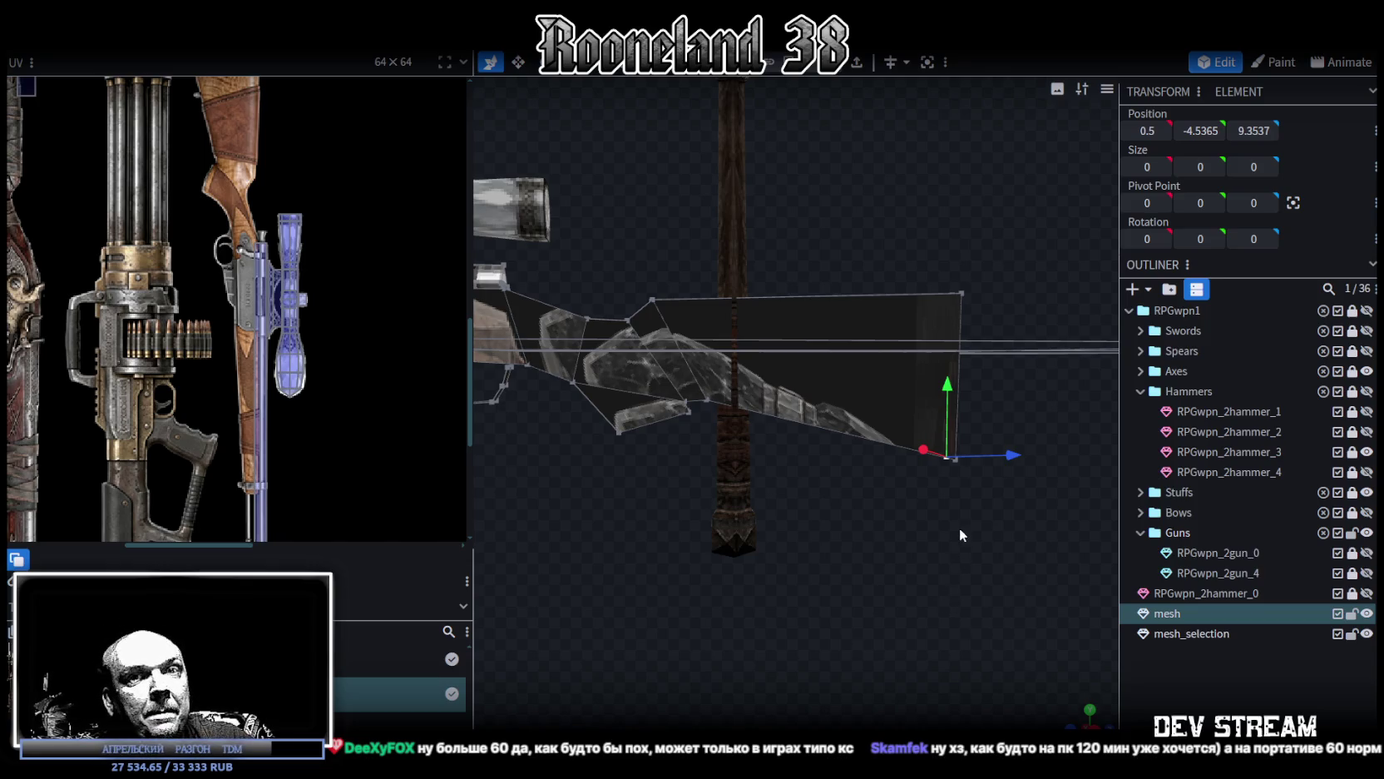
mouse_move(891, 608)
mouse_down()
mouse_move(918, 612)
mouse_move(937, 640)
mouse_move(924, 623)
mouse_move(879, 635)
mouse_move(901, 586)
mouse_move(732, 608)
mouse_move(978, 624)
mouse_move(965, 565)
mouse_move(817, 574)
mouse_move(803, 608)
mouse_move(855, 577)
mouse_move(855, 526)
mouse_up()
scroll(856, 527, up, 1)
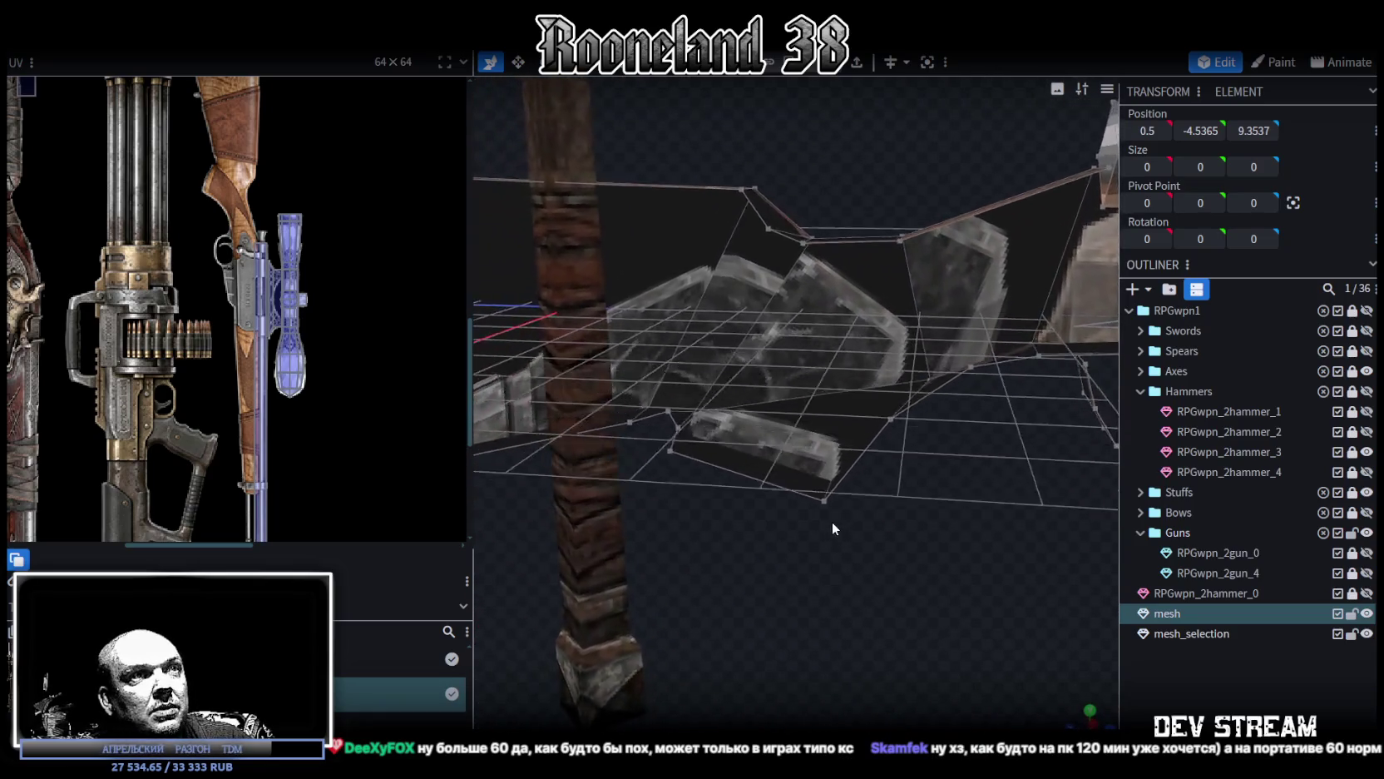
Step: Merge the first vertex pair near the grip into a single point
scroll(832, 522, up, 1)
click(660, 445)
shift+click(643, 423)
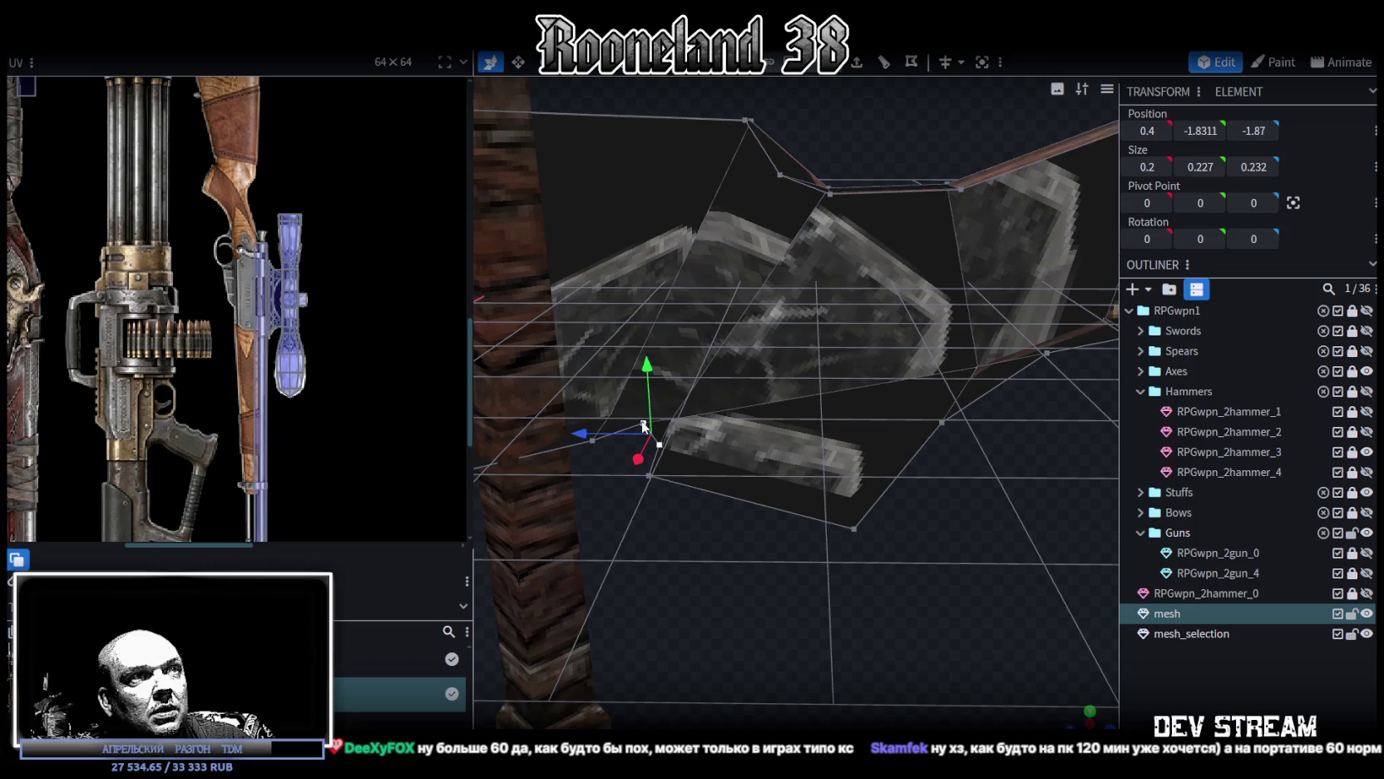
right_click(644, 424)
click(855, 405)
mouse_move(876, 495)
mouse_down()
mouse_move(930, 588)
mouse_move(922, 616)
mouse_move(807, 328)
mouse_up()
Step: Merge the second vertex pair around the trigger area into one point
click(801, 331)
shift+click(759, 305)
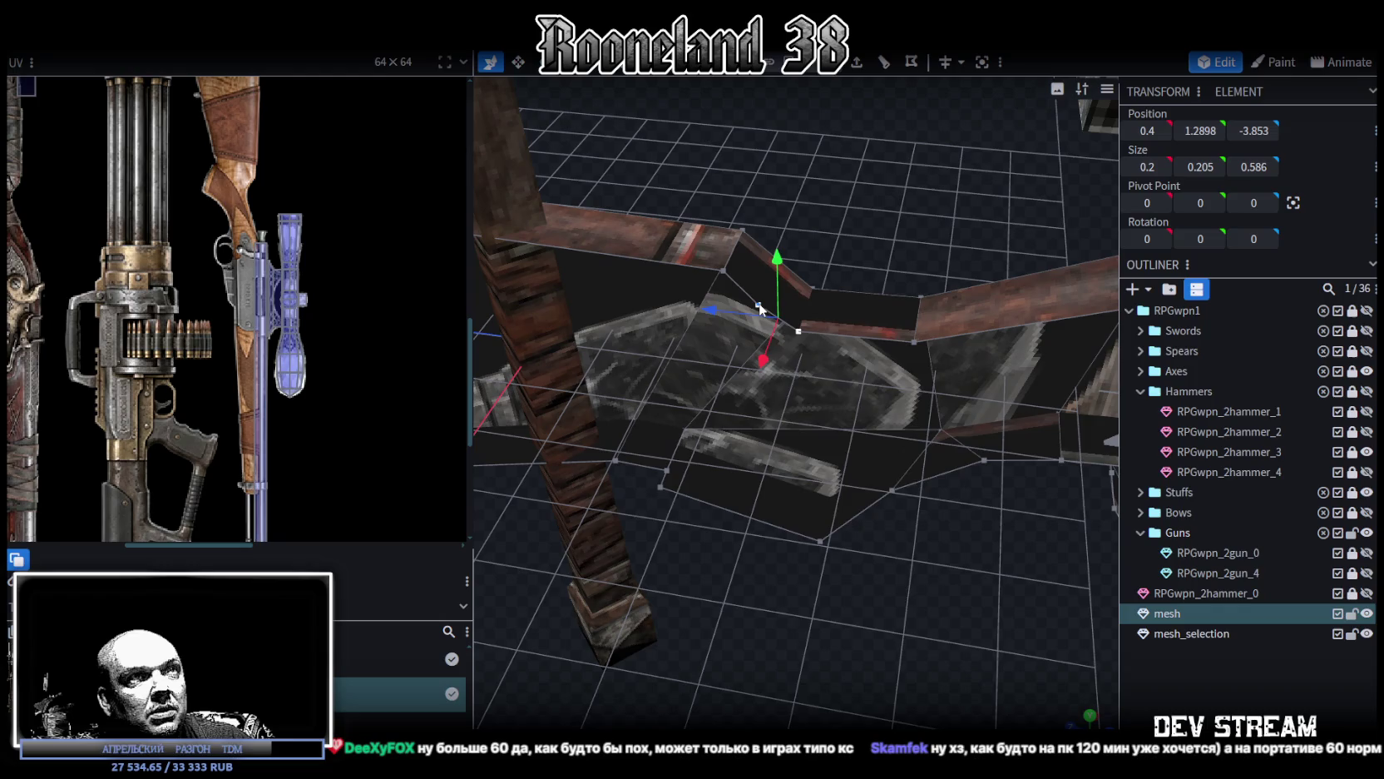
right_click(759, 305)
click(954, 396)
mouse_move(930, 571)
mouse_down()
mouse_move(711, 603)
mouse_move(602, 577)
mouse_move(783, 541)
mouse_move(721, 396)
mouse_move(653, 400)
mouse_move(751, 441)
mouse_move(772, 433)
mouse_up()
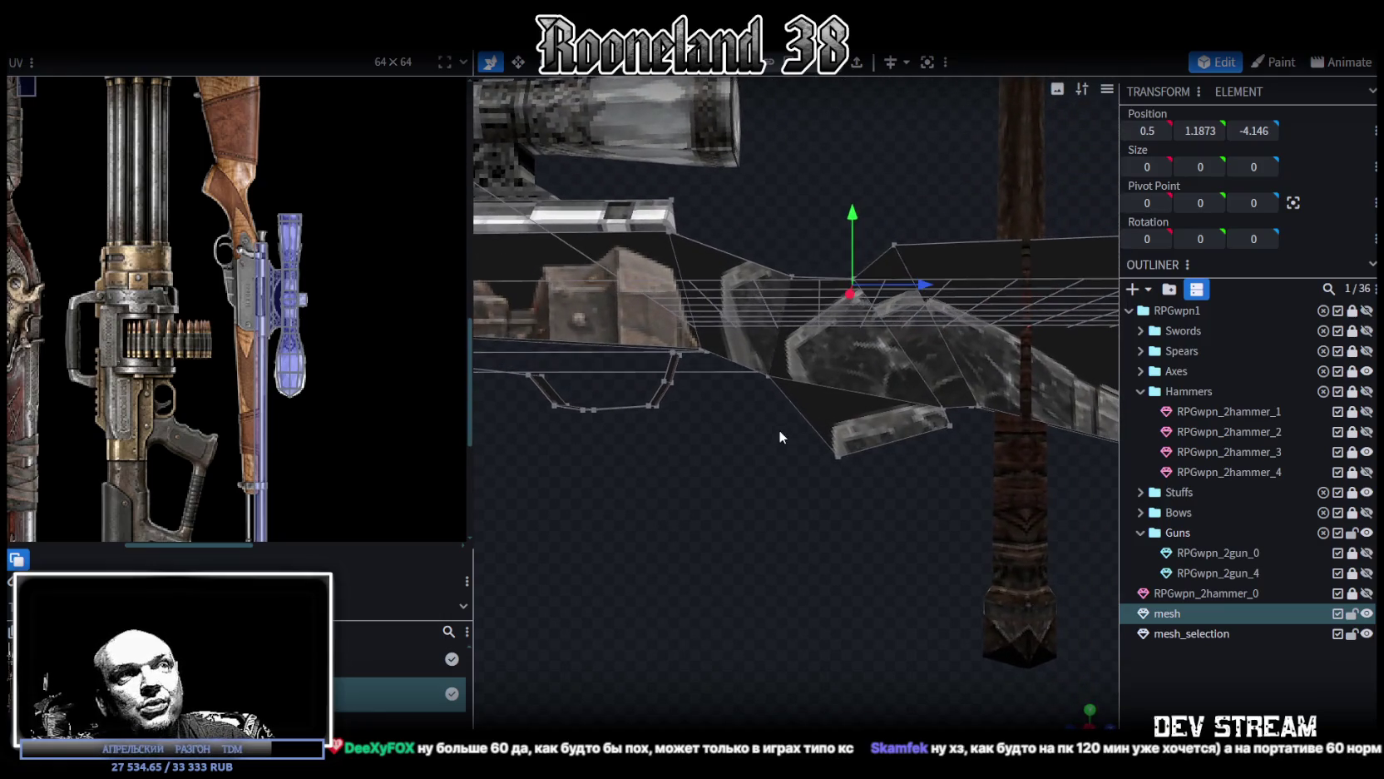
Step: Orbit and zoom around the rifle and scope to inspect the merged mesh
drag(886, 551, 925, 458)
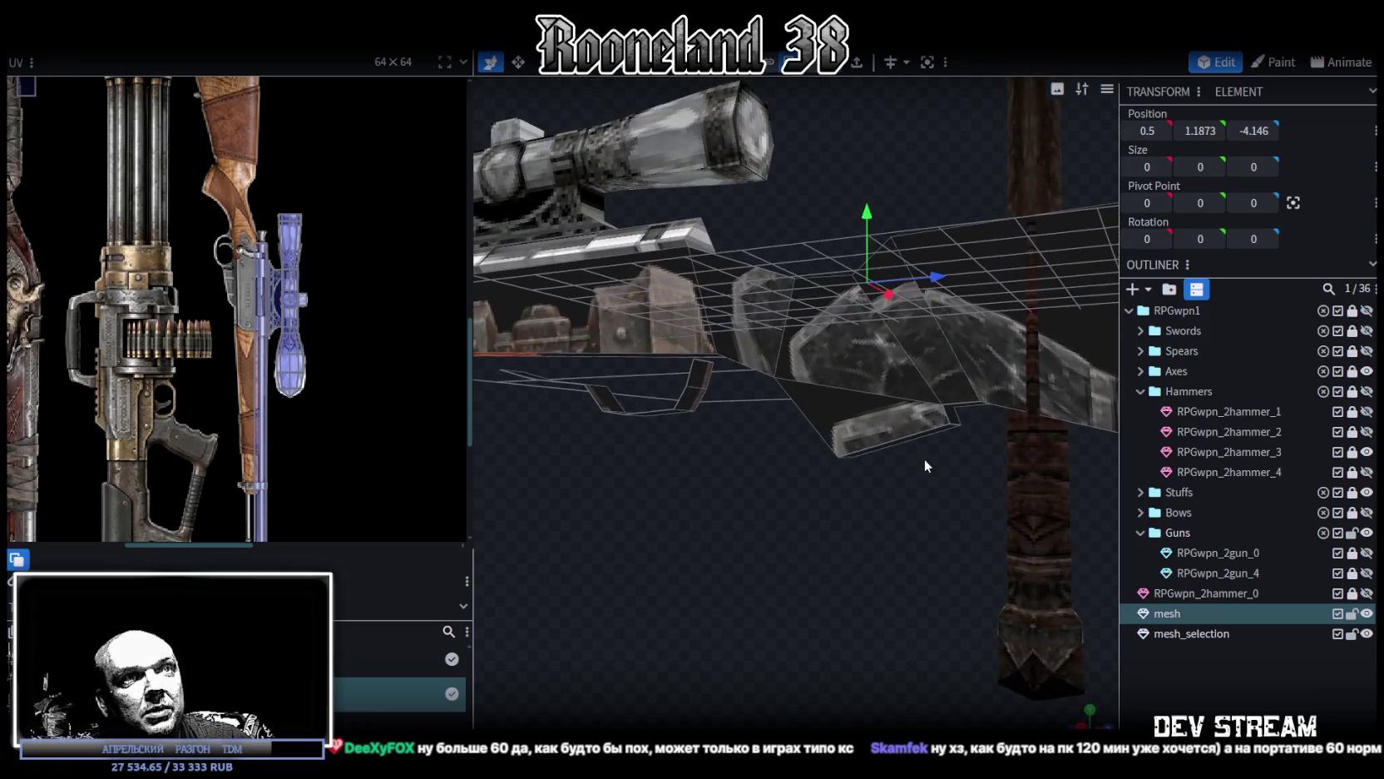
click(954, 418)
mouse_move(860, 491)
mouse_down()
mouse_move(891, 538)
mouse_move(906, 511)
mouse_move(883, 508)
mouse_up()
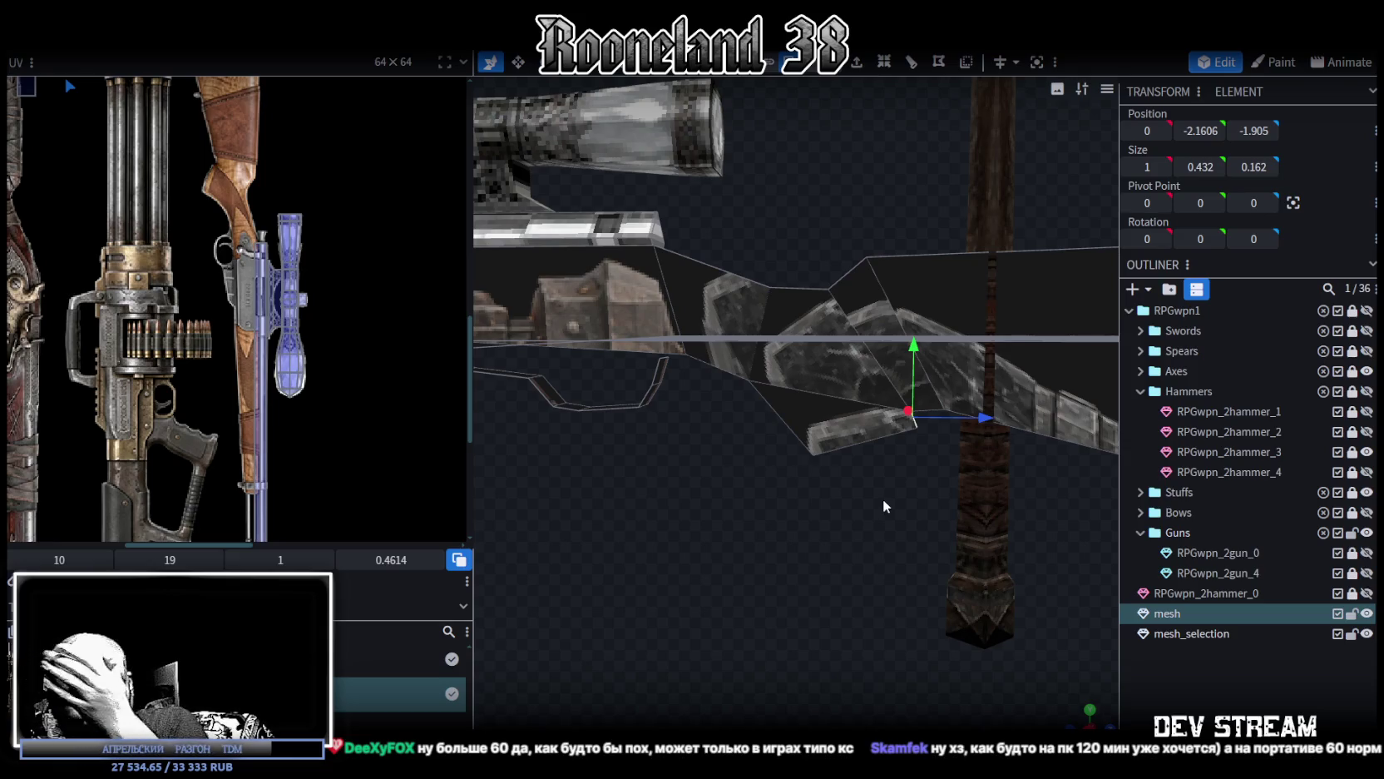
mouse_move(884, 500)
mouse_down()
mouse_move(862, 515)
mouse_move(880, 503)
mouse_move(880, 534)
mouse_move(968, 551)
mouse_move(703, 558)
mouse_move(873, 549)
mouse_up()
scroll(957, 540, up, 3)
scroll(1015, 537, up, 2)
scroll(1055, 534, up, 2)
scroll(1054, 534, down, 2)
scroll(1055, 532, down, 2)
mouse_move(1055, 528)
mouse_down()
mouse_move(1096, 504)
mouse_move(1121, 517)
mouse_move(1118, 505)
mouse_up()
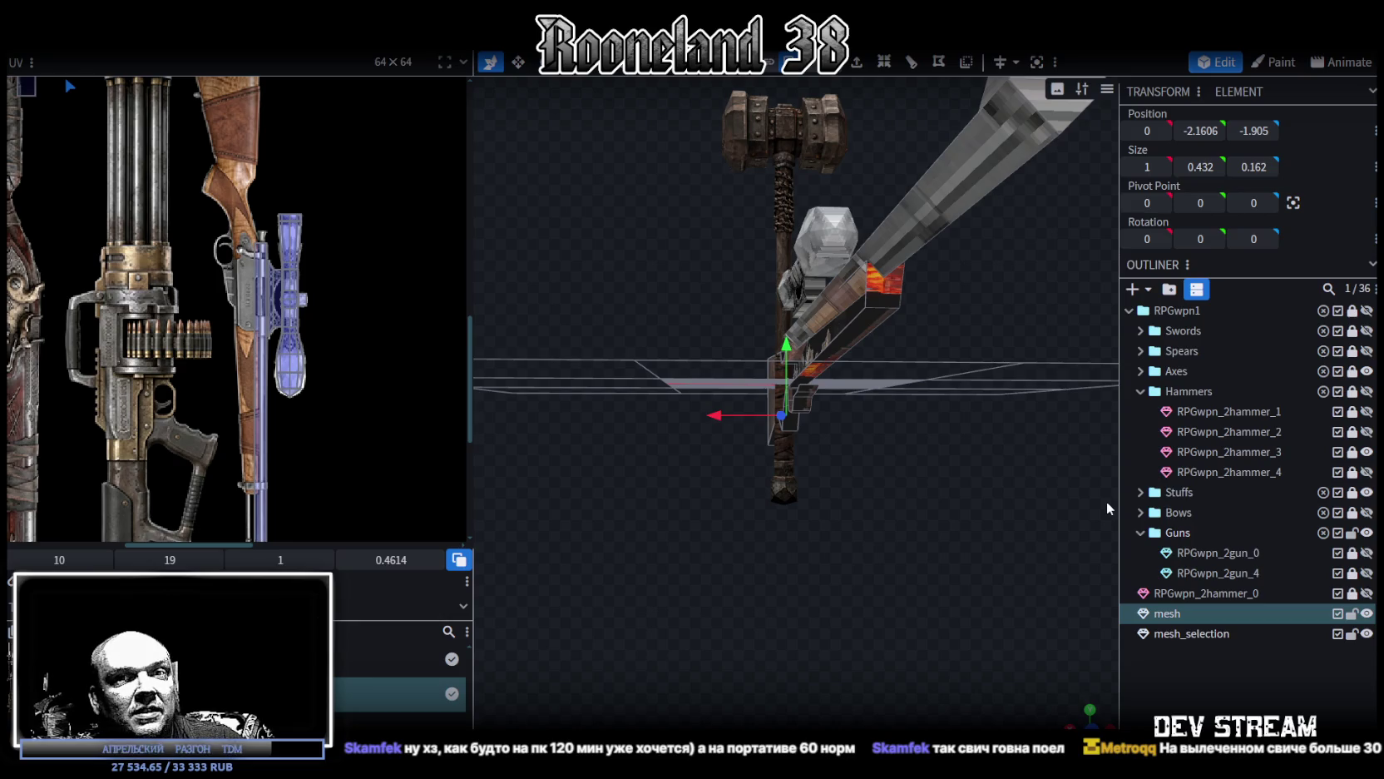
mouse_move(1101, 507)
mouse_down()
mouse_move(742, 510)
mouse_move(627, 544)
mouse_move(722, 513)
mouse_move(915, 516)
mouse_move(1087, 494)
mouse_move(793, 583)
mouse_up()
mouse_move(813, 592)
mouse_down()
mouse_move(857, 582)
mouse_move(563, 596)
mouse_move(683, 587)
mouse_up()
scroll(892, 576, up, 5)
scroll(892, 575, down, 5)
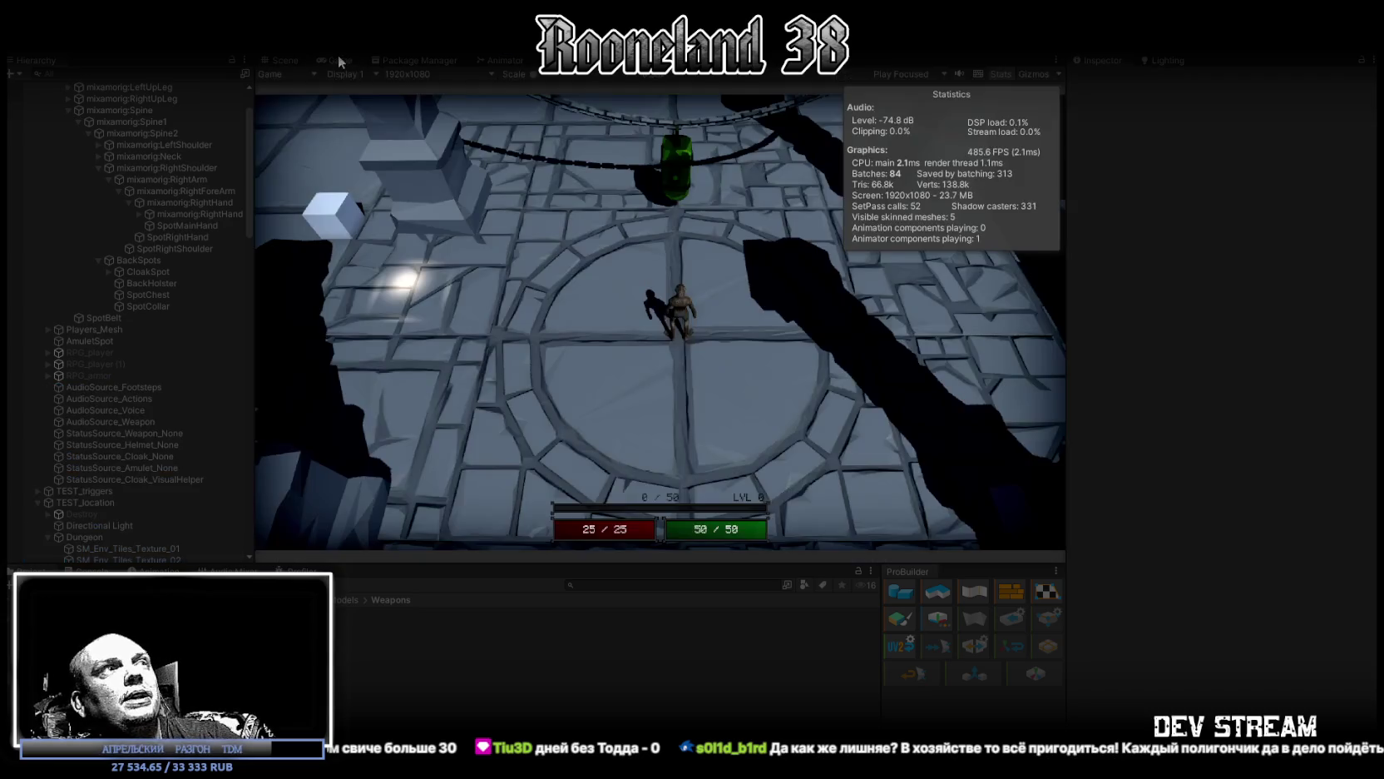
Step: Maximize the Game view and walk the character across the floor to the left wall
double_click(341, 58)
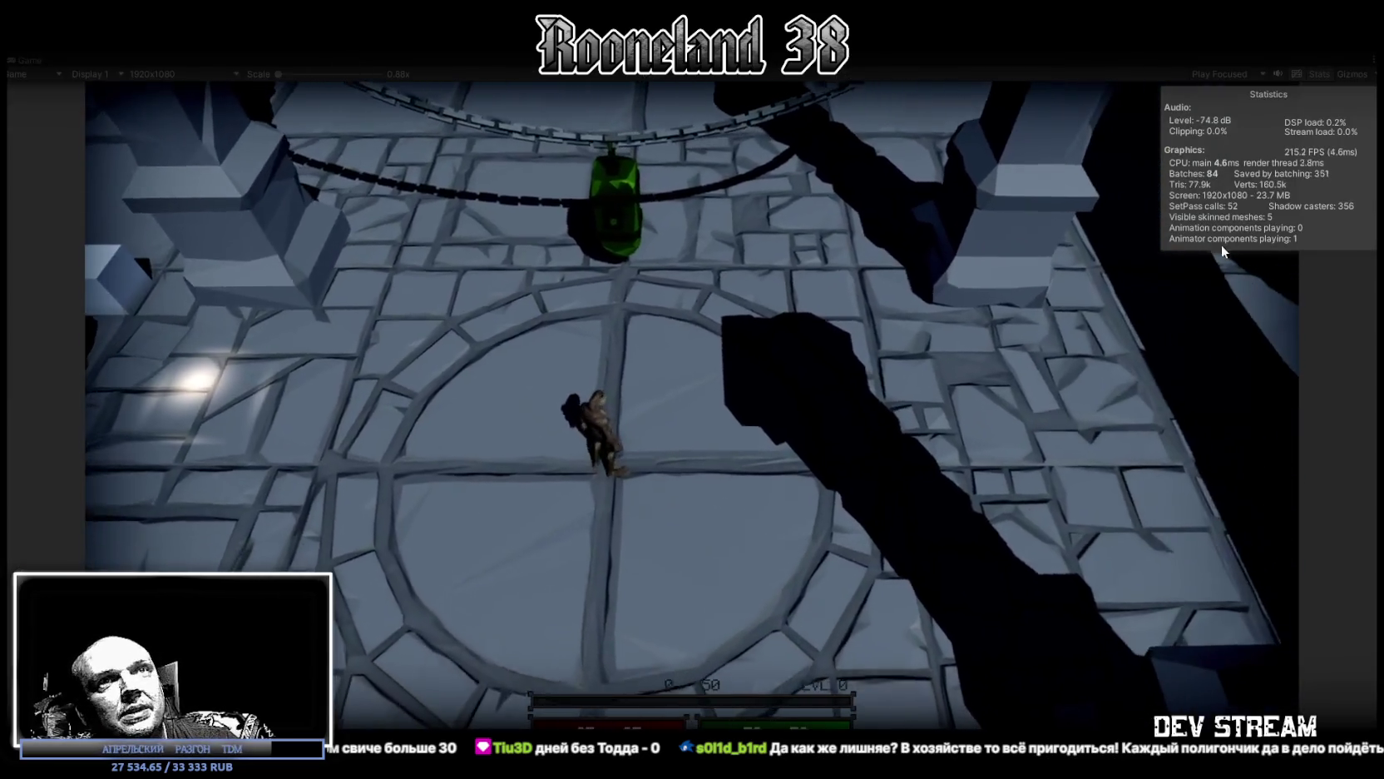
key(s)
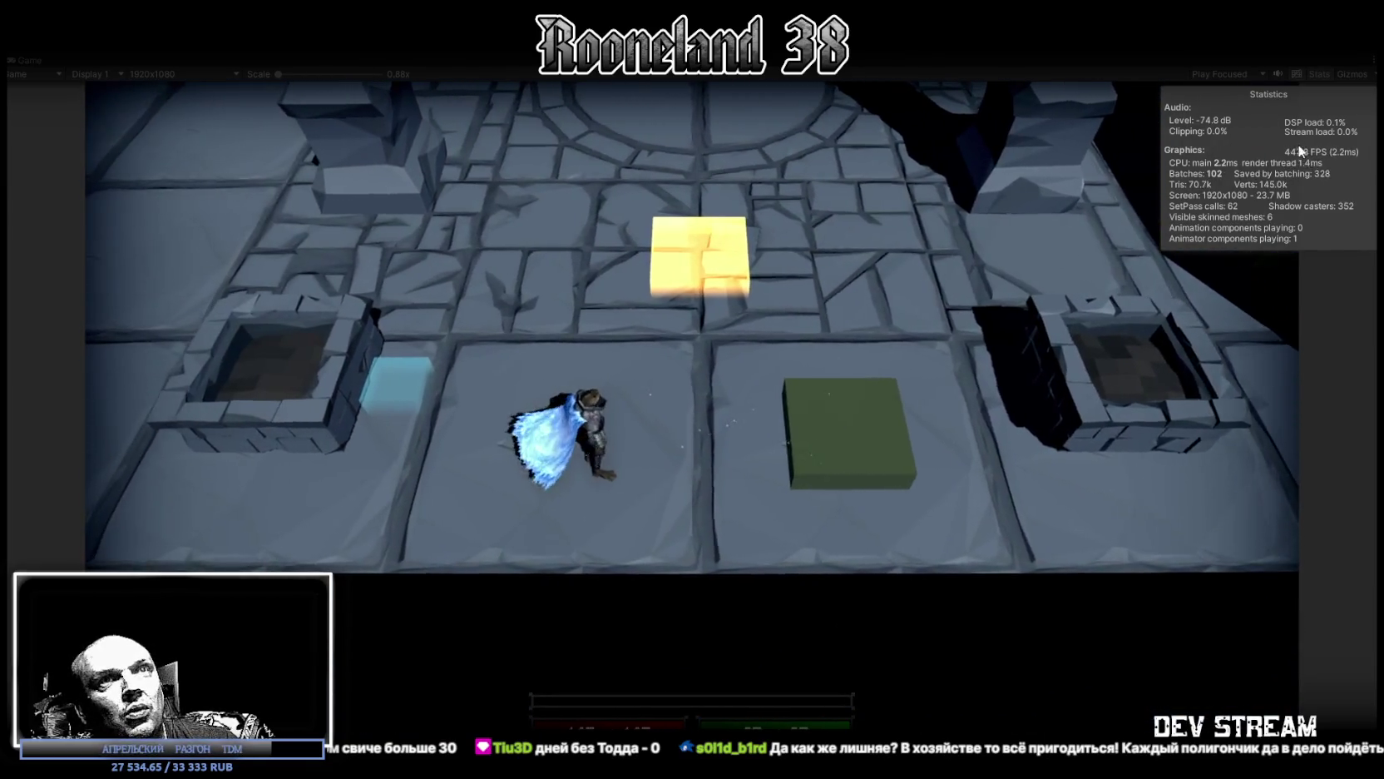
key(a)
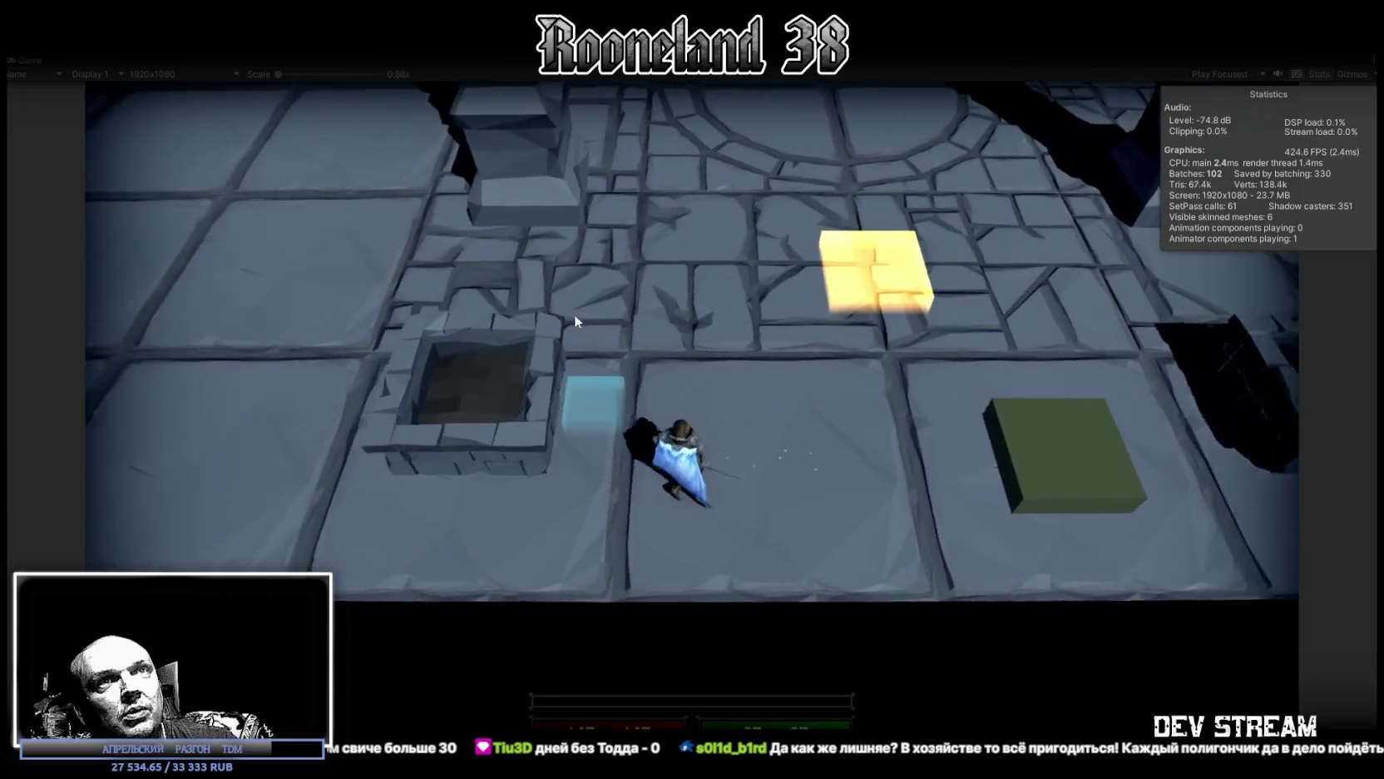
key(a)
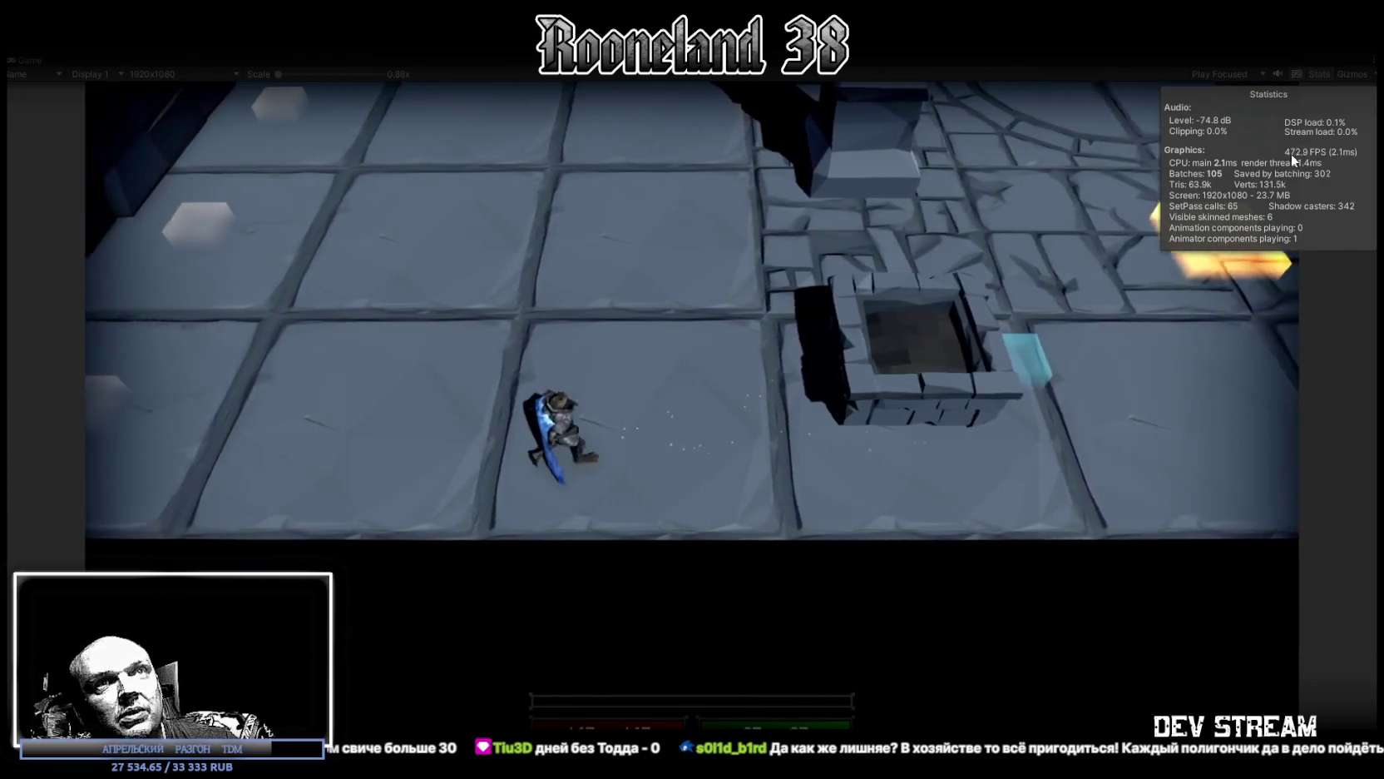
key(a)
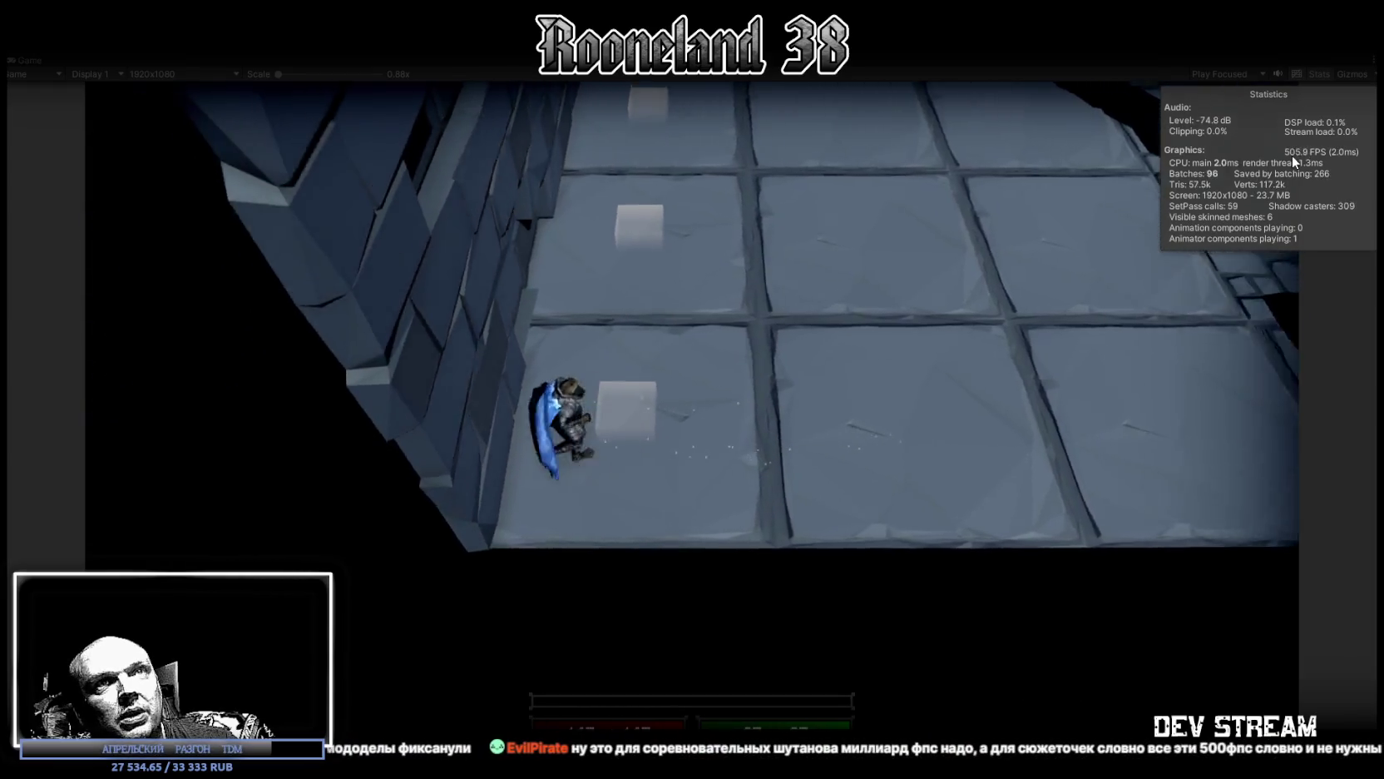
key(d)
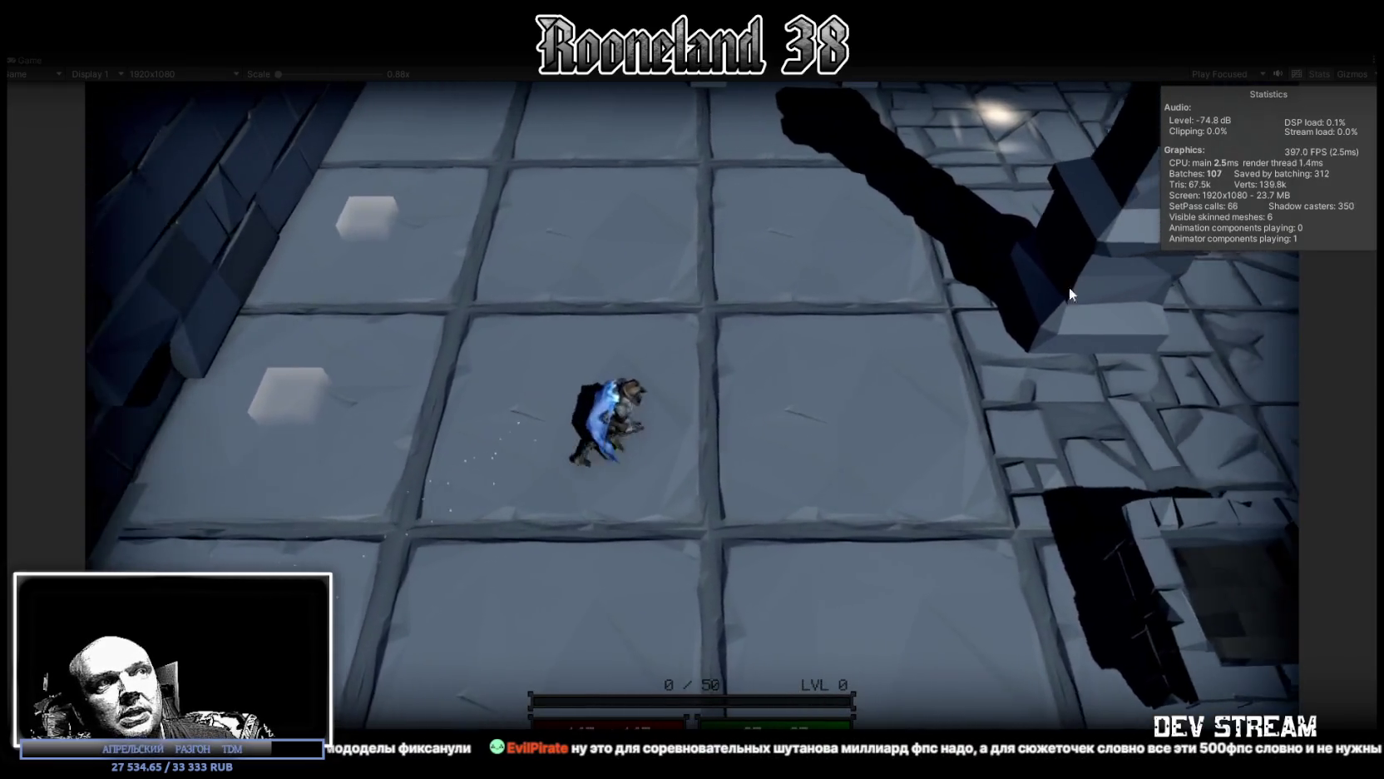
Step: Walk the character past the green lantern and wooden door into the tiled and round-patterned rooms
key(w)
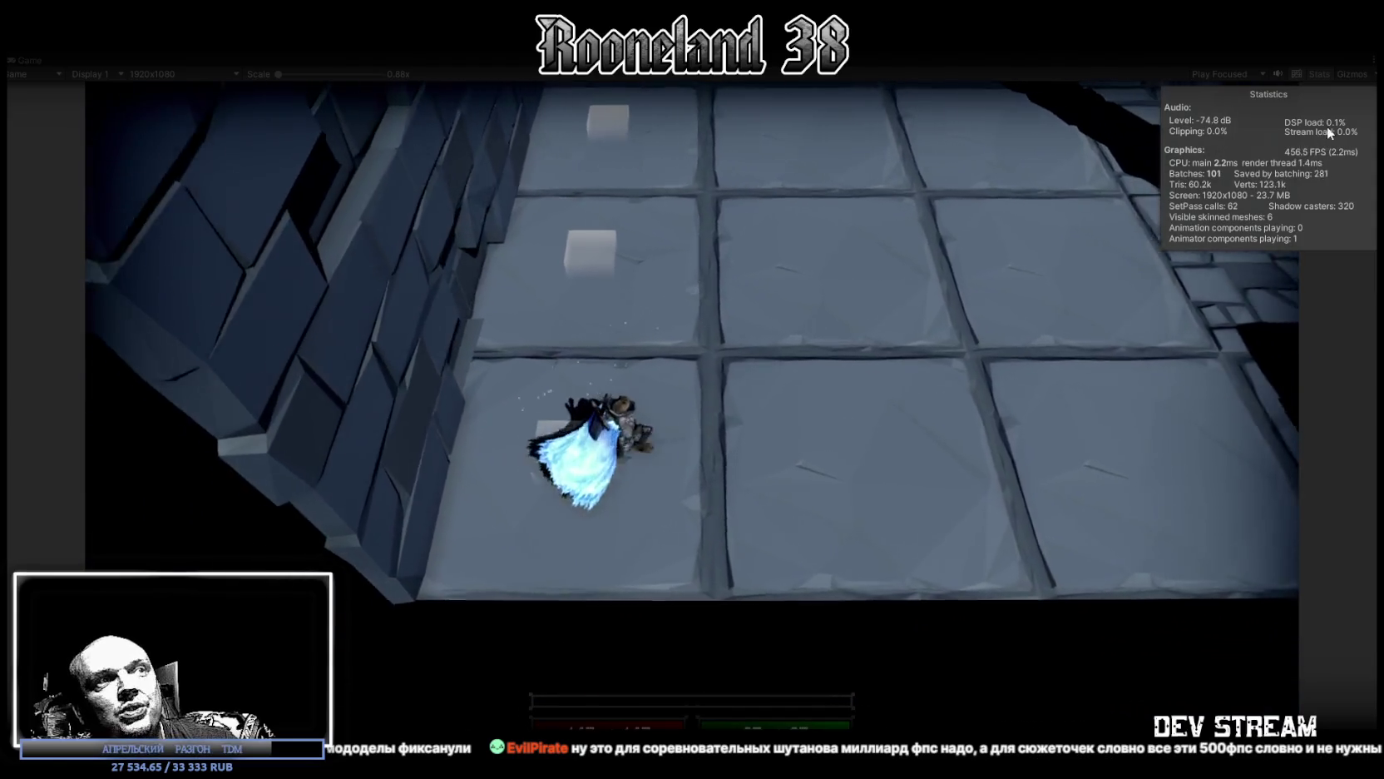
key(d)
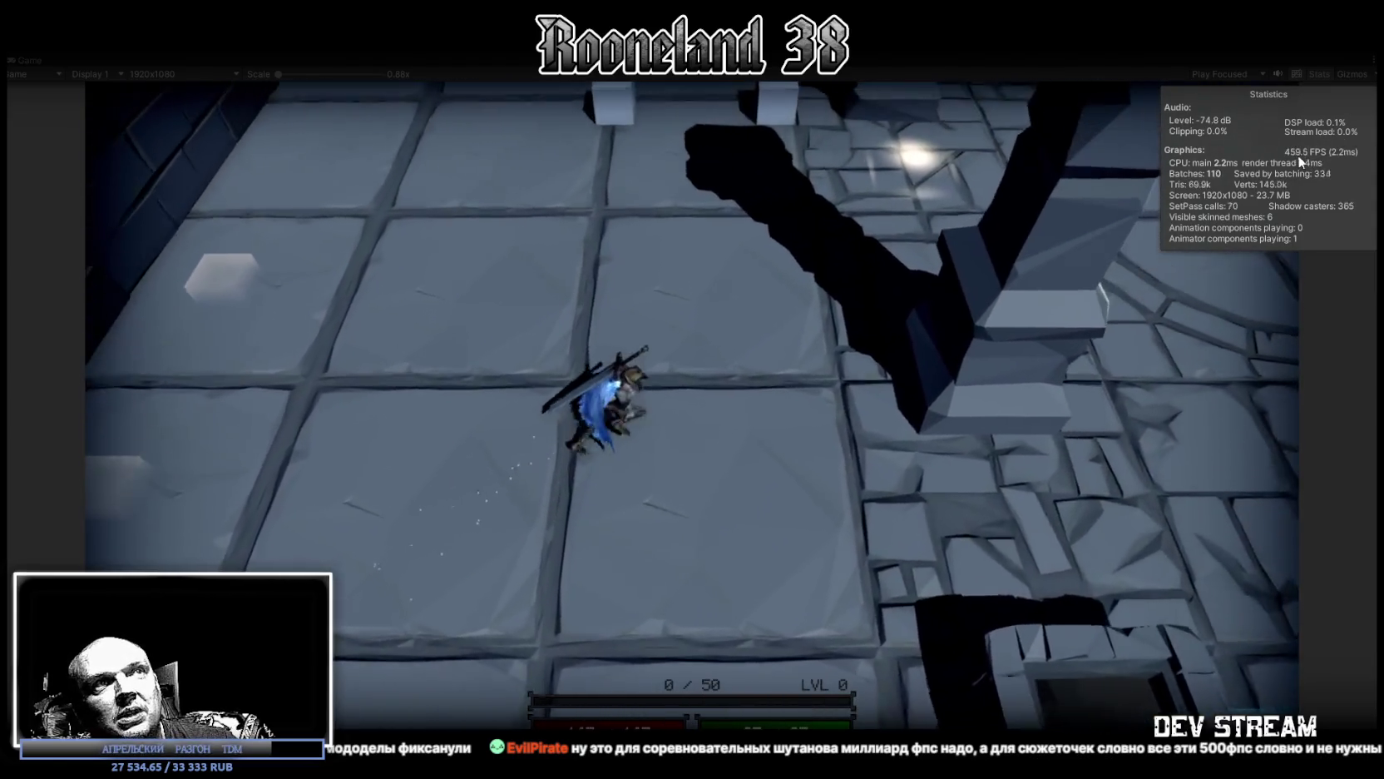
key(d)
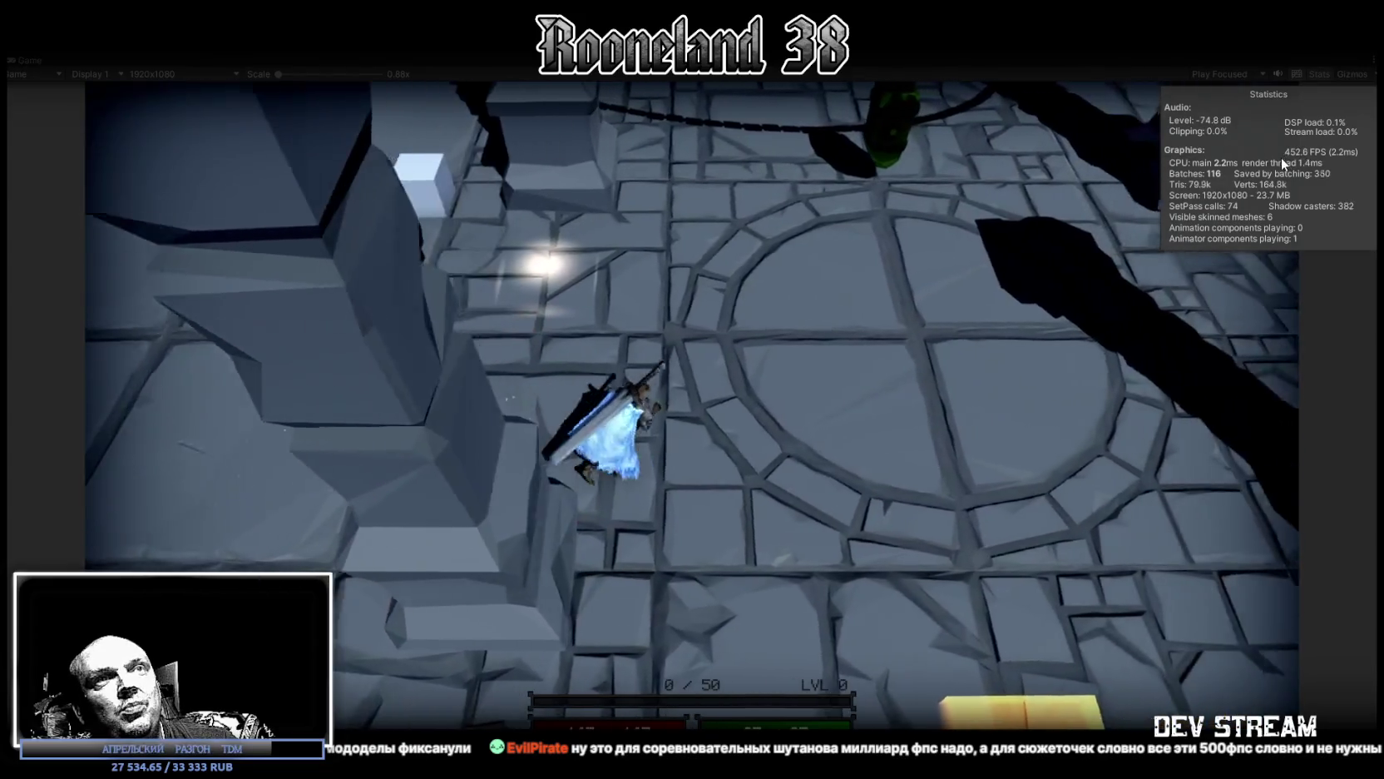
key(w)
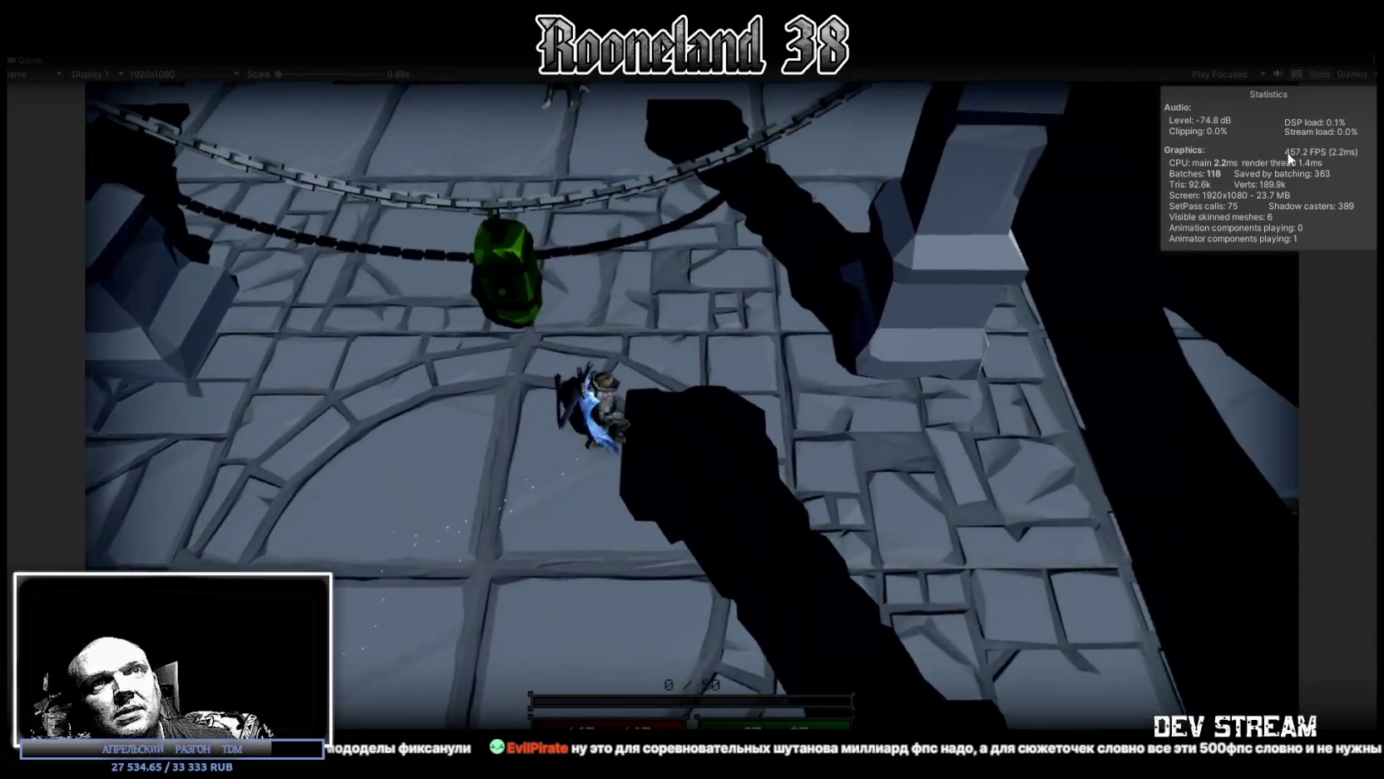
key(d)
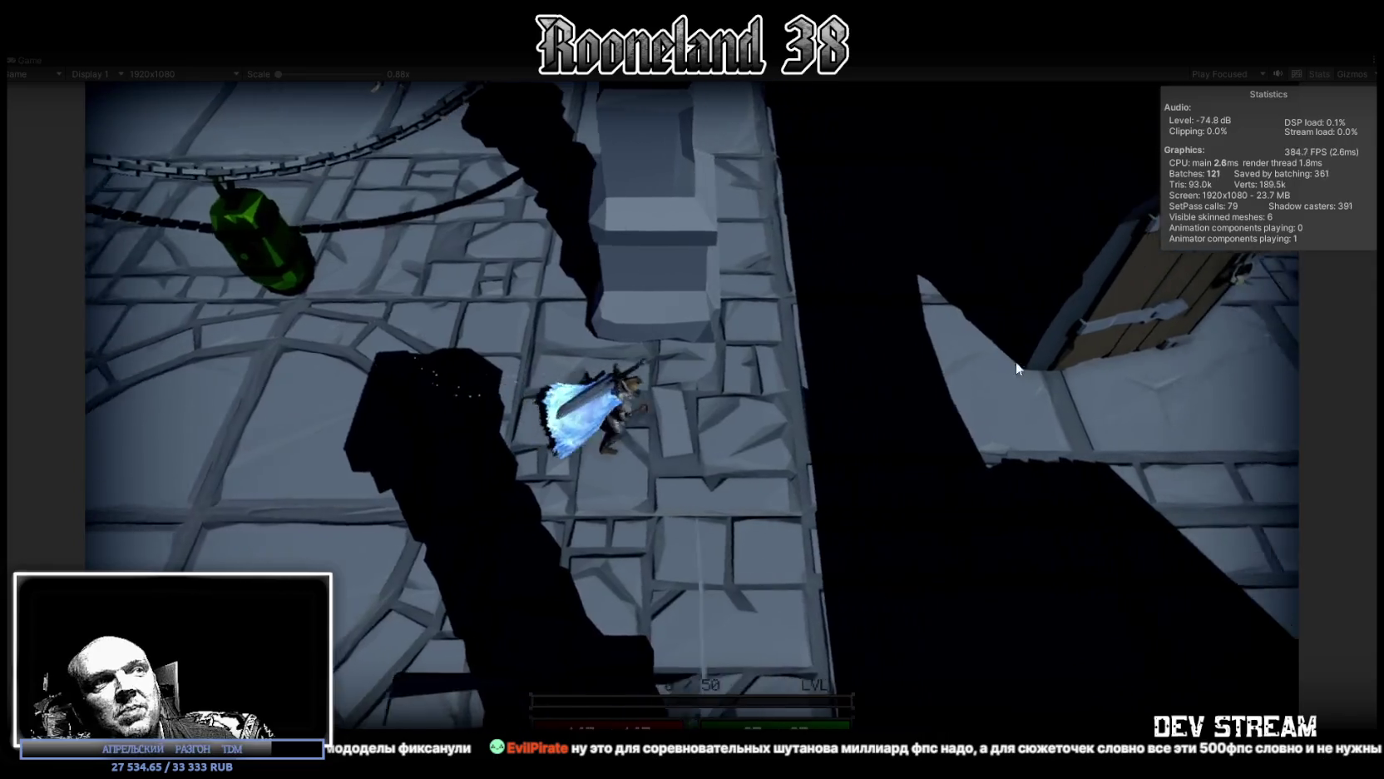
key(d)
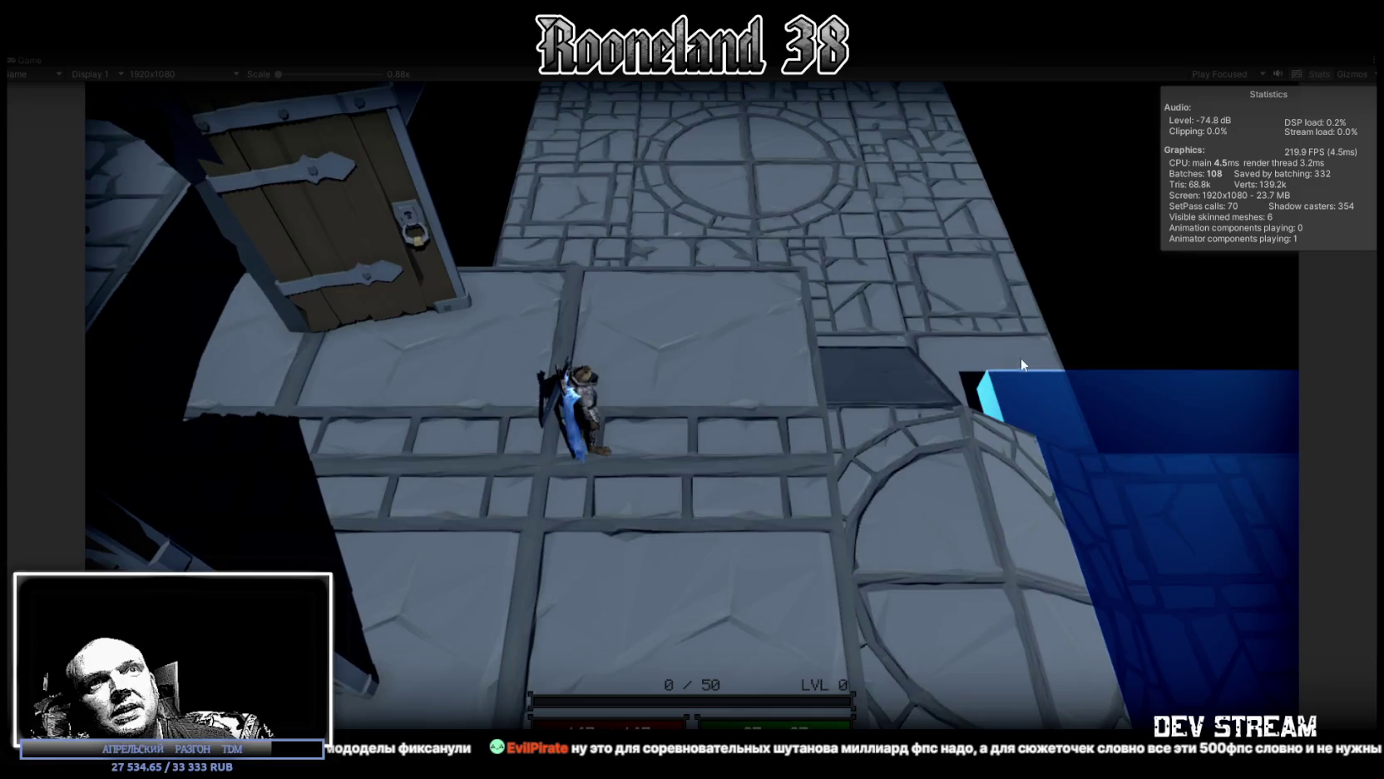
key(a)
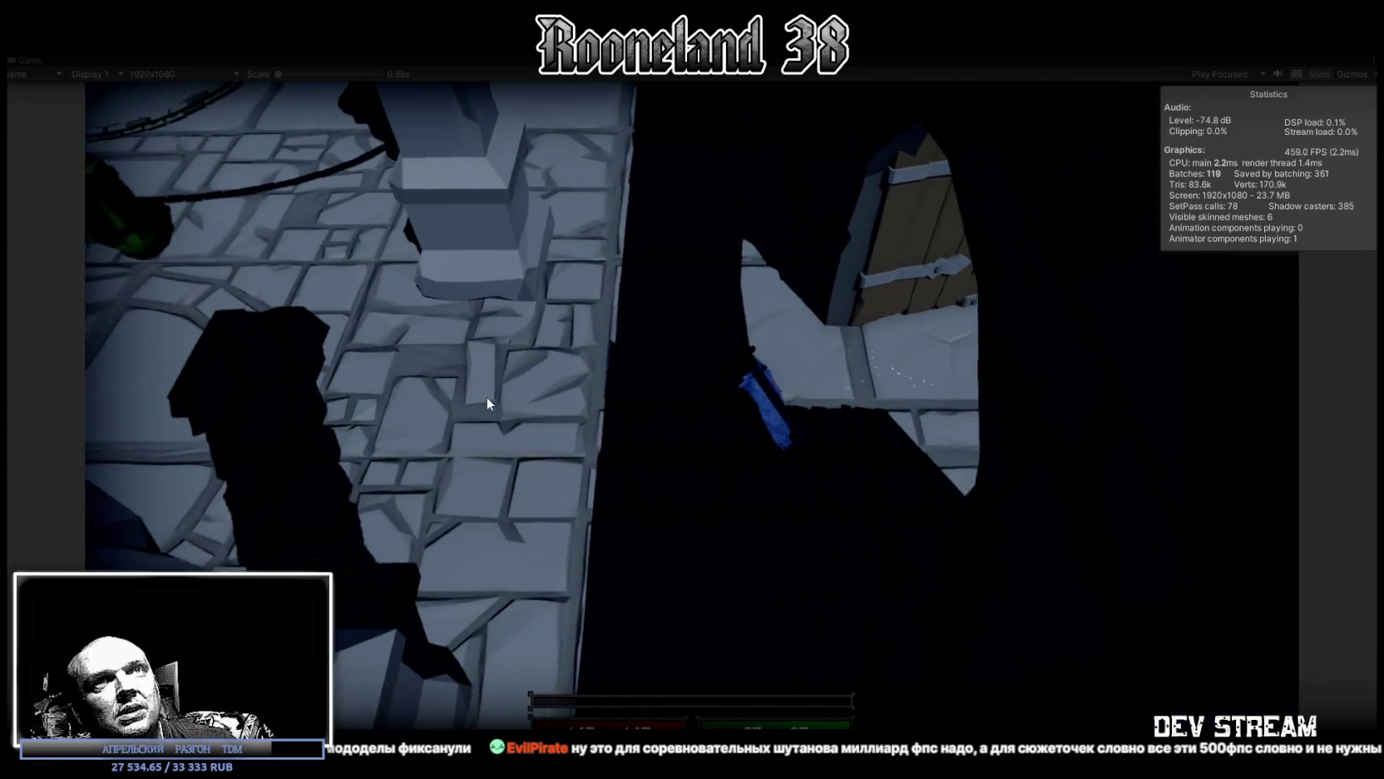
key(w)
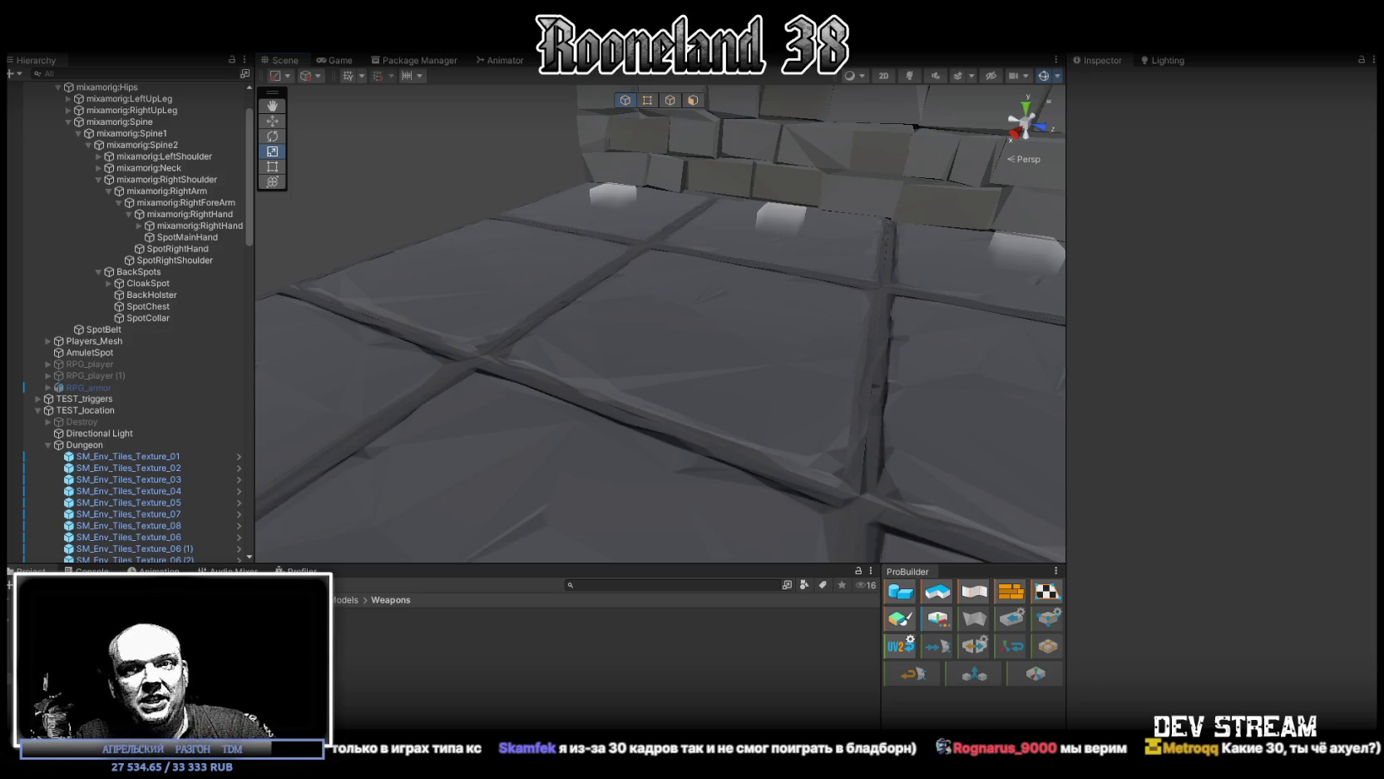
Step: Pull the Scene view camera back to show the whole pillared room
mouse_move(489, 321)
right_down()
mouse_move(979, 275)
mouse_move(961, 284)
right_up()
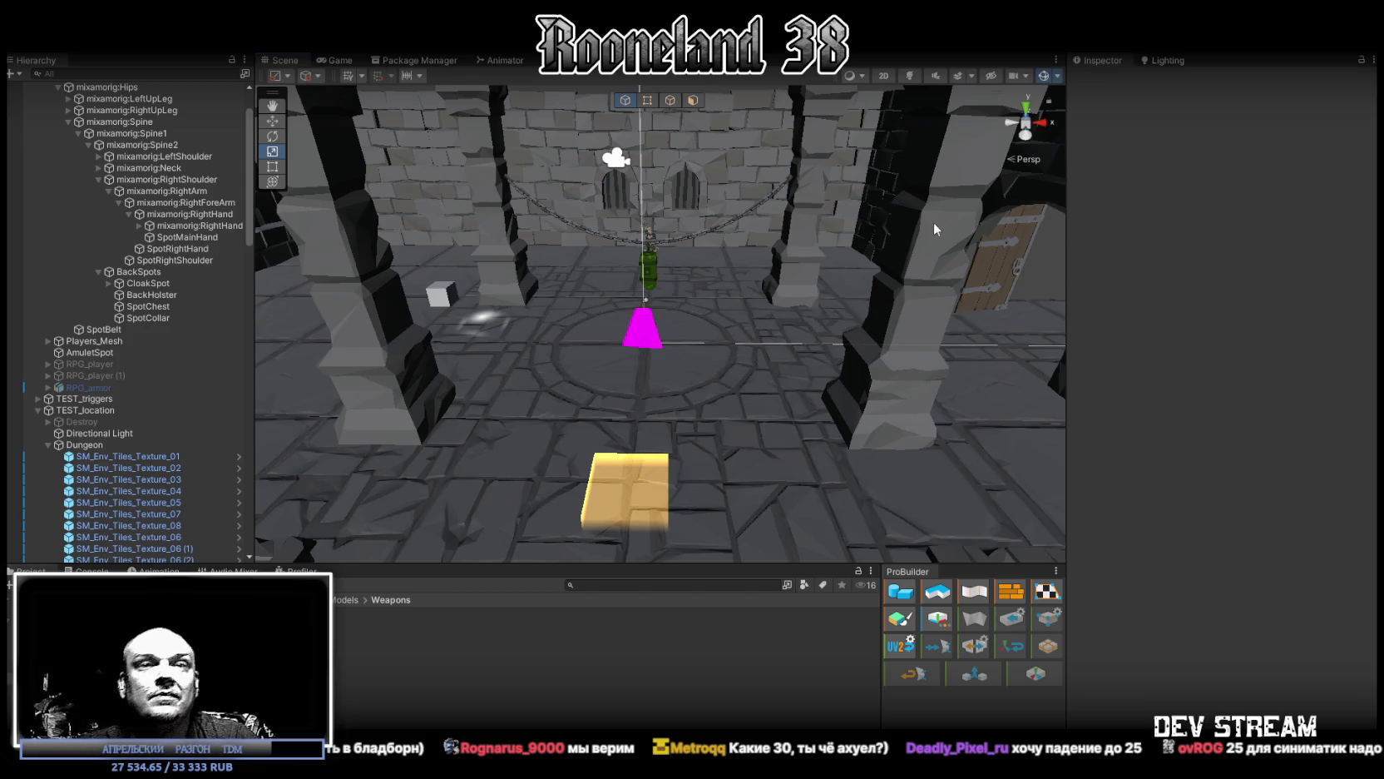
Step: Tilt the Unity camera down over the floor, then switch to Blockbench and orbit the rifle and hammer
right_drag(742, 305, 743, 342)
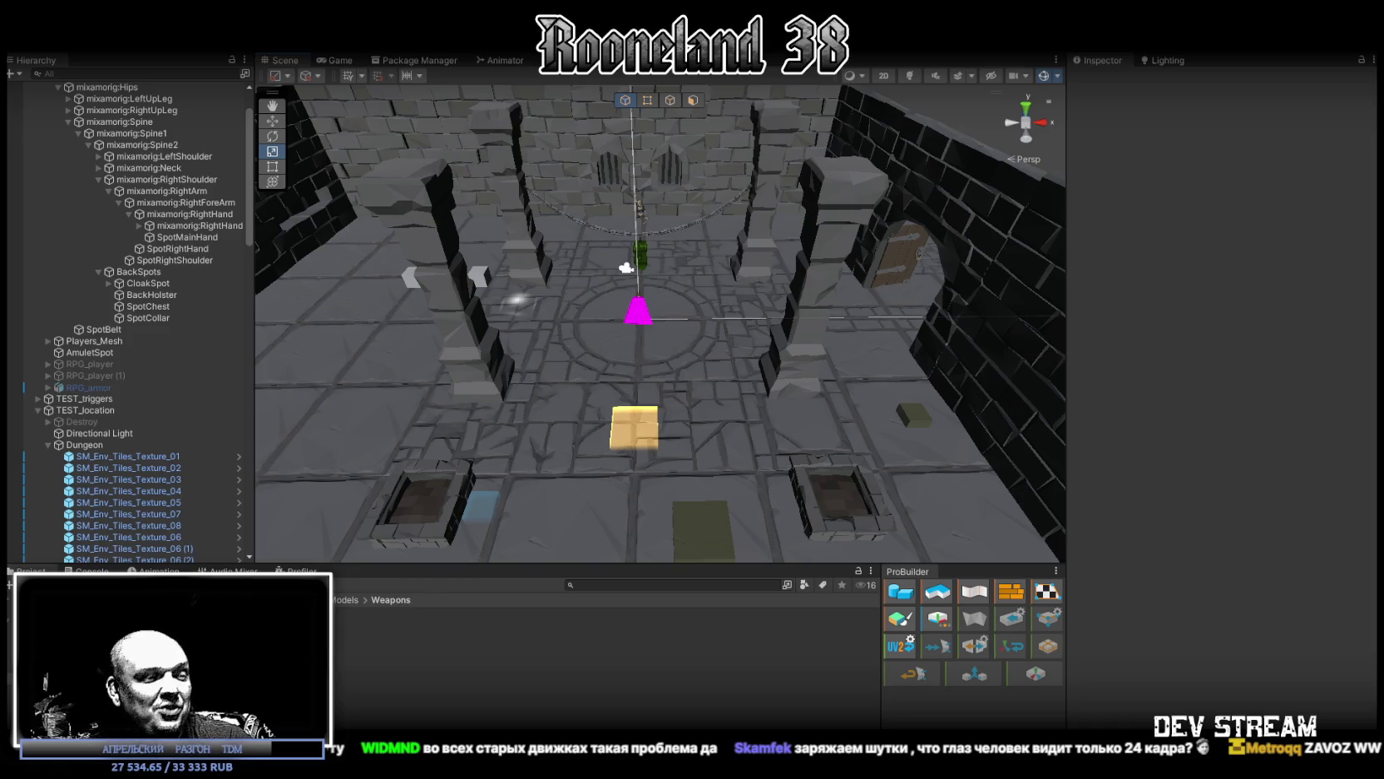
key(alt+Tab)
mouse_move(729, 468)
mouse_down()
mouse_move(715, 615)
mouse_move(628, 598)
mouse_move(948, 459)
mouse_move(1017, 365)
mouse_move(981, 498)
mouse_move(1013, 459)
mouse_up()
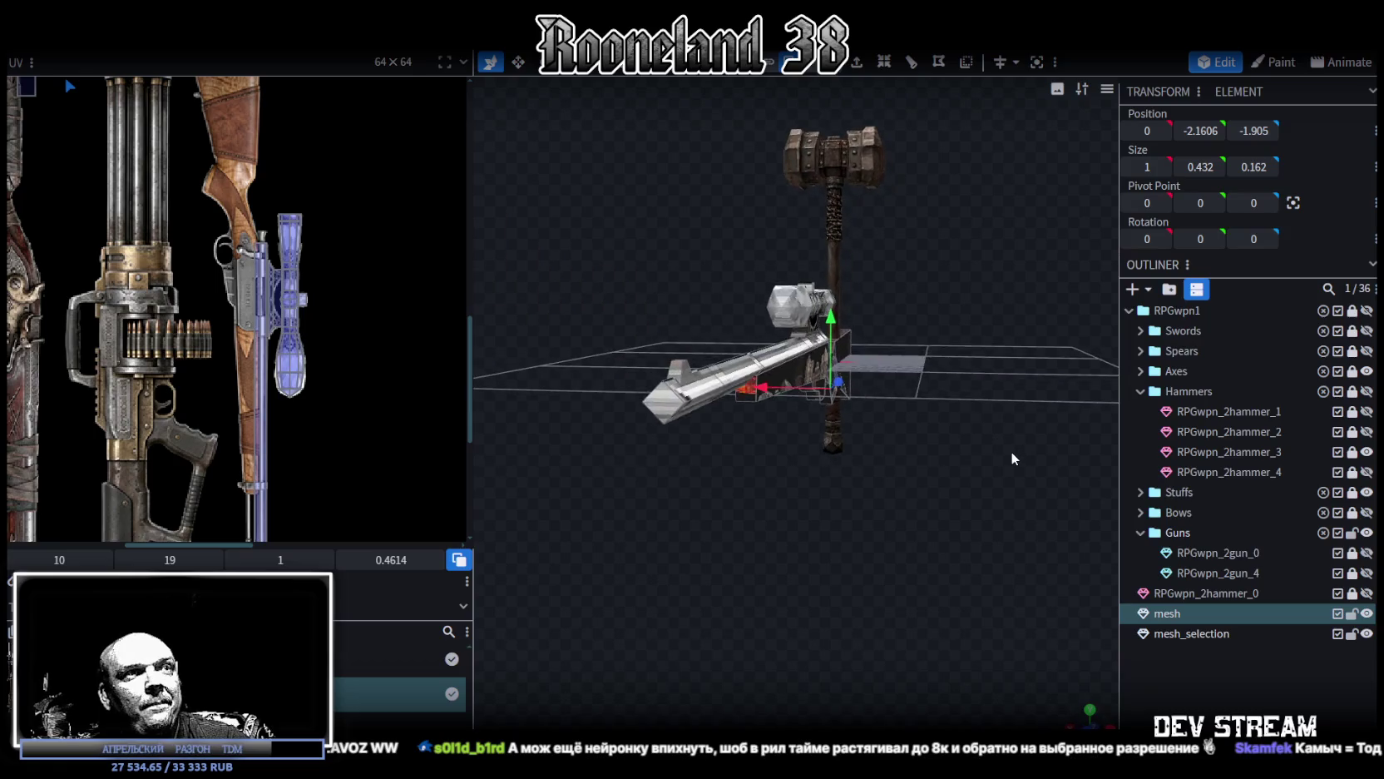
Step: Select the rifle's cubes and under-barrel faces to inspect them, zooming around the scope
mouse_move(1013, 459)
mouse_down()
mouse_move(746, 434)
mouse_move(682, 466)
mouse_move(611, 475)
mouse_move(838, 428)
mouse_move(761, 478)
mouse_move(781, 472)
mouse_move(629, 413)
mouse_move(604, 379)
mouse_up()
click(725, 426)
mouse_move(616, 439)
mouse_down()
mouse_move(705, 478)
mouse_move(684, 443)
mouse_move(759, 450)
mouse_up()
scroll(690, 432, up, 3)
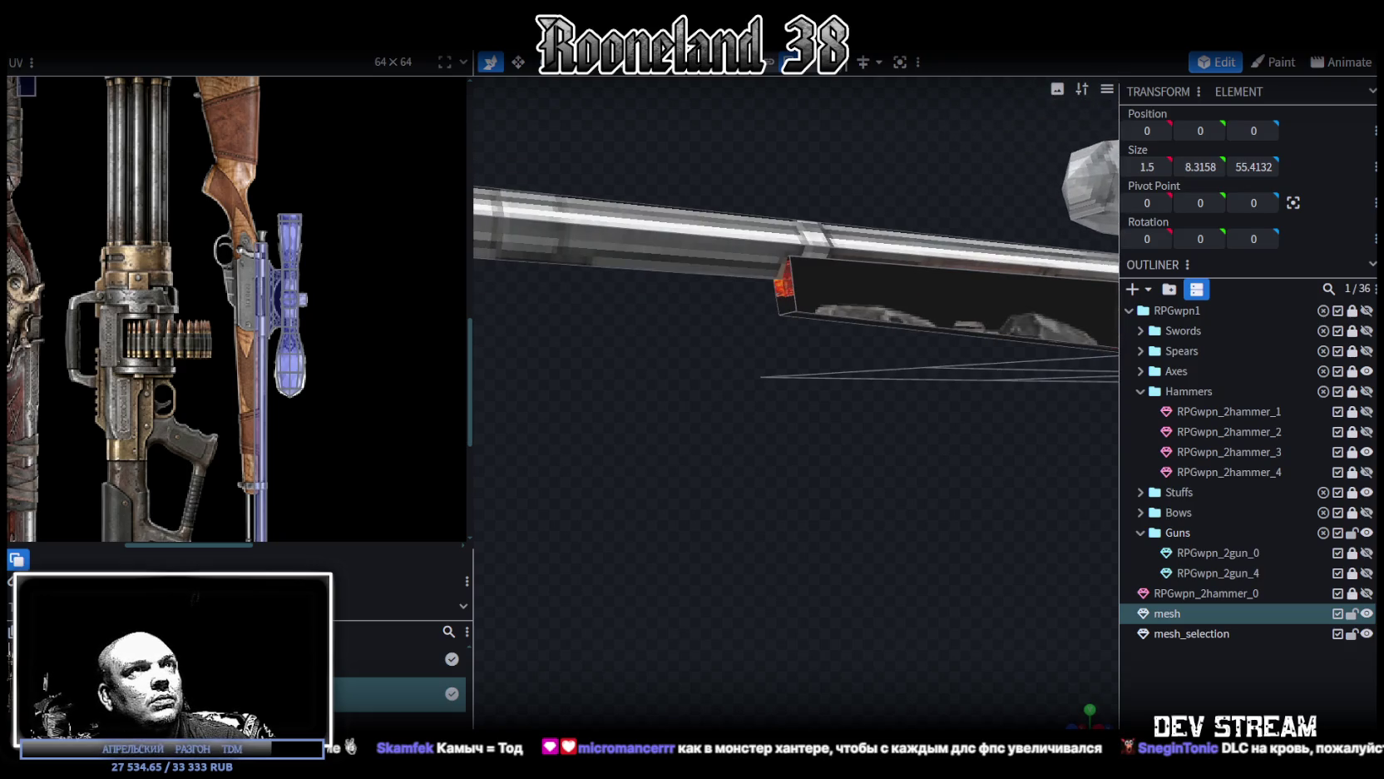
click(786, 313)
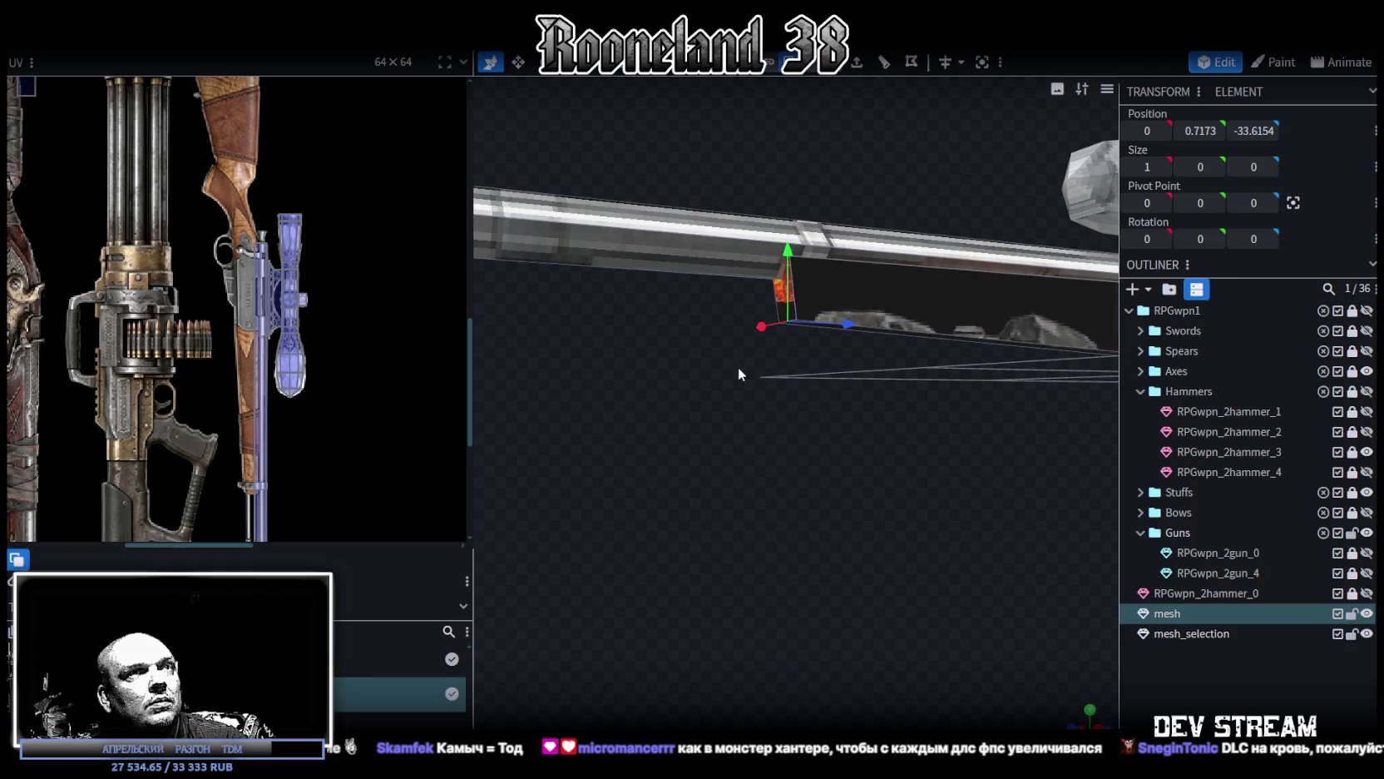
drag(738, 368, 841, 318)
mouse_move(933, 406)
mouse_down()
mouse_move(789, 463)
mouse_move(827, 468)
mouse_move(909, 363)
mouse_up()
scroll(929, 383, up, 5)
scroll(930, 388, down, 2)
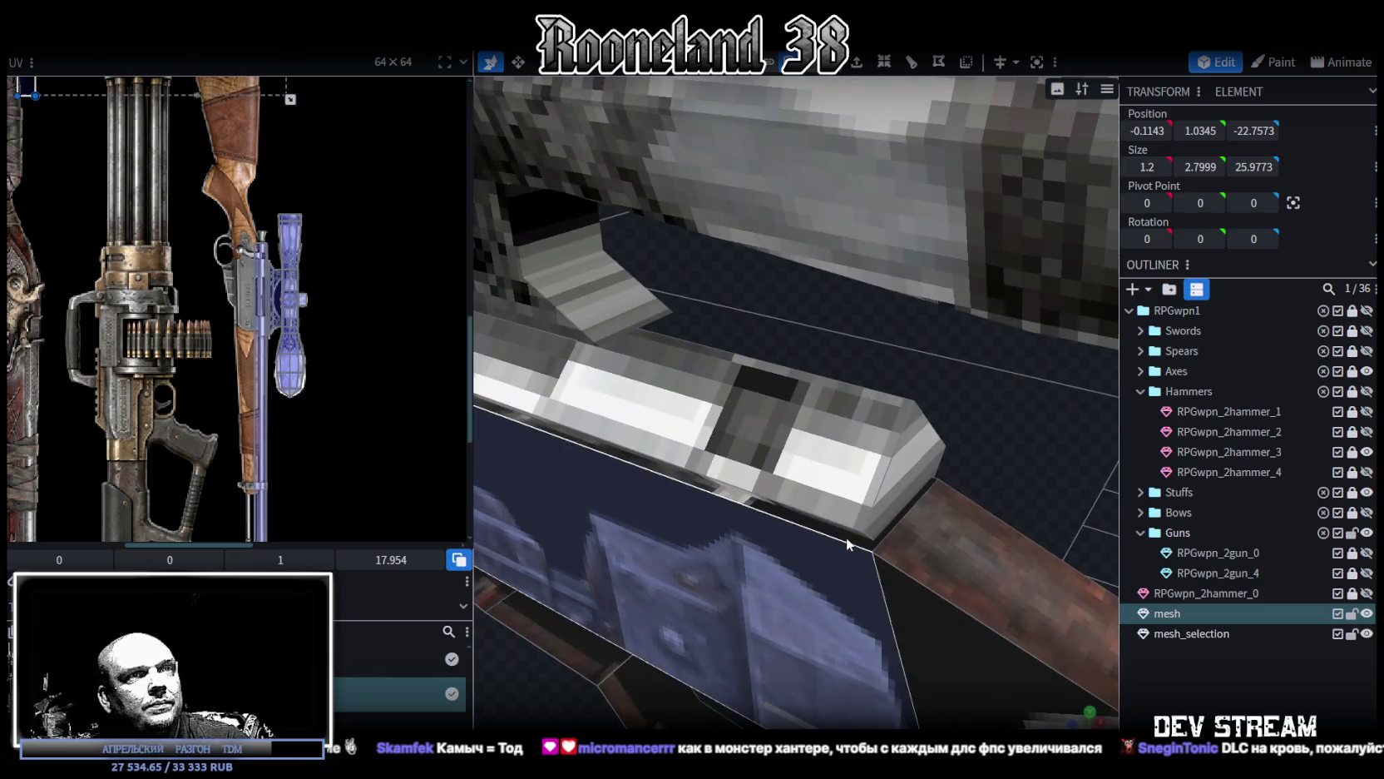
scroll(858, 524, down, 5)
mouse_move(833, 372)
mouse_down()
mouse_move(774, 319)
mouse_move(738, 505)
mouse_move(830, 480)
mouse_move(1323, 551)
mouse_up()
Step: Hide and collapse the Hammers group, then box-select the rifle stock faces
click(1366, 391)
click(1141, 391)
click(912, 355)
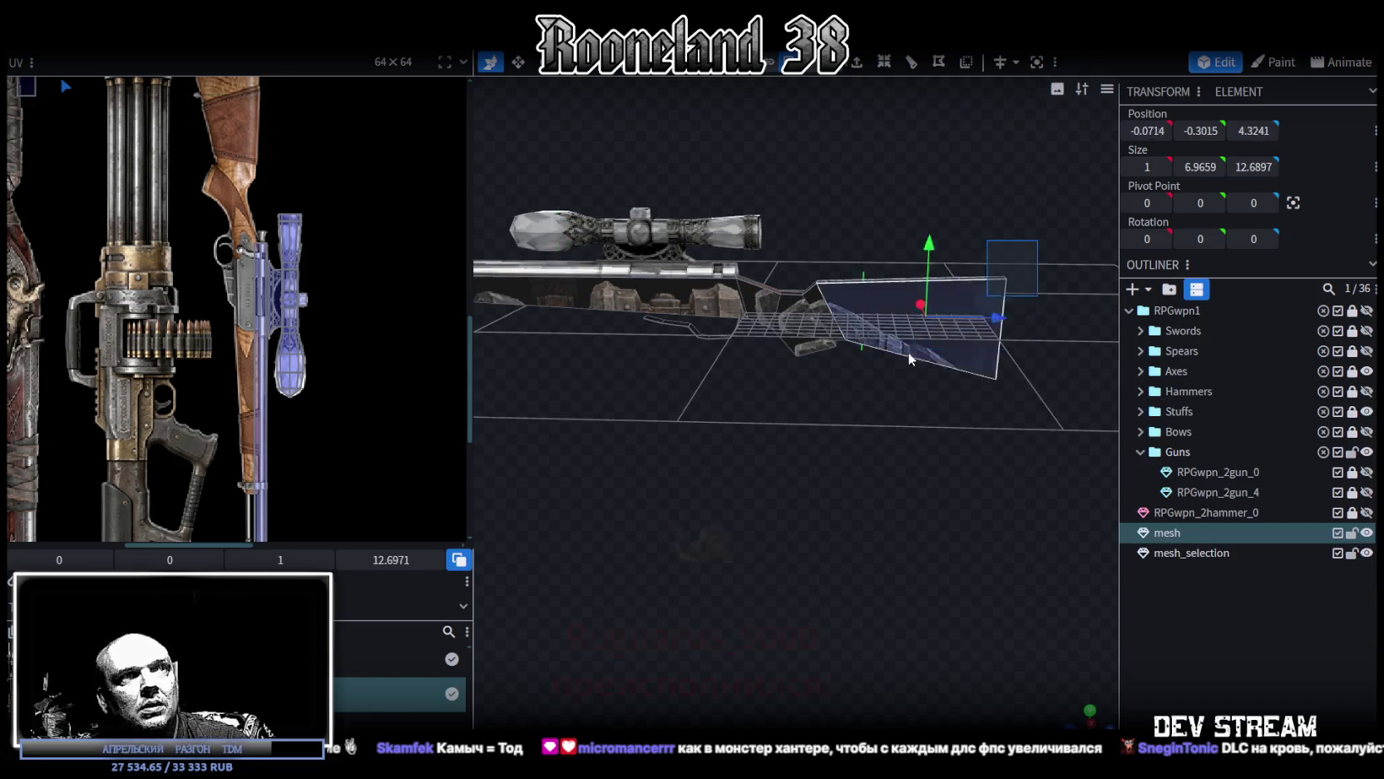
drag(1031, 449, 764, 282)
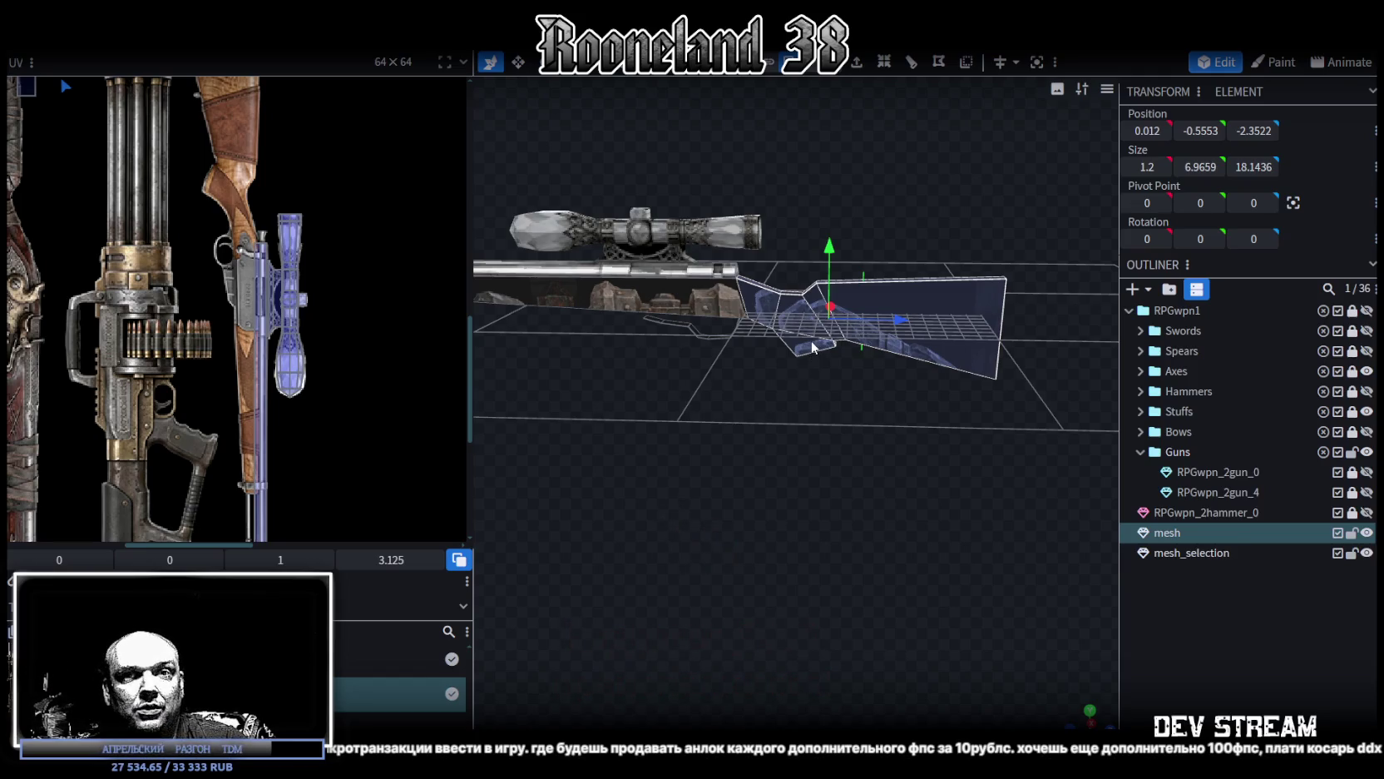
mouse_move(759, 597)
mouse_down()
mouse_move(763, 562)
mouse_move(825, 555)
mouse_up()
scroll(740, 627, up, 3)
mouse_move(740, 633)
mouse_down()
mouse_move(752, 666)
mouse_move(798, 647)
mouse_move(813, 591)
mouse_up()
Step: Select the gun stock, view it from several angles, and widen the 3D view beside the UV editor
click(660, 325)
mouse_move(738, 408)
mouse_down()
mouse_move(673, 605)
mouse_move(959, 354)
mouse_move(677, 597)
mouse_up()
scroll(586, 606, up, 3)
mouse_move(586, 607)
mouse_down()
mouse_move(839, 545)
mouse_move(893, 473)
mouse_up()
scroll(797, 549, up, 3)
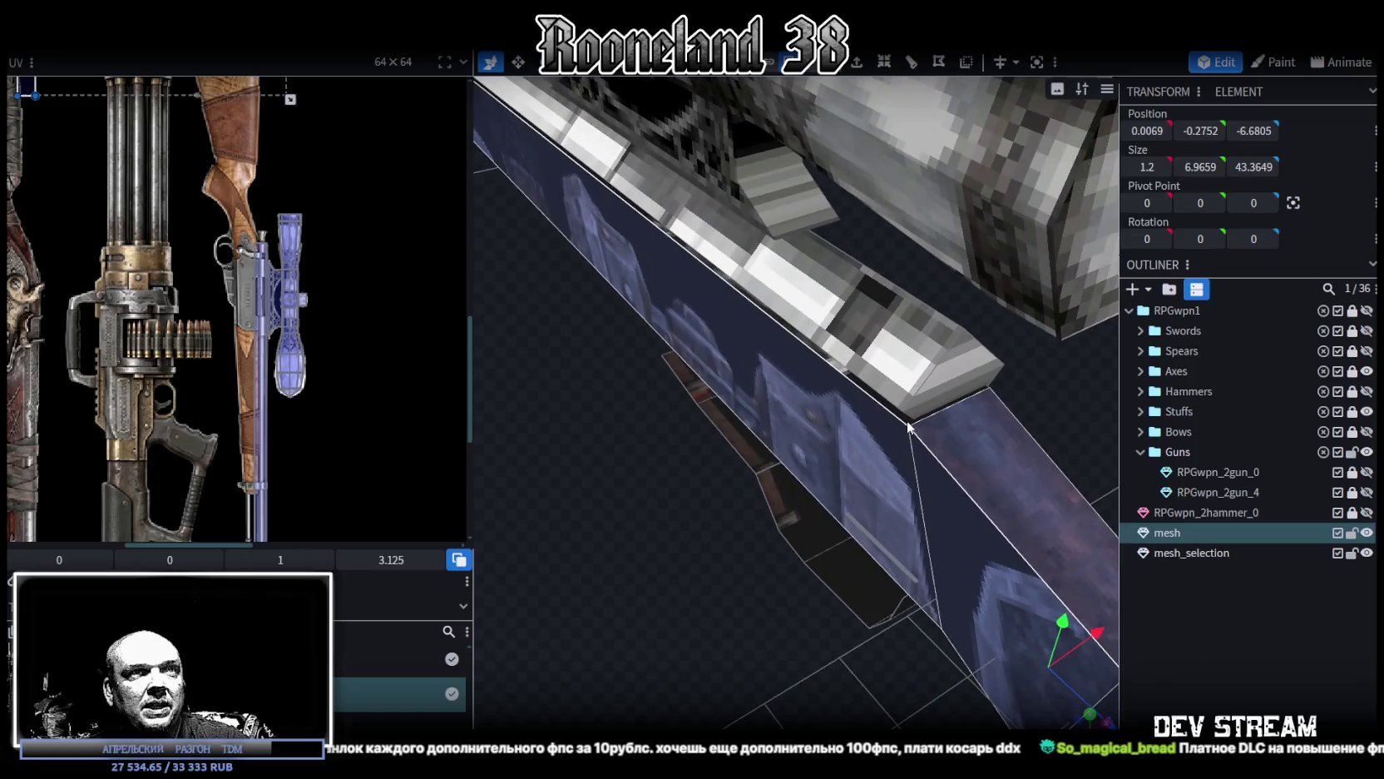
scroll(792, 552, down, 5)
mouse_move(670, 577)
mouse_down()
mouse_move(860, 442)
mouse_move(805, 524)
mouse_move(717, 437)
mouse_move(842, 547)
mouse_move(498, 641)
mouse_move(696, 664)
mouse_move(783, 626)
mouse_move(957, 686)
mouse_move(966, 620)
mouse_up()
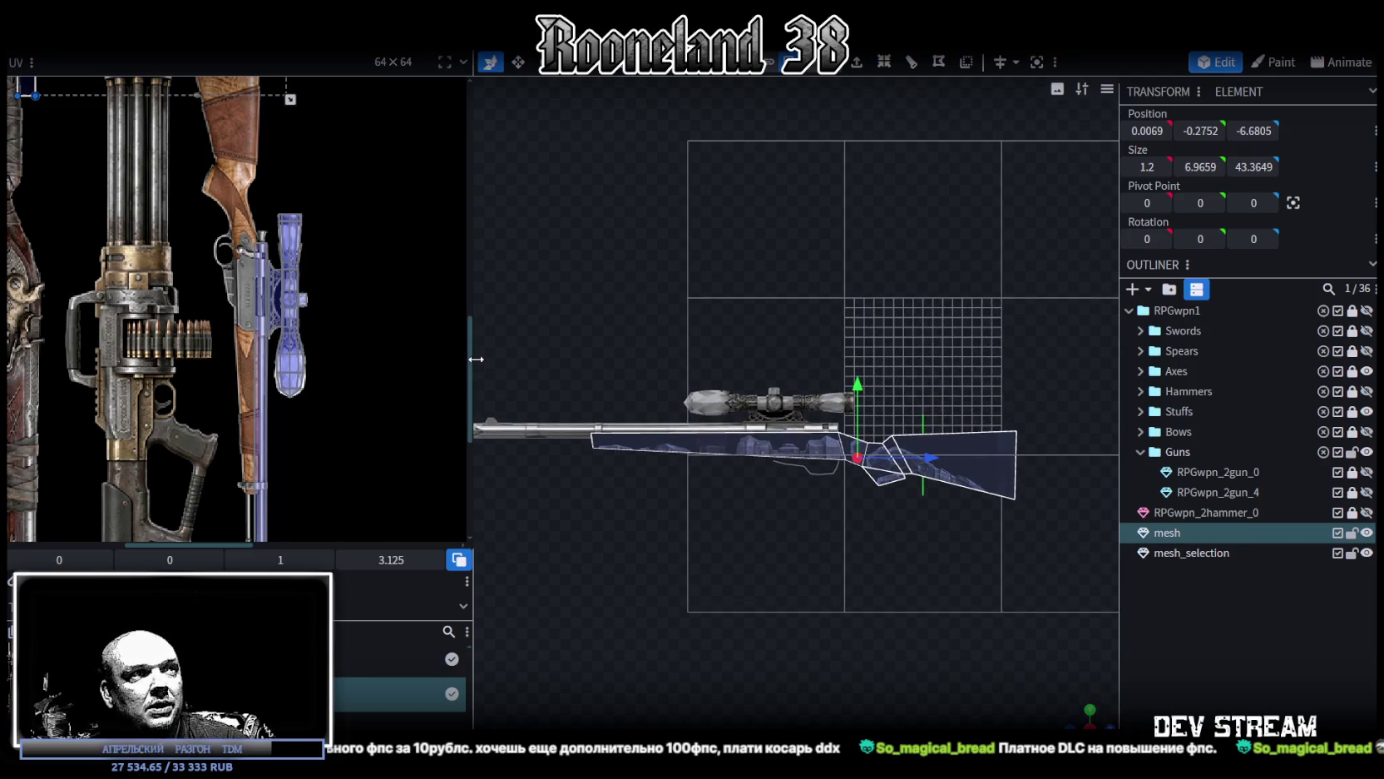
drag(475, 361, 363, 361)
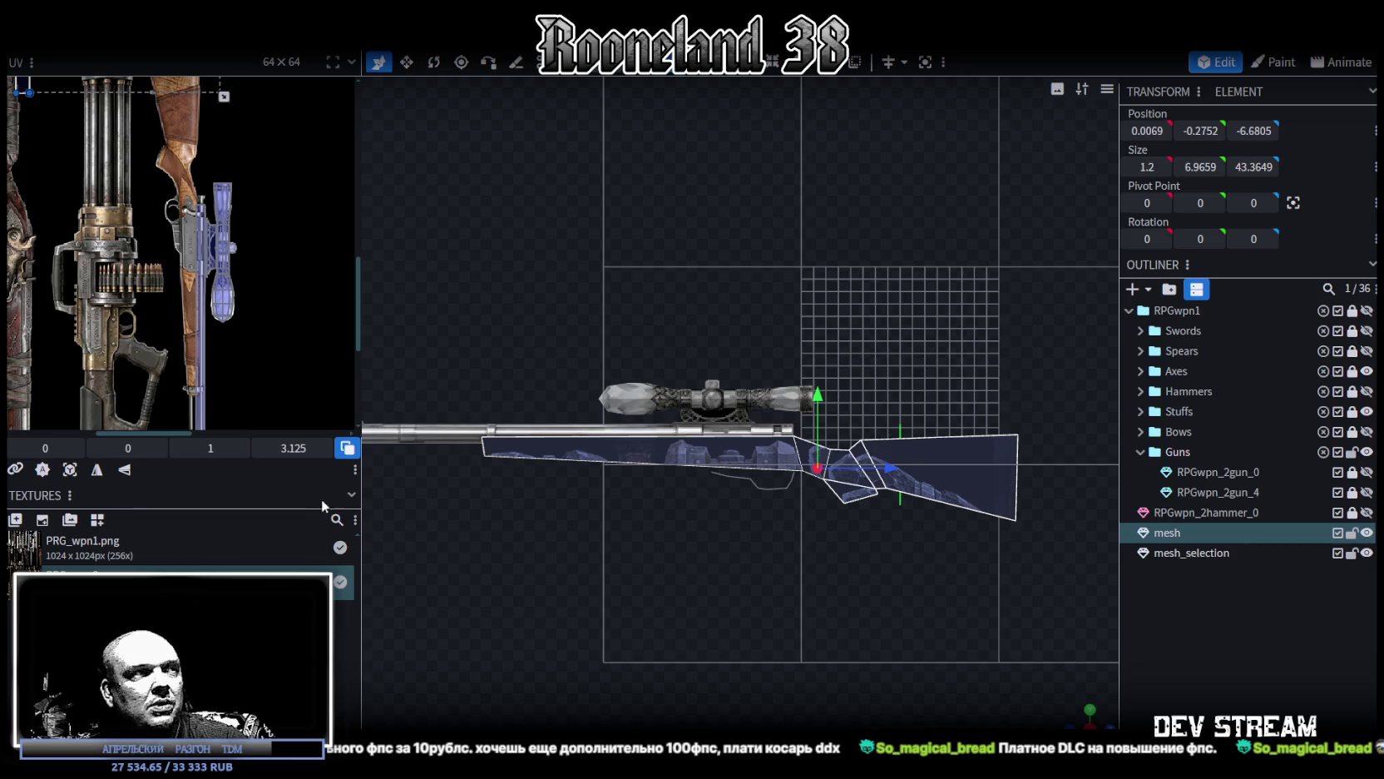
Step: Regenerate the stock's UV layout and move its island onto the weapon texture atlas
click(70, 471)
scroll(176, 221, down, 2)
scroll(176, 221, up, 2)
scroll(180, 233, up, 1)
mouse_move(222, 295)
mouse_down()
mouse_move(354, 346)
mouse_move(469, 333)
mouse_up()
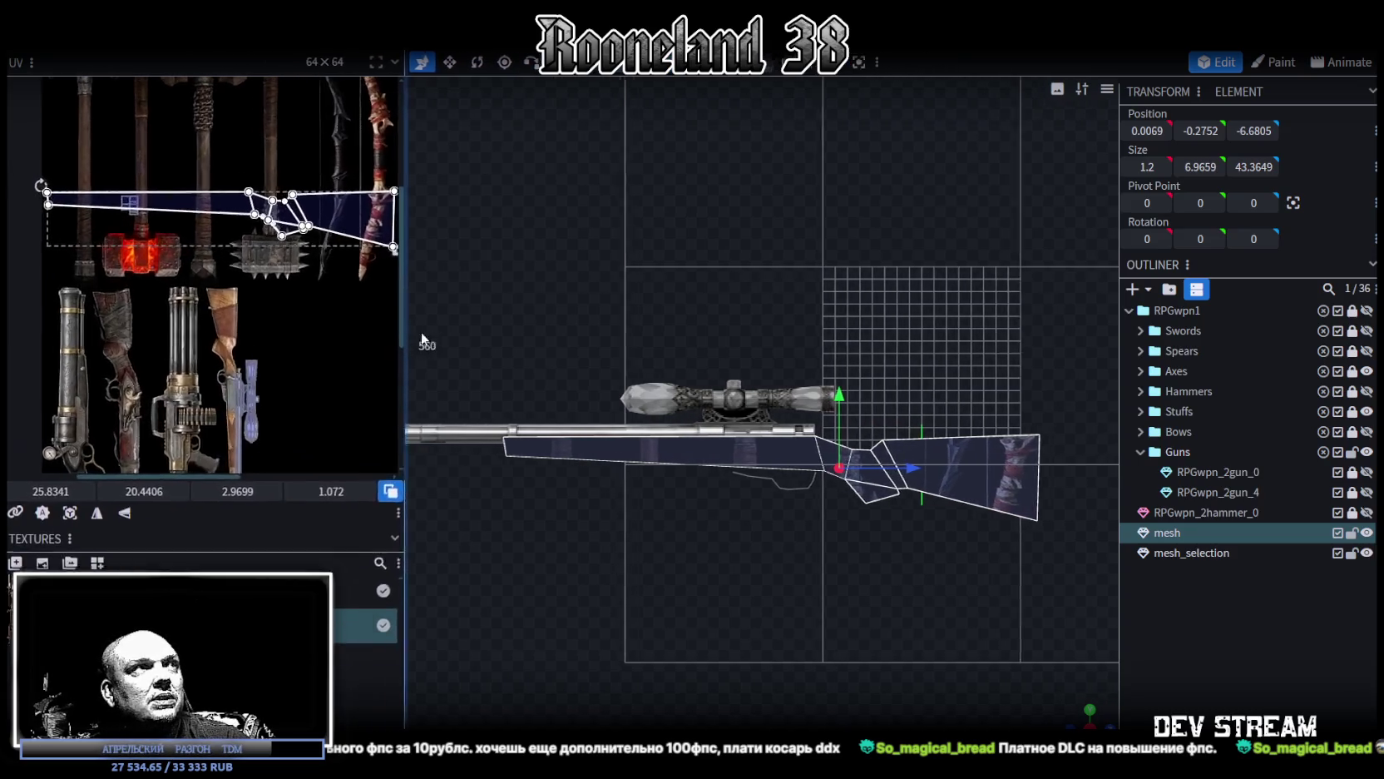
mouse_move(421, 276)
mouse_down()
mouse_move(421, 298)
mouse_move(649, 333)
mouse_up()
scroll(500, 447, down, 2)
drag(495, 374, 528, 346)
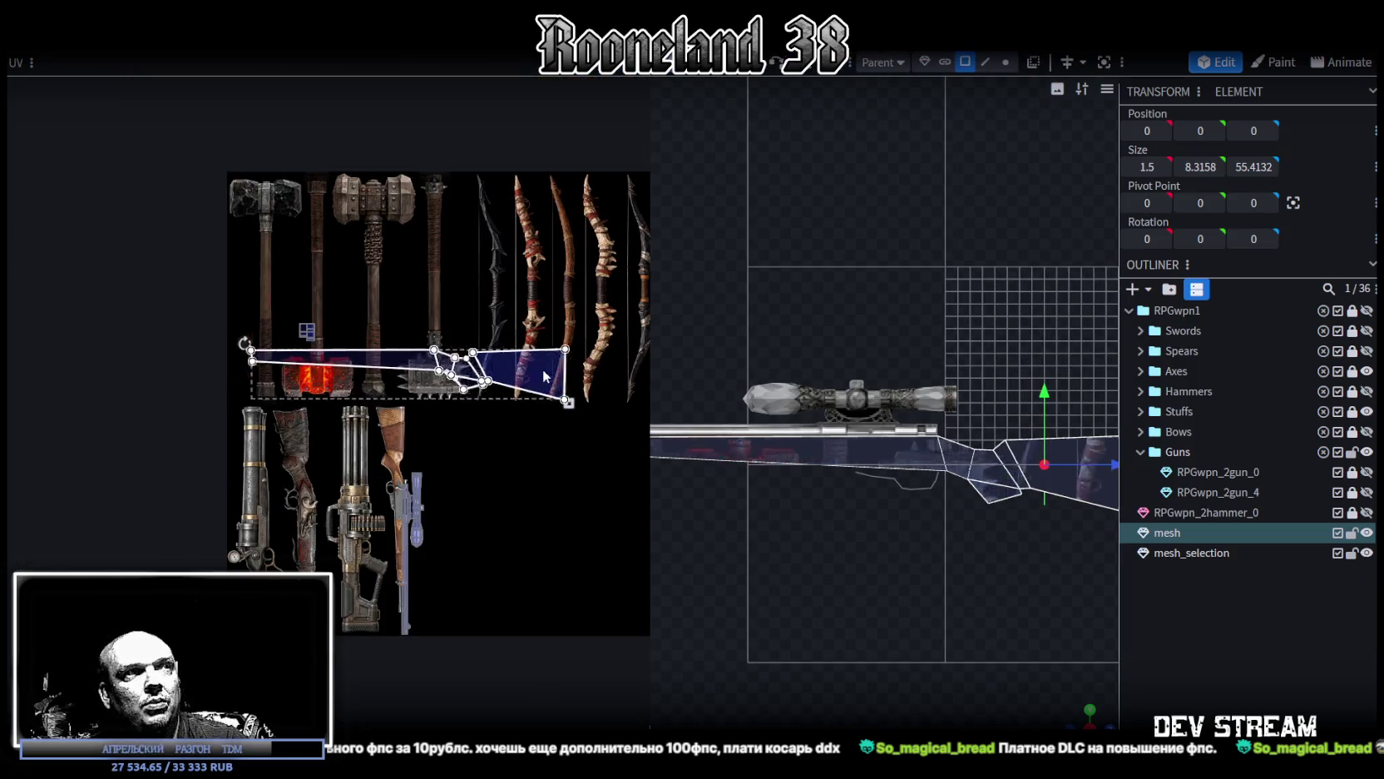
Step: Rotate the stock UV island 90 degrees, mirror it horizontally, and shrink it over the wooden stock
right_click(532, 342)
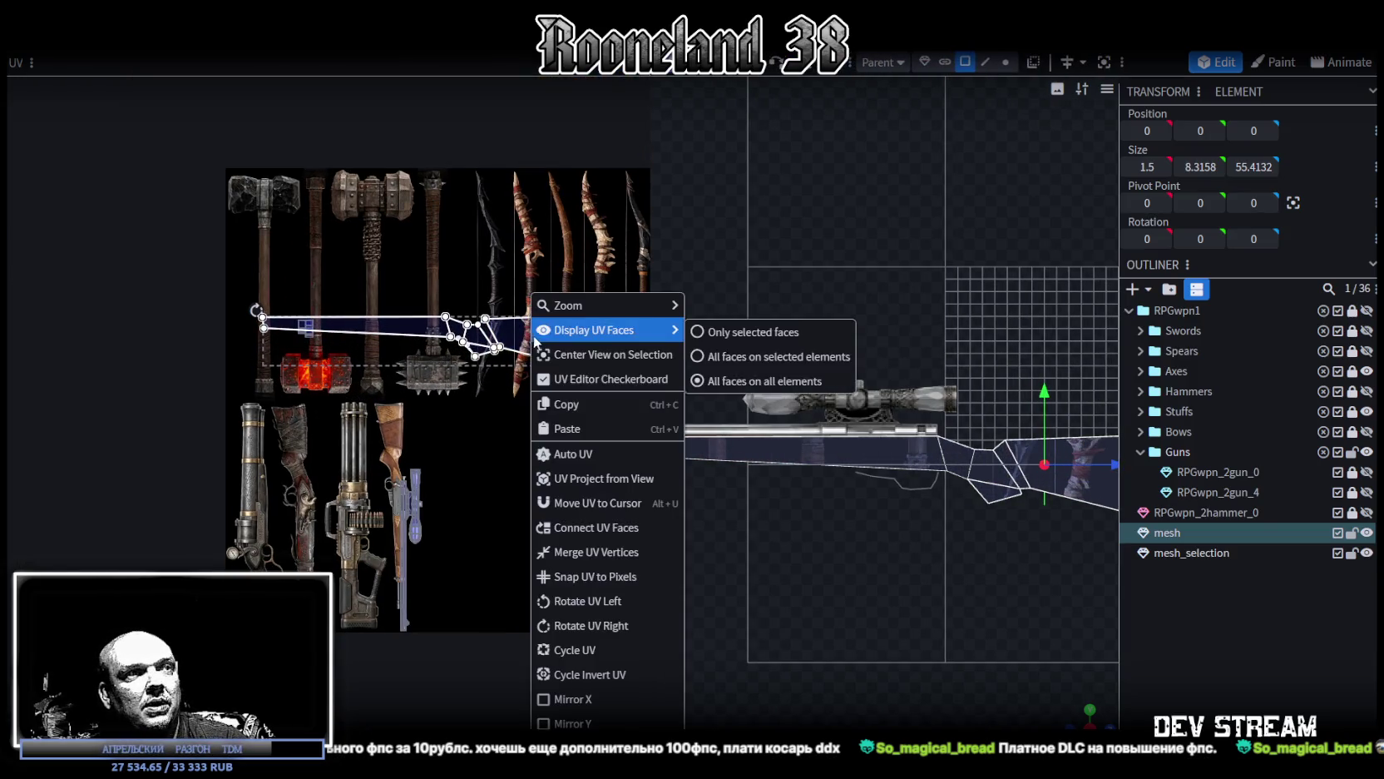
click(567, 601)
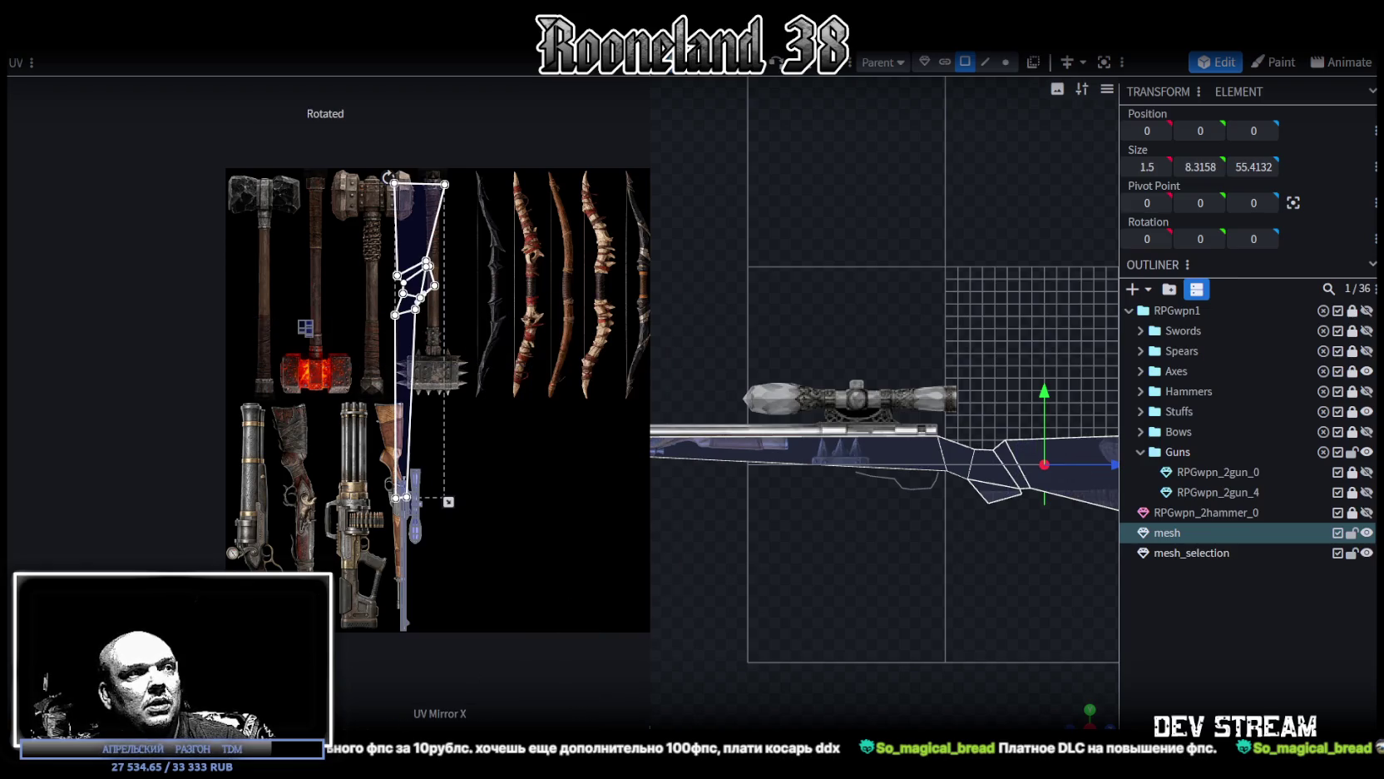
click(439, 529)
drag(425, 253, 412, 356)
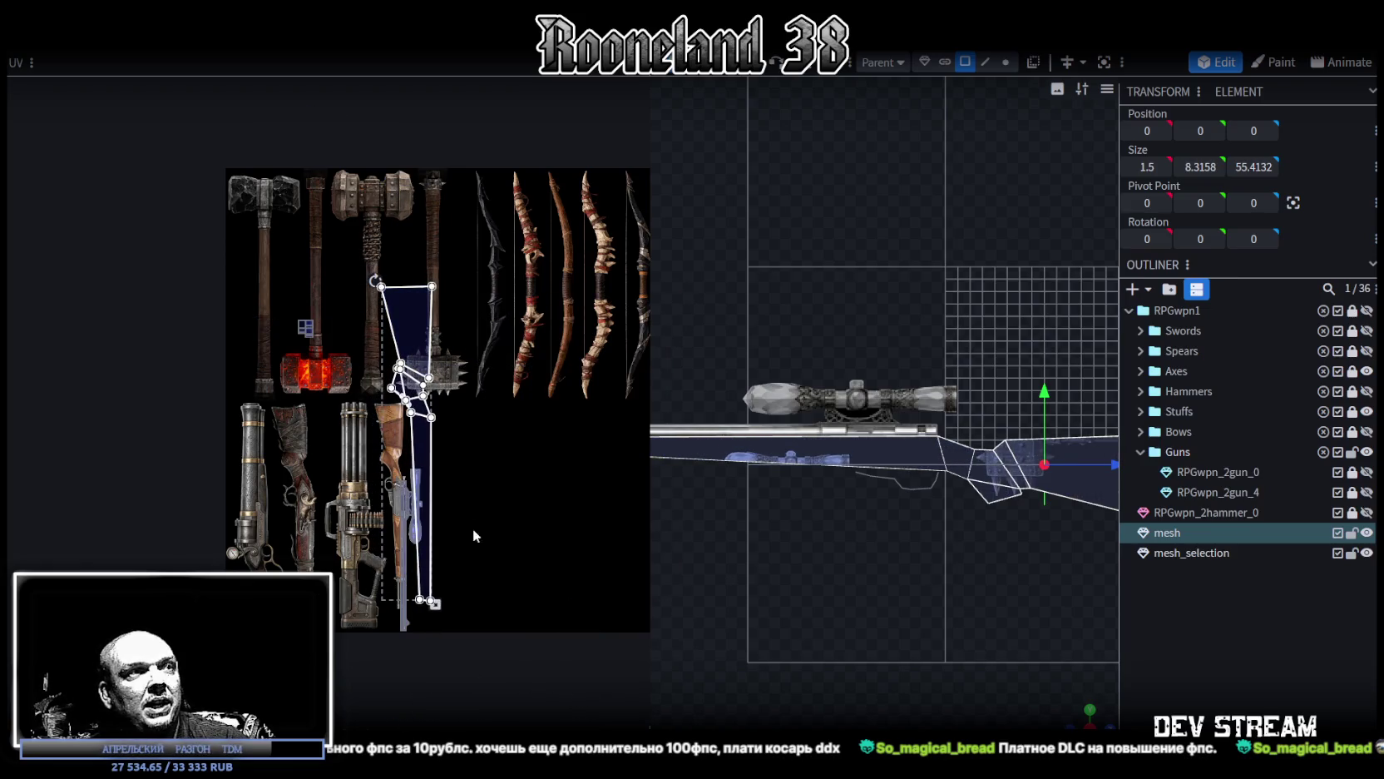
drag(437, 611, 410, 499)
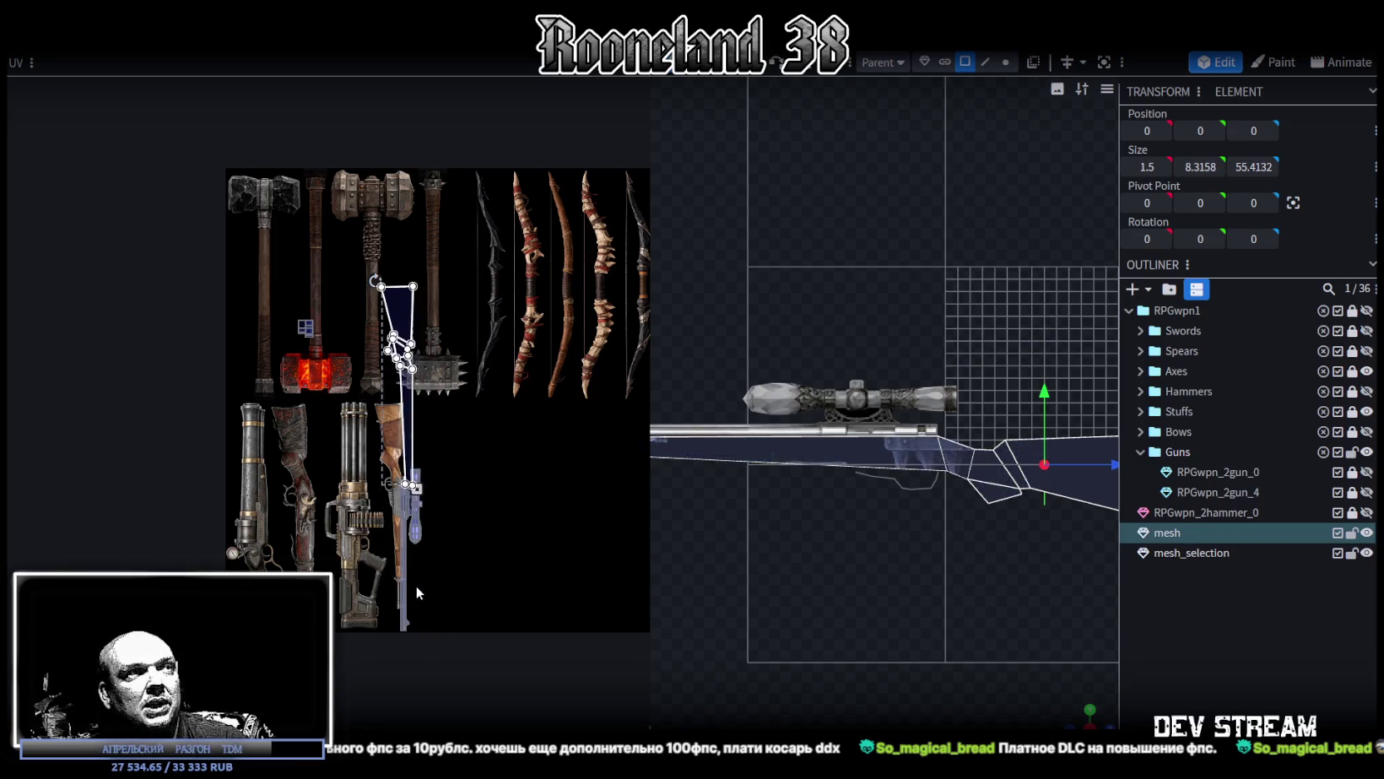
drag(398, 316, 402, 428)
Step: Nudge the stock UV island up and left into position over the wood
scroll(397, 376, up, 2)
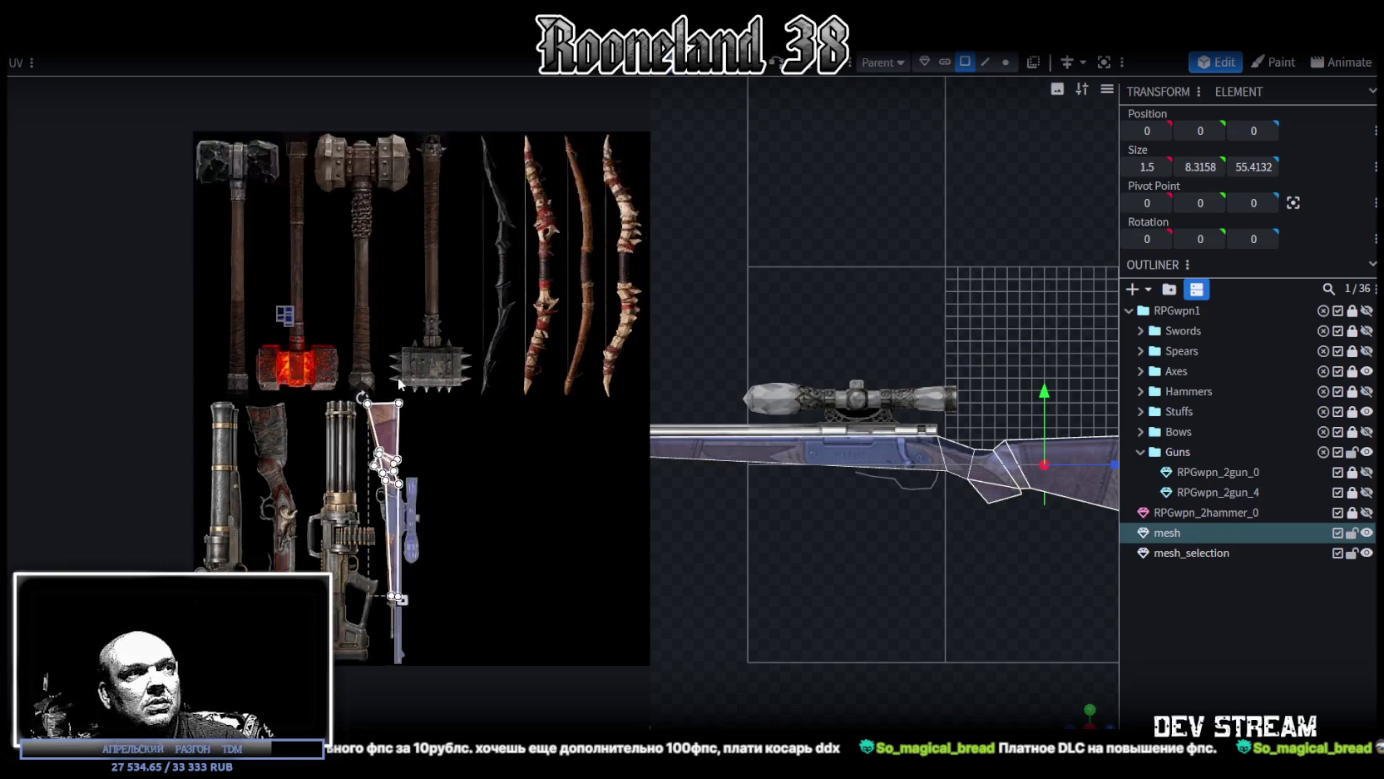
scroll(397, 376, up, 4)
scroll(315, 438, up, 3)
drag(316, 400, 299, 395)
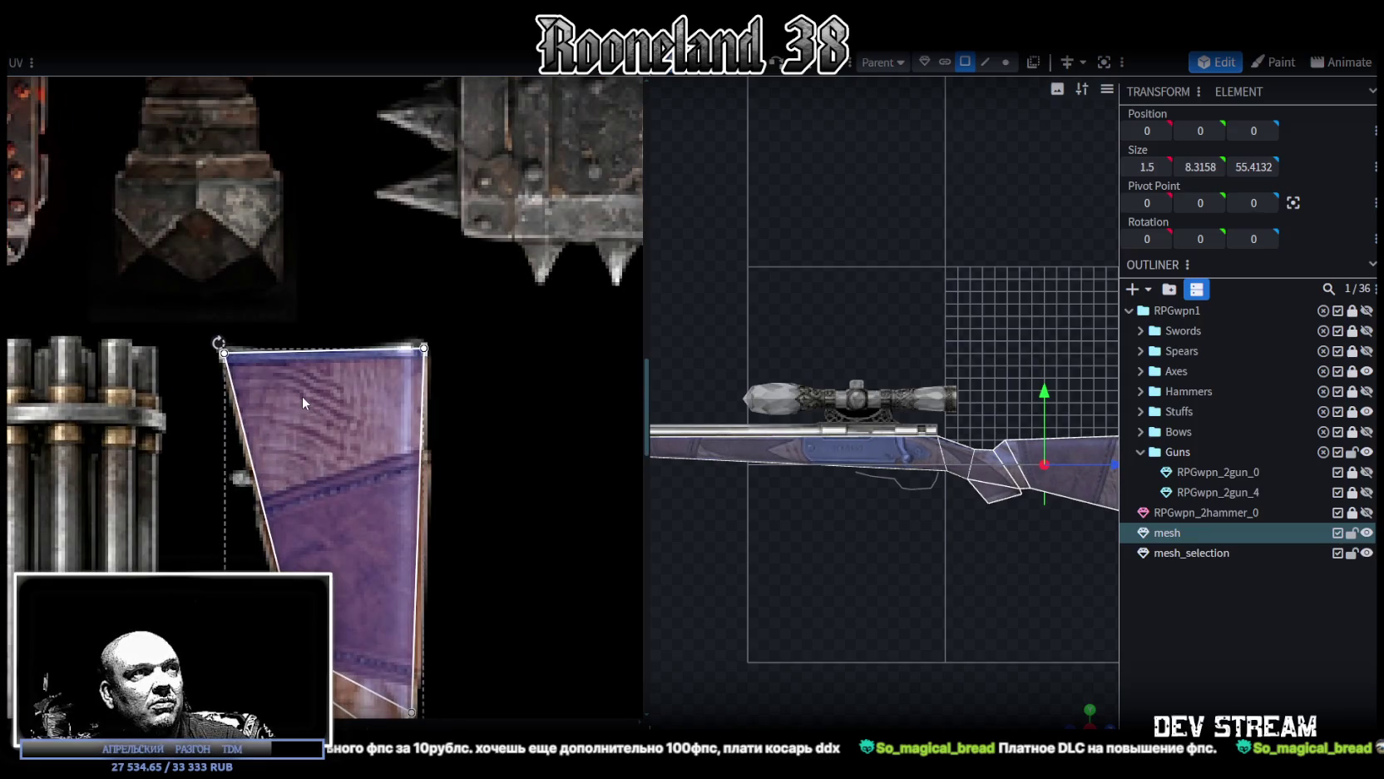
scroll(372, 502, down, 3)
scroll(379, 447, up, 2)
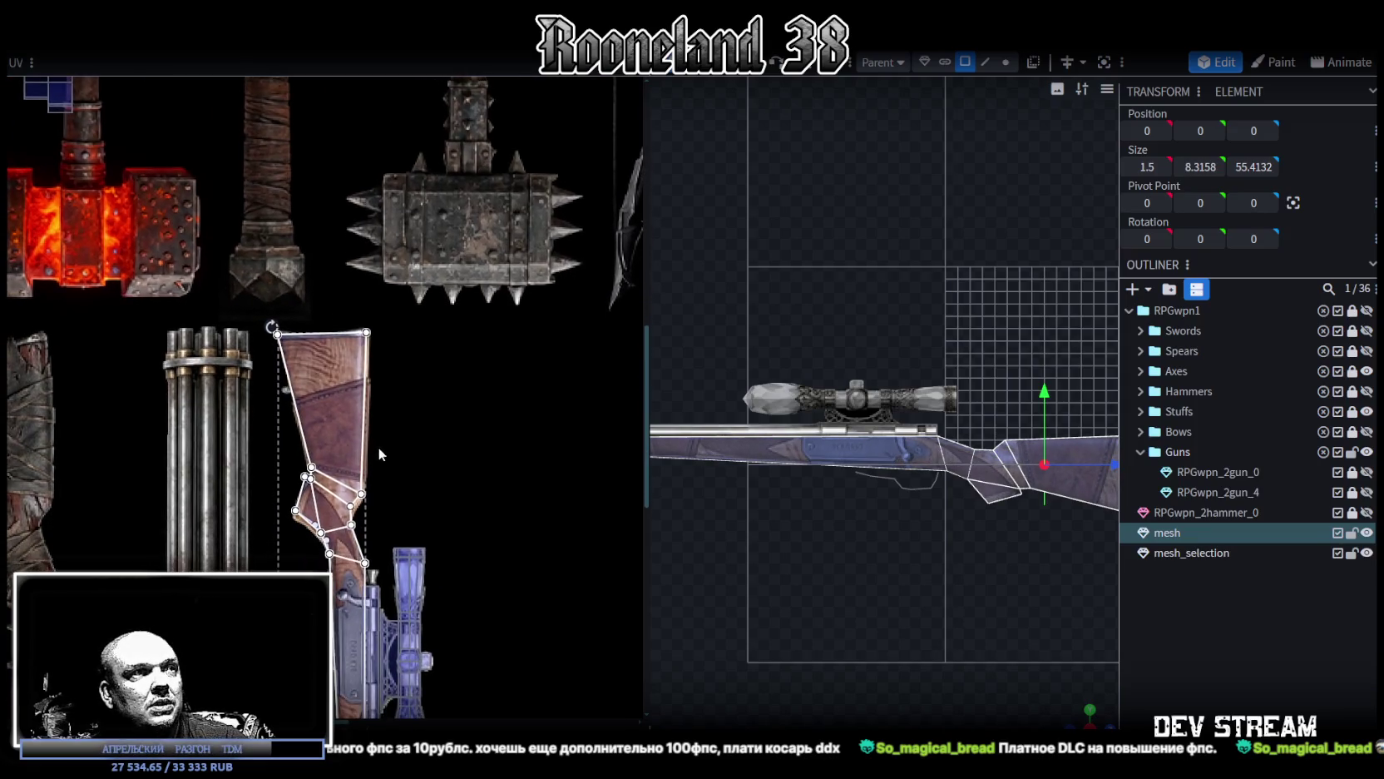
scroll(366, 450, up, 1)
scroll(357, 424, up, 1)
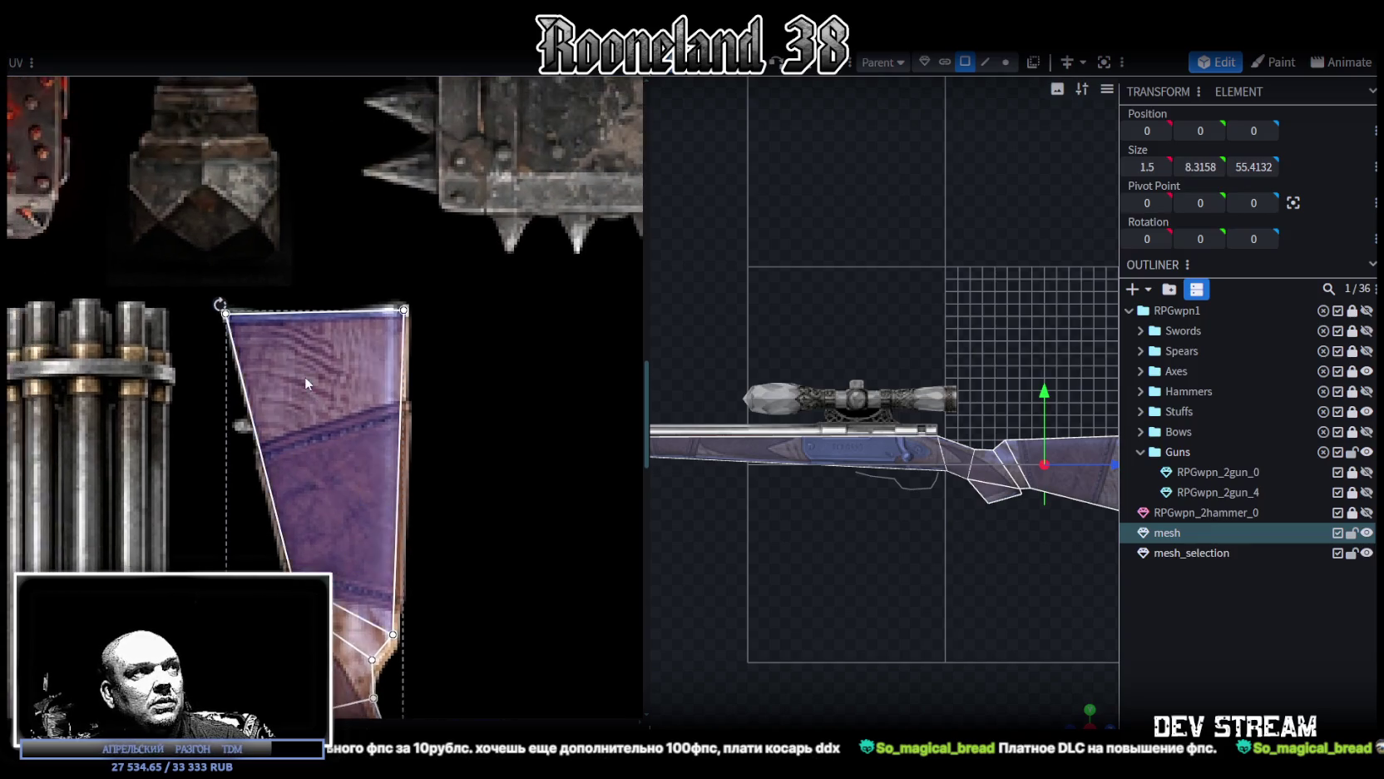
scroll(291, 372, up, 3)
drag(287, 377, 285, 379)
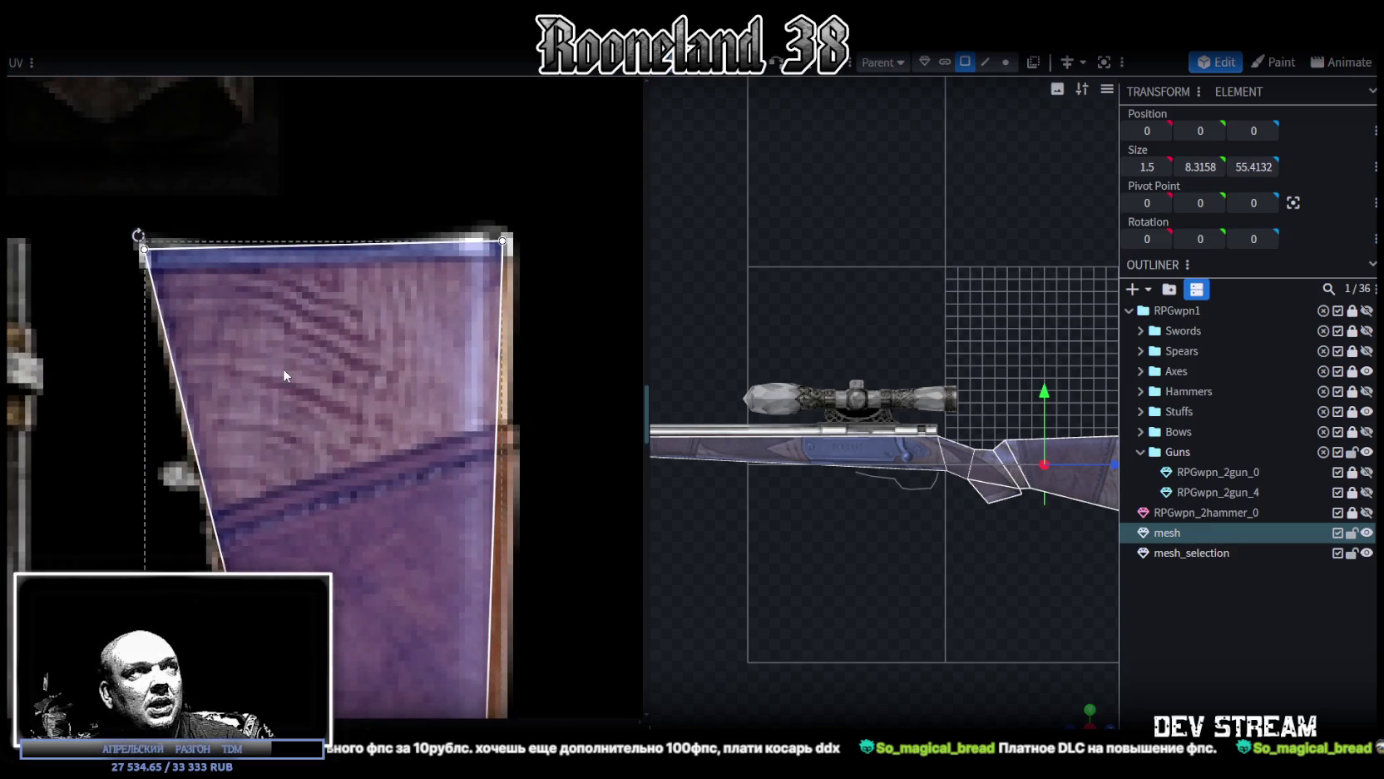
scroll(283, 373, down, 2)
scroll(404, 385, down, 3)
scroll(437, 280, down, 3)
scroll(510, 225, down, 3)
scroll(524, 461, down, 3)
scroll(457, 458, up, 3)
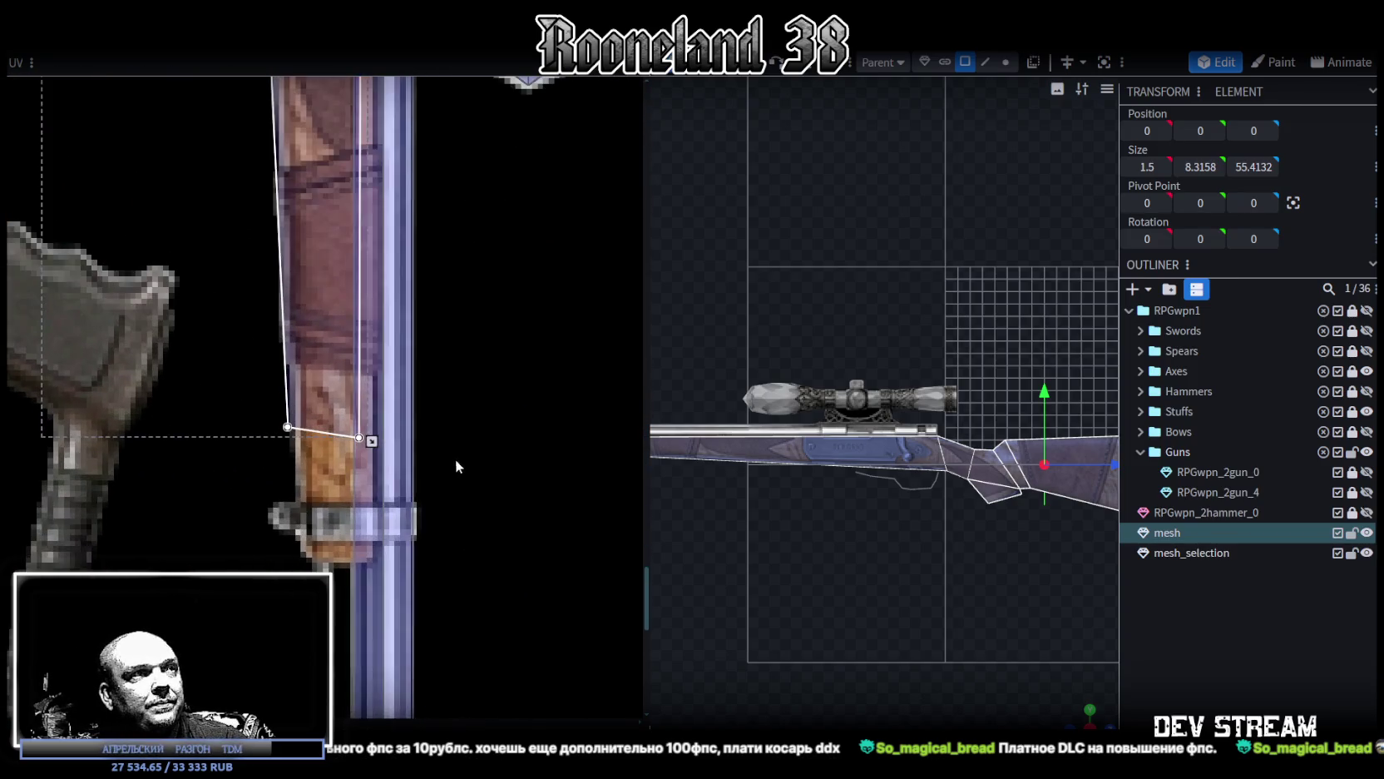
Step: Stretch the island's bottom corner down over the wood, undoing the extra overshoot
drag(374, 452, 392, 567)
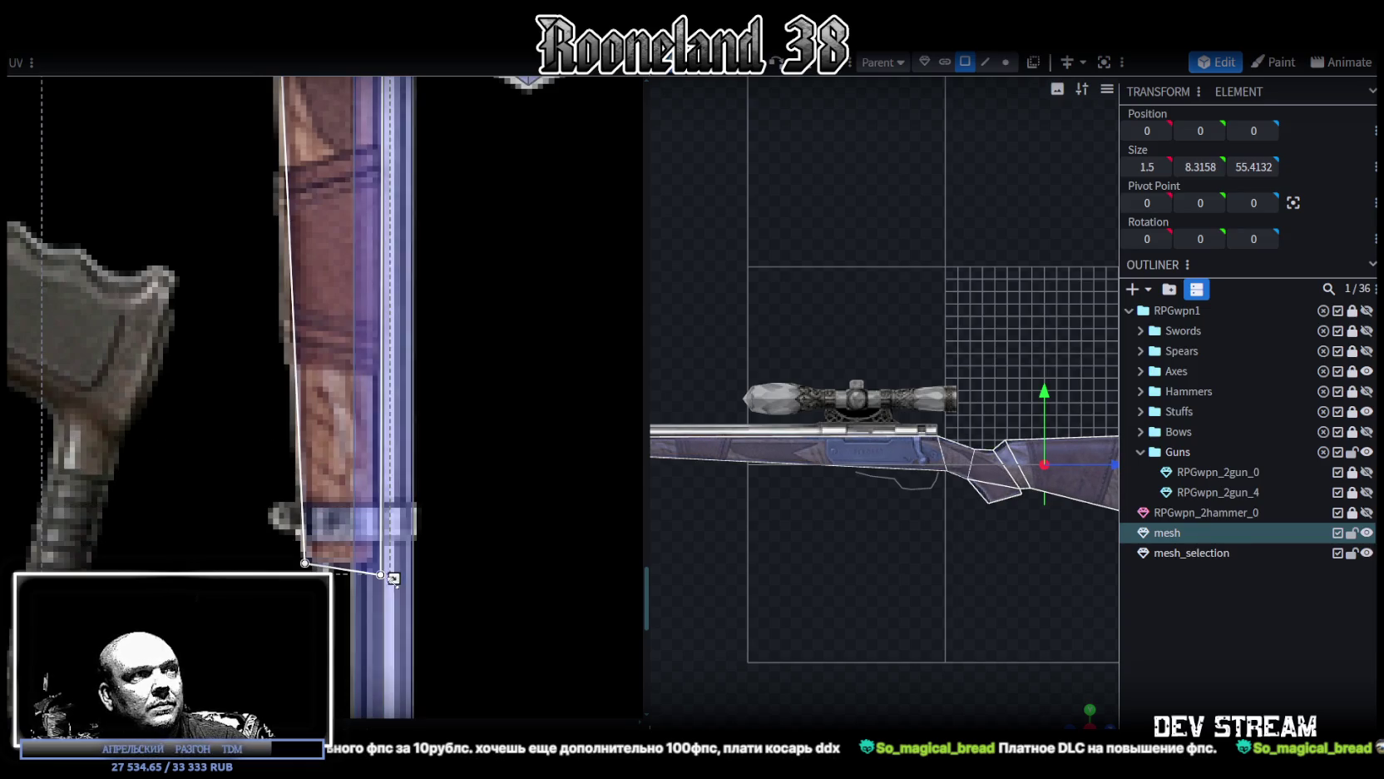
drag(392, 570, 394, 591)
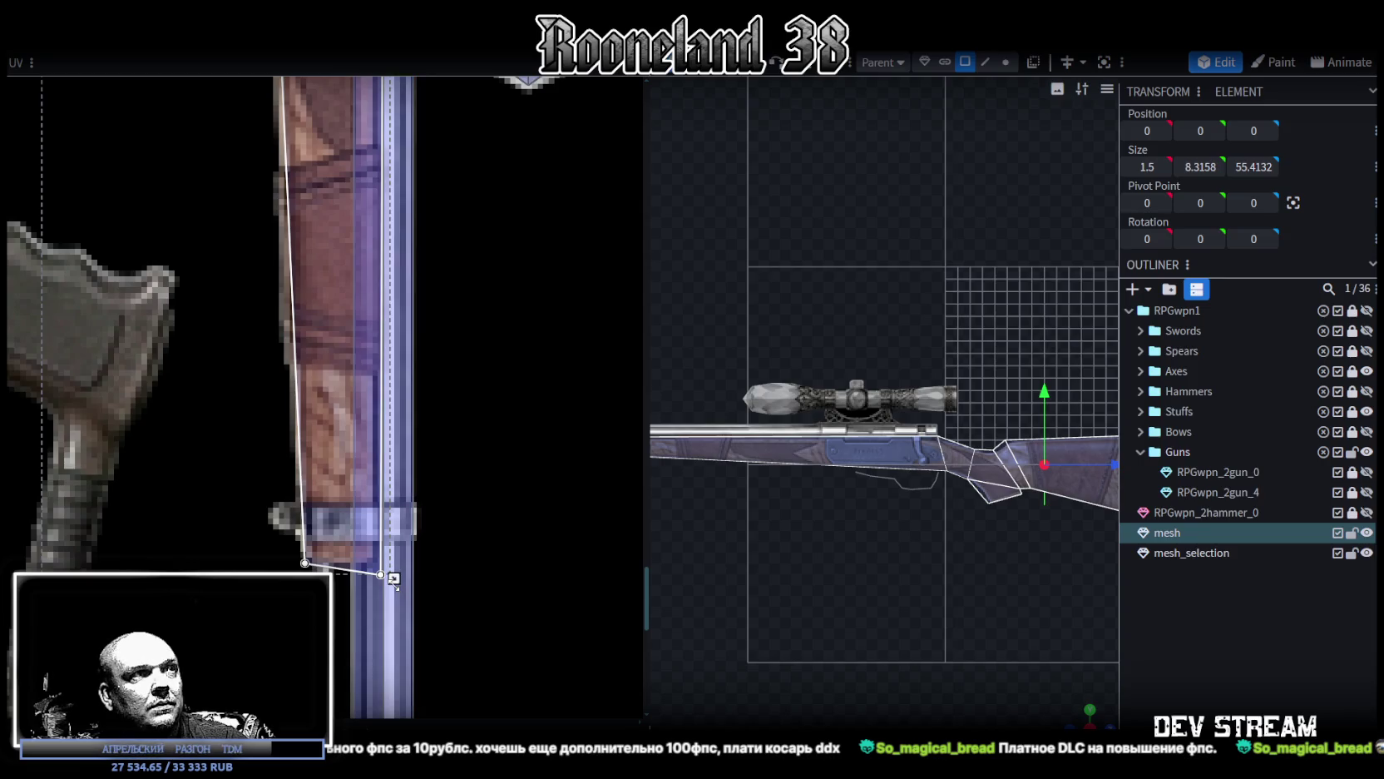
key(ctrl+z)
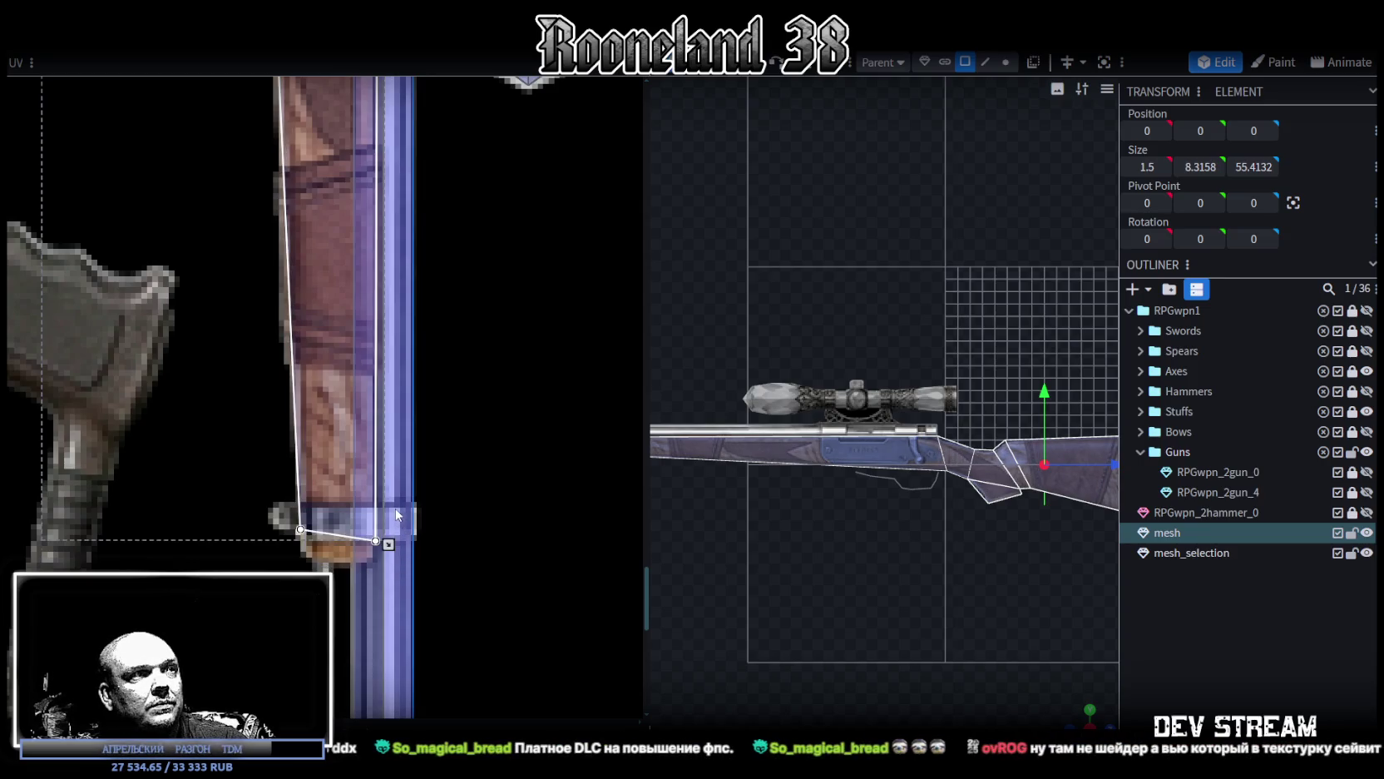
scroll(391, 511, down, 1)
scroll(370, 457, up, 3)
scroll(403, 369, up, 3)
scroll(403, 369, up, 3)
scroll(373, 312, up, 3)
scroll(373, 312, up, 2)
scroll(349, 315, up, 1)
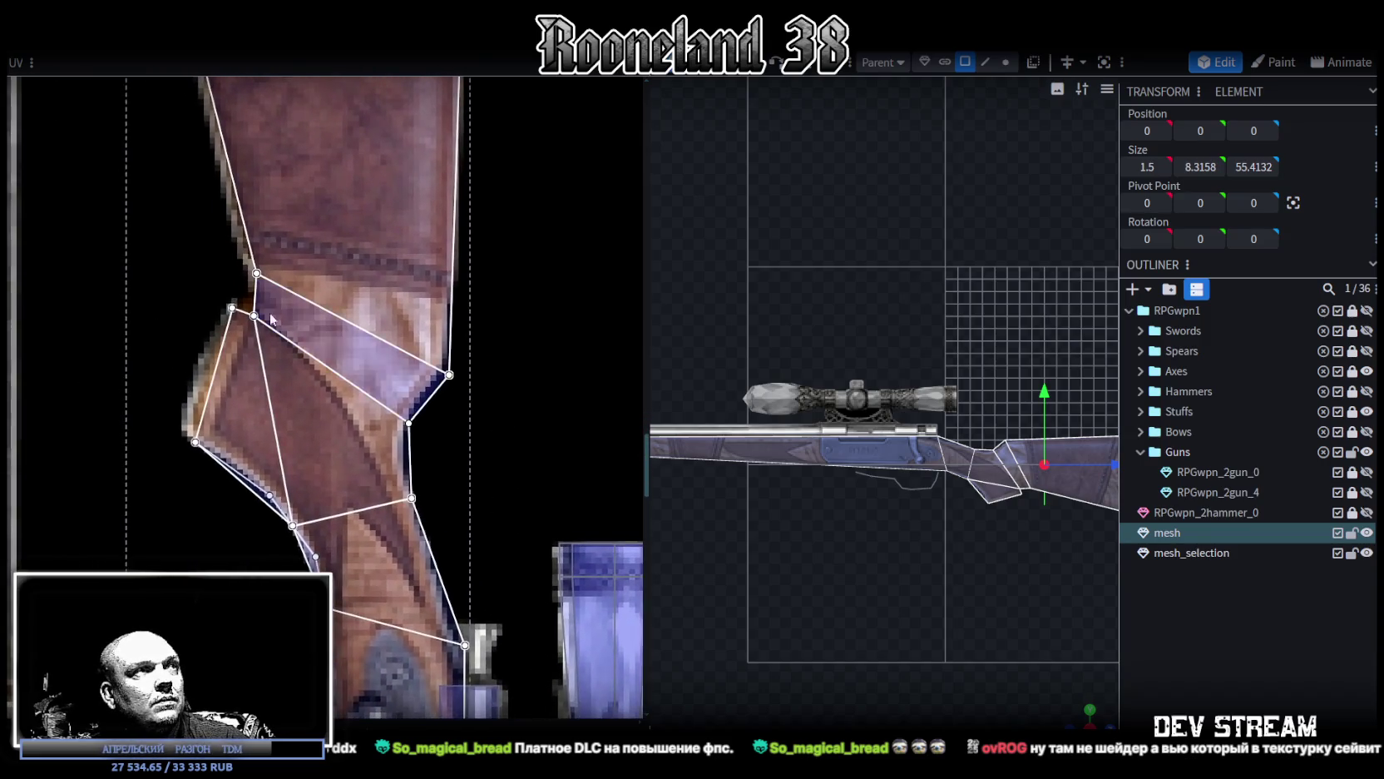
scroll(267, 313, up, 1)
click(230, 312)
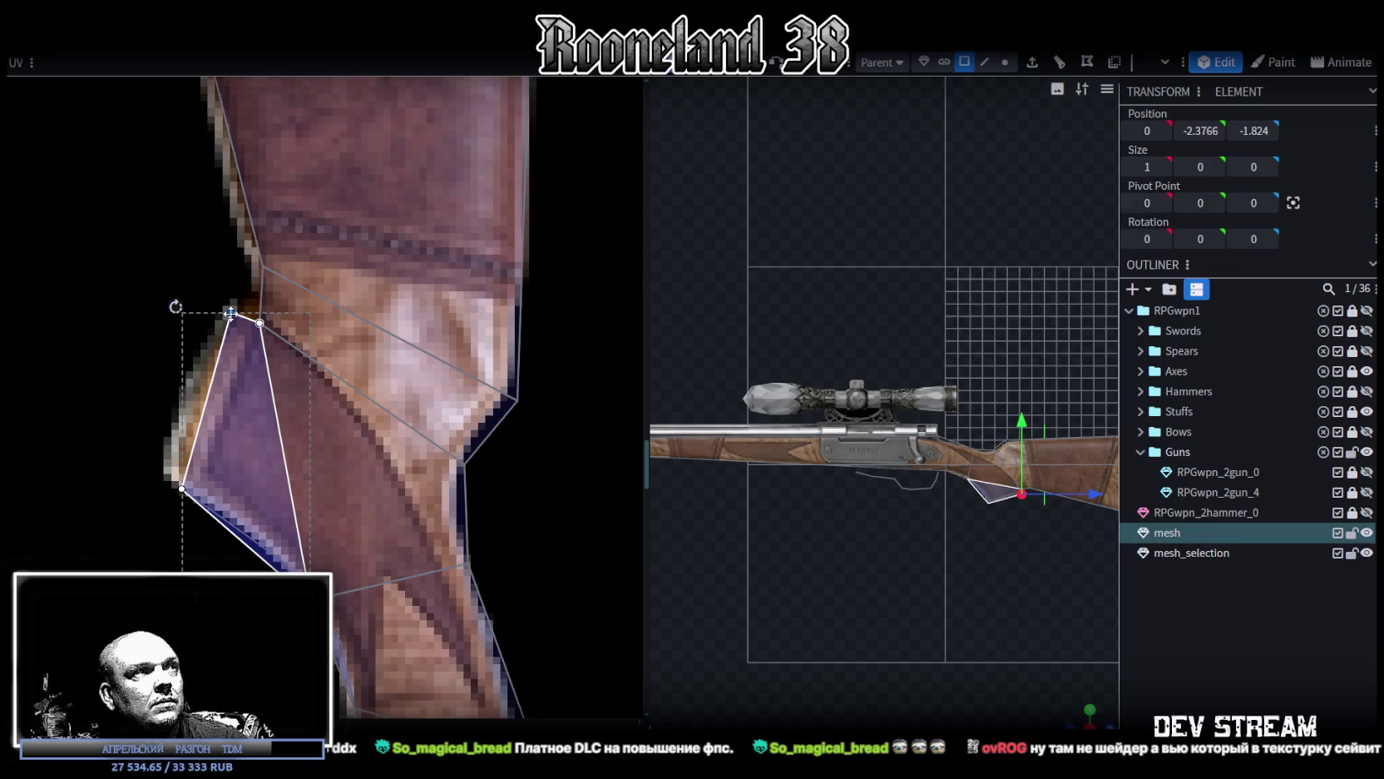
Step: Move the grip triangle's lower UV vertex up onto the wood and nudge a neighbouring stock vertex right
shift+click(183, 489)
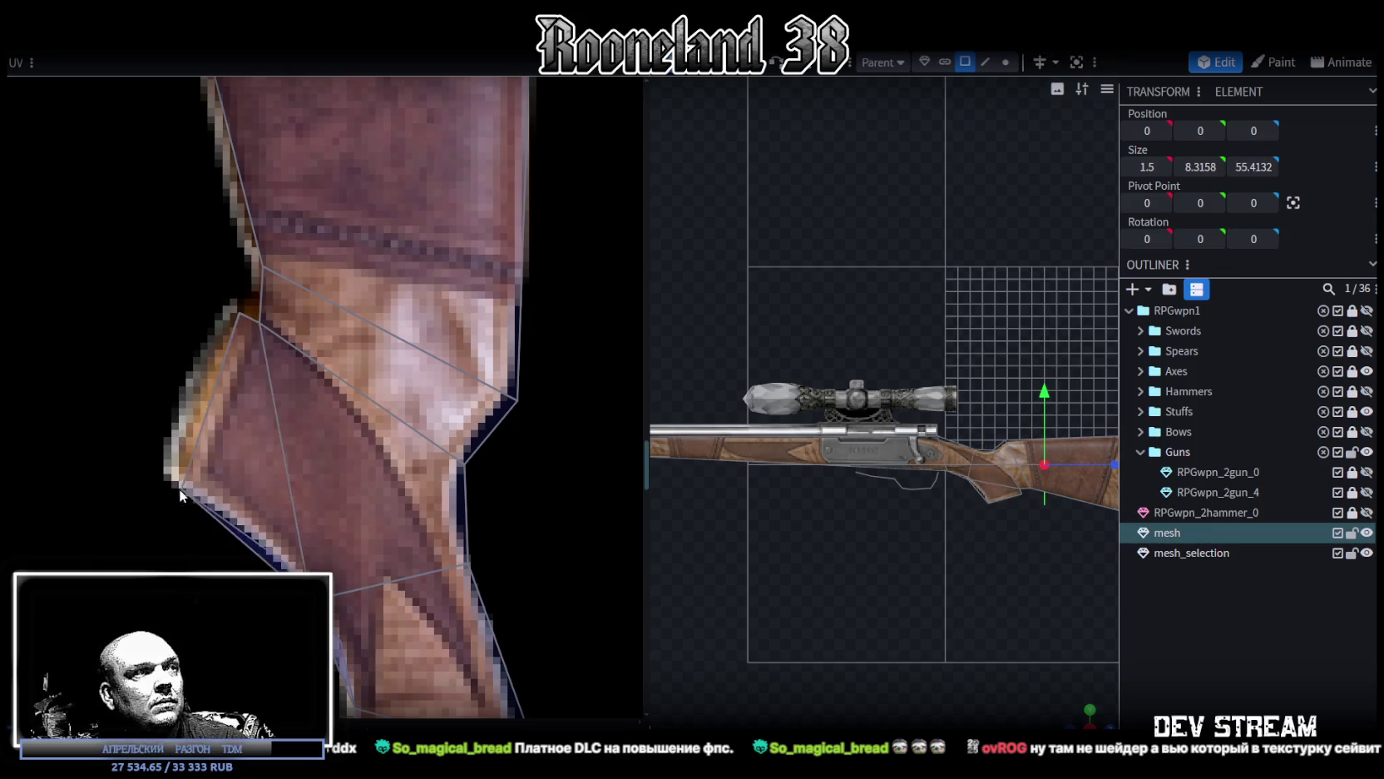
drag(182, 488, 182, 468)
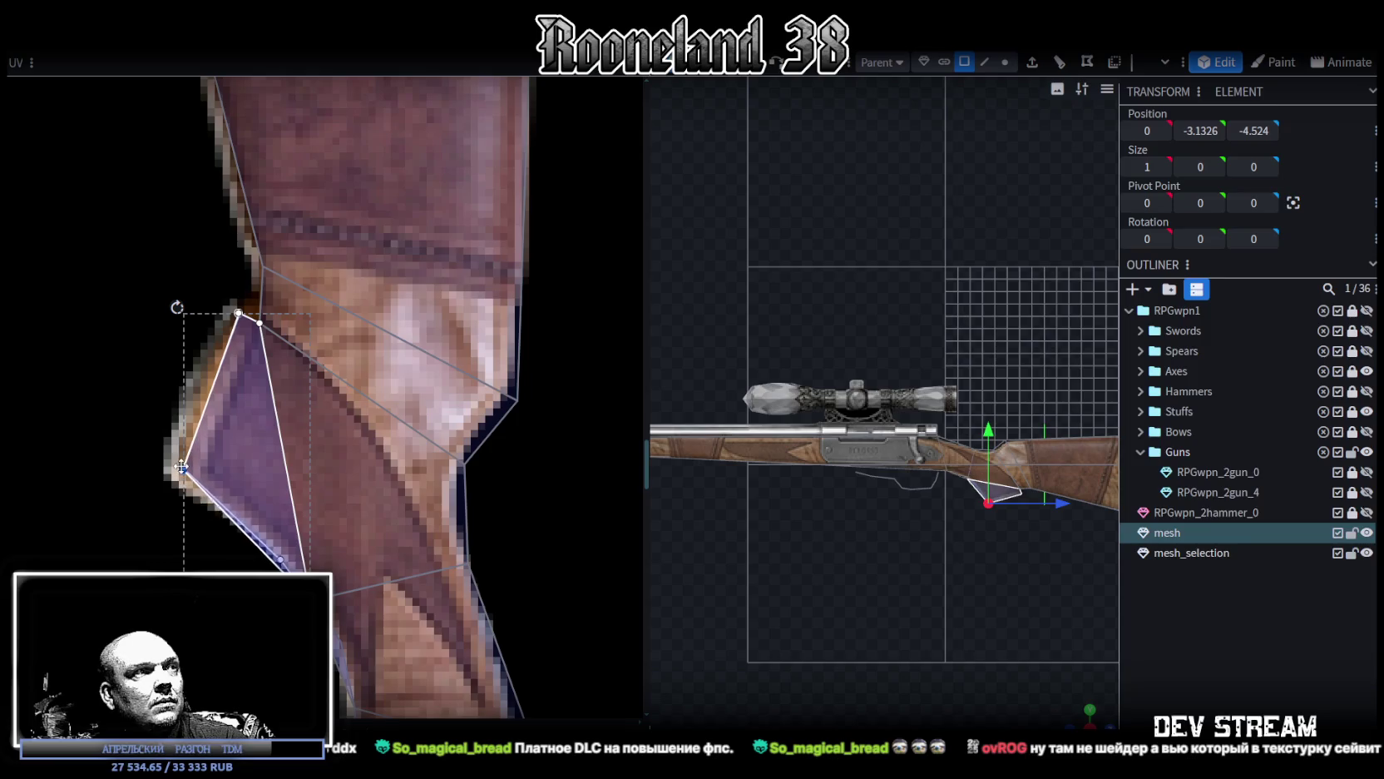
click(366, 432)
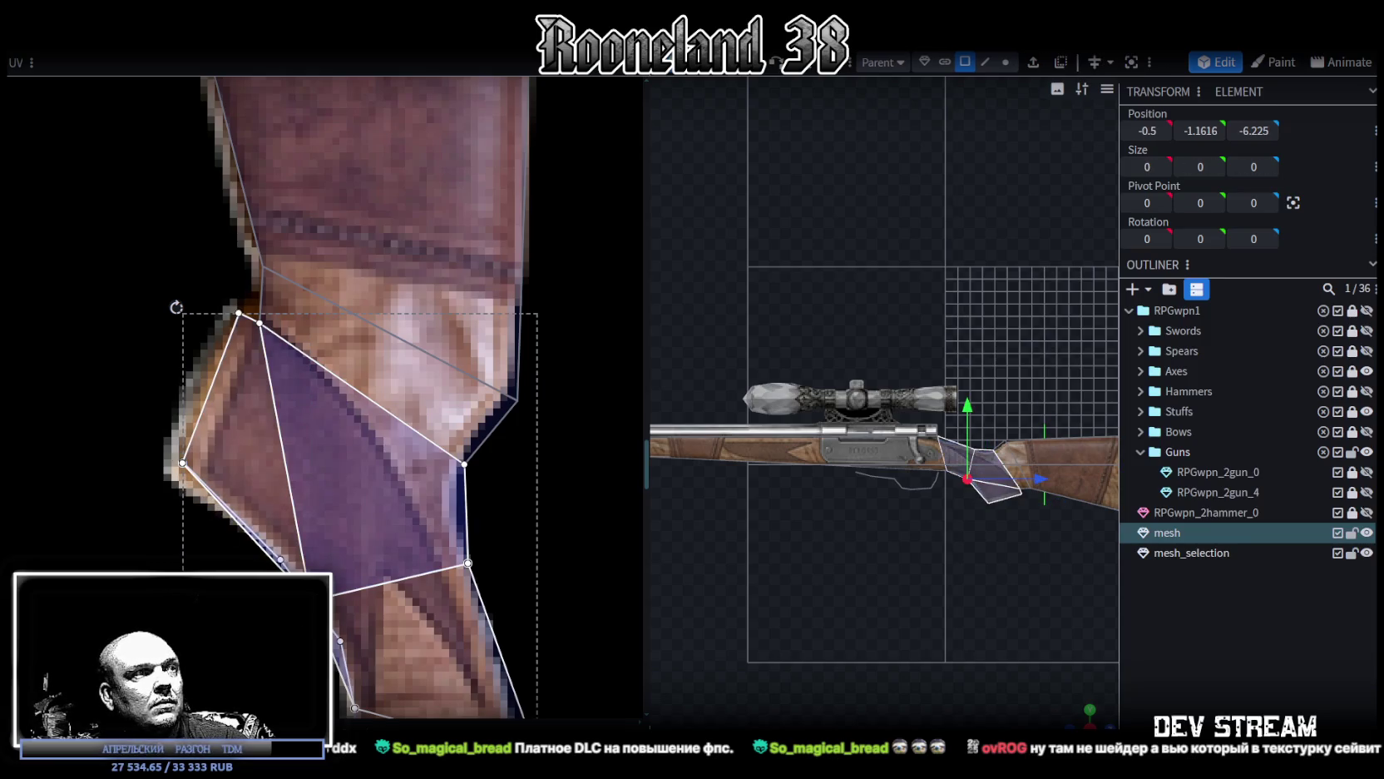
drag(306, 573, 312, 572)
scroll(342, 496, down, 2)
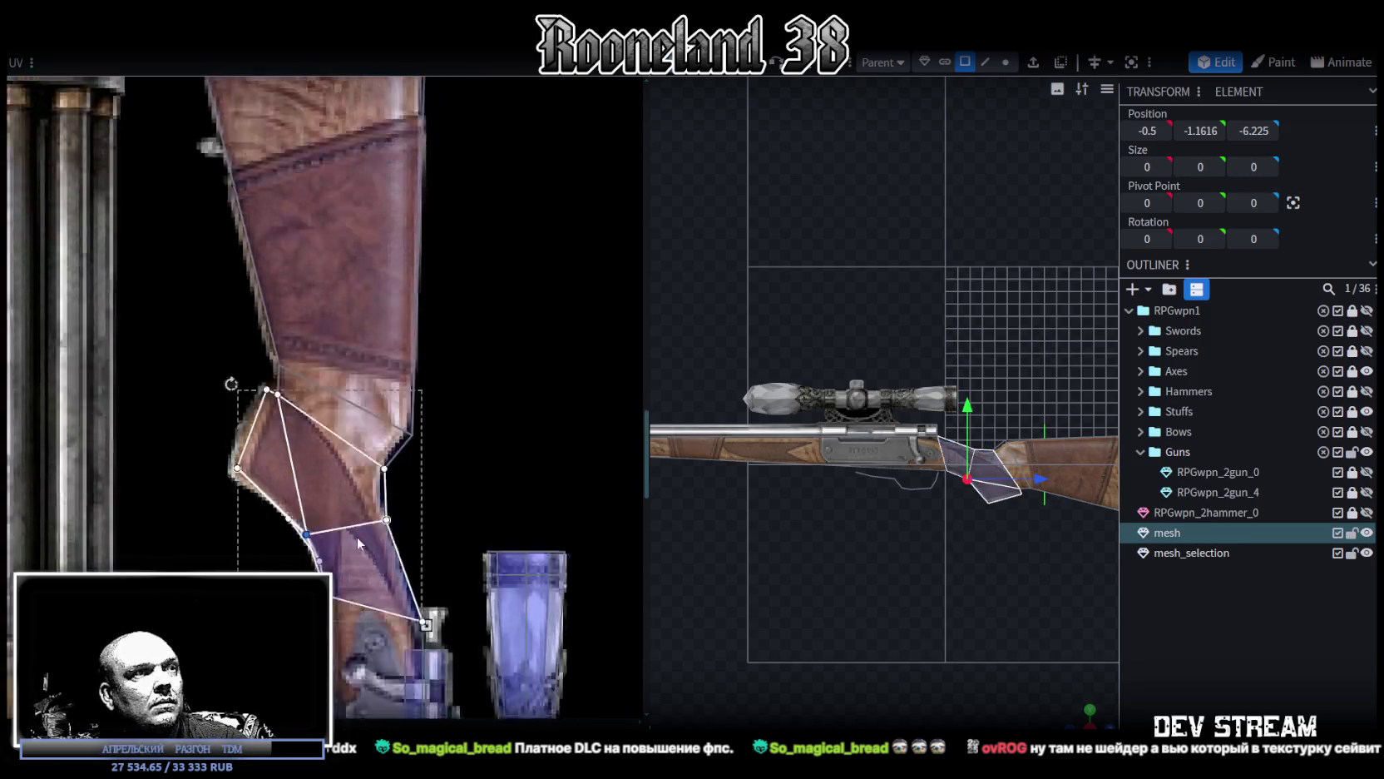
scroll(342, 497, up, 2)
click(359, 483)
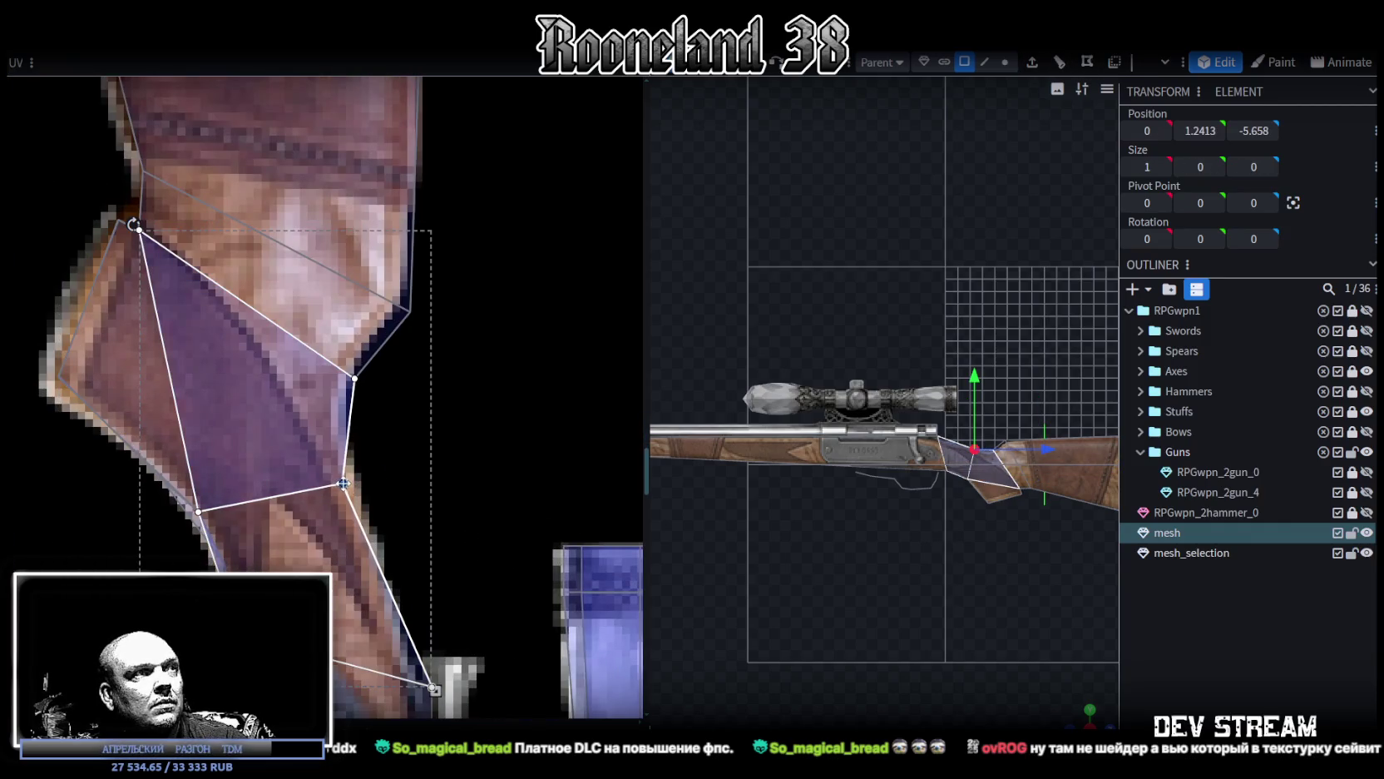
Step: Pull the wrist UV vertex up and left to follow the wooden wrist, then zoom out
click(353, 376)
drag(353, 376, 340, 367)
mouse_move(431, 331)
mouse_down()
mouse_move(372, 291)
mouse_move(404, 310)
mouse_up()
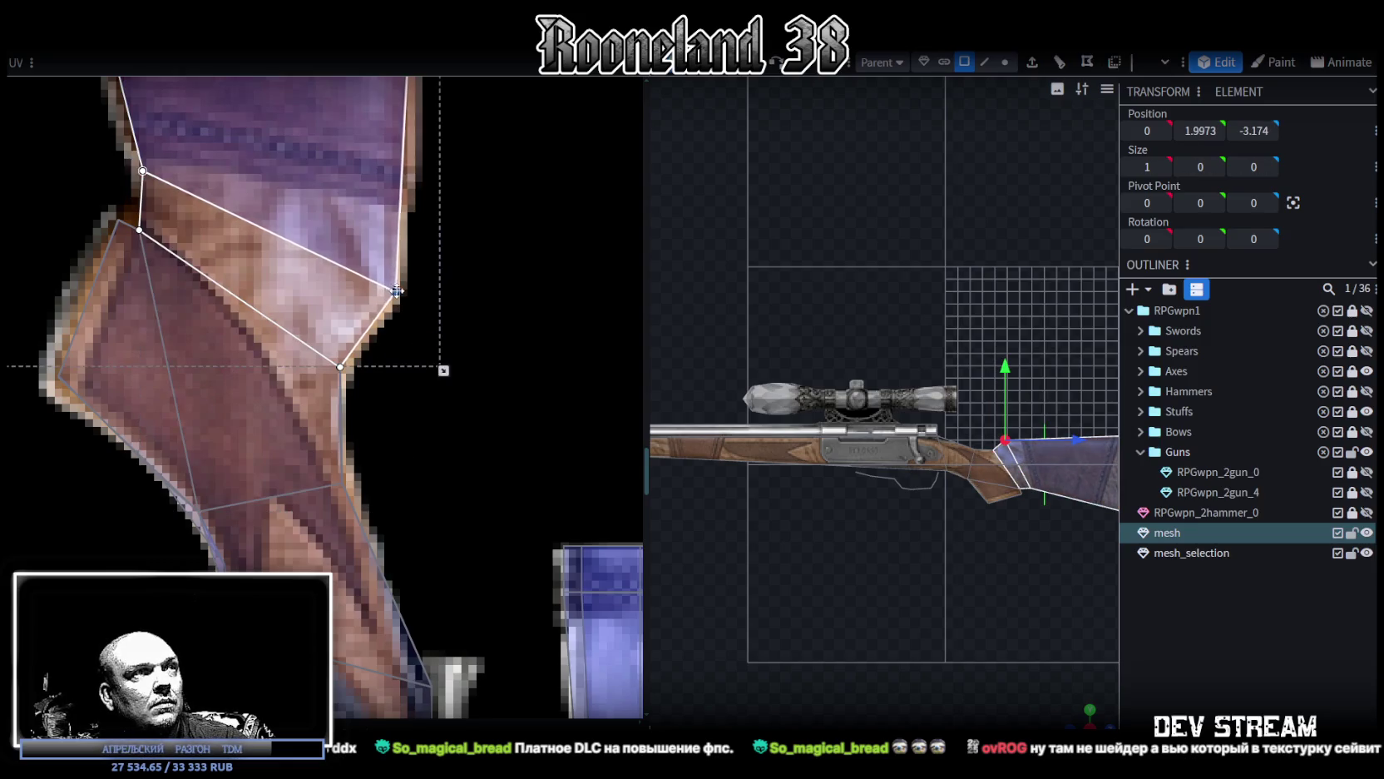
scroll(405, 311, down, 4)
middle_drag(389, 356, 381, 388)
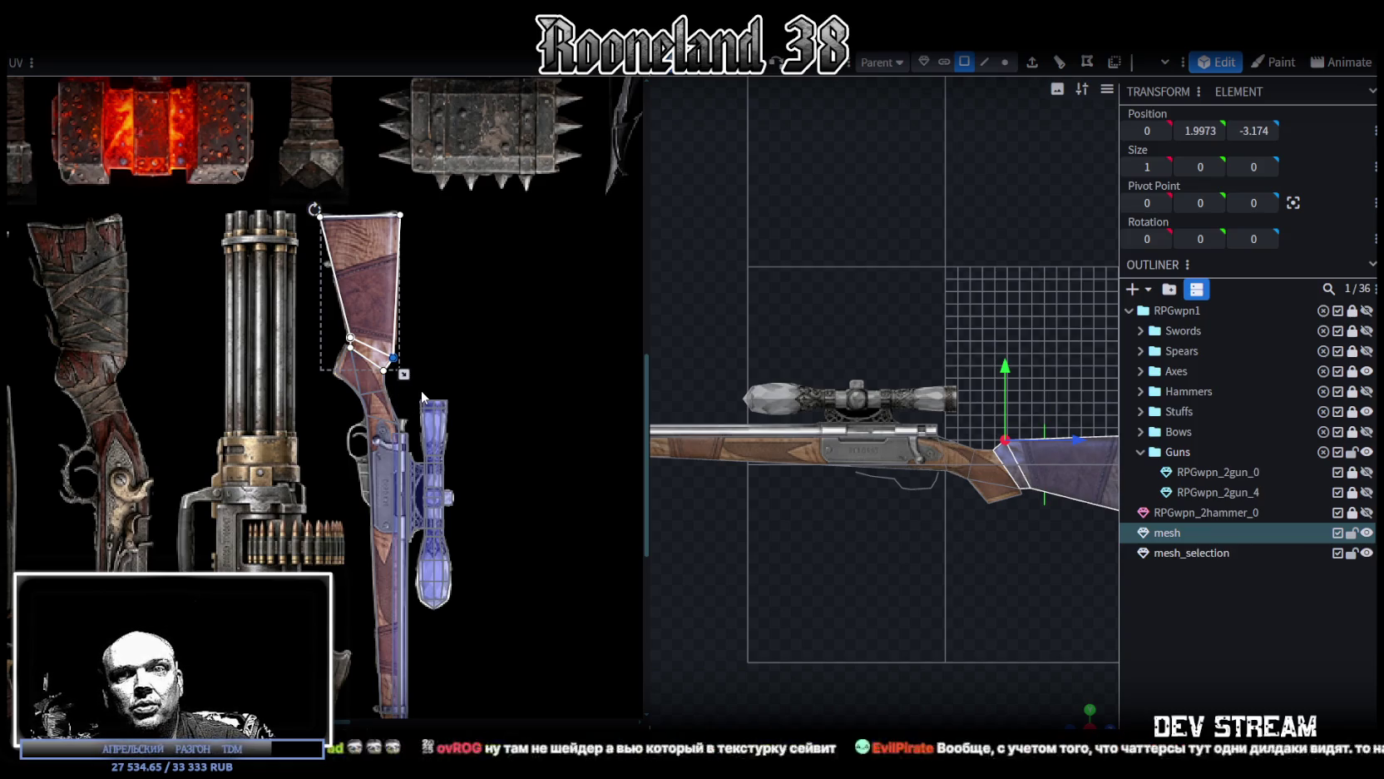
scroll(474, 251, up, 2)
scroll(466, 291, up, 1)
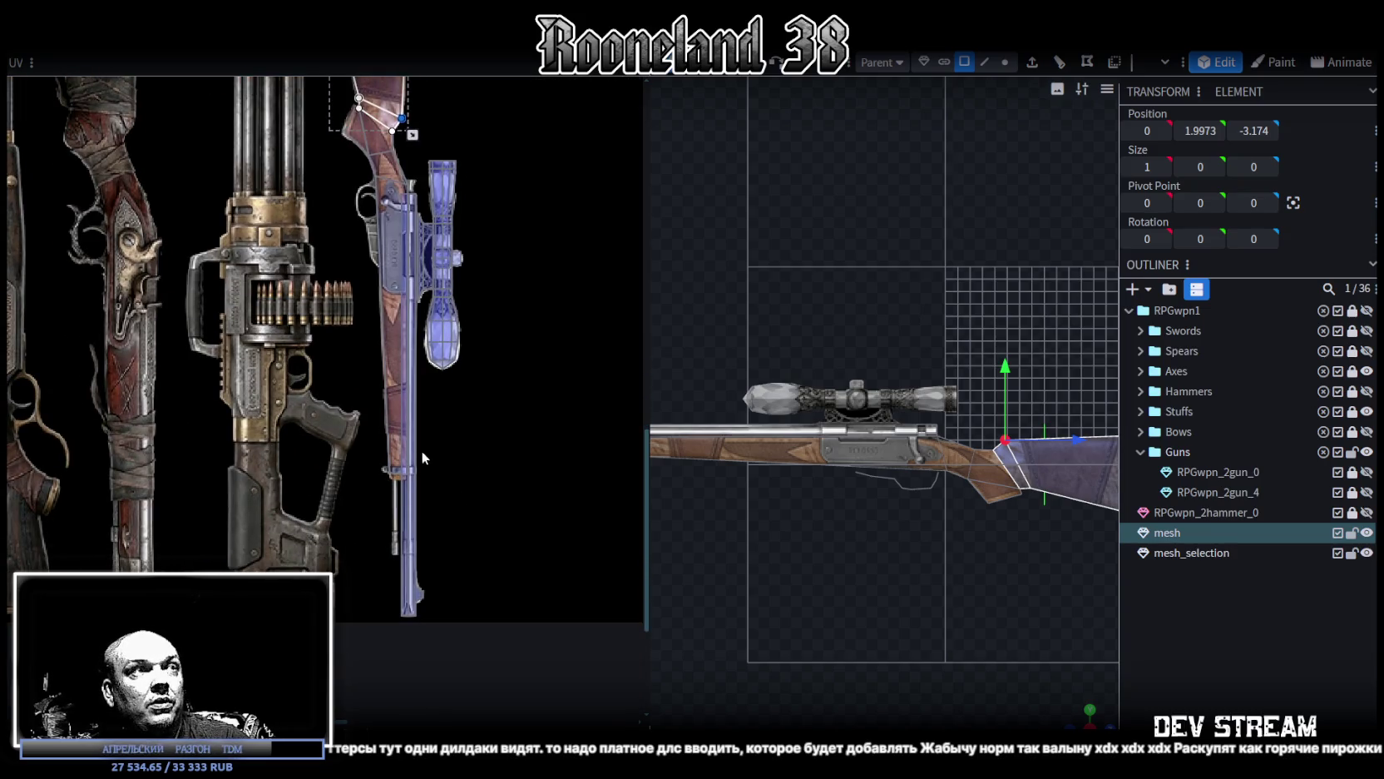
scroll(454, 349, up, 2)
scroll(447, 368, up, 2)
scroll(365, 338, up, 2)
click(363, 335)
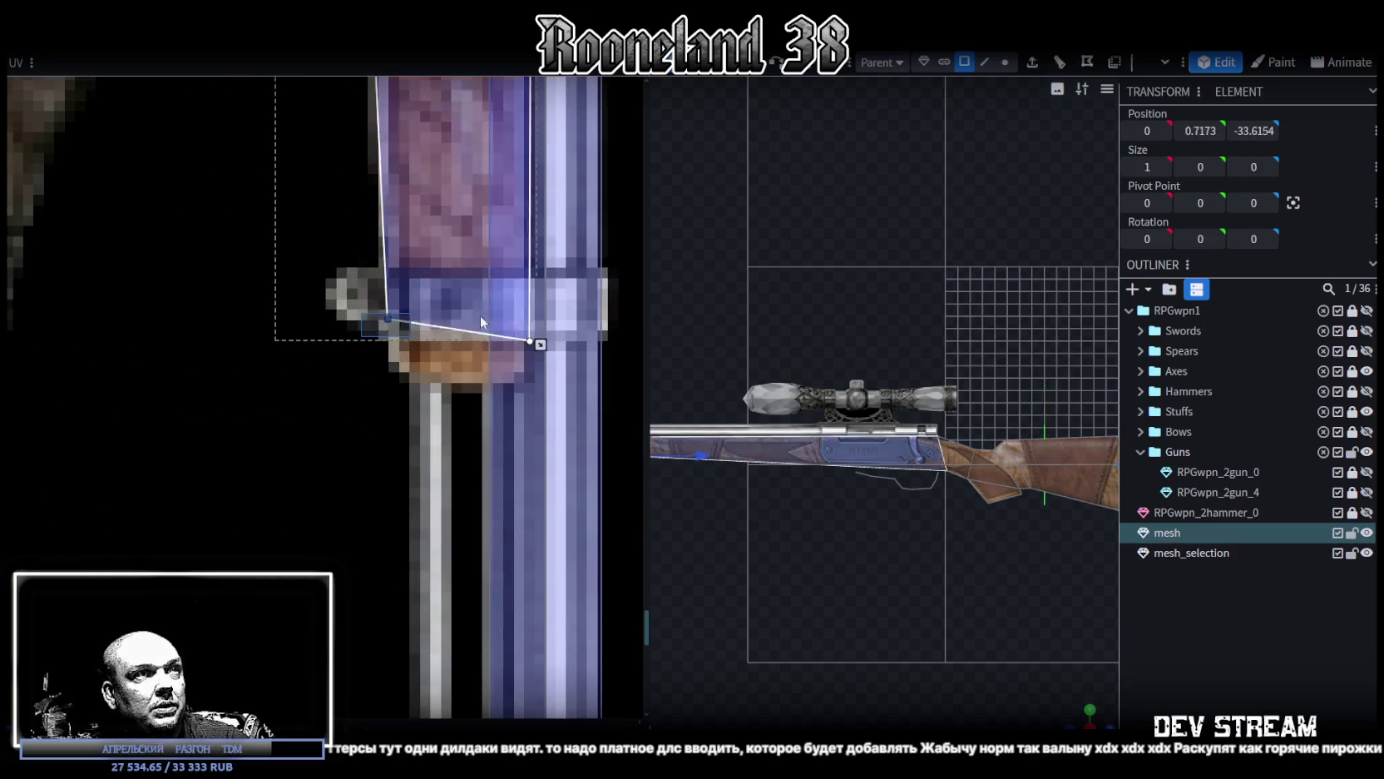
Step: Shift the bottom UV corner of the stock-receiver face slightly right
click(532, 366)
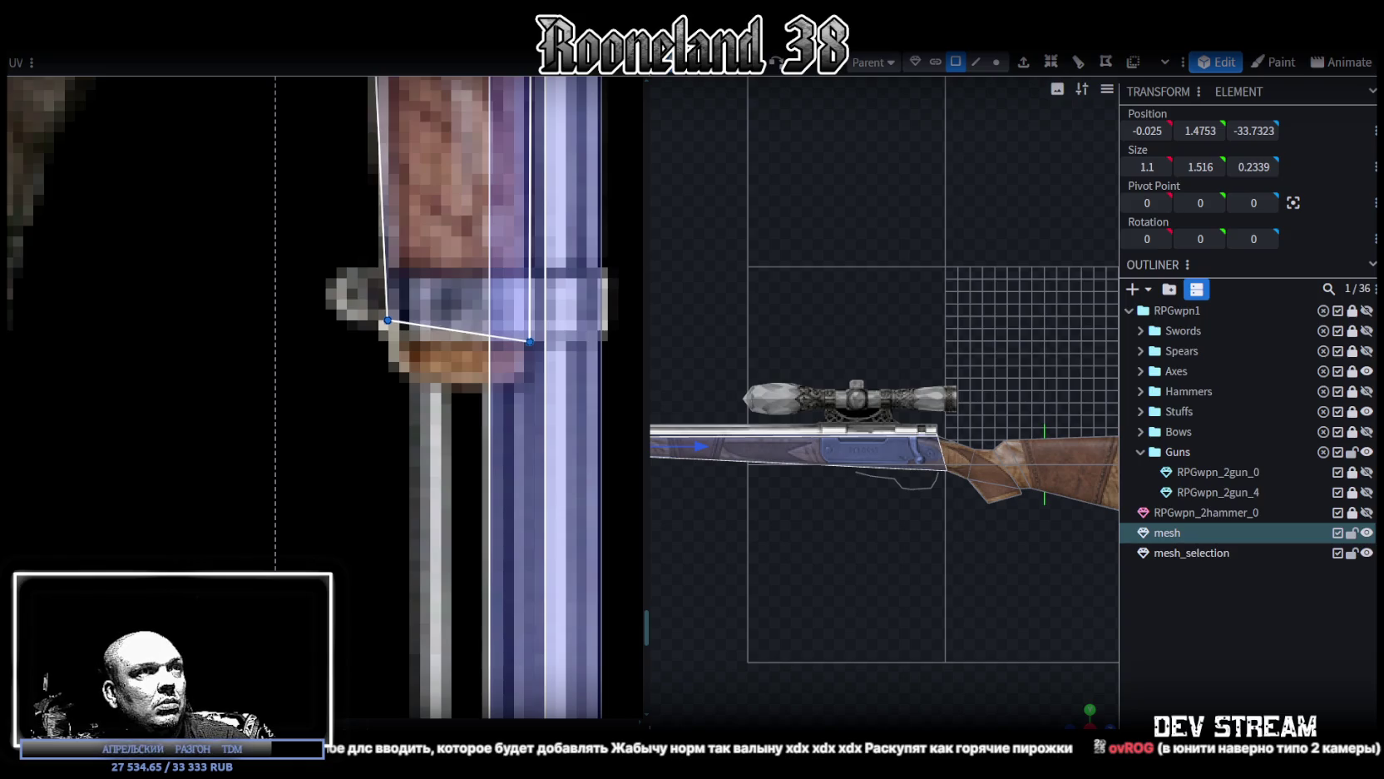
click(387, 354)
drag(388, 354, 403, 358)
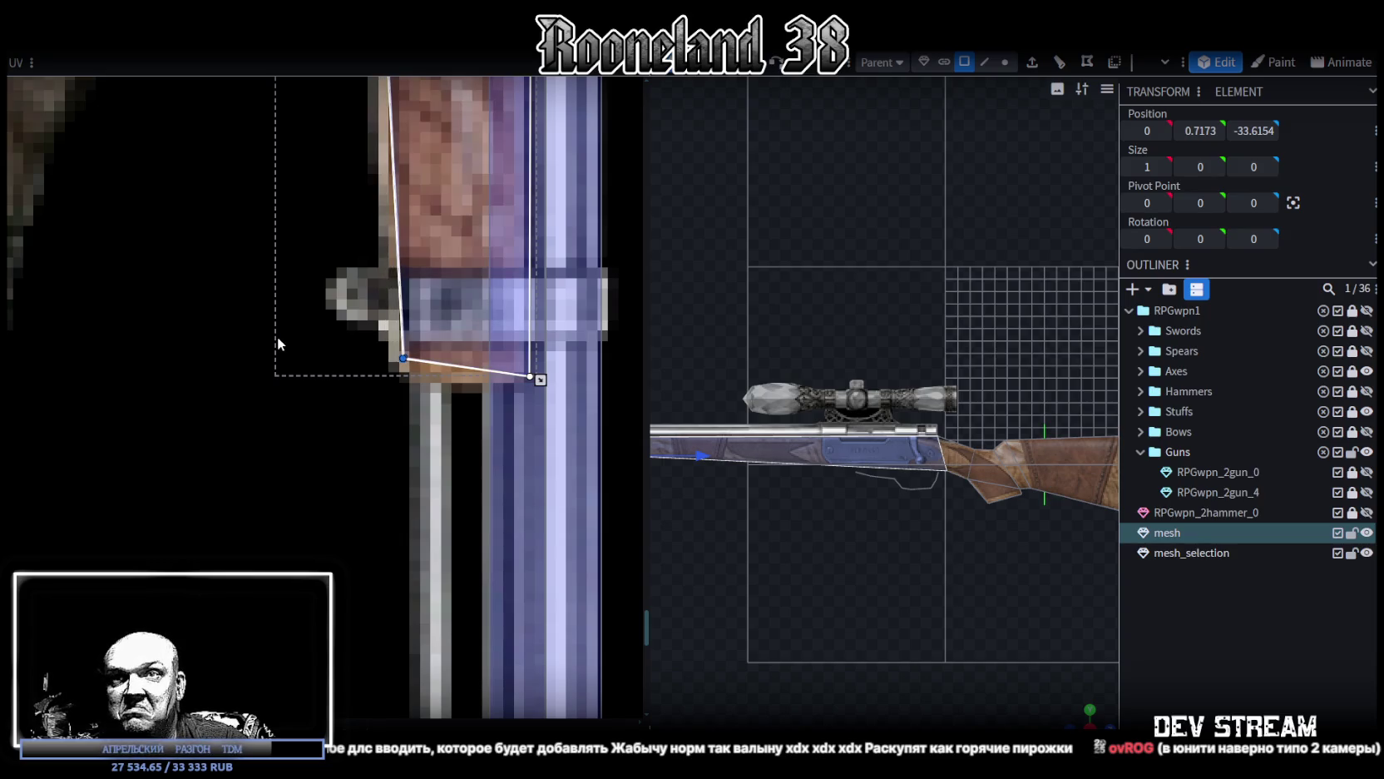
scroll(277, 336, down, 2)
scroll(274, 338, down, 3)
scroll(274, 339, down, 2)
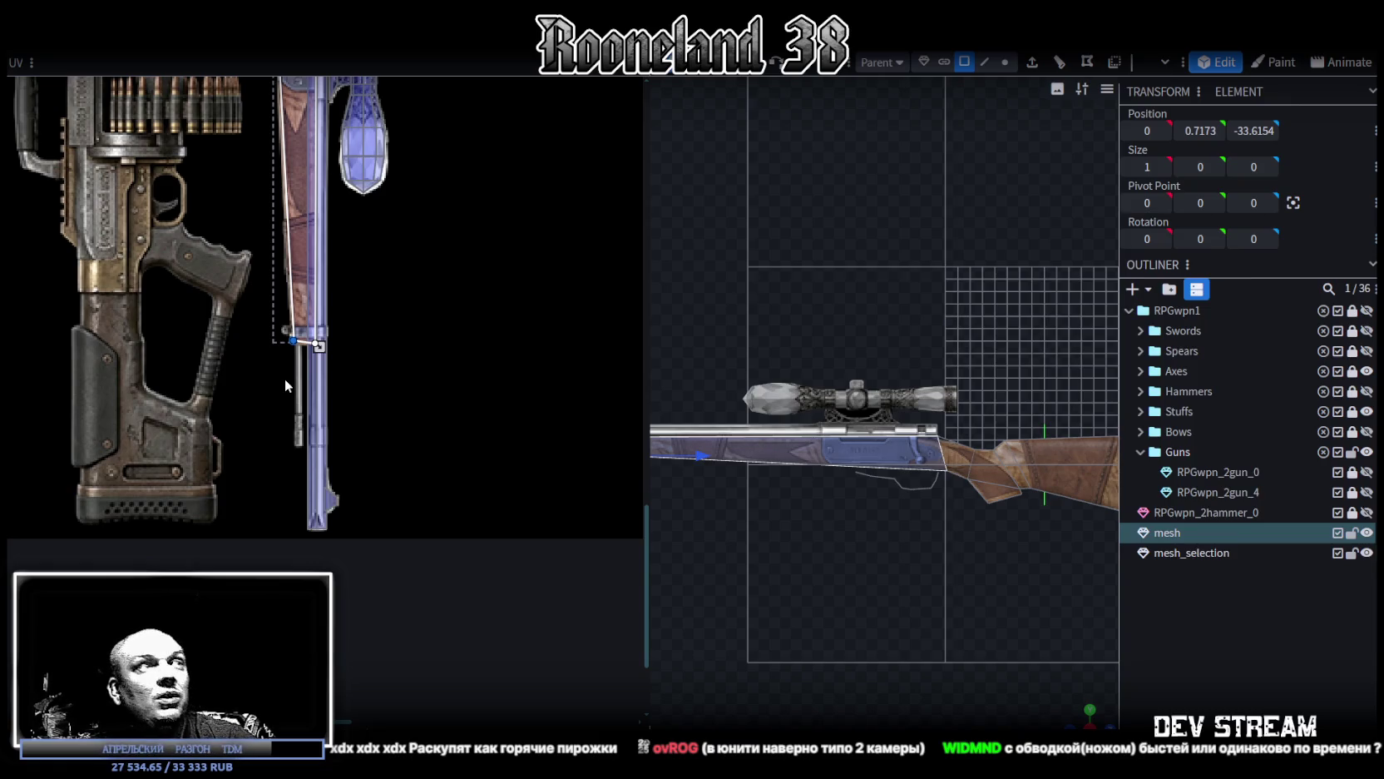
scroll(363, 370, up, 5)
scroll(363, 370, left, 2)
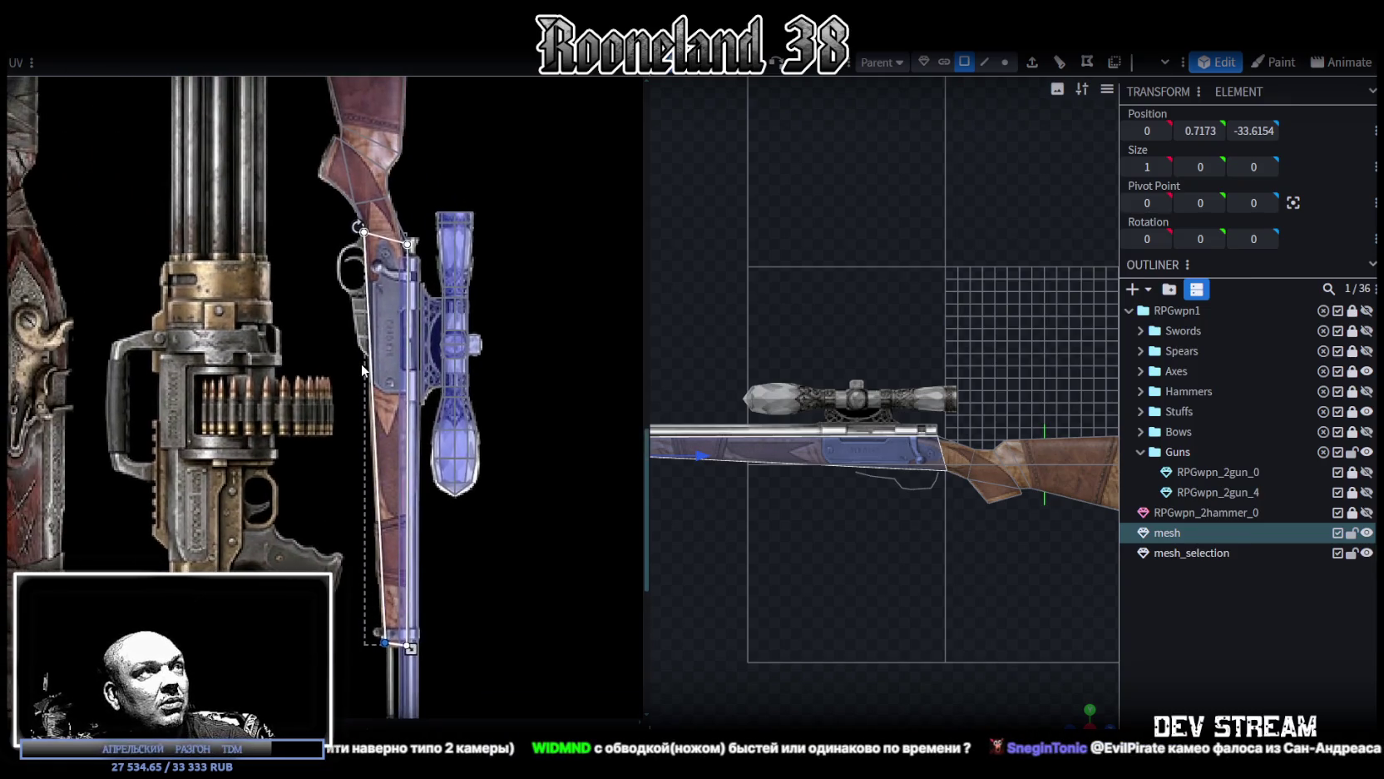
scroll(362, 370, up, 3)
scroll(362, 208, up, 3)
scroll(278, 264, up, 2)
Step: Move the stock UV vertex near the receiver left to match the wood edge
click(337, 258)
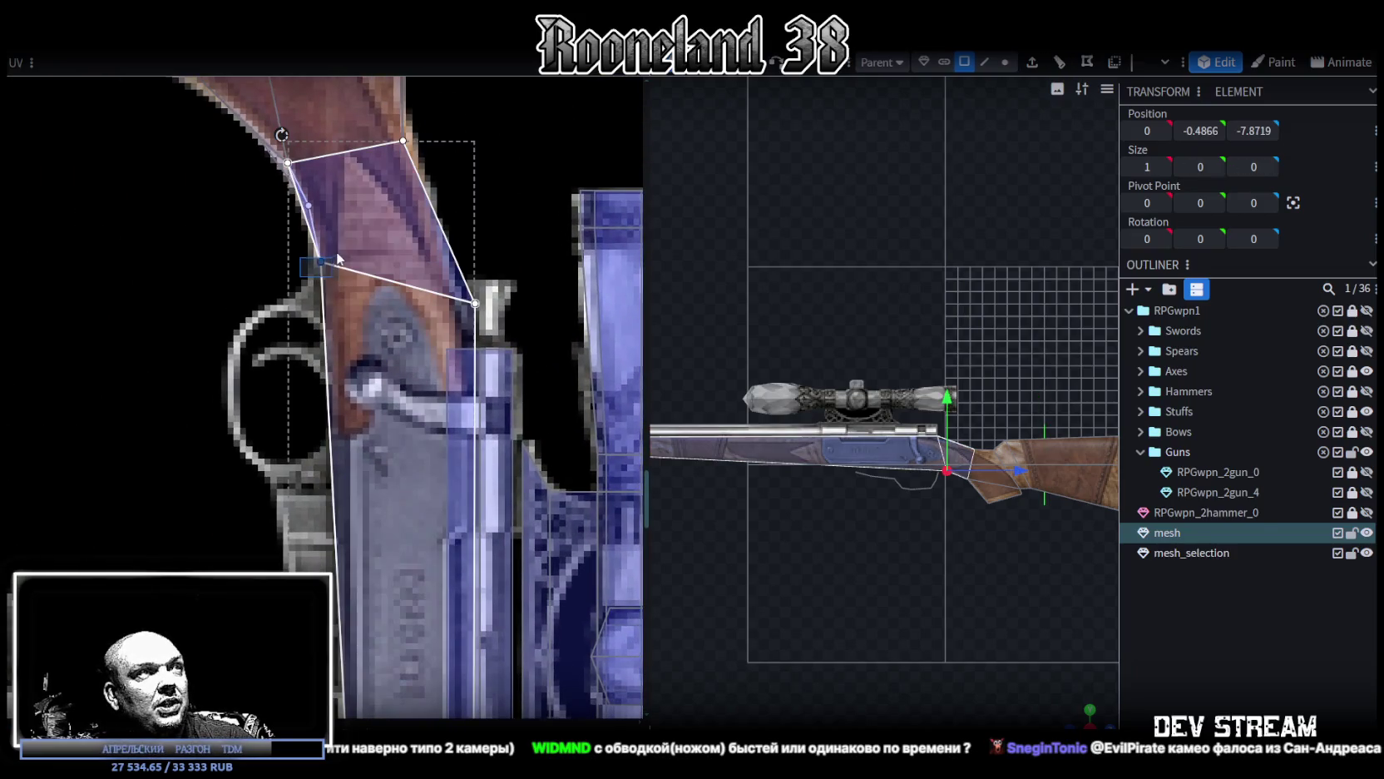
scroll(322, 252, up, 1)
scroll(322, 251, up, 1)
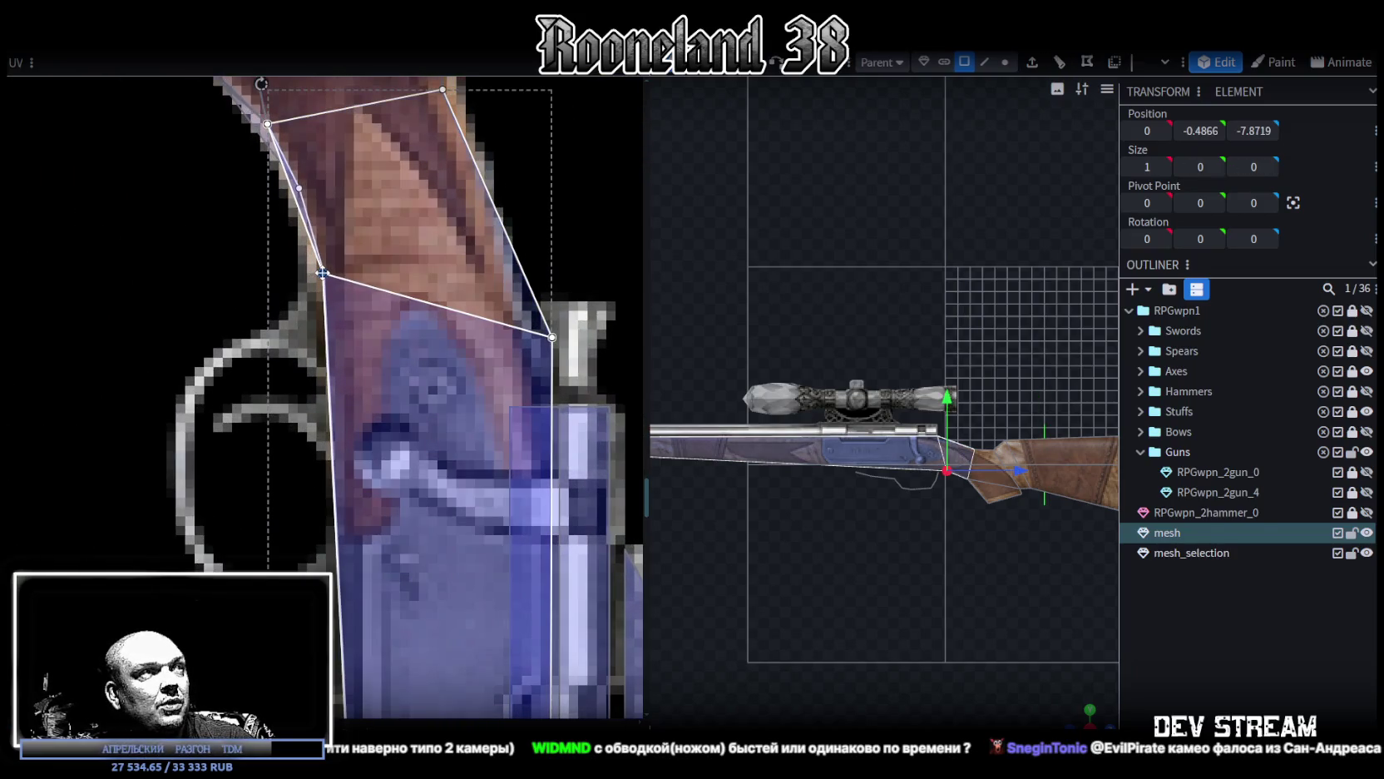
scroll(454, 323, down, 2)
click(531, 331)
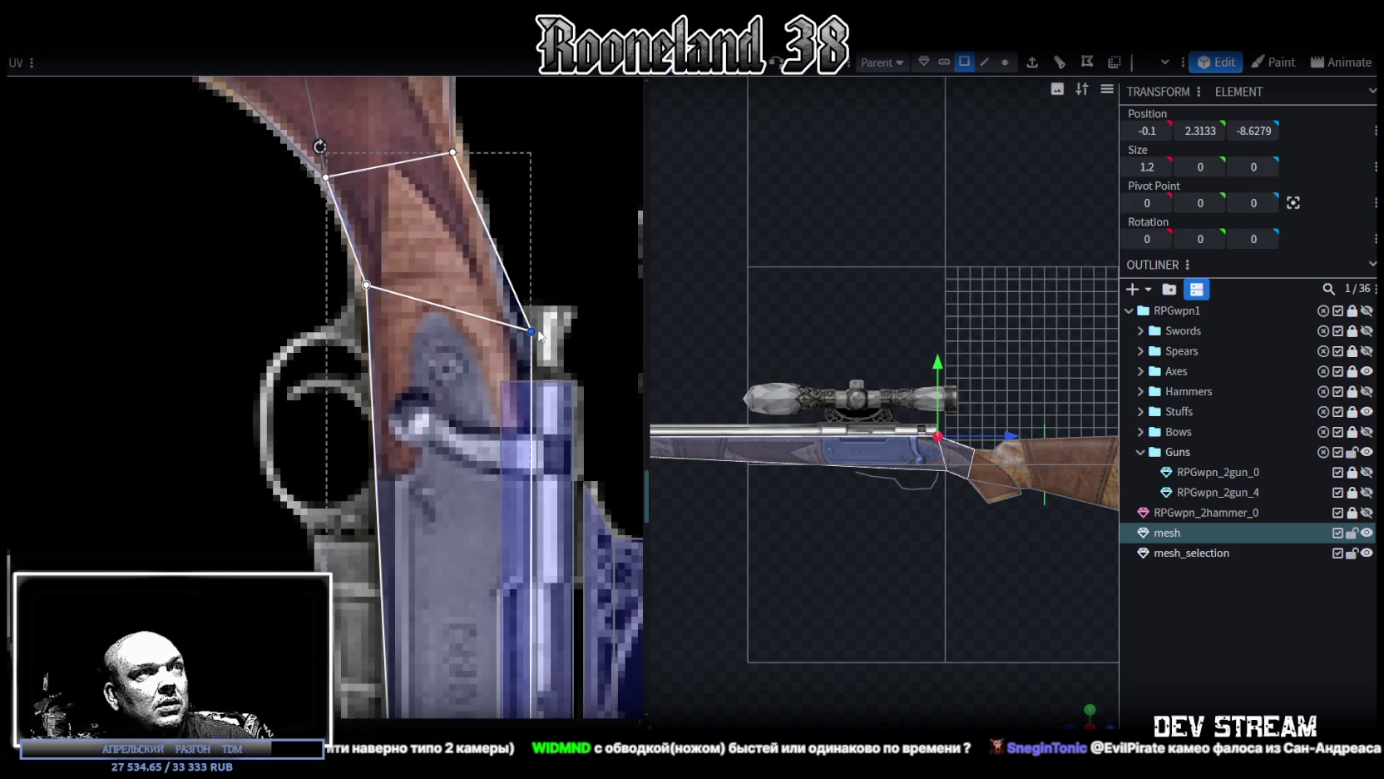
scroll(545, 328, down, 1)
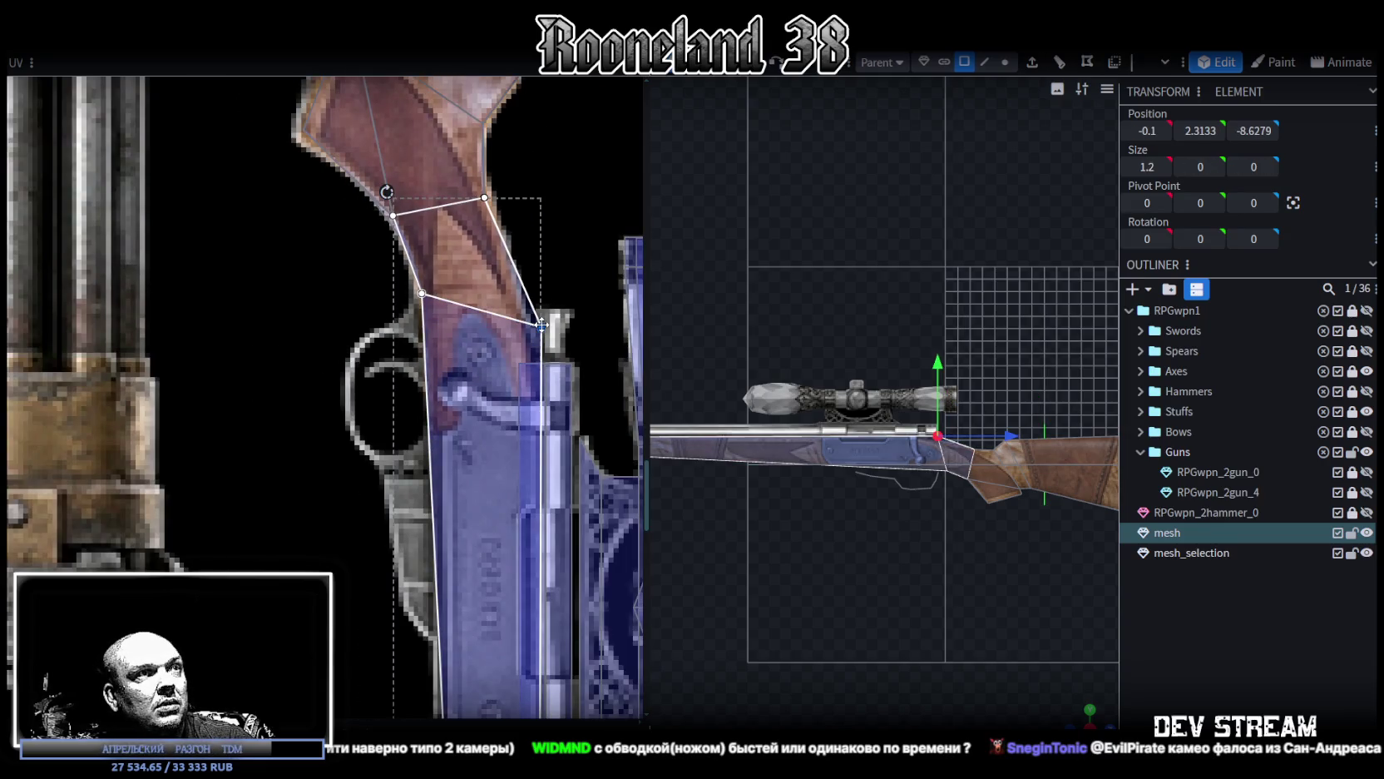
drag(542, 328, 524, 324)
scroll(549, 358, down, 3)
scroll(565, 378, down, 2)
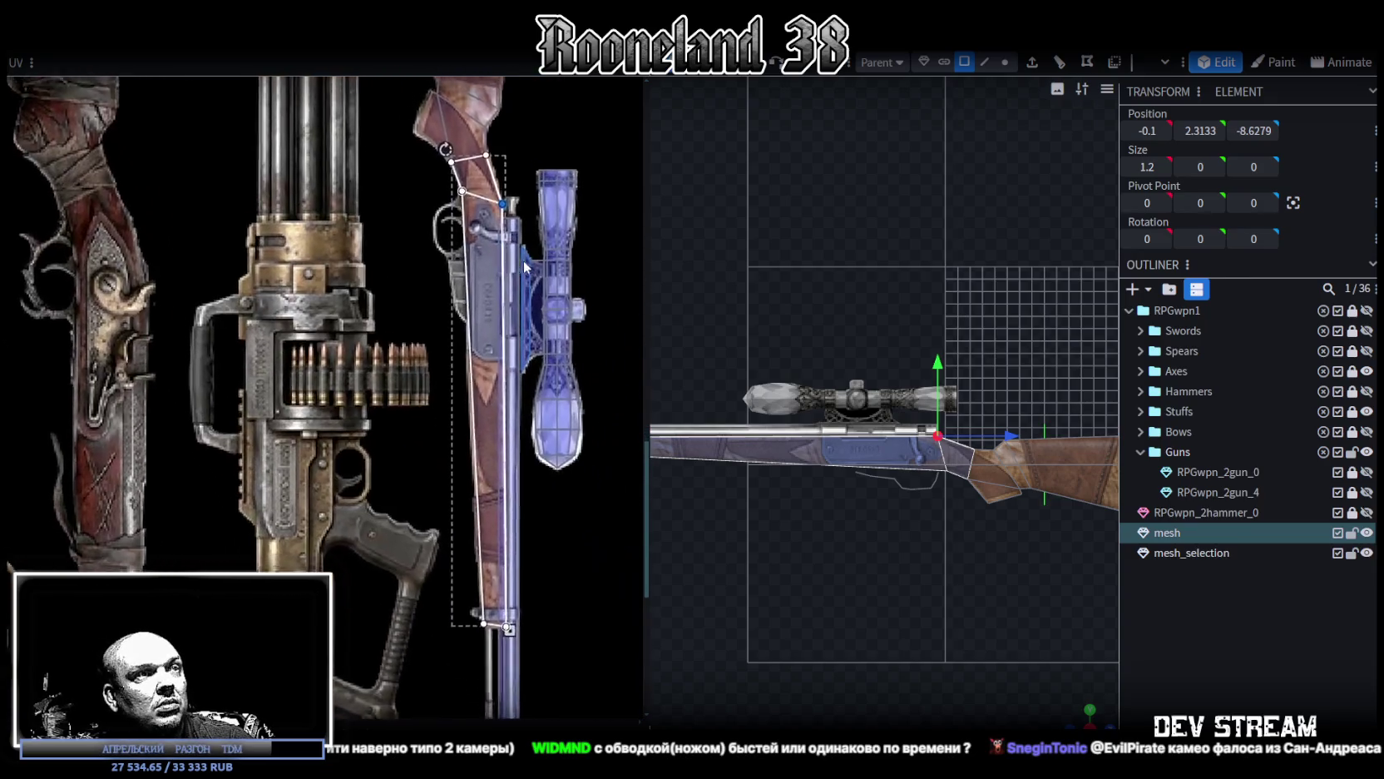
scroll(940, 569, up, 1)
Step: Orbit around the rifle and select stock pieces to check their wood mapping
right_drag(941, 564, 877, 531)
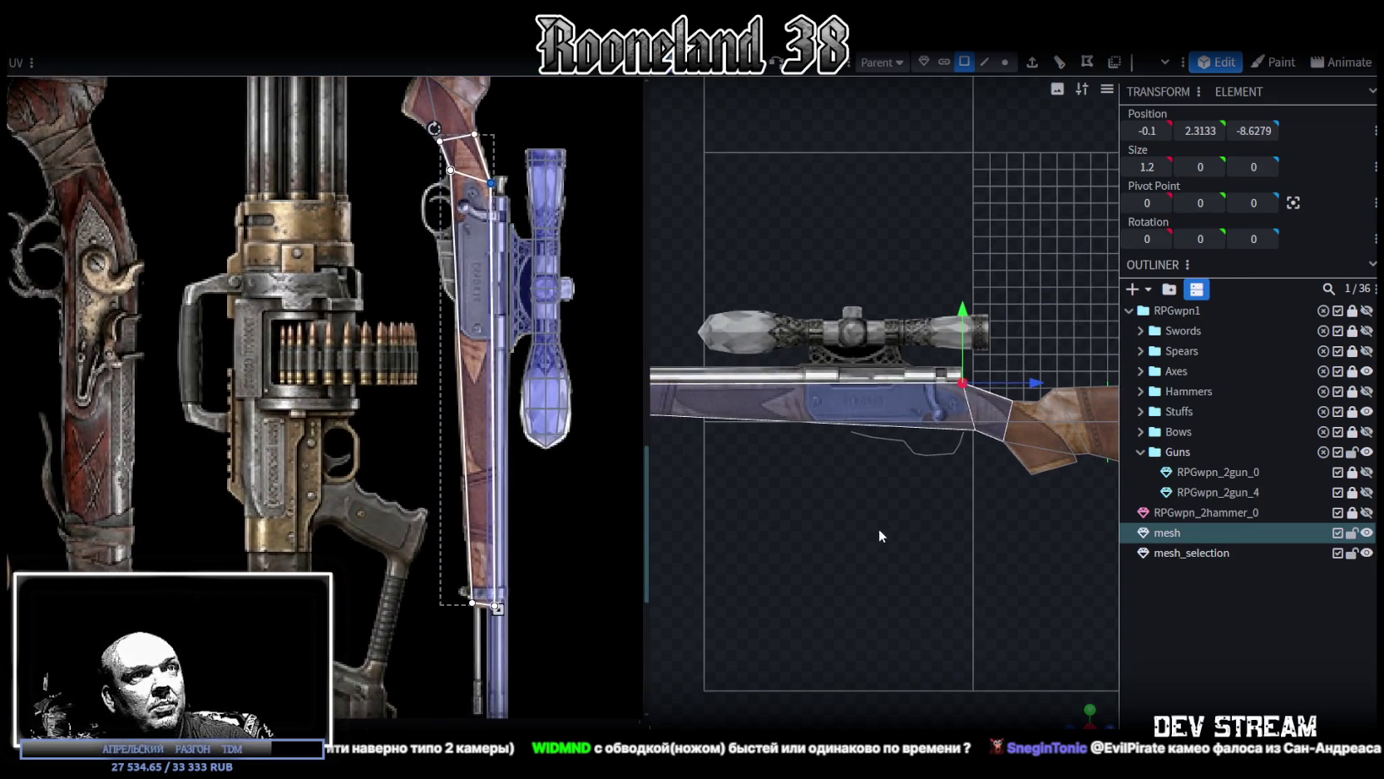
mouse_move(877, 532)
mouse_down()
mouse_move(962, 610)
mouse_move(878, 544)
mouse_move(913, 565)
mouse_move(882, 580)
mouse_move(984, 499)
mouse_move(927, 533)
mouse_move(897, 458)
mouse_move(781, 449)
mouse_move(789, 426)
mouse_move(894, 454)
mouse_move(922, 497)
mouse_up()
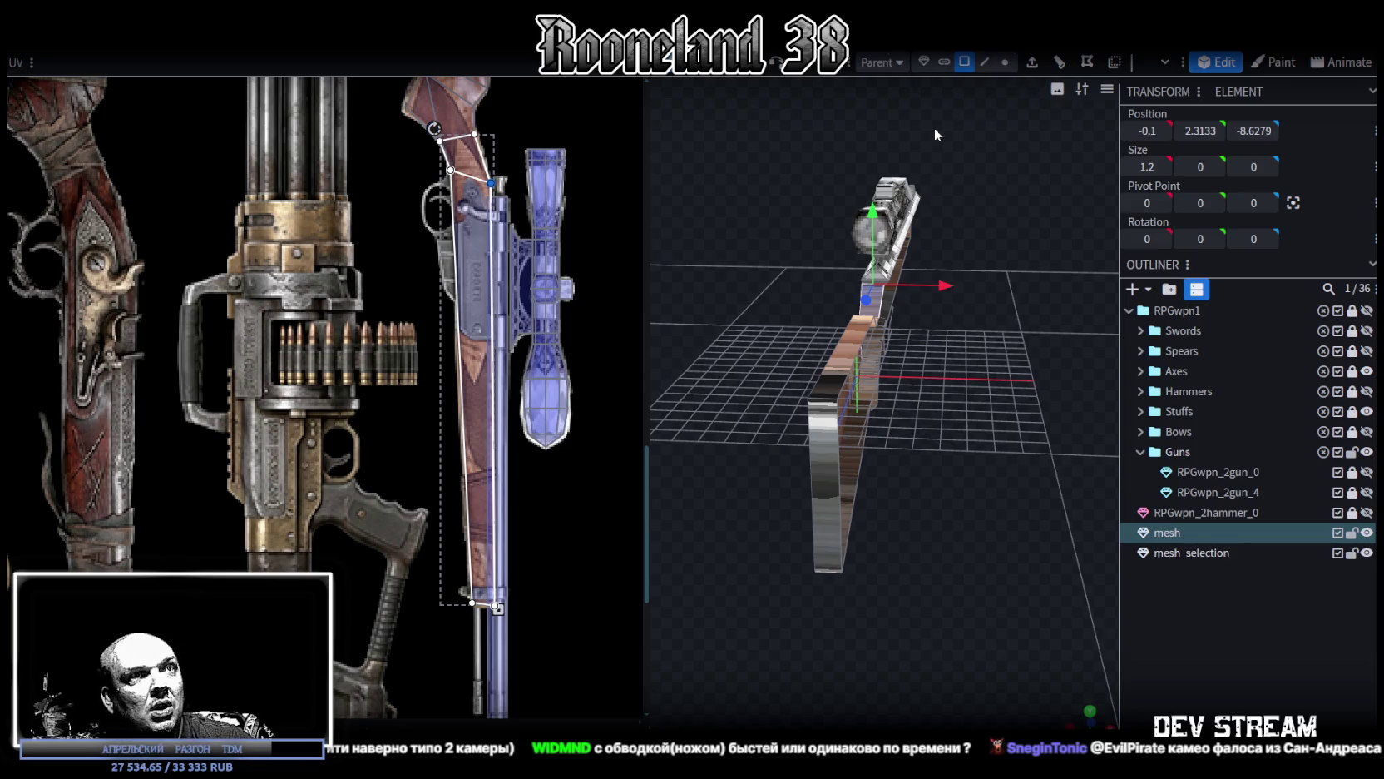
click(830, 463)
mouse_move(849, 479)
mouse_down()
mouse_move(1040, 437)
mouse_move(913, 502)
mouse_move(929, 475)
mouse_move(967, 462)
mouse_move(812, 414)
mouse_up()
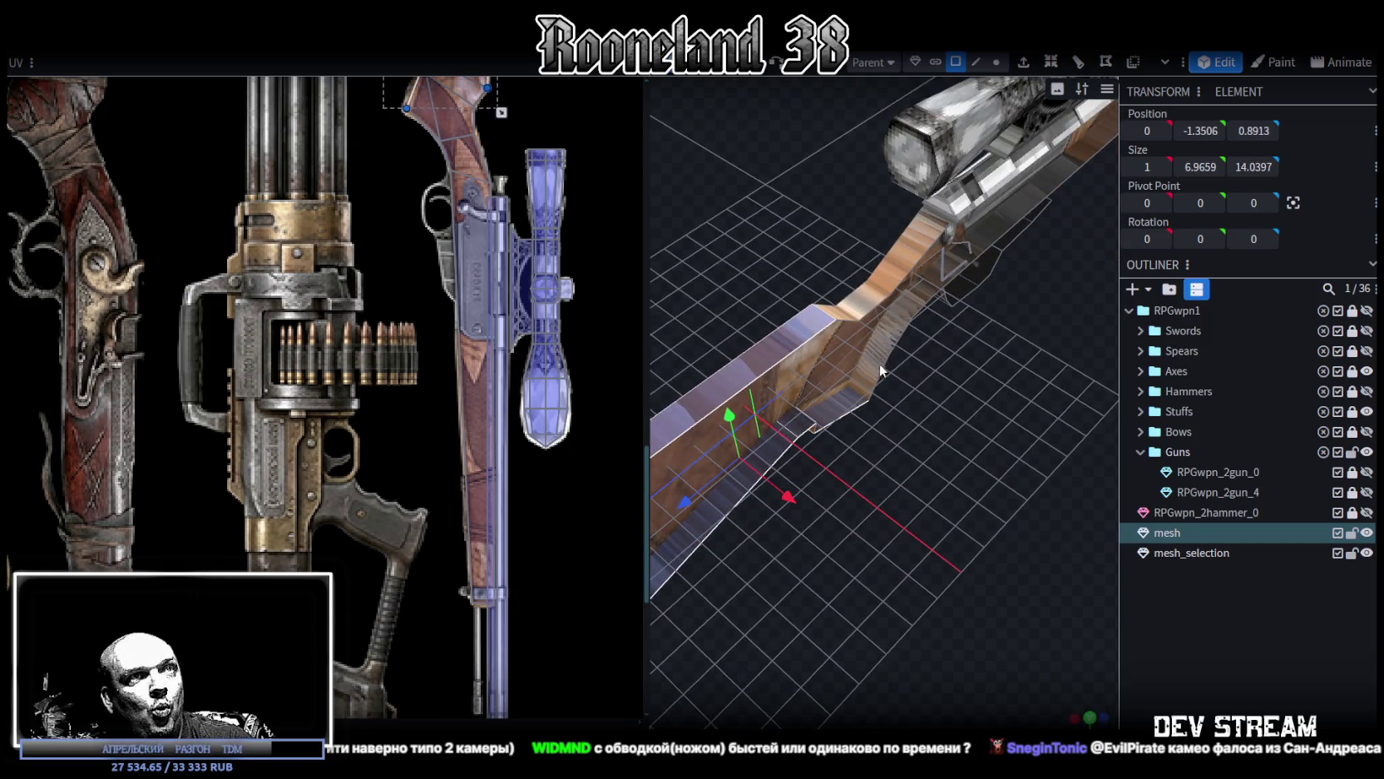
click(897, 331)
mouse_move(922, 444)
mouse_down()
mouse_move(935, 372)
mouse_move(895, 309)
mouse_move(905, 427)
mouse_move(778, 447)
mouse_move(984, 340)
mouse_move(826, 424)
mouse_move(971, 532)
mouse_move(901, 495)
mouse_move(903, 376)
mouse_up()
click(975, 343)
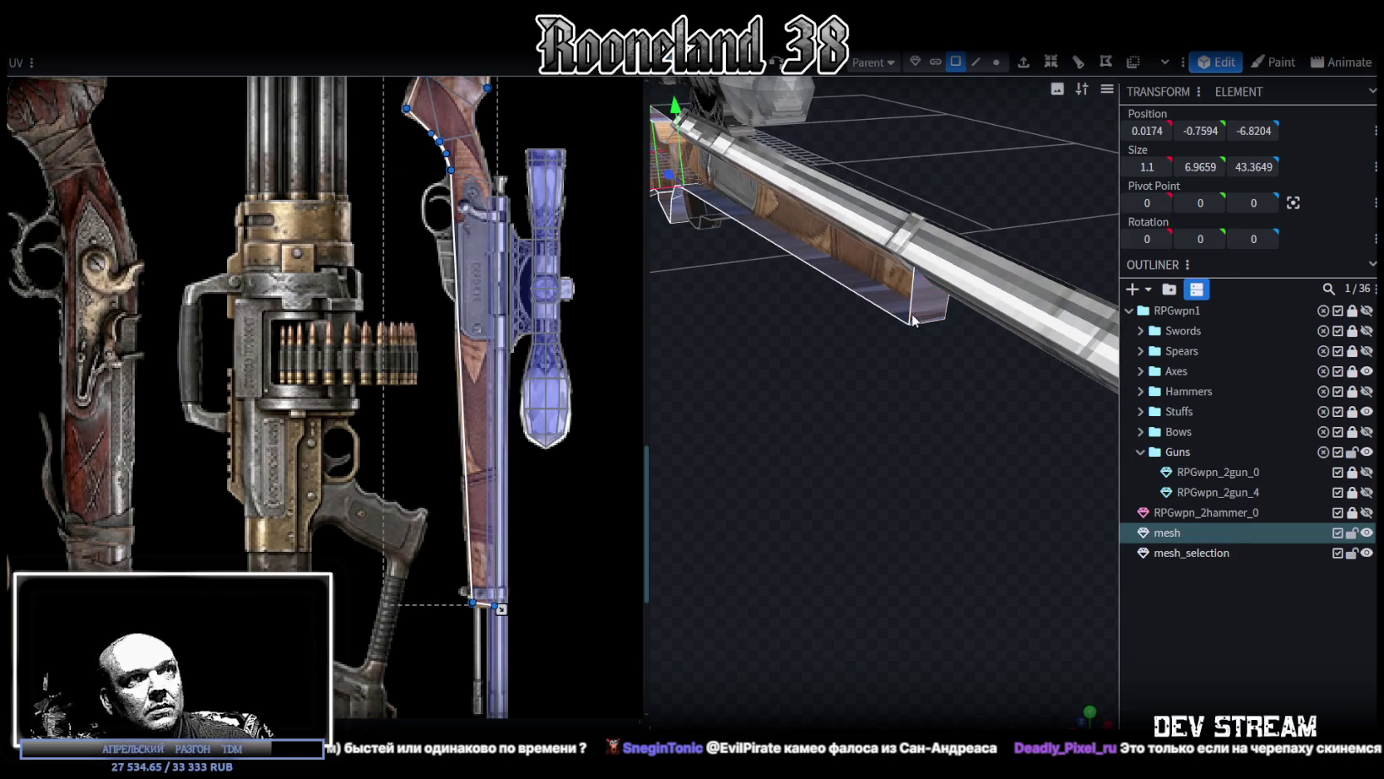
mouse_move(862, 429)
mouse_down()
mouse_move(901, 328)
mouse_move(813, 588)
mouse_move(849, 546)
mouse_move(847, 522)
mouse_move(948, 410)
mouse_move(781, 583)
mouse_move(939, 515)
mouse_move(911, 407)
mouse_move(900, 449)
mouse_move(931, 436)
mouse_up()
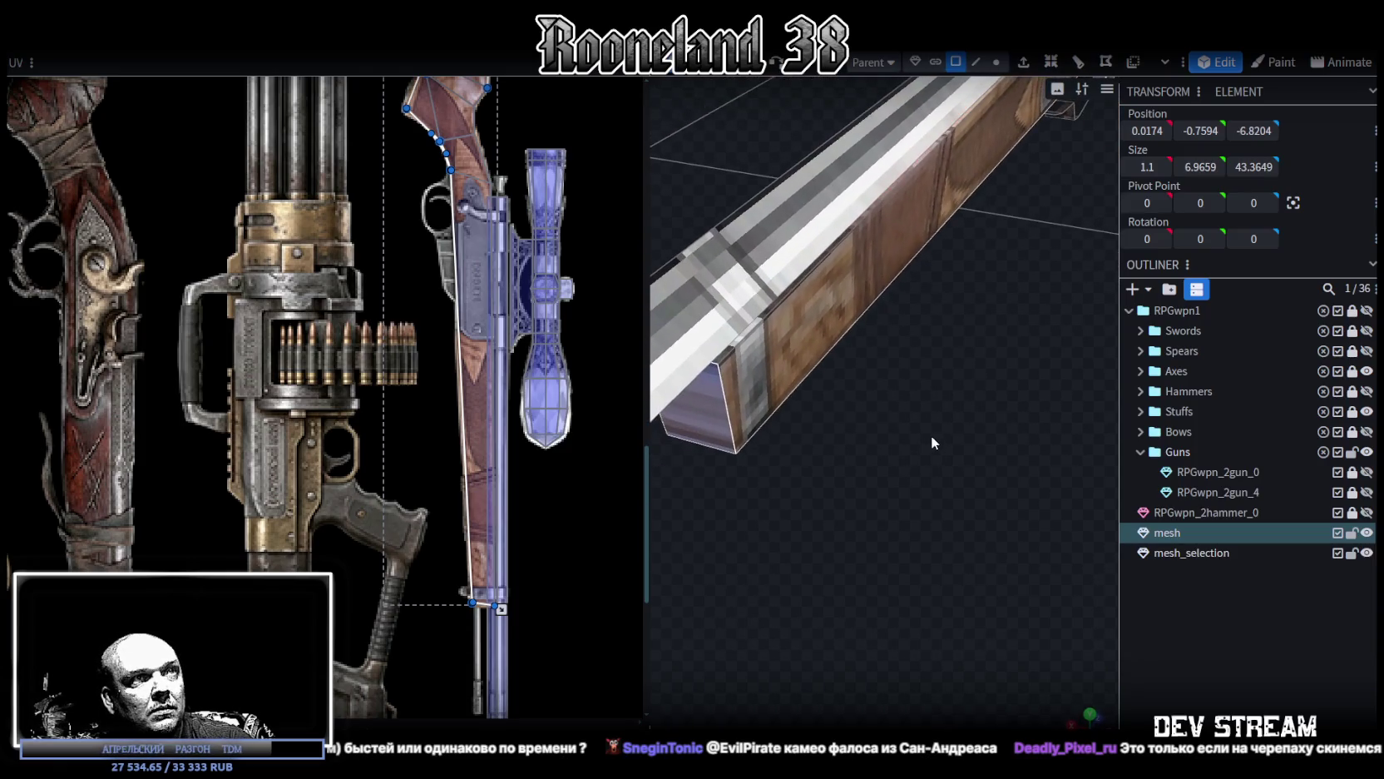
click(732, 351)
mouse_move(789, 393)
mouse_down()
mouse_move(911, 459)
mouse_move(848, 422)
mouse_move(672, 454)
mouse_move(760, 480)
mouse_move(774, 430)
mouse_move(951, 298)
mouse_up()
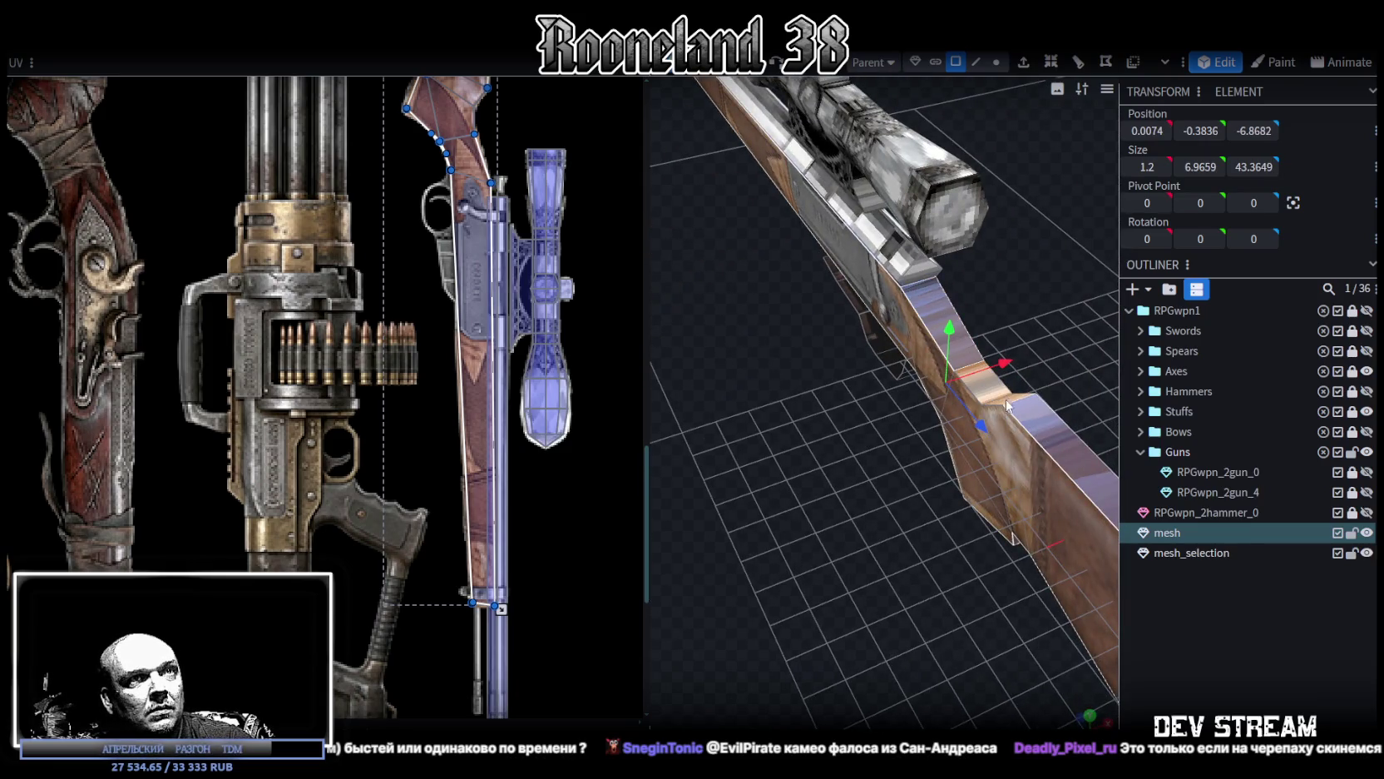
mouse_move(1004, 405)
mouse_down()
mouse_move(767, 546)
mouse_move(966, 447)
mouse_move(931, 517)
mouse_move(990, 428)
mouse_move(1017, 448)
mouse_move(991, 430)
mouse_move(1011, 447)
mouse_move(938, 460)
mouse_move(799, 294)
mouse_move(999, 390)
mouse_move(826, 423)
mouse_move(873, 306)
mouse_up()
Step: Select the rear stock faces, including the large rear face, and flip their UVs along X
click(799, 294)
shift+click(861, 284)
shift+click(904, 276)
shift+click(1007, 284)
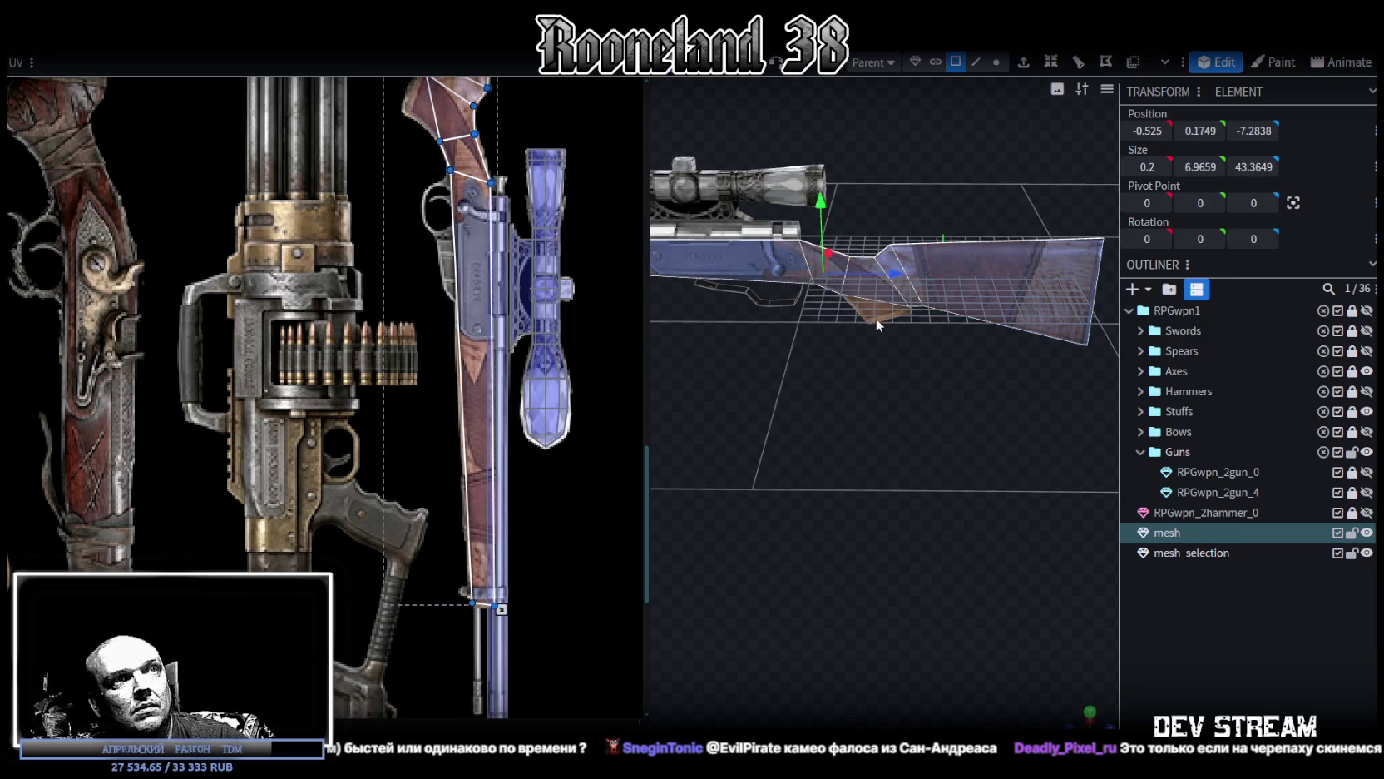
right_click(892, 381)
click(938, 414)
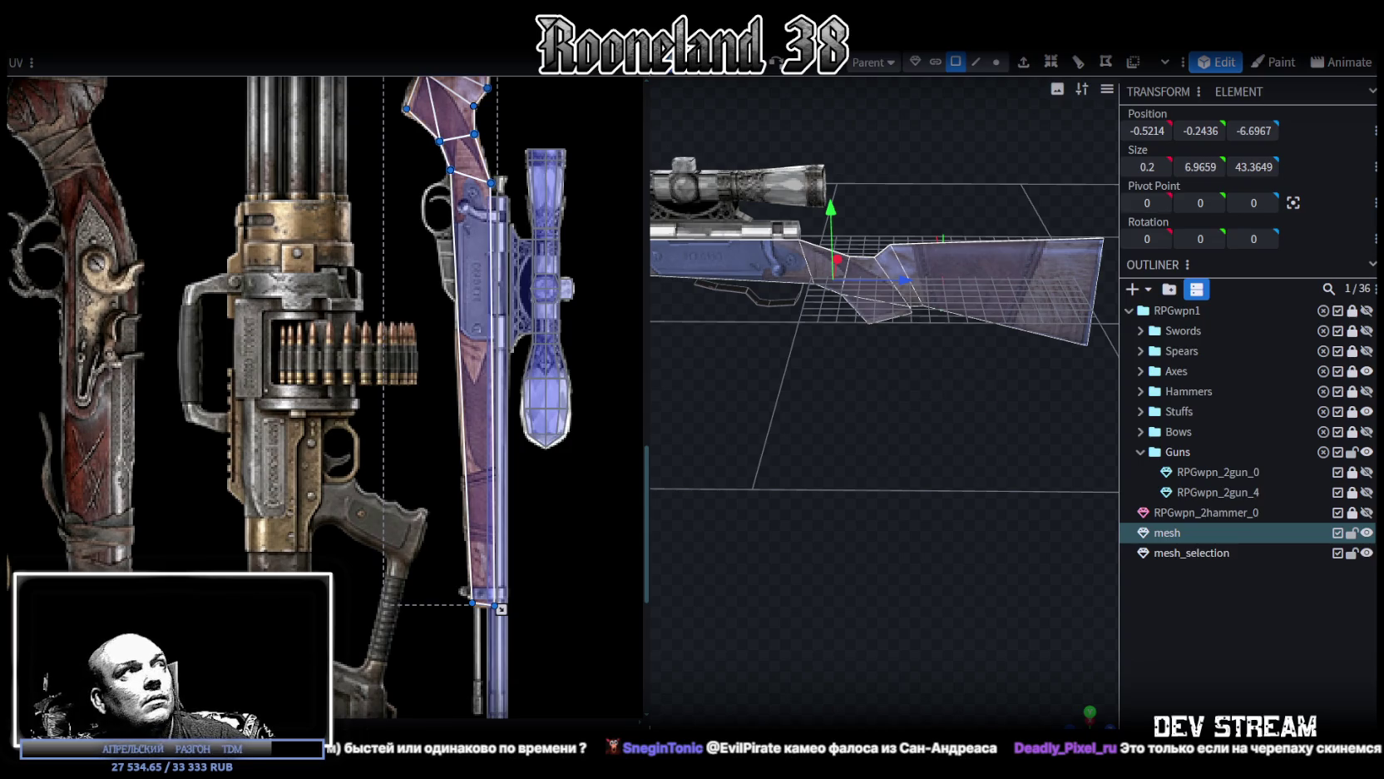
right_click(206, 87)
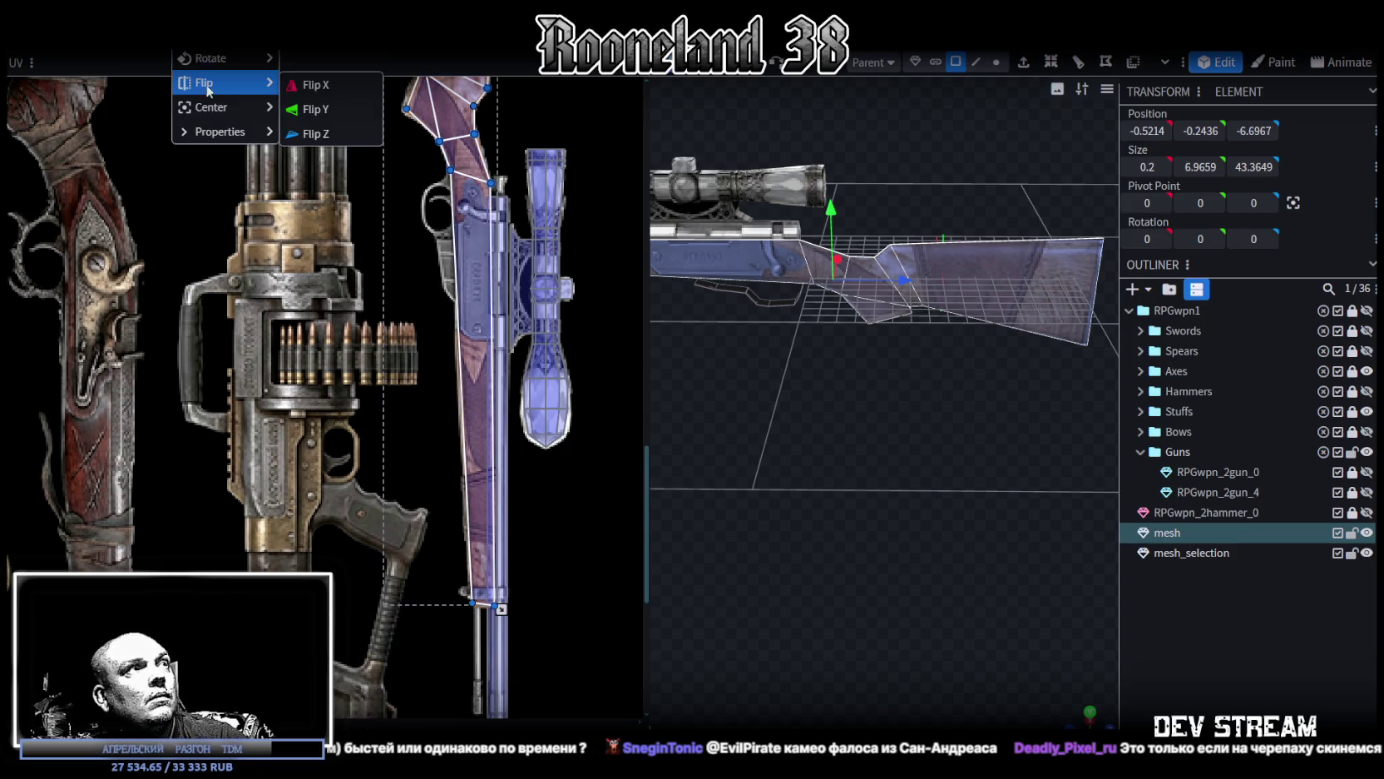
click(329, 95)
Step: Check the flipped stock from the side, then switch to edge selection and pick stock edges
drag(891, 353, 690, 361)
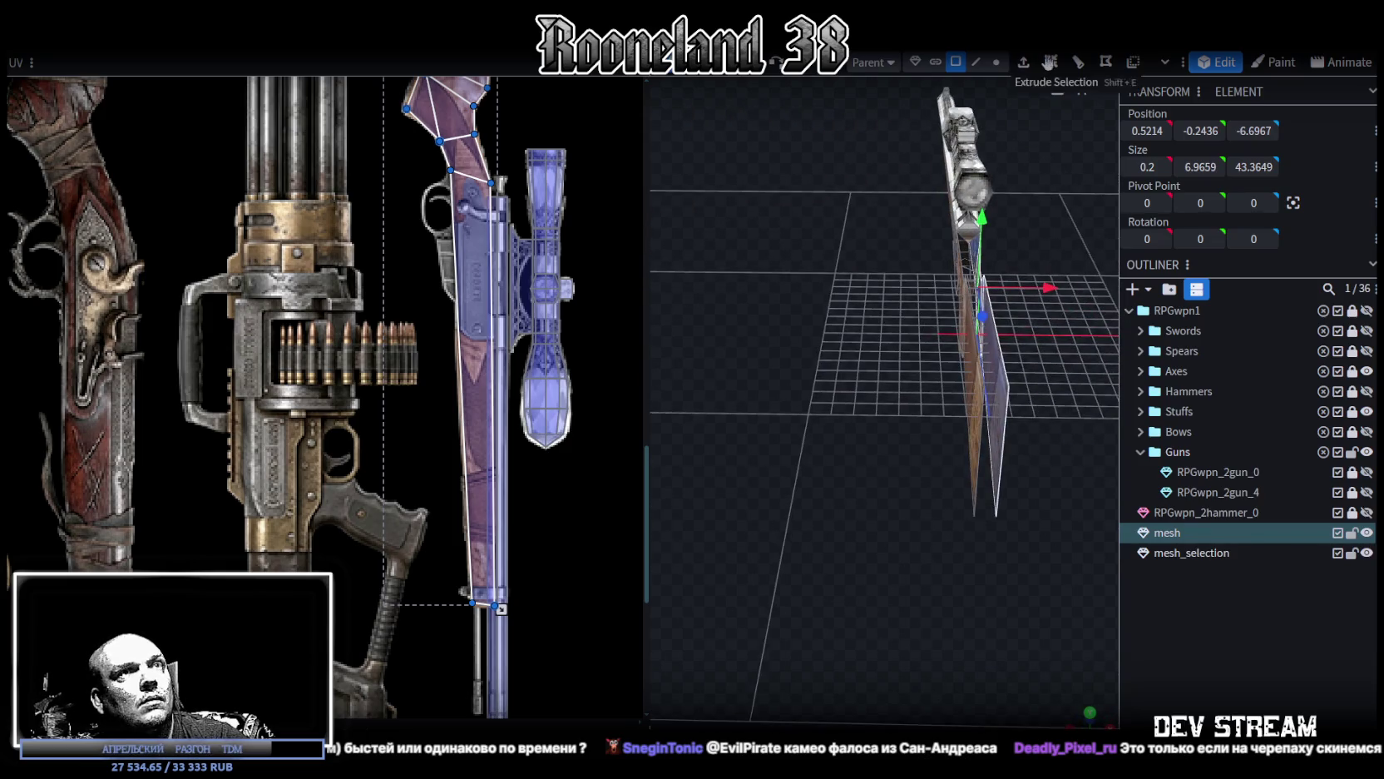
mouse_move(1040, 306)
mouse_down()
mouse_move(927, 294)
mouse_move(1027, 311)
mouse_move(912, 363)
mouse_move(966, 315)
mouse_move(982, 51)
mouse_up()
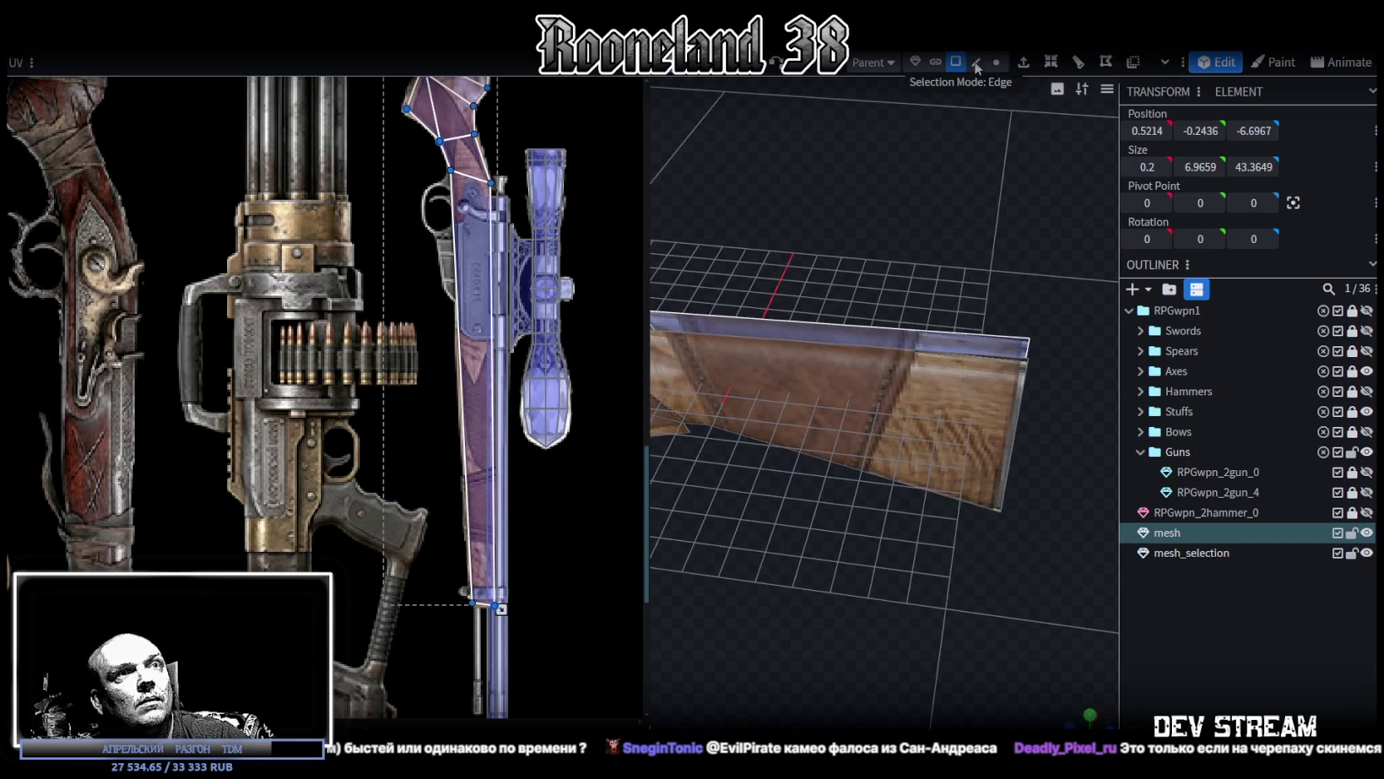
click(976, 63)
click(991, 335)
mouse_move(1027, 331)
mouse_down()
mouse_move(955, 252)
mouse_move(998, 281)
mouse_move(943, 278)
mouse_move(808, 468)
mouse_move(939, 236)
mouse_move(843, 355)
mouse_up()
click(934, 277)
click(906, 278)
Step: Zoom in close and inspect the edges and faces on the stock underside
click(938, 212)
scroll(881, 449, up, 5)
mouse_move(881, 449)
mouse_down()
mouse_move(841, 461)
mouse_move(807, 338)
mouse_up()
scroll(844, 465, up, 3)
click(786, 247)
click(802, 272)
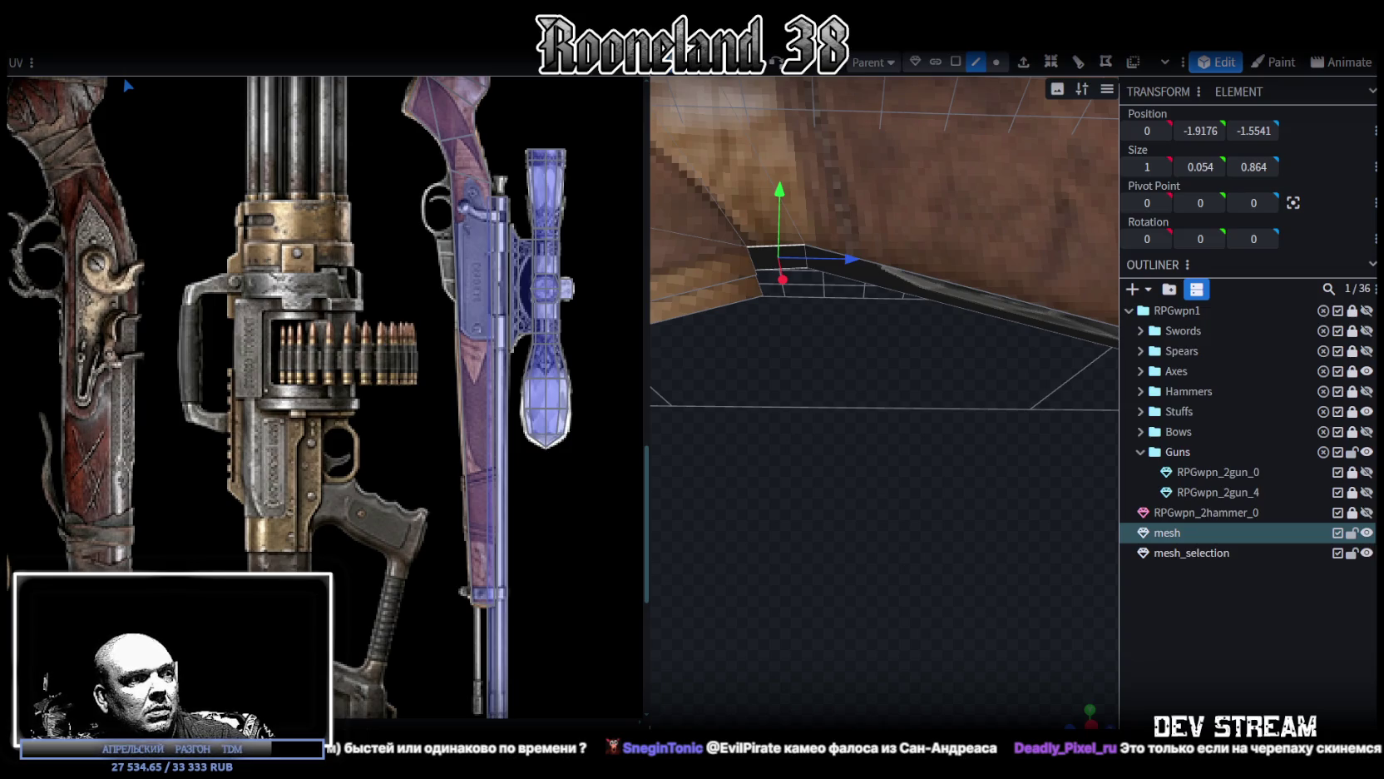
Step: Orbit around the textured stock, selecting its faces to find the unwanted one
drag(859, 541, 959, 361)
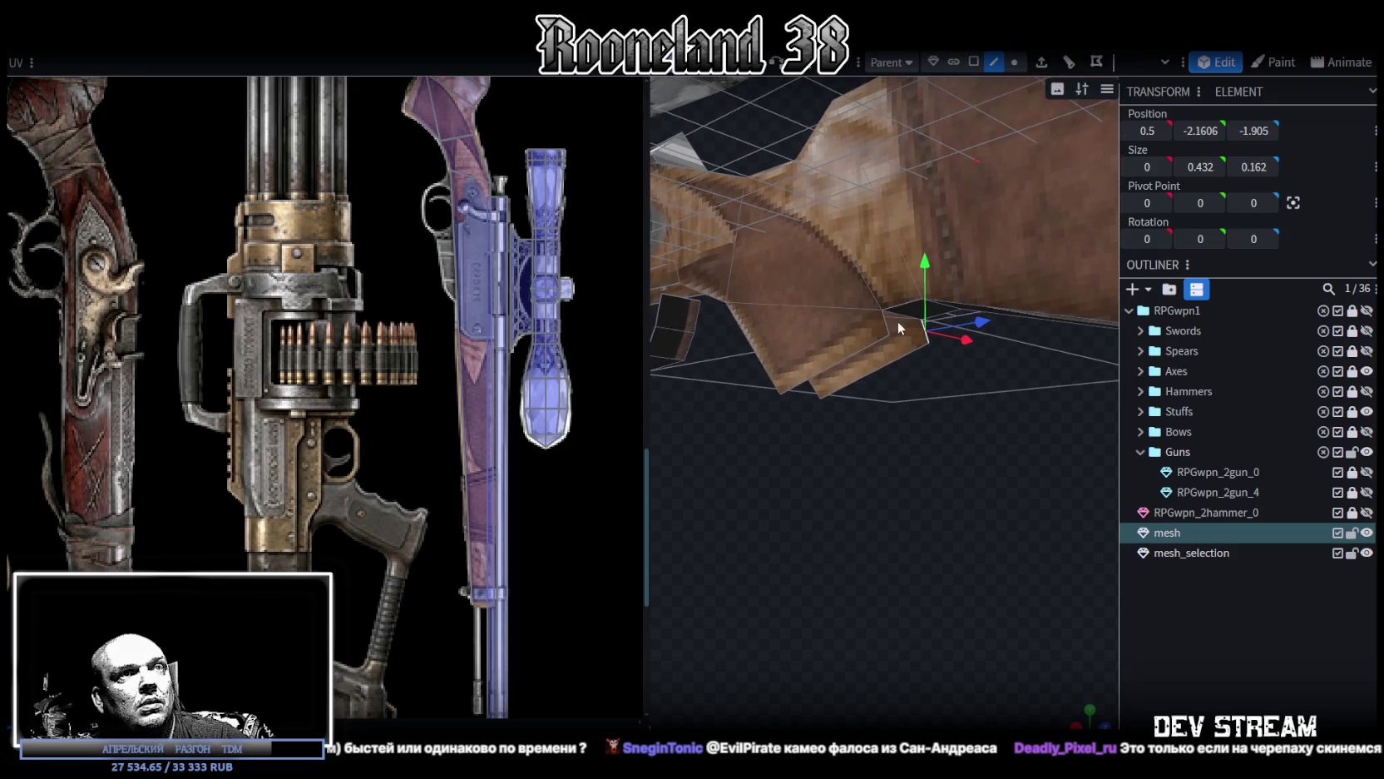
click(885, 321)
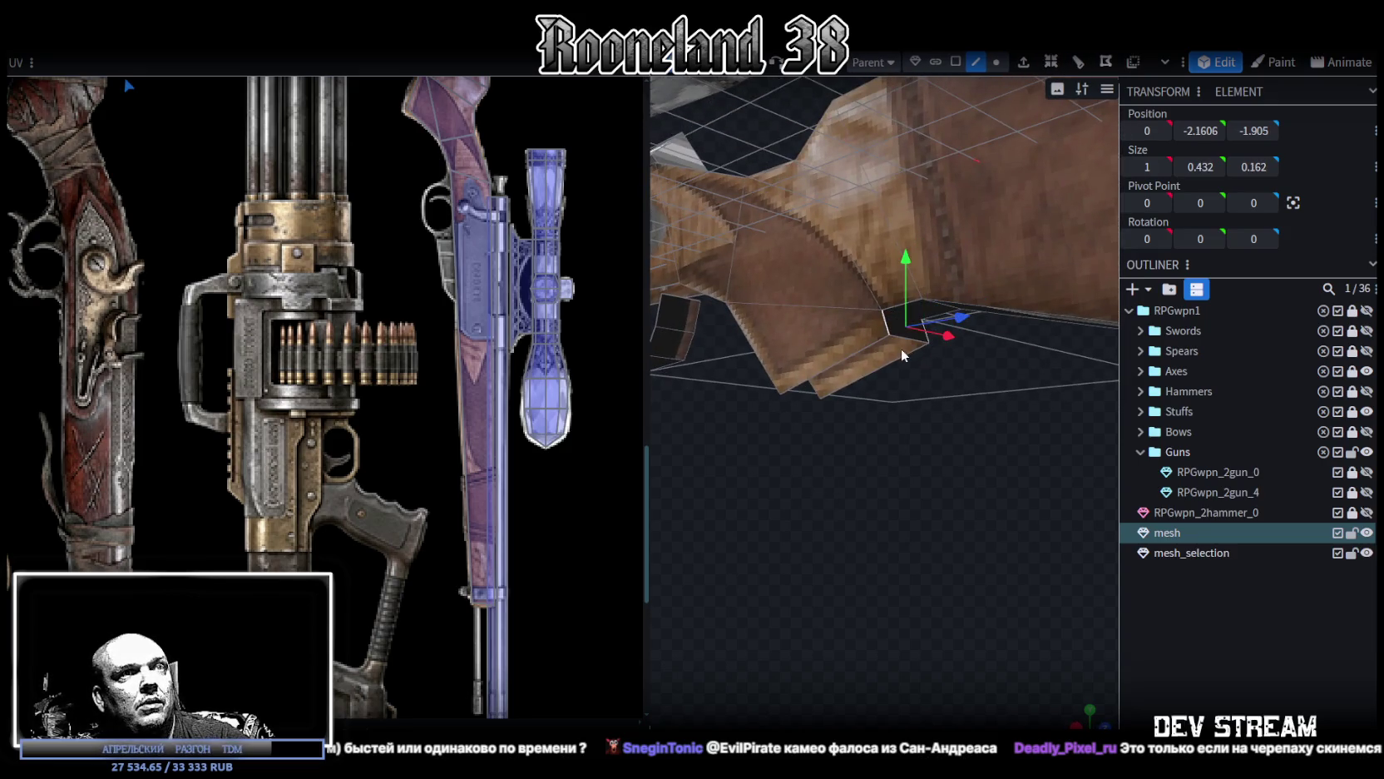
click(836, 365)
mouse_move(781, 479)
mouse_down()
mouse_move(884, 524)
mouse_move(892, 340)
mouse_up()
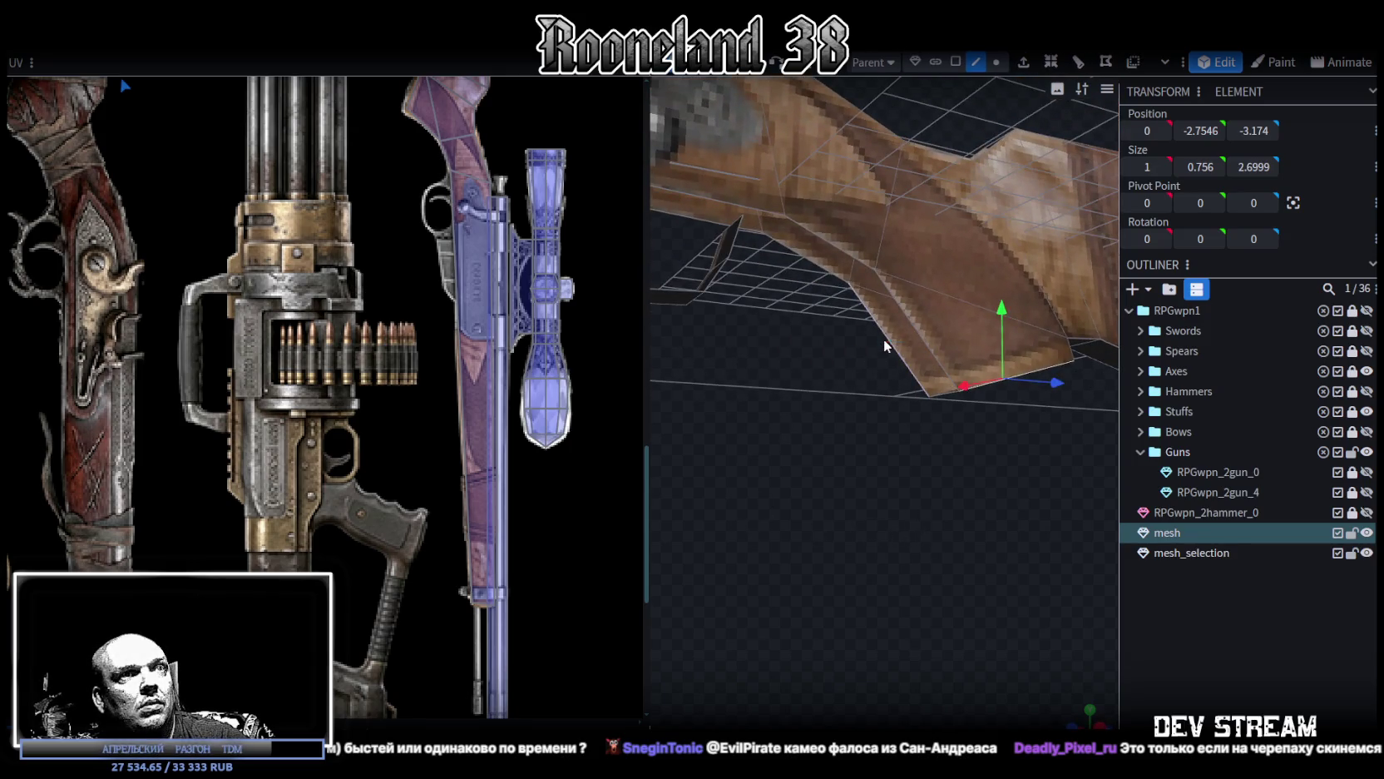
click(906, 320)
click(826, 265)
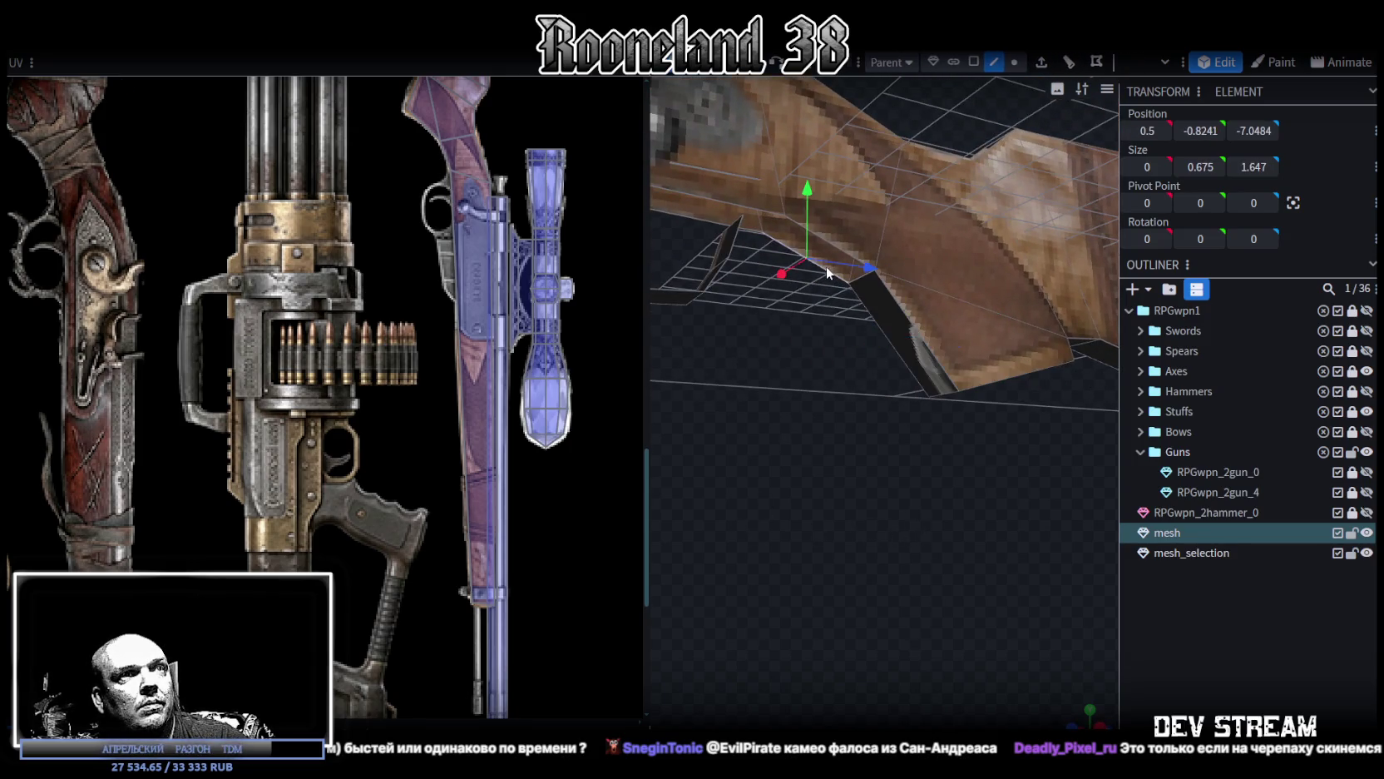
drag(803, 306, 899, 485)
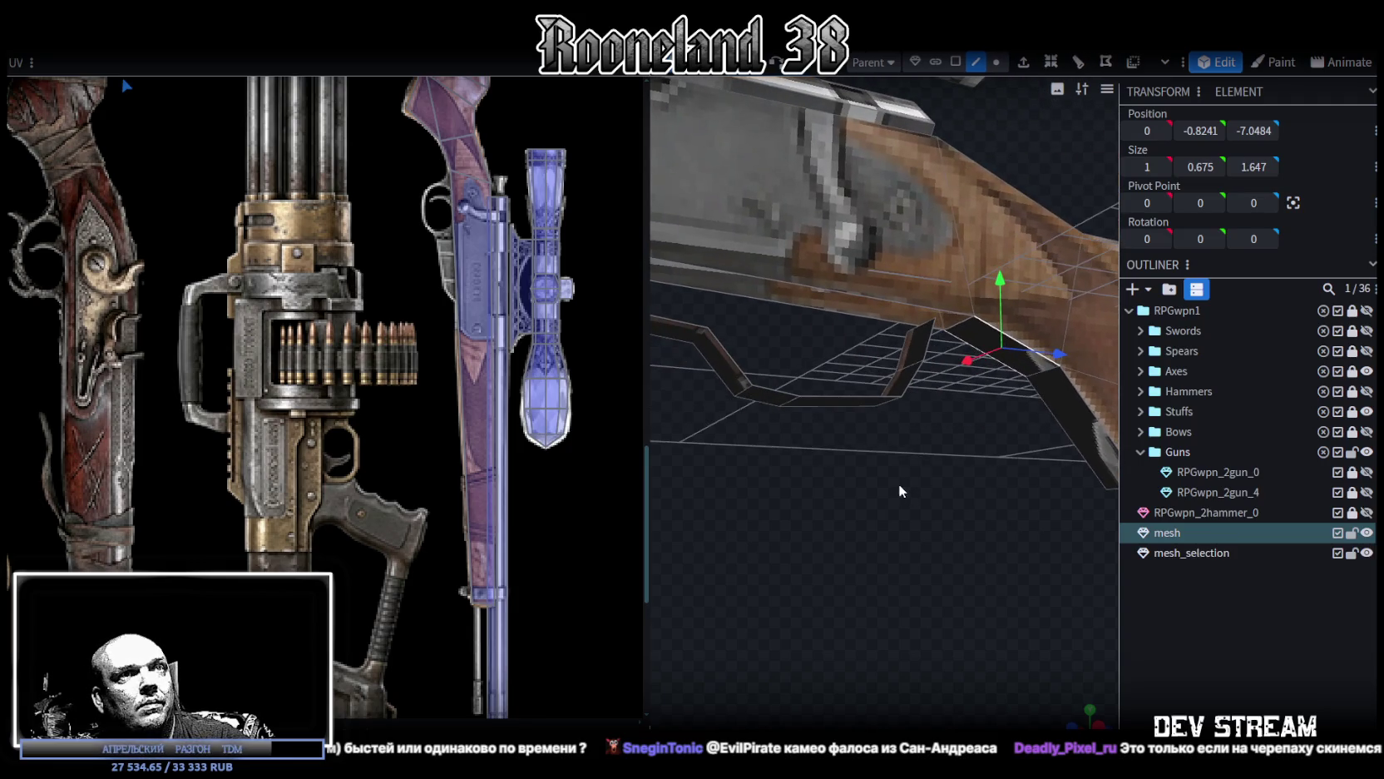
click(862, 295)
mouse_move(797, 475)
mouse_down()
mouse_move(792, 536)
mouse_move(761, 527)
mouse_move(891, 402)
mouse_move(876, 494)
mouse_up()
scroll(882, 493, up, 5)
scroll(817, 342, up, 3)
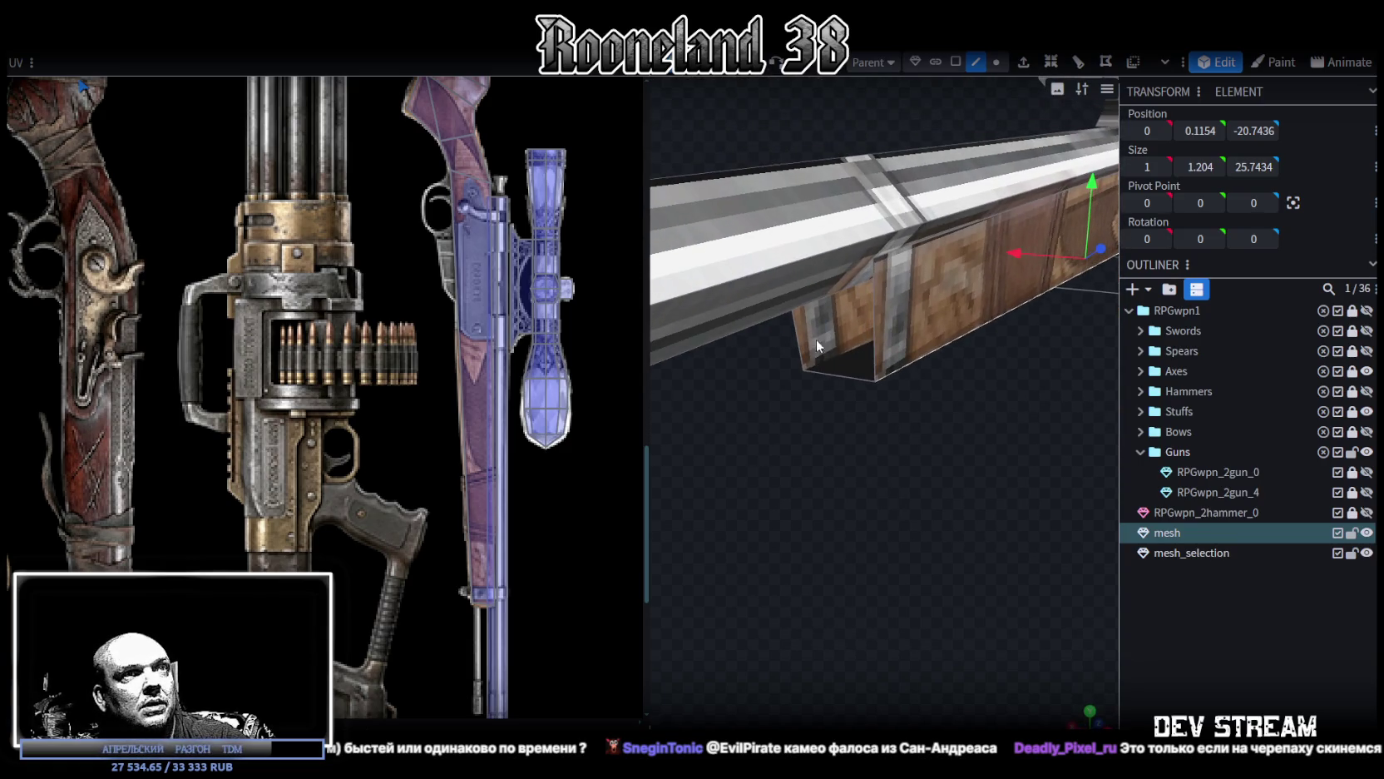
Step: Delete the stock's unwanted top face and the adjacent face near the grip
click(922, 236)
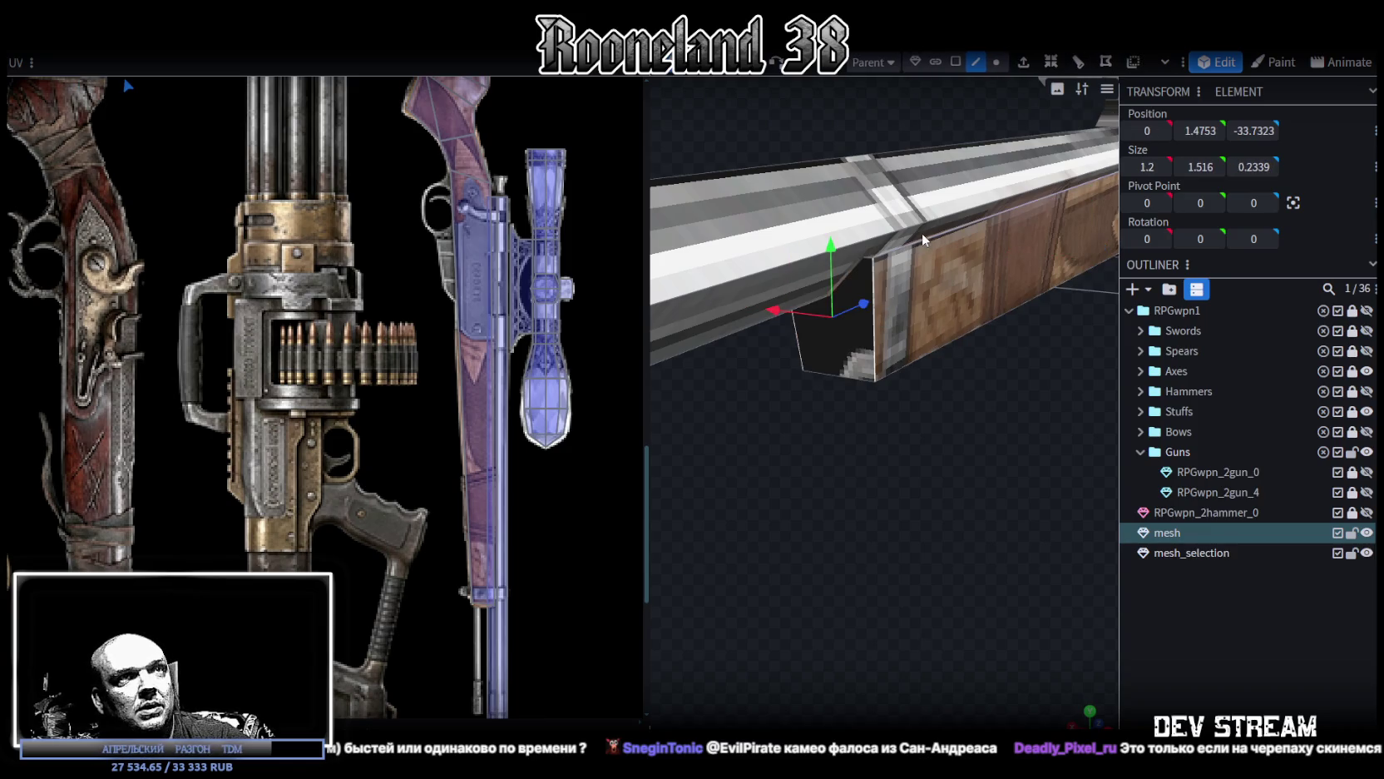
mouse_move(920, 240)
mouse_down()
mouse_move(915, 528)
mouse_move(990, 379)
mouse_move(823, 537)
mouse_move(797, 517)
mouse_move(811, 492)
mouse_up()
click(926, 372)
mouse_move(906, 385)
mouse_down()
mouse_move(762, 551)
mouse_move(995, 495)
mouse_move(1049, 514)
mouse_move(892, 327)
mouse_up()
click(890, 327)
click(904, 407)
key(Delete)
click(803, 448)
key(Delete)
Step: Inspect the small flap faces on the stock and check the wood-textured stock from above
click(746, 478)
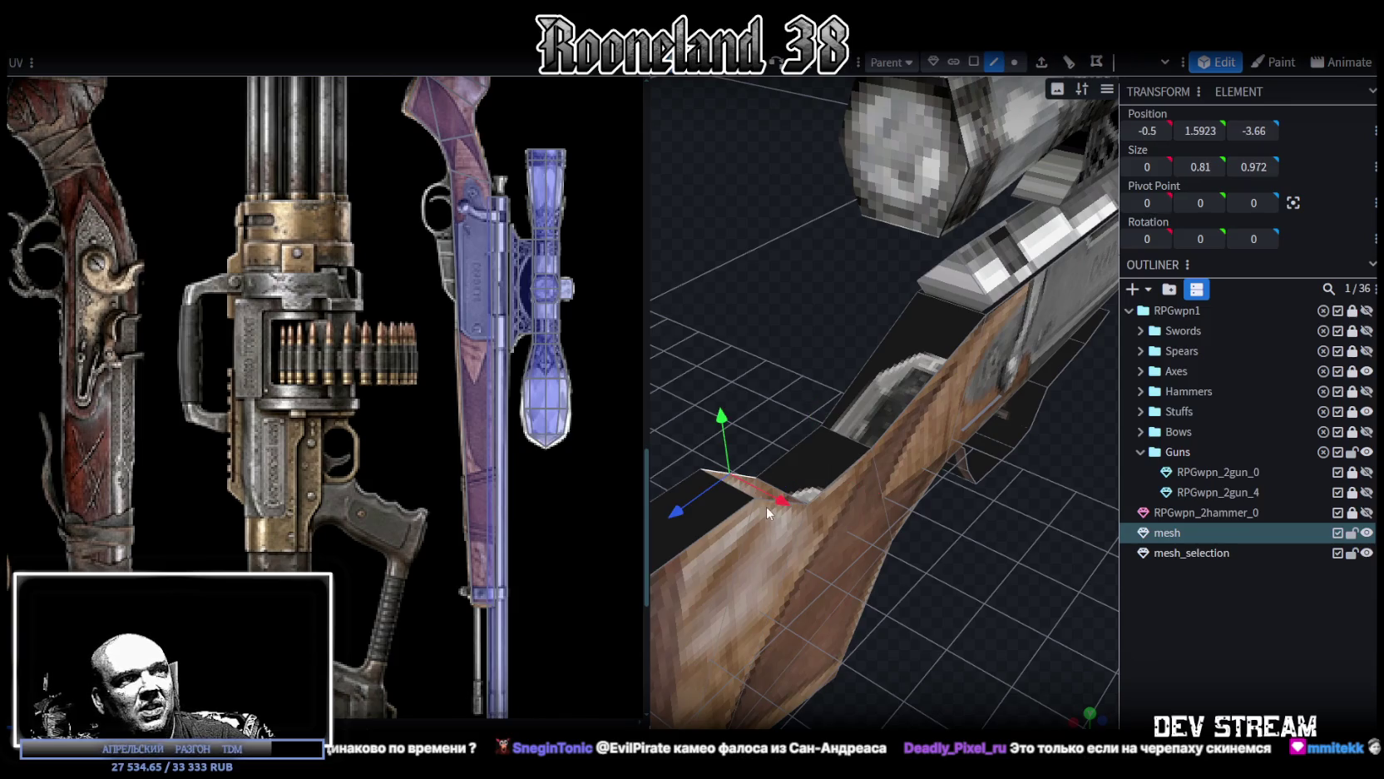
click(760, 497)
click(776, 500)
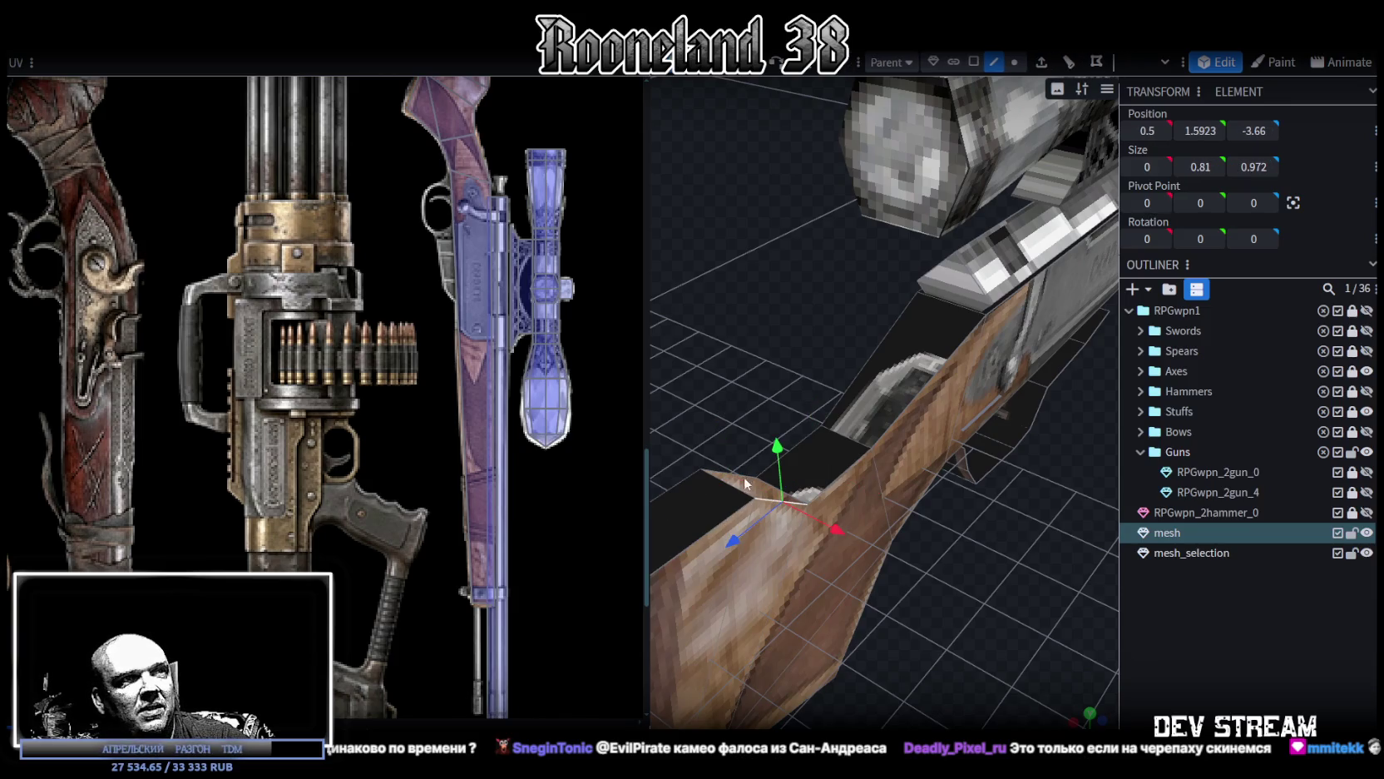
scroll(832, 482, down, 3)
scroll(877, 474, down, 2)
drag(877, 474, 915, 485)
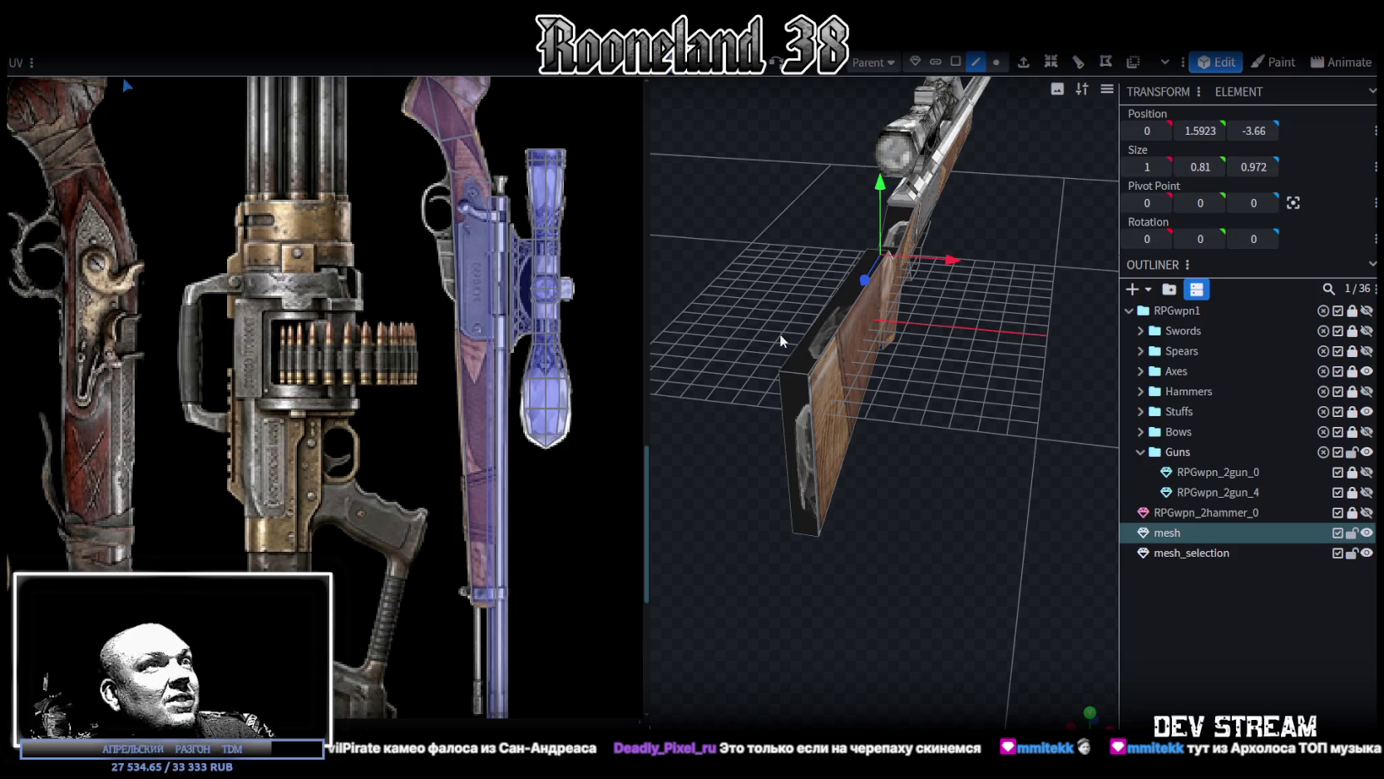
drag(780, 339, 803, 366)
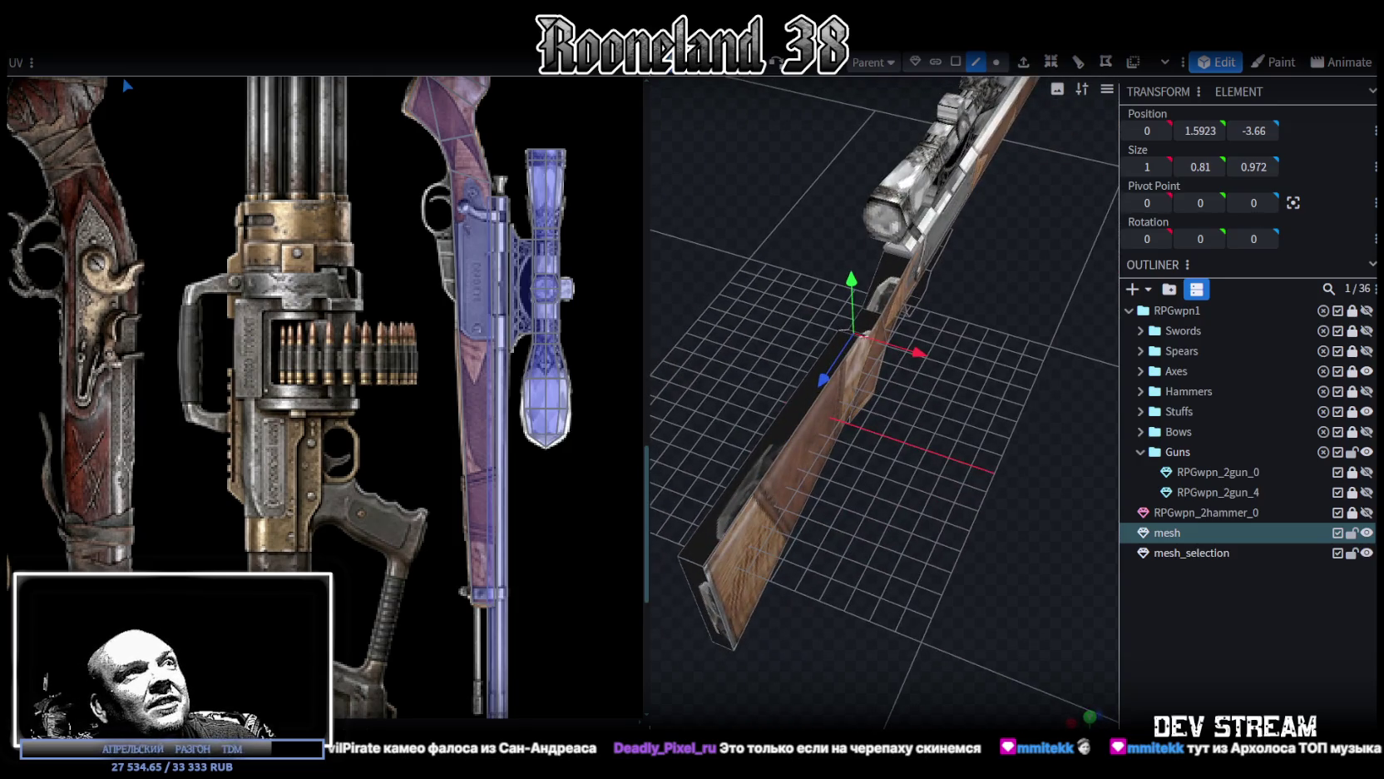
mouse_move(823, 394)
mouse_down()
mouse_move(1056, 465)
mouse_move(835, 449)
mouse_move(943, 404)
mouse_move(984, 188)
mouse_move(870, 385)
mouse_move(758, 414)
mouse_move(978, 410)
mouse_move(878, 488)
mouse_move(941, 443)
mouse_move(798, 495)
mouse_move(793, 324)
mouse_move(862, 492)
mouse_move(879, 495)
mouse_move(894, 547)
mouse_move(878, 548)
mouse_move(937, 524)
mouse_move(846, 524)
mouse_up()
click(788, 326)
Step: Zoom in on the stock, switch to edge selection, and select a short stock edge
scroll(865, 512, up, 2)
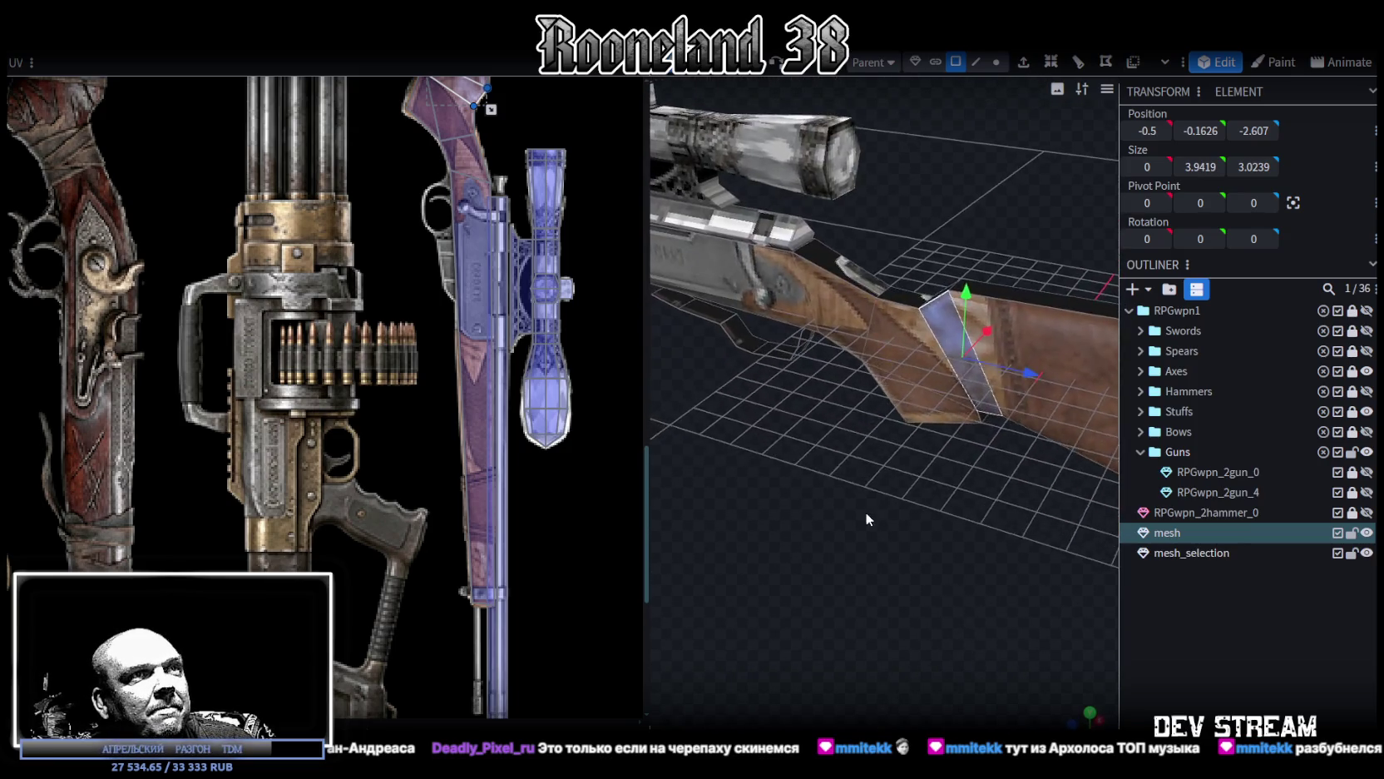
scroll(900, 509, up, 2)
scroll(913, 494, up, 2)
mouse_move(913, 495)
mouse_down()
mouse_move(908, 465)
mouse_move(851, 455)
mouse_up()
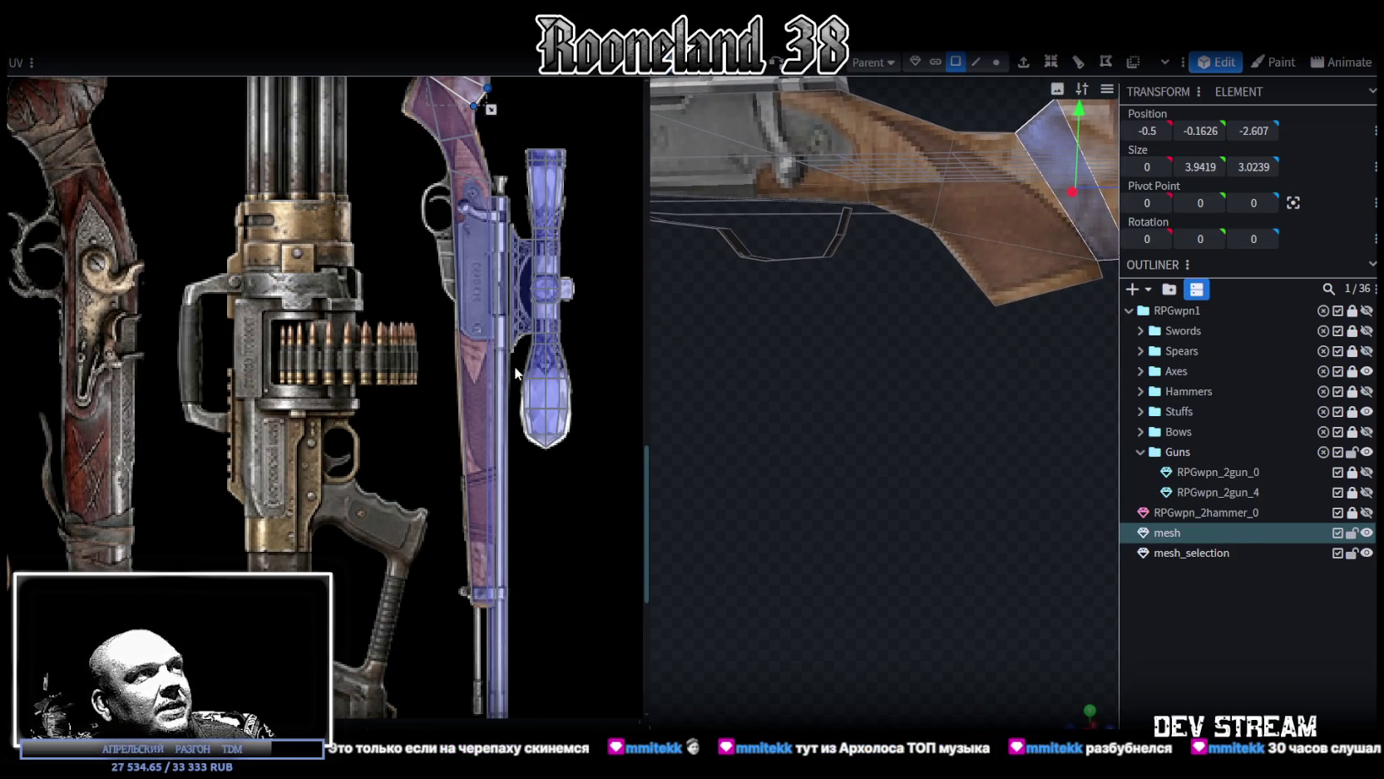
scroll(514, 365, up, 3)
mouse_move(862, 413)
mouse_down()
mouse_move(873, 469)
mouse_move(737, 425)
mouse_move(846, 487)
mouse_move(901, 495)
mouse_move(911, 432)
mouse_up()
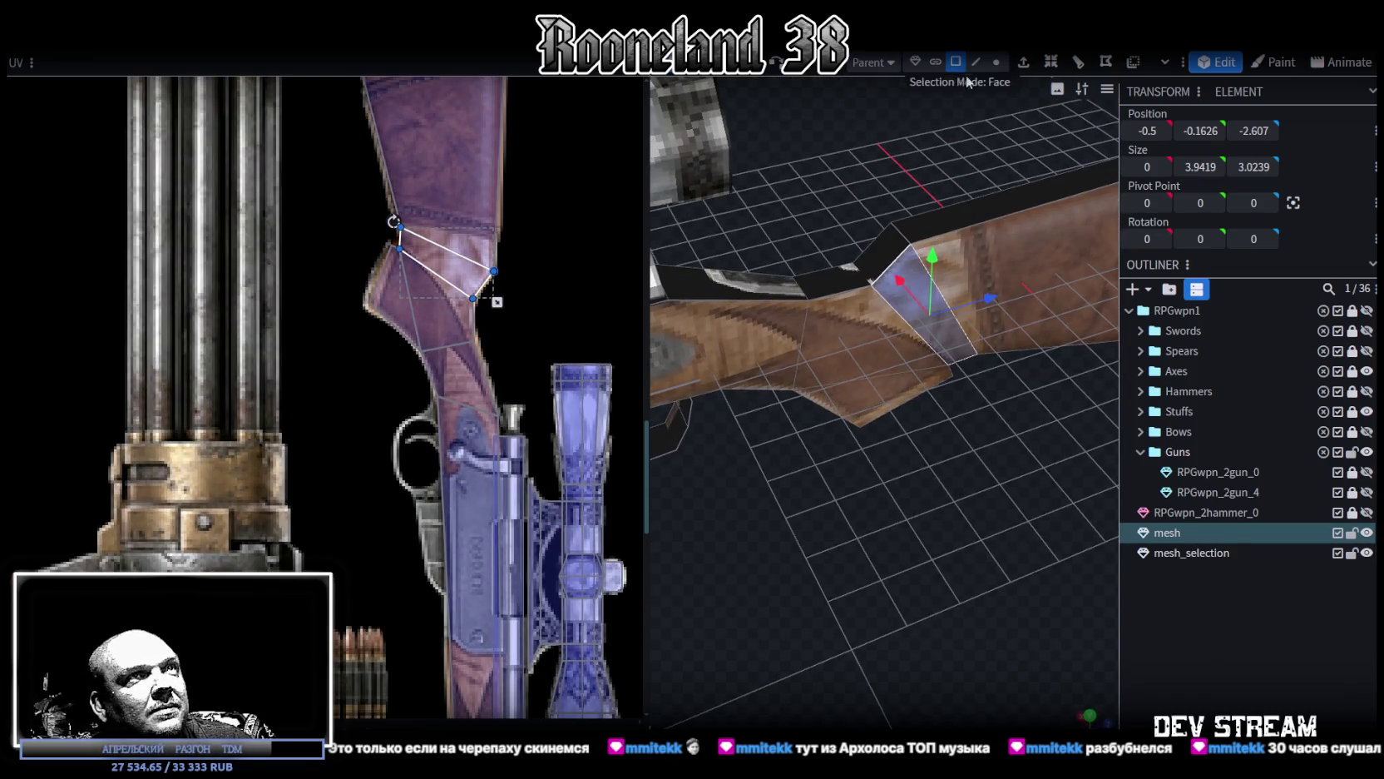
click(984, 62)
click(880, 281)
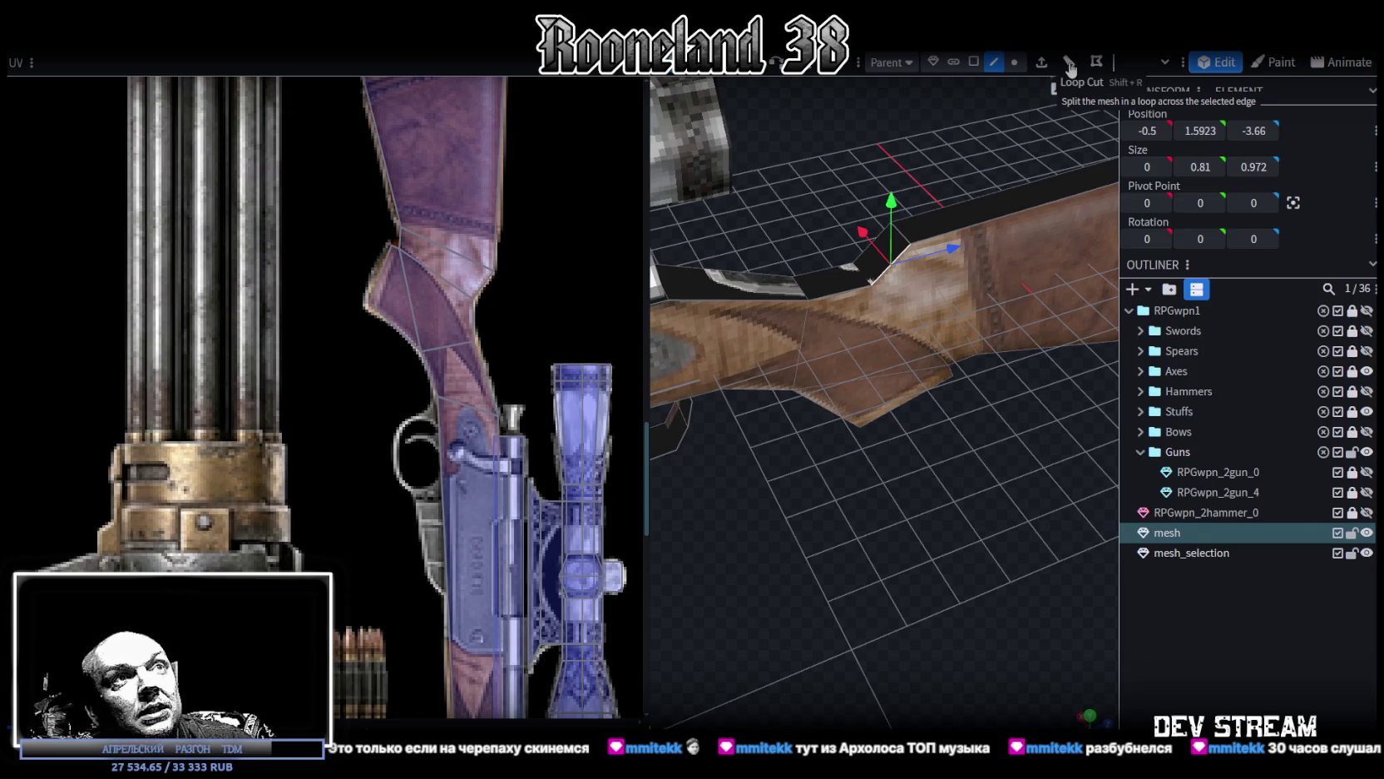
Step: Undo a stray extrude, loop-cut the stock at offset 0.6326, and narrow the loop to 0.4
drag(869, 487, 853, 481)
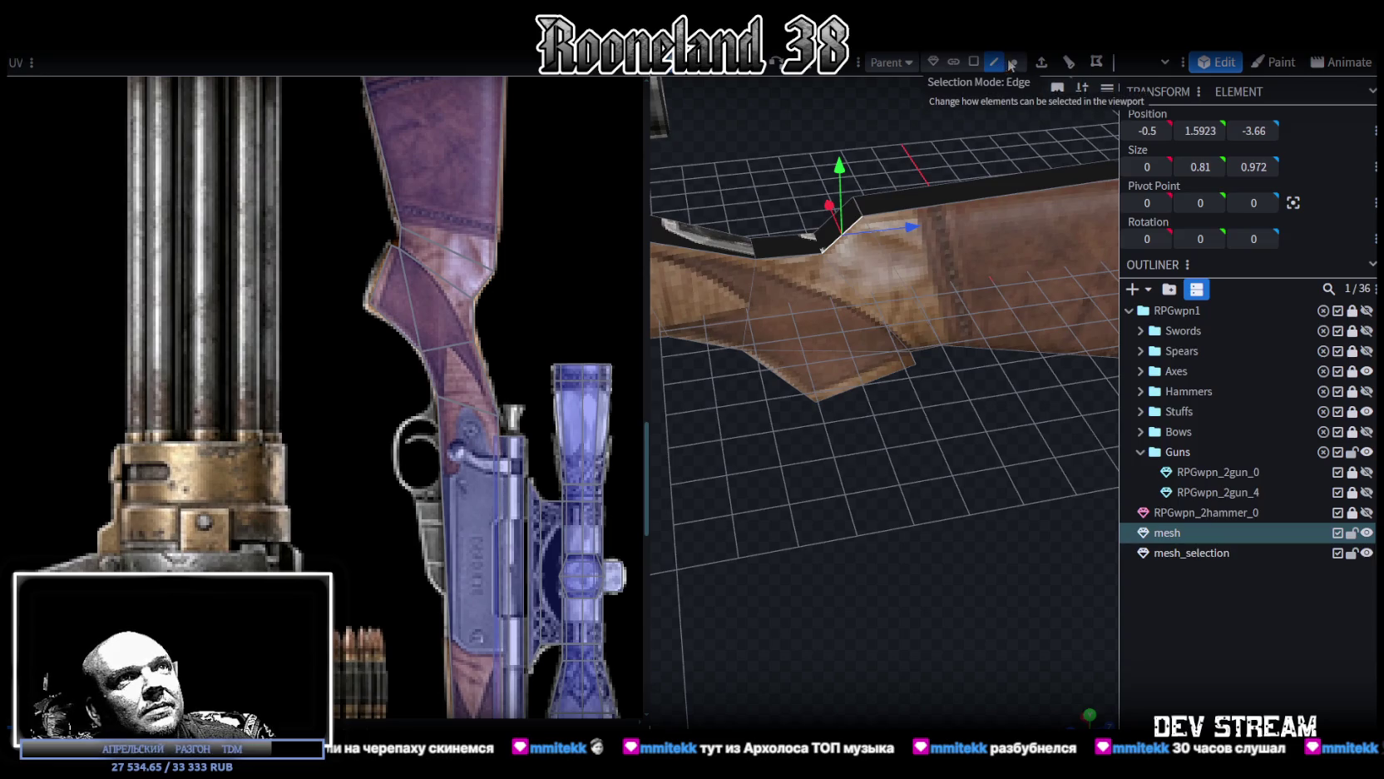
click(1042, 65)
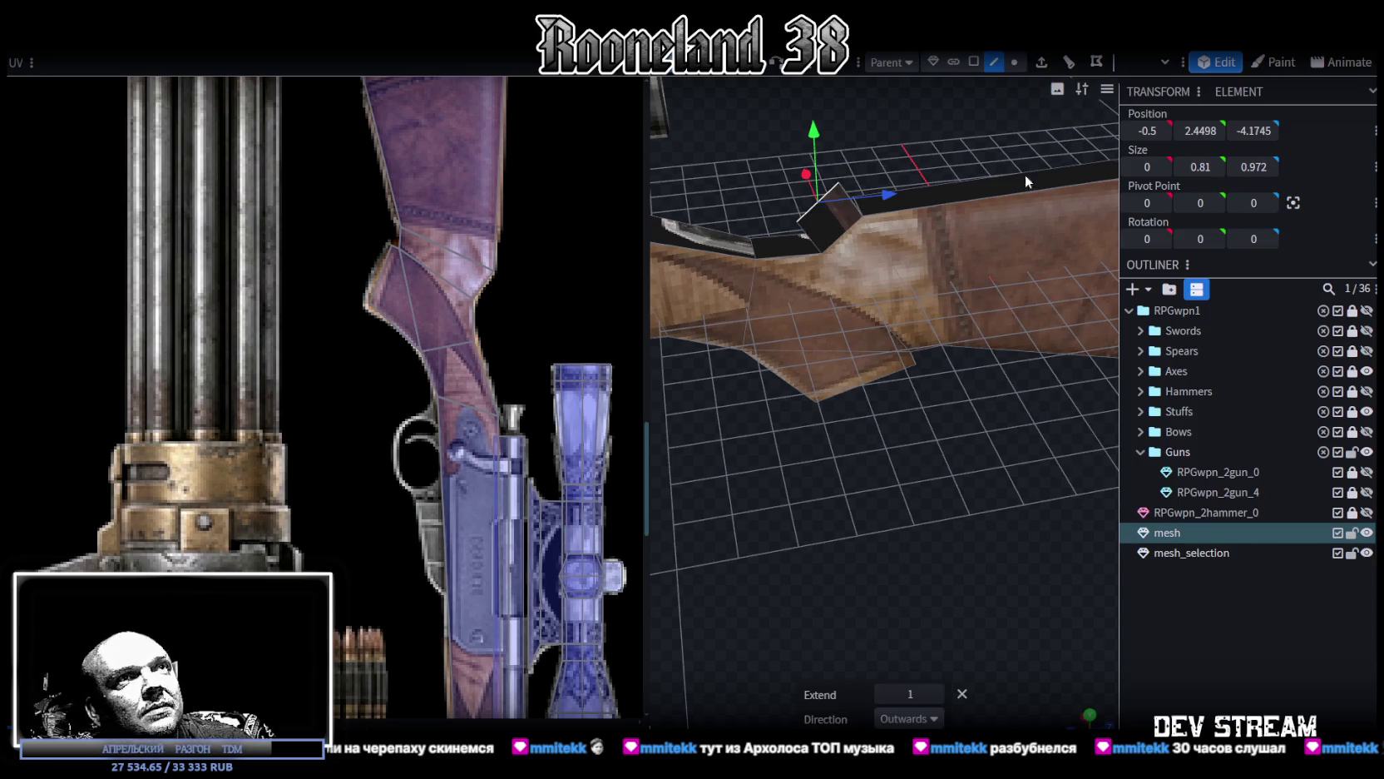
key(ctrl+z)
click(1040, 62)
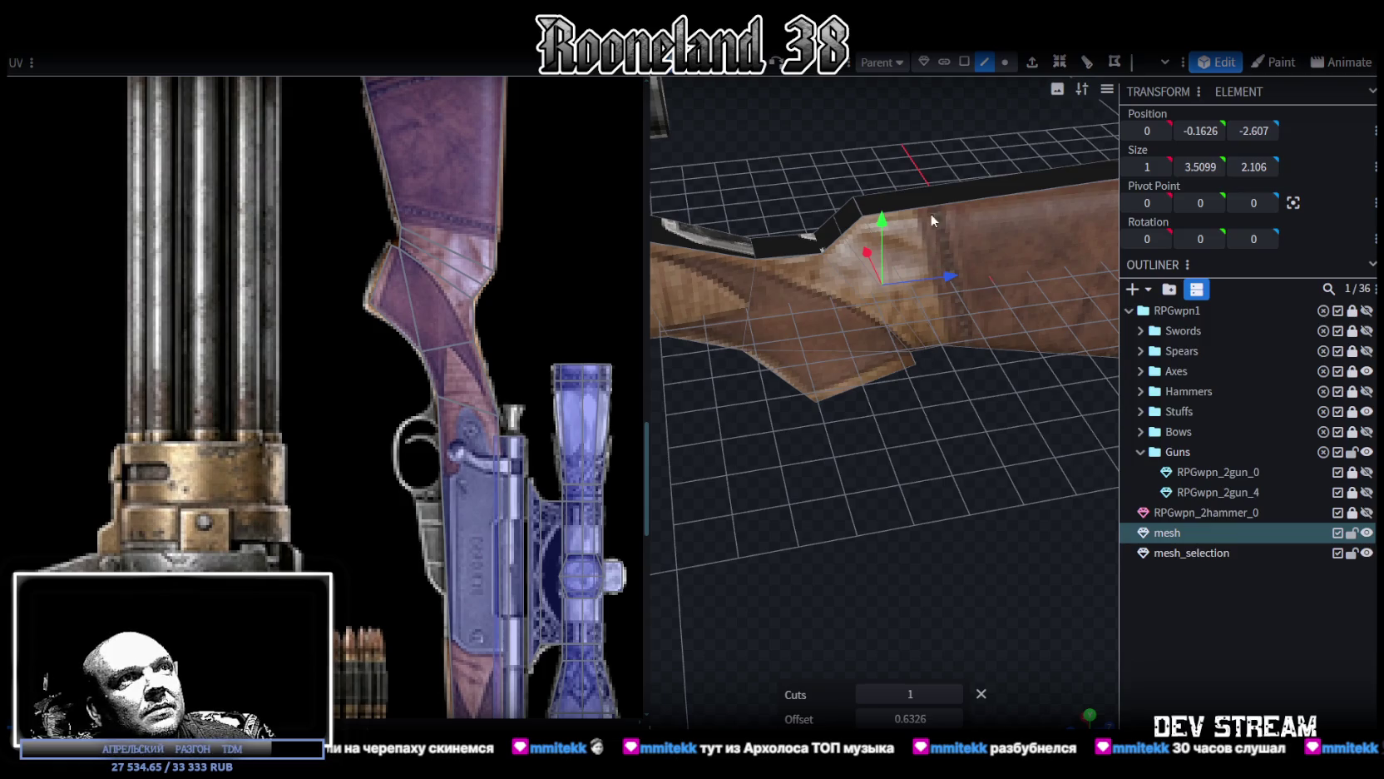
click(839, 263)
mouse_move(839, 264)
middle_down()
mouse_move(839, 417)
mouse_move(948, 233)
mouse_move(941, 430)
mouse_move(1017, 343)
mouse_move(930, 357)
mouse_move(876, 401)
mouse_move(916, 506)
mouse_move(859, 337)
middle_up()
drag(850, 312, 851, 315)
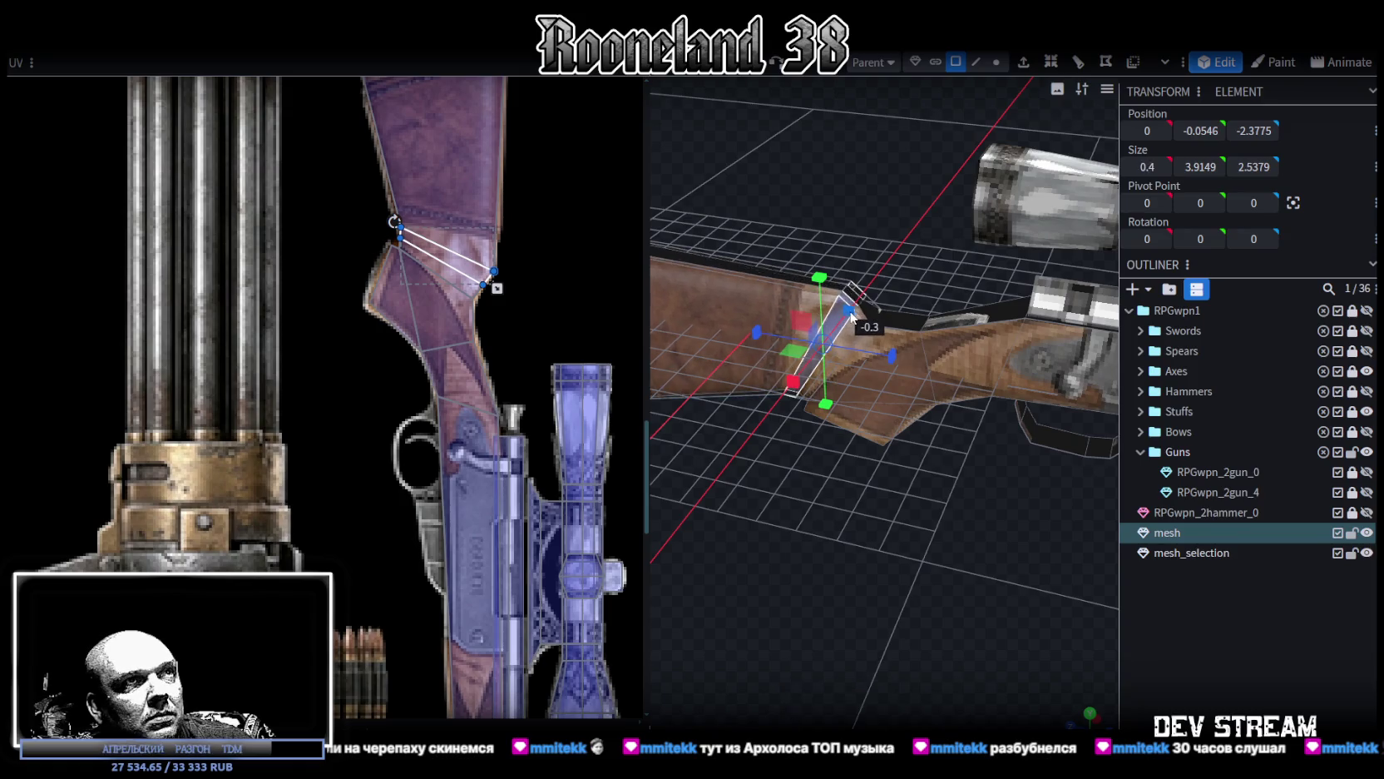
Step: Undo the loop's narrowing and reselect the loop edge in Edge mode
mouse_move(850, 312)
middle_down()
mouse_move(1041, 213)
mouse_move(1143, 229)
mouse_move(869, 266)
mouse_move(827, 314)
mouse_move(935, 248)
mouse_move(963, 123)
middle_up()
key(ctrl+z)
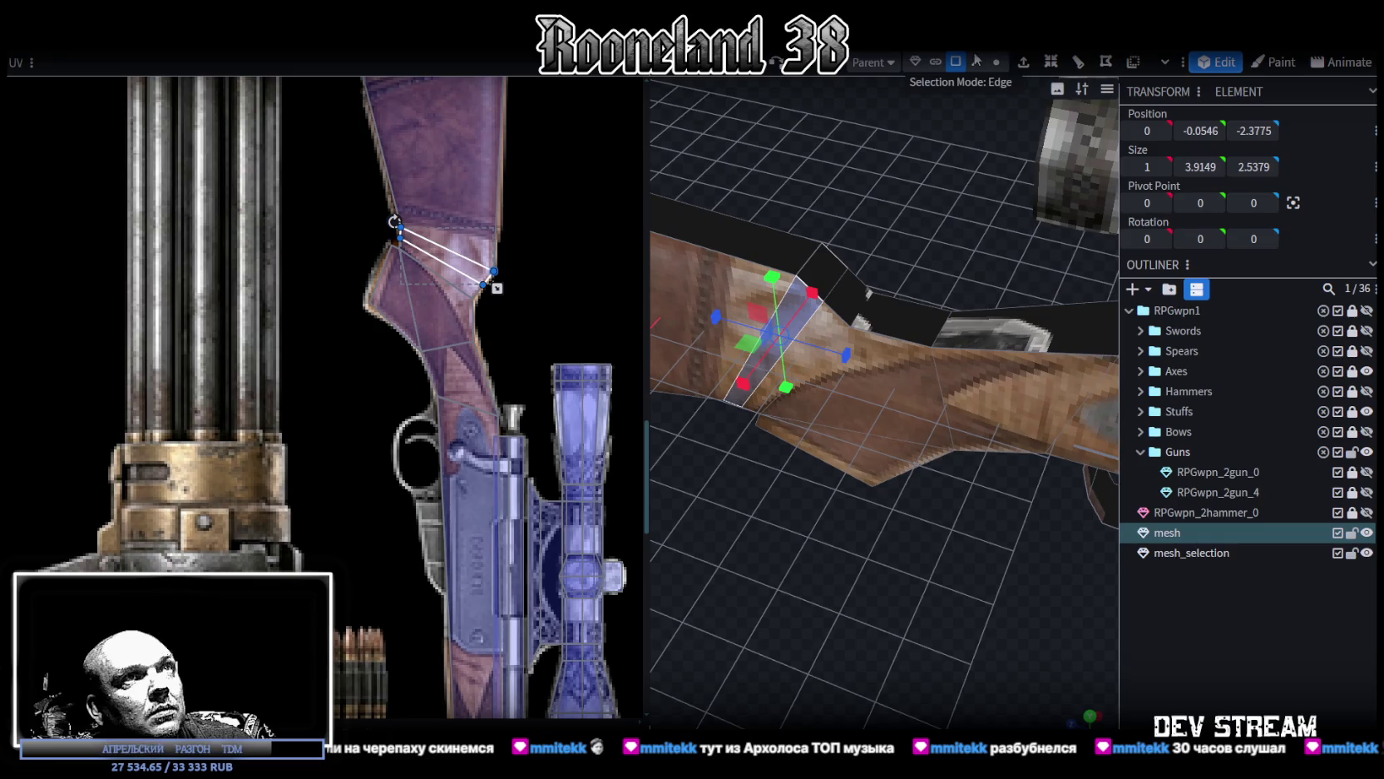
click(976, 60)
click(808, 334)
mouse_move(883, 193)
middle_down()
mouse_move(841, 202)
mouse_move(889, 178)
mouse_move(872, 132)
middle_up()
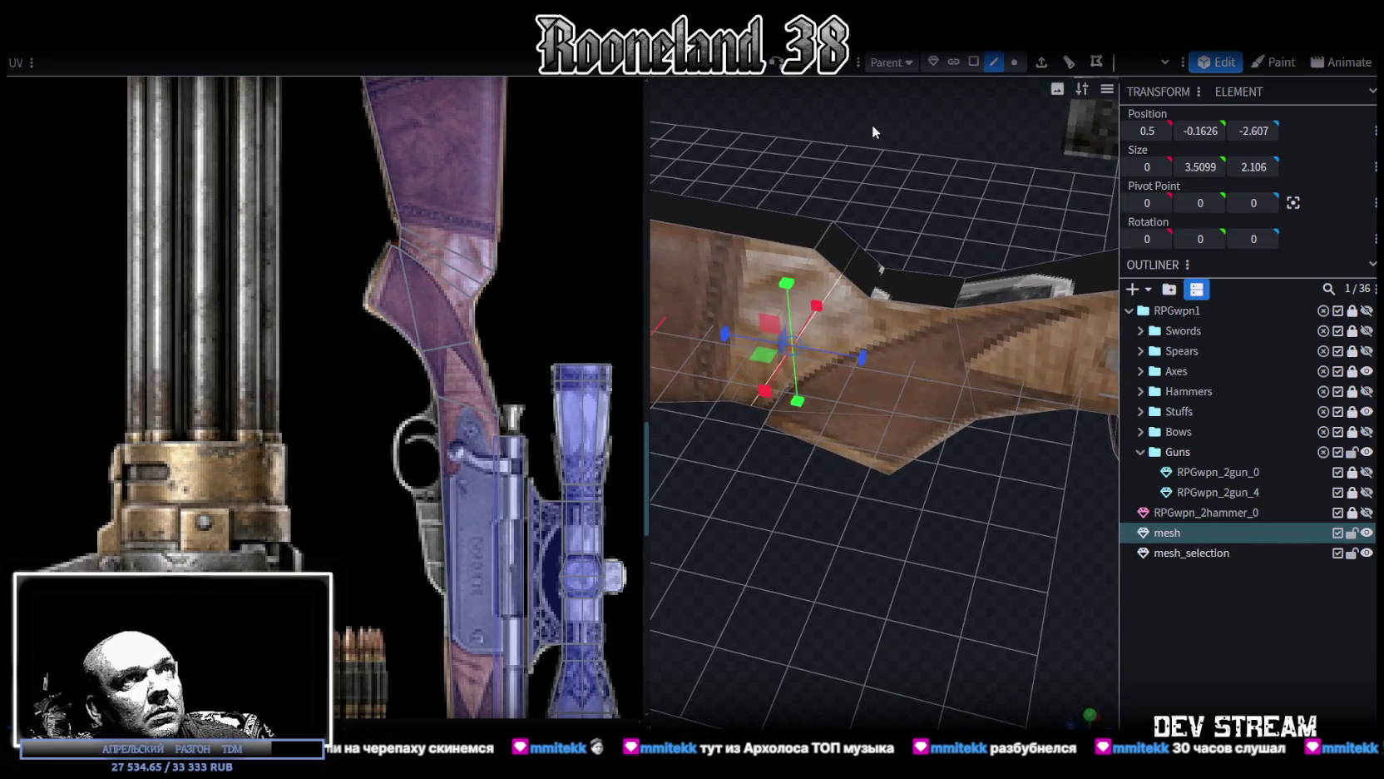
click(972, 63)
click(834, 286)
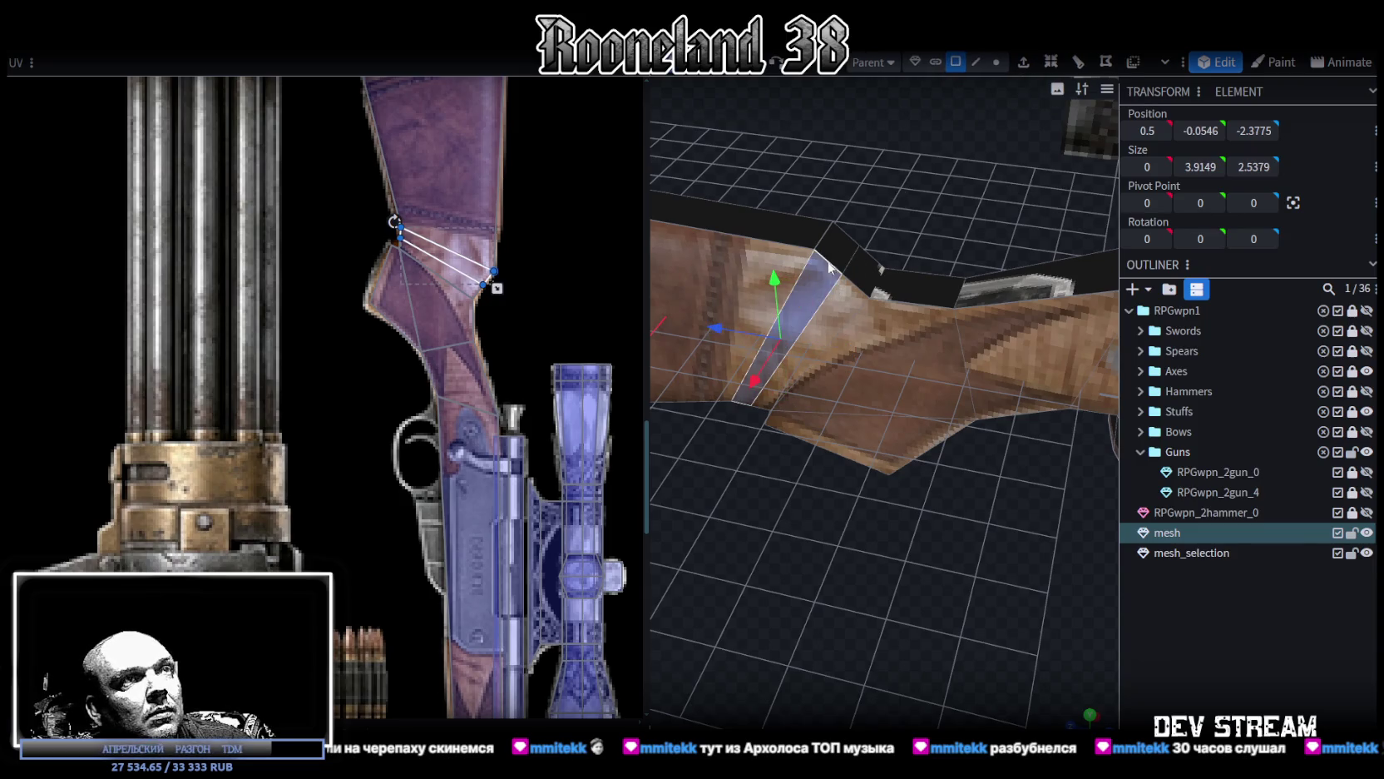
click(978, 62)
click(822, 301)
mouse_move(821, 300)
middle_down()
mouse_move(1012, 579)
mouse_move(1020, 326)
middle_up()
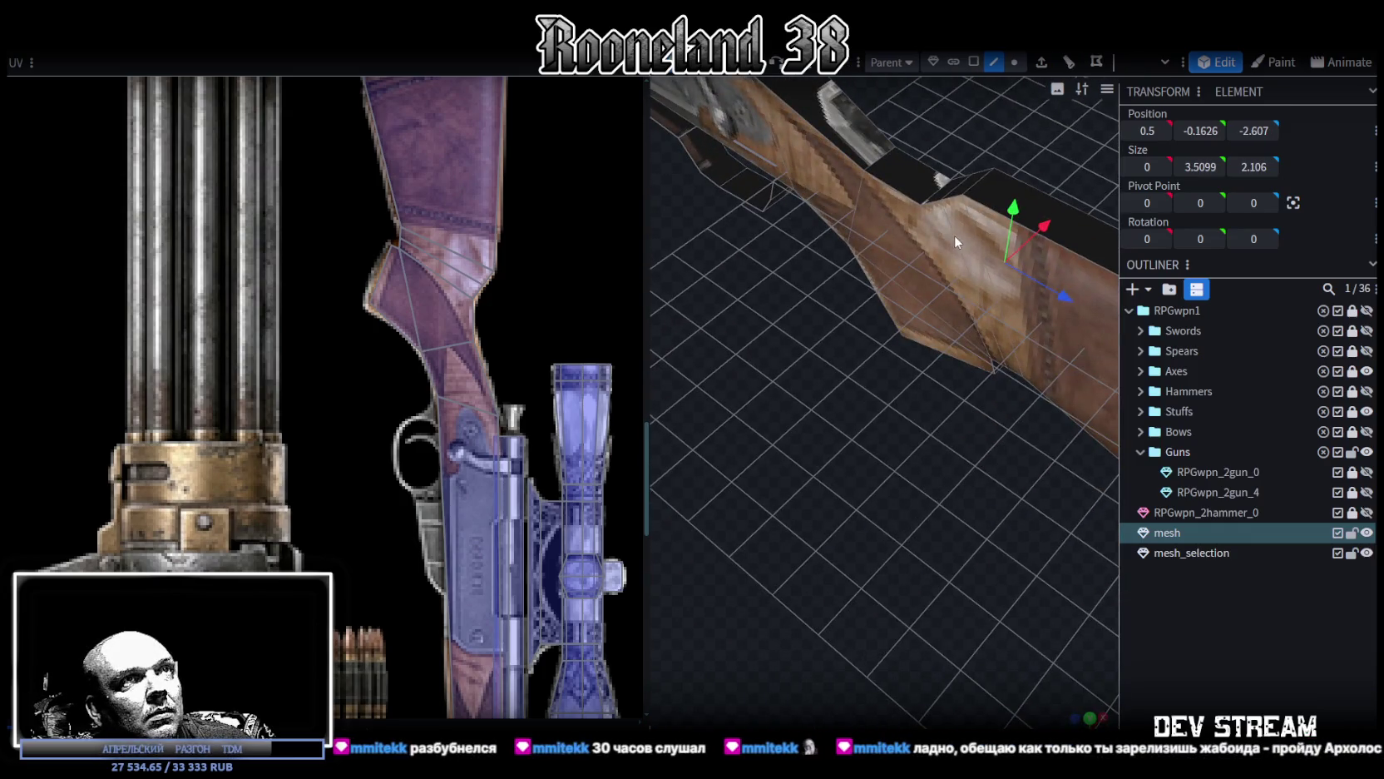
Step: Resize the stock's loop edge to a width of 0.6
key(s)
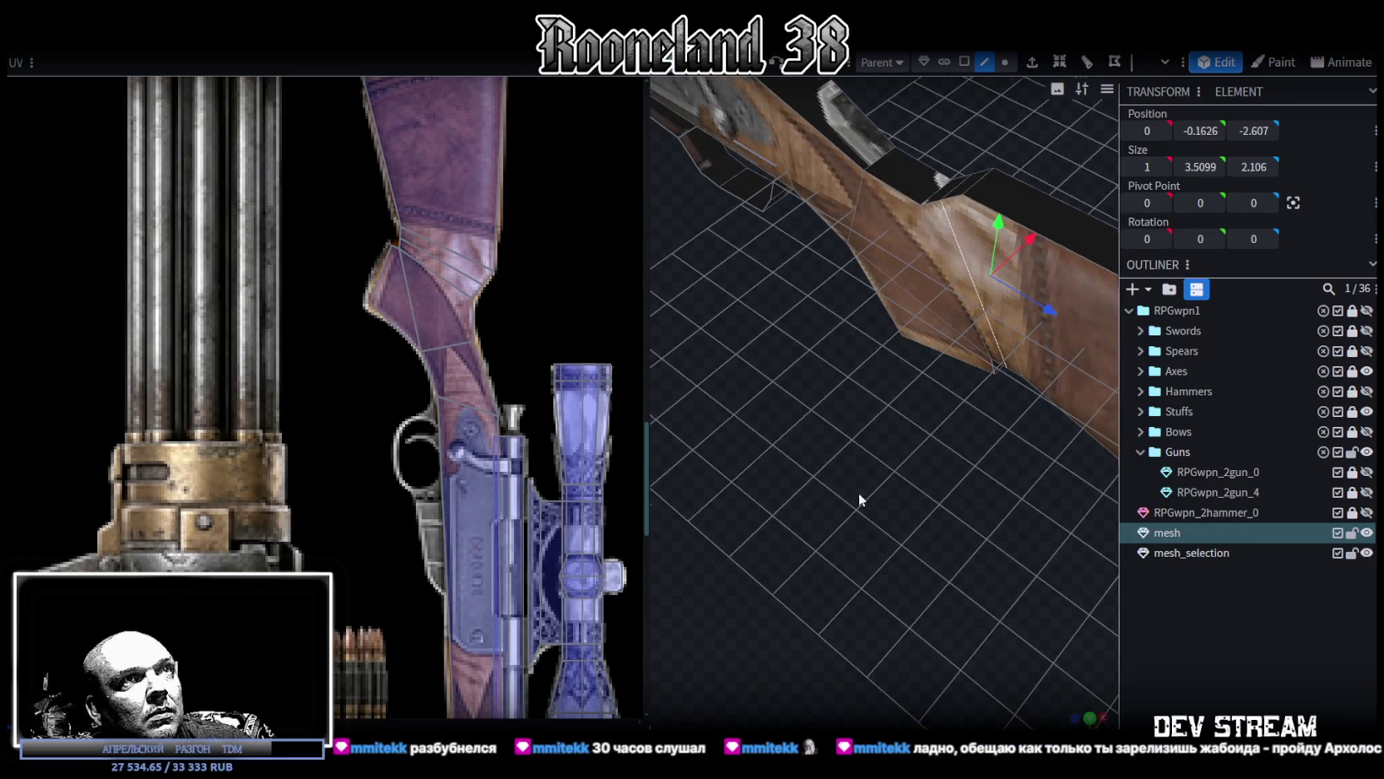
click(859, 492)
middle_drag(858, 492, 926, 405)
drag(898, 389, 893, 391)
Step: Lower the wrist's top edge to 1.3923 height and -3.56 depth, then review the rifle
mouse_move(894, 390)
middle_down()
mouse_move(775, 564)
mouse_move(873, 567)
mouse_move(897, 338)
mouse_move(941, 513)
mouse_move(874, 197)
middle_up()
key(v)
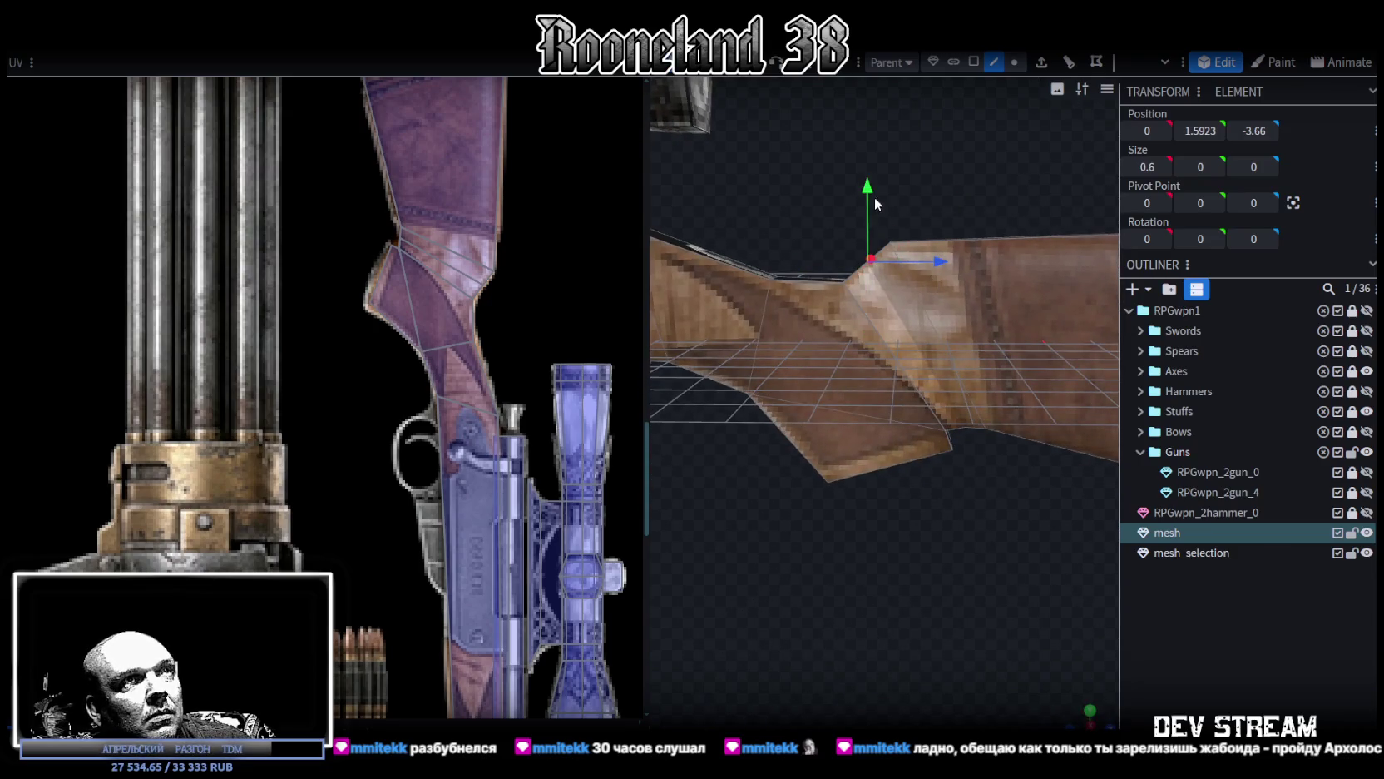
drag(870, 190, 874, 201)
drag(944, 276, 949, 281)
mouse_move(948, 281)
middle_down()
mouse_move(973, 498)
mouse_move(949, 406)
mouse_move(952, 611)
middle_up()
click(939, 384)
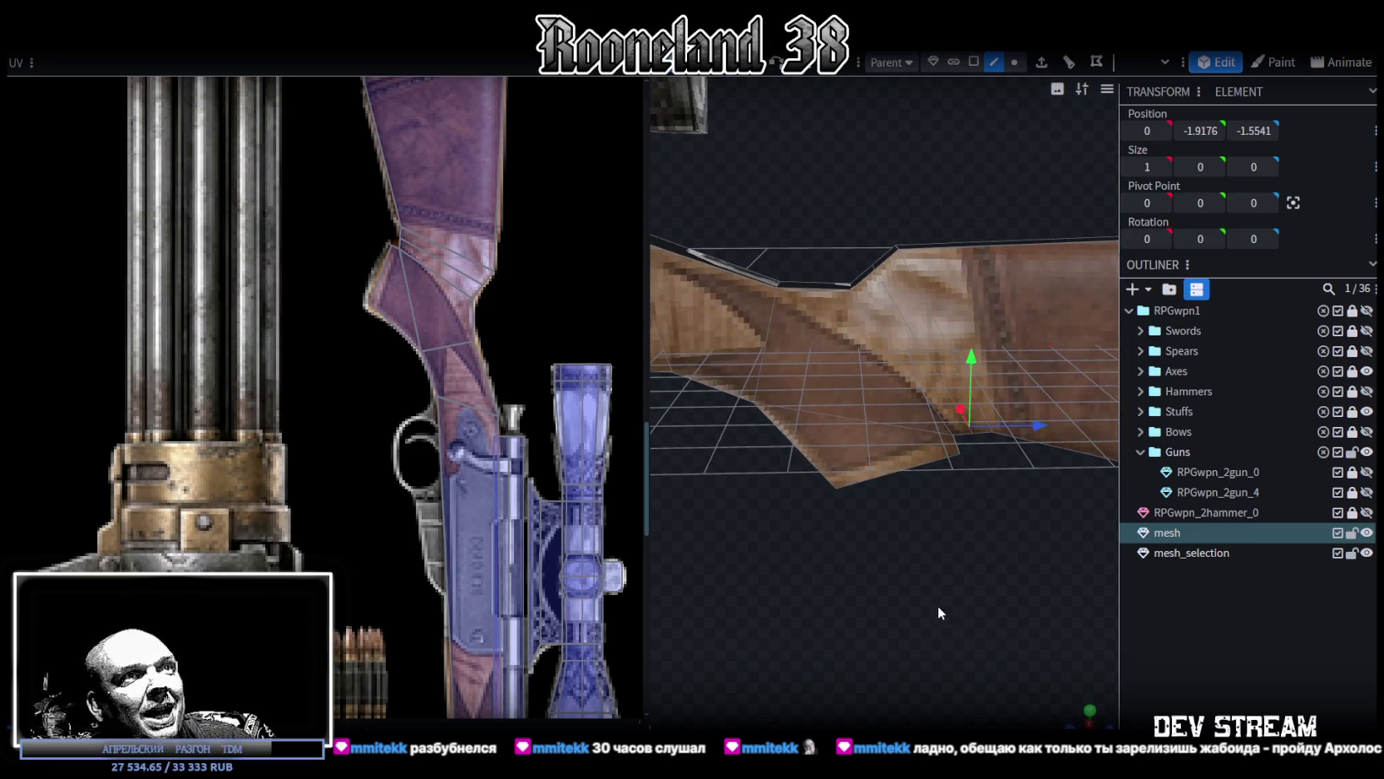
key(ctrl+z)
scroll(862, 599, down, 3)
mouse_move(830, 598)
middle_down()
mouse_move(949, 560)
mouse_move(861, 568)
mouse_move(957, 517)
middle_up()
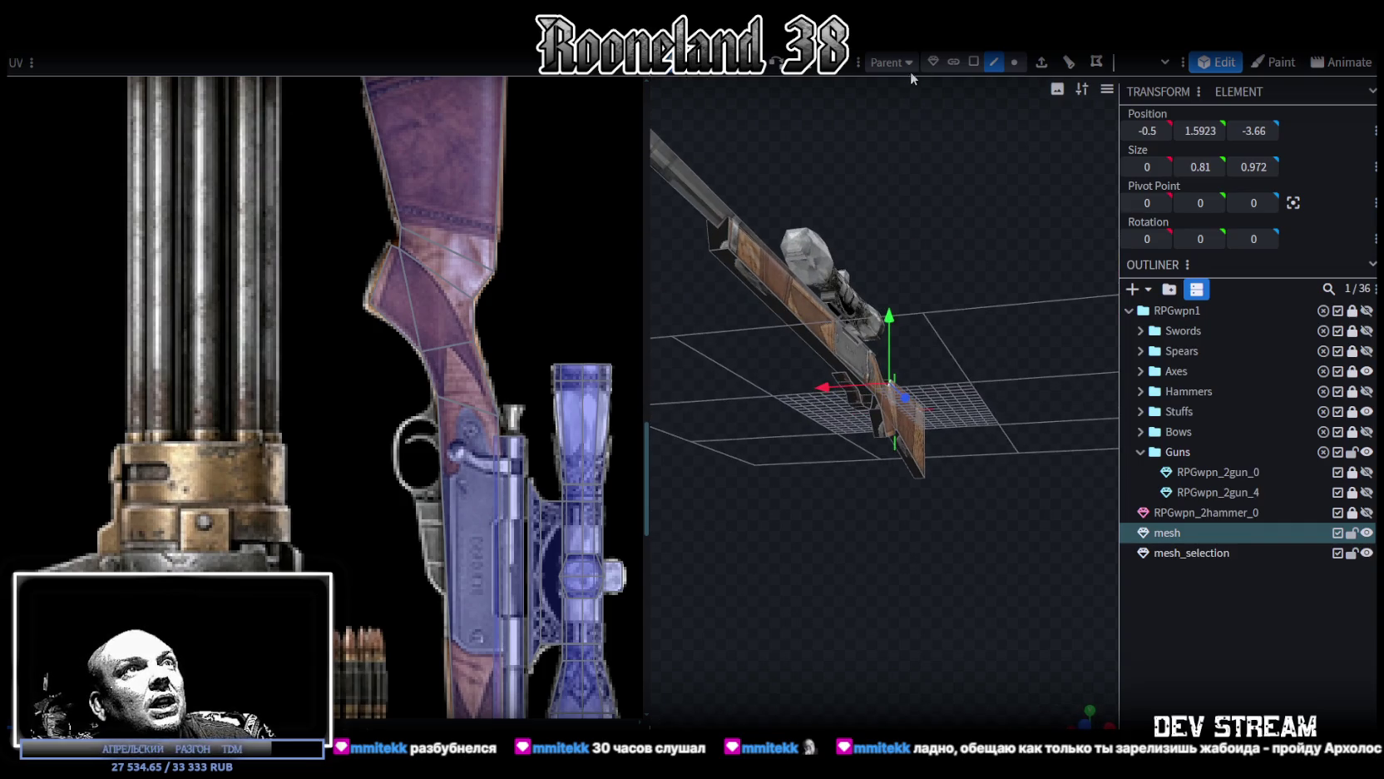
click(771, 296)
mouse_move(771, 296)
middle_down()
mouse_move(937, 517)
mouse_move(890, 482)
mouse_move(873, 427)
middle_up()
Step: Select faces on the rifle stock and briefly bring up the UV options menu
click(838, 406)
shift+click(882, 436)
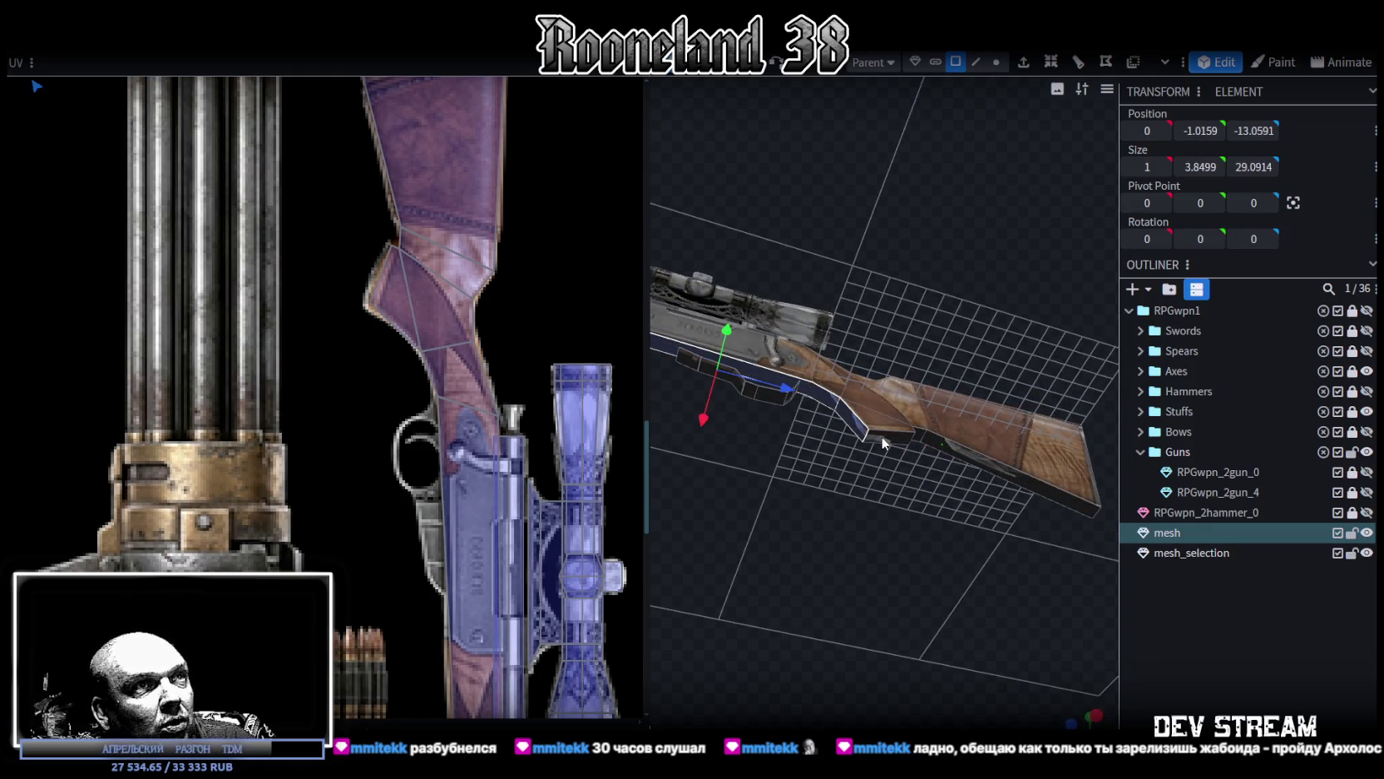
mouse_move(954, 455)
middle_down()
mouse_move(813, 587)
mouse_move(811, 567)
middle_up()
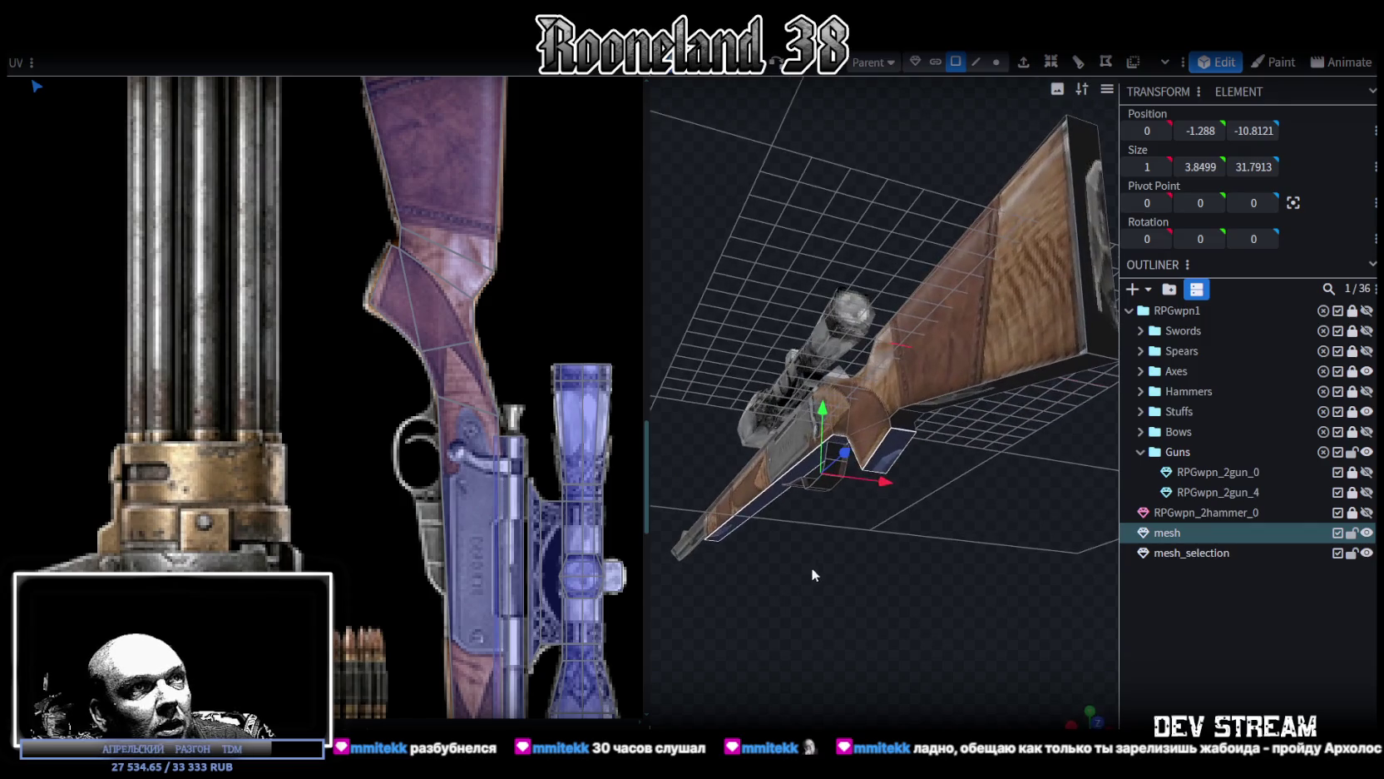
shift+click(904, 424)
shift+click(941, 403)
mouse_move(976, 490)
middle_down()
mouse_move(930, 568)
mouse_move(956, 617)
mouse_move(1089, 479)
mouse_move(1011, 408)
mouse_move(1042, 442)
mouse_move(757, 546)
mouse_move(768, 683)
mouse_move(808, 640)
mouse_move(925, 400)
mouse_move(654, 571)
middle_up()
right_click(641, 574)
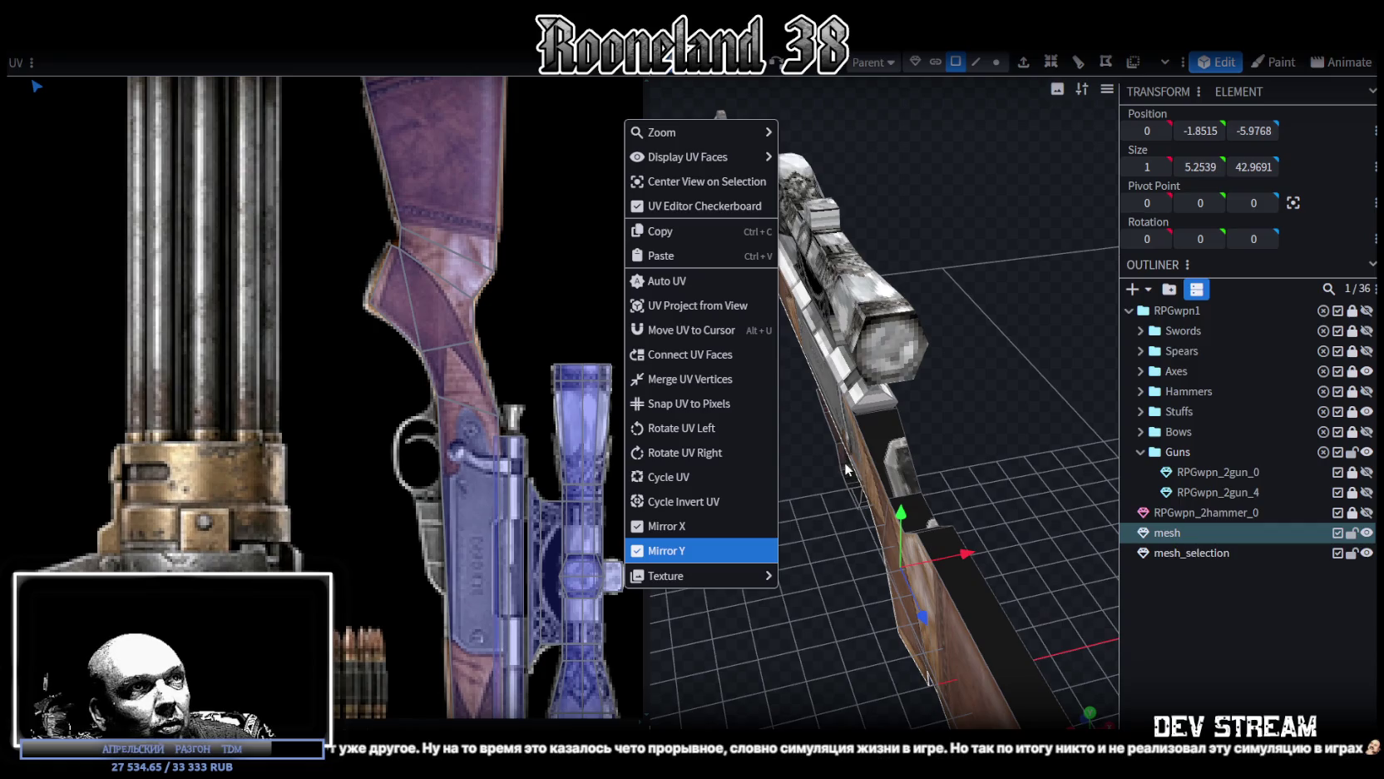
click(883, 430)
Step: Orbit and zoom to a side view of the whole rifle and scope
click(933, 534)
mouse_move(839, 527)
middle_down()
mouse_move(926, 677)
mouse_move(1037, 392)
middle_up()
middle_drag(846, 653, 879, 616)
scroll(793, 607, up, 5)
scroll(977, 538, up, 3)
scroll(780, 626, down, 5)
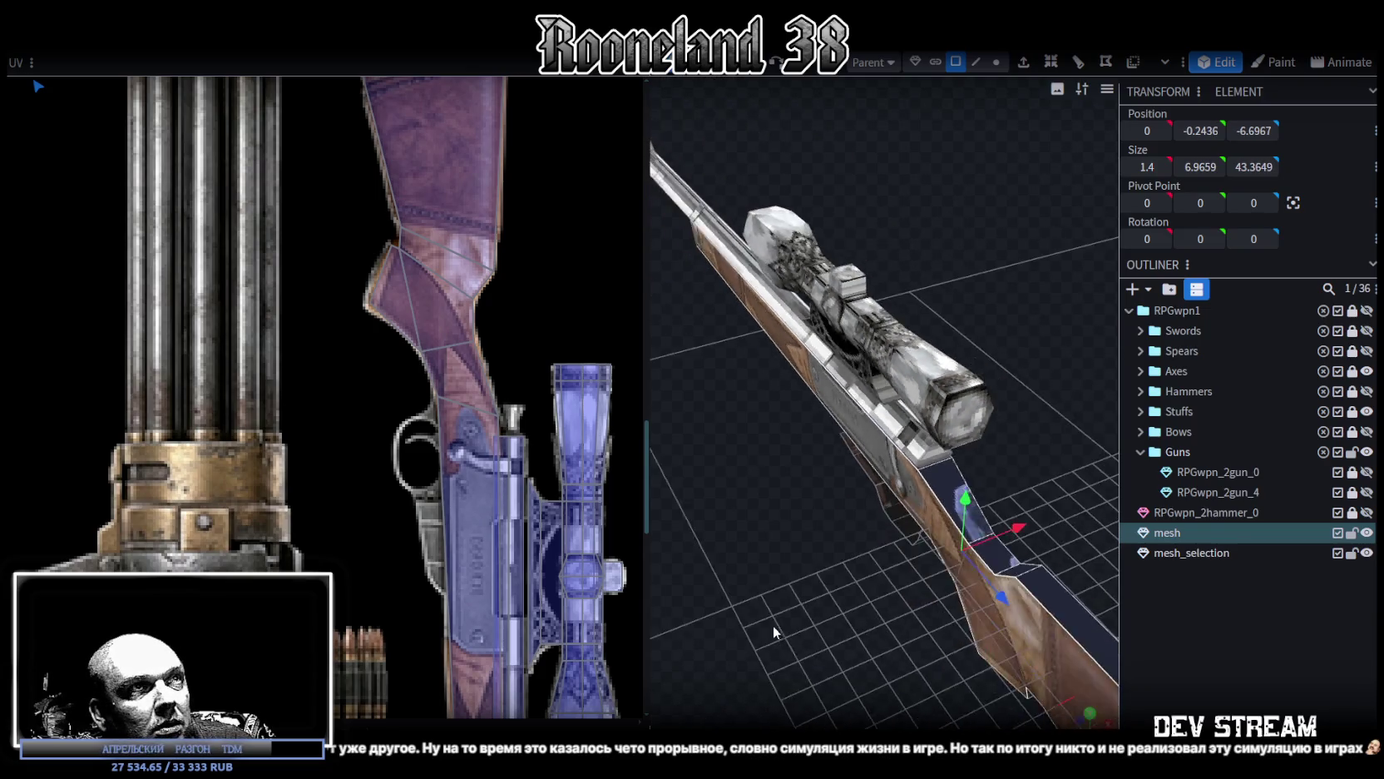
mouse_move(844, 586)
middle_down()
mouse_move(826, 585)
mouse_move(968, 599)
middle_up()
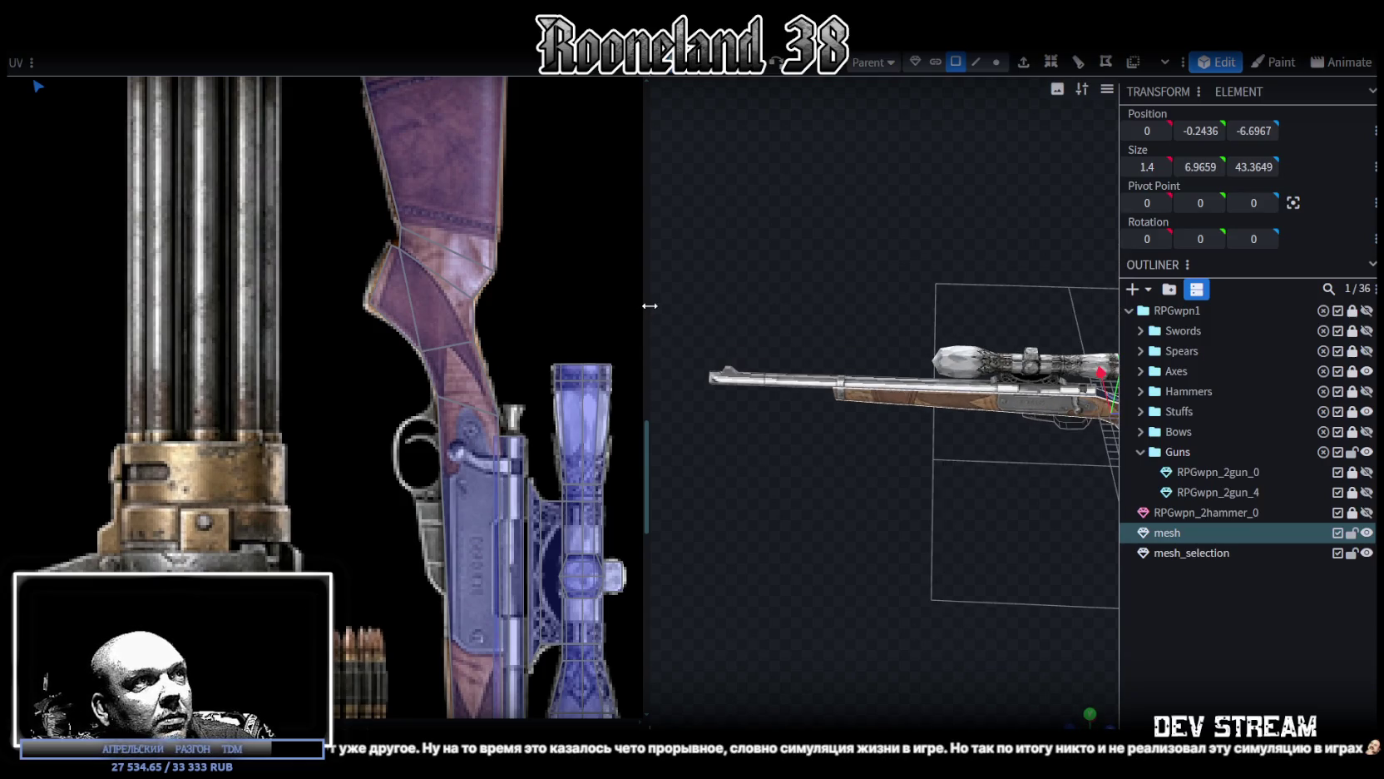
Step: Snap to the numpad 7 axis-aligned view and widen the UV editing panel
drag(649, 306, 183, 349)
mouse_move(373, 396)
middle_down()
mouse_move(747, 632)
mouse_move(846, 606)
mouse_move(881, 637)
middle_up()
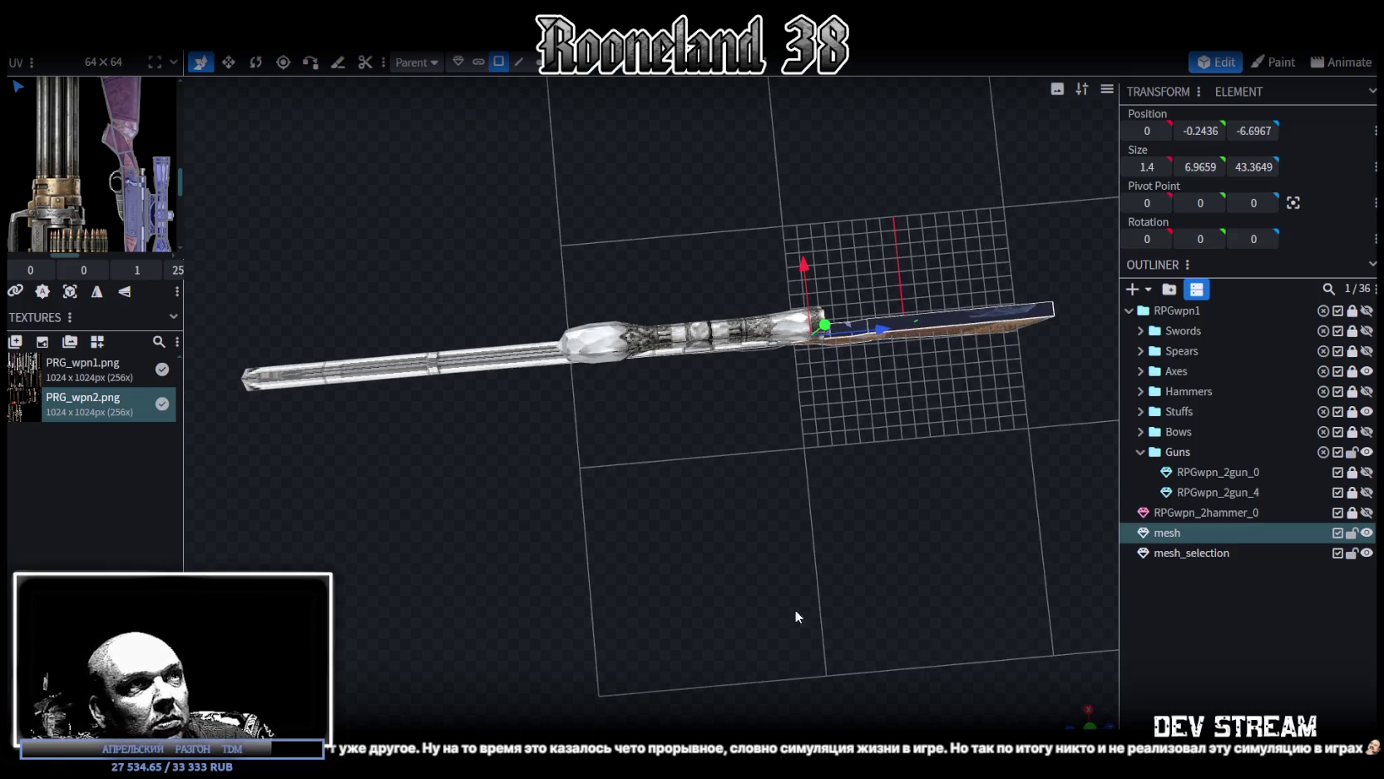
key(KP_7)
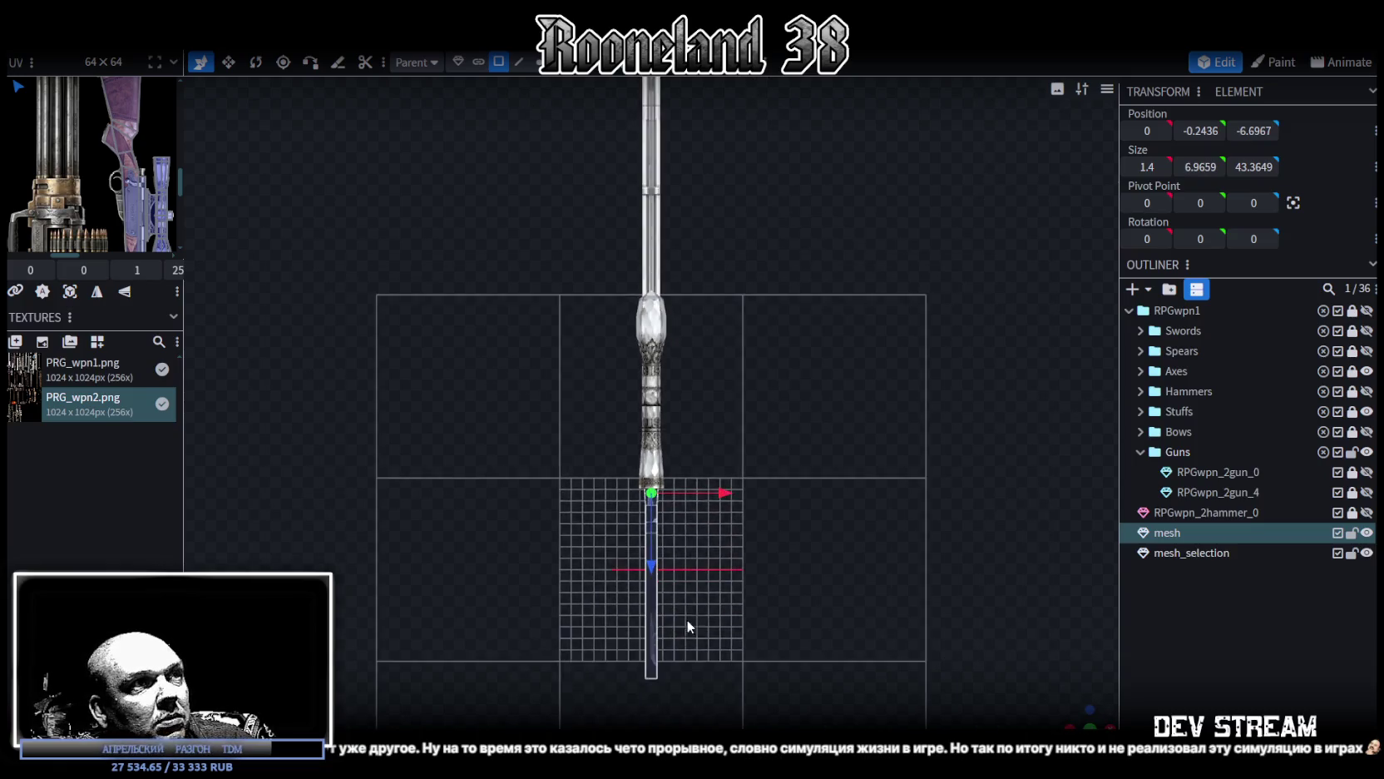
drag(181, 221, 424, 249)
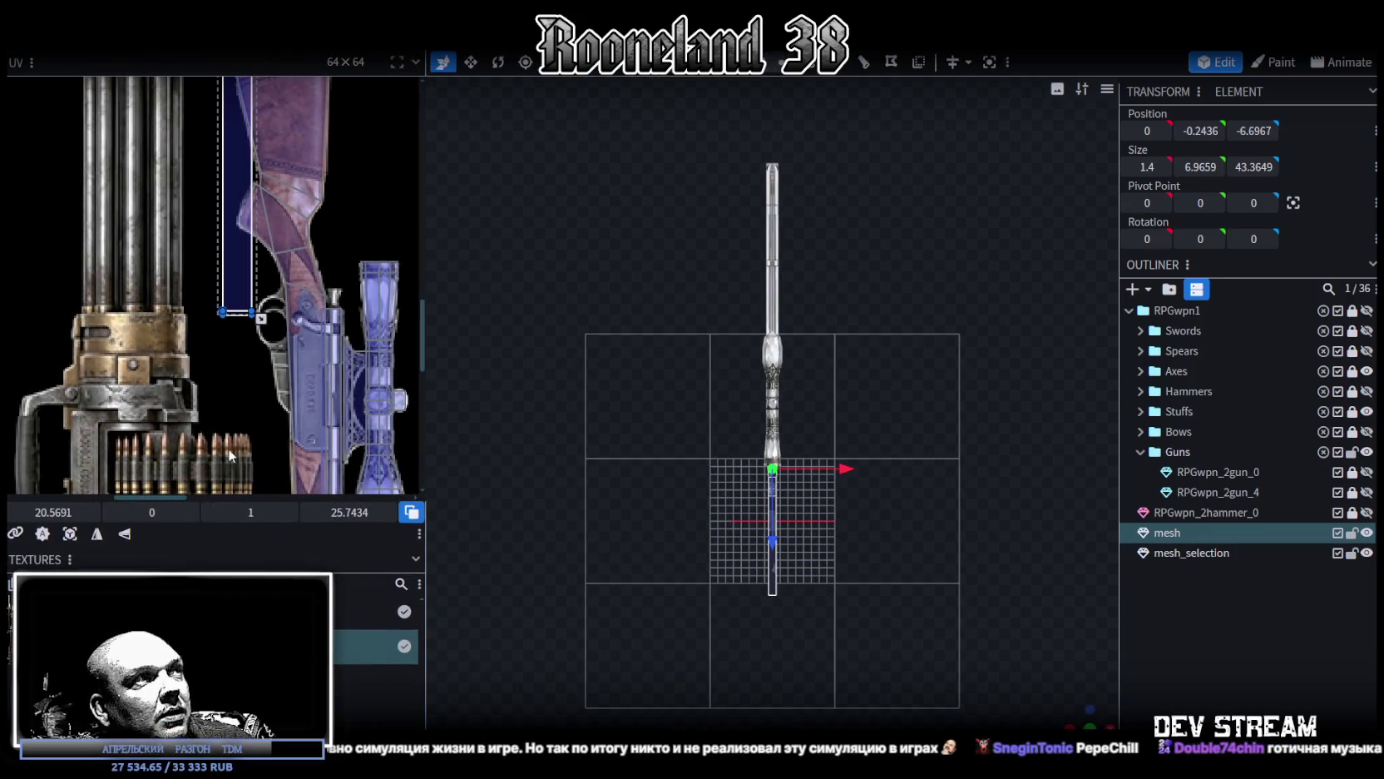
Step: Reposition the selected face's UV strip on the weapon atlas
scroll(217, 333, down, 2)
scroll(208, 249, down, 2)
scroll(206, 202, down, 1)
drag(206, 202, 294, 328)
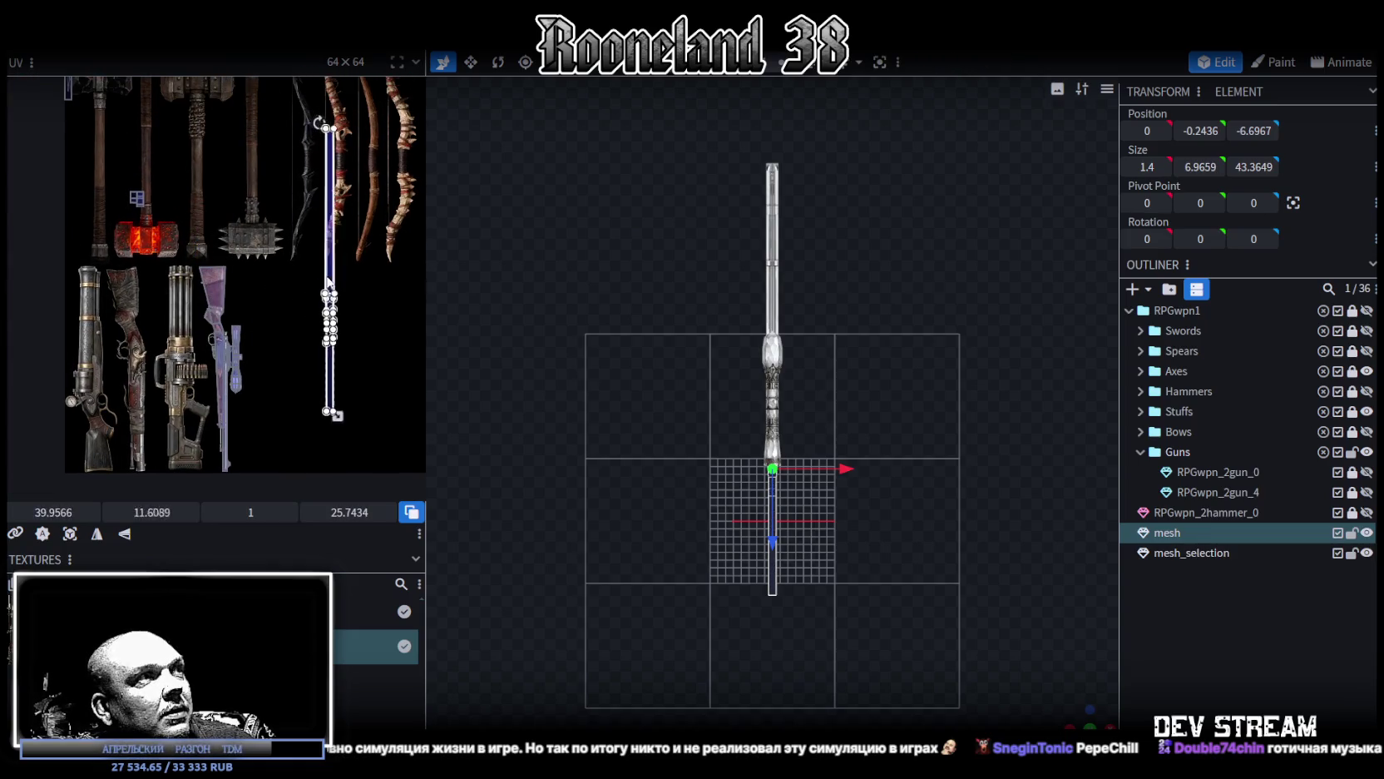
drag(1083, 717, 784, 581)
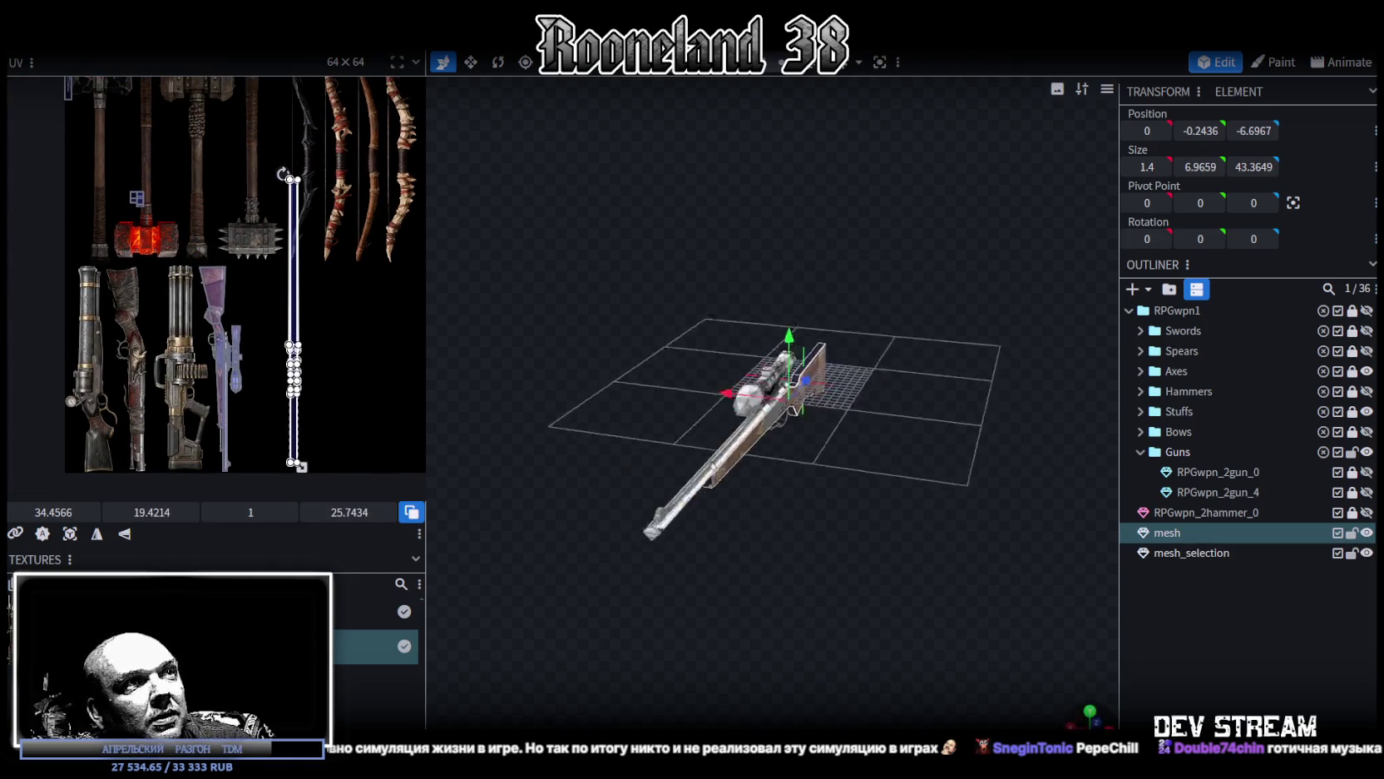
scroll(811, 571, up, 2)
scroll(831, 538, up, 3)
scroll(832, 520, up, 2)
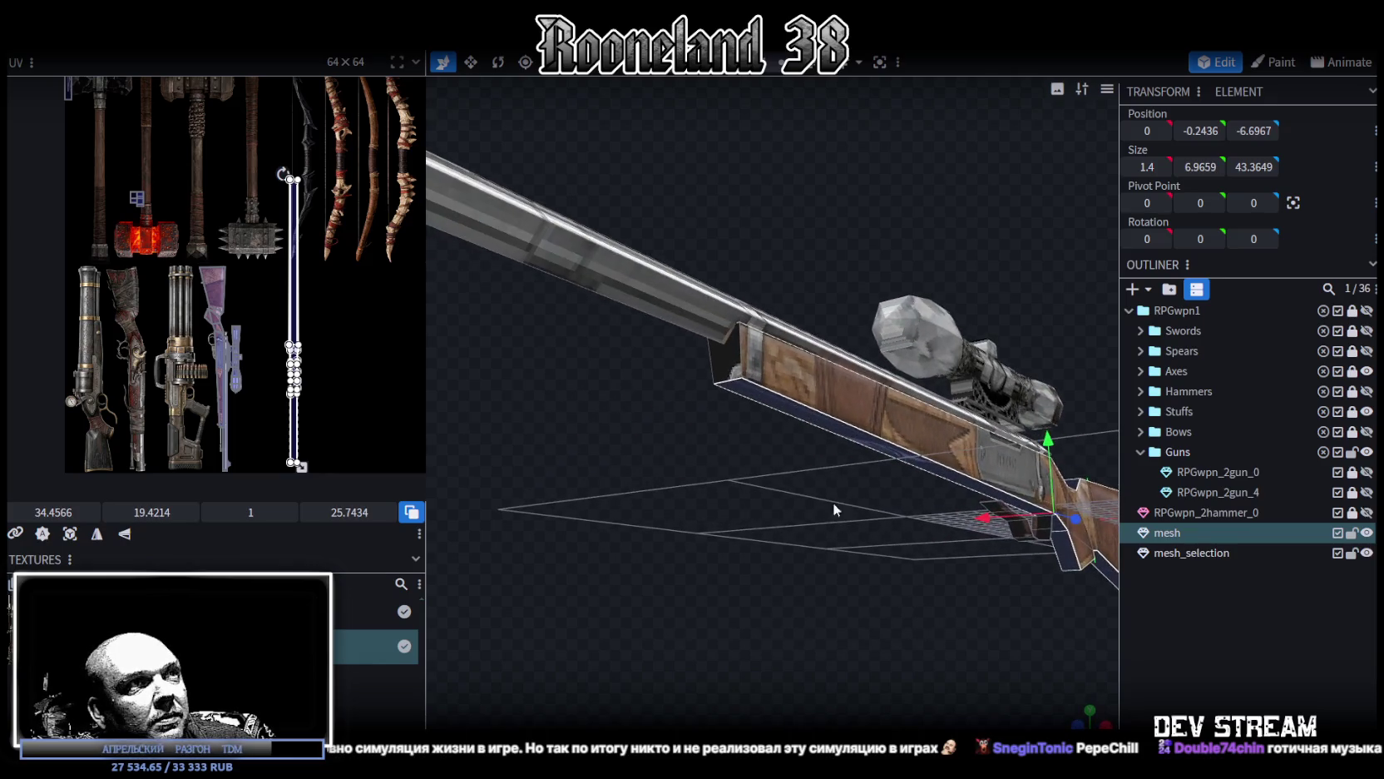
Step: Map the bottom face onto the scope artwork and another face along the rifle artwork
click(816, 422)
scroll(289, 337, up, 2)
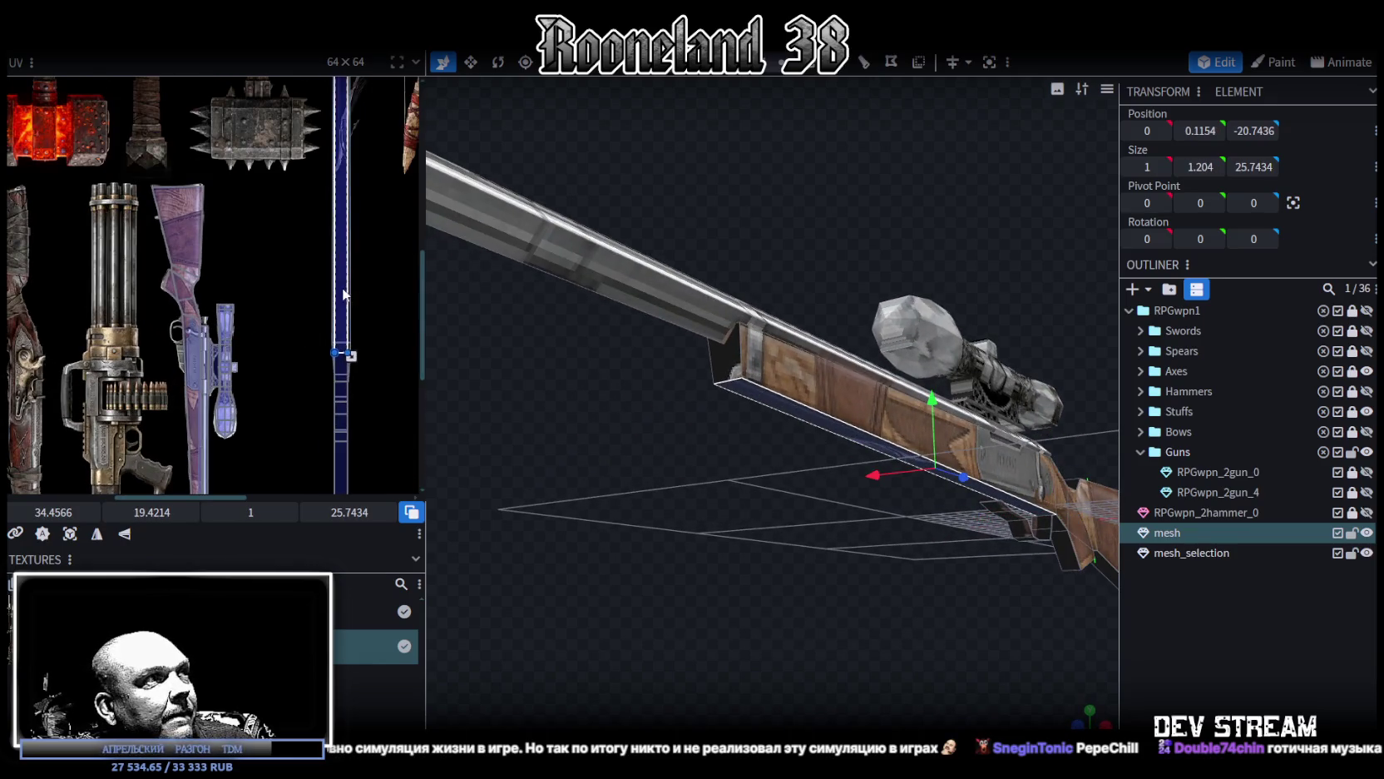
drag(345, 294, 229, 333)
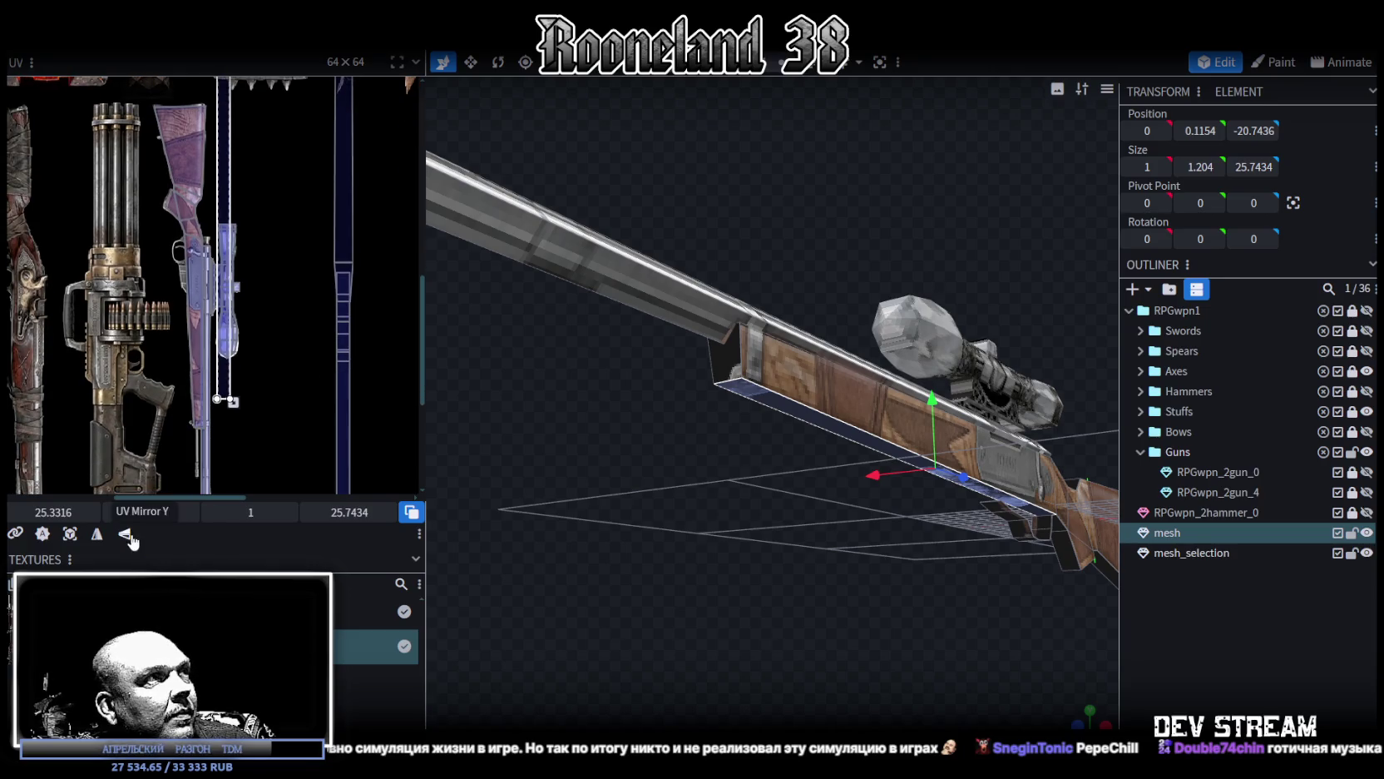
click(233, 266)
middle_drag(278, 388, 337, 338)
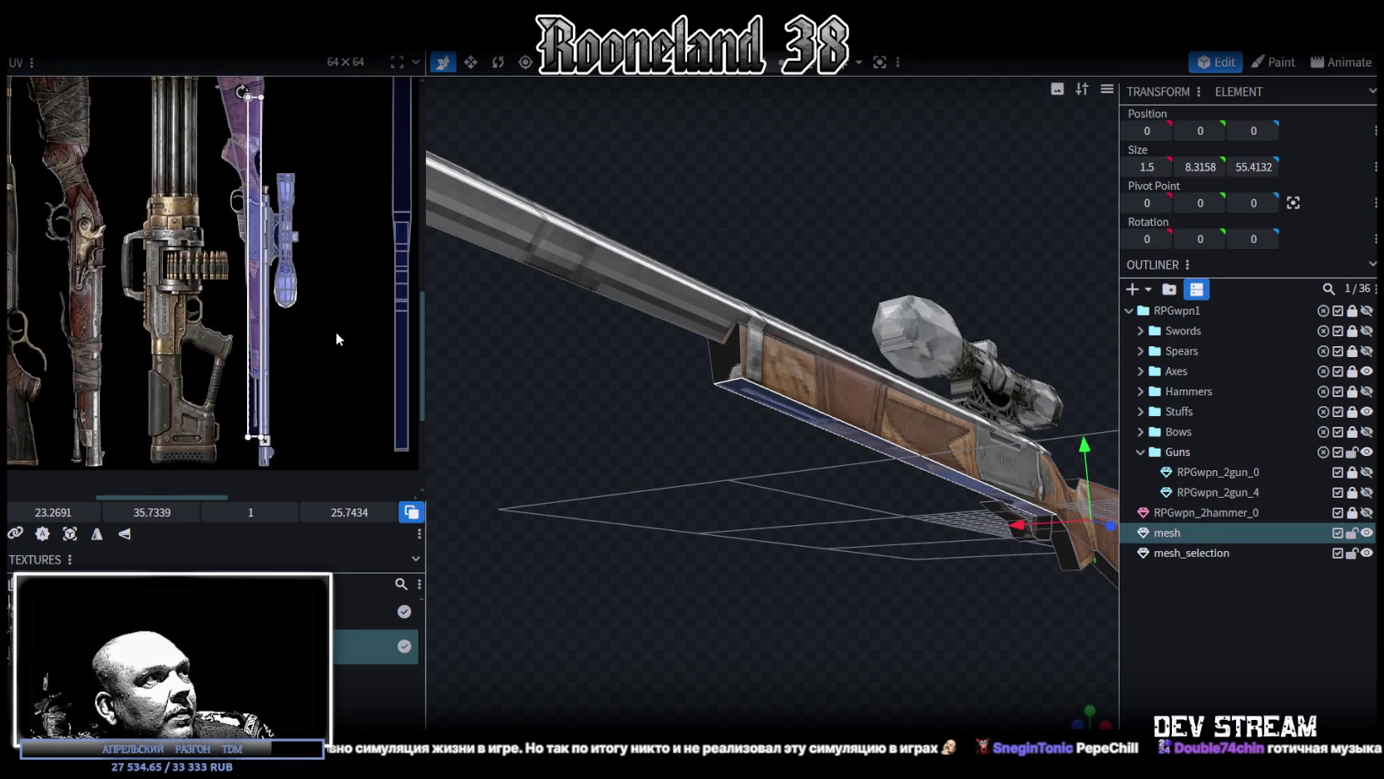
Step: Shrink one UV strip to half height and move it onto the stock artwork
drag(499, 381, 775, 542)
scroll(707, 512, up, 3)
drag(704, 504, 706, 494)
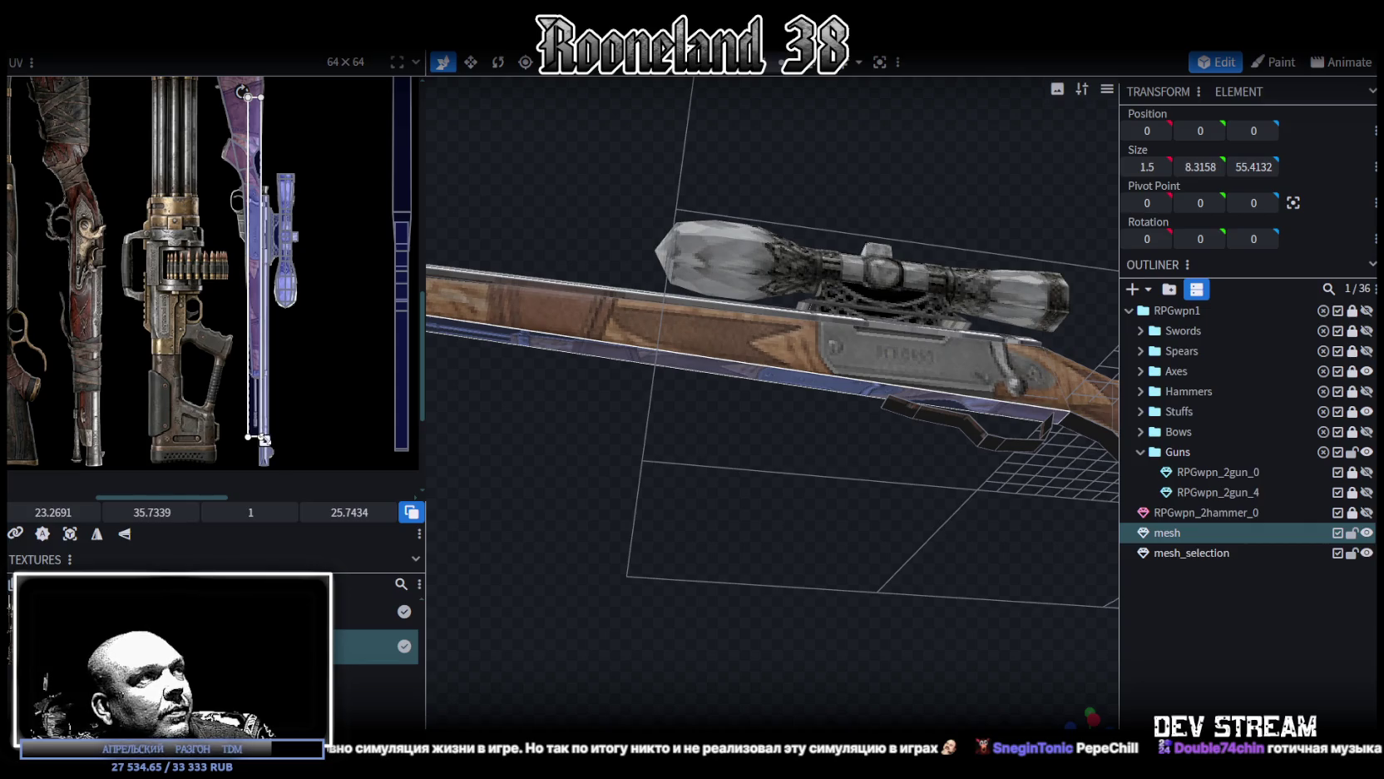
drag(264, 438, 260, 441)
drag(251, 230, 264, 350)
scroll(255, 165, up, 2)
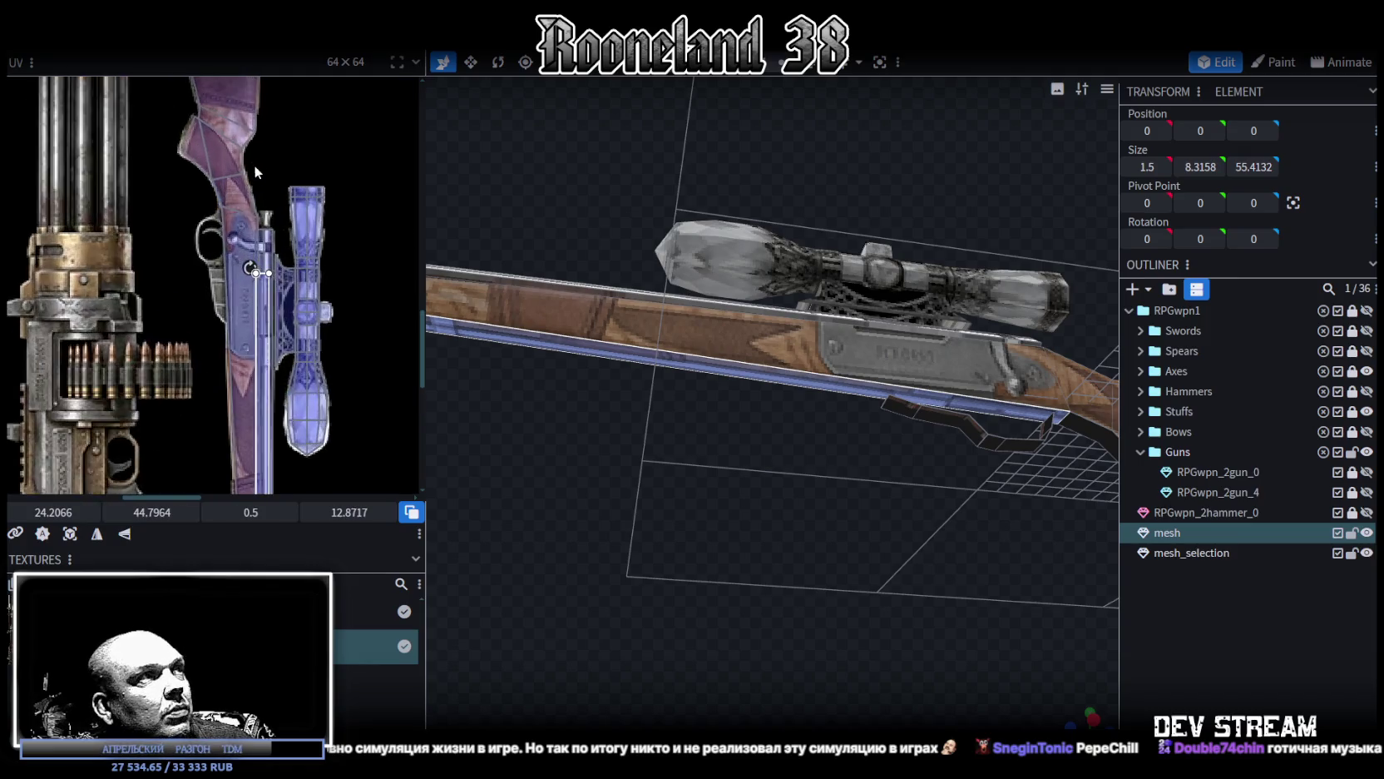
scroll(251, 208, up, 2)
drag(271, 383, 213, 266)
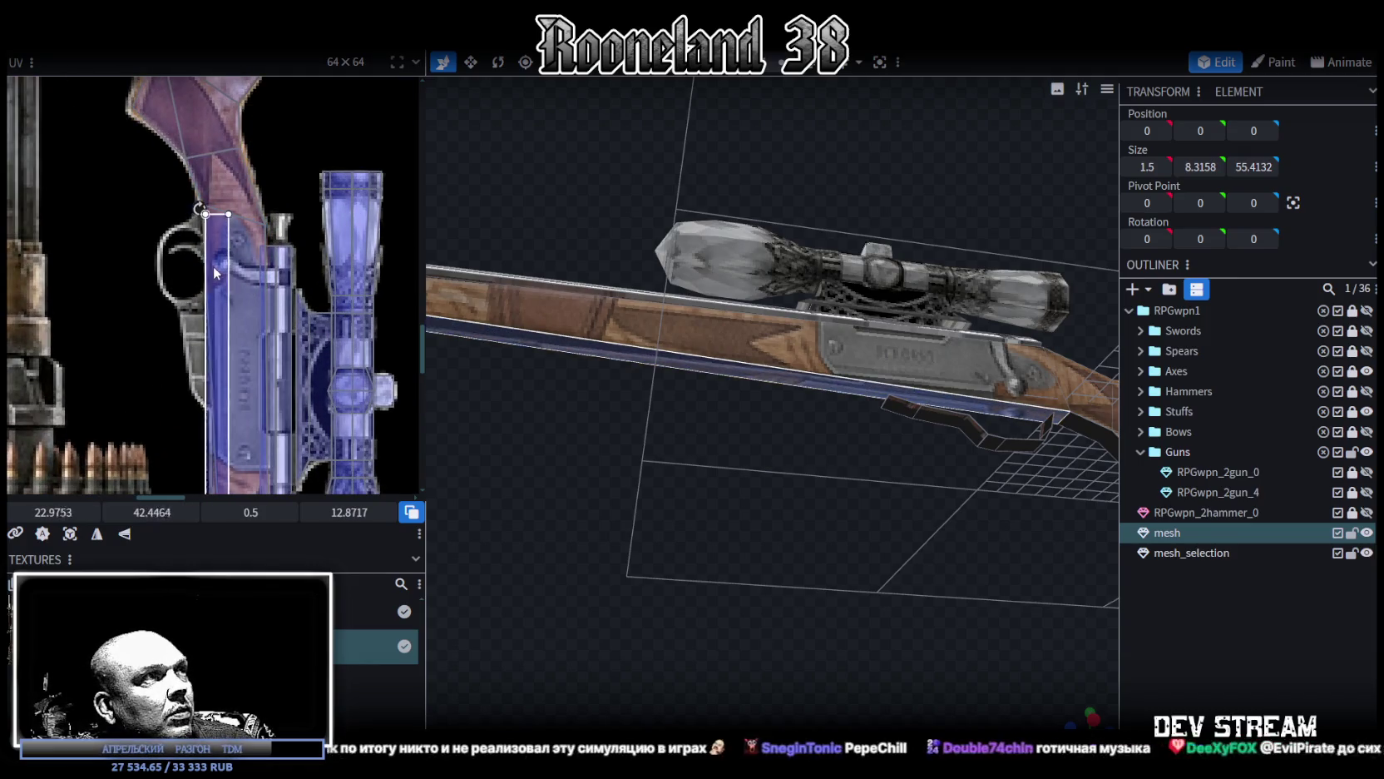
Step: Rotate the narrow strip to follow the stock, placing it at 22.9819, 42.4415
scroll(272, 337, down, 2)
scroll(289, 334, down, 2)
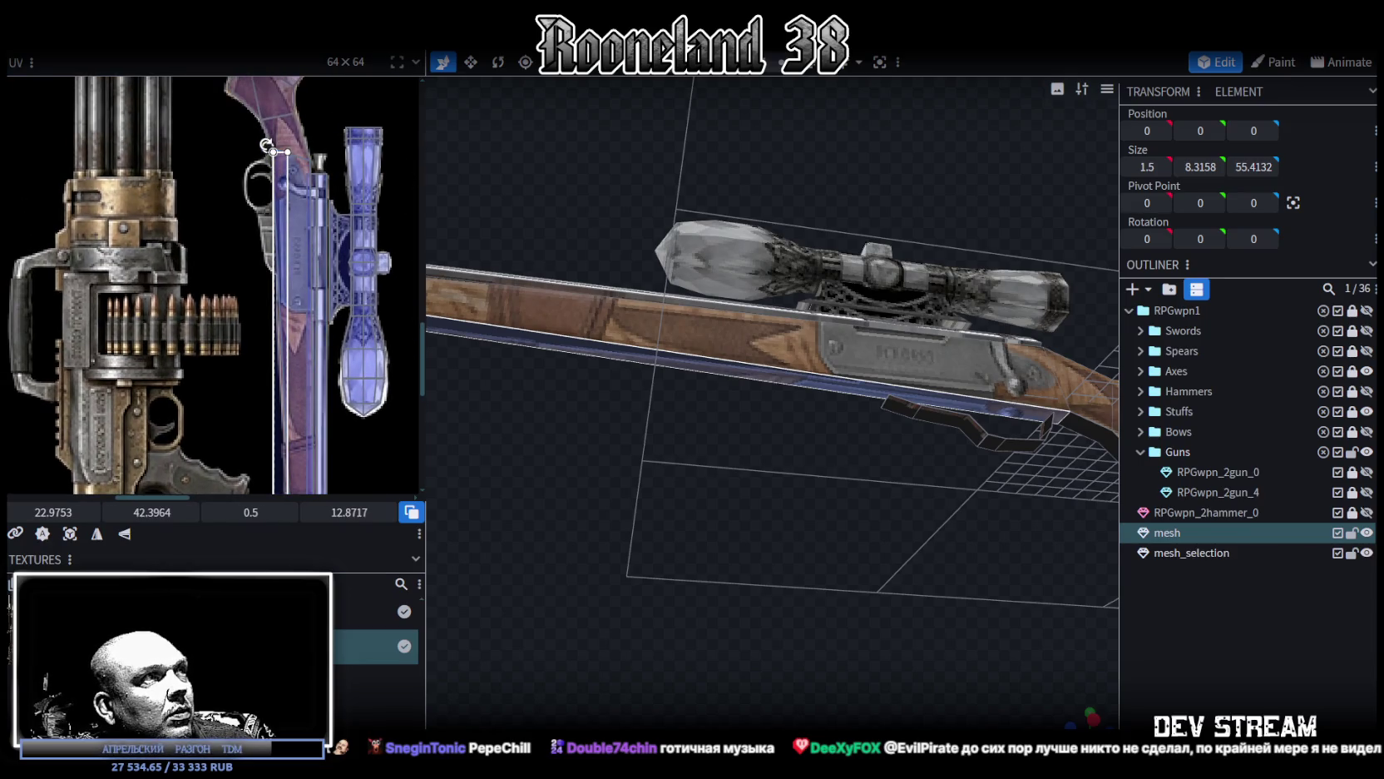
drag(264, 146, 258, 148)
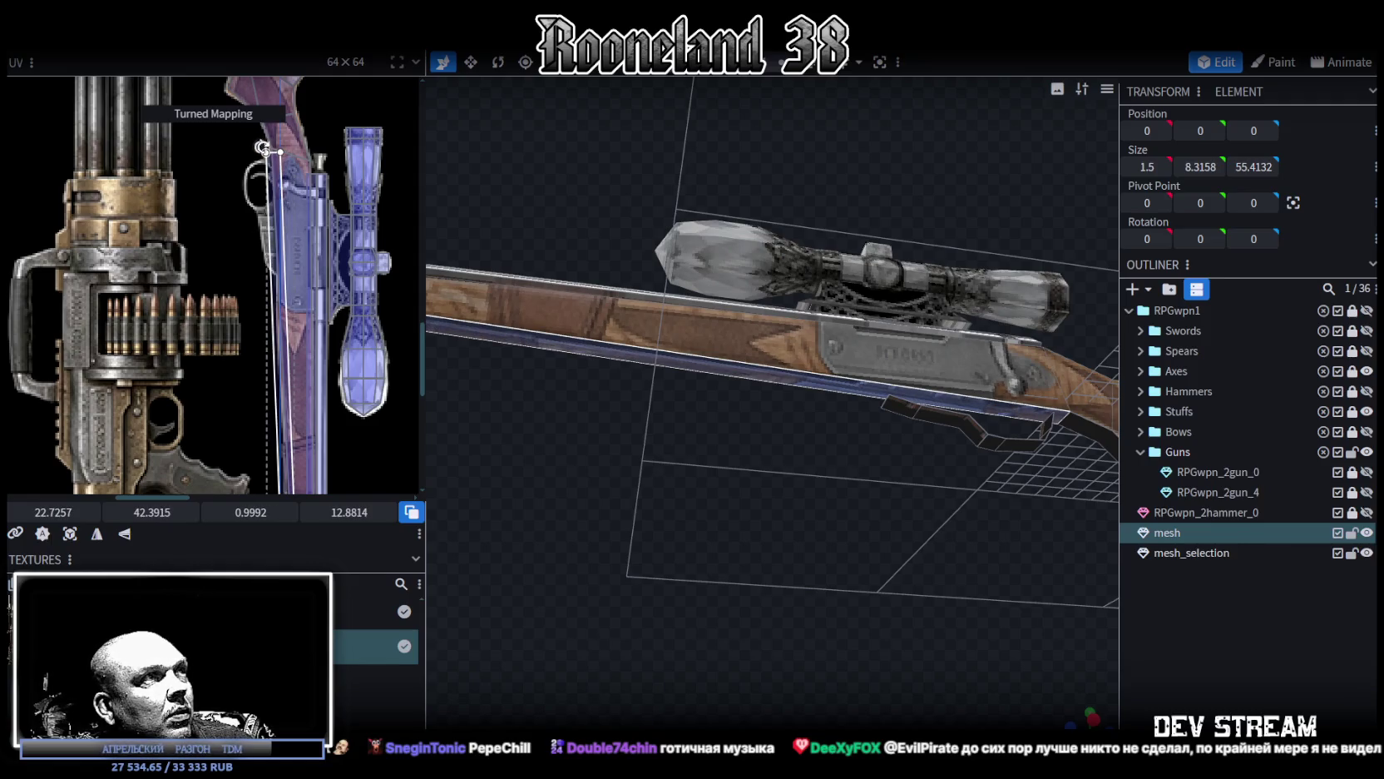
drag(257, 147, 259, 147)
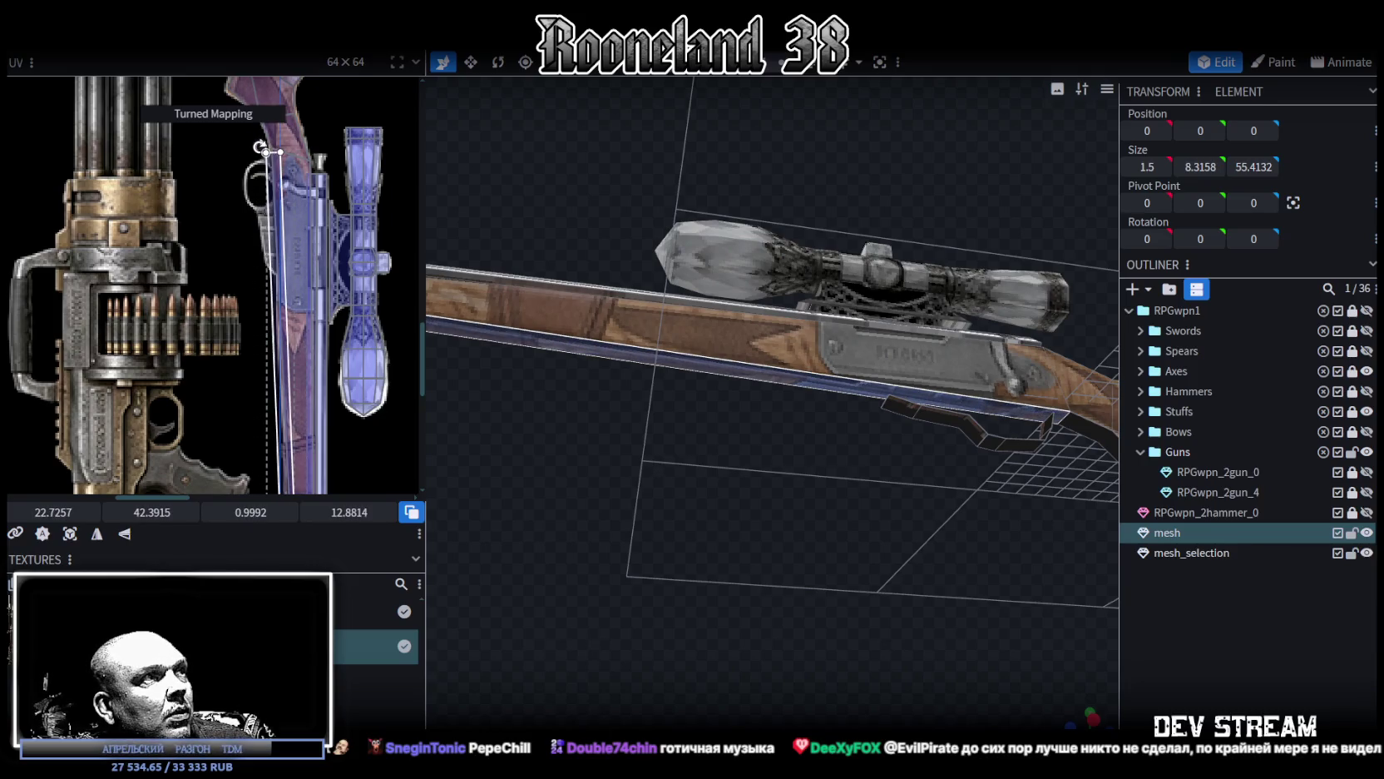
drag(277, 167, 285, 170)
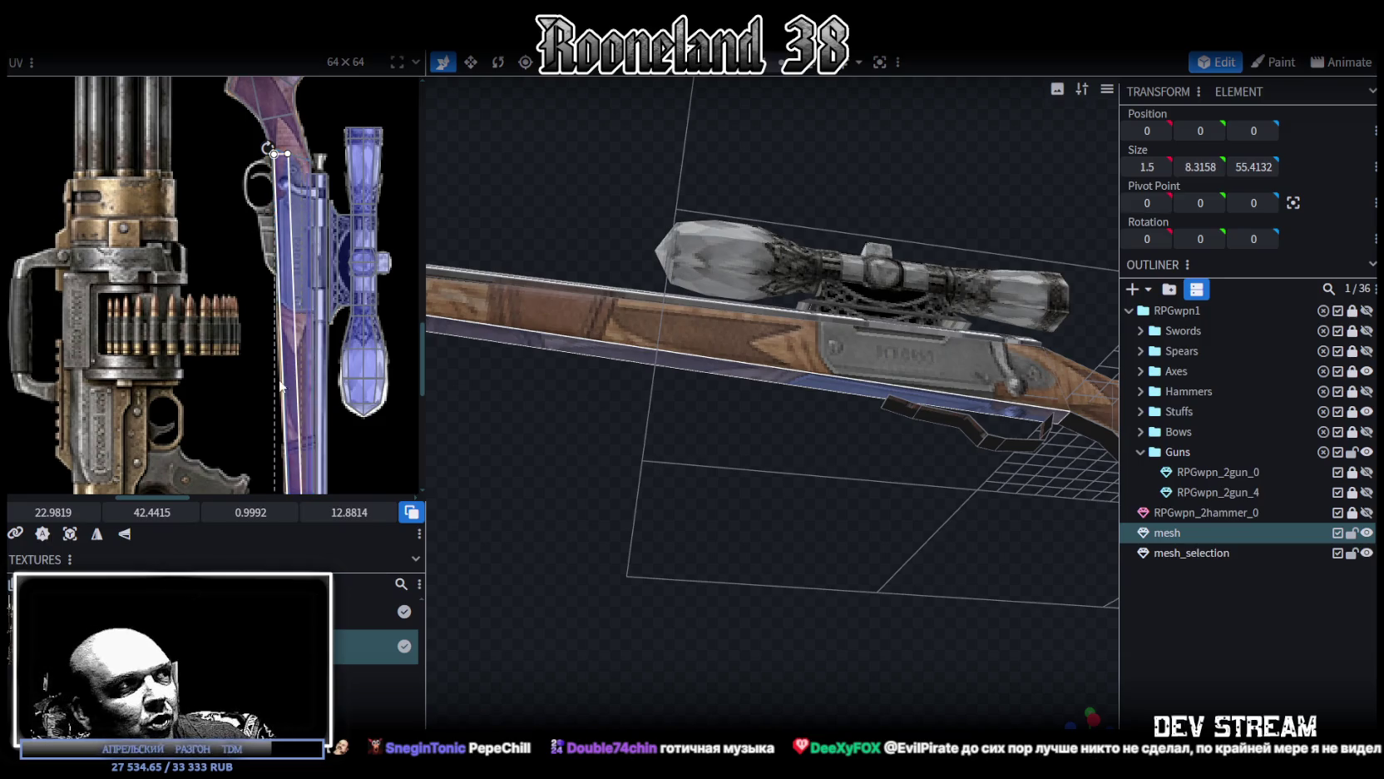
Step: Extend the face's UV box downward along the stock artwork
scroll(281, 150, down, 5)
scroll(296, 229, up, 3)
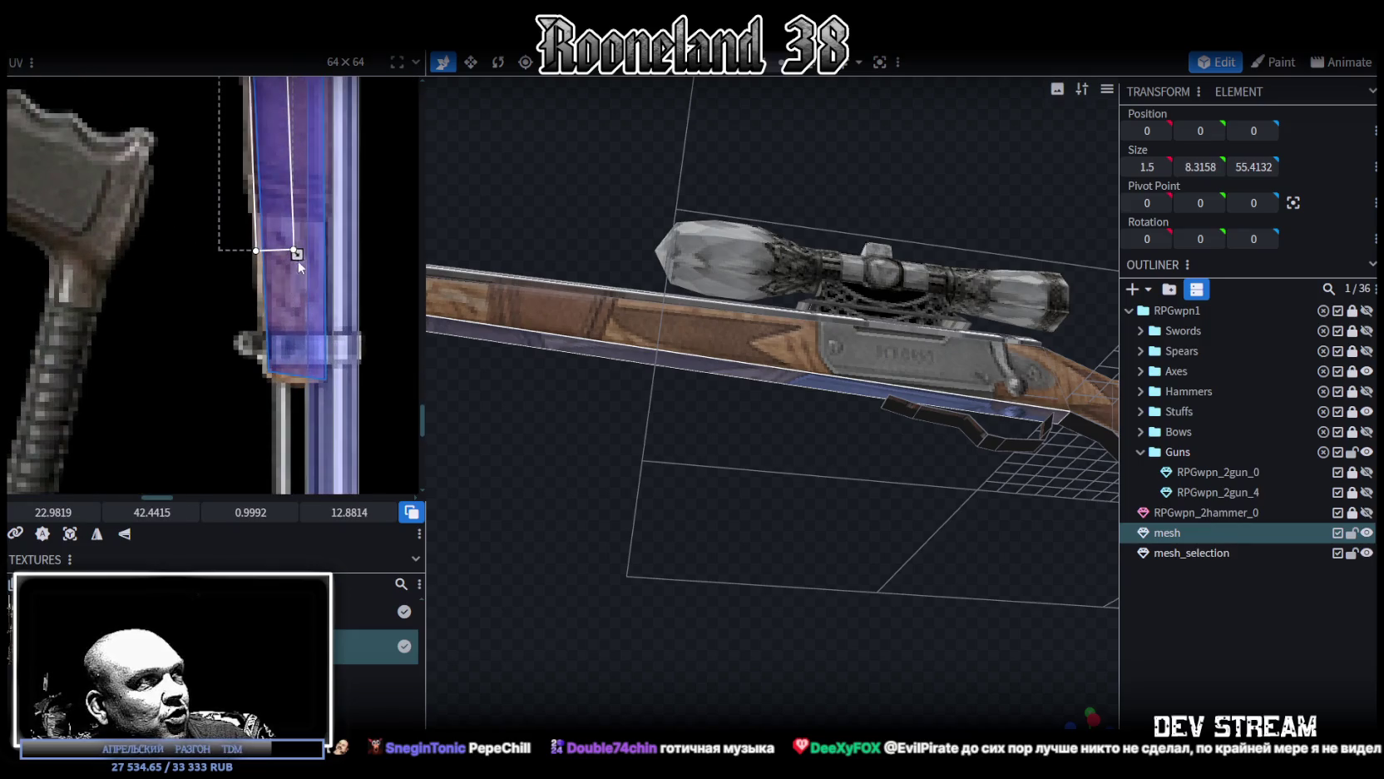
drag(297, 304, 306, 323)
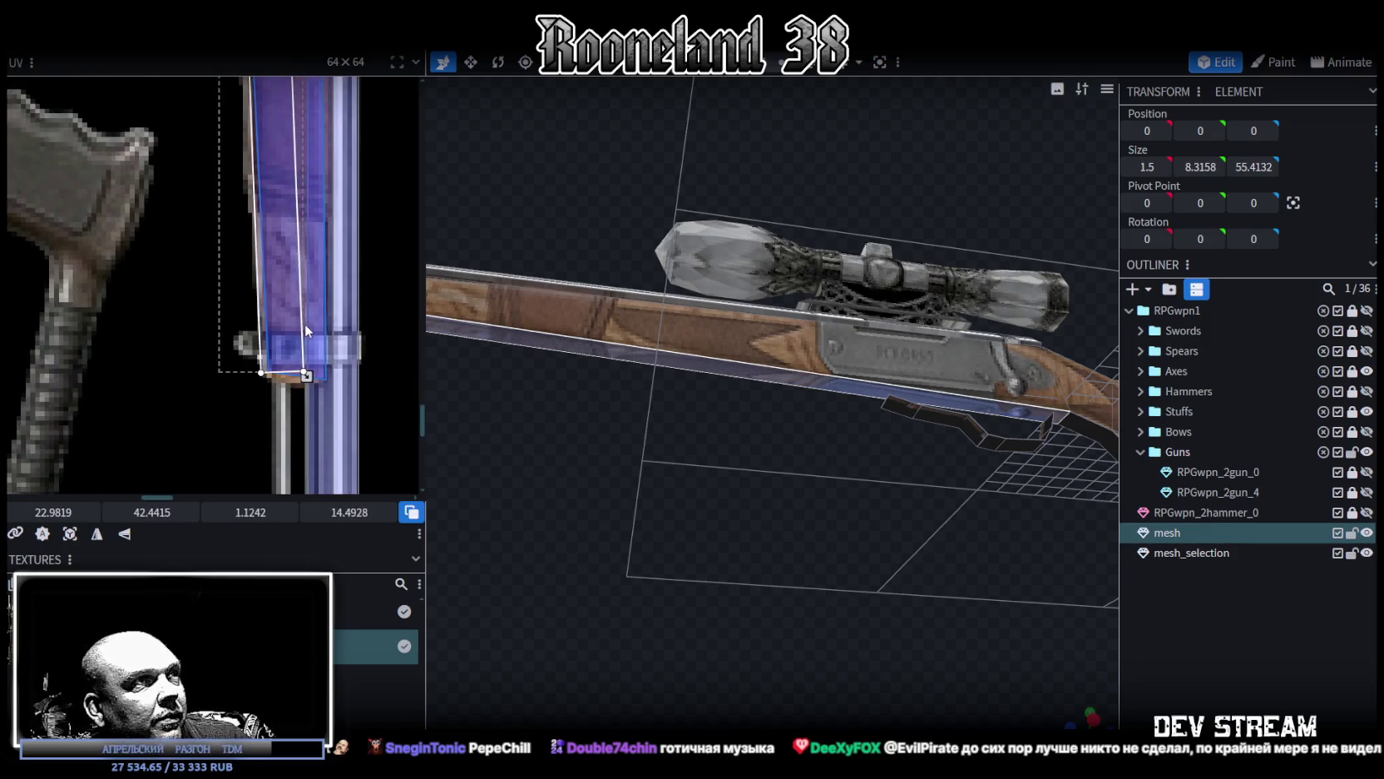
mouse_move(667, 497)
mouse_down()
mouse_move(707, 516)
mouse_move(712, 449)
mouse_move(862, 493)
mouse_move(844, 557)
mouse_move(899, 527)
mouse_up()
click(1156, 631)
Step: Shift the underside face's UV slightly right so the fore-stock wood lines up
mouse_move(973, 494)
mouse_down()
mouse_move(900, 492)
mouse_move(701, 355)
mouse_move(719, 341)
mouse_up()
click(721, 343)
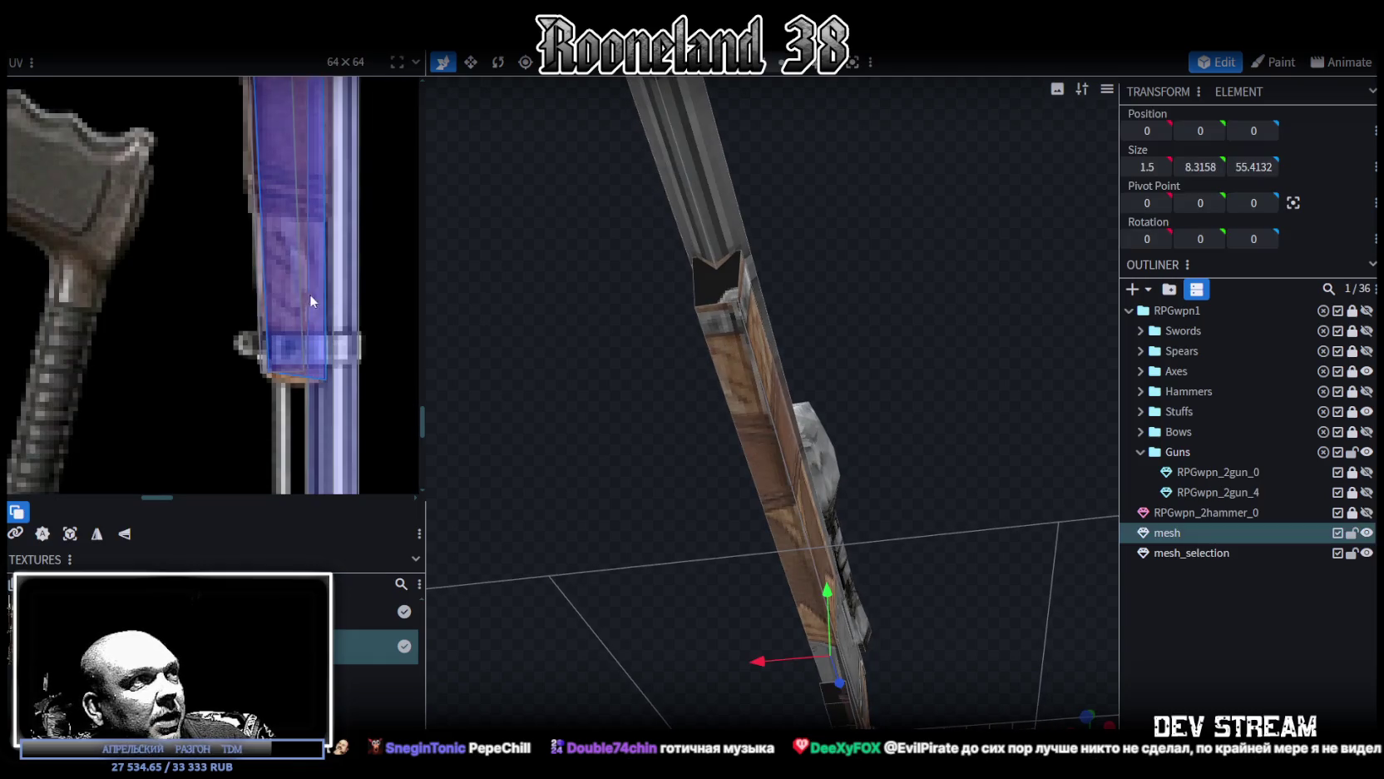
click(718, 329)
drag(277, 320, 287, 323)
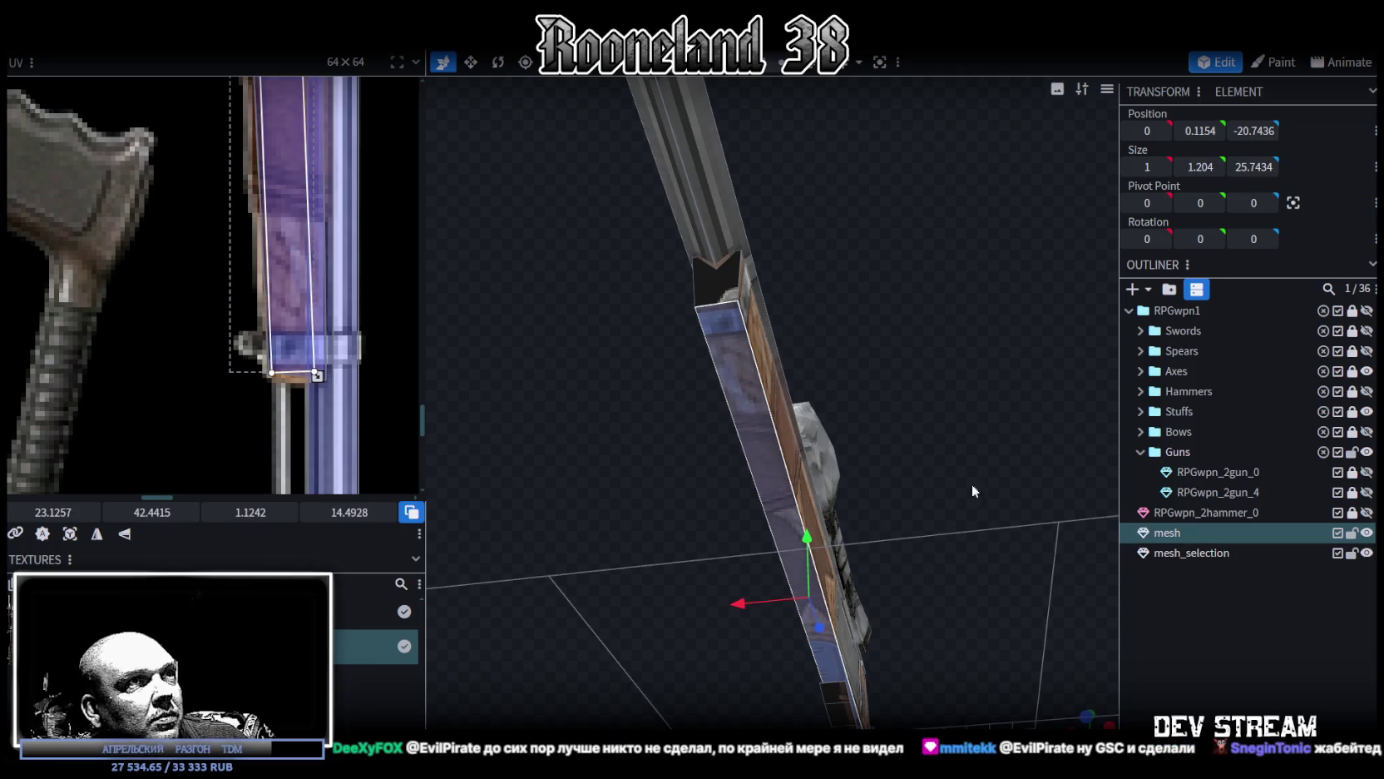
click(958, 482)
mouse_move(872, 368)
mouse_down()
mouse_move(724, 446)
mouse_move(1055, 472)
mouse_move(1042, 415)
mouse_move(985, 386)
mouse_move(701, 396)
mouse_move(695, 426)
mouse_move(840, 436)
mouse_move(802, 518)
mouse_move(789, 319)
mouse_move(718, 490)
mouse_move(915, 494)
mouse_move(775, 500)
mouse_move(775, 525)
mouse_move(915, 406)
mouse_up()
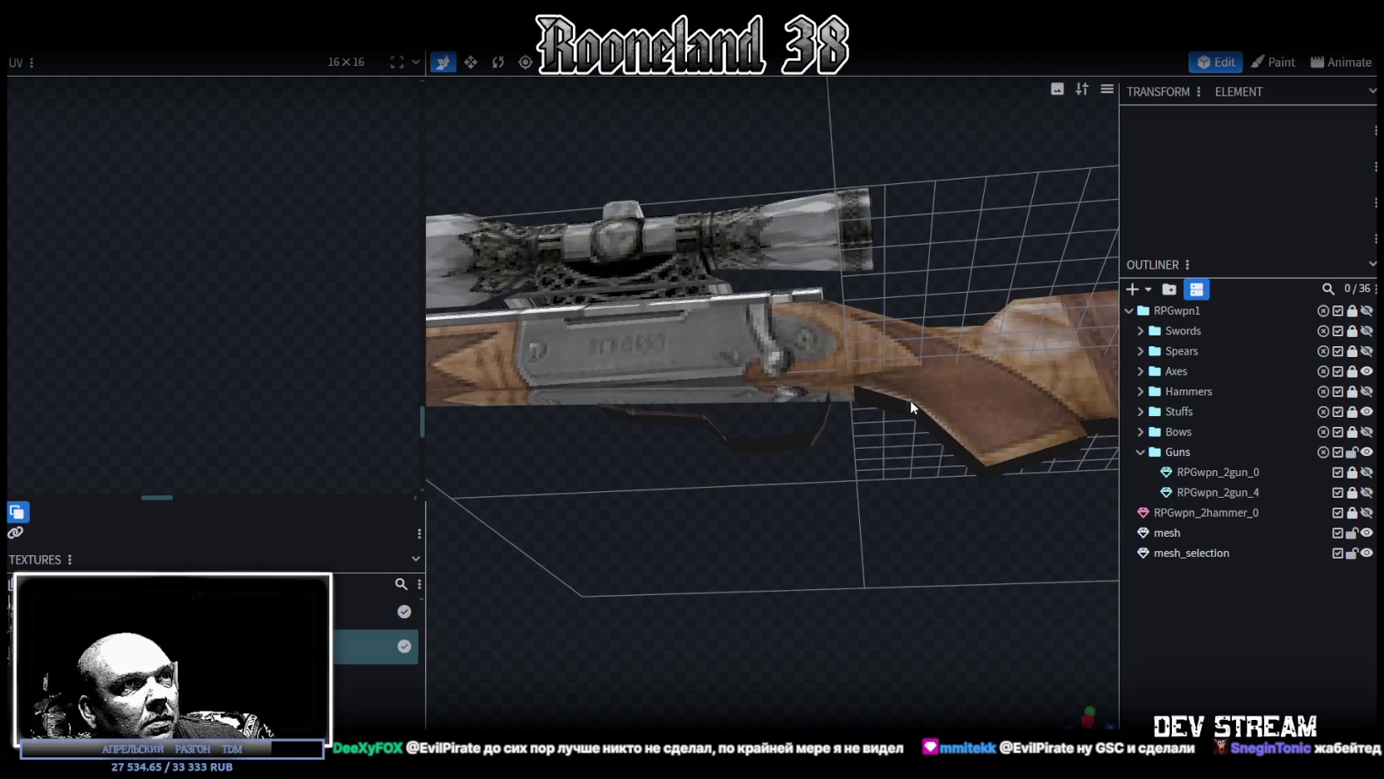
Step: Select a face on the stock's underside and move its UV onto the stock artwork
click(915, 407)
click(1013, 465)
mouse_move(1012, 465)
mouse_down()
mouse_move(968, 541)
mouse_move(913, 451)
mouse_up()
scroll(300, 255, down, 2)
scroll(323, 321, down, 2)
scroll(323, 321, down, 2)
scroll(167, 218, up, 1)
mouse_move(304, 261)
mouse_down()
mouse_move(223, 243)
mouse_move(114, 189)
mouse_up()
scroll(110, 165, up, 2)
scroll(110, 165, up, 2)
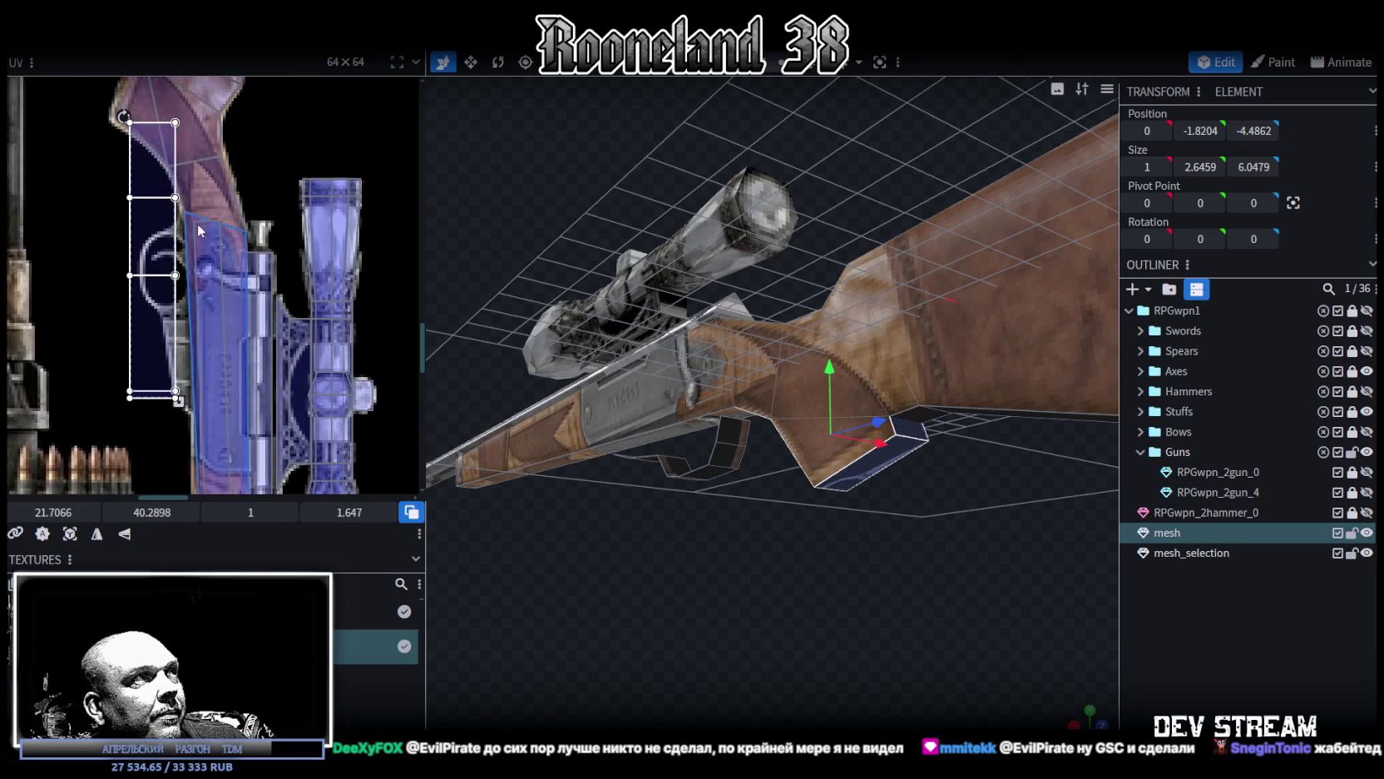
scroll(218, 239, up, 1)
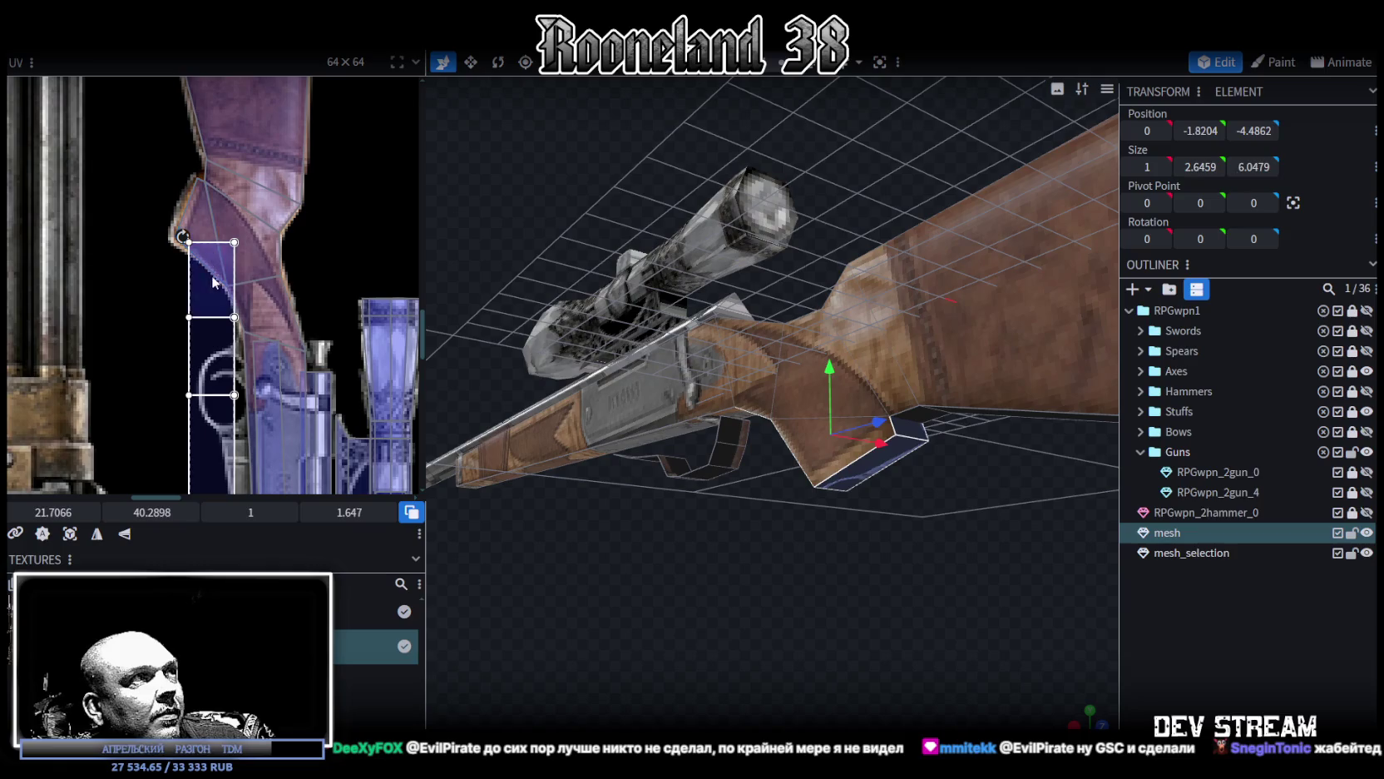
drag(213, 283, 247, 205)
Step: Rotate that face's UV into a diagonal band across the stock and shrink it slightly
mouse_move(218, 159)
mouse_down()
mouse_move(330, 329)
mouse_move(129, 254)
mouse_up()
scroll(194, 276, up, 3)
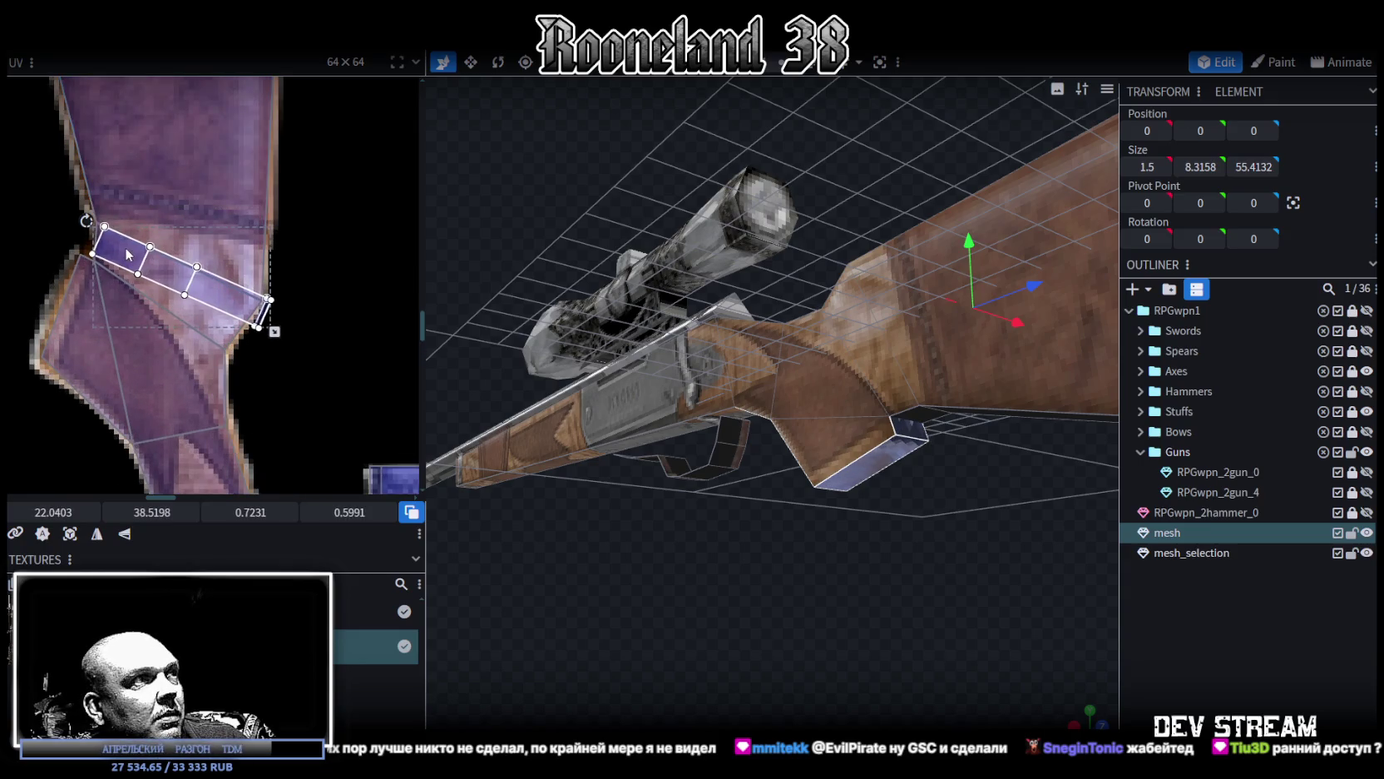
scroll(250, 308, up, 2)
drag(293, 346, 276, 342)
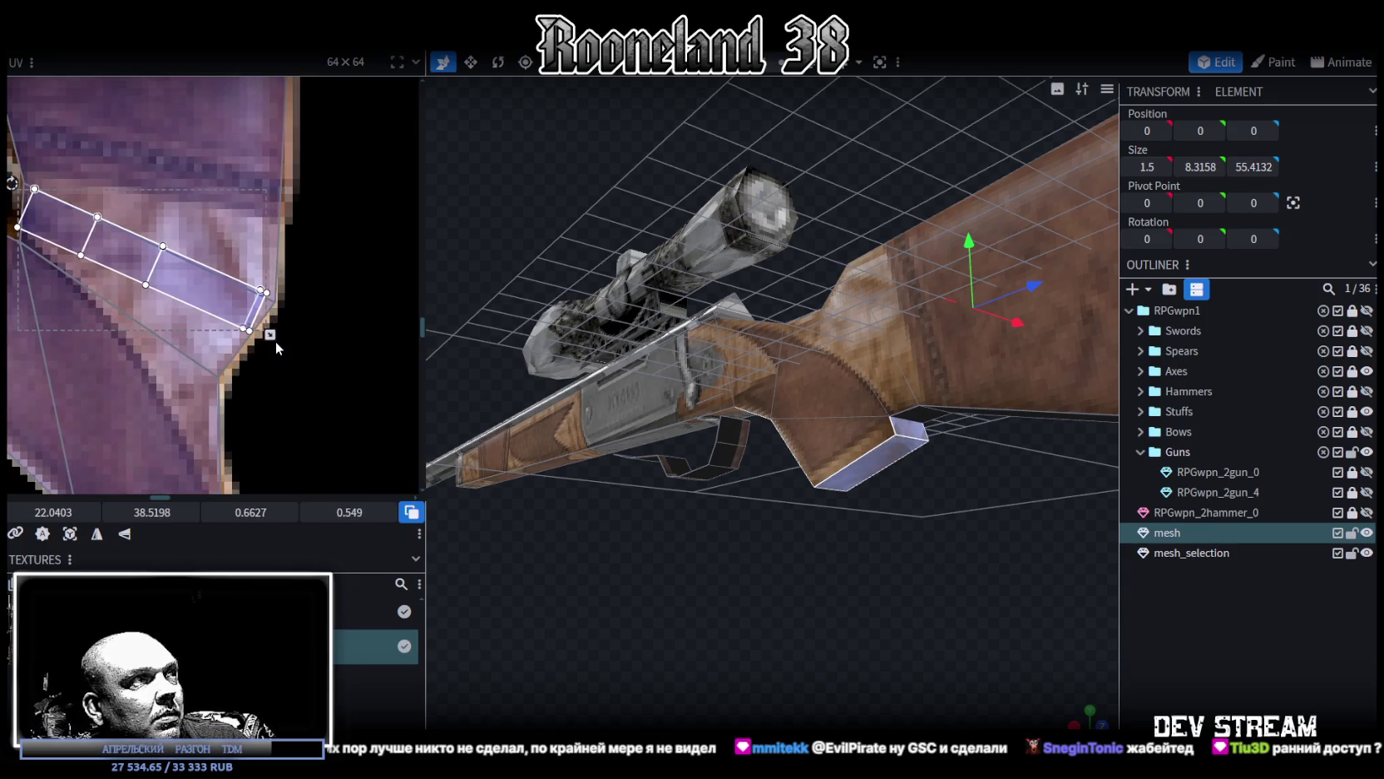
Step: Select two stock end faces and move their UVs along the stock artwork, nudged slightly left
click(1252, 687)
mouse_move(850, 524)
mouse_down()
mouse_move(945, 504)
mouse_move(940, 546)
mouse_move(842, 548)
mouse_move(880, 390)
mouse_up()
click(893, 368)
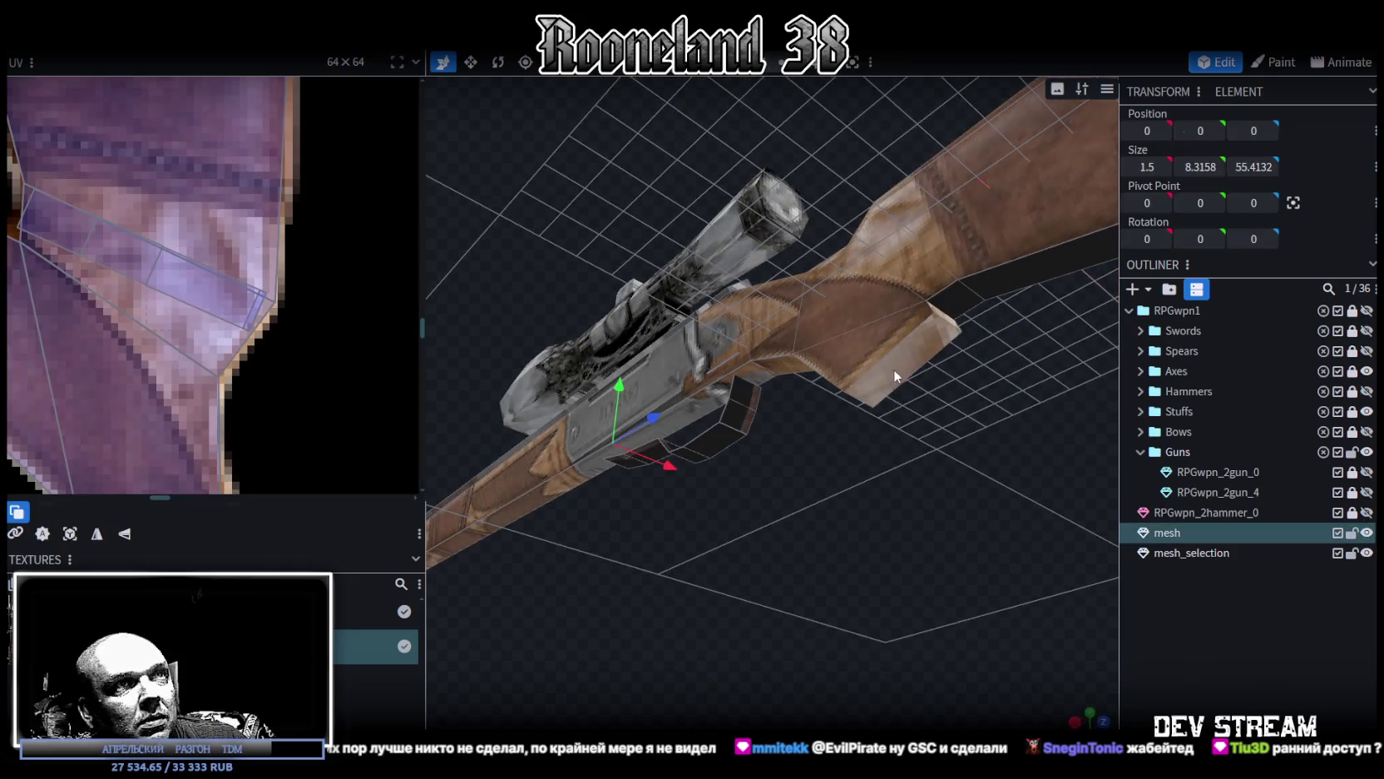
click(957, 454)
drag(956, 453, 936, 393)
shift+click(933, 388)
drag(839, 495, 901, 529)
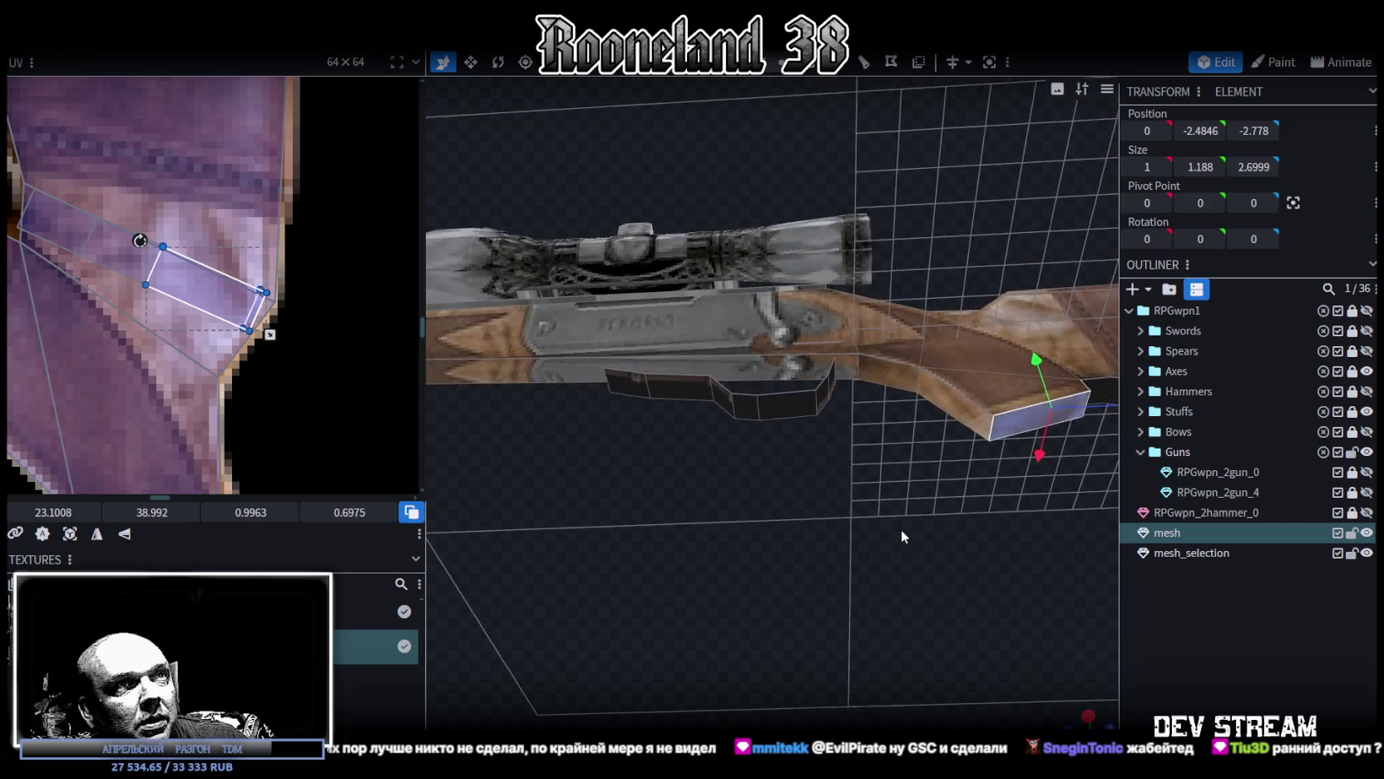
drag(215, 367, 159, 267)
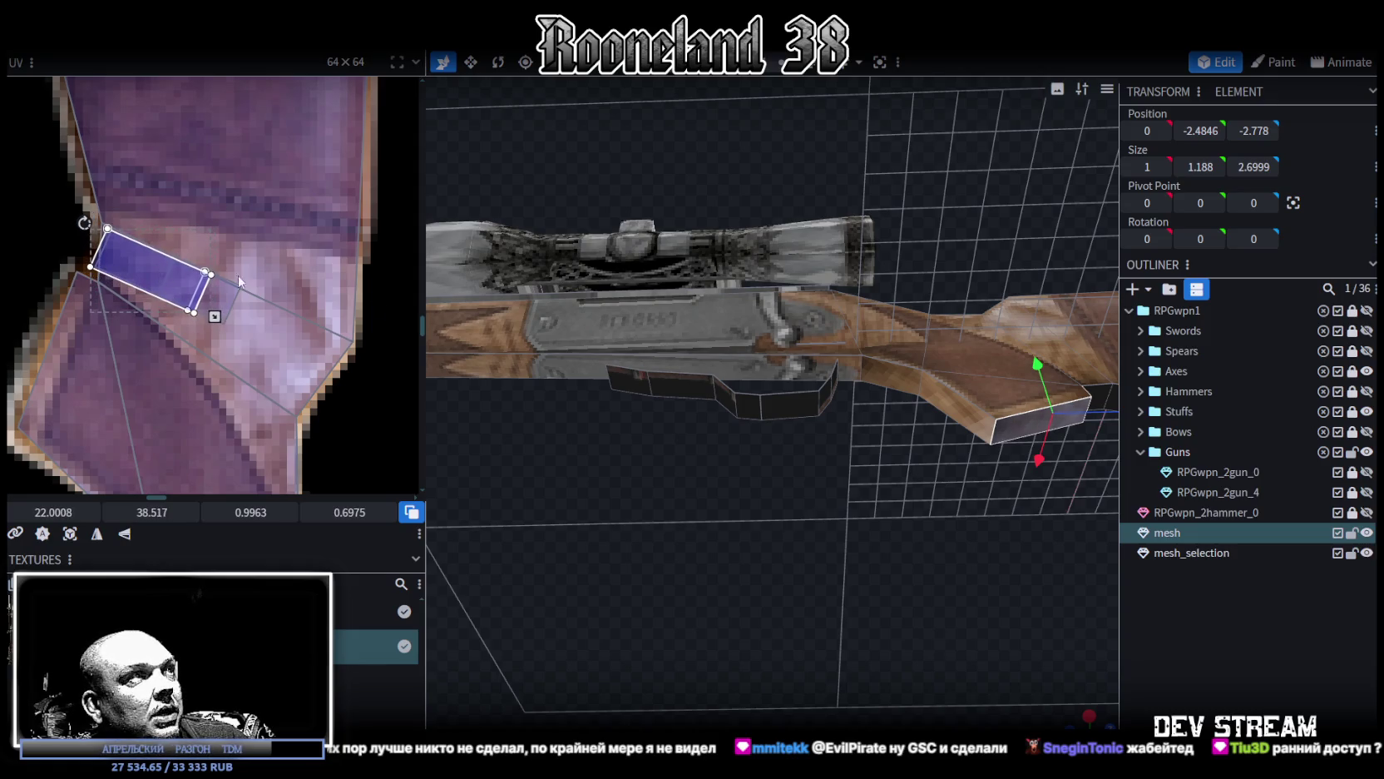
drag(1082, 616, 1260, 669)
Step: From a new angle, select a face on top of the stock
click(914, 519)
mouse_move(914, 519)
mouse_down()
mouse_move(826, 539)
mouse_move(811, 601)
mouse_move(931, 586)
mouse_move(807, 515)
mouse_move(853, 687)
mouse_move(669, 402)
mouse_up()
click(669, 402)
click(738, 406)
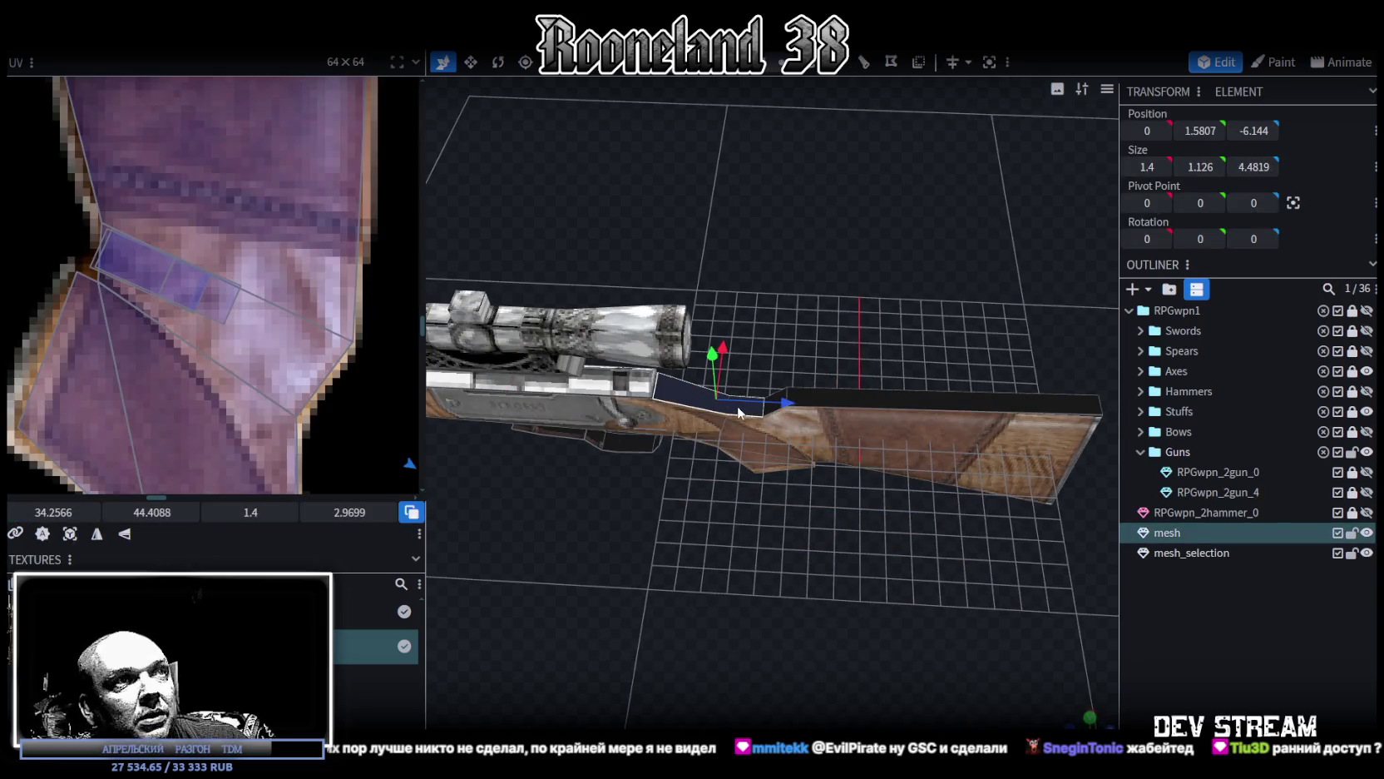
Step: Extend the face selection along the top of the stock
mouse_move(696, 460)
mouse_down()
mouse_move(733, 569)
mouse_move(714, 537)
mouse_move(733, 439)
mouse_move(829, 525)
mouse_move(582, 416)
mouse_up()
scroll(223, 254, down, 2)
scroll(233, 249, down, 2)
scroll(241, 236, down, 2)
scroll(242, 236, up, 1)
scroll(828, 516, up, 3)
scroll(823, 394, up, 2)
shift+click(824, 403)
drag(920, 430, 869, 571)
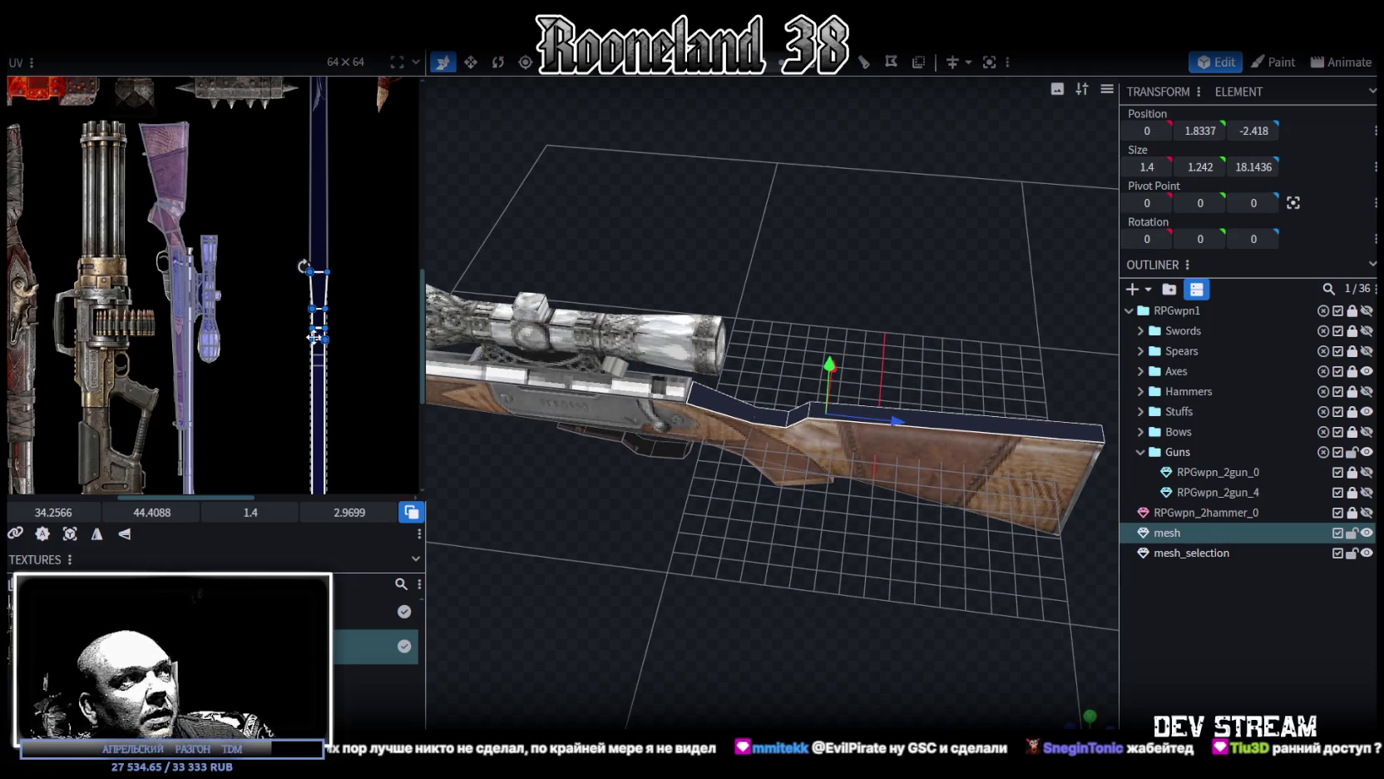
scroll(293, 294, up, 1)
Step: Mirror the lower stock face's UV and place it on the wooden stock artwork near 24.3594, 32.5375
click(297, 374)
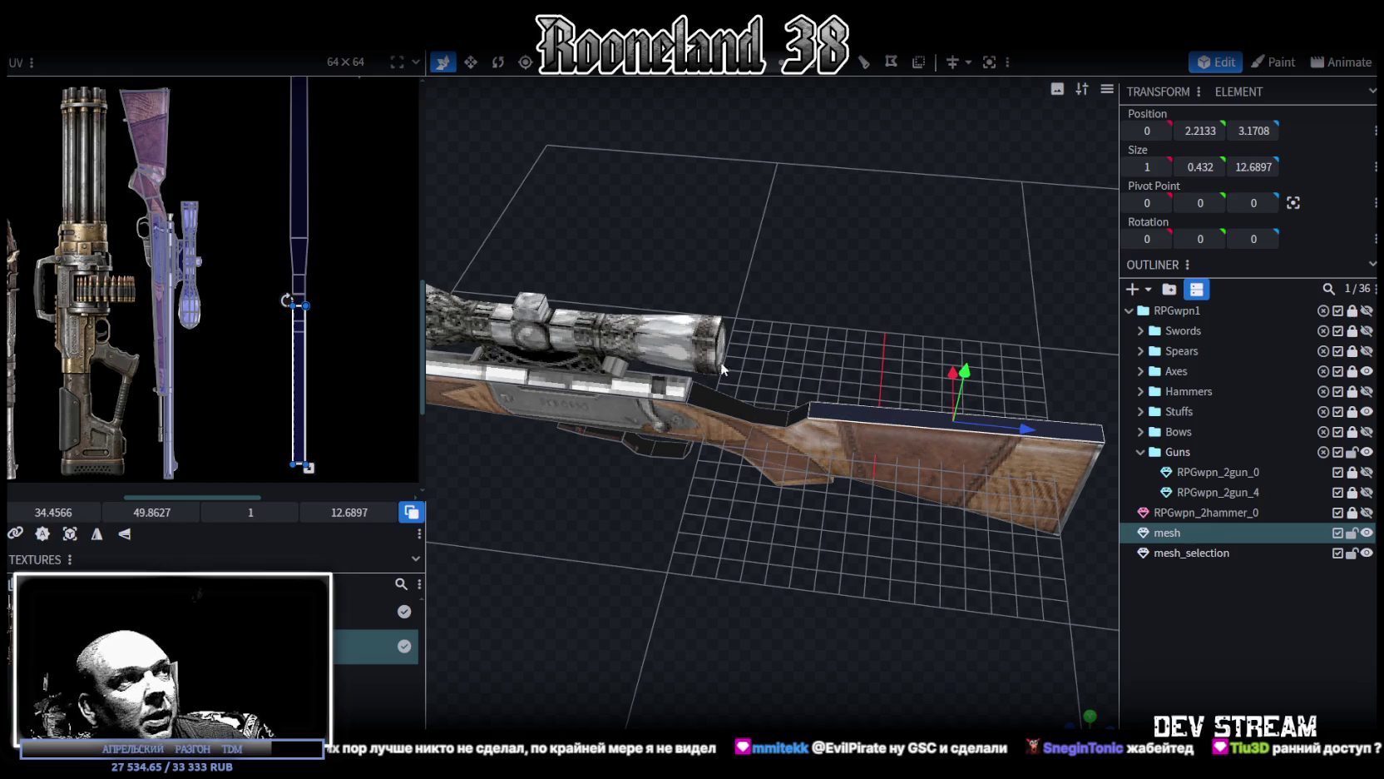
drag(298, 374, 237, 237)
middle_drag(238, 237, 341, 354)
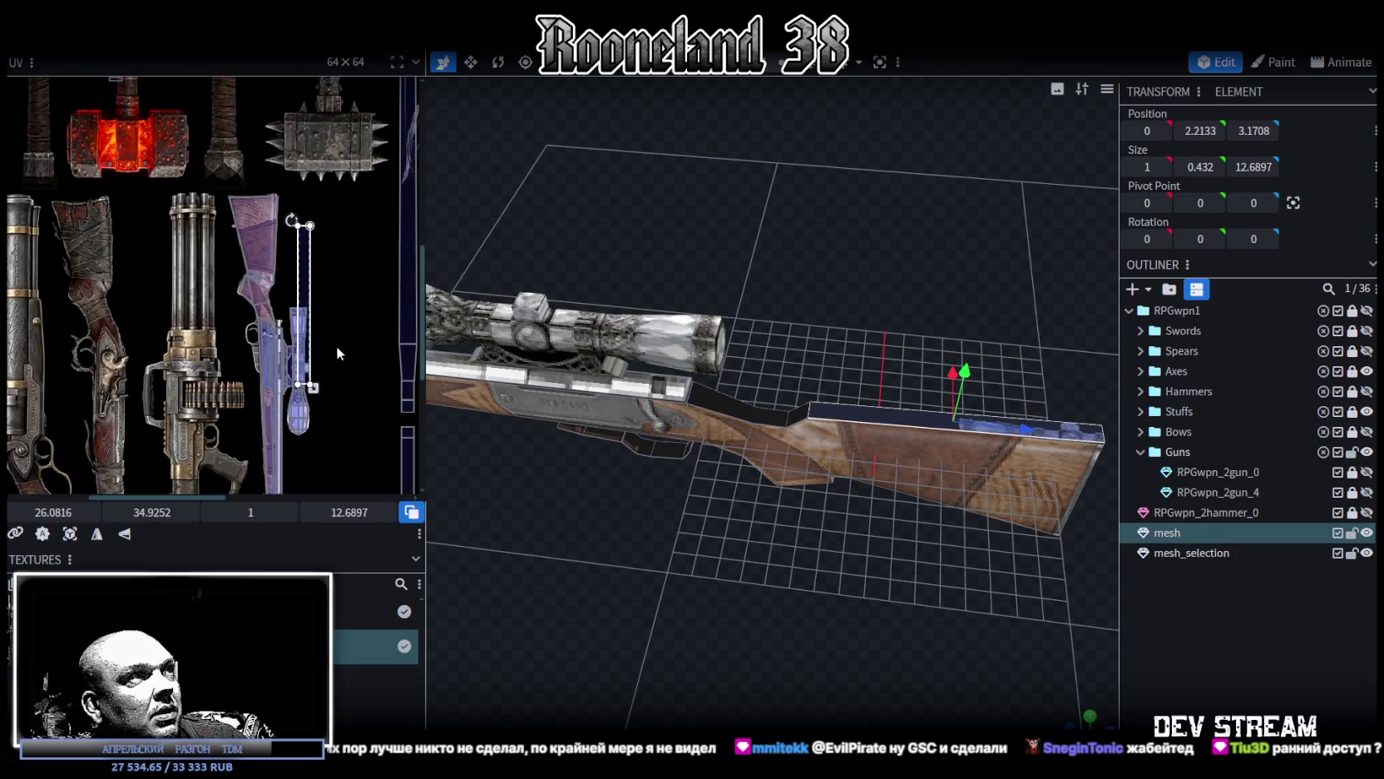
click(125, 535)
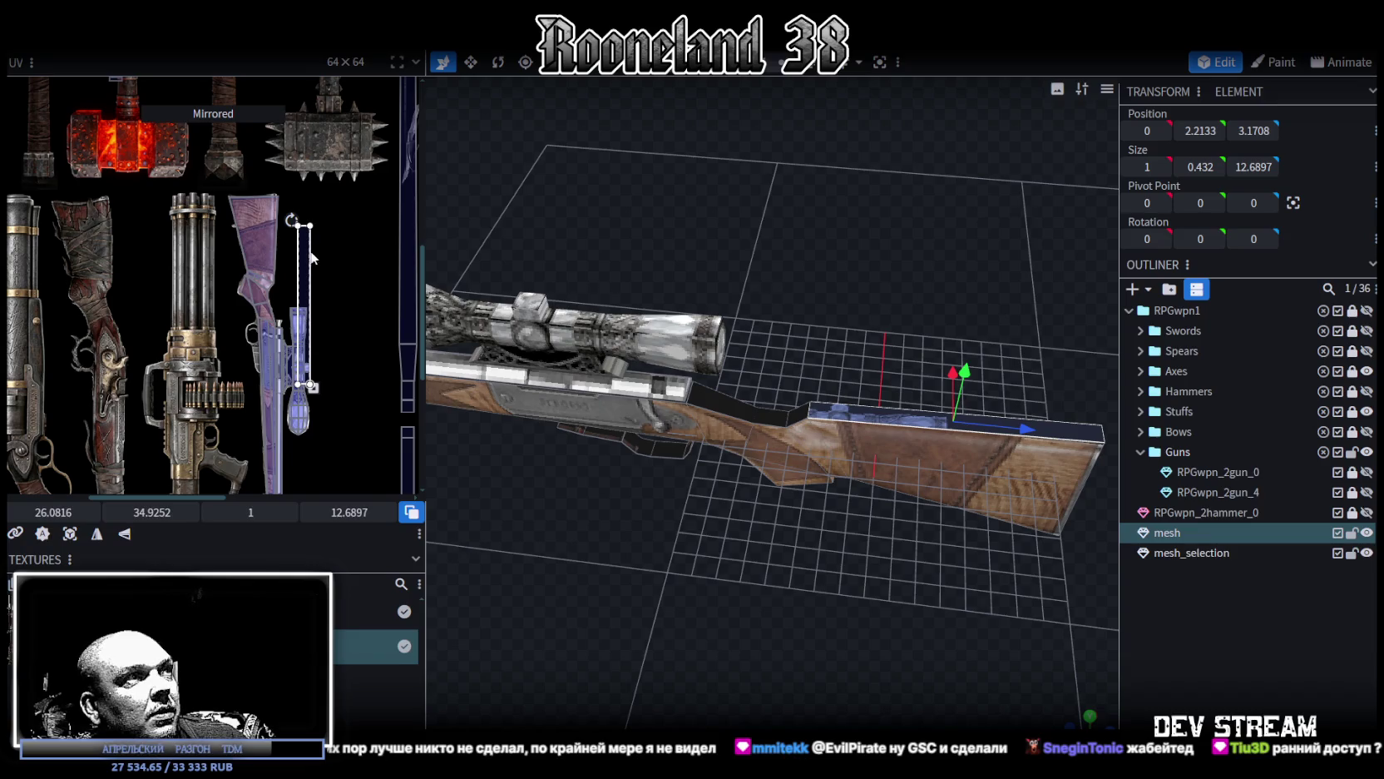
drag(315, 257, 272, 229)
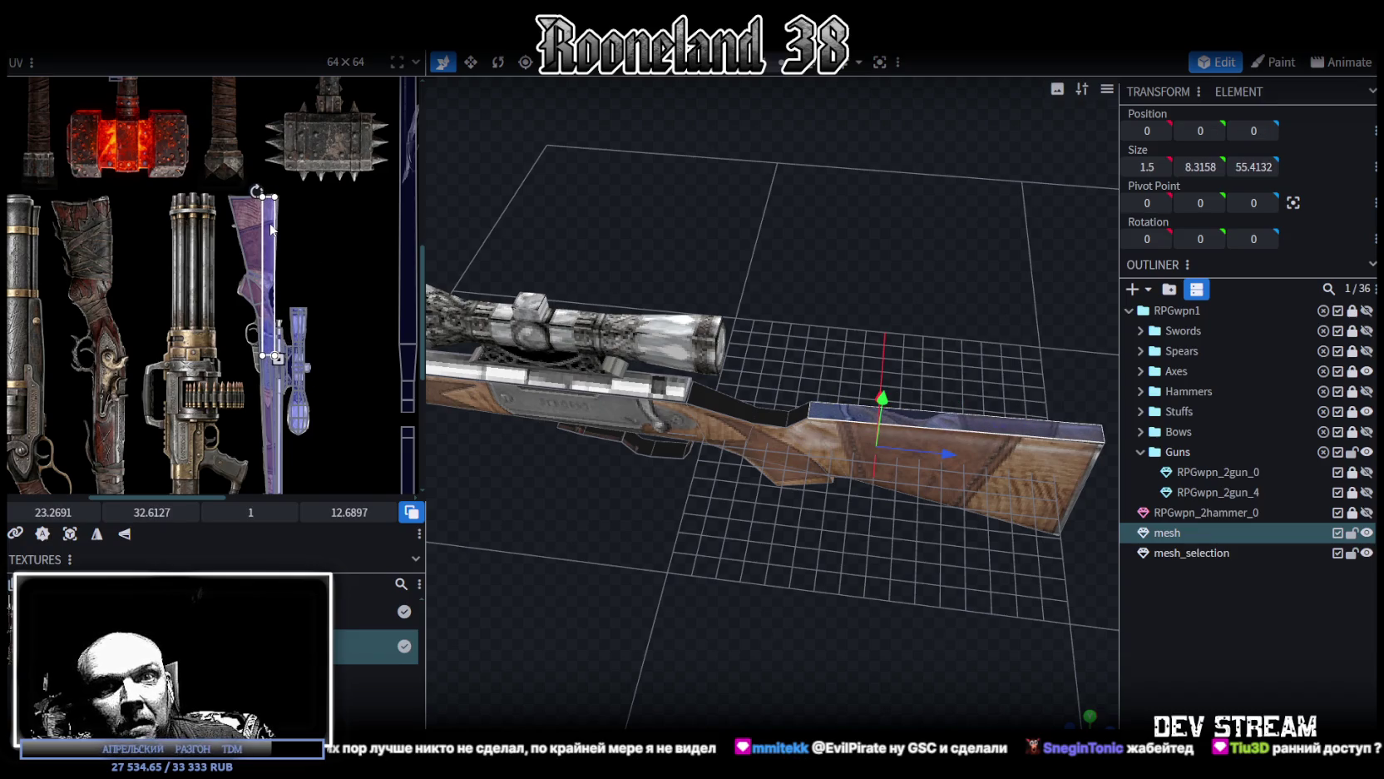
scroll(271, 228, up, 5)
scroll(286, 282, up, 3)
scroll(200, 198, up, 2)
drag(200, 198, 200, 184)
Step: Reshape a corner of another stock face's UV
scroll(273, 239, up, 3)
scroll(346, 351, up, 2)
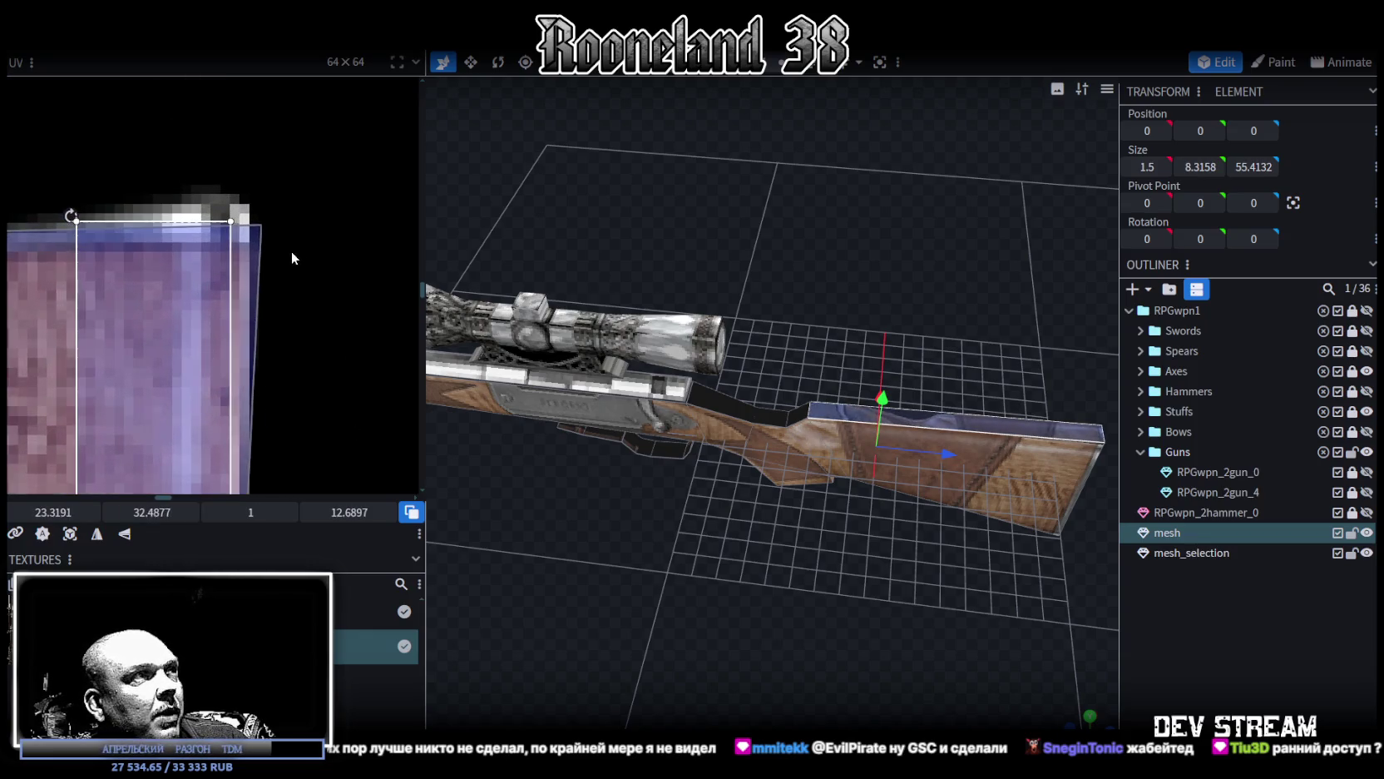
mouse_move(260, 225)
mouse_down()
mouse_move(235, 211)
mouse_move(259, 265)
mouse_up()
scroll(258, 264, up, 1)
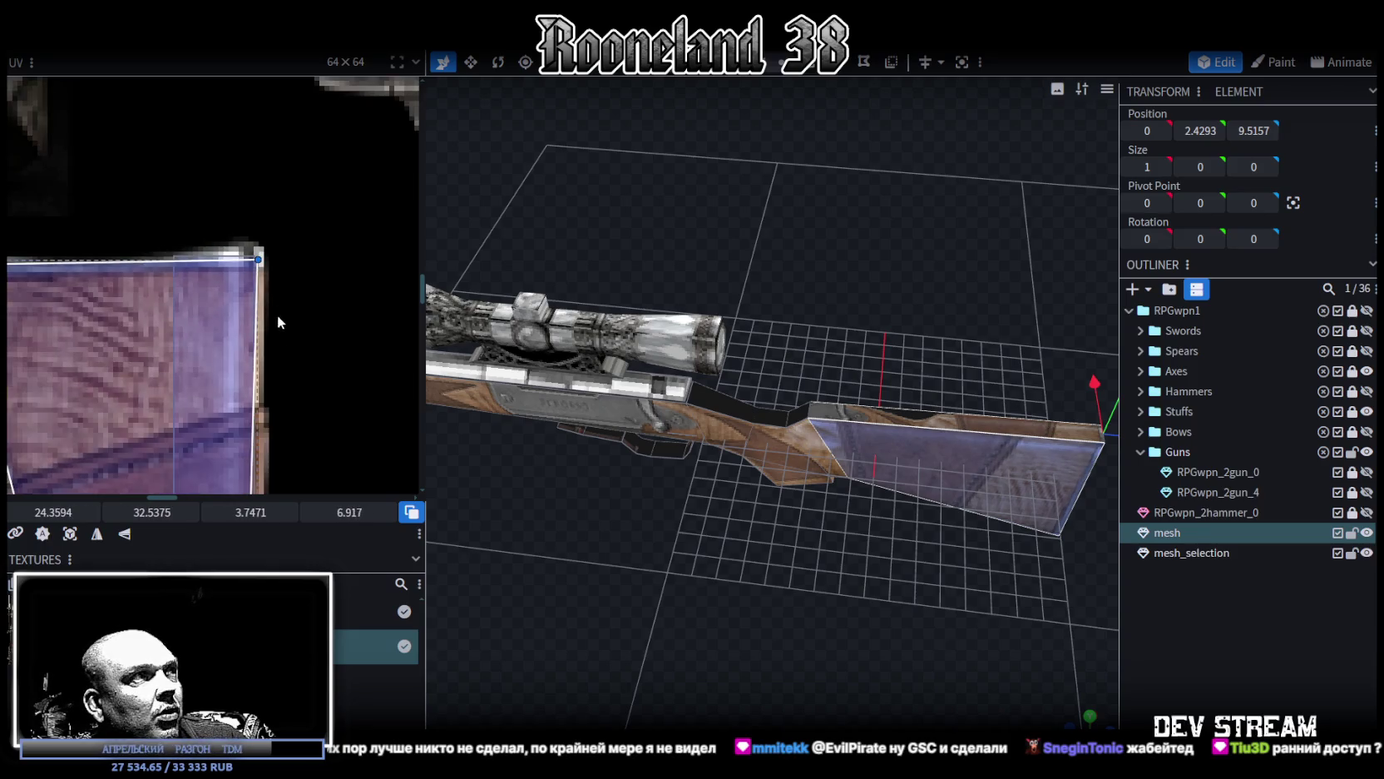
Step: Undo the accidental reshape and shrink the stock top face's UV to a narrow strip
key(ctrl+z)
key(ctrl+z)
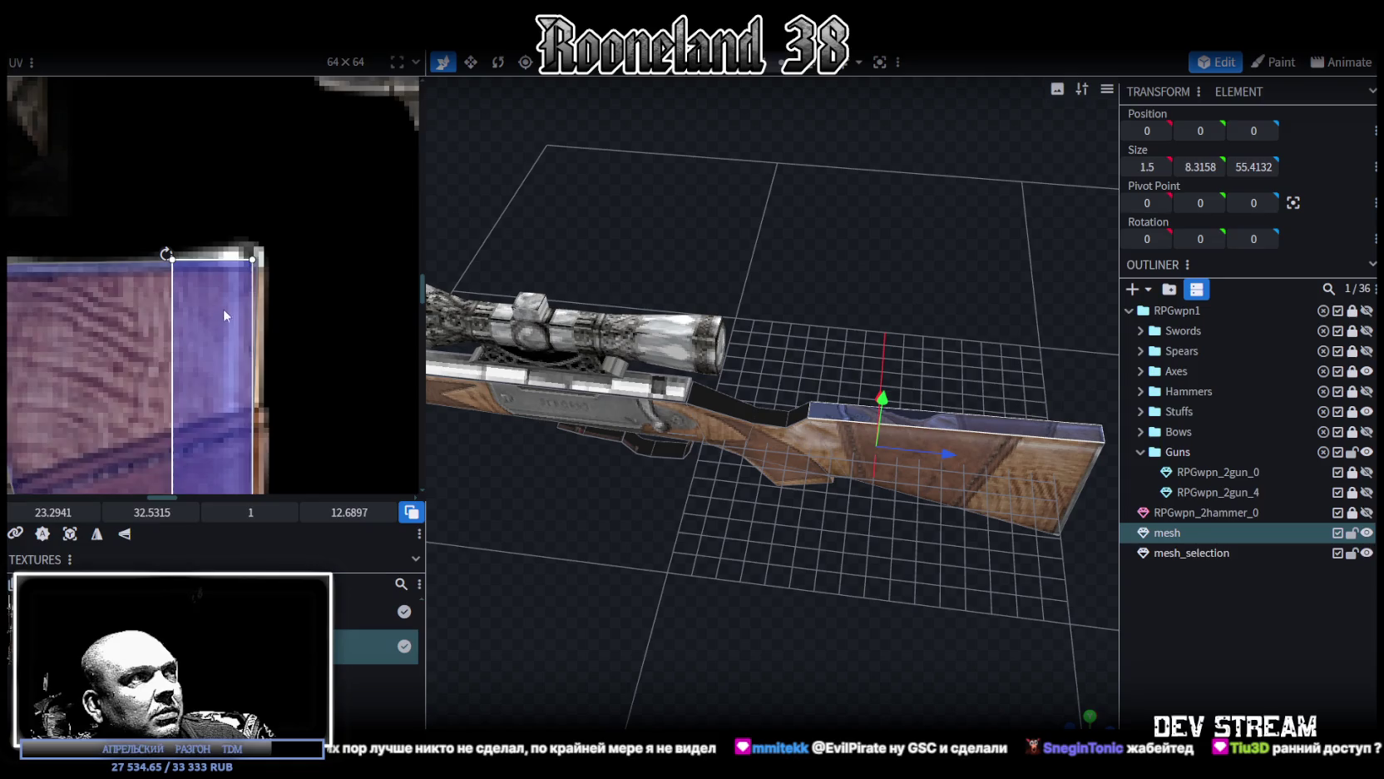
scroll(223, 307, down, 3)
scroll(332, 353, down, 2)
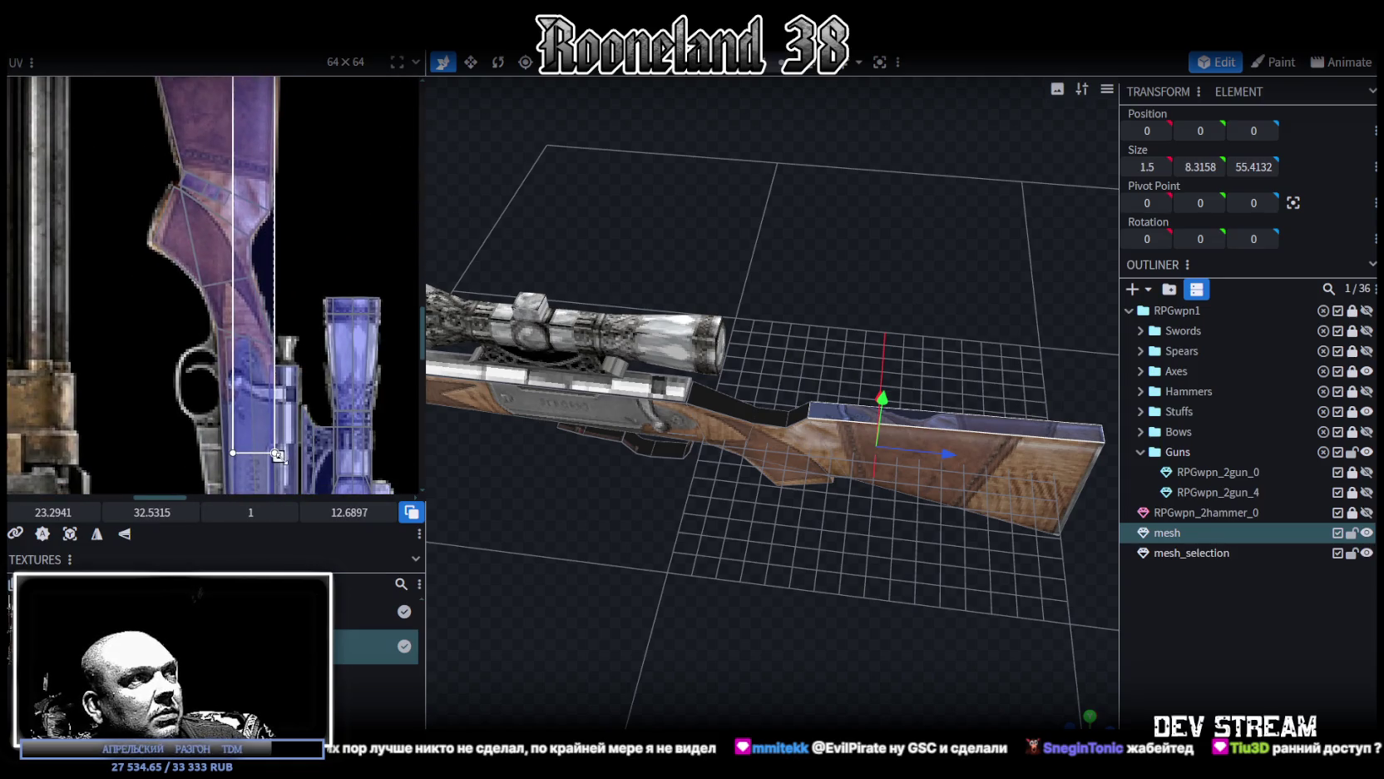
drag(277, 455, 260, 421)
scroll(758, 595, up, 2)
scroll(760, 637, up, 2)
mouse_move(760, 637)
mouse_down()
mouse_move(653, 574)
mouse_move(490, 567)
mouse_move(549, 585)
mouse_move(285, 256)
mouse_up()
scroll(302, 262, up, 3)
scroll(295, 380, up, 2)
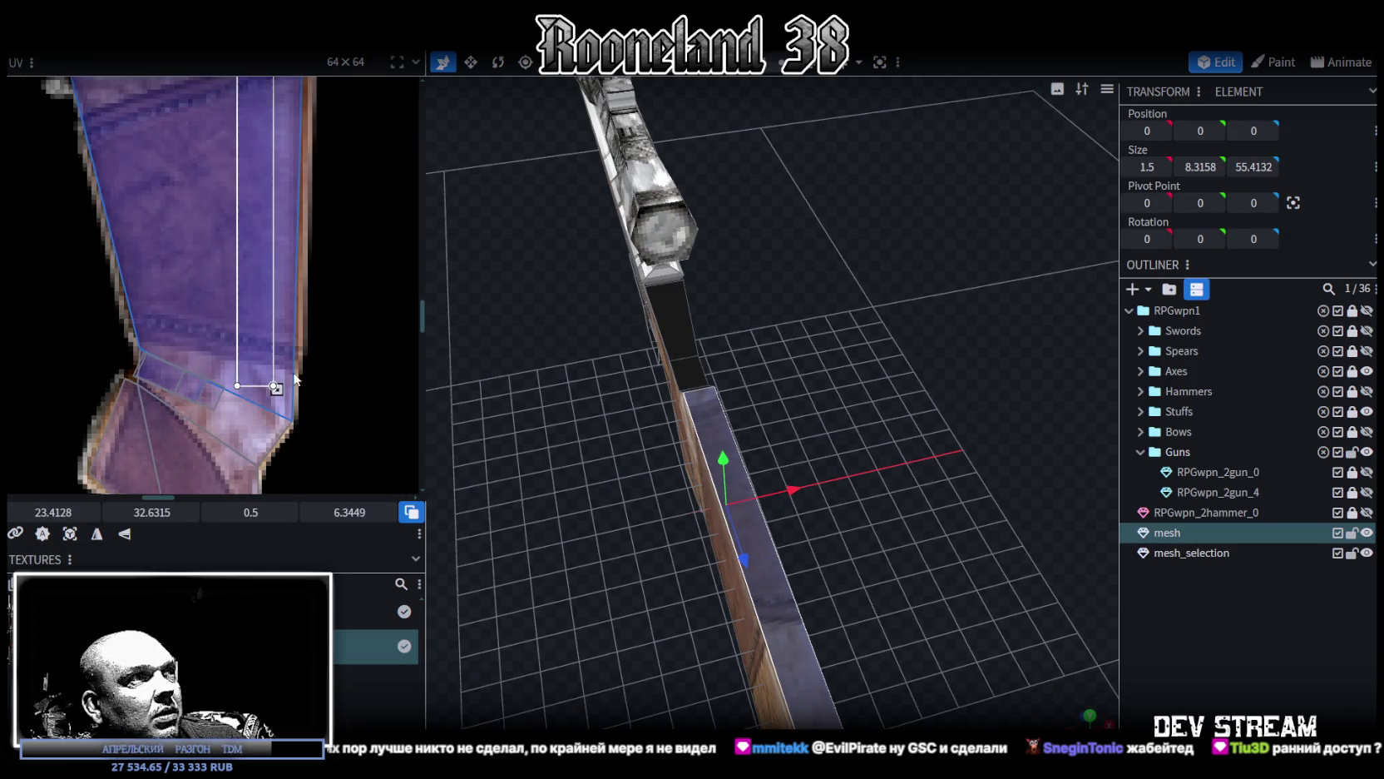
Step: Fit the UV strip along the wood grain: 0.5 × 6.5324 at 23.2878, 32.694
drag(274, 387, 275, 429)
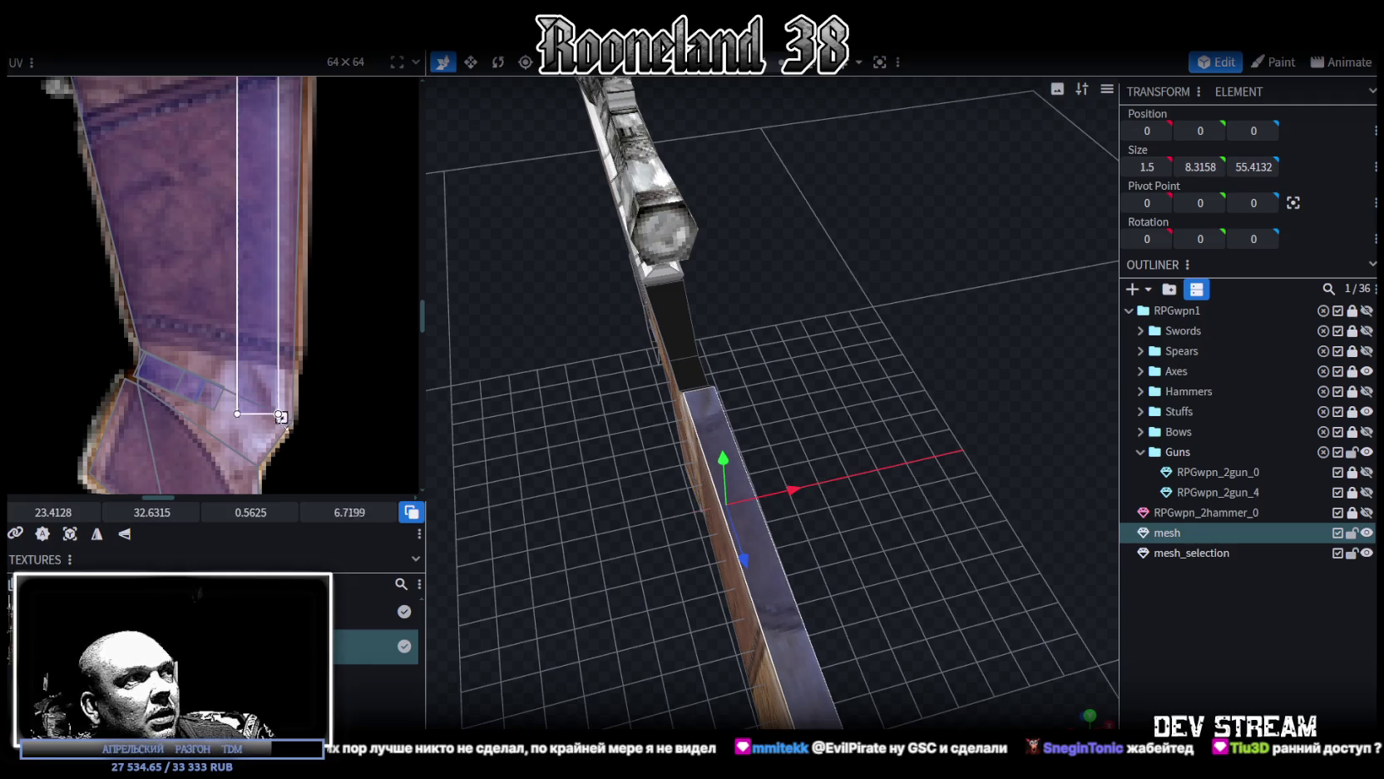
drag(435, 449, 818, 511)
drag(257, 301, 253, 277)
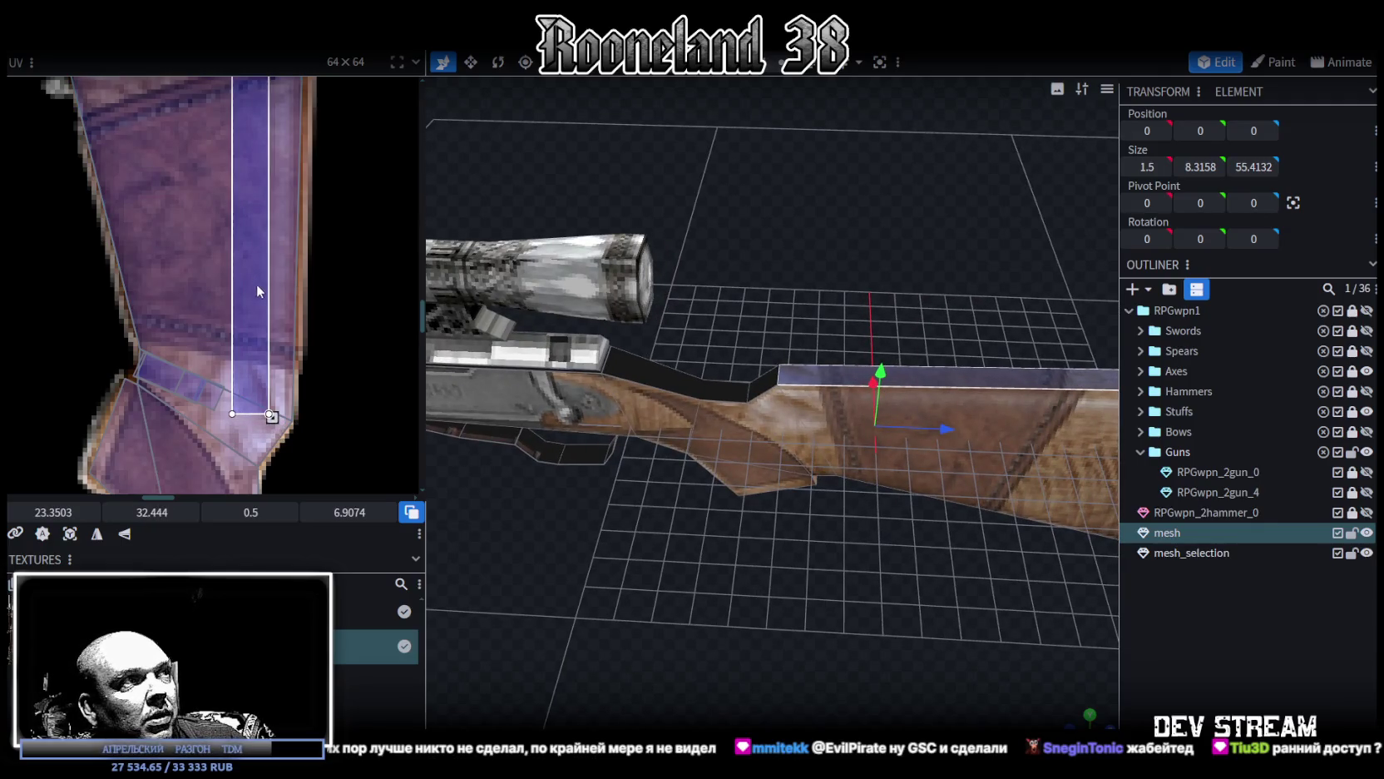
click(271, 414)
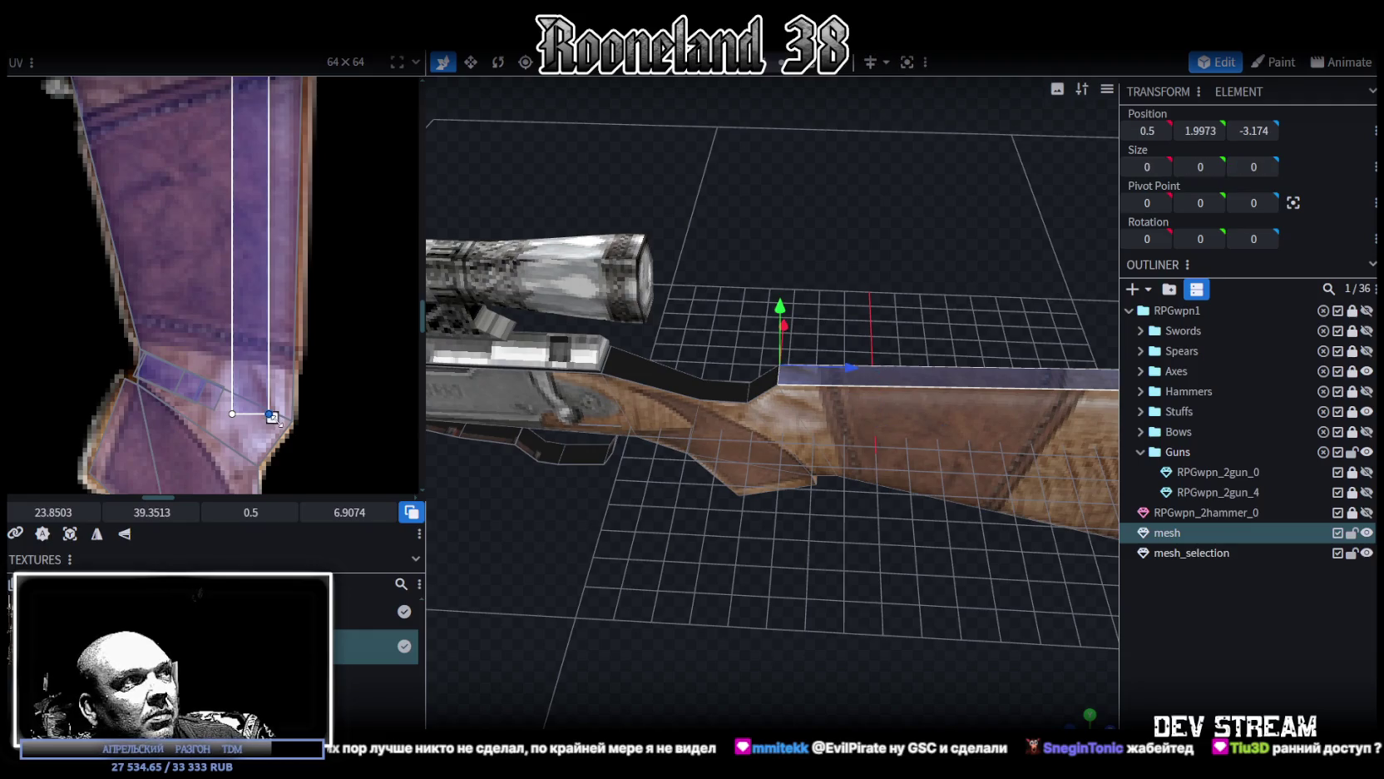
drag(272, 439, 272, 417)
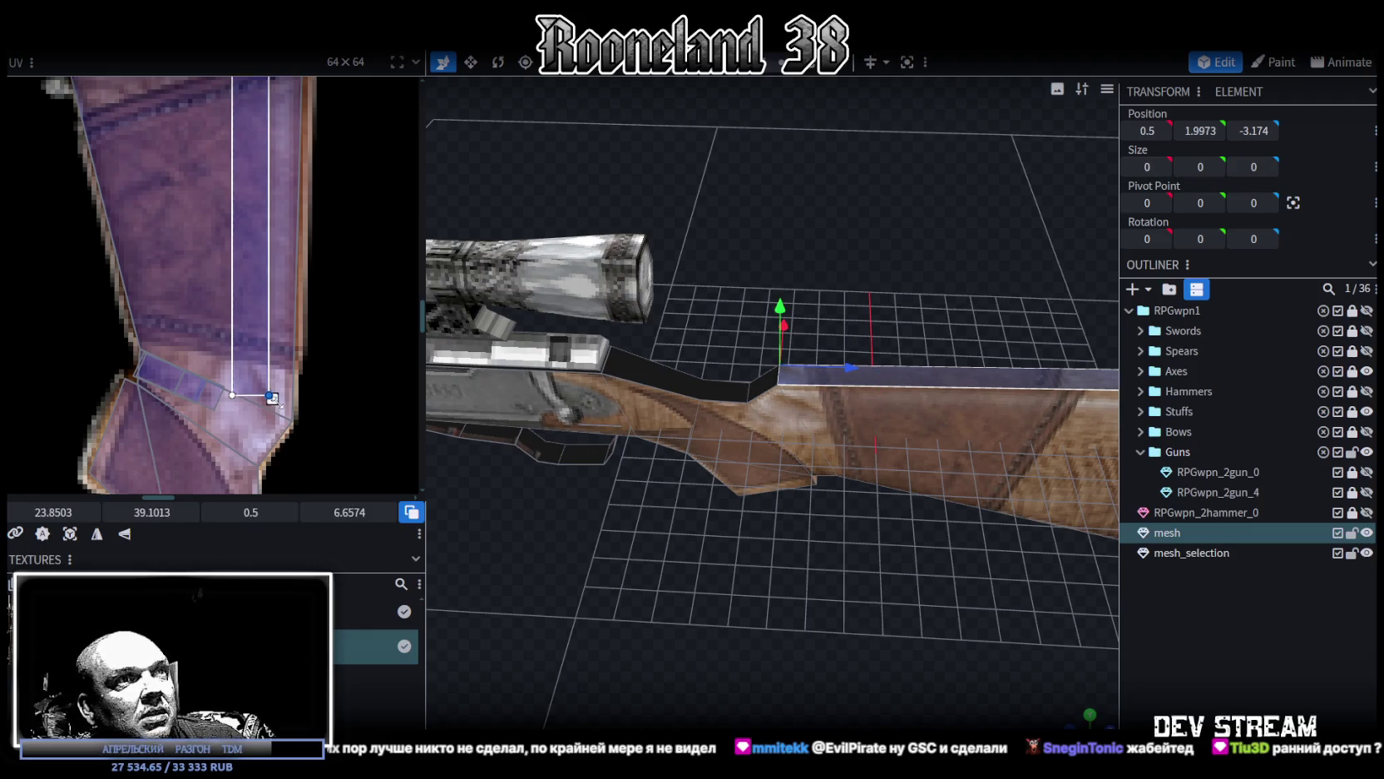
drag(259, 327, 256, 347)
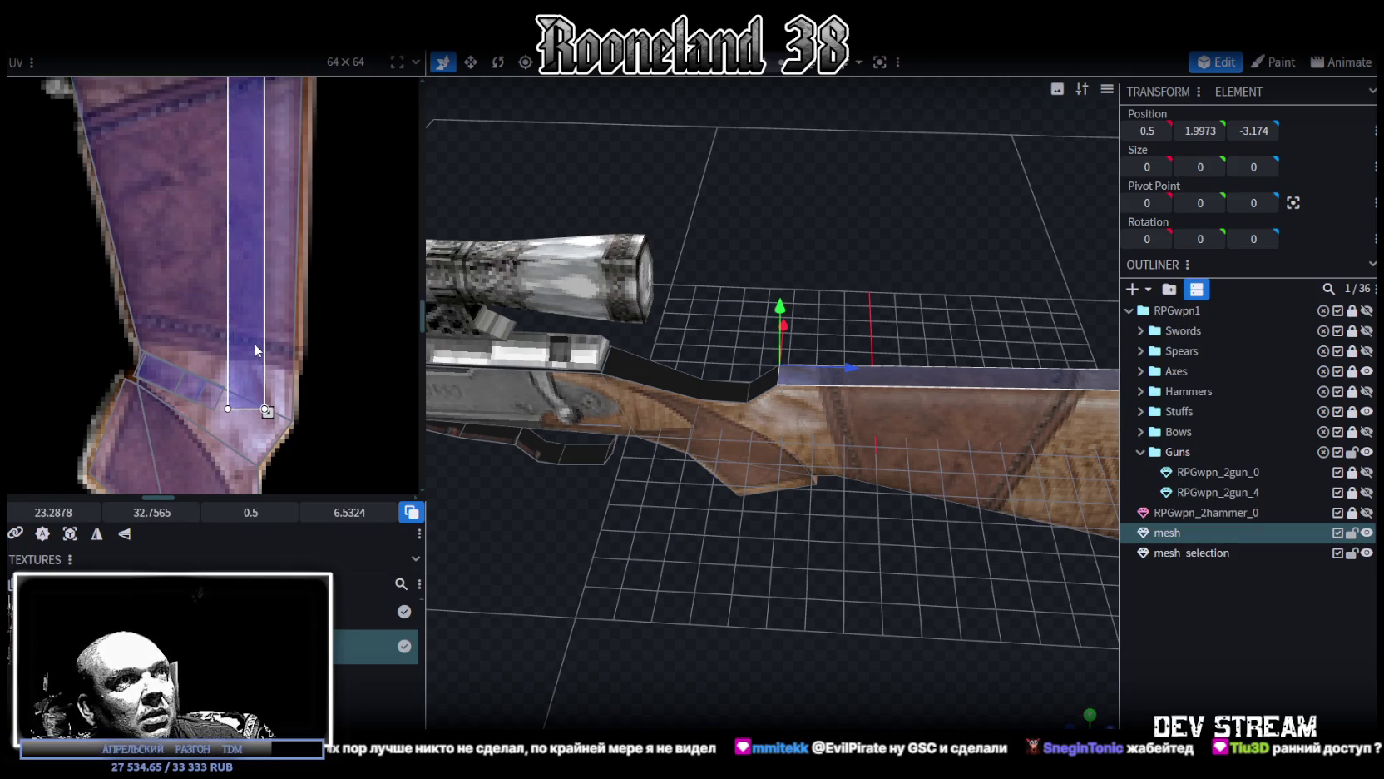
Step: Select the dark connector piece behind the receiver
mouse_move(770, 509)
mouse_down()
mouse_move(706, 562)
mouse_move(625, 530)
mouse_move(759, 566)
mouse_move(955, 558)
mouse_move(948, 440)
mouse_up()
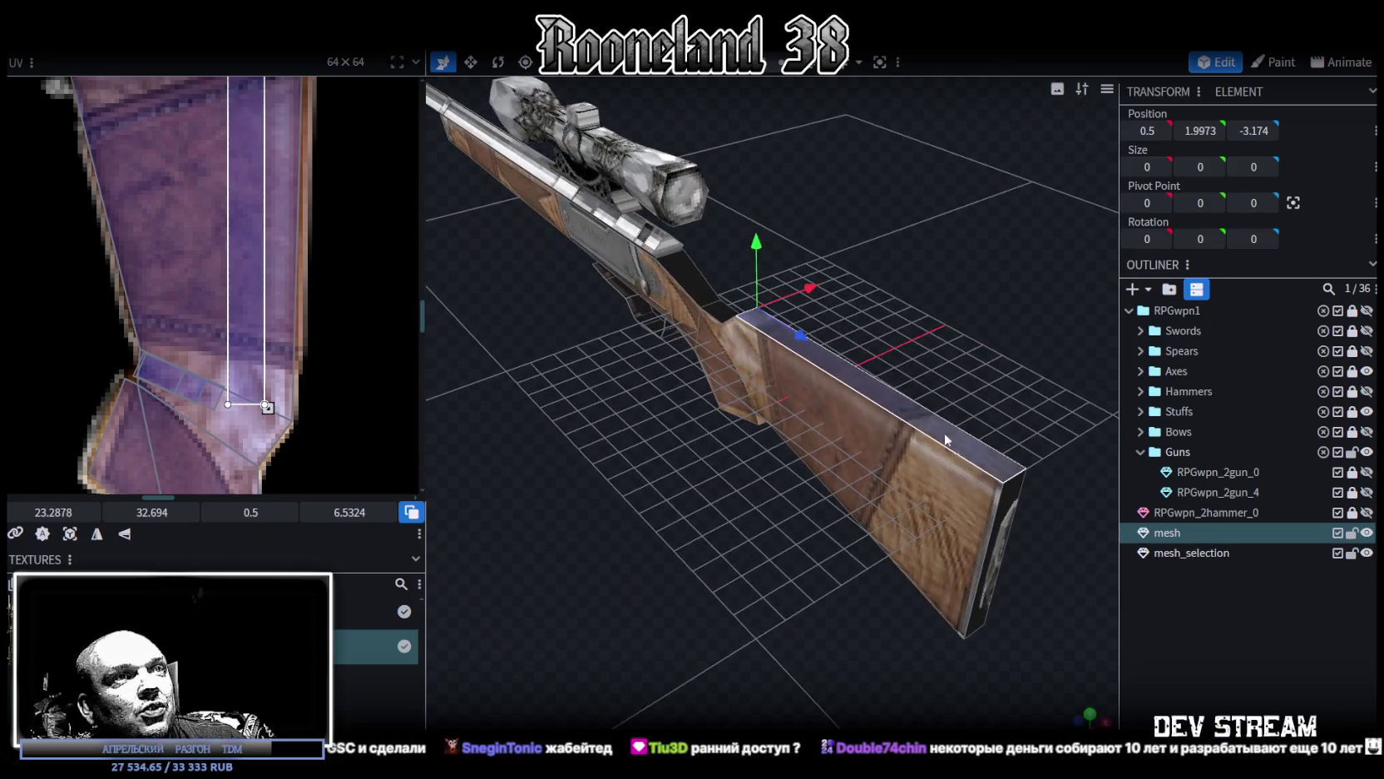
click(948, 441)
mouse_move(713, 417)
mouse_down()
mouse_move(808, 541)
mouse_move(728, 387)
mouse_up()
click(728, 387)
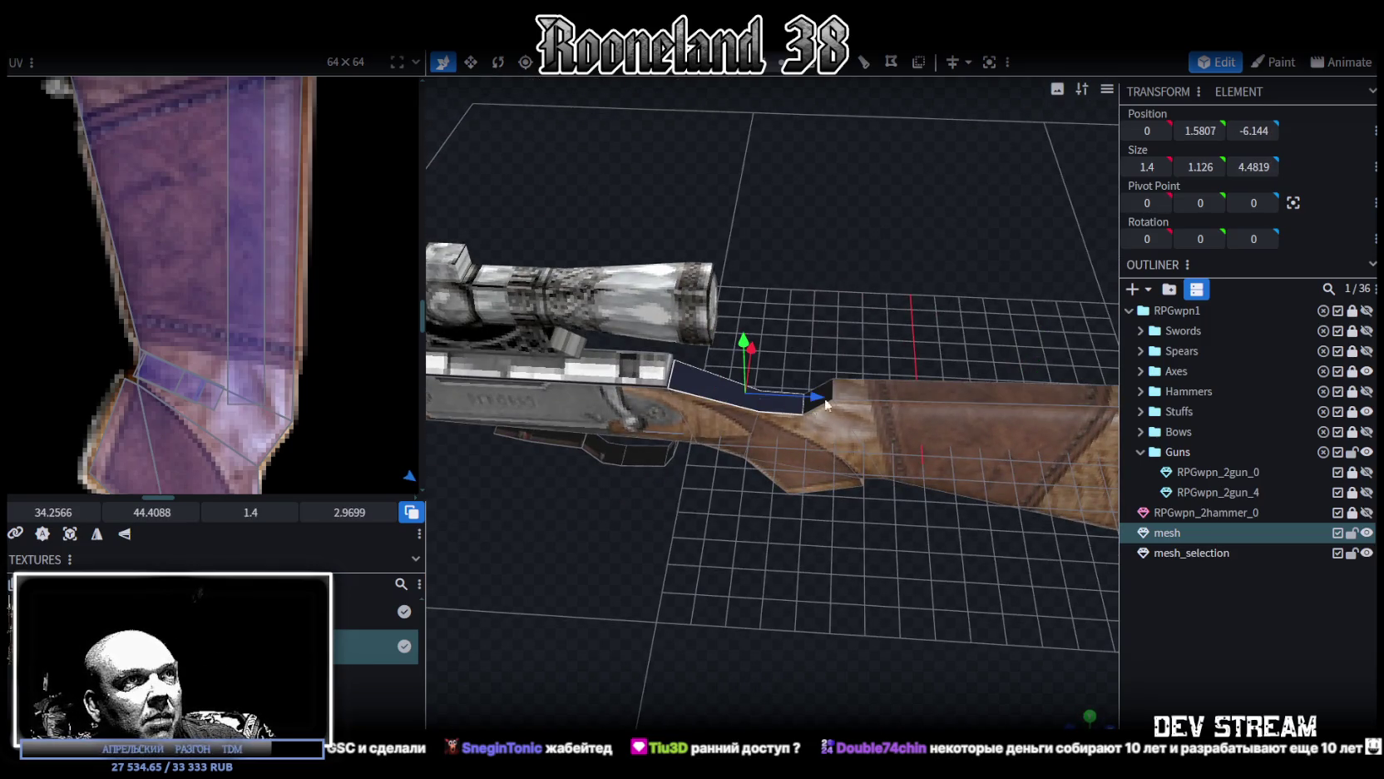
Step: Move the connector's UVs toward the stock artwork and pick its face for editing
scroll(171, 231, down, 3)
scroll(285, 271, down, 2)
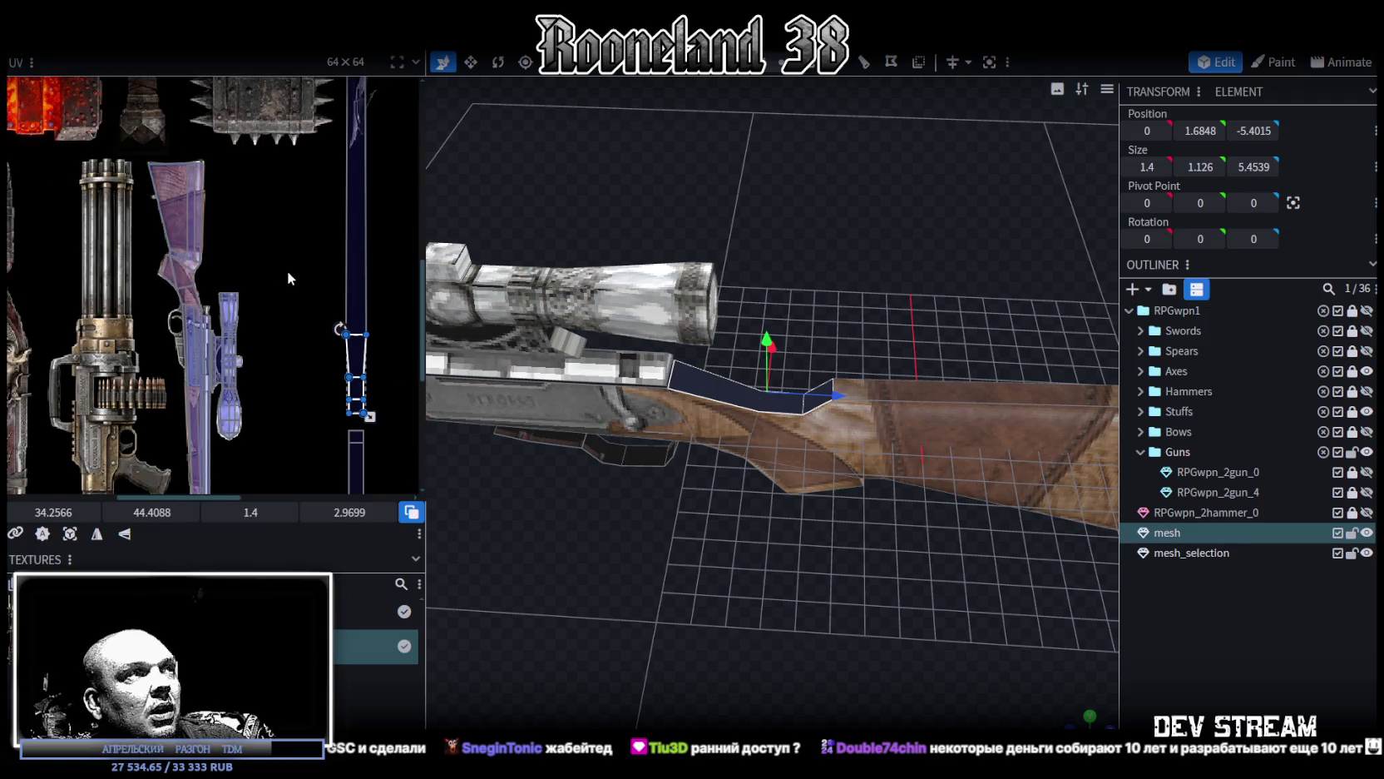
scroll(376, 353, up, 1)
drag(376, 354, 278, 221)
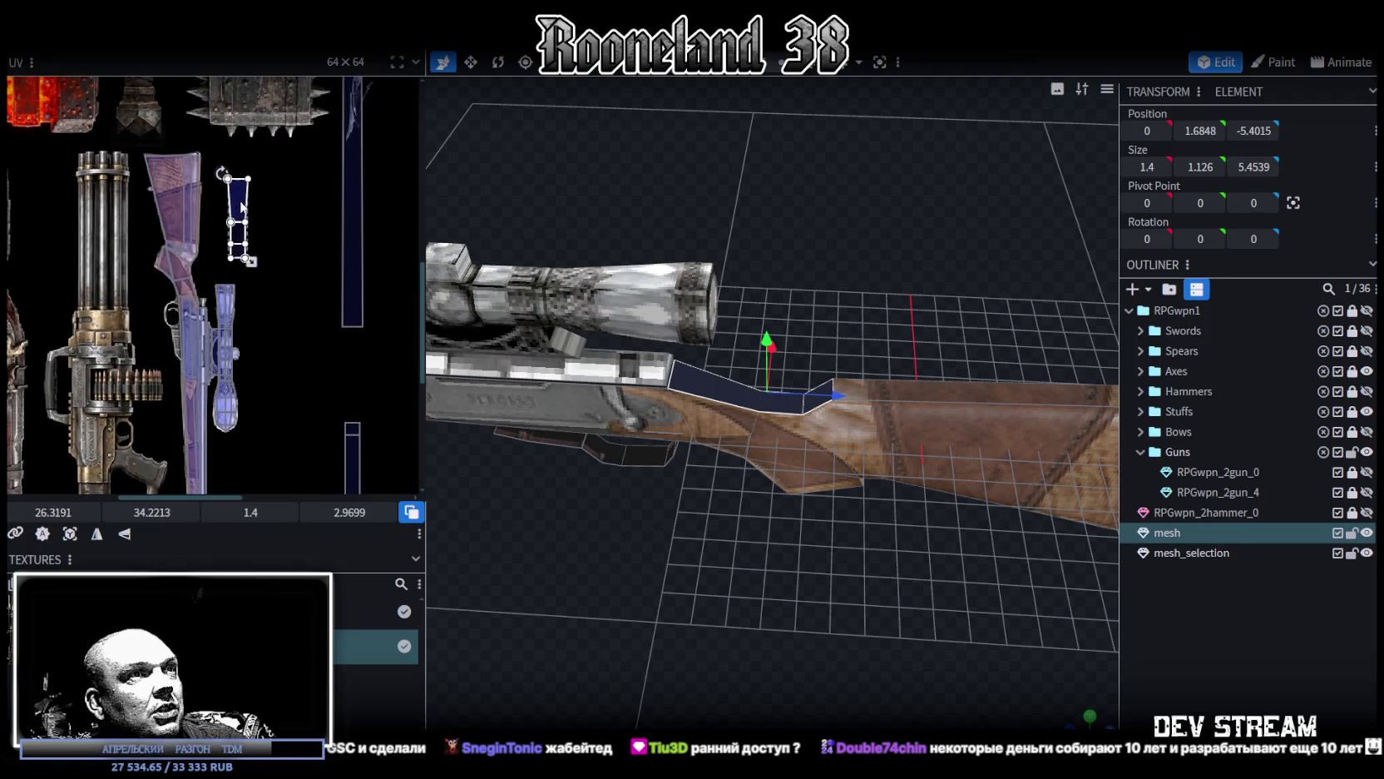
scroll(171, 223, up, 3)
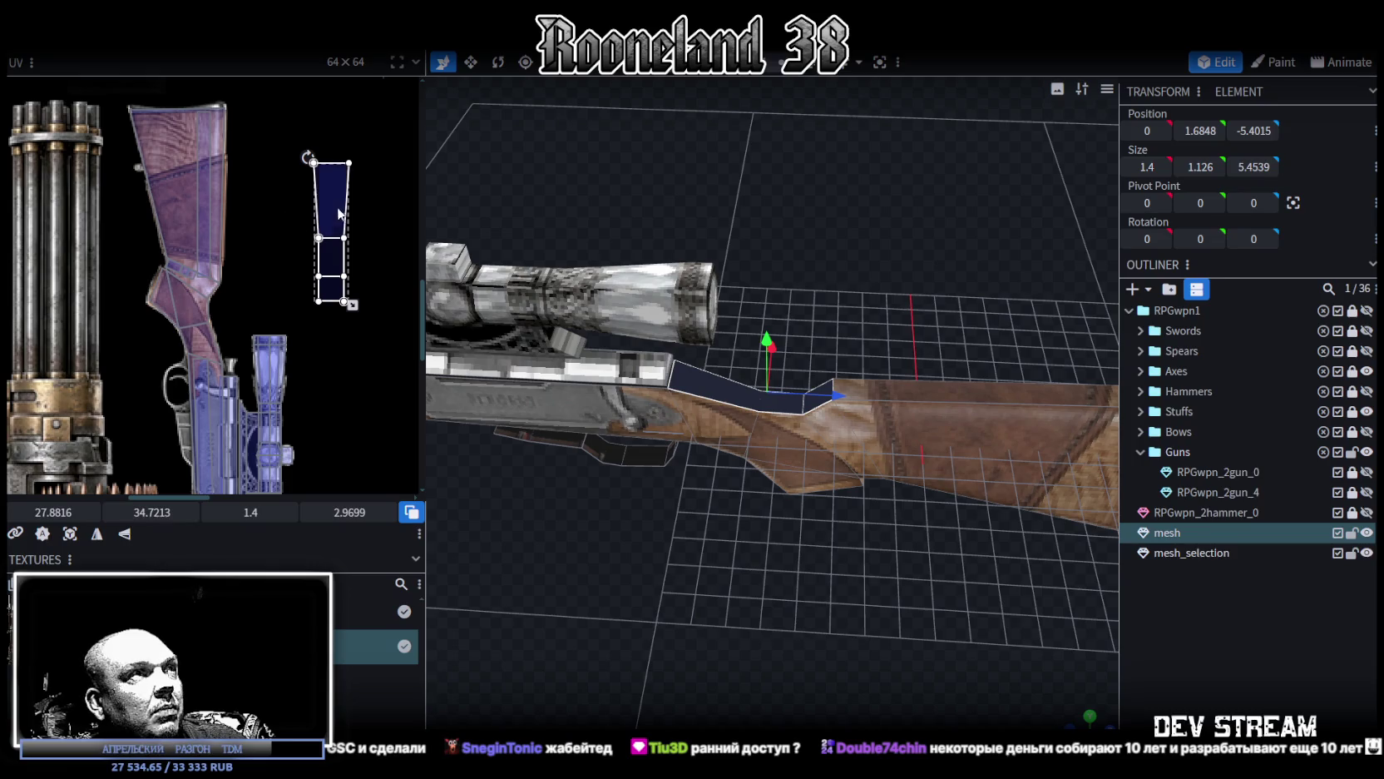
click(321, 184)
scroll(266, 166, up, 2)
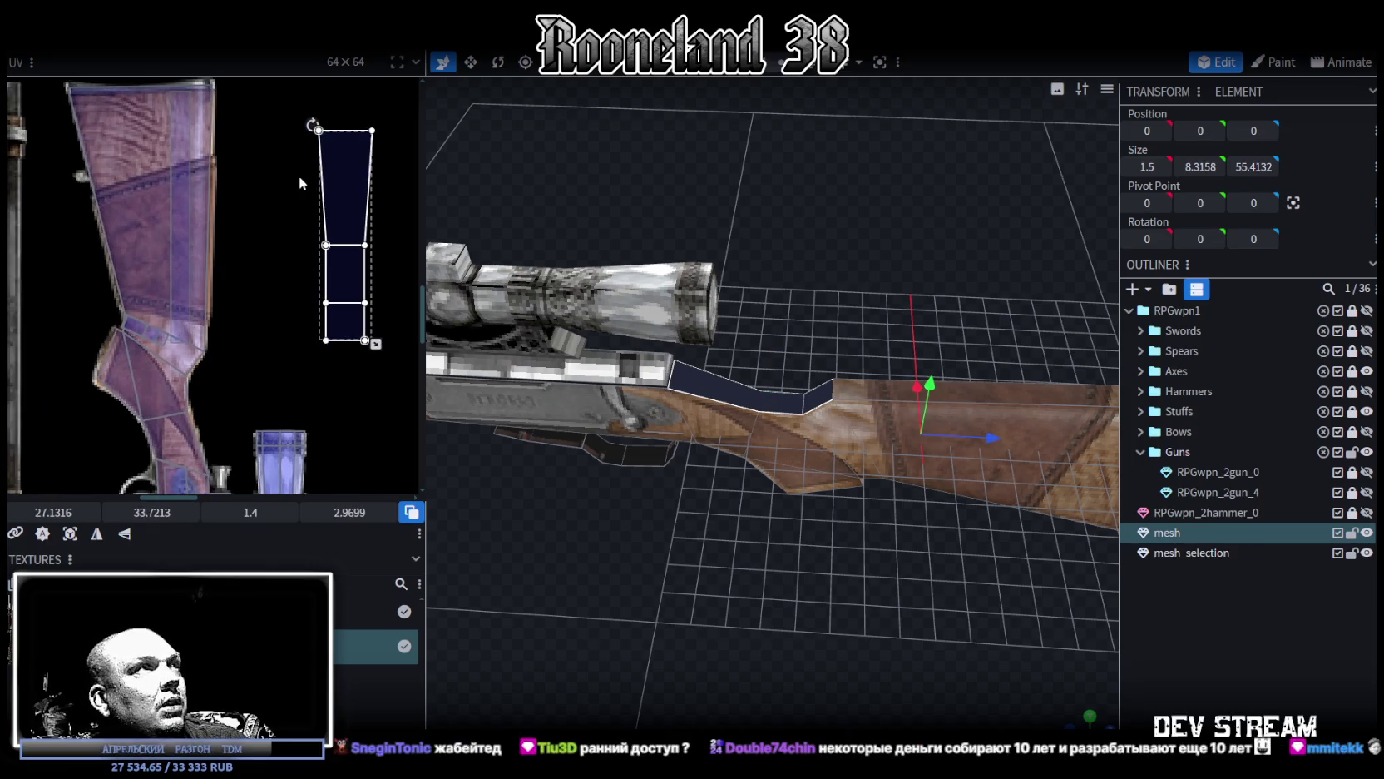
Step: Rotate the connector UV 90° and fit it atop the stock: 1.4724 × 0.6941 at 21.0109, 32.8045
right_click(342, 181)
click(420, 488)
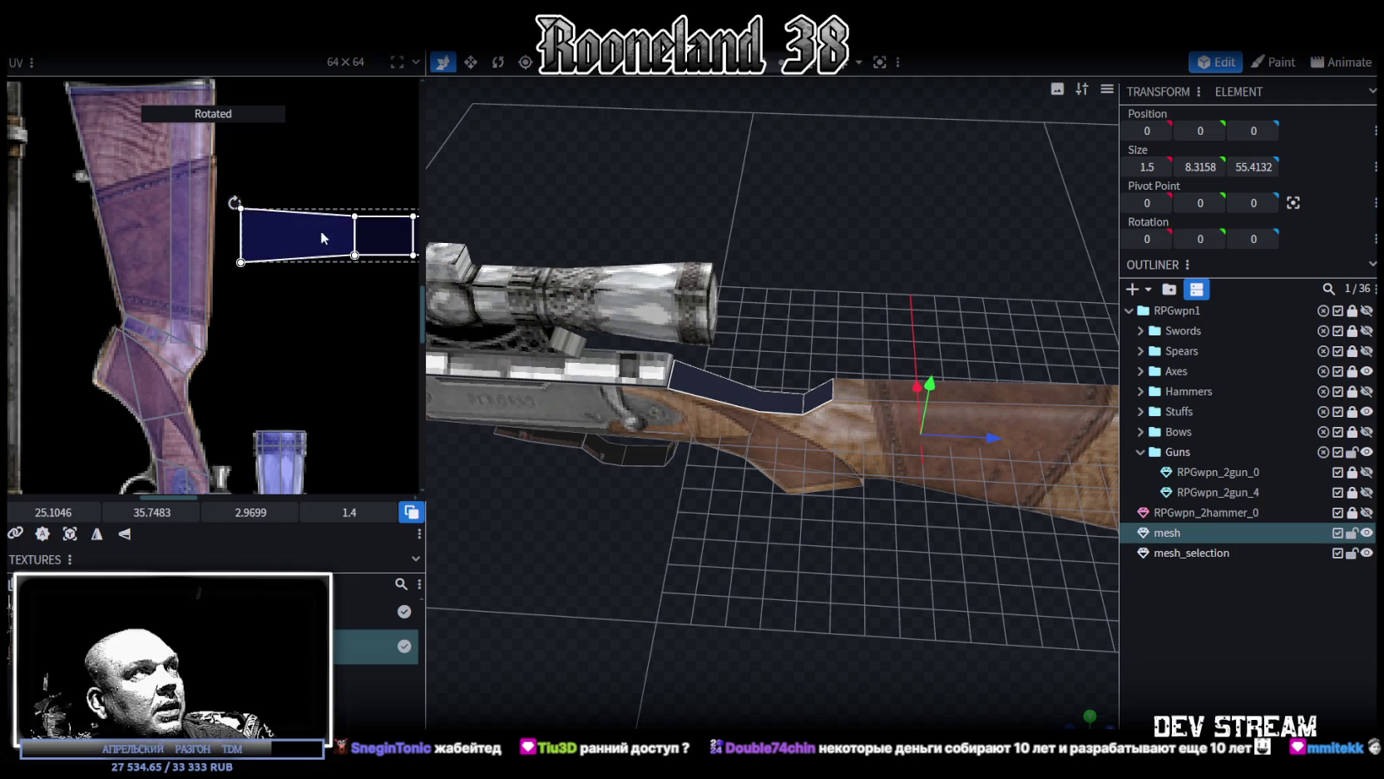
drag(323, 238, 141, 115)
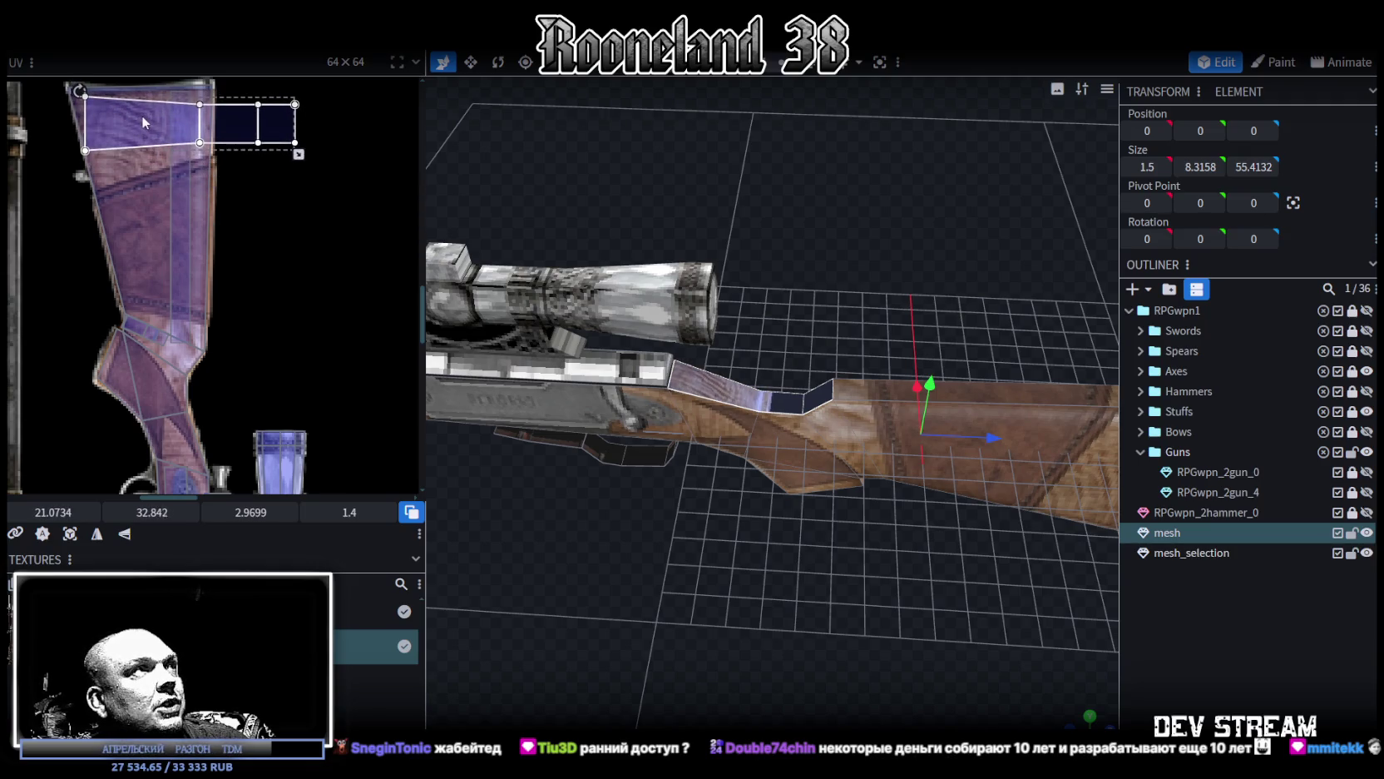
scroll(142, 115, up, 2)
middle_drag(246, 202, 317, 364)
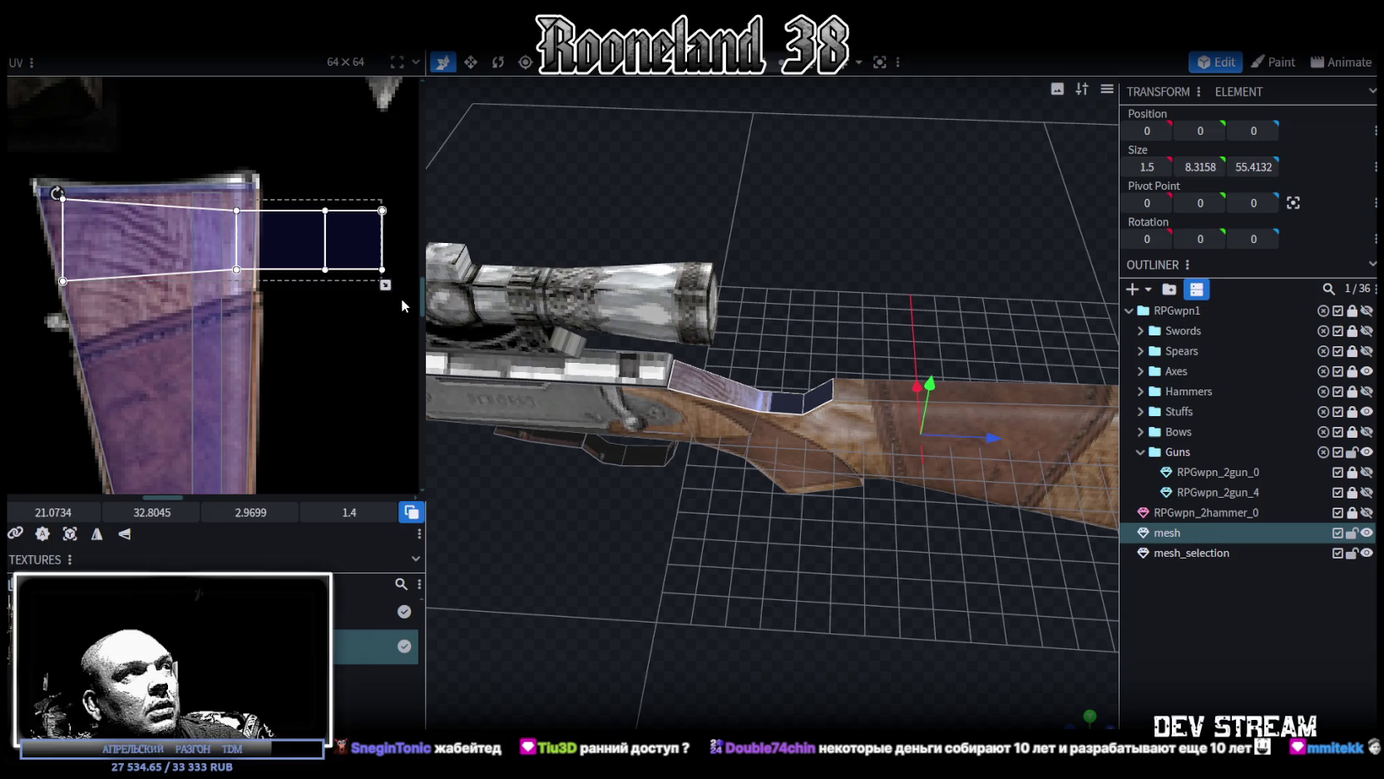
drag(387, 287, 225, 257)
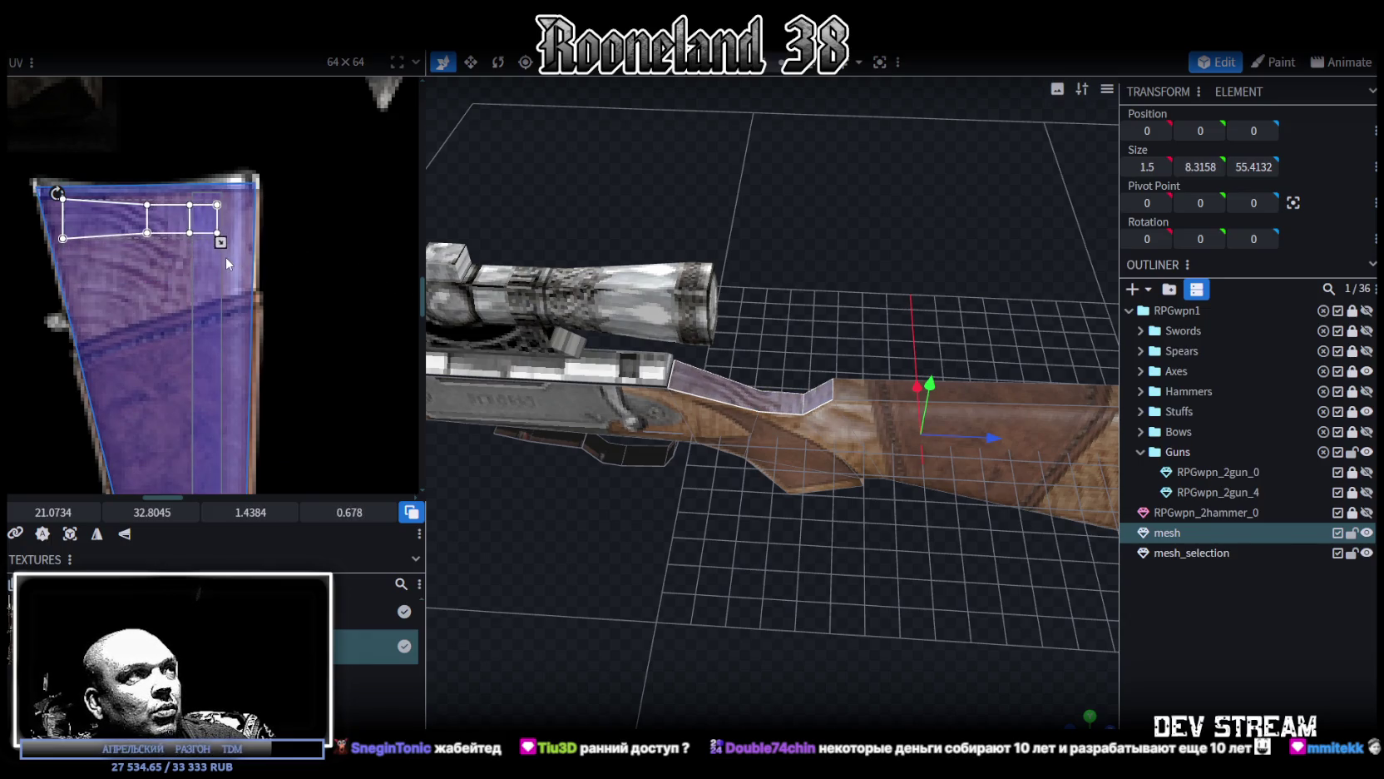
drag(92, 230, 86, 229)
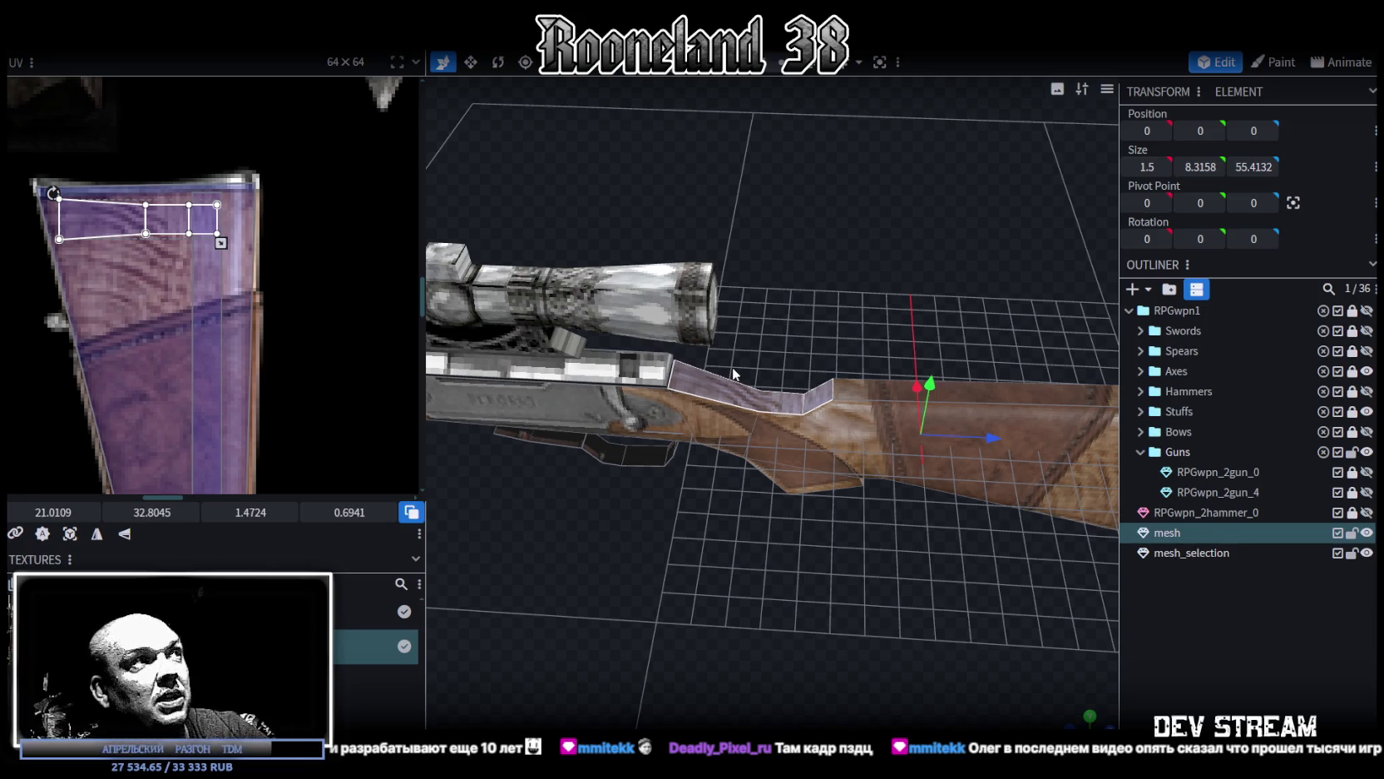
Step: Resize the connector UV, undo that, and move the strip to the stock island's left edge
scroll(241, 245, up, 1)
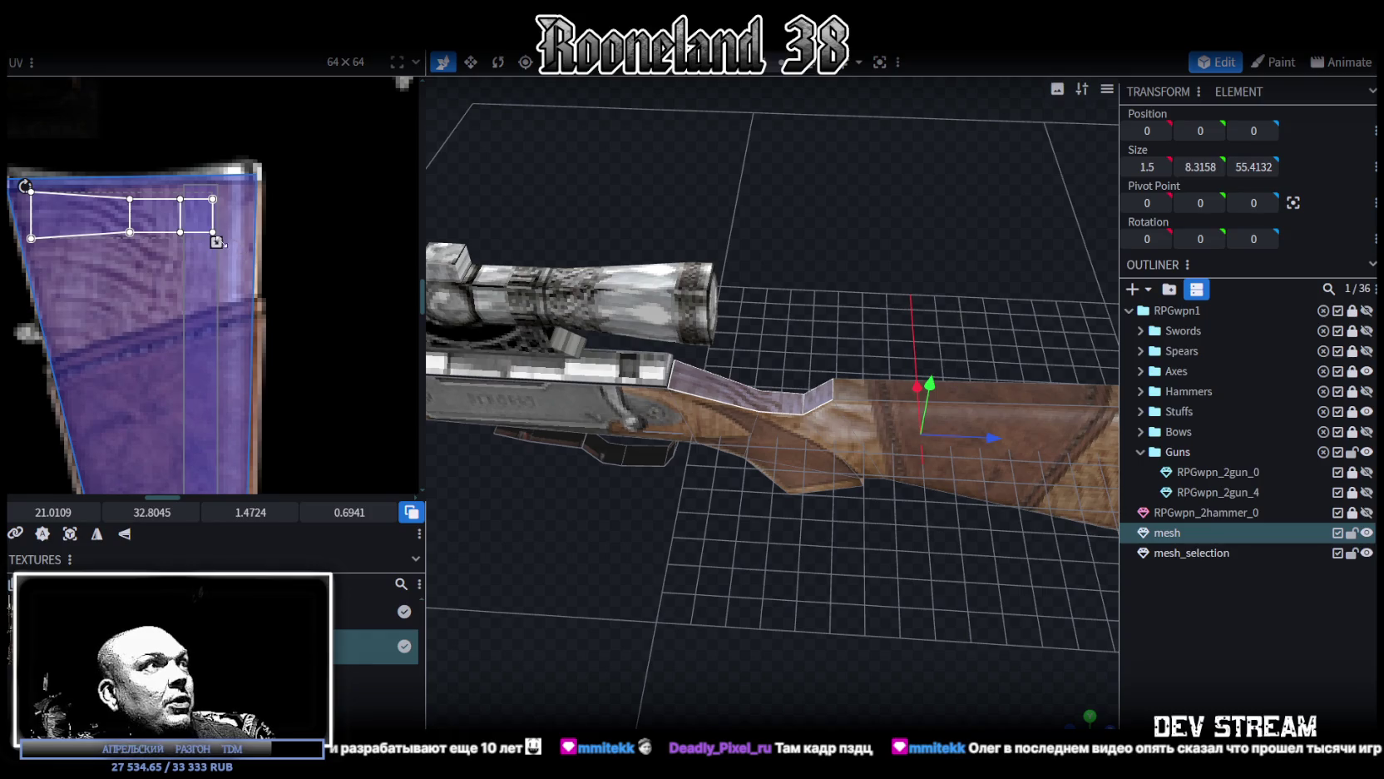
drag(216, 242, 258, 253)
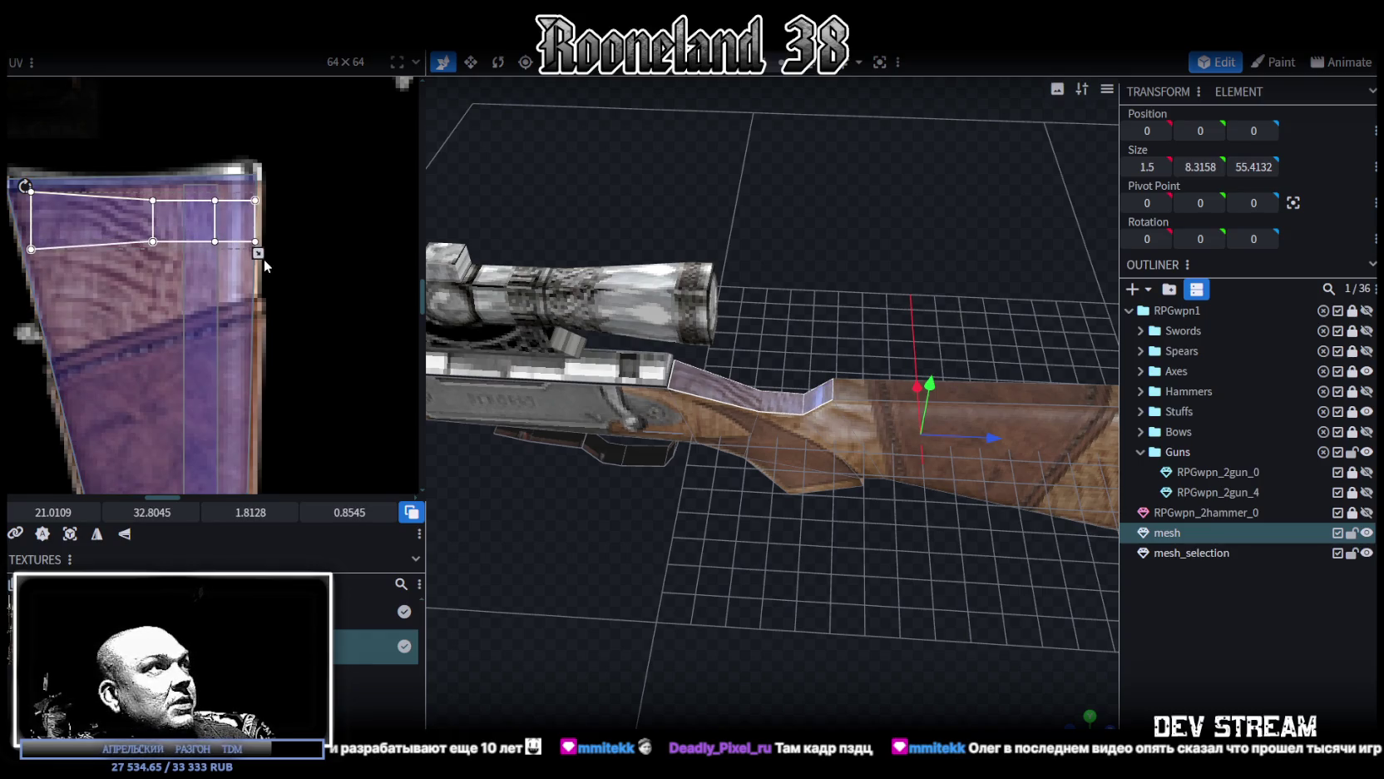
scroll(187, 330, down, 3)
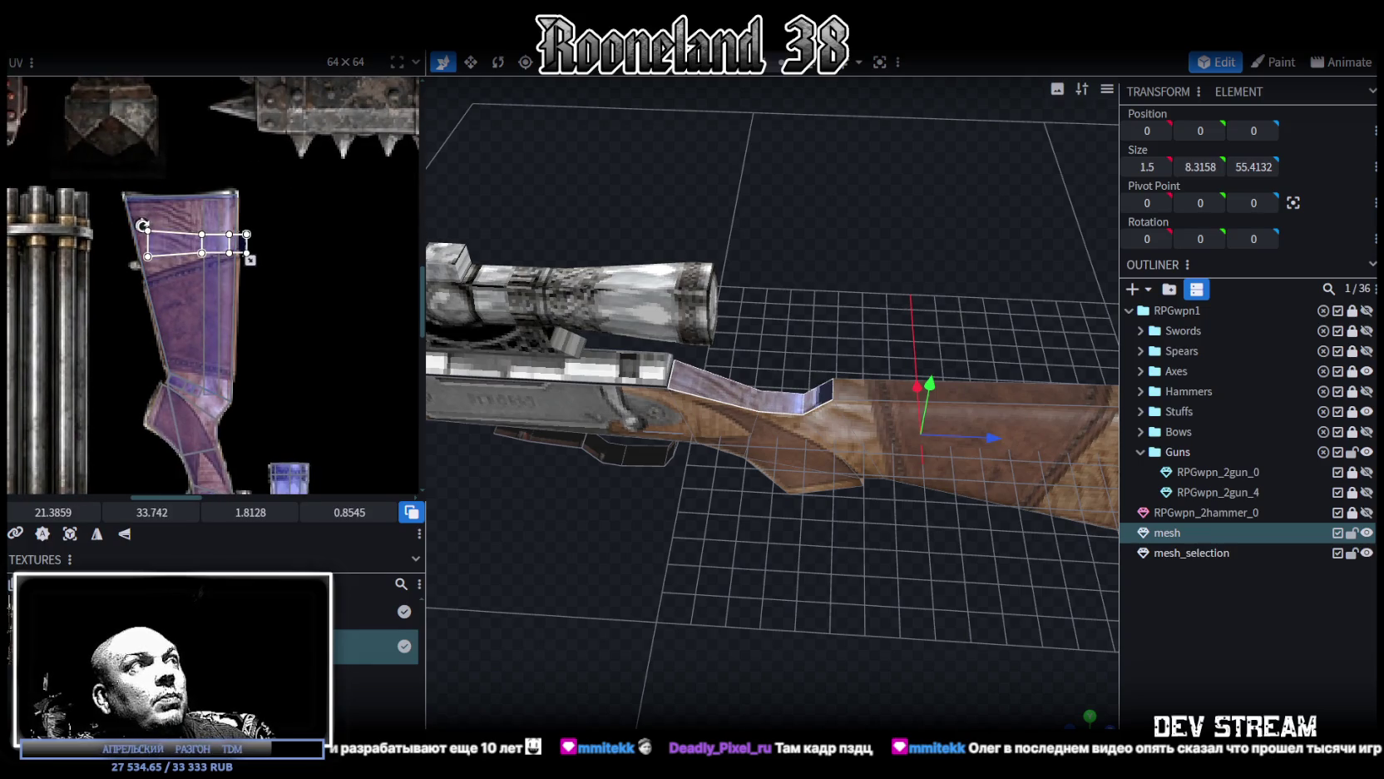
key(ctrl+z)
mouse_move(209, 211)
mouse_down()
mouse_move(160, 247)
mouse_move(150, 235)
mouse_move(179, 264)
mouse_up()
Step: Turn the strip back horizontal atop the stock, sized 1.4043 × 0.662 at 21.0609, 32.8358
scroll(237, 327, down, 1)
scroll(260, 303, down, 1)
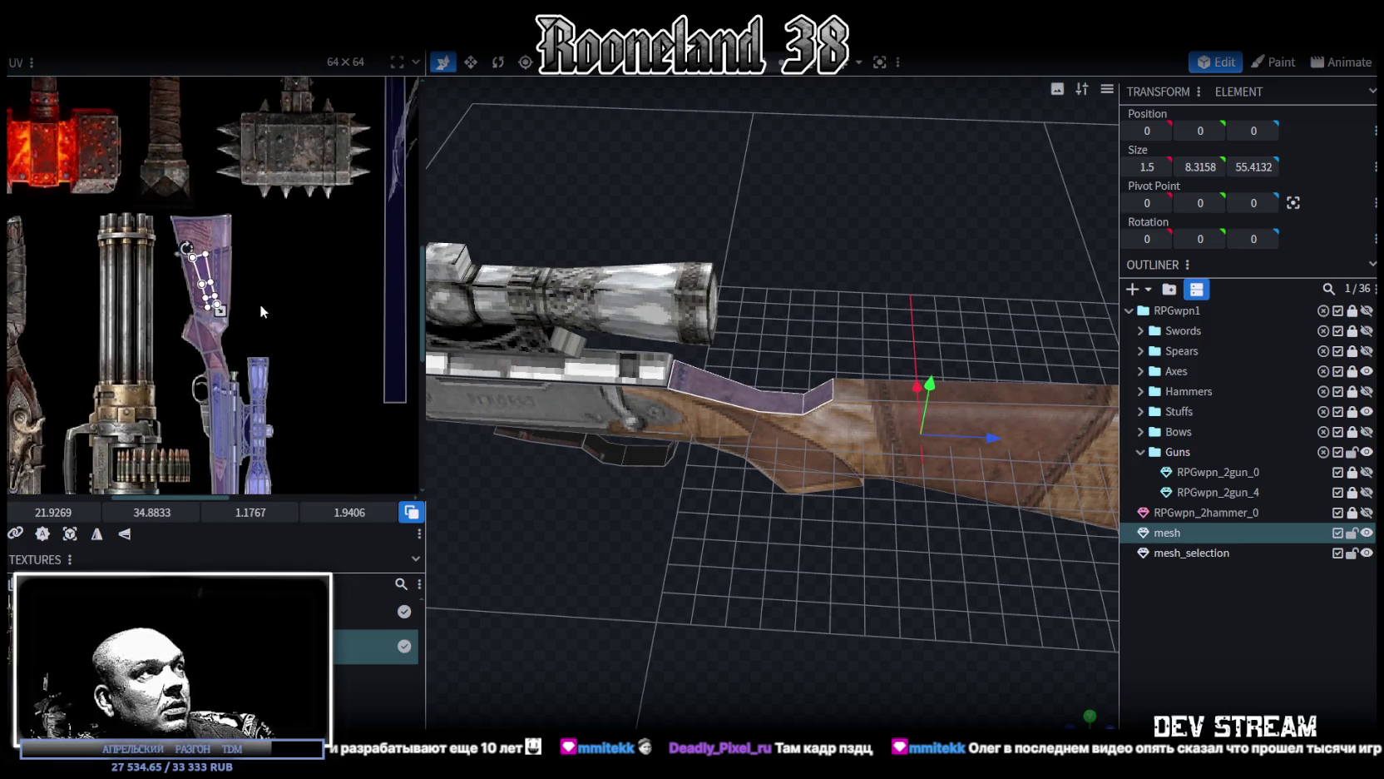
scroll(227, 244, up, 2)
scroll(200, 283, up, 2)
drag(165, 328, 119, 430)
drag(205, 418, 216, 244)
drag(319, 261, 232, 233)
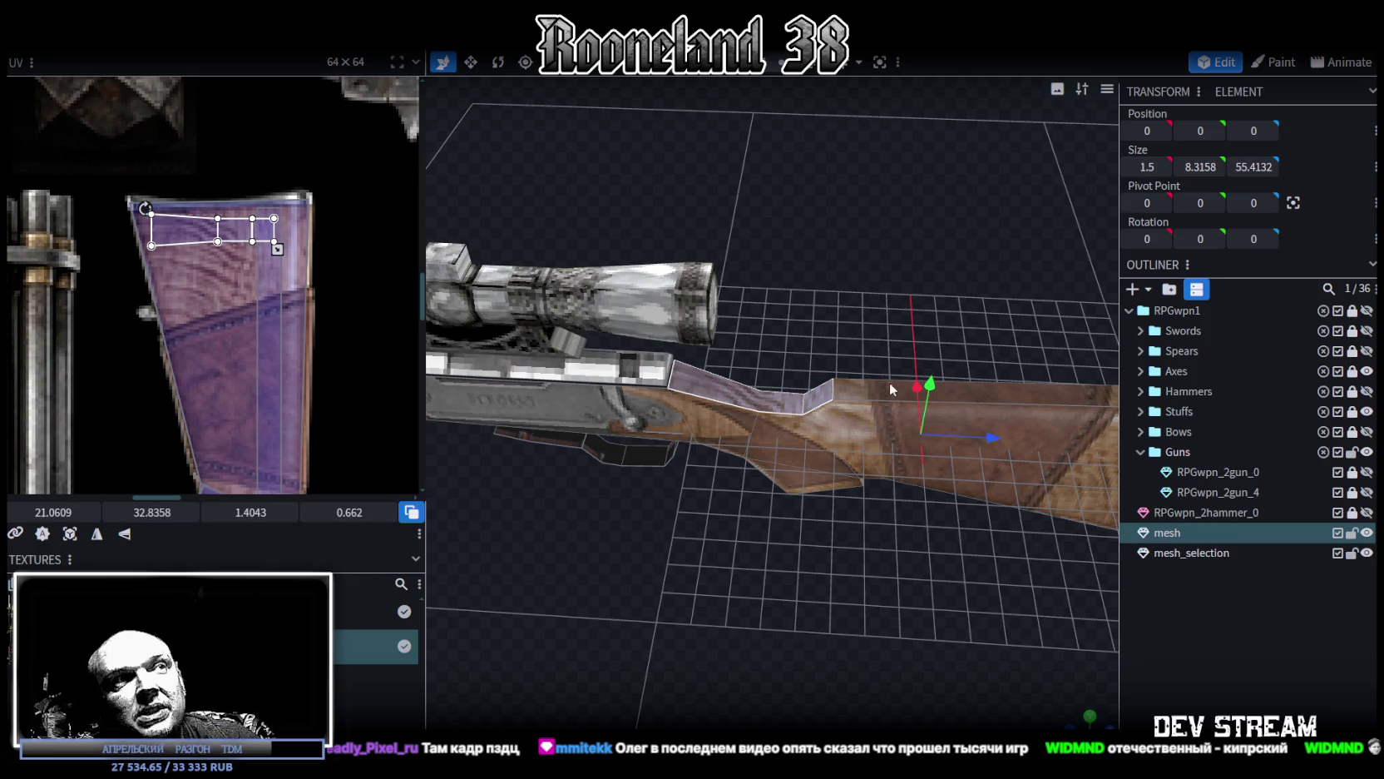
drag(890, 382, 764, 524)
Step: Select a stock face and move its UV island up and left in the lower atlas
click(764, 524)
drag(819, 560, 844, 377)
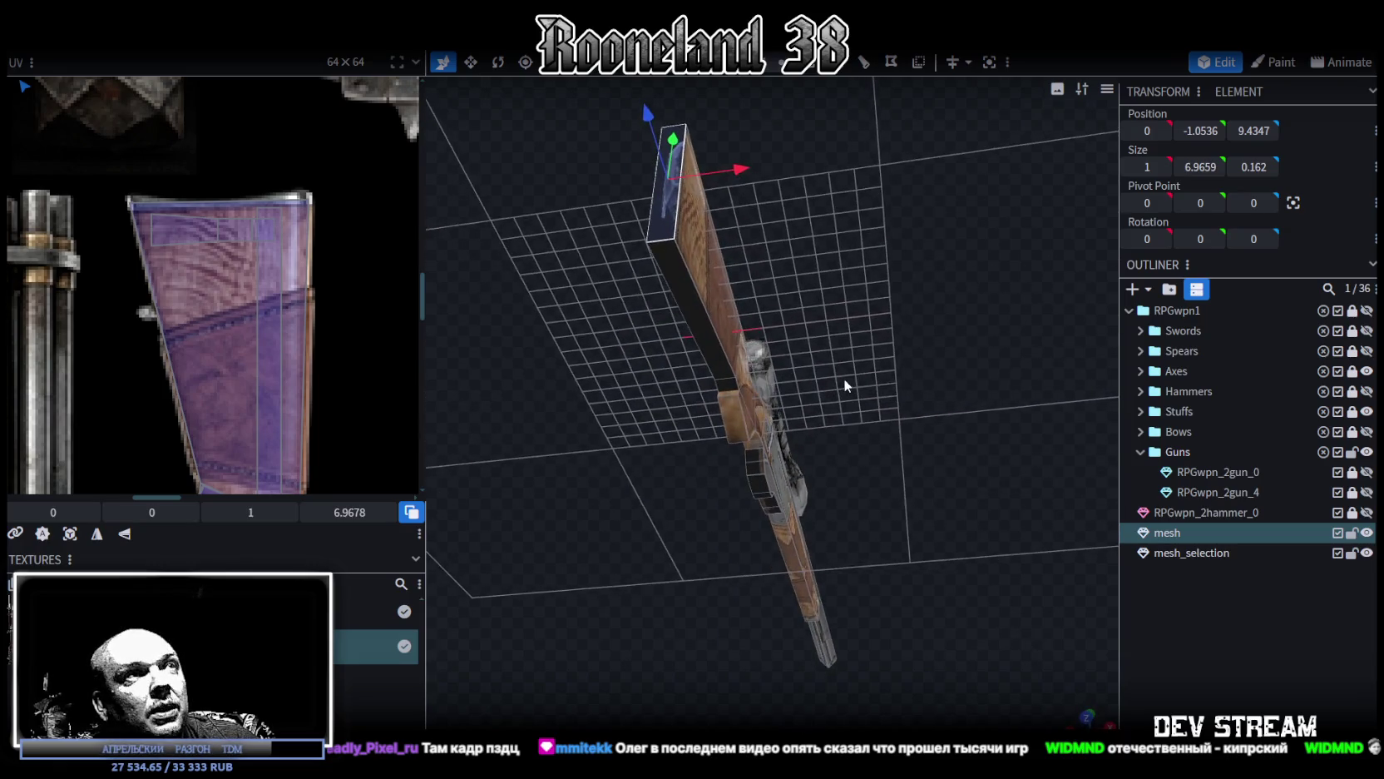
click(712, 353)
mouse_move(973, 427)
mouse_down()
mouse_move(807, 449)
mouse_move(813, 506)
mouse_up()
scroll(243, 349, down, 2)
scroll(251, 341, down, 3)
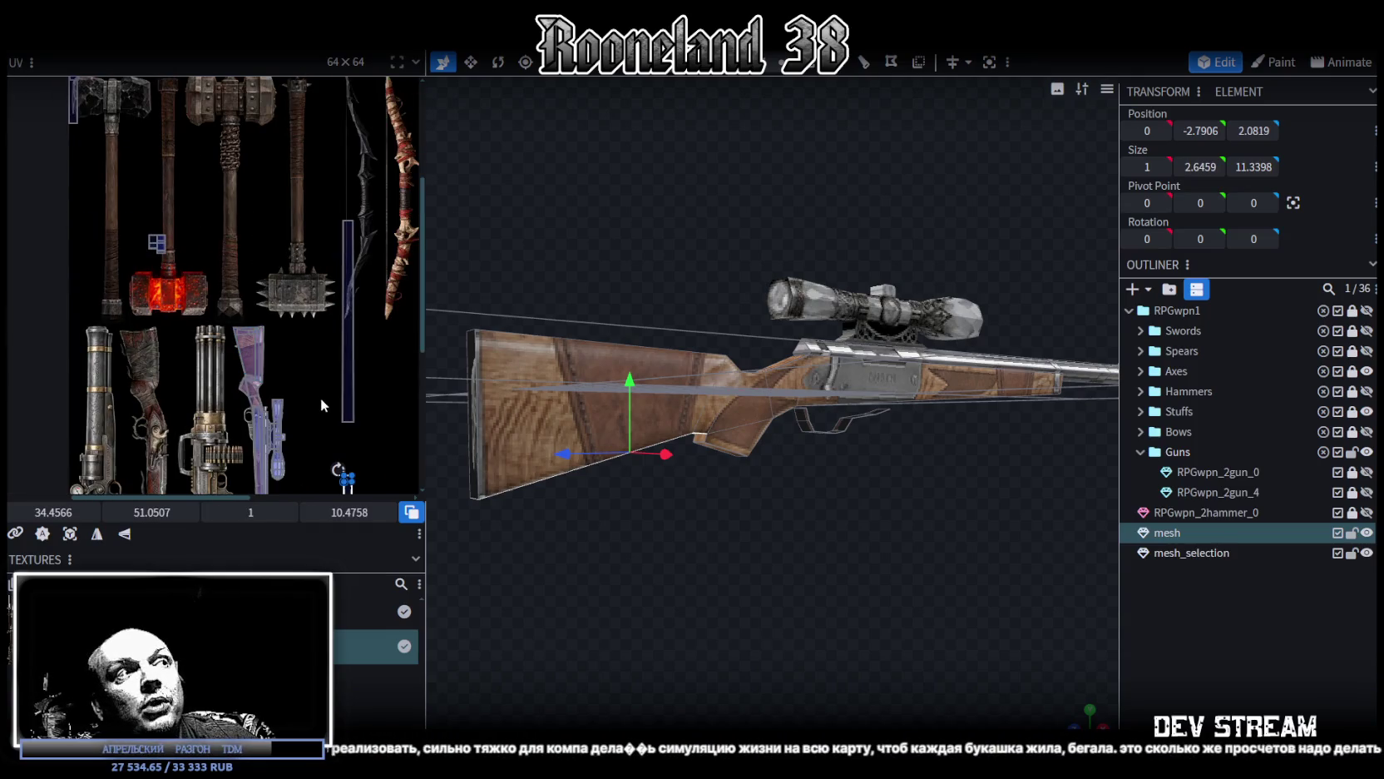
middle_drag(319, 394, 307, 248)
drag(332, 354, 293, 270)
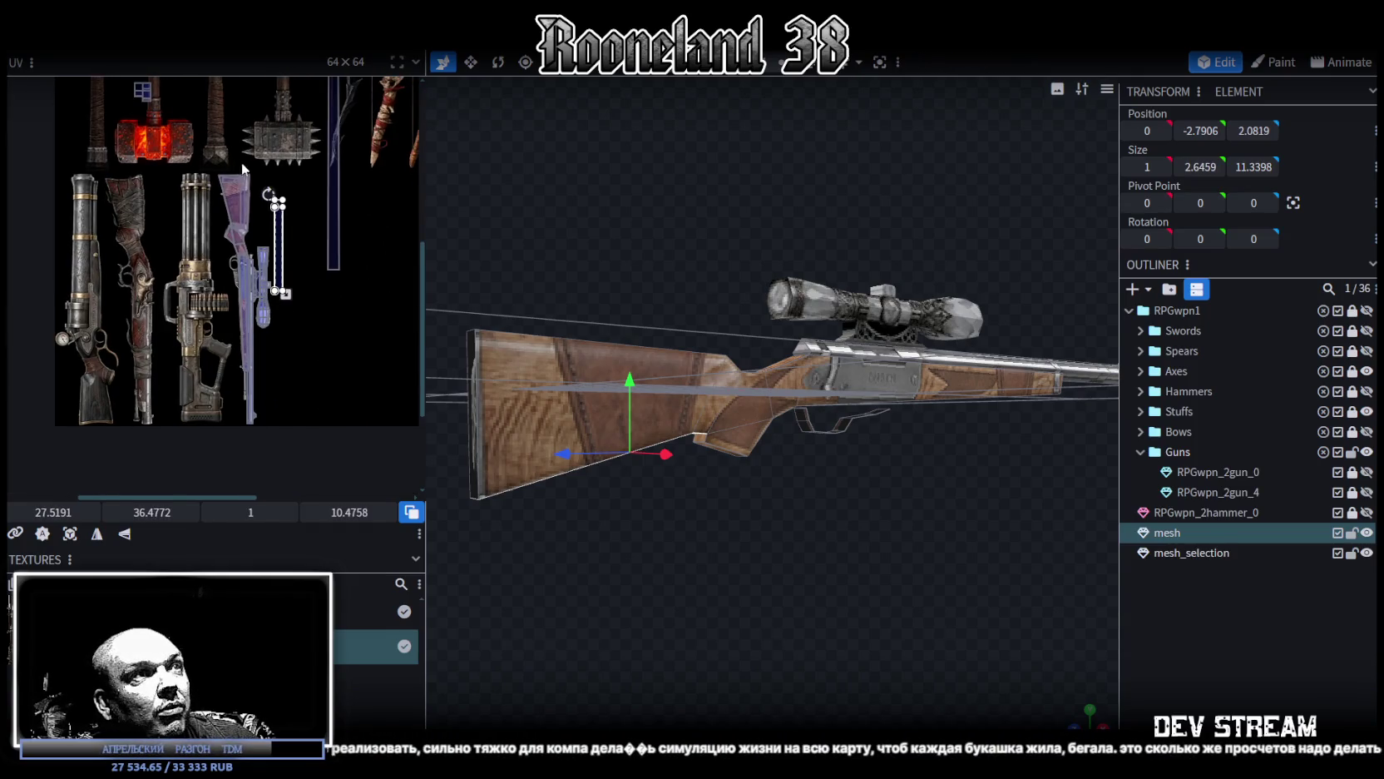
scroll(293, 270, up, 1)
Step: Move the thin side face's UV onto the stock texture at half size
mouse_move(686, 523)
mouse_down()
mouse_move(733, 470)
mouse_move(798, 481)
mouse_up()
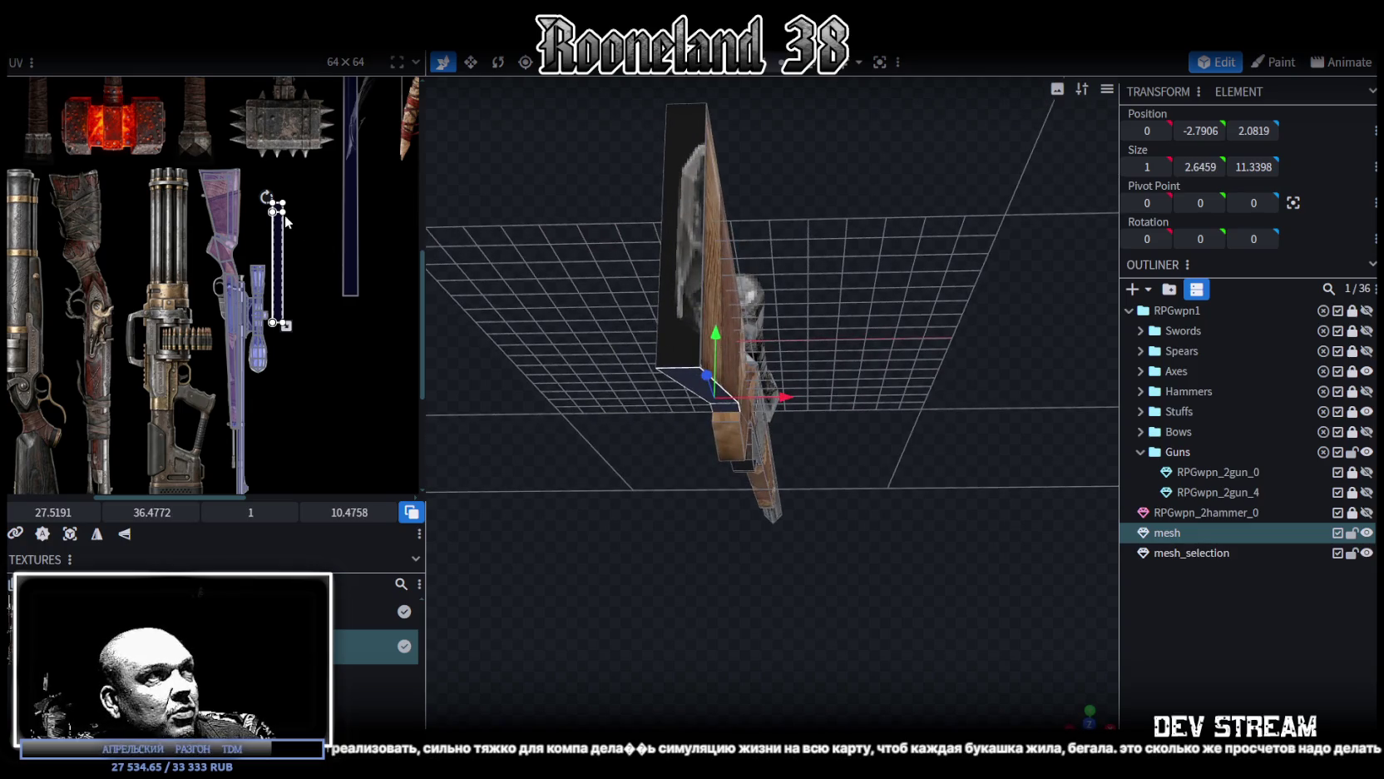
mouse_move(516, 391)
mouse_down()
mouse_move(635, 454)
mouse_move(766, 480)
mouse_move(764, 441)
mouse_move(648, 357)
mouse_up()
scroll(280, 258, up, 2)
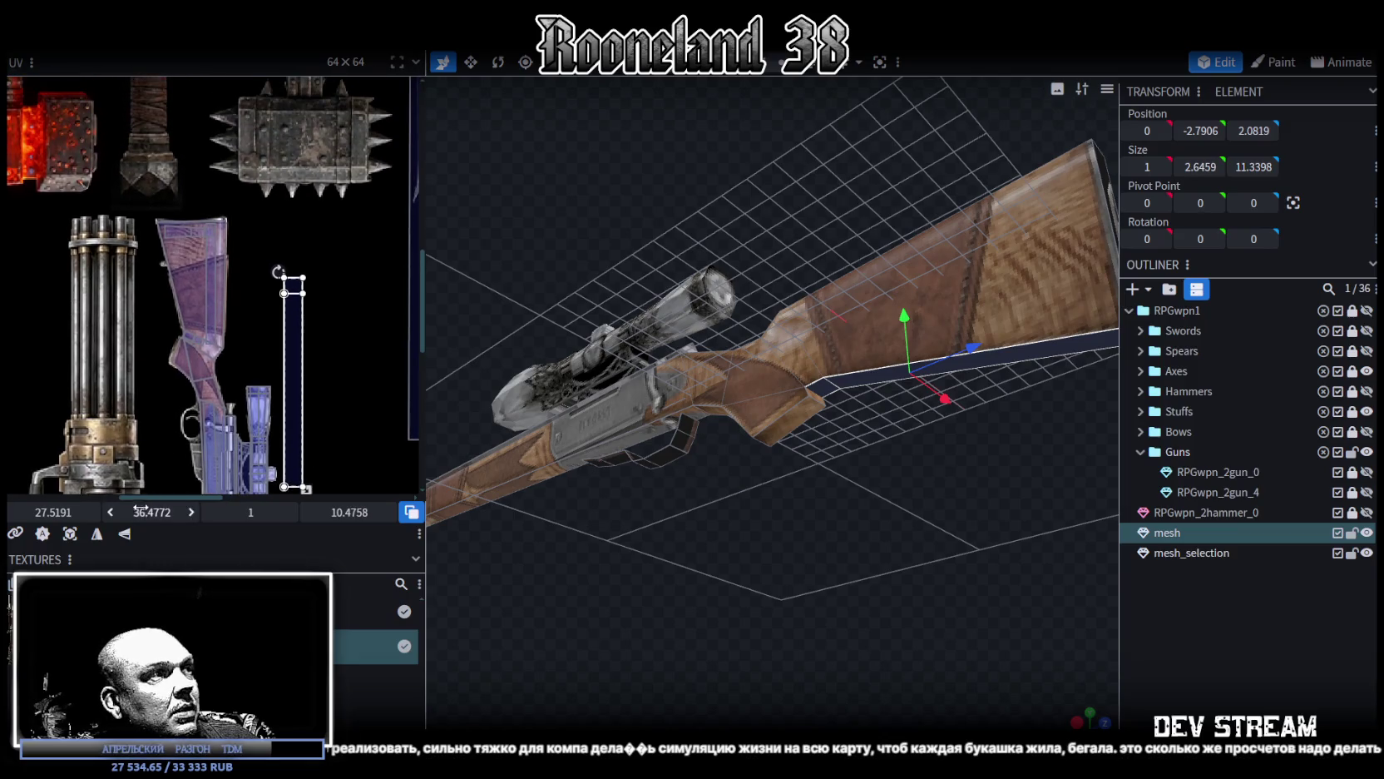
drag(294, 325, 189, 262)
scroll(200, 382, up, 2)
drag(209, 429, 202, 421)
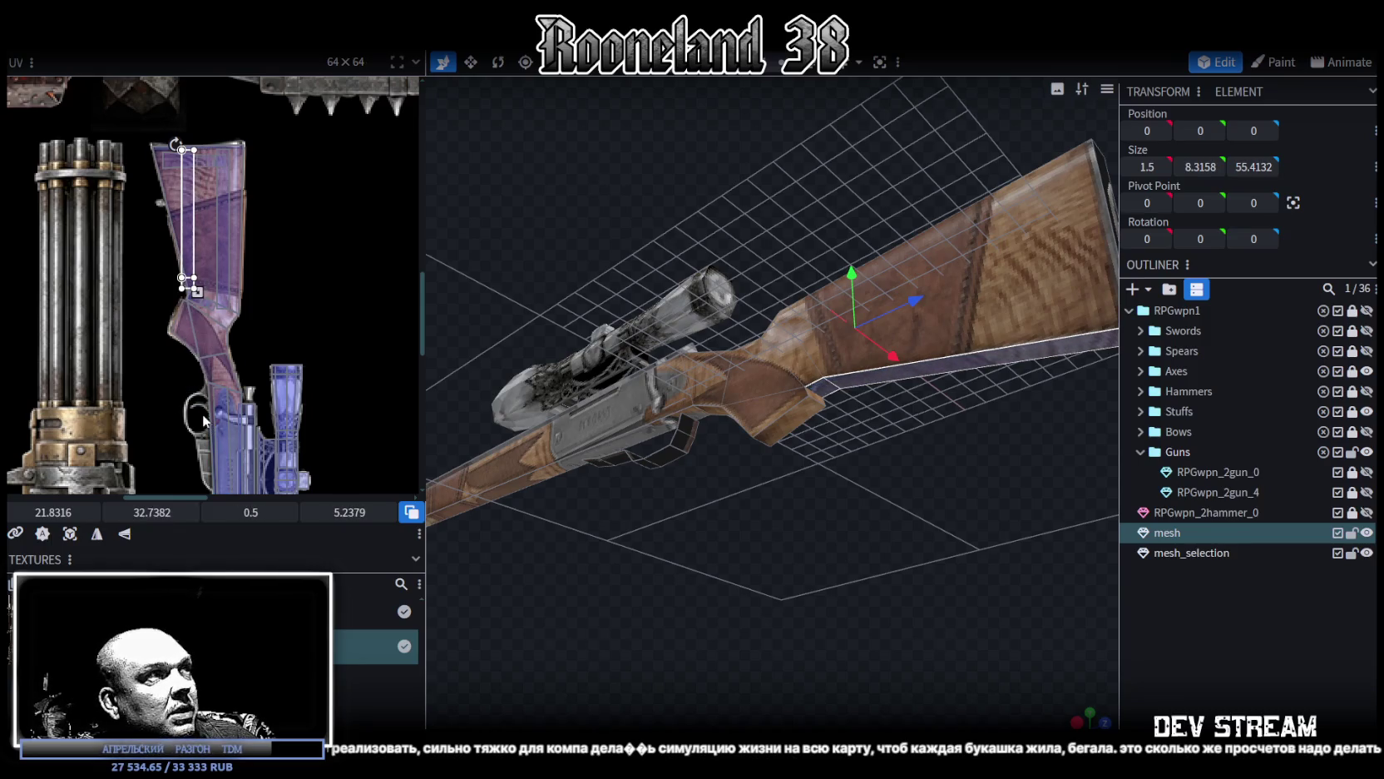
scroll(194, 227, up, 2)
drag(186, 234, 169, 247)
Step: Rotate the UV to follow the stock's slant, sized 1.8426 × 5.771 at 20.7737, 32.8229
drag(154, 108, 127, 122)
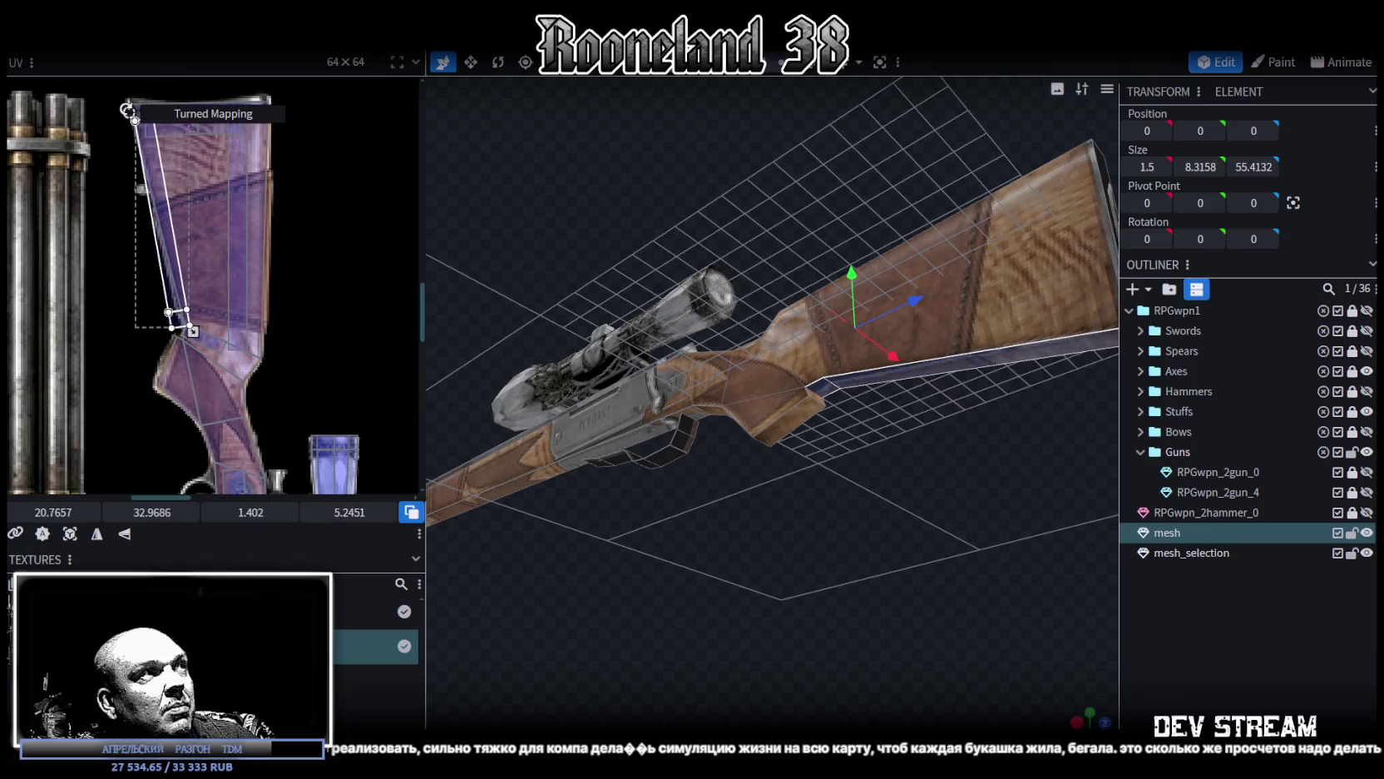
drag(168, 252, 176, 246)
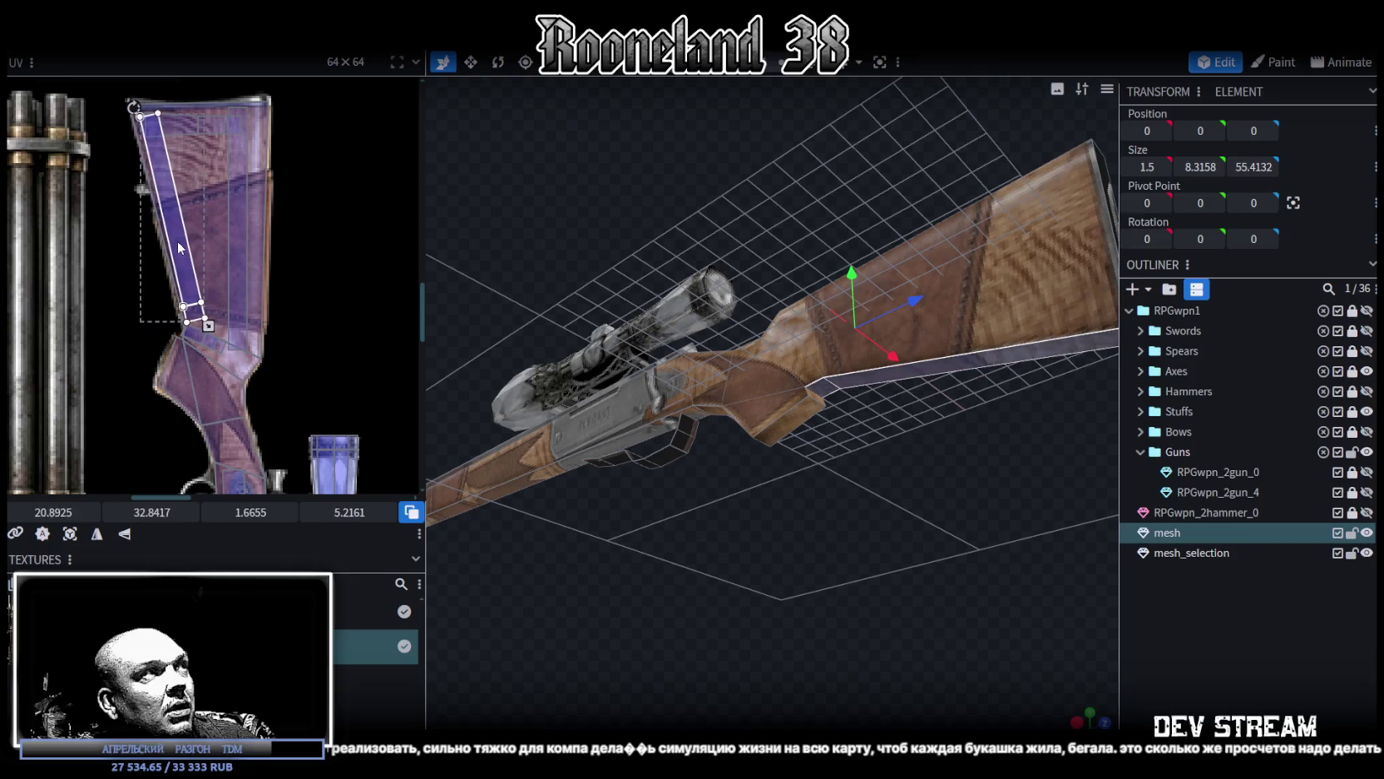
scroll(250, 333, up, 2)
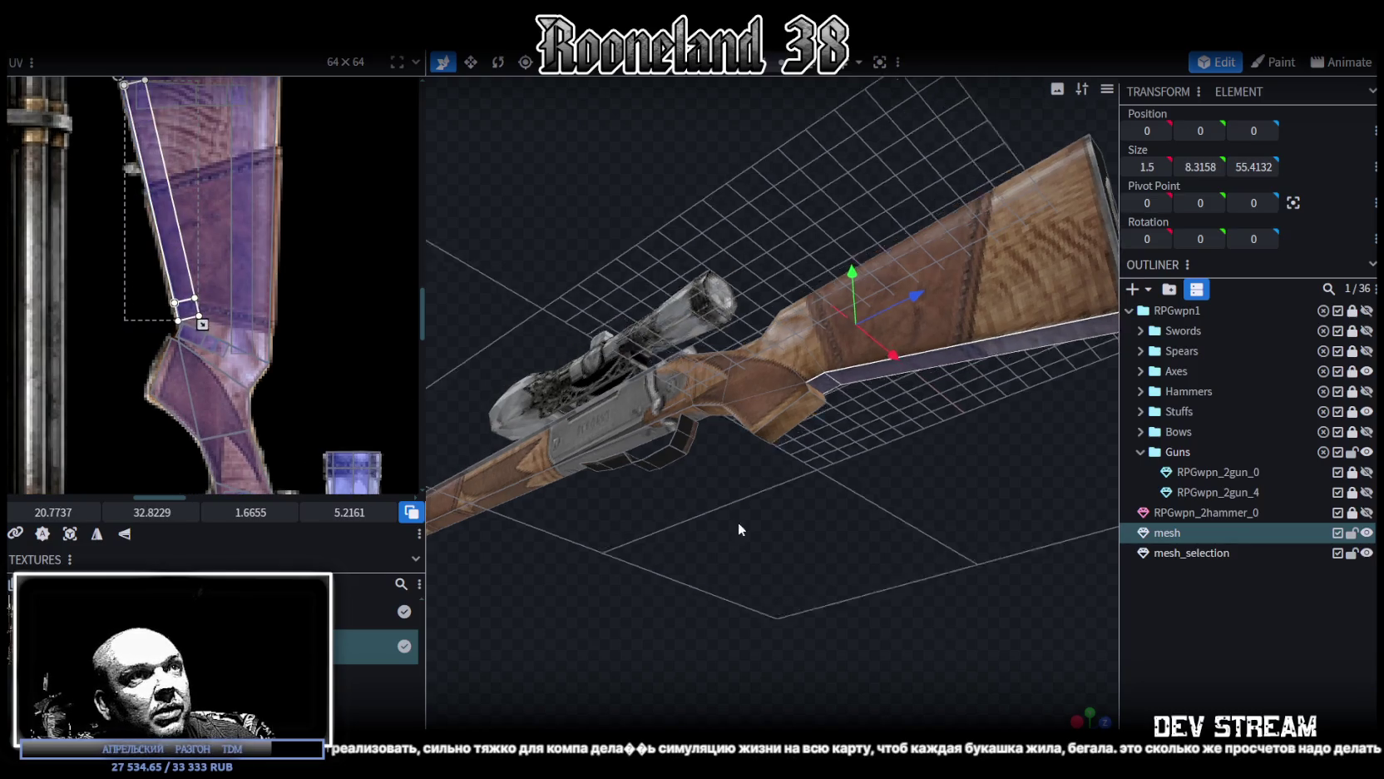
drag(738, 521, 739, 494)
scroll(251, 297, up, 1)
drag(152, 344, 172, 372)
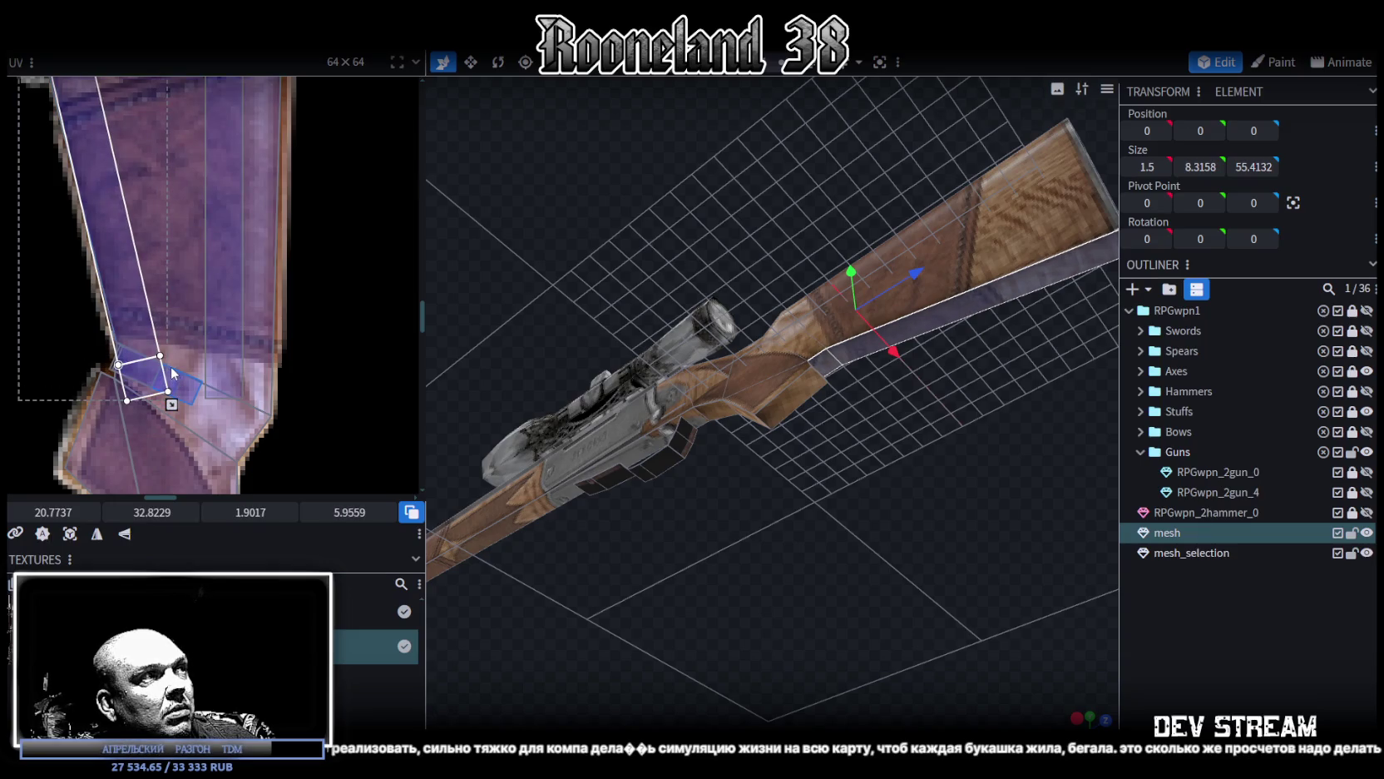
drag(173, 370, 168, 364)
mouse_move(909, 548)
mouse_down()
mouse_move(851, 517)
mouse_move(719, 581)
mouse_move(742, 556)
mouse_up()
Step: Select two small faces under the grip and nudge and slightly rotate their UV on the wood
click(634, 383)
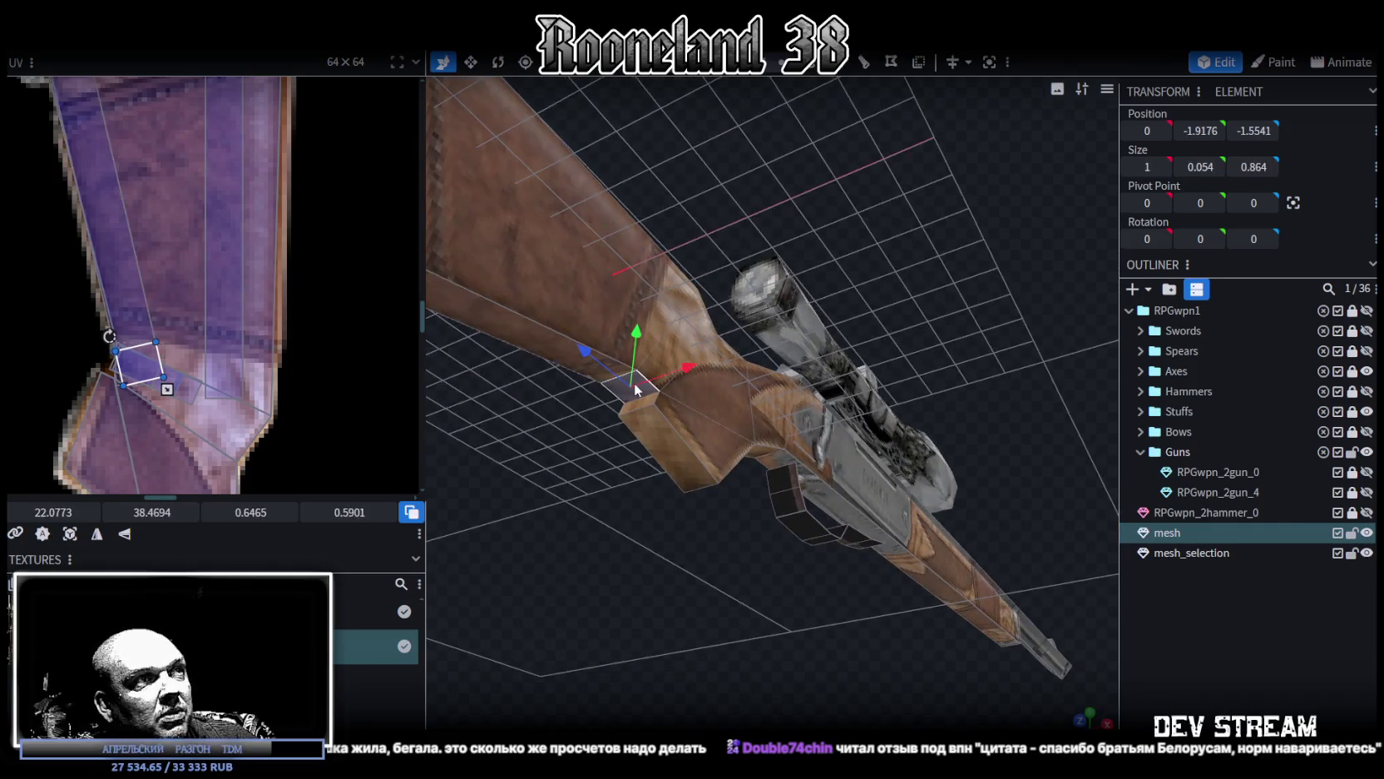
click(682, 454)
drag(826, 271, 562, 241)
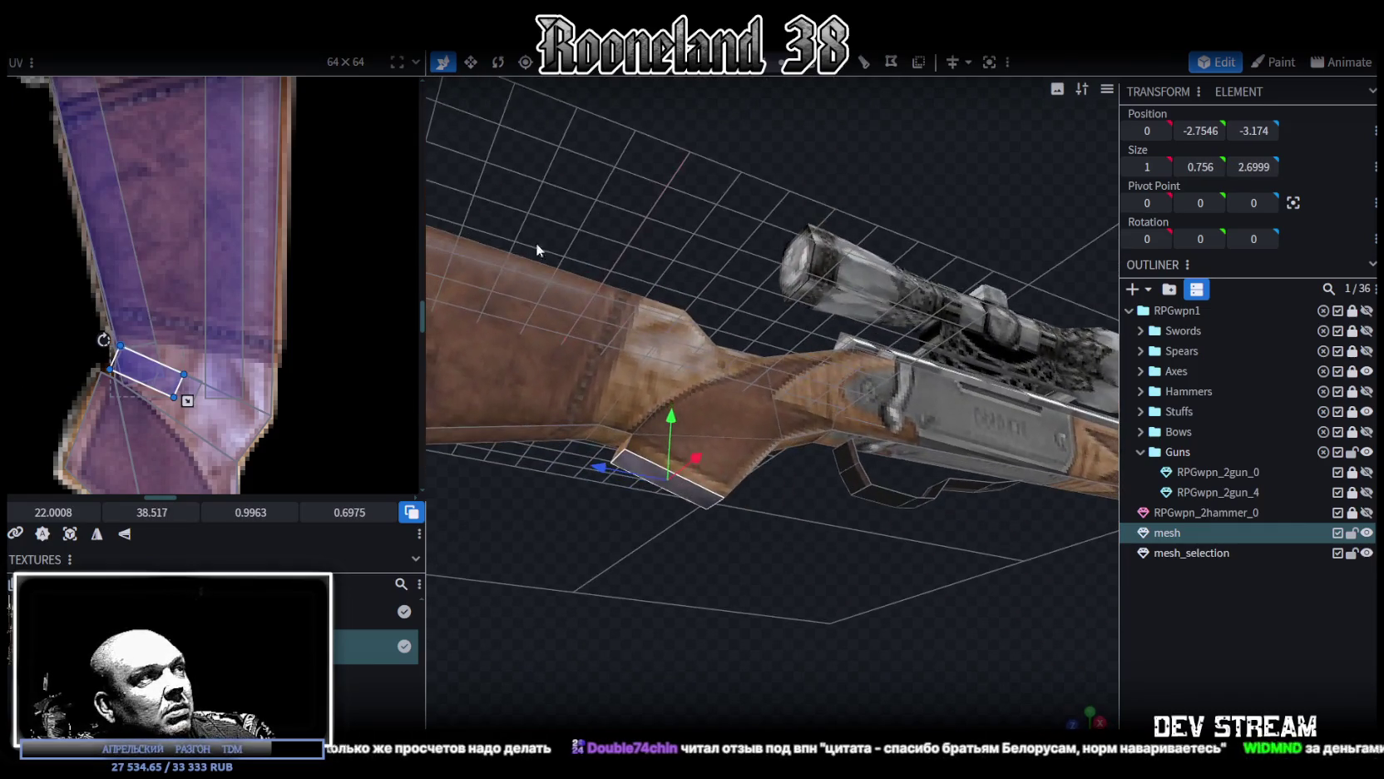
scroll(311, 326, down, 3)
scroll(311, 327, up, 3)
drag(239, 342, 260, 289)
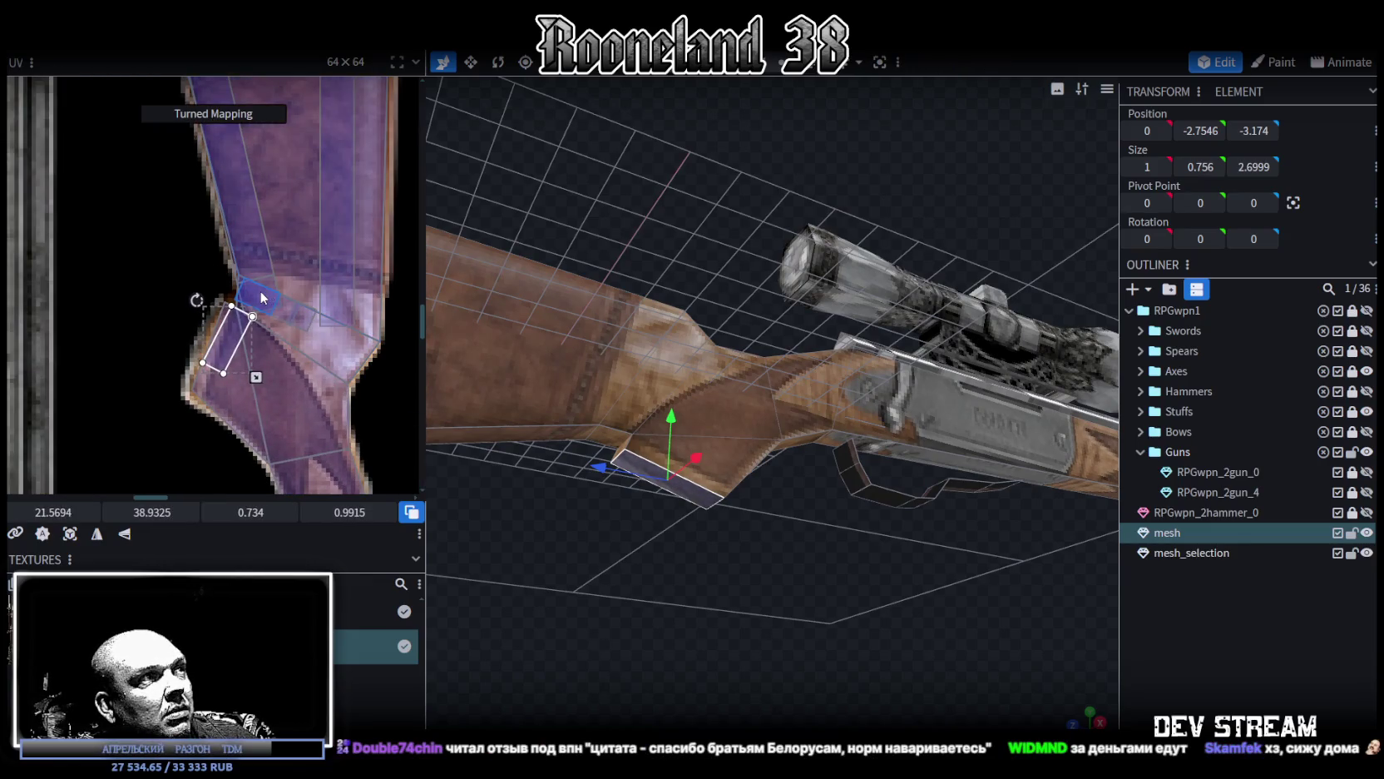
drag(196, 300, 236, 362)
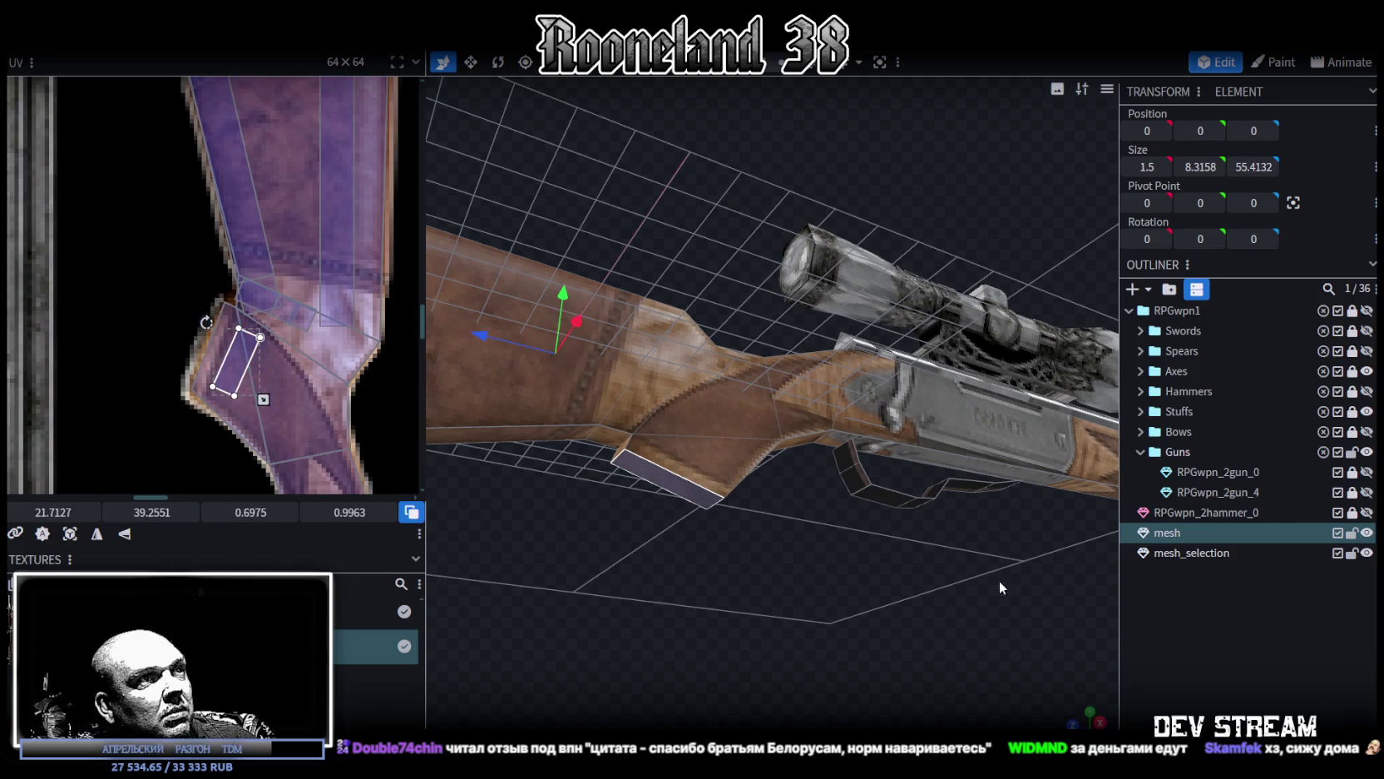
Step: Select a tiny face near the grip, then the barrel's end face
click(1273, 653)
drag(869, 554, 883, 567)
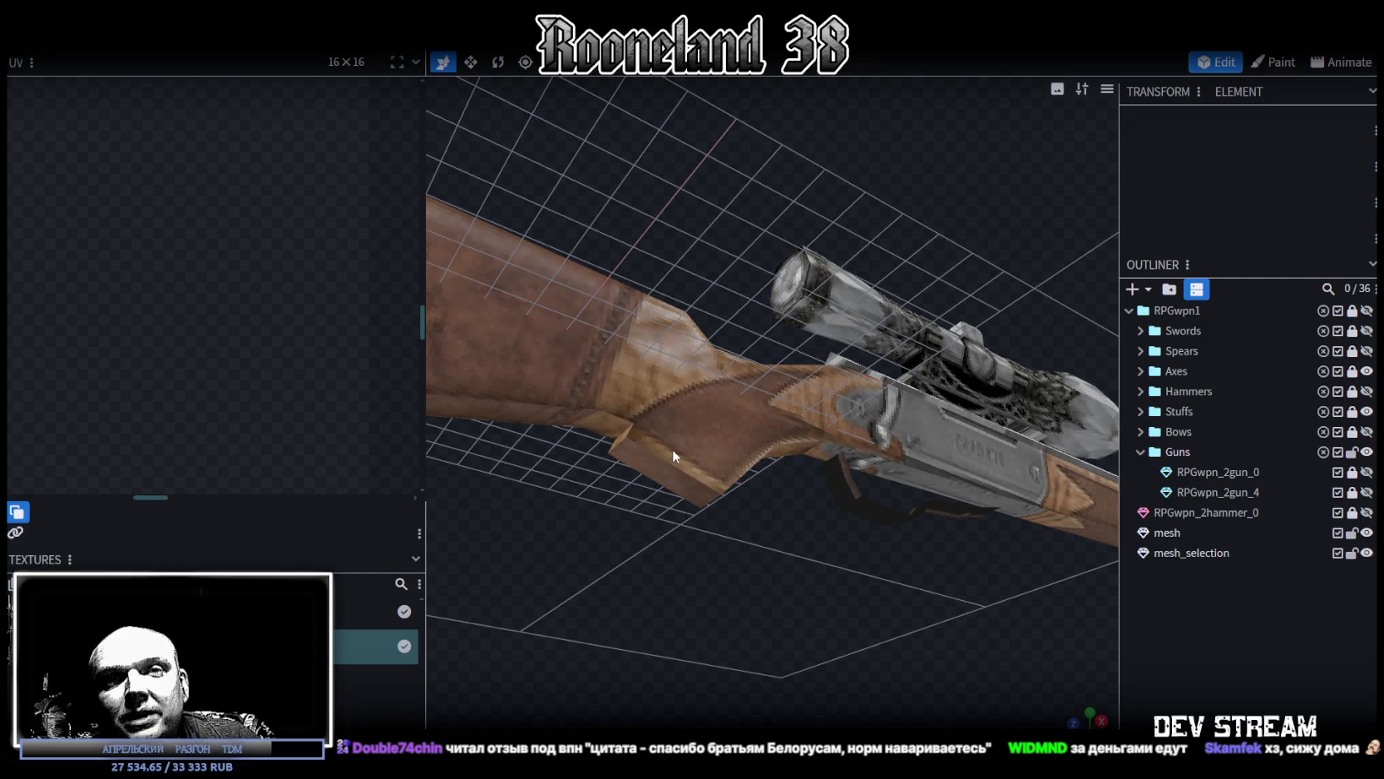
click(619, 433)
click(620, 436)
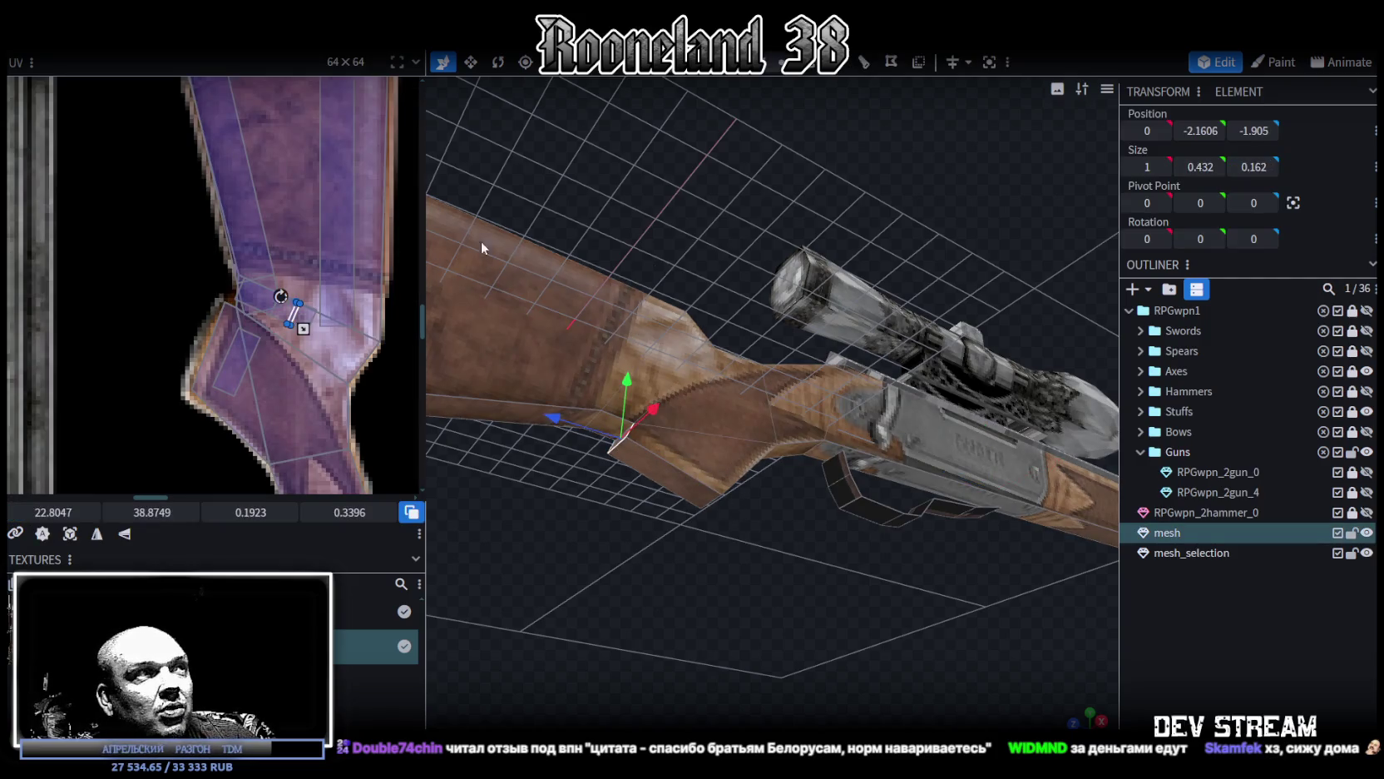
scroll(303, 328, up, 2)
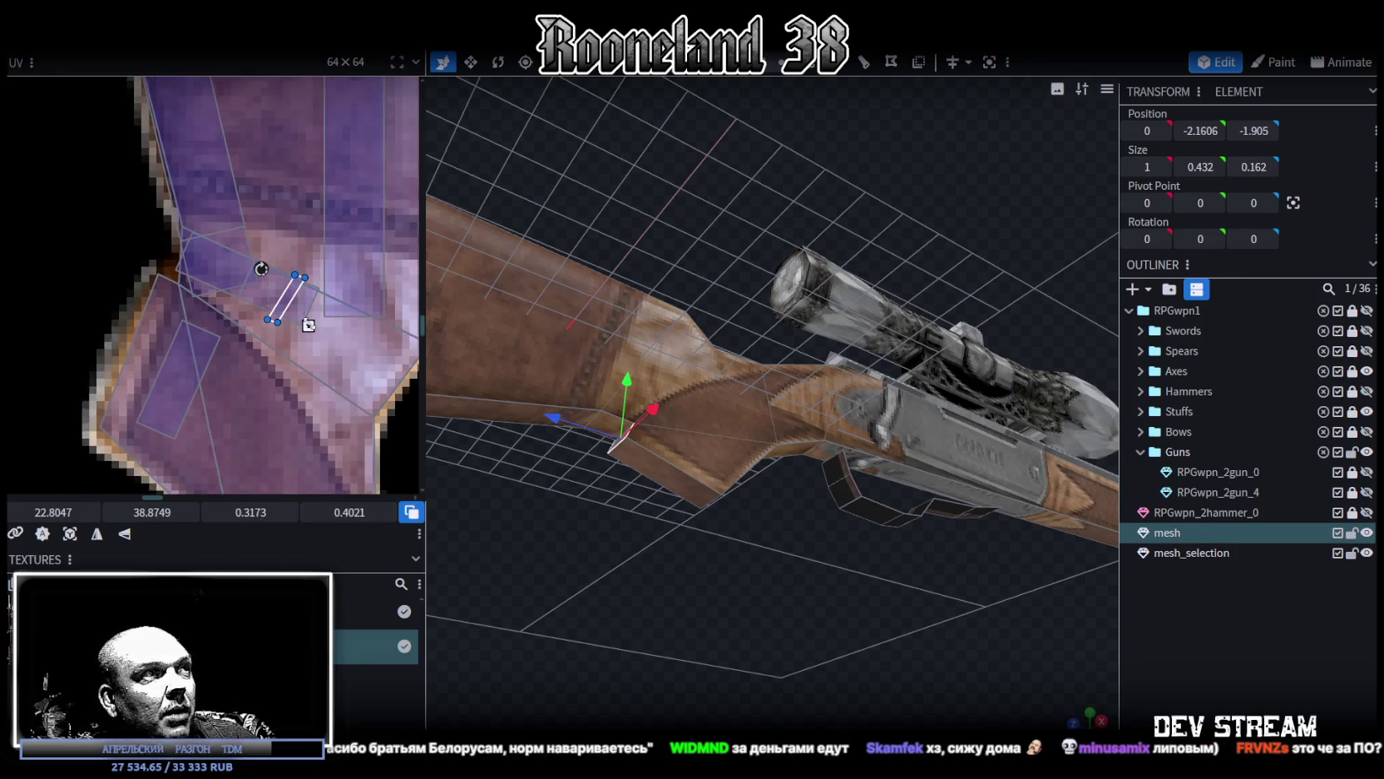
mouse_move(750, 540)
mouse_down()
mouse_move(849, 538)
mouse_move(784, 620)
mouse_move(761, 619)
mouse_move(932, 529)
mouse_move(994, 530)
mouse_move(969, 489)
mouse_move(696, 509)
mouse_move(598, 425)
mouse_move(673, 430)
mouse_move(932, 521)
mouse_move(974, 311)
mouse_up()
click(954, 318)
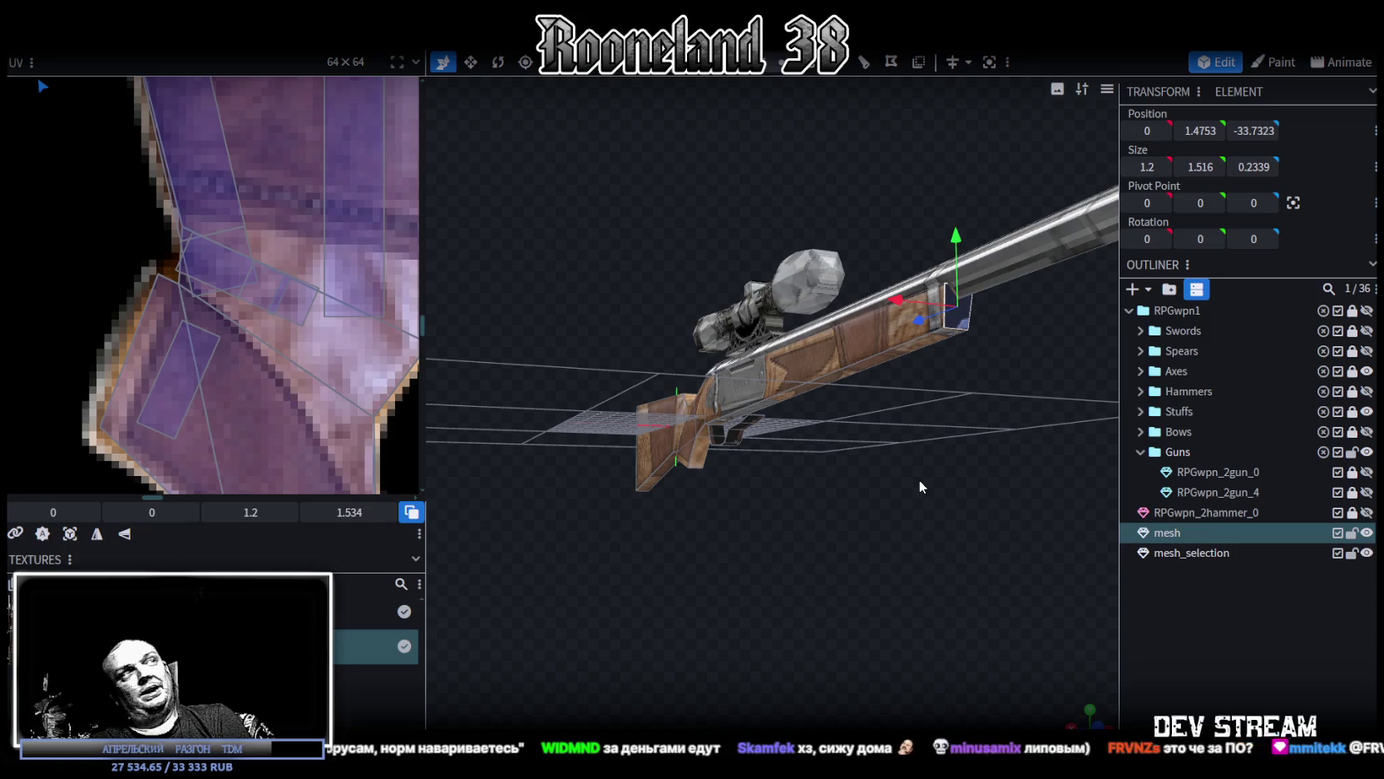
Step: Save the model as RPGweapon.bbmodel and select the barrel's end face in front view
mouse_move(912, 605)
mouse_down()
mouse_move(920, 524)
mouse_move(828, 498)
mouse_move(803, 473)
mouse_up()
key(ctrl+s)
key(KP_1)
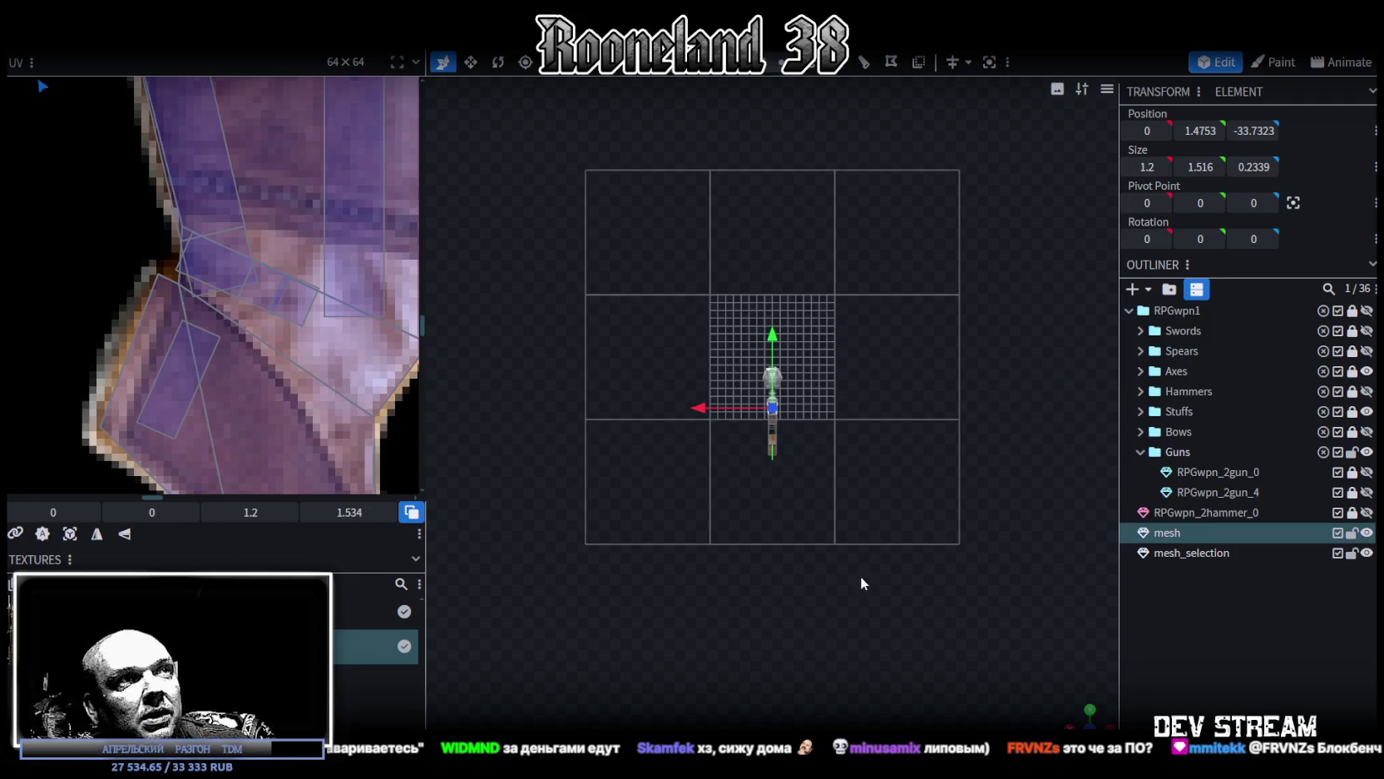
click(69, 533)
Step: Move the barrel end face's UV over to the rifle textures on the atlas
scroll(255, 125, down, 2)
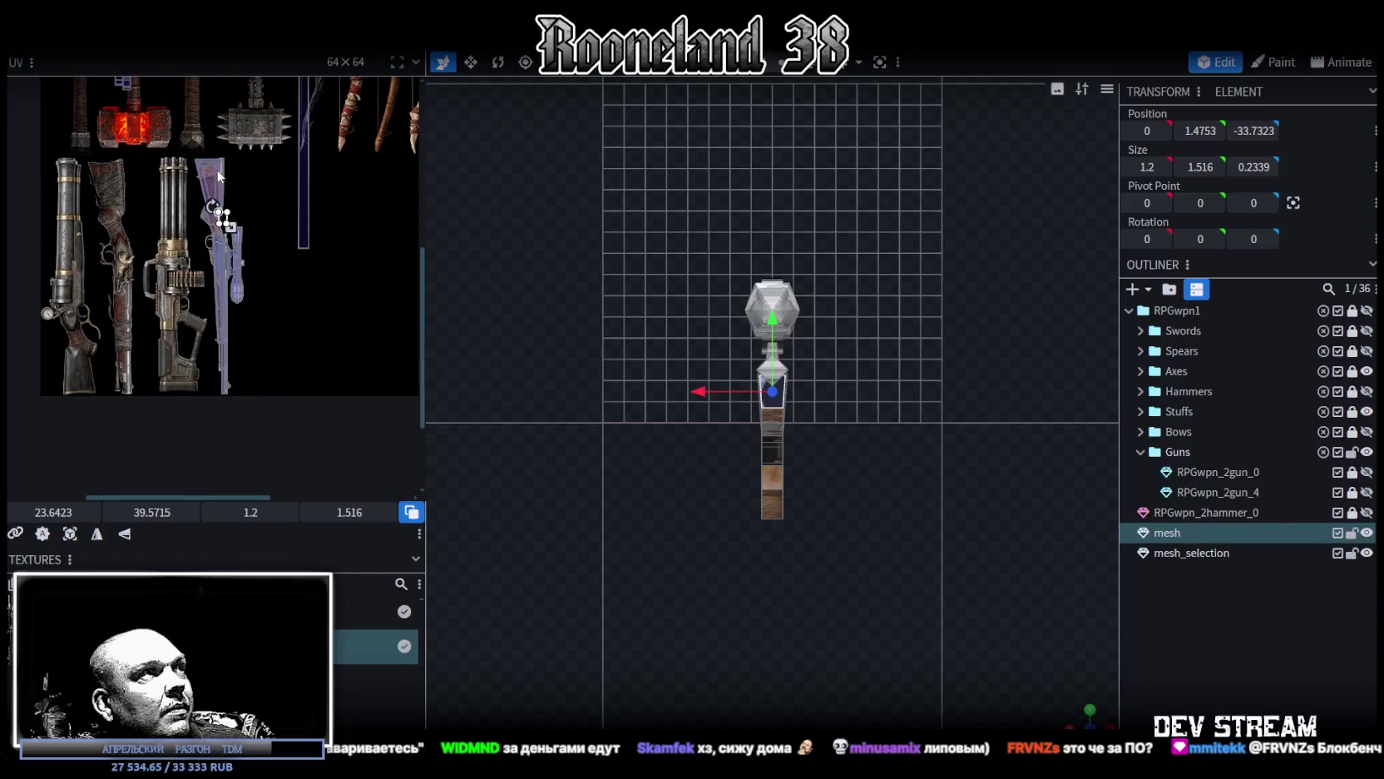
drag(219, 215, 268, 372)
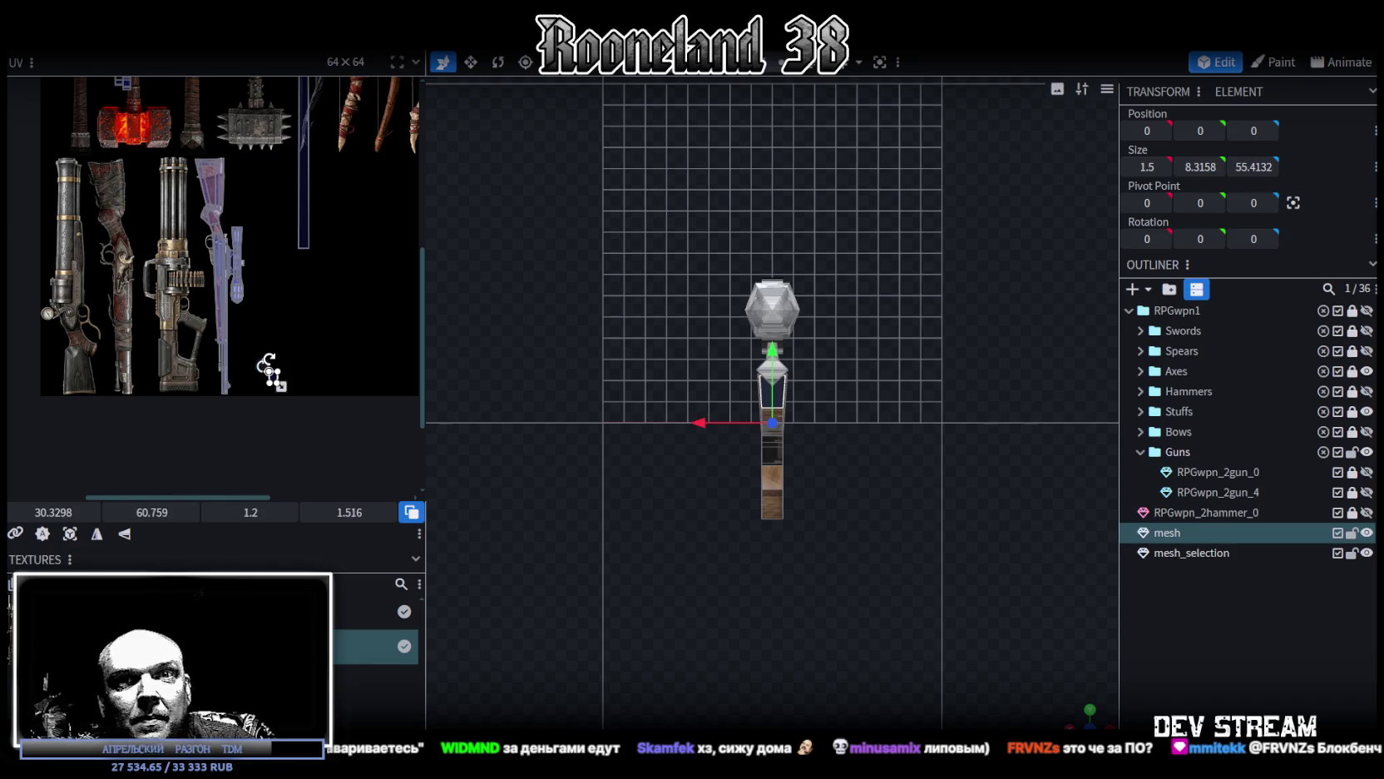
middle_drag(260, 427, 238, 357)
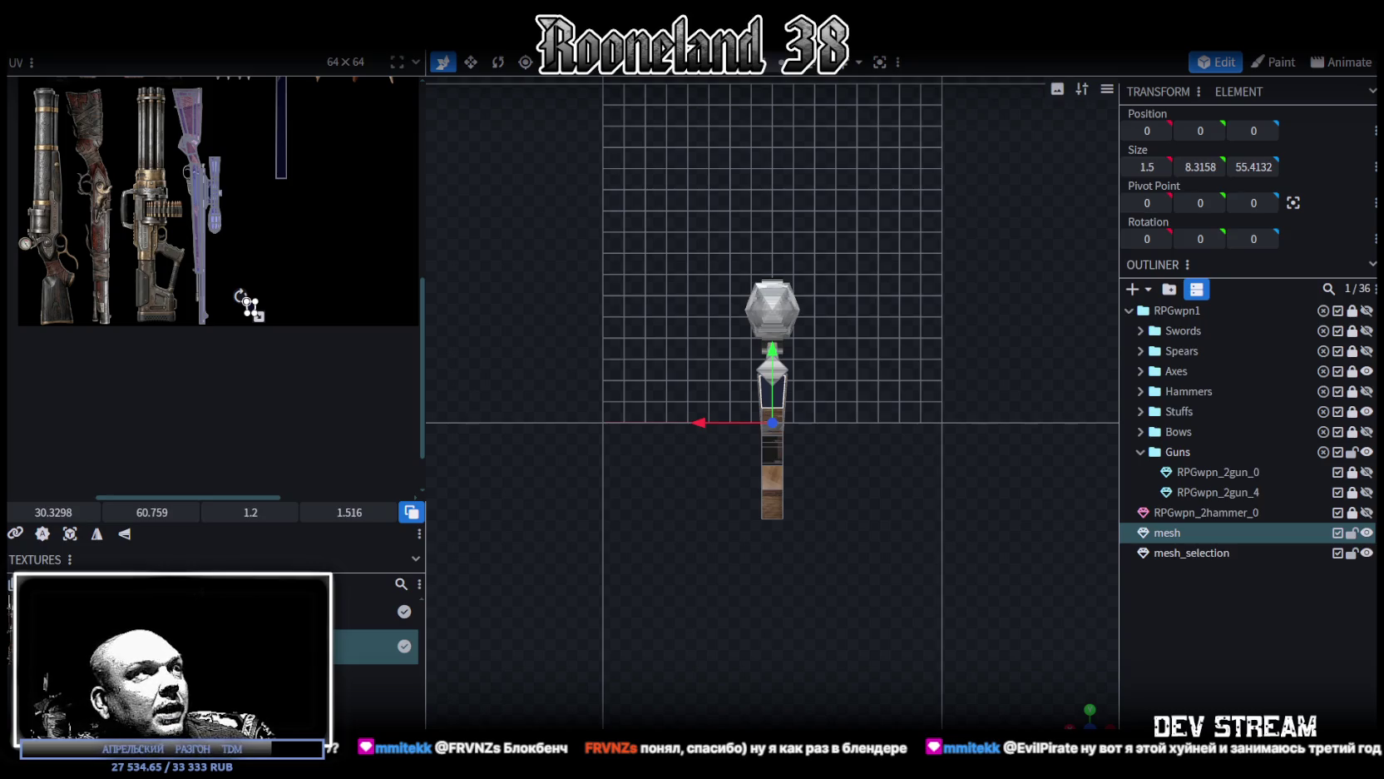
scroll(233, 295, up, 2)
scroll(249, 332, up, 2)
drag(257, 360, 210, 293)
Step: Rotate the end face's UV left and shrink it to a 0.891 × 0.7053 patch at 23.5218, 55.0795
right_click(226, 293)
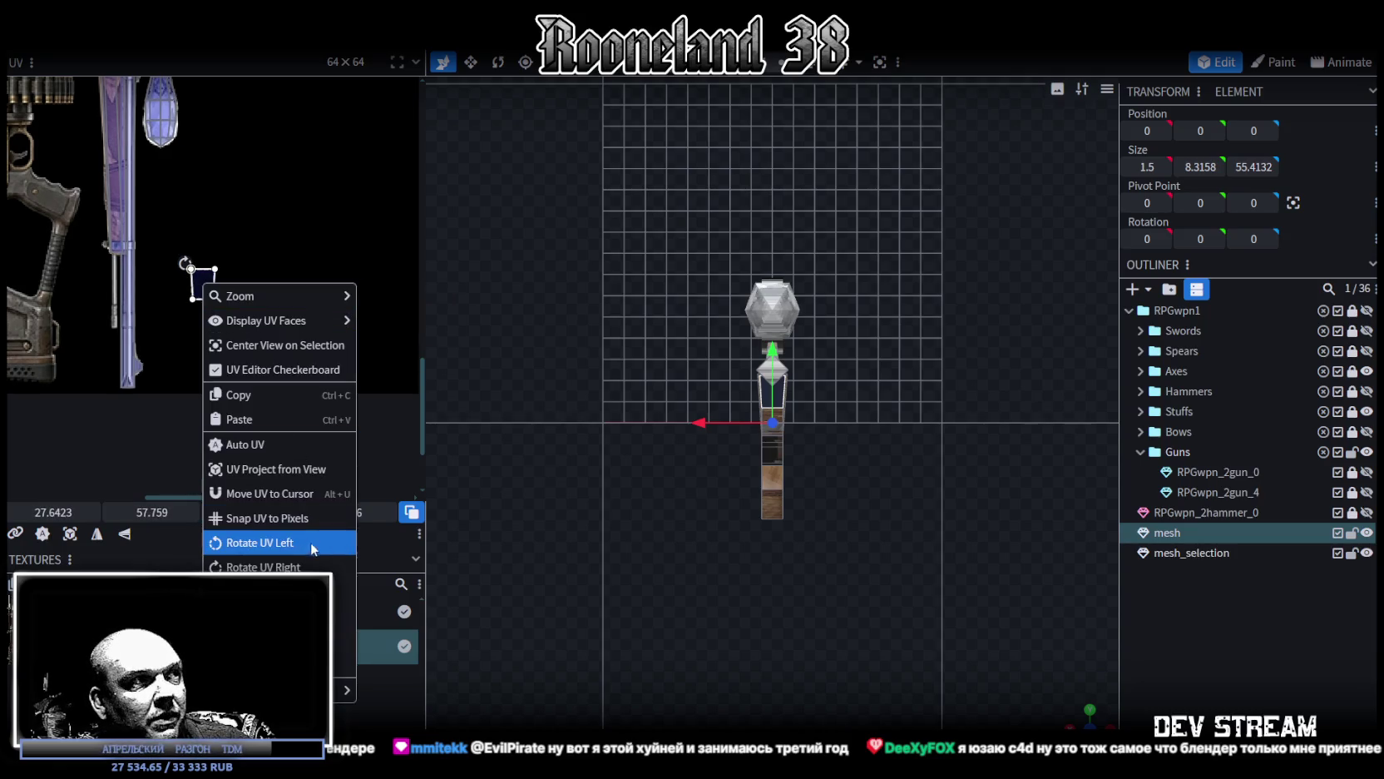
click(274, 569)
drag(213, 293, 141, 237)
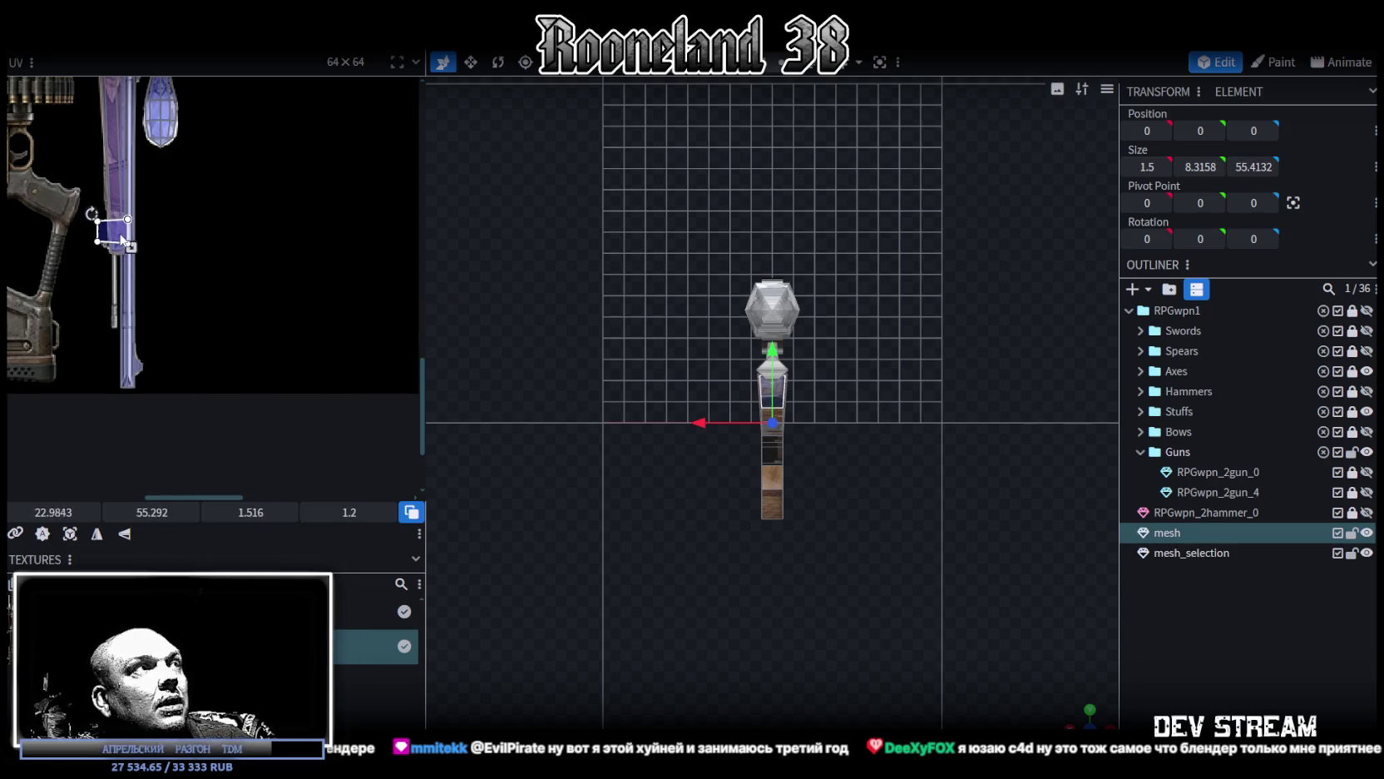
scroll(133, 237, up, 2)
scroll(200, 266, up, 3)
drag(262, 299, 327, 310)
scroll(349, 354, right, 1)
drag(380, 357, 313, 303)
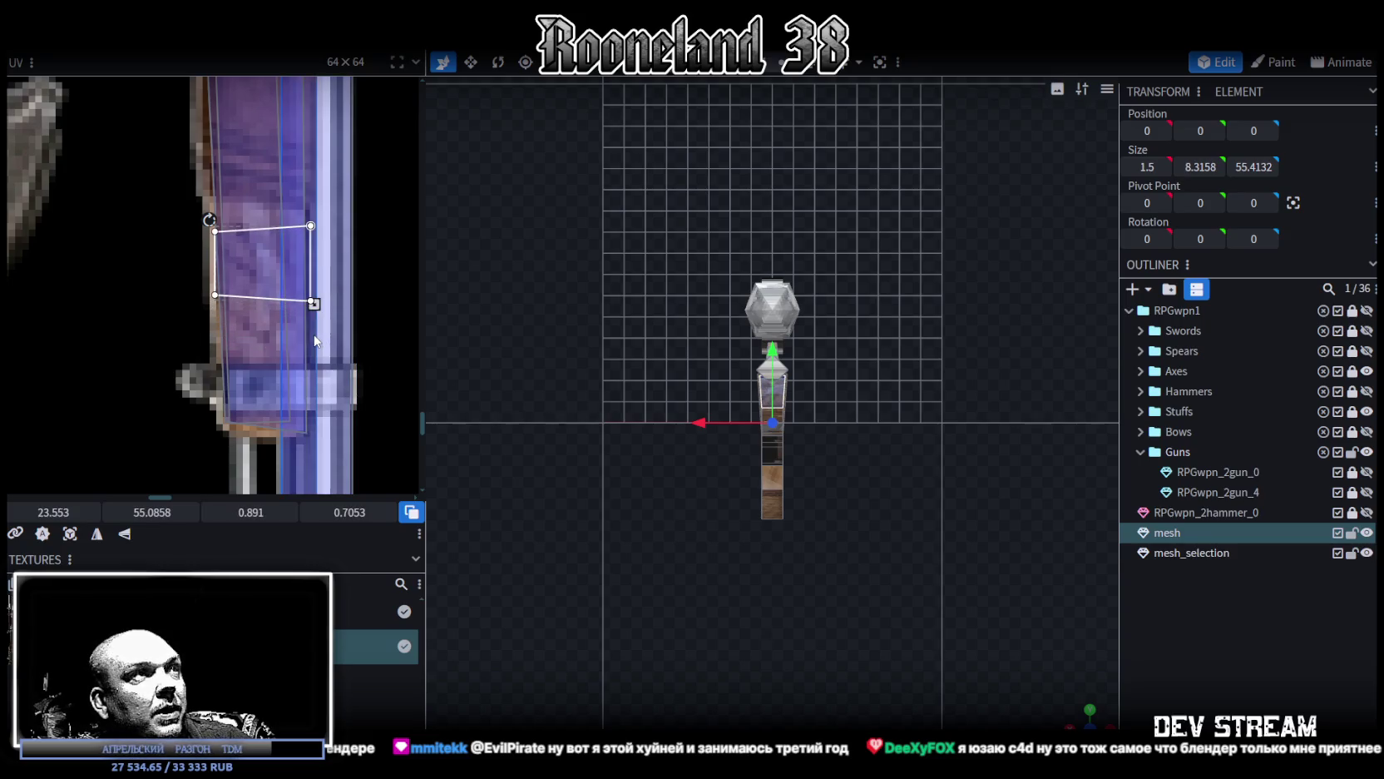
Step: Recheck the front end face's mapping, then select the stock's flat butt end face
drag(535, 385, 1021, 603)
scroll(1021, 603, up, 5)
scroll(697, 479, down, 5)
drag(697, 480, 882, 509)
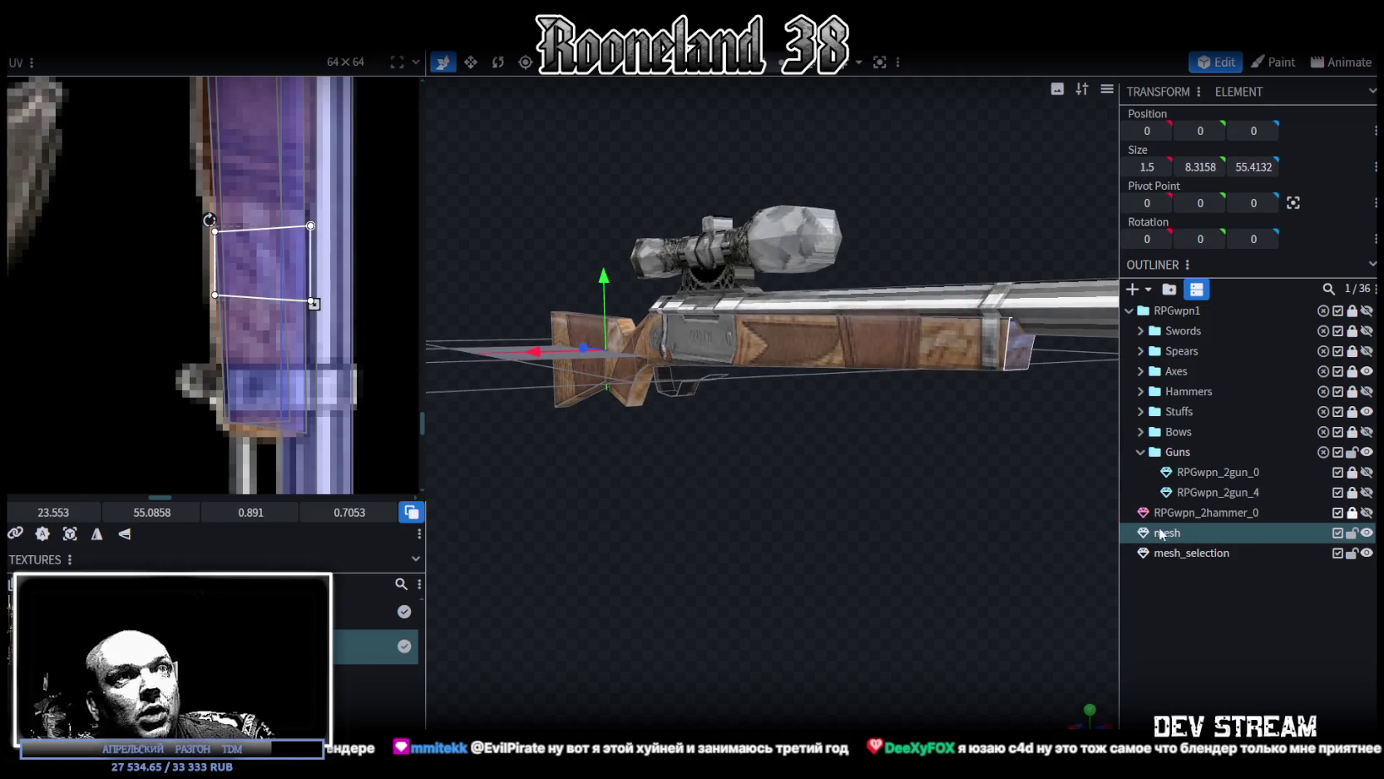
click(1162, 533)
drag(1091, 565, 999, 519)
click(983, 348)
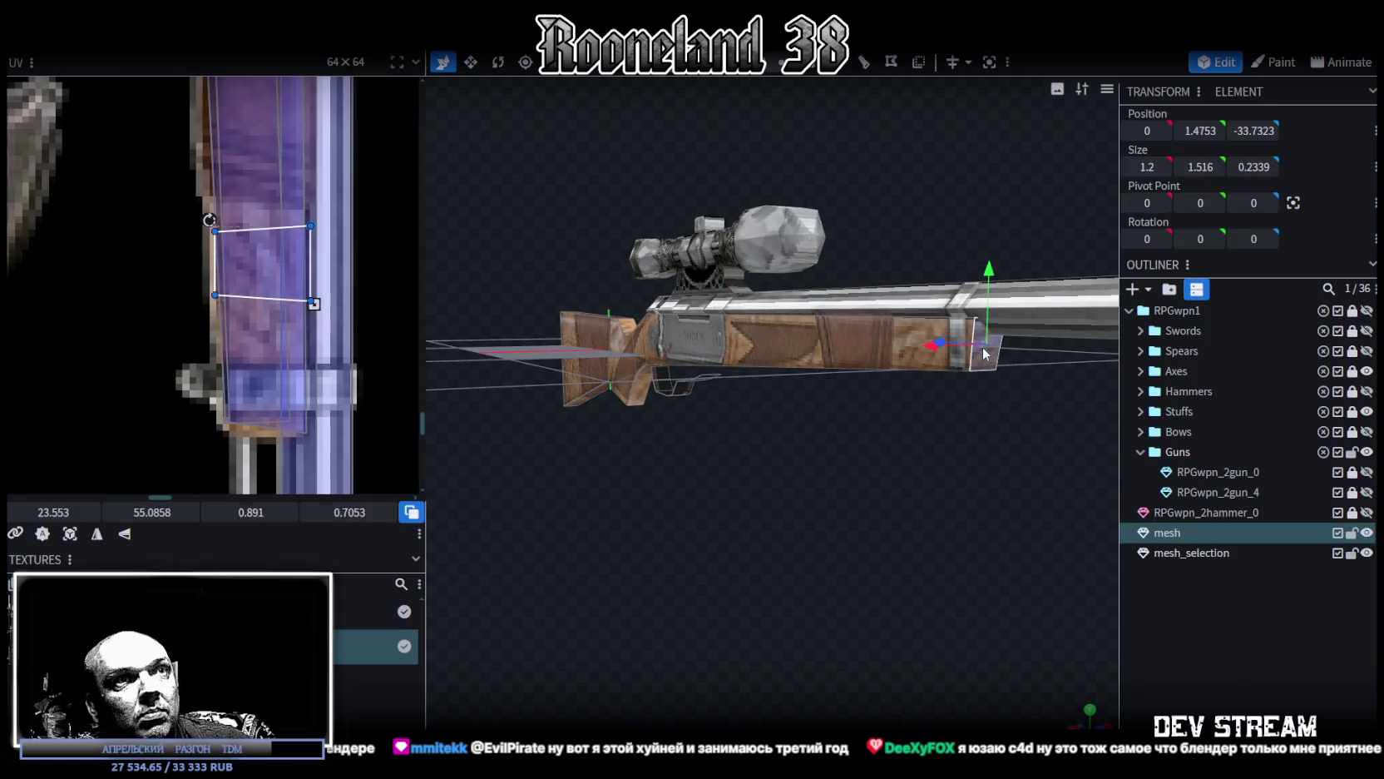
drag(267, 271, 267, 269)
mouse_move(624, 416)
mouse_down()
mouse_move(944, 558)
mouse_move(874, 557)
mouse_move(879, 502)
mouse_up()
click(760, 467)
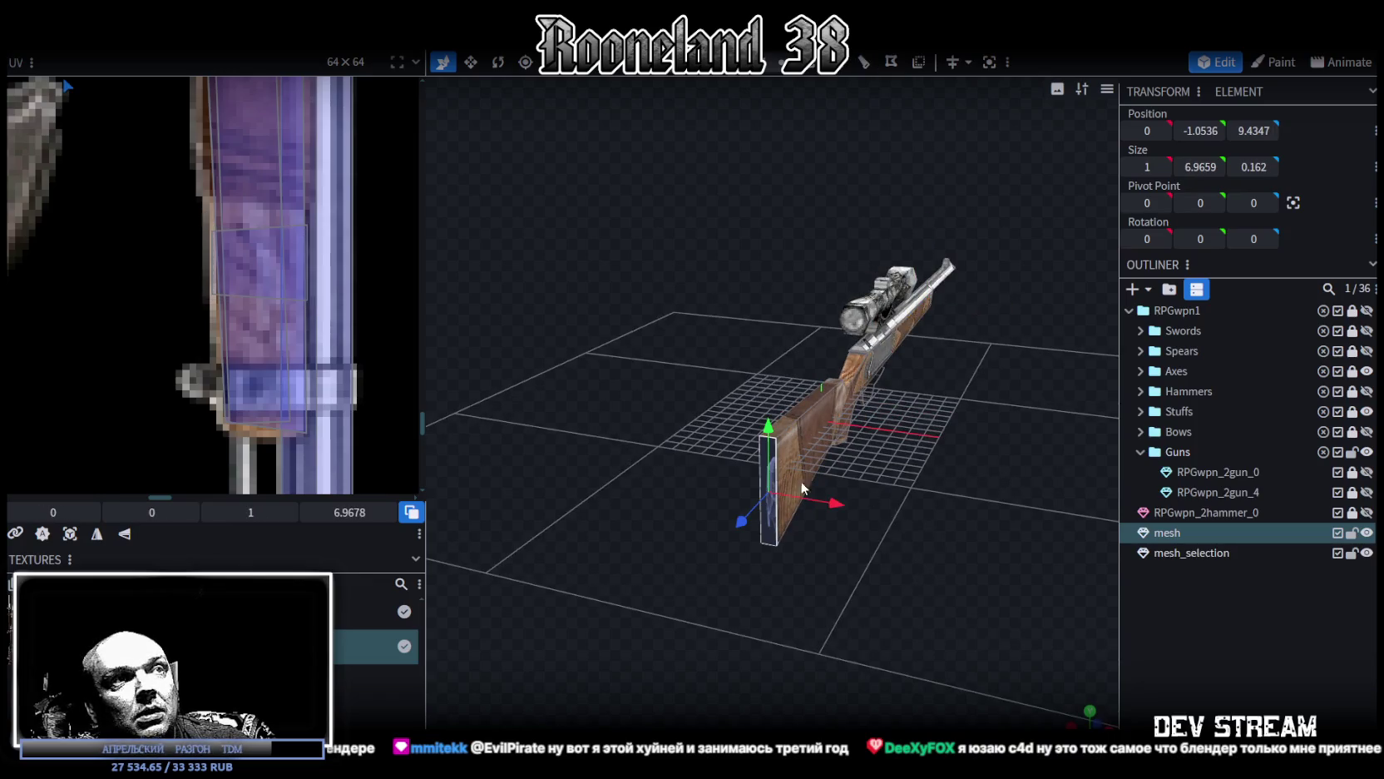
Step: Move the butt face's UV onto the stock area of the weapon texture
key(v)
mouse_move(849, 508)
mouse_down()
mouse_move(940, 540)
mouse_move(798, 549)
mouse_move(569, 512)
mouse_move(829, 497)
mouse_up()
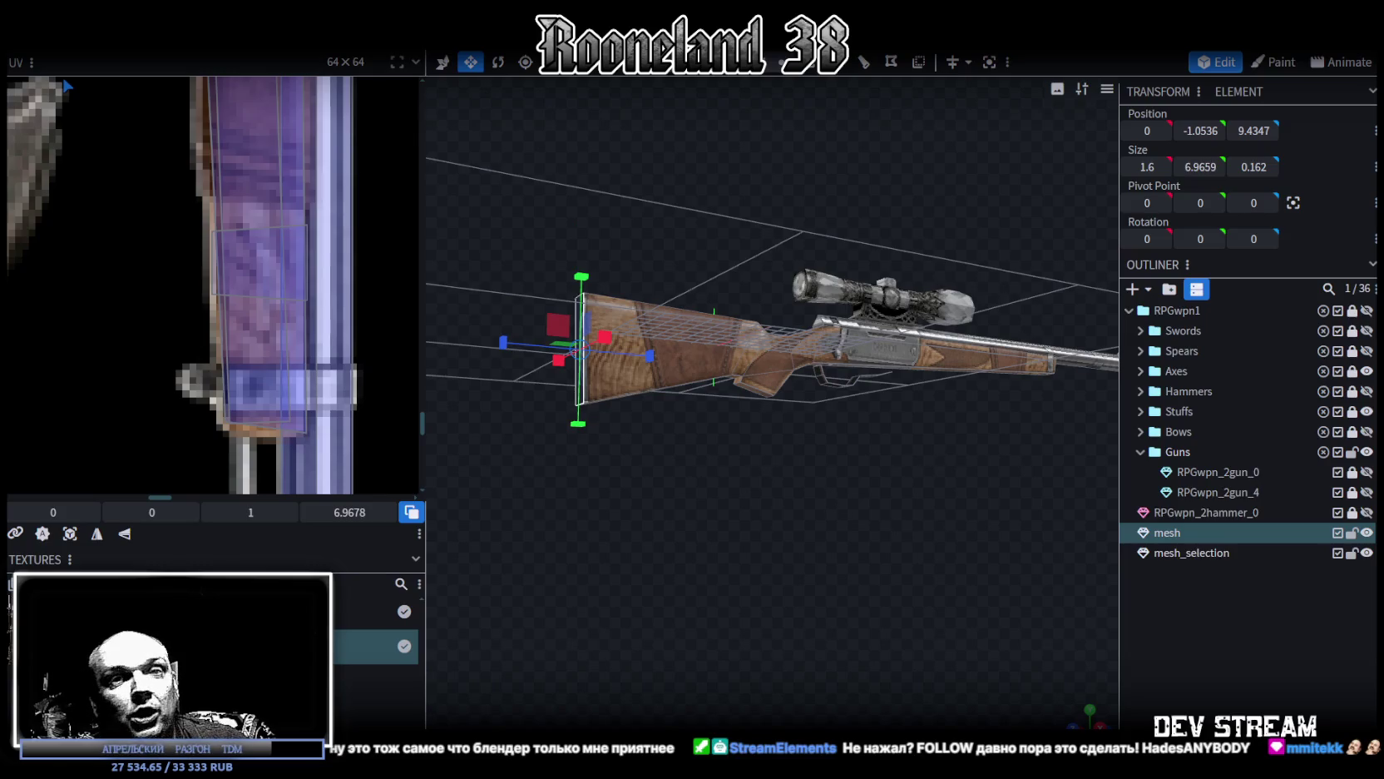
drag(782, 539, 581, 395)
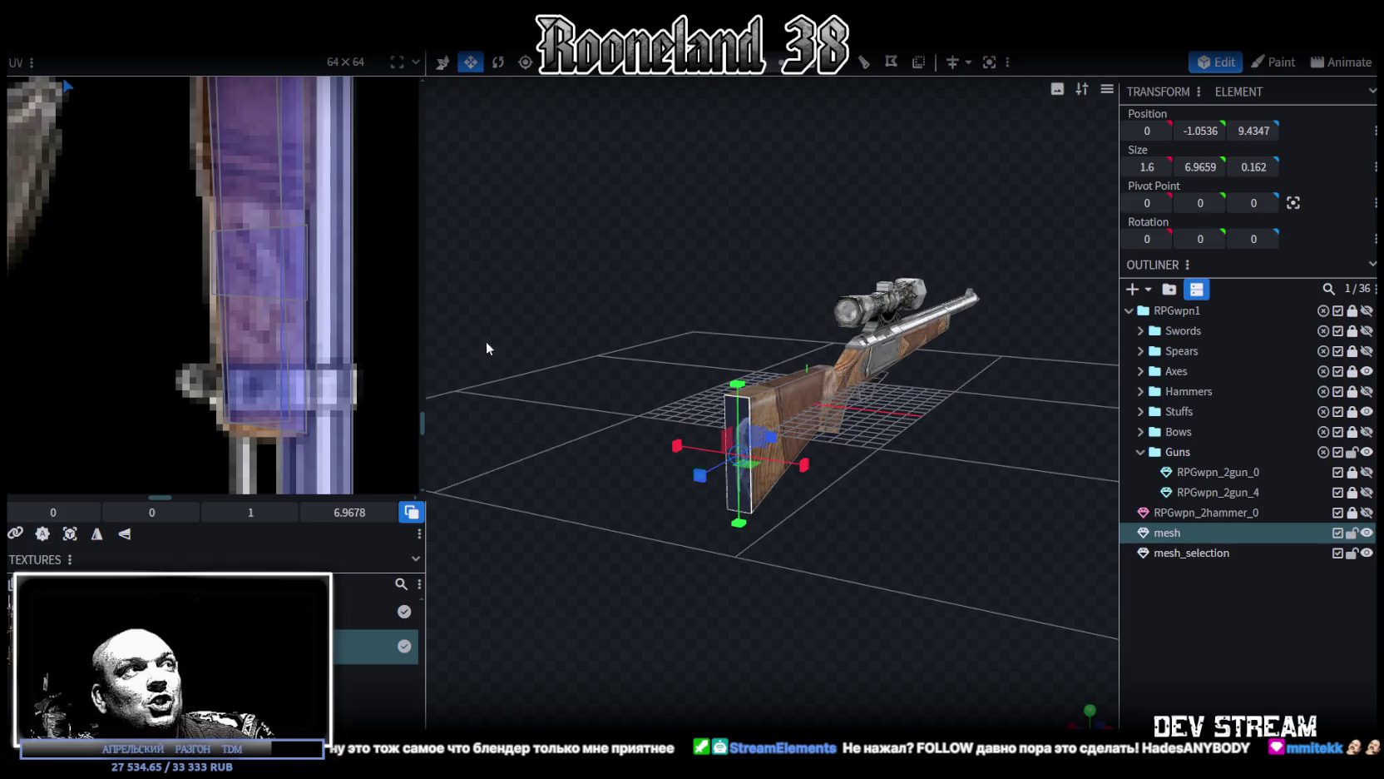
scroll(295, 253, down, 2)
scroll(295, 253, down, 2)
scroll(252, 373, down, 2)
scroll(251, 372, down, 2)
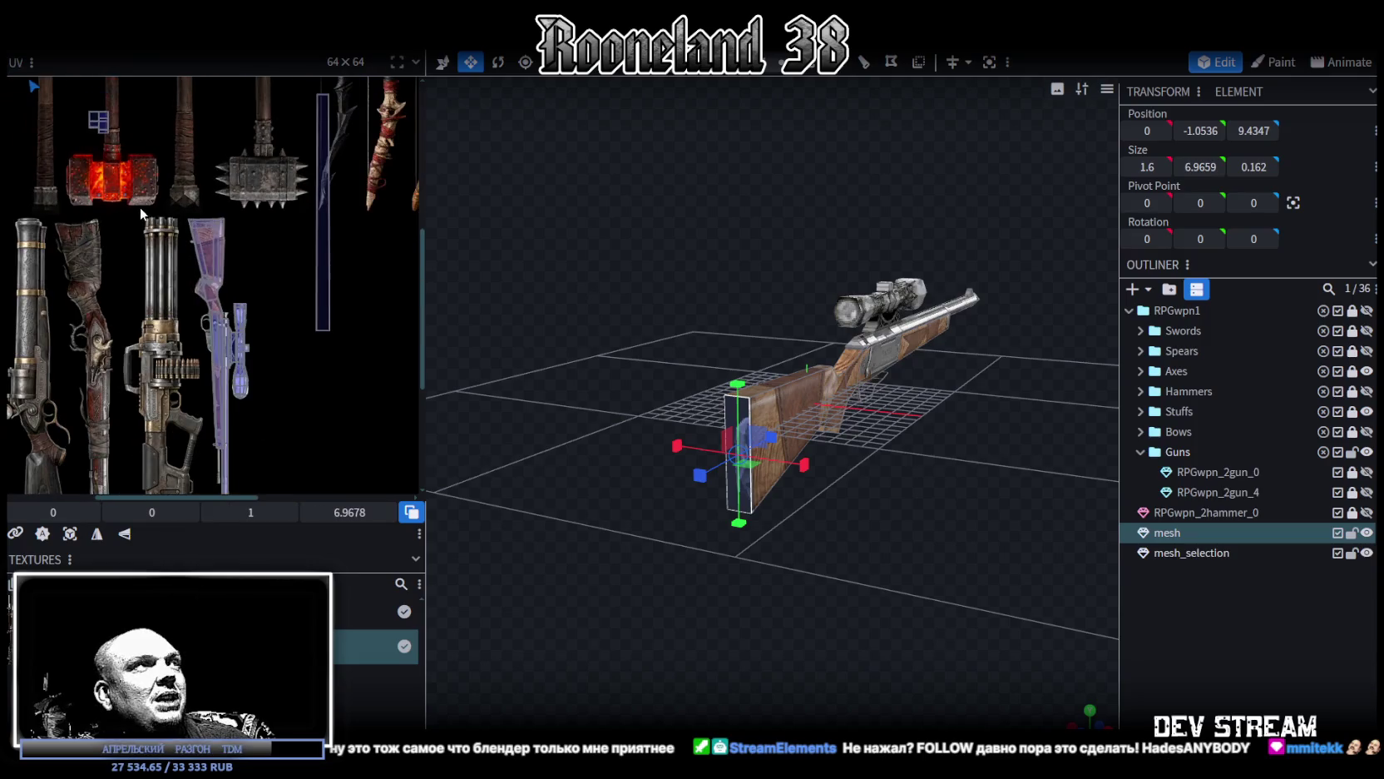
scroll(140, 208, down, 2)
scroll(168, 140, down, 2)
mouse_move(156, 138)
mouse_down()
mouse_move(345, 392)
mouse_move(372, 392)
mouse_up()
scroll(372, 391, up, 2)
scroll(308, 364, up, 2)
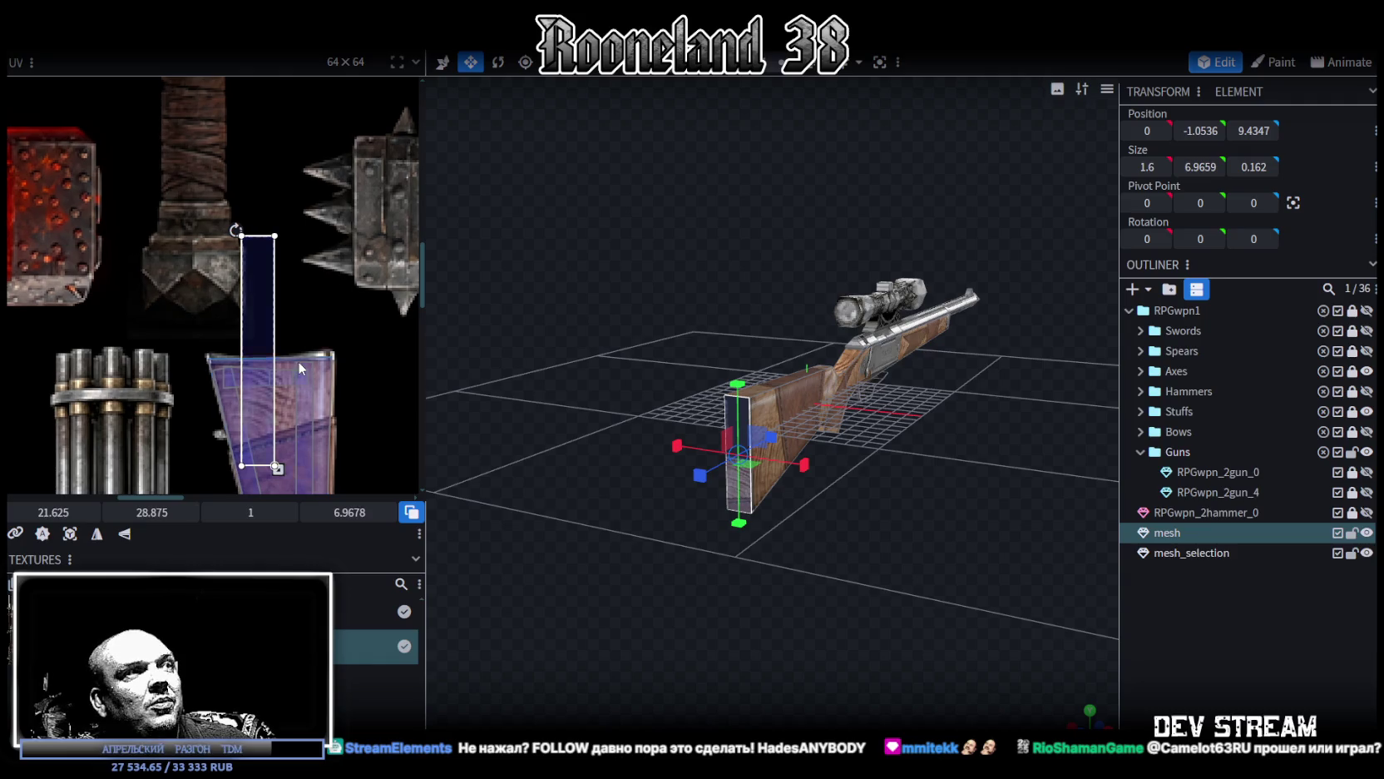
Step: Rotate the butt face's UV and widen the UV editor panel
right_click(256, 309)
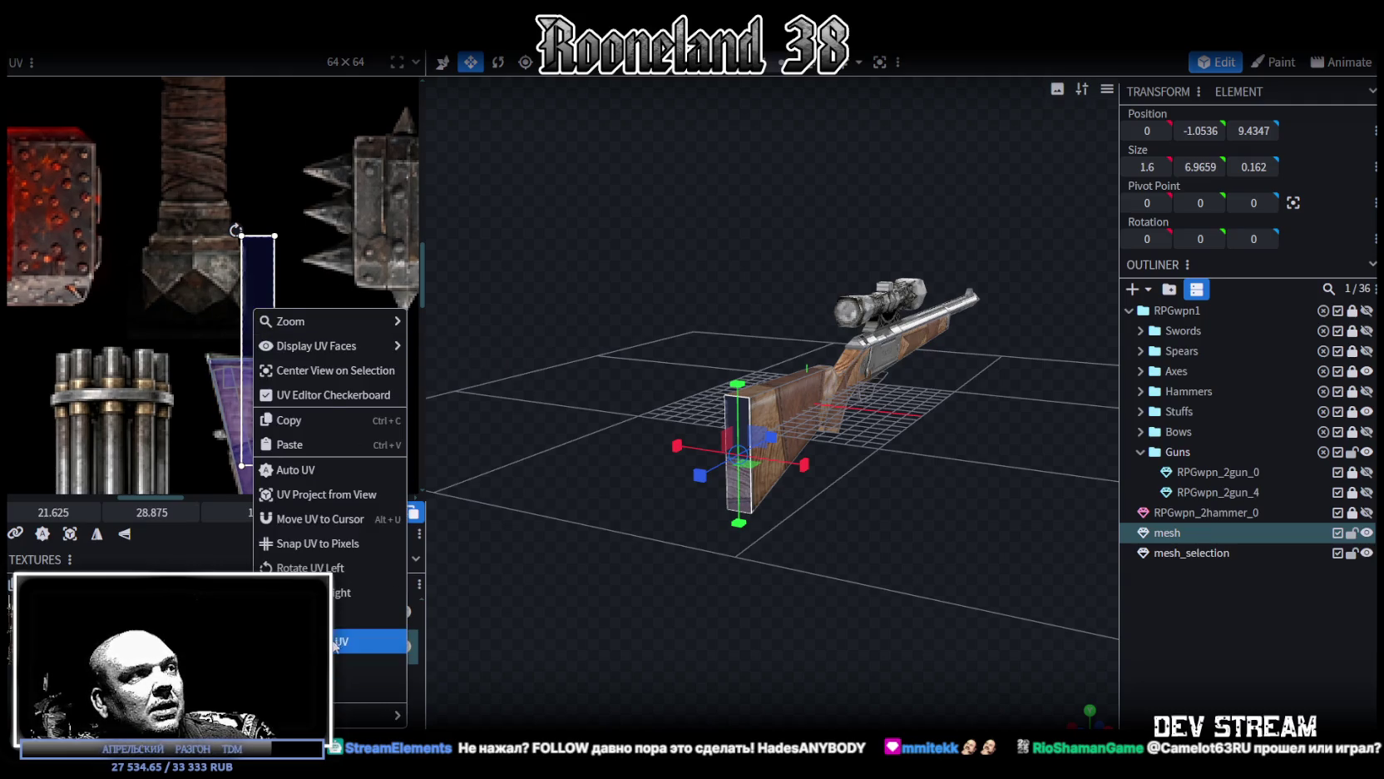
click(347, 592)
scroll(301, 441, down, 3)
scroll(304, 405, down, 3)
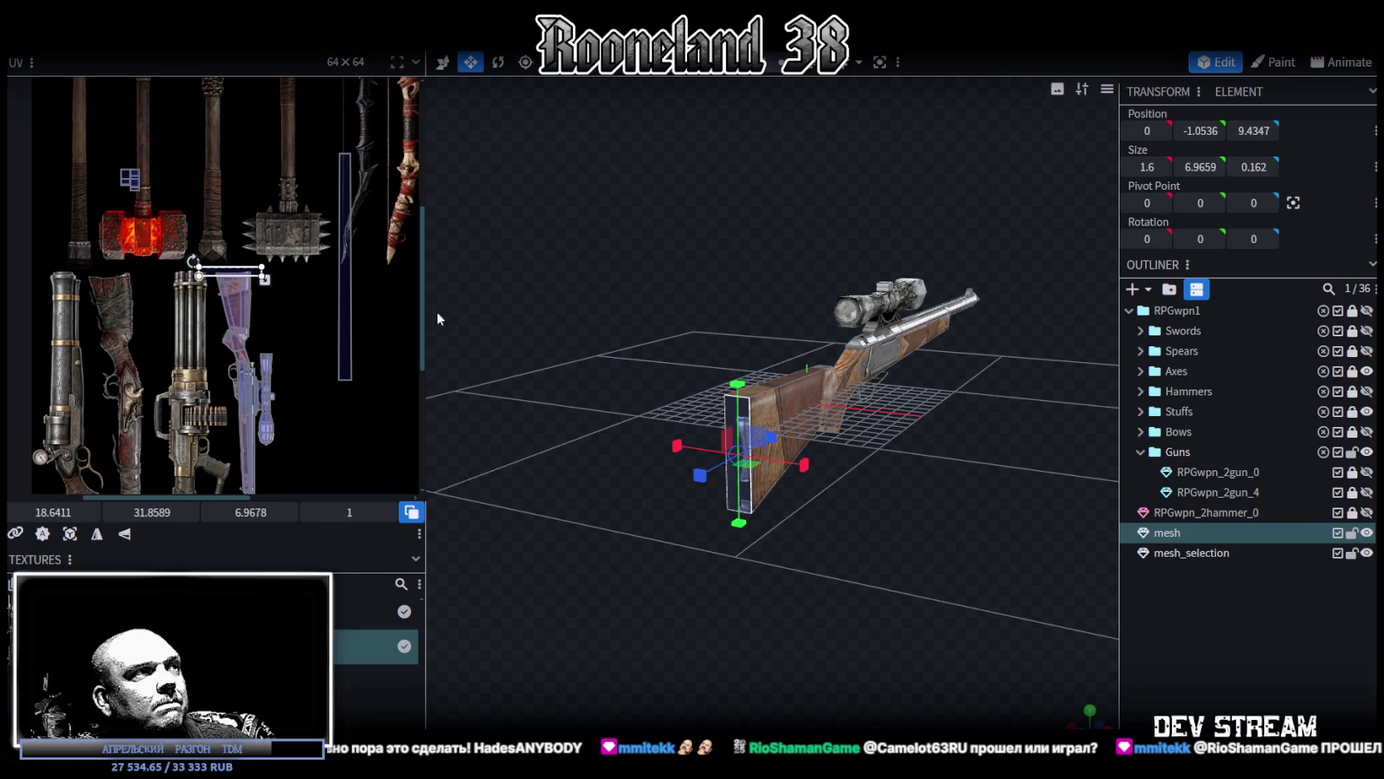
drag(424, 302, 609, 302)
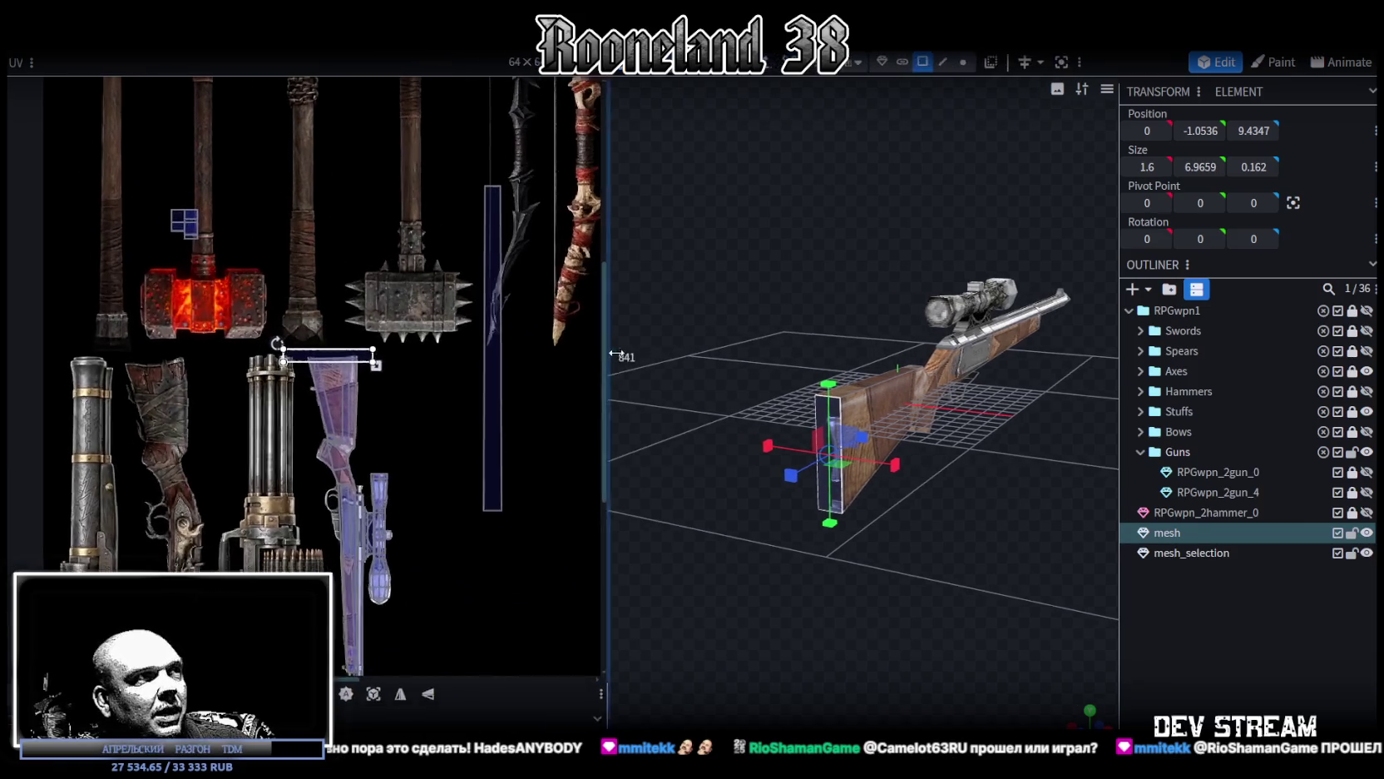
scroll(407, 455, up, 3)
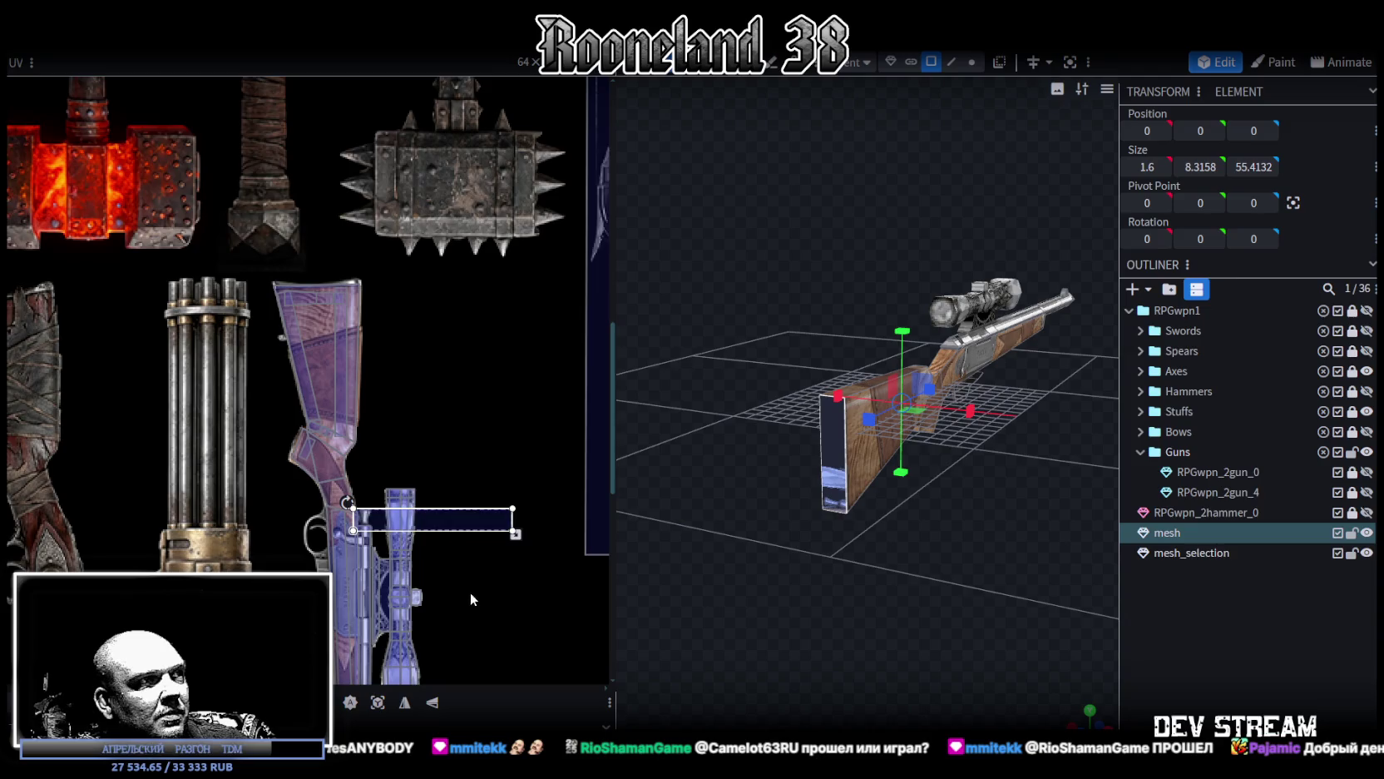
scroll(432, 397, up, 5)
Step: Rotate the UV upright, place it on the receiver artwork, shrink it, and deselect
right_click(432, 397)
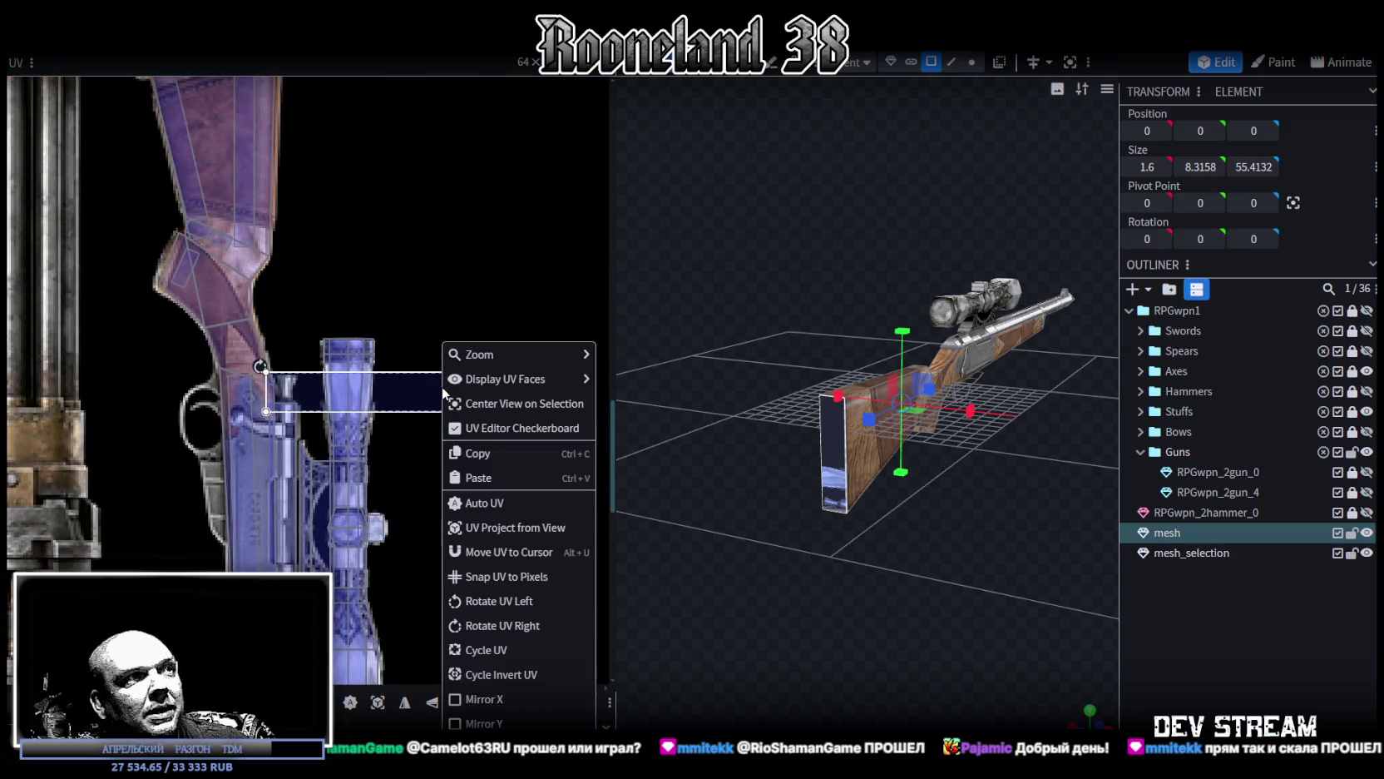
click(482, 596)
drag(406, 399, 258, 604)
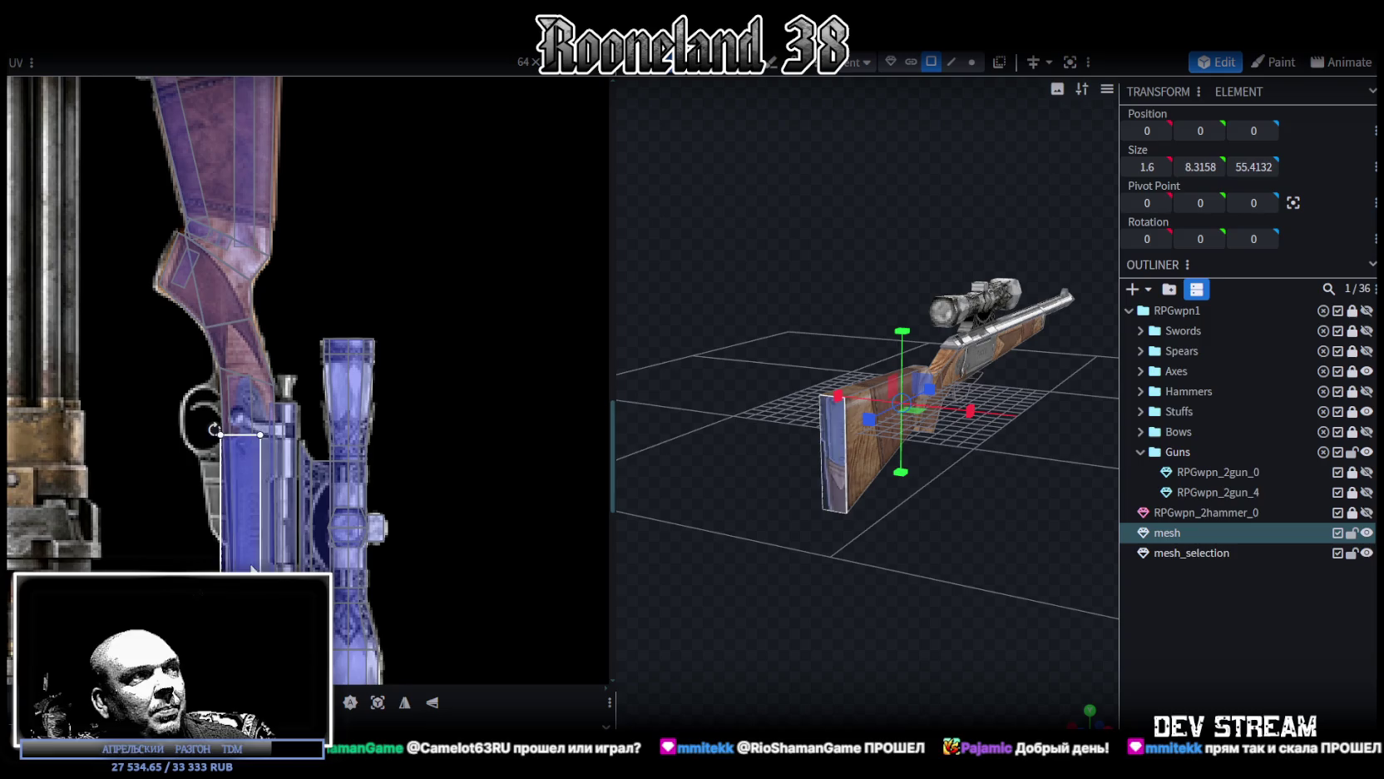
scroll(300, 560, down, 4)
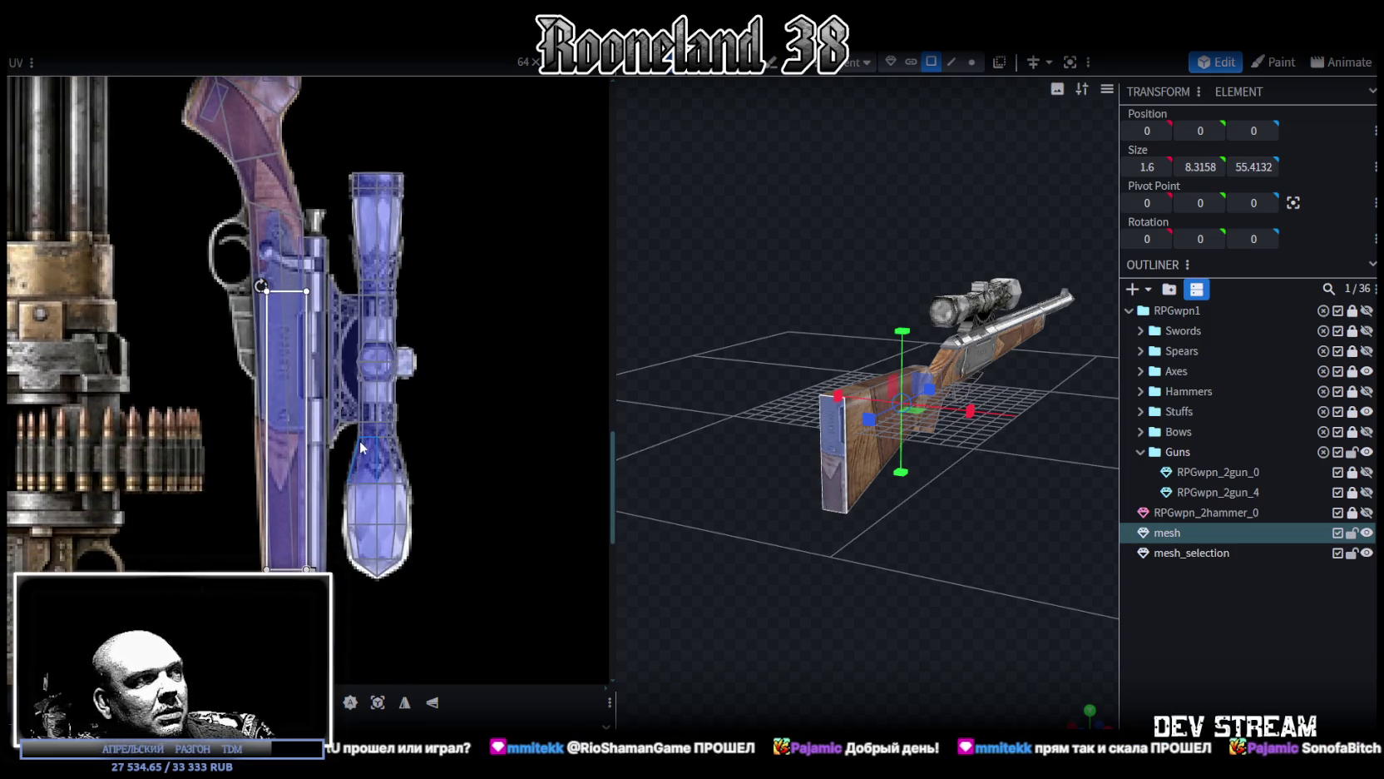
mouse_move(293, 469)
mouse_down()
mouse_move(288, 433)
mouse_move(313, 395)
mouse_up()
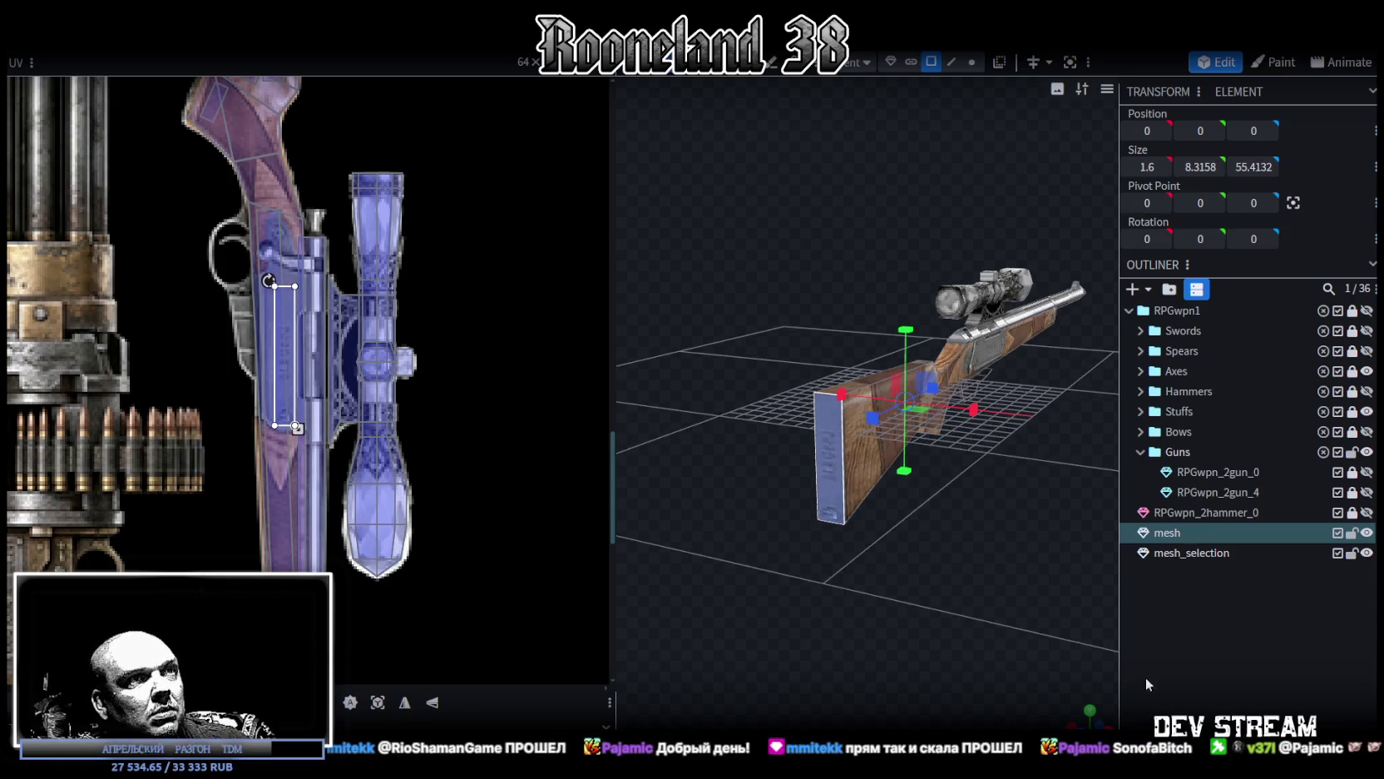
click(918, 624)
mouse_move(918, 624)
mouse_down()
mouse_move(864, 619)
mouse_move(909, 619)
mouse_move(887, 556)
mouse_move(911, 611)
mouse_move(668, 628)
mouse_up()
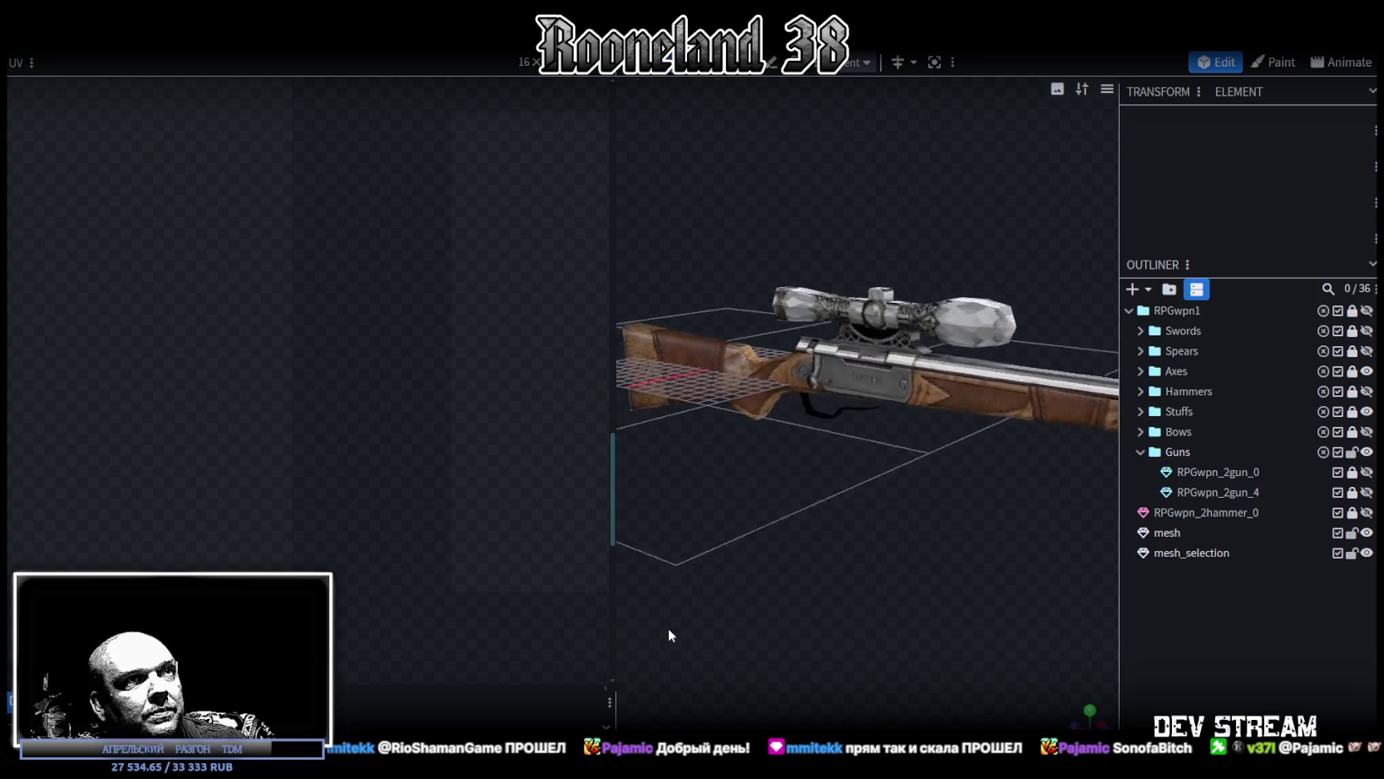
Step: Select the trigger-guard mesh beneath the receiver
mouse_move(617, 474)
mouse_down()
mouse_move(389, 449)
mouse_move(783, 537)
mouse_move(774, 509)
mouse_move(873, 525)
mouse_up()
scroll(778, 506, up, 2)
scroll(764, 667, up, 2)
scroll(806, 601, up, 2)
mouse_move(807, 606)
mouse_down()
mouse_move(681, 446)
mouse_move(832, 481)
mouse_move(836, 521)
mouse_move(814, 536)
mouse_move(792, 491)
mouse_up()
click(685, 439)
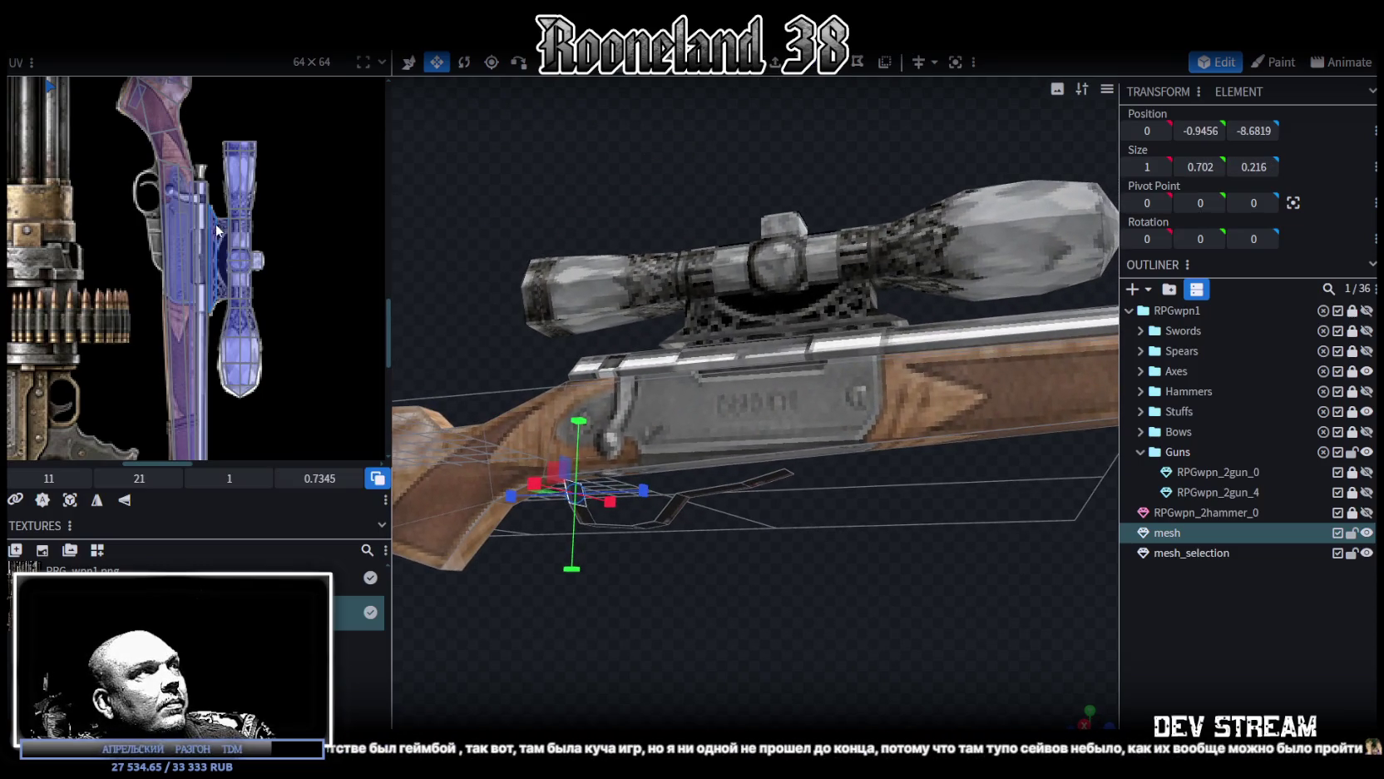
Step: Raise a trigger-guard edge by 0.5 units with the Move tool
drag(885, 545, 848, 391)
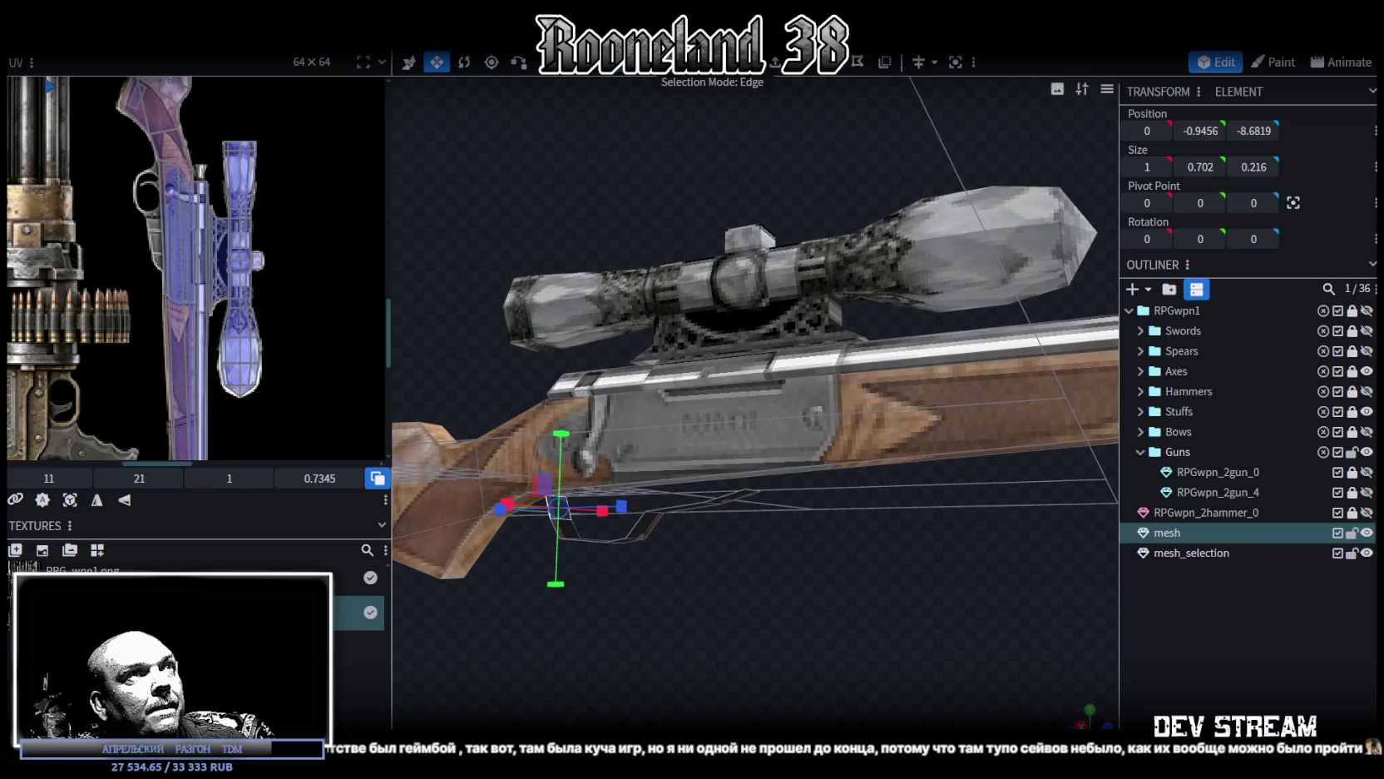
click(752, 492)
scroll(787, 466, up, 2)
scroll(752, 533, up, 2)
mouse_move(752, 527)
mouse_down()
mouse_move(837, 530)
mouse_move(761, 399)
mouse_up()
key(v)
drag(681, 325, 684, 309)
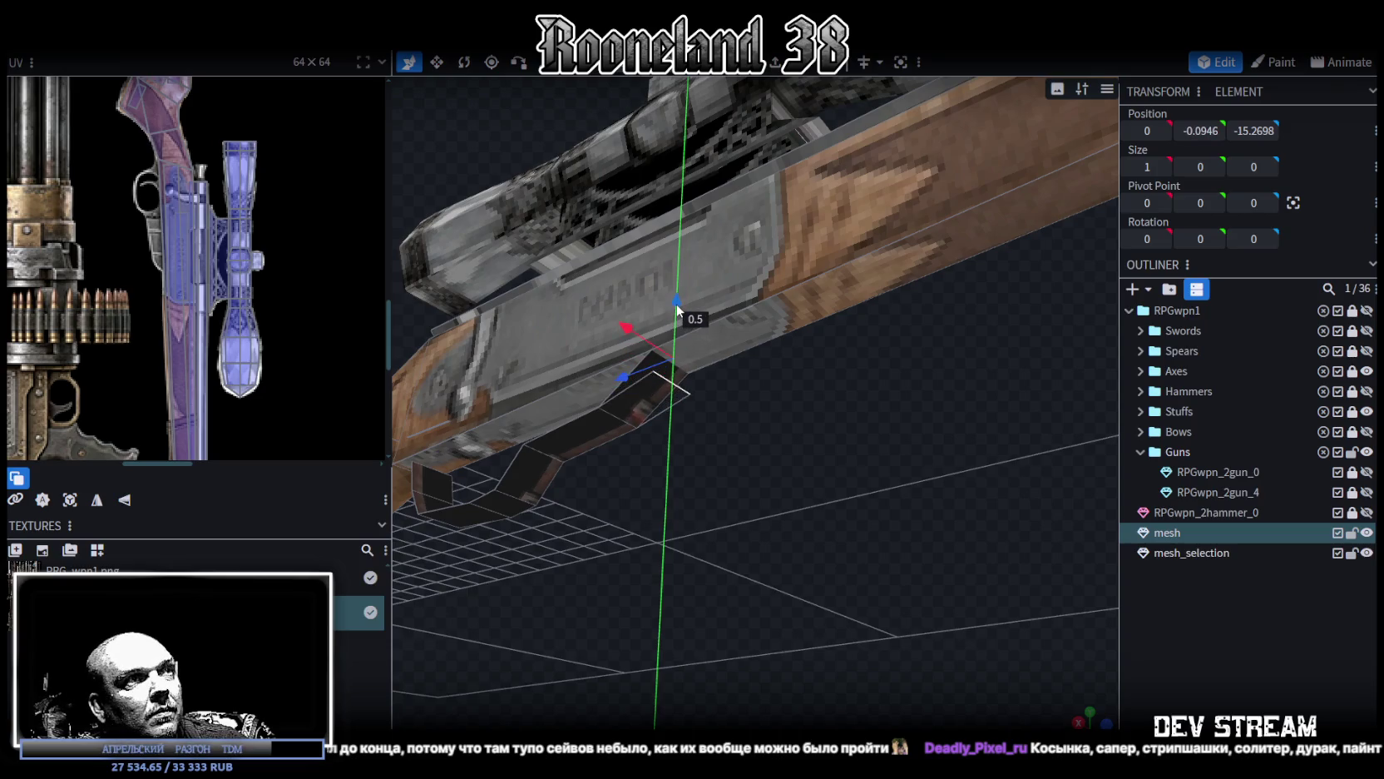
Step: Raise the guard edge near the stock by 0.2 and shift it 0.2 along the rifle
drag(662, 527, 700, 544)
scroll(749, 549, up, 5)
click(864, 473)
drag(865, 416, 862, 403)
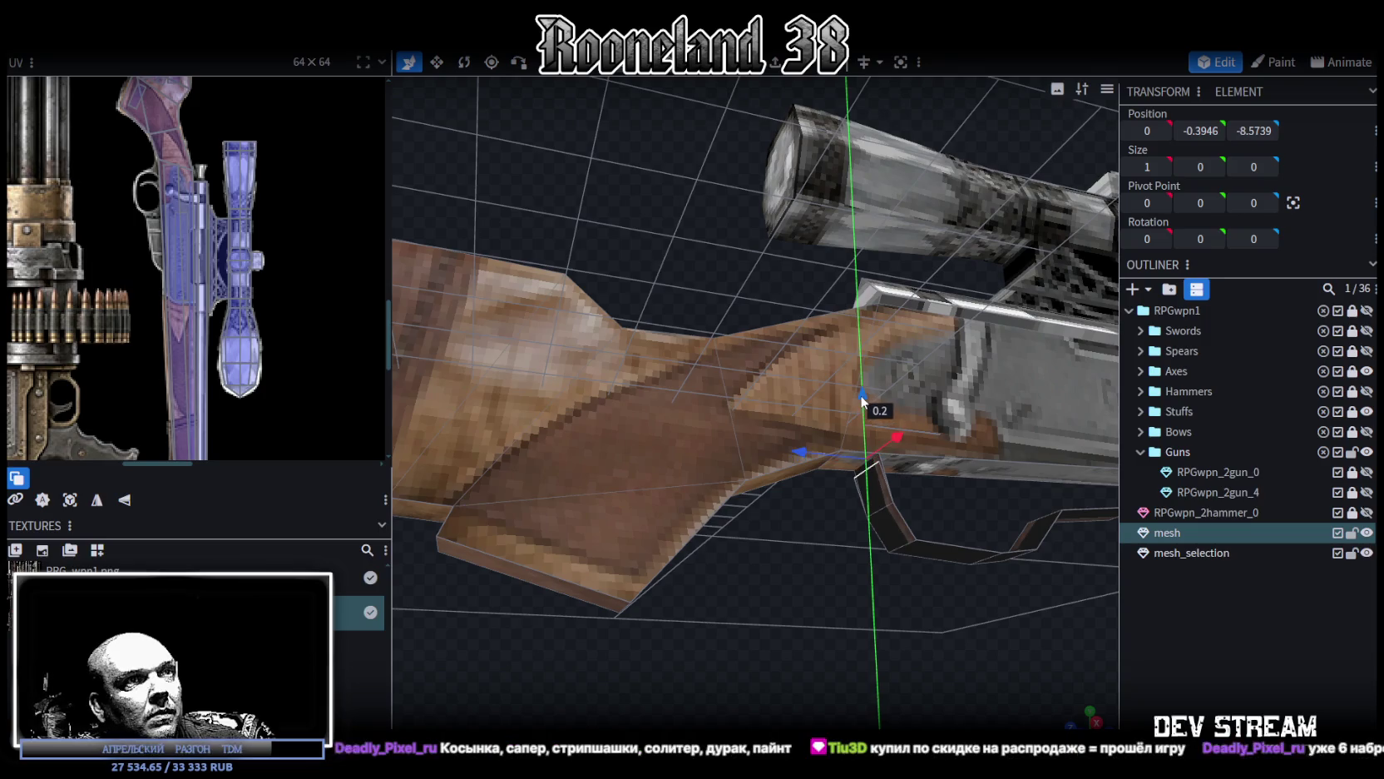
mouse_move(800, 450)
mouse_down()
mouse_move(880, 545)
mouse_move(853, 500)
mouse_move(808, 533)
mouse_move(753, 129)
mouse_up()
scroll(863, 534, up, 3)
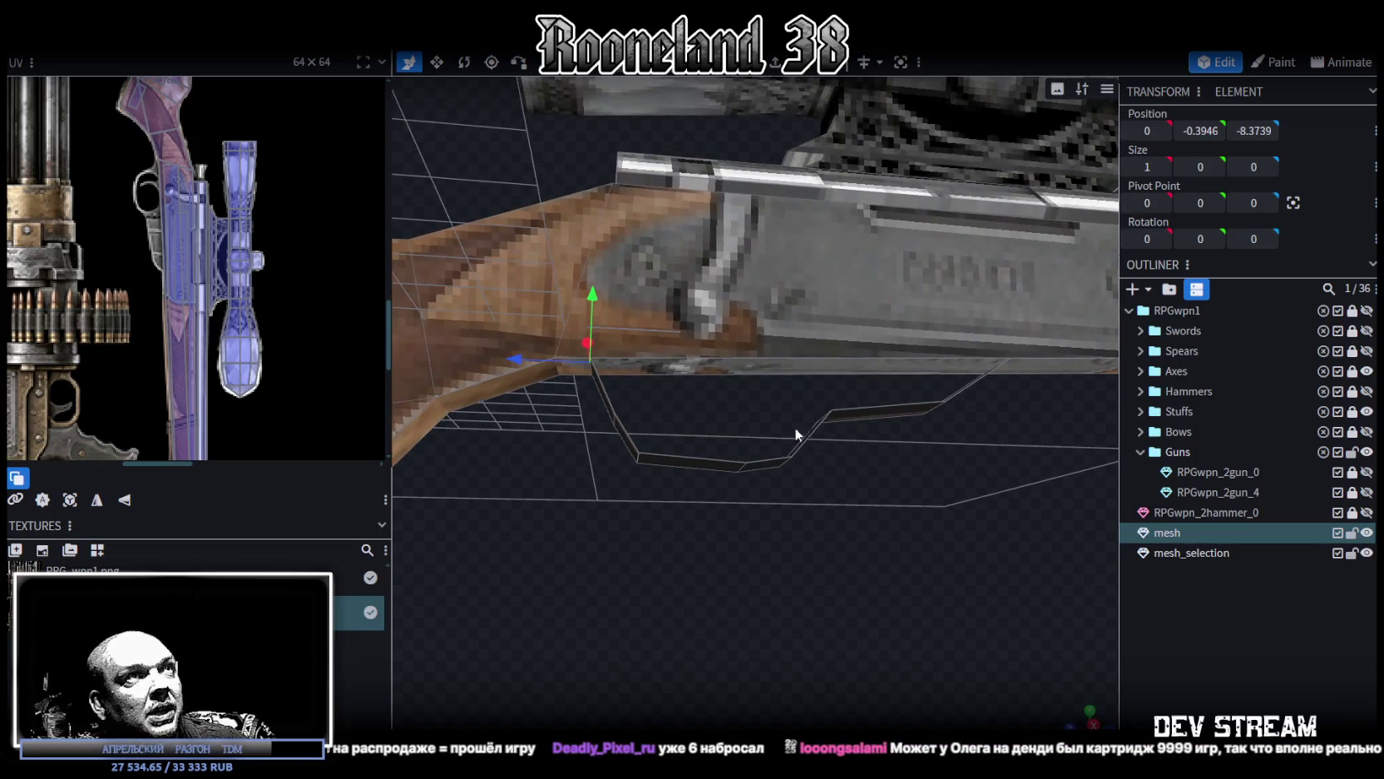
Step: Box-select the lower guard edges, then pick the two overlapping corner vertices for merging
drag(795, 427, 736, 511)
mouse_move(678, 464)
mouse_down()
mouse_move(721, 545)
mouse_move(837, 547)
mouse_move(817, 524)
mouse_move(846, 493)
mouse_move(860, 498)
mouse_move(779, 354)
mouse_up()
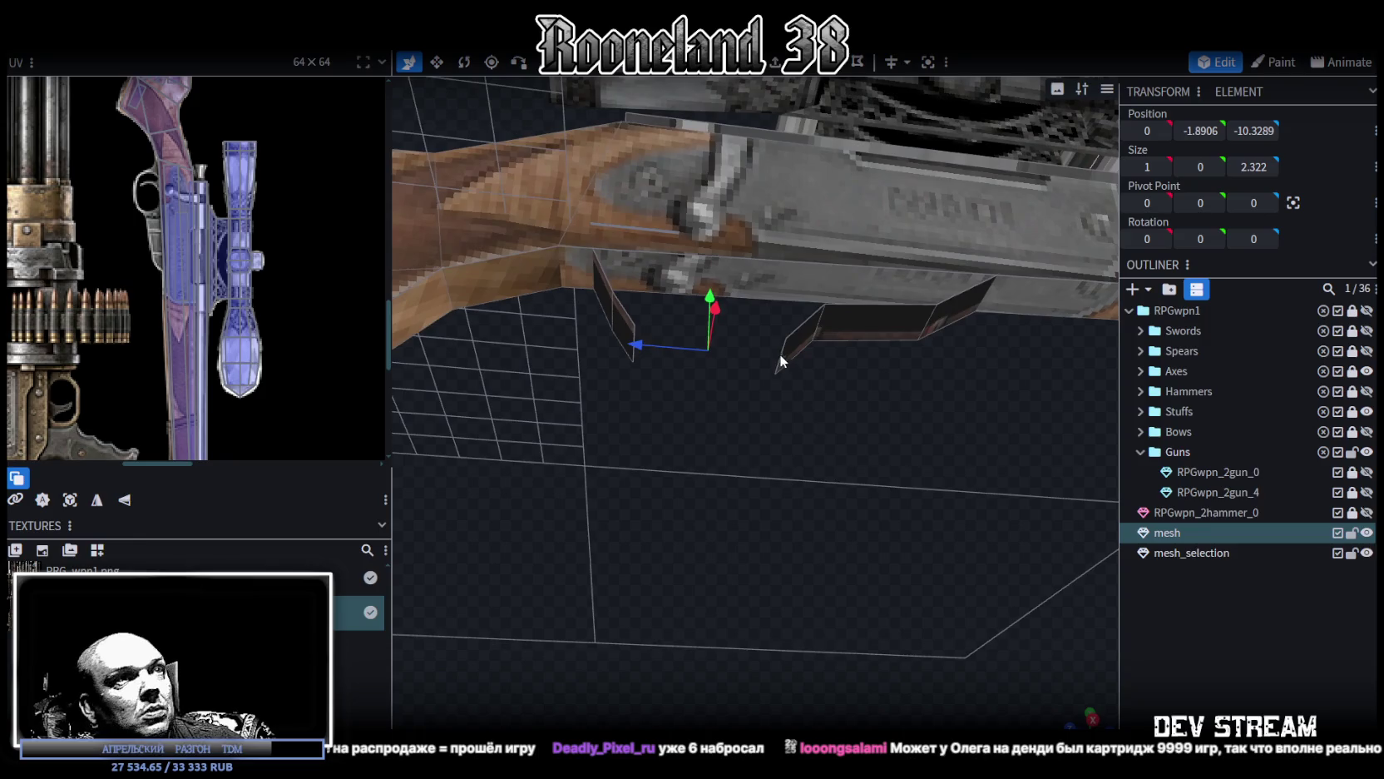
click(633, 339)
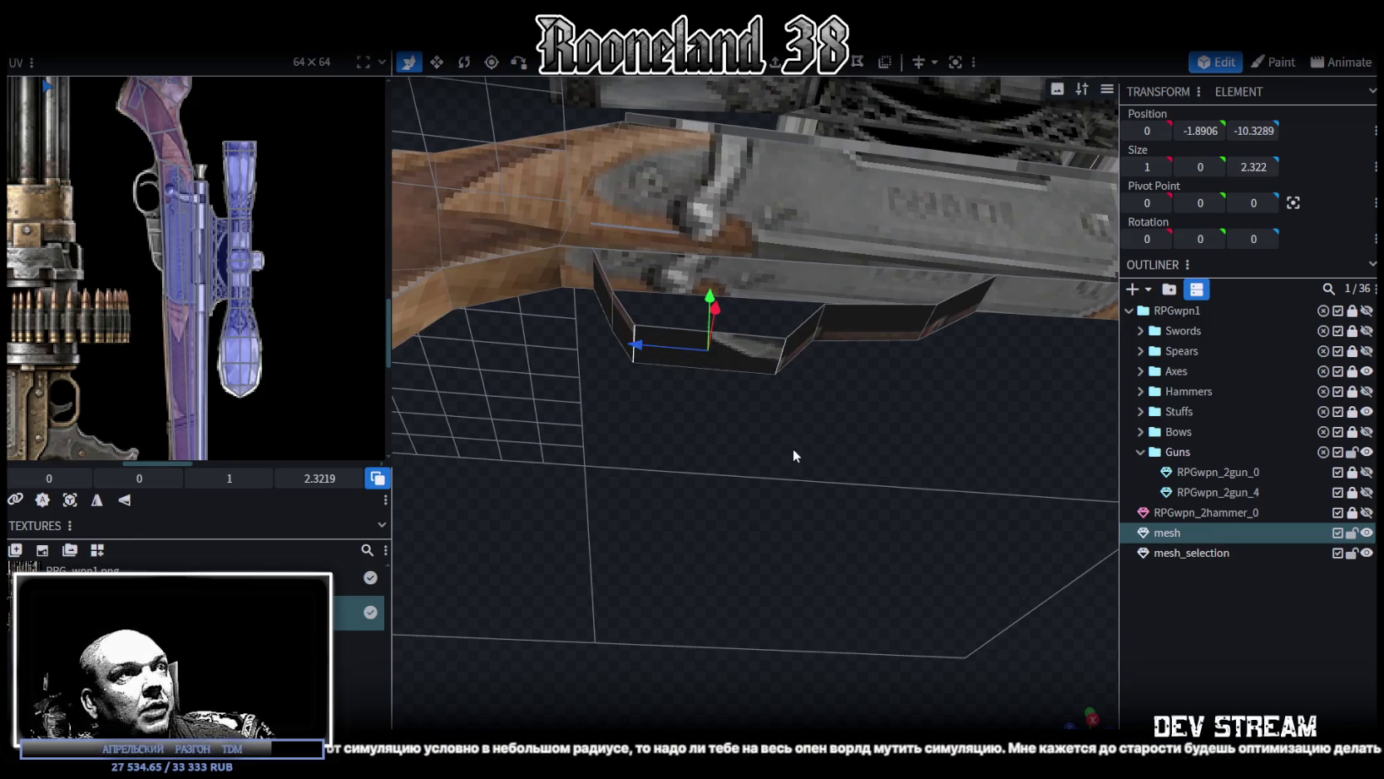
drag(795, 444, 839, 489)
scroll(838, 489, up, 2)
scroll(754, 391, up, 2)
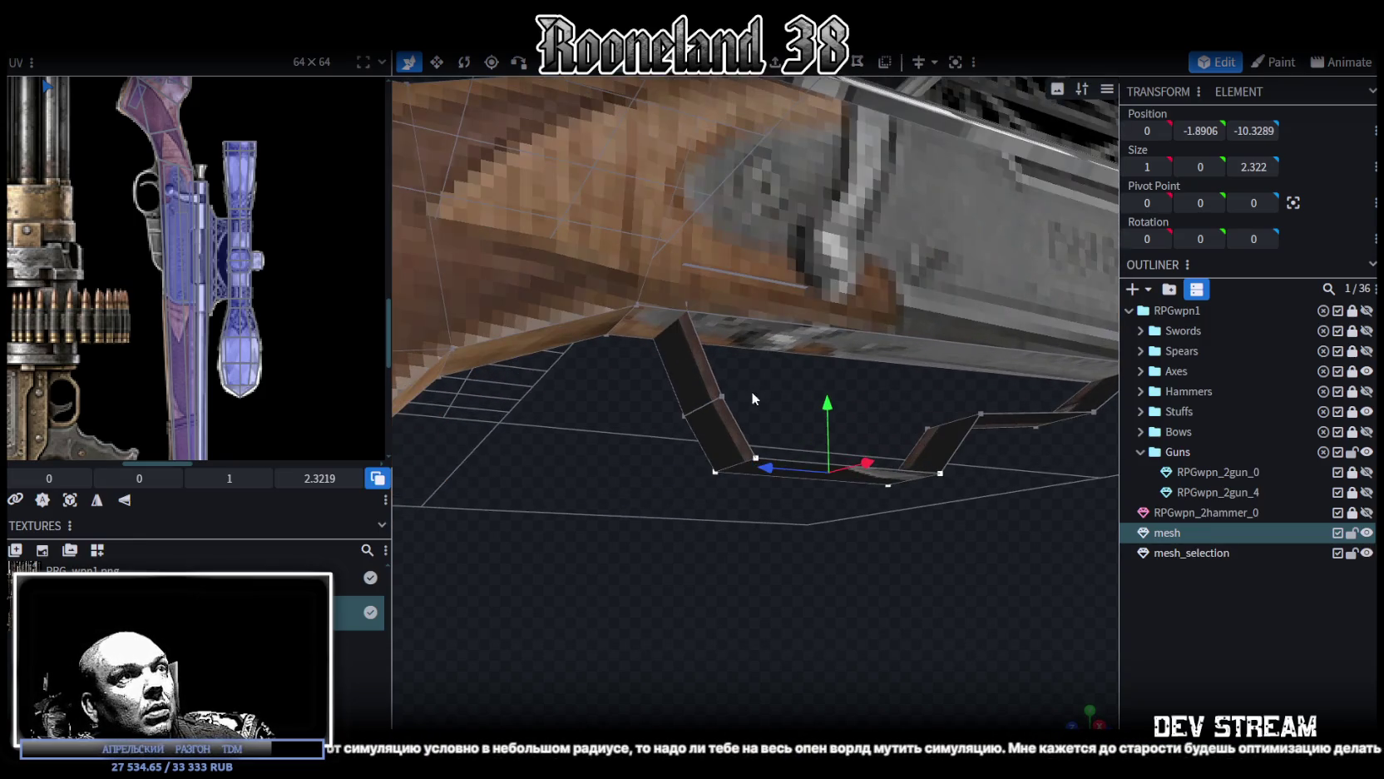
click(722, 396)
shift+click(683, 415)
right_click(720, 270)
mouse_move(776, 403)
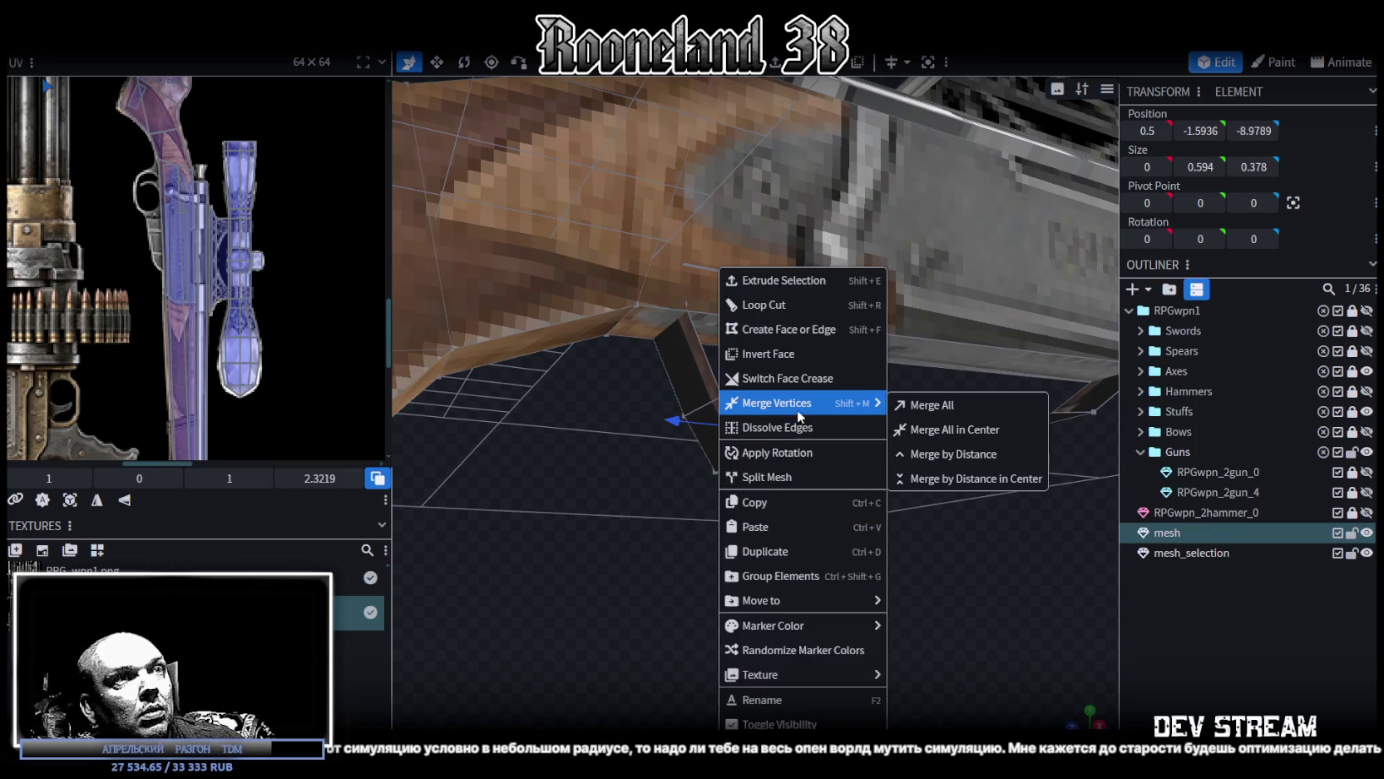
Step: Merge two pairs of overlapping trigger-guard vertices with Merge All
click(926, 407)
click(716, 472)
shift+click(685, 416)
right_click(685, 416)
click(893, 407)
scroll(916, 568, down, 3)
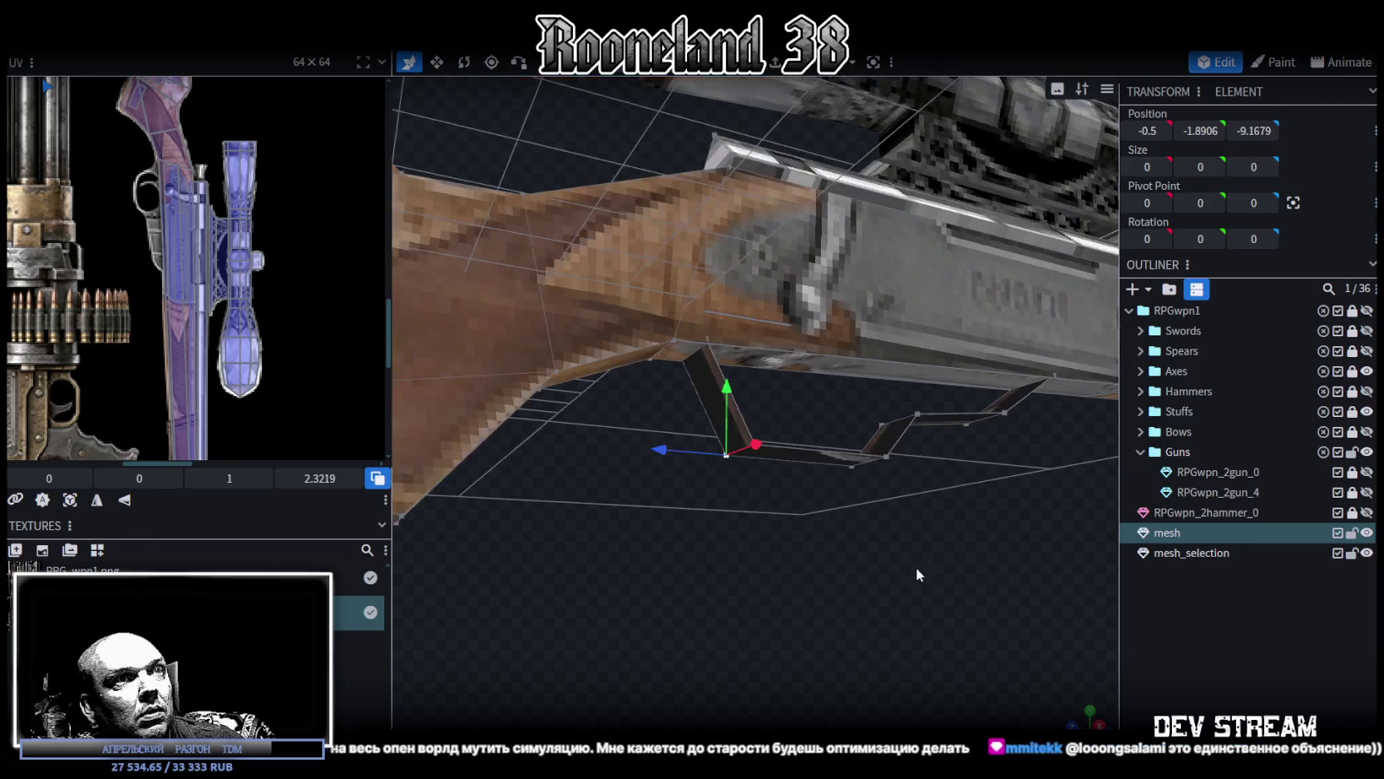
scroll(872, 578, up, 2)
scroll(862, 585, up, 1)
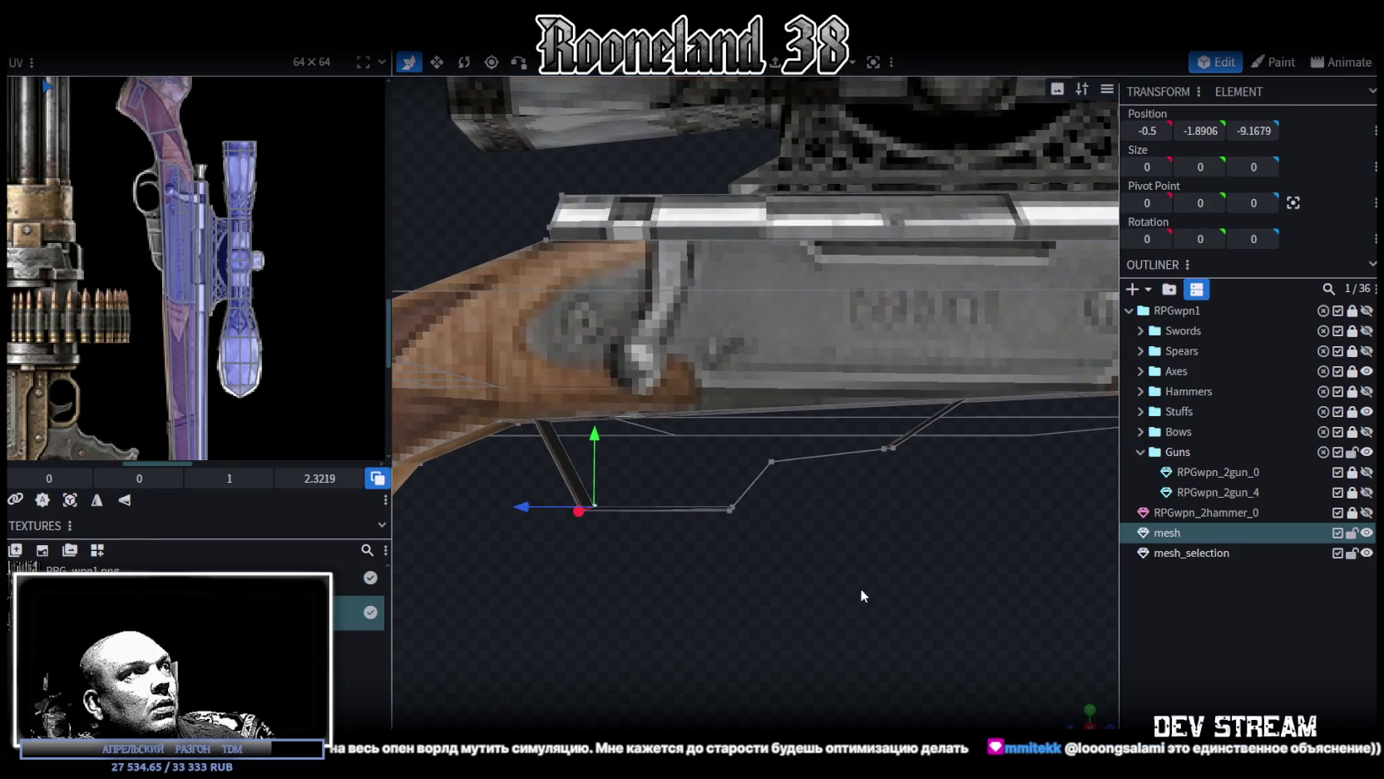
Step: Raise the guard's front vertex slightly to 0, -0.8186, -14.0278
mouse_move(861, 587)
mouse_down()
mouse_move(841, 579)
mouse_move(883, 530)
mouse_up()
click(880, 454)
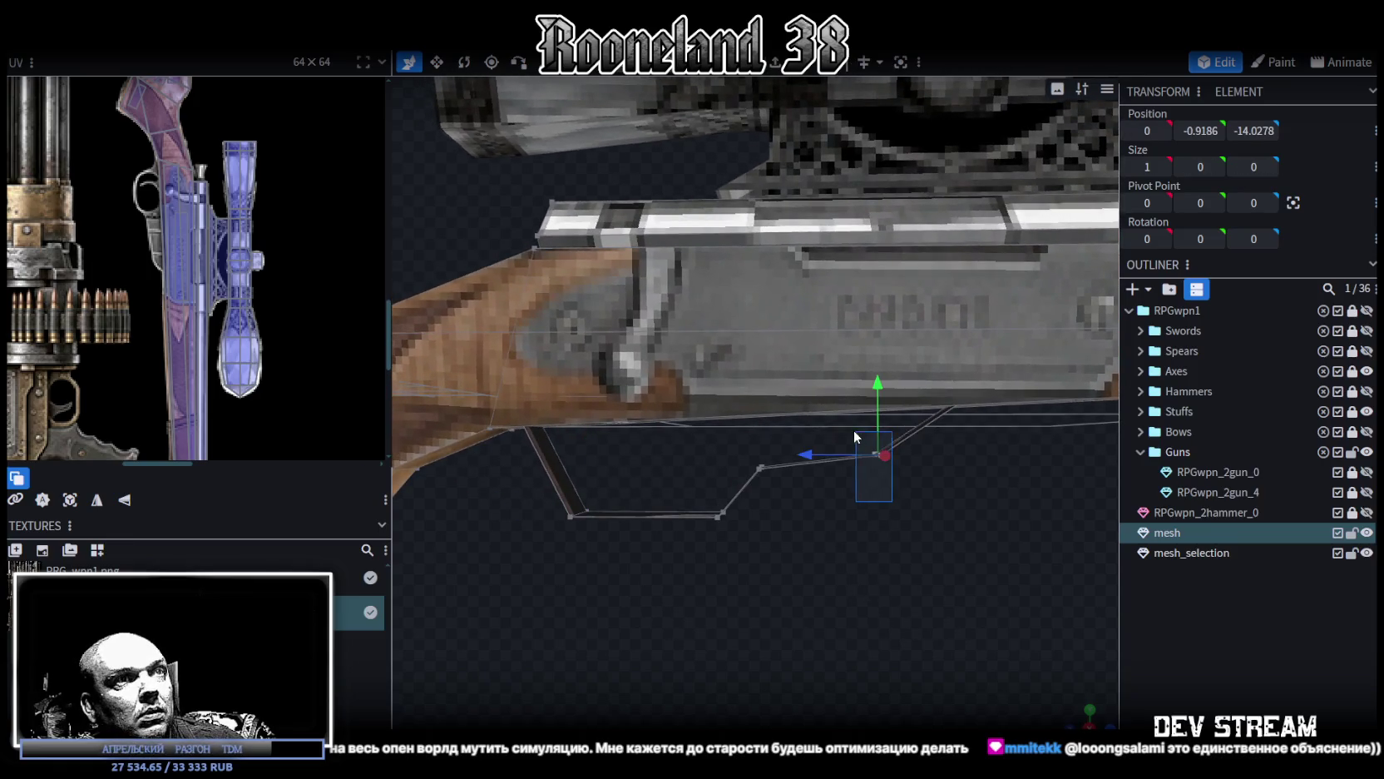
drag(871, 399, 873, 381)
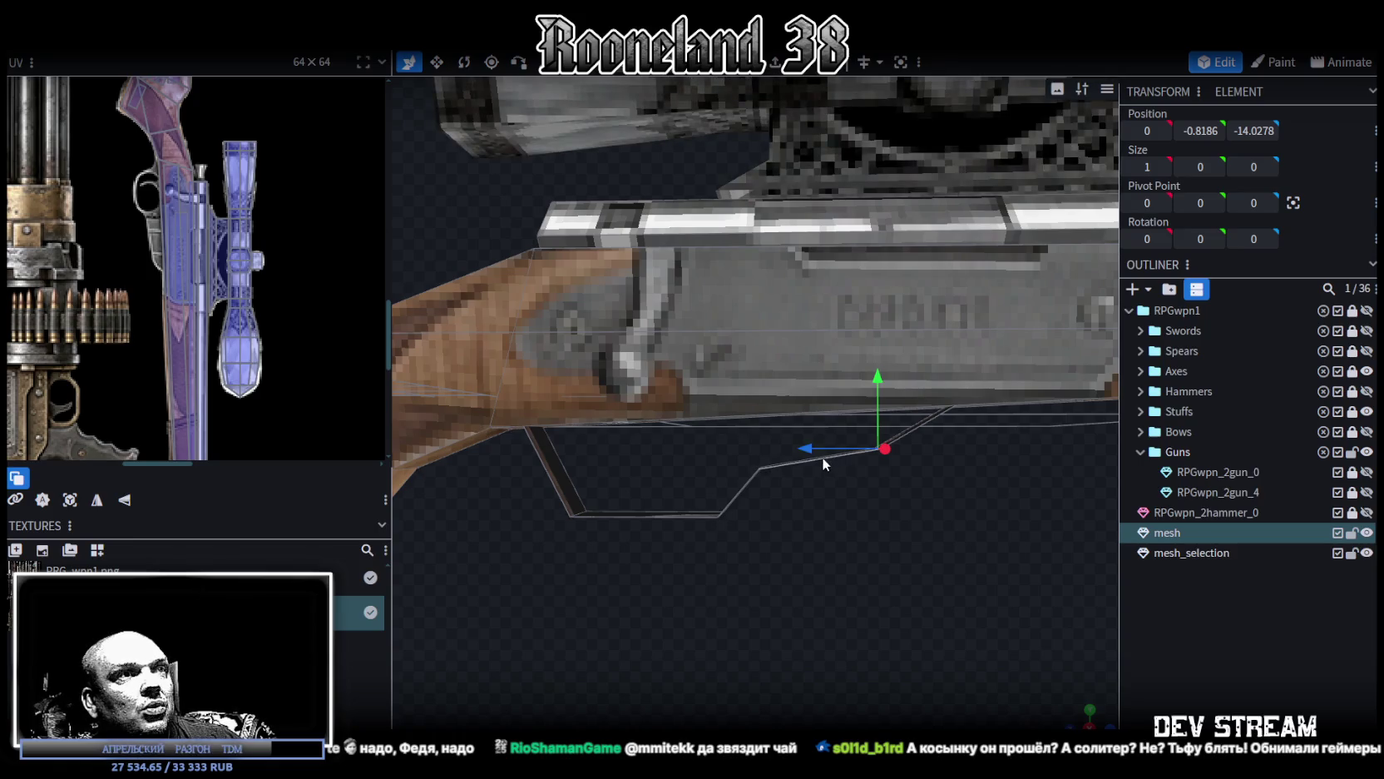
Step: Select trigger-guard faces and shift one face a unit across
click(549, 475)
click(657, 516)
mouse_move(677, 524)
mouse_down()
mouse_move(783, 552)
mouse_move(658, 544)
mouse_move(683, 519)
mouse_move(576, 549)
mouse_move(766, 375)
mouse_up()
key(Right)
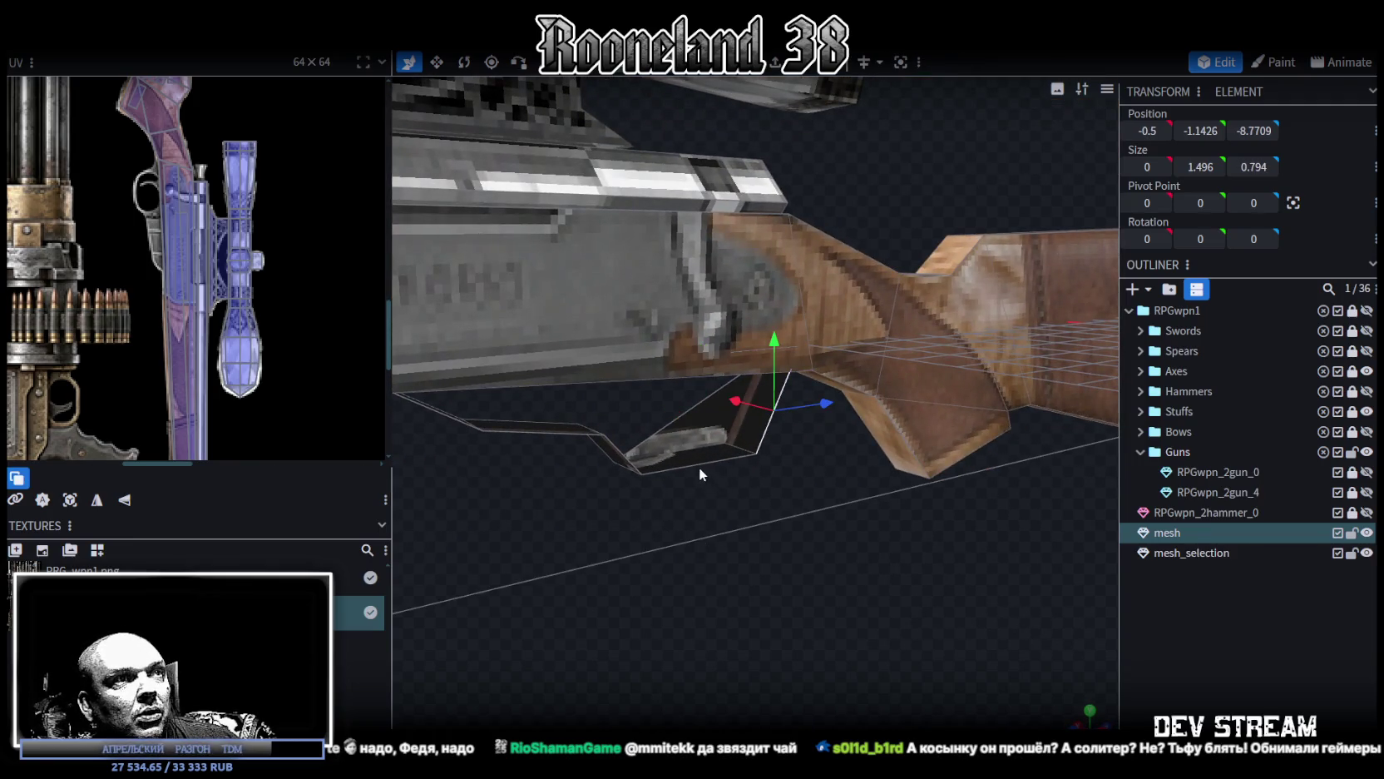
click(625, 447)
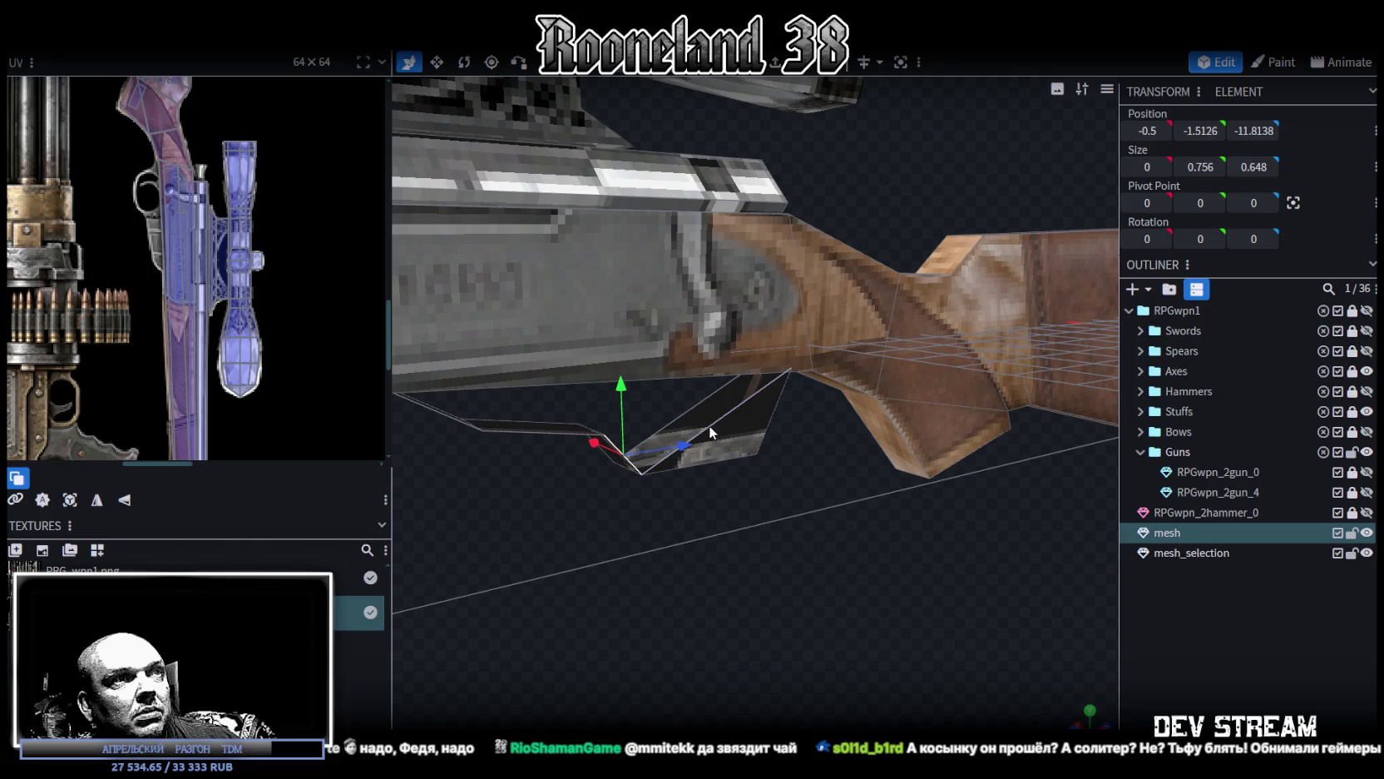
click(708, 425)
drag(698, 509, 1008, 498)
click(746, 514)
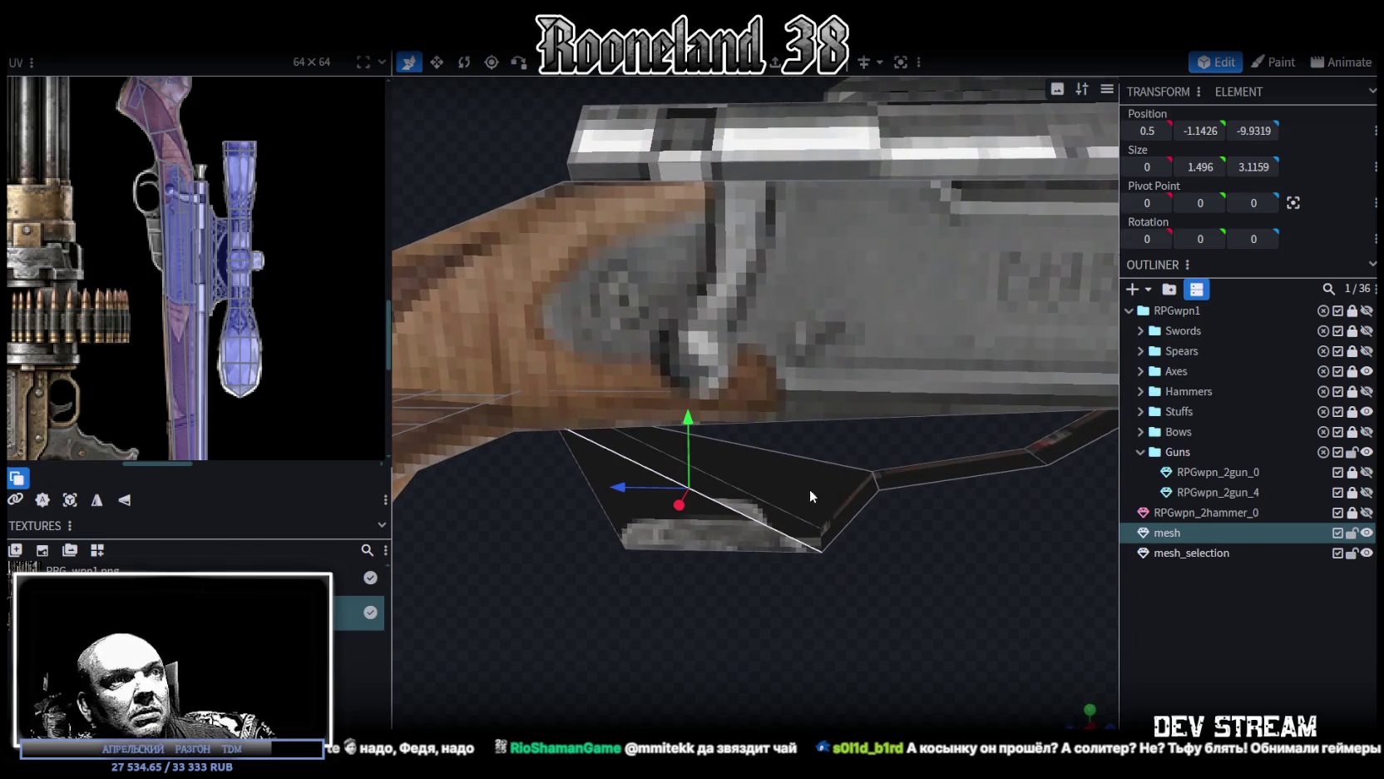
click(854, 516)
drag(896, 516, 882, 516)
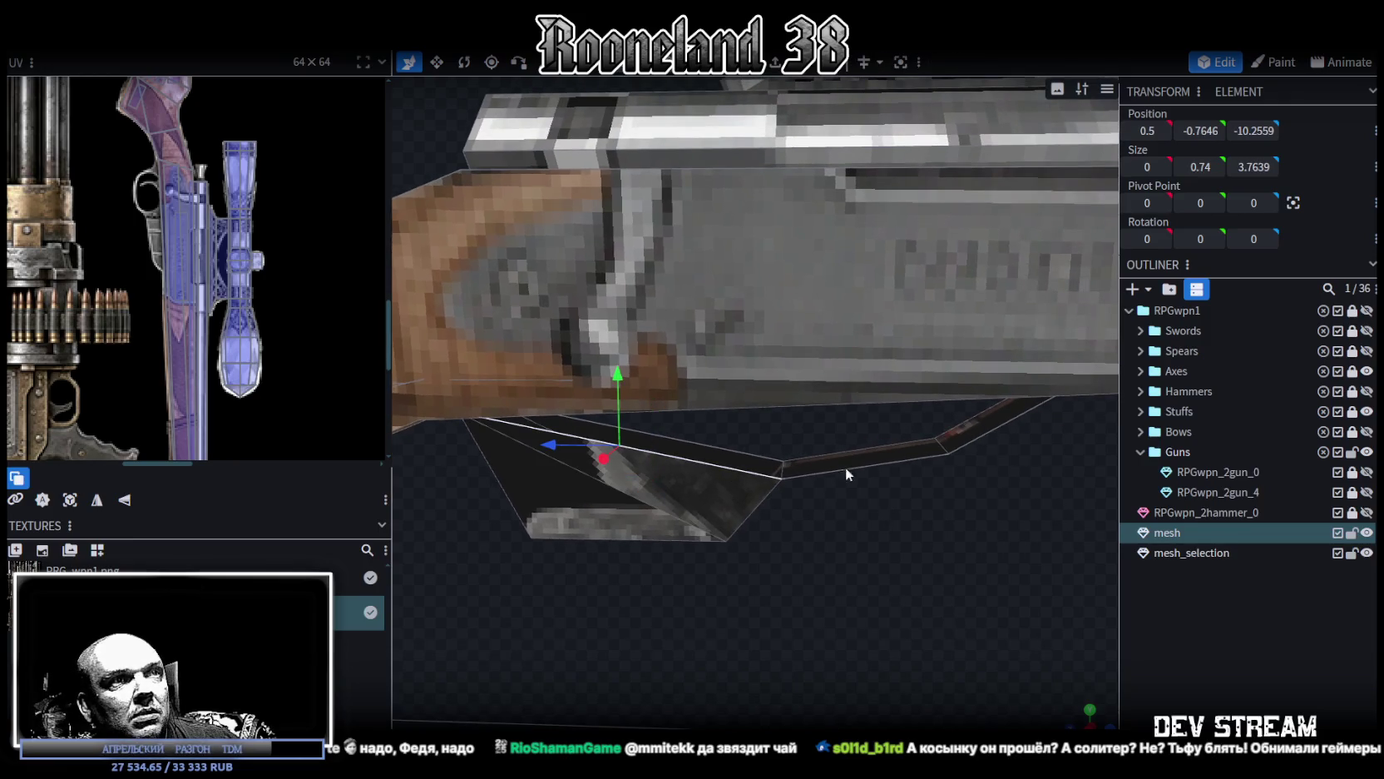
Step: Select the guard's larger side face and the faces under the receiver
click(981, 436)
mouse_move(997, 500)
mouse_down()
mouse_move(728, 491)
mouse_move(752, 502)
mouse_up()
click(636, 387)
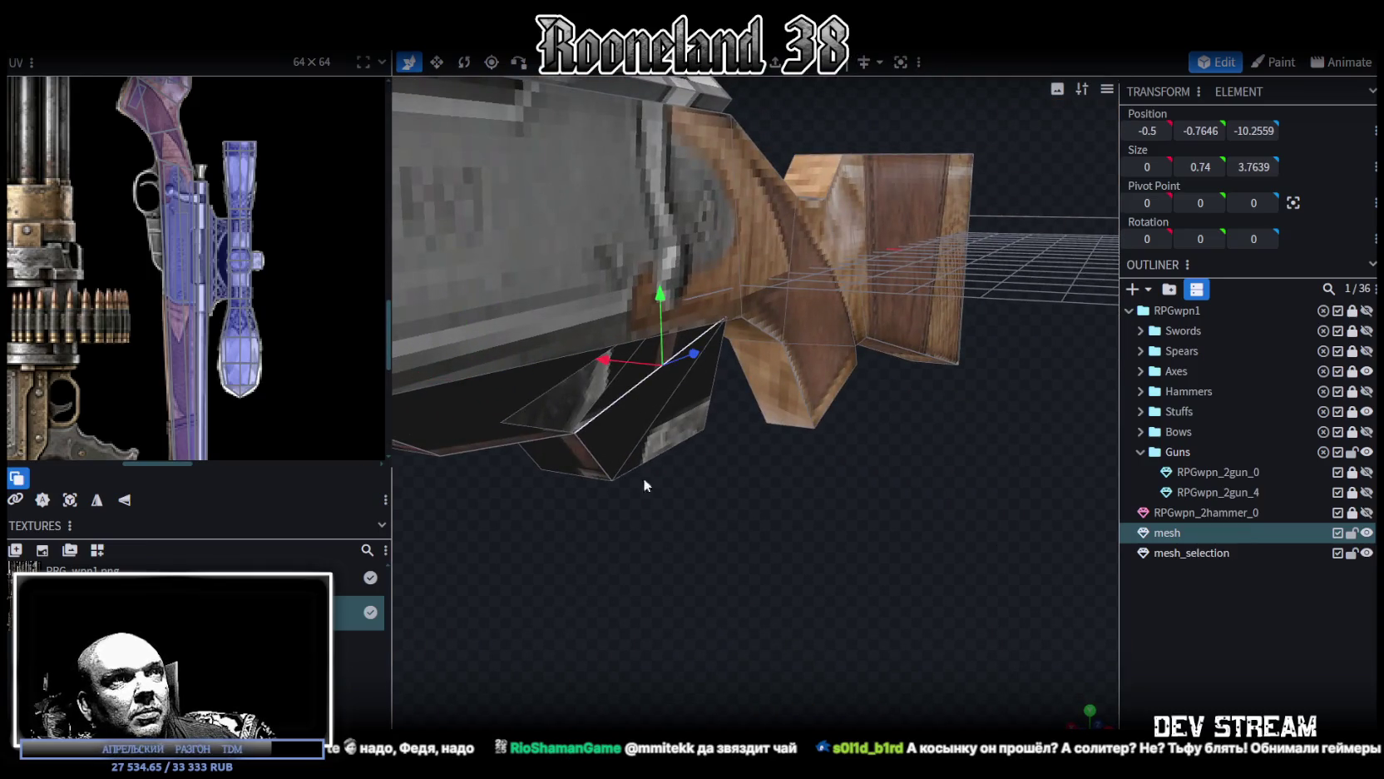
drag(641, 461, 653, 419)
click(584, 430)
mouse_move(801, 524)
mouse_down()
mouse_move(665, 490)
mouse_move(764, 494)
mouse_move(719, 536)
mouse_move(631, 530)
mouse_up()
Step: Box-select the whole trigger guard and resize its width to 0.6 units
ctrl+drag(501, 506, 883, 403)
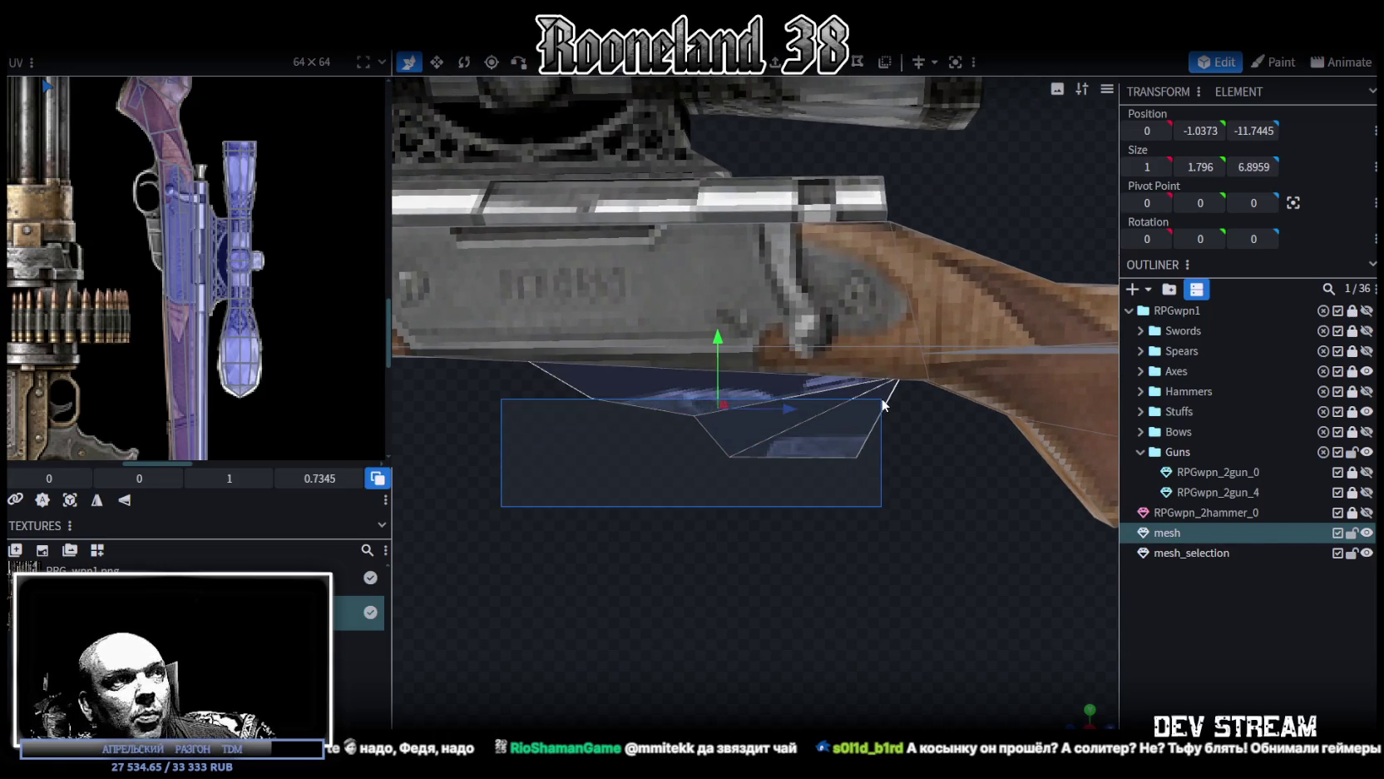
ctrl+drag(883, 403, 890, 399)
mouse_move(891, 399)
mouse_down()
mouse_move(560, 328)
mouse_move(781, 613)
mouse_move(735, 560)
mouse_move(738, 363)
mouse_move(761, 393)
mouse_up()
key(v)
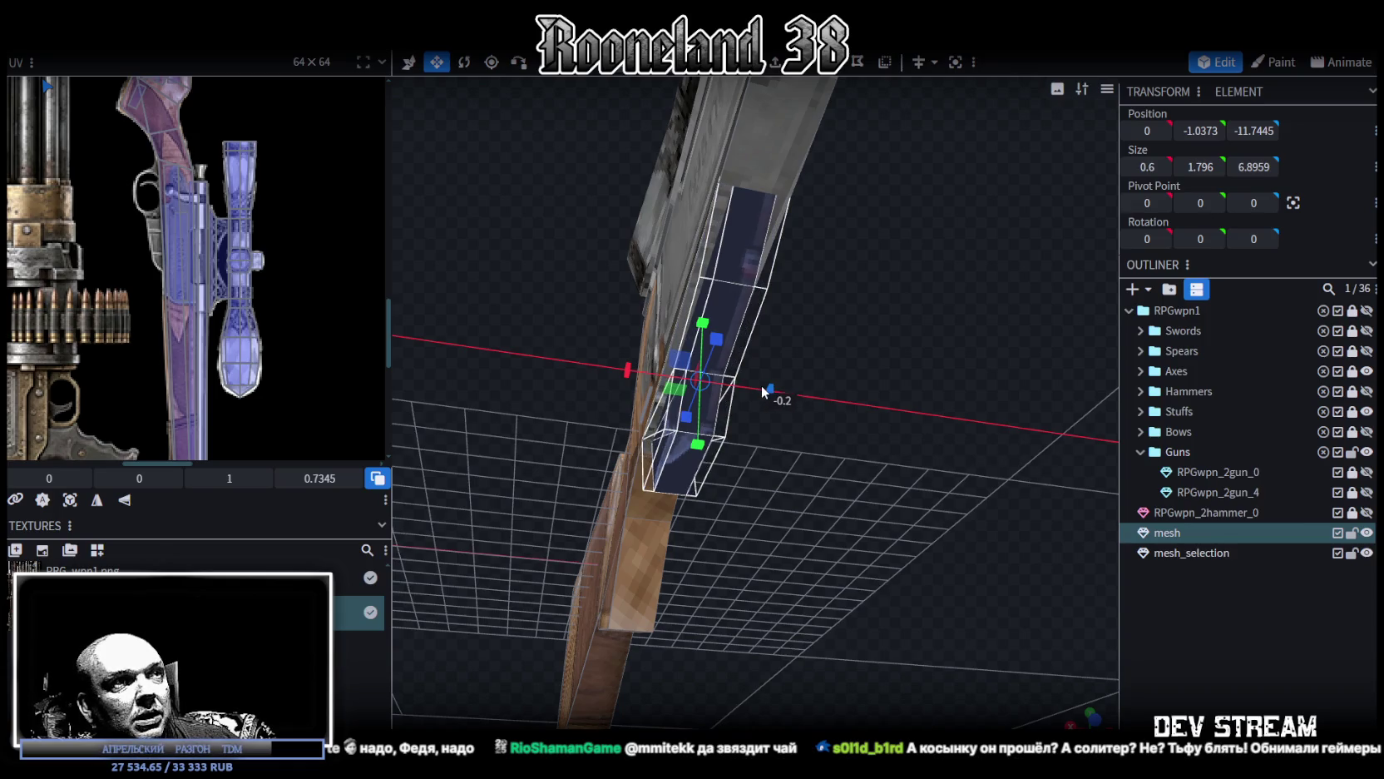
mouse_move(763, 385)
mouse_down()
mouse_move(857, 424)
mouse_move(581, 449)
mouse_up()
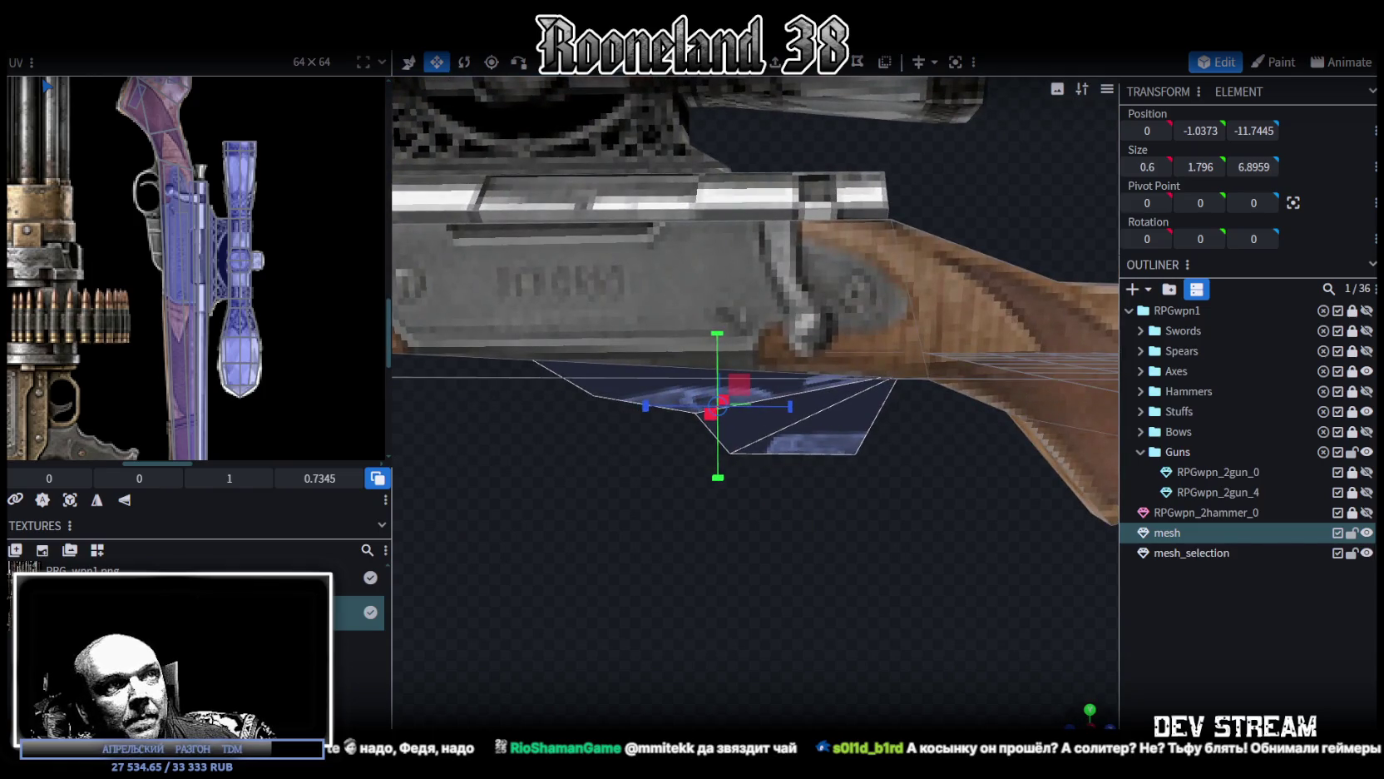
scroll(843, 585, down, 3)
right_drag(849, 563, 709, 484)
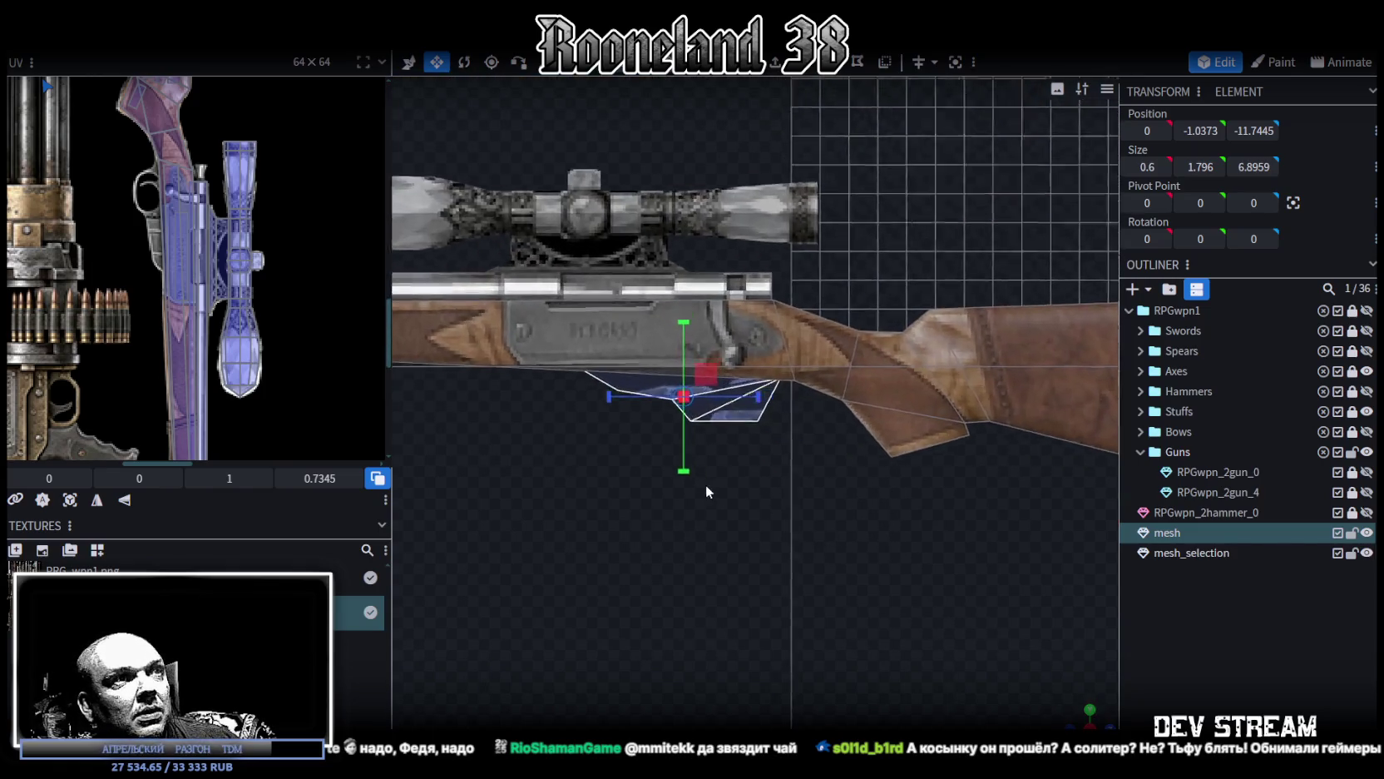
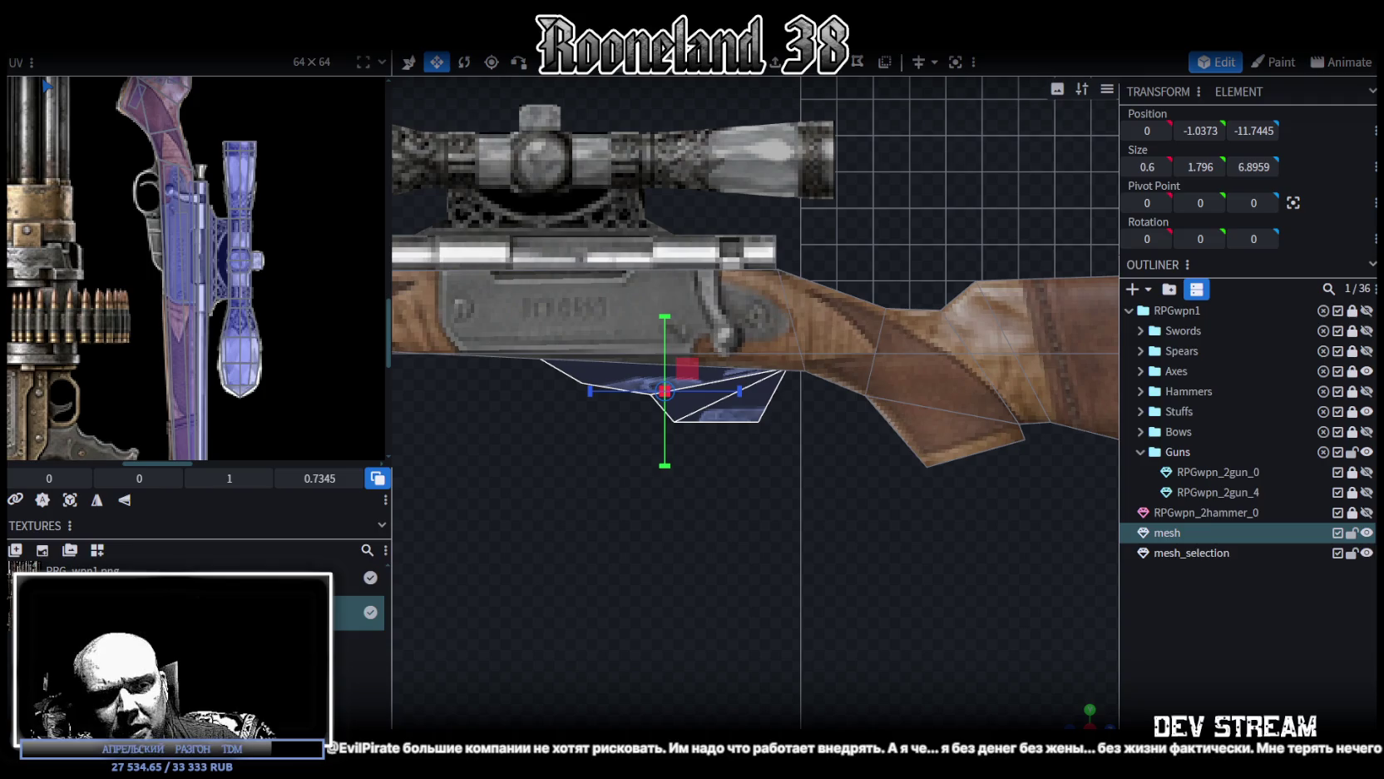
Step: Switch from Blockbench to the Steam library window
key(alt+Tab)
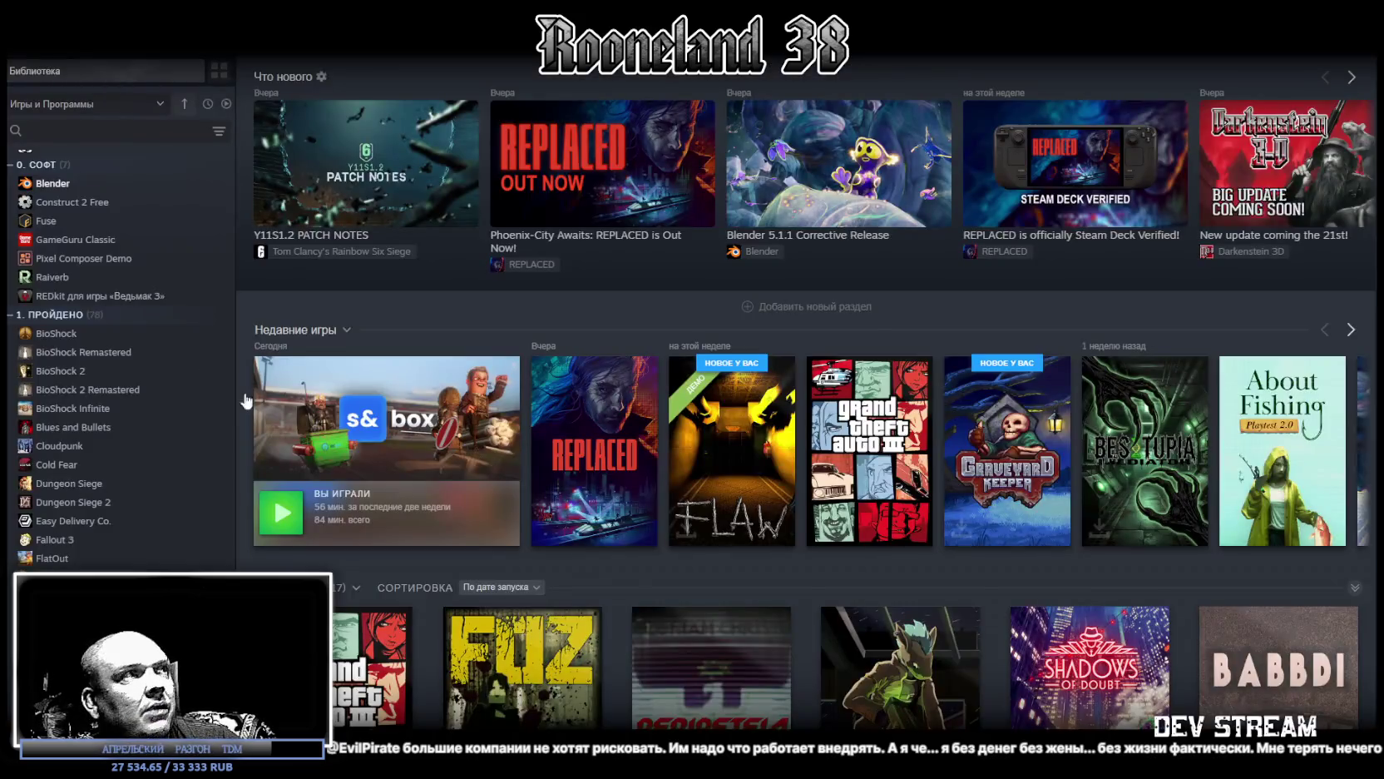
Step: Search the Steam library for 'ble' and open Blender's page under Programs
text(v)
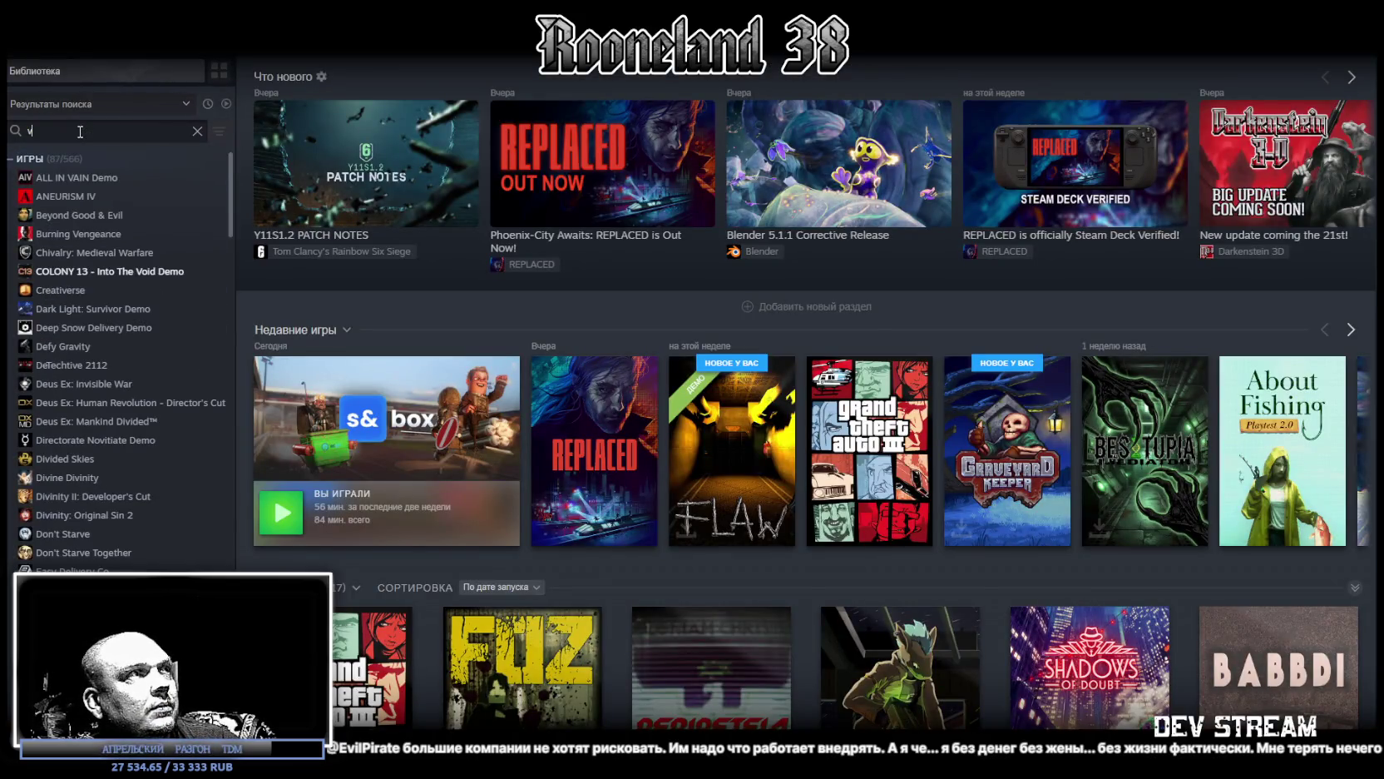
text(иду)
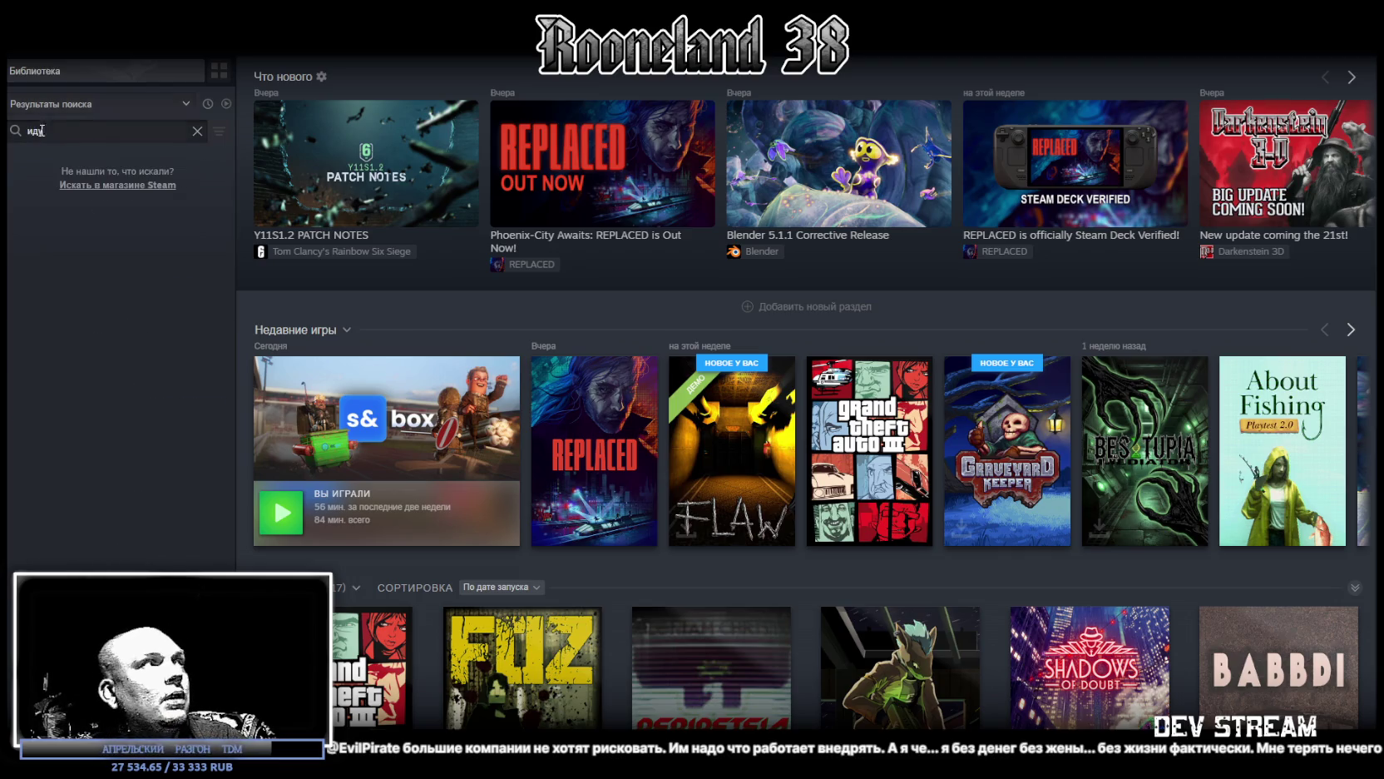
text(ble)
click(101, 328)
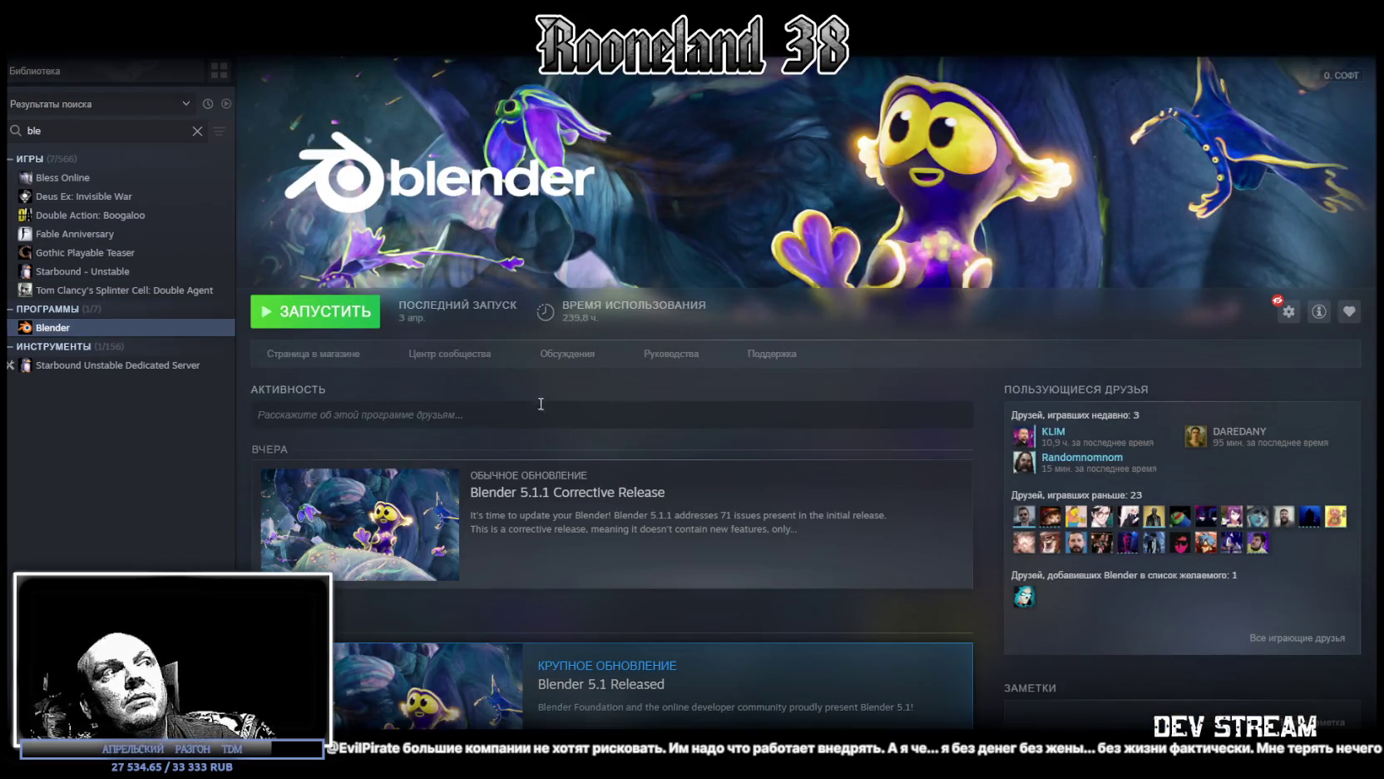
Step: Scroll the Blender page, then minimize Steam to bring the Blockbench rifle back
scroll(732, 595, down, 5)
scroll(755, 475, up, 5)
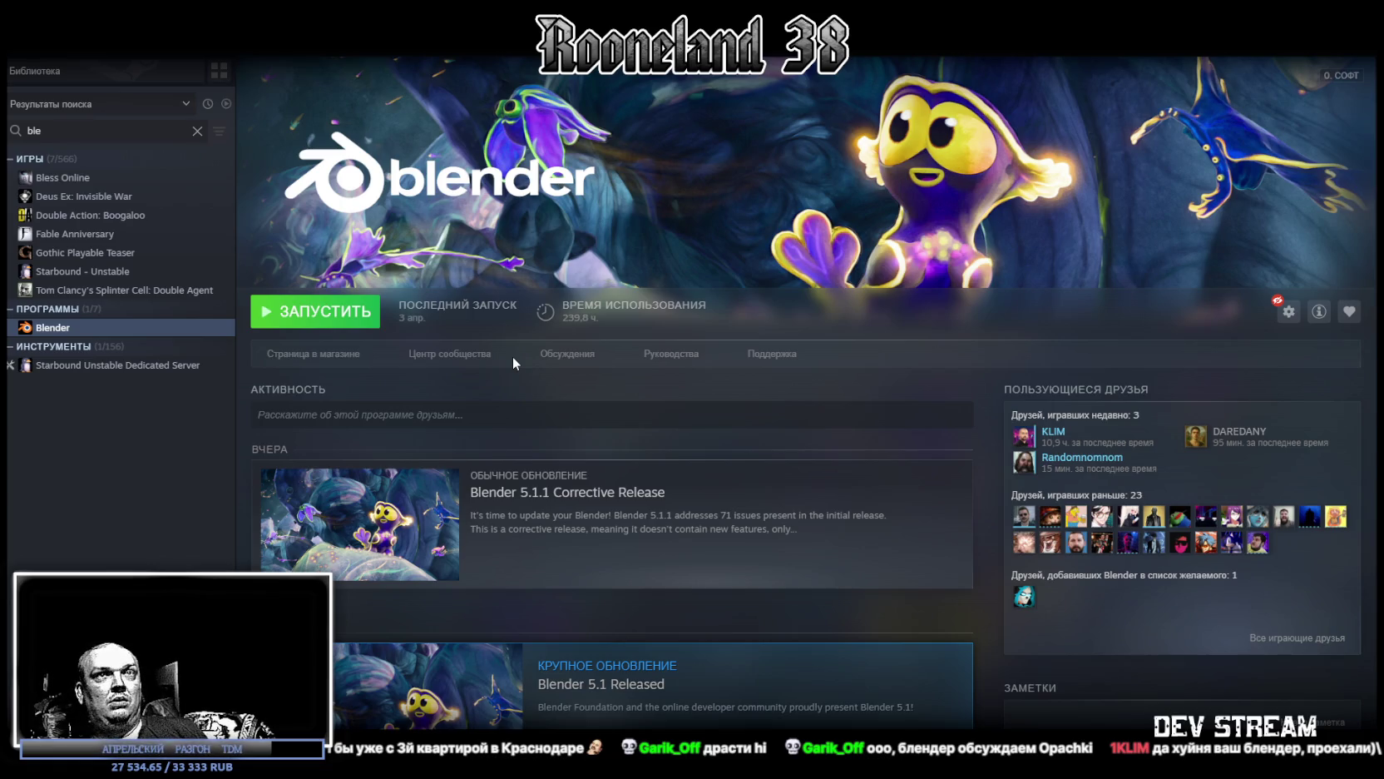
key(super+Down)
key(super+Down)
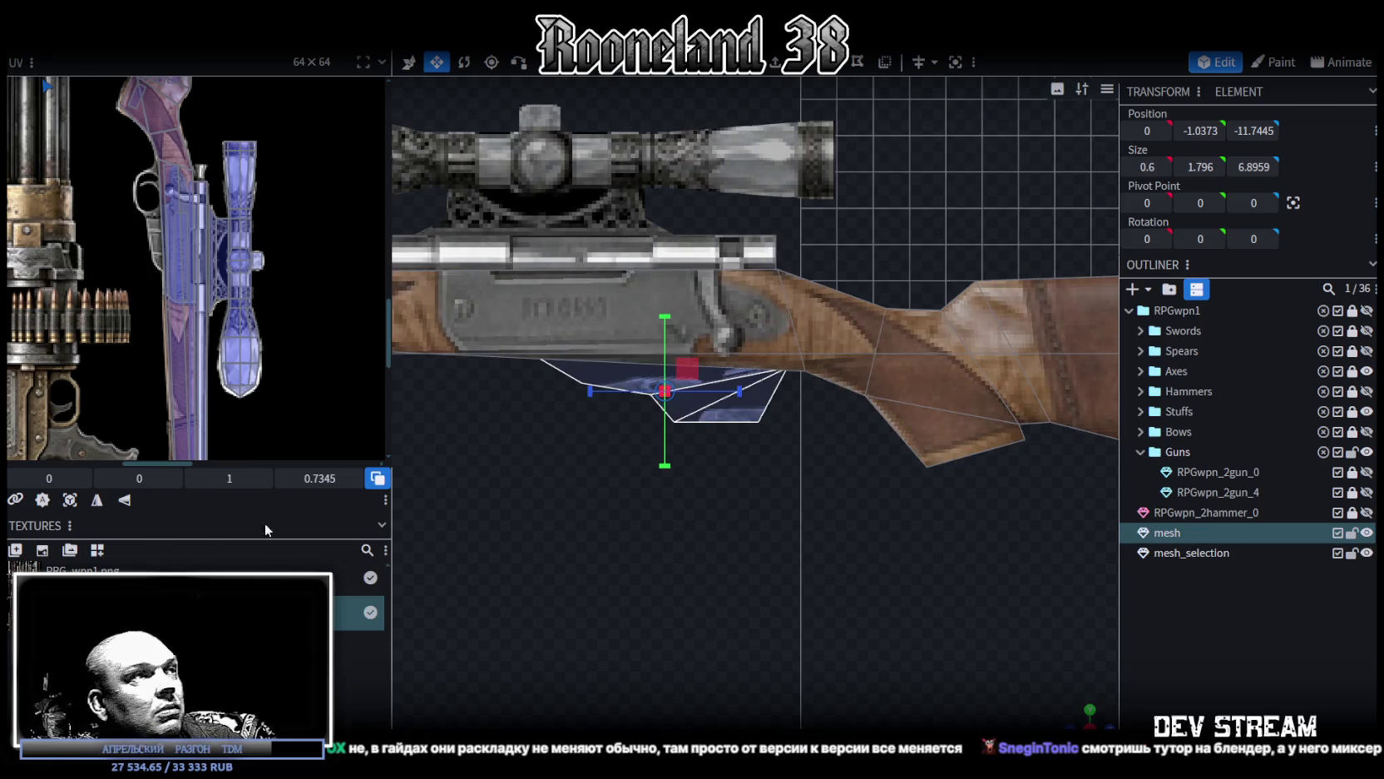
Step: Project the under-receiver face's UVs from view onto the rifle, rotated 90° and mirrored
click(70, 500)
scroll(135, 327, down, 3)
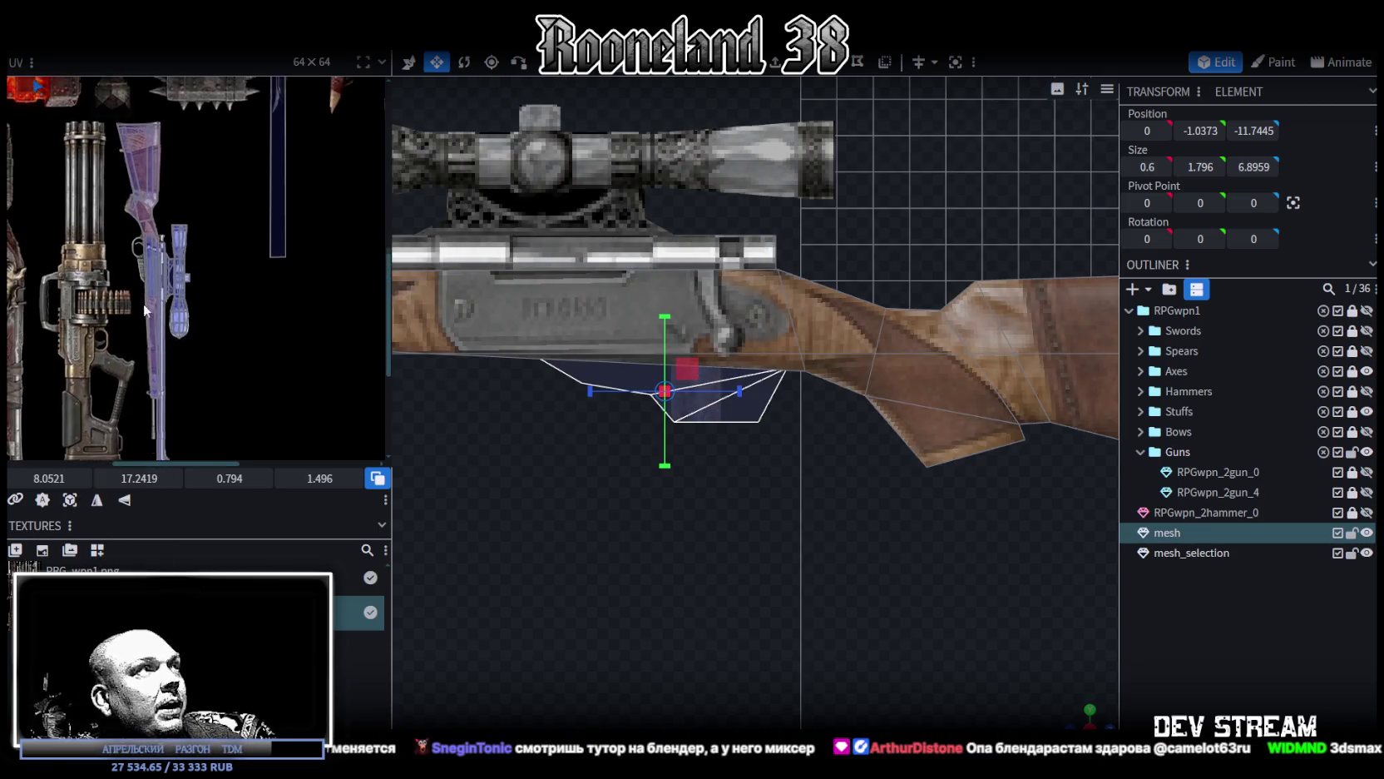
scroll(165, 265, down, 2)
drag(150, 177, 195, 317)
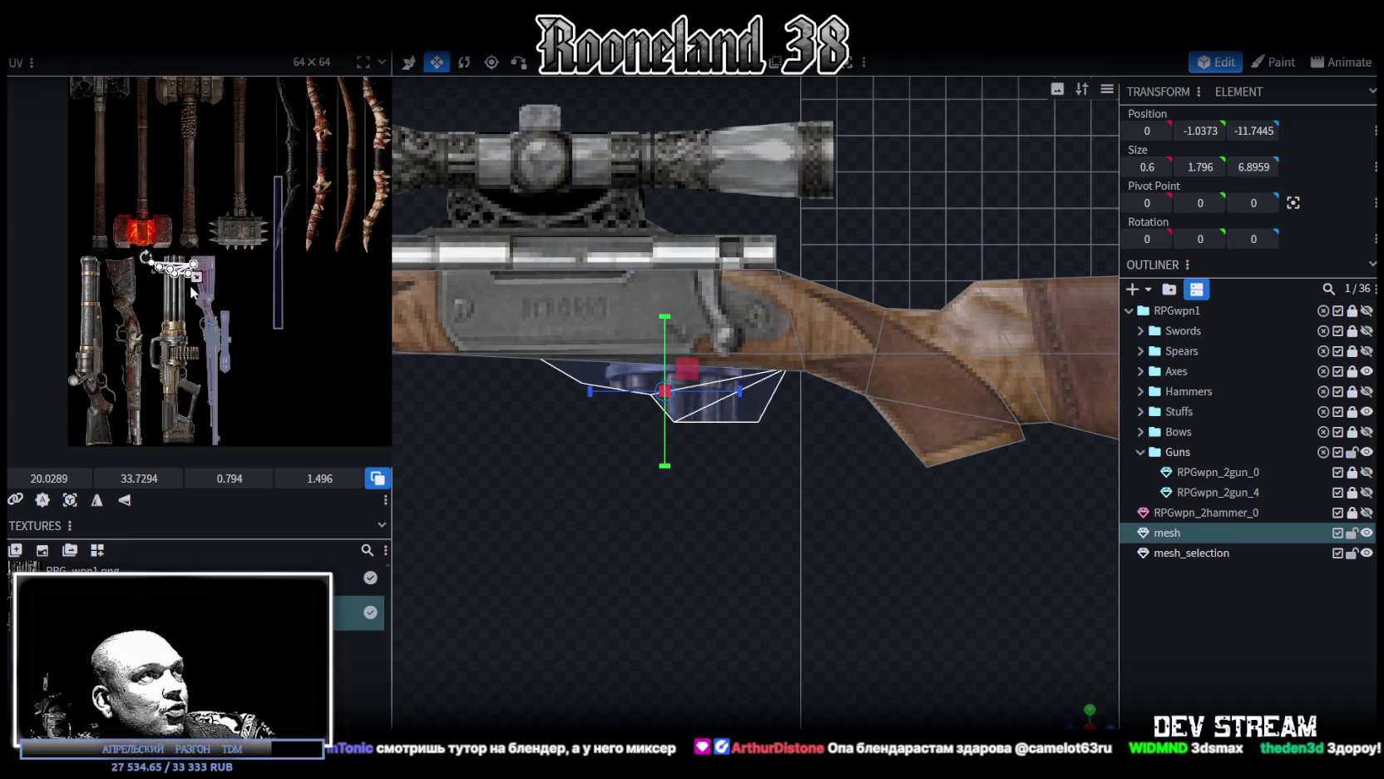
scroll(196, 316, up, 3)
right_click(207, 318)
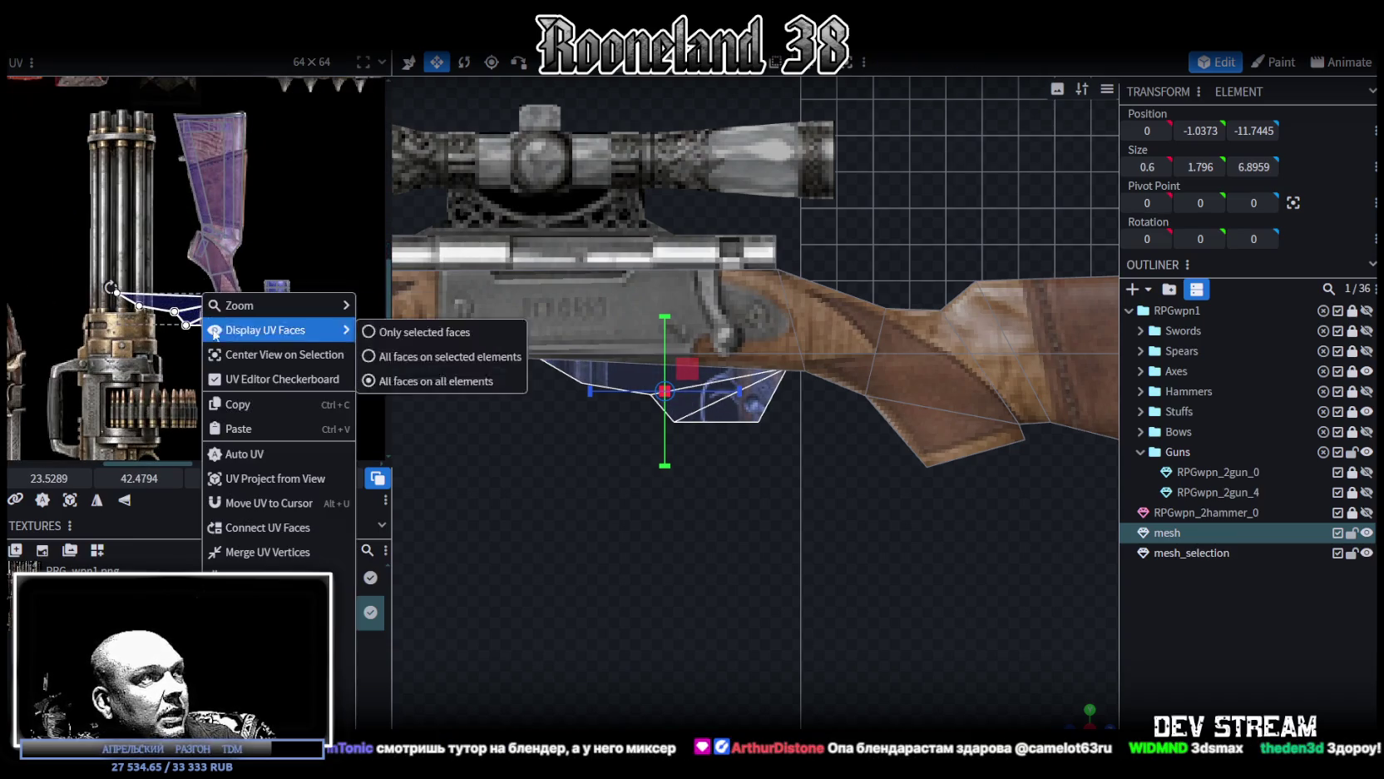
click(241, 576)
click(97, 499)
Step: Move, scale down and nudge the mirrored UV island into place on the rifle stock
scroll(170, 341, up, 2)
drag(199, 301, 253, 316)
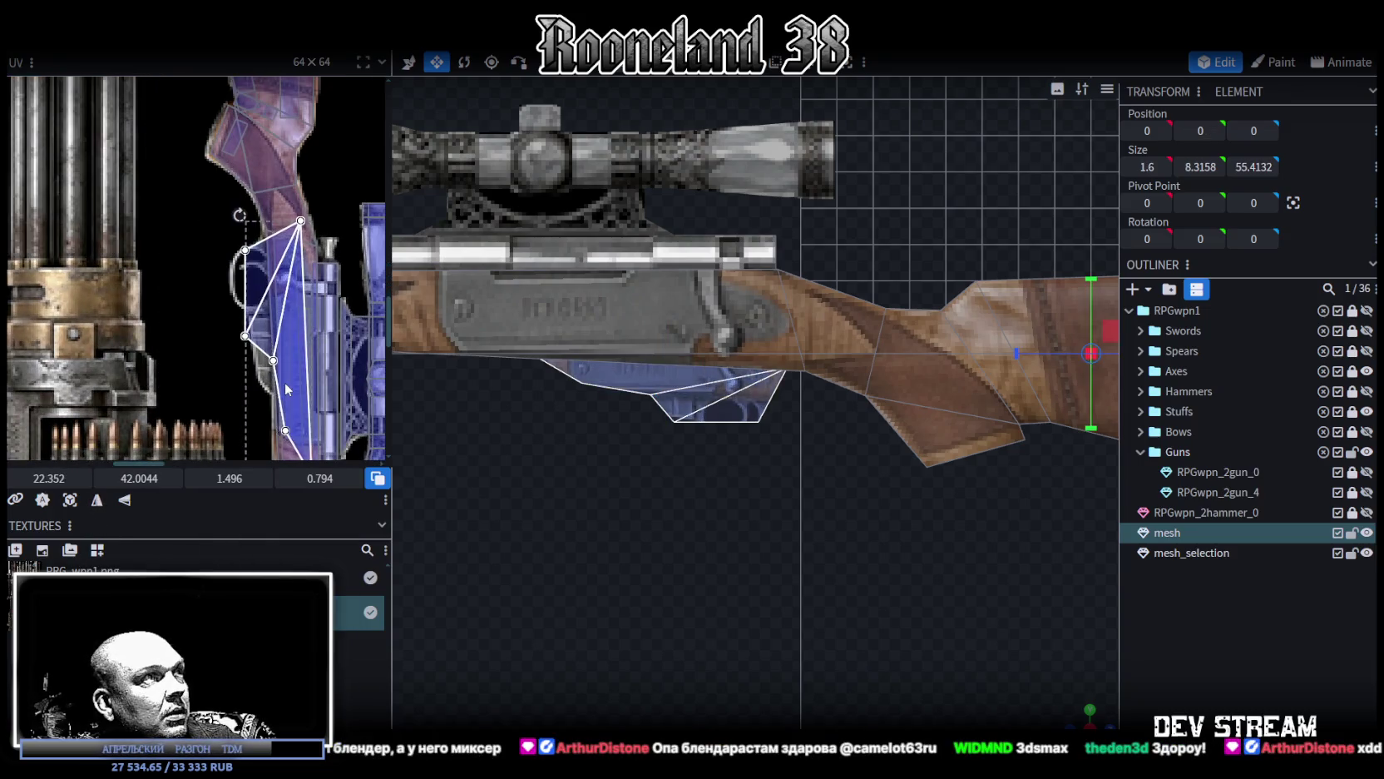
scroll(254, 316, up, 2)
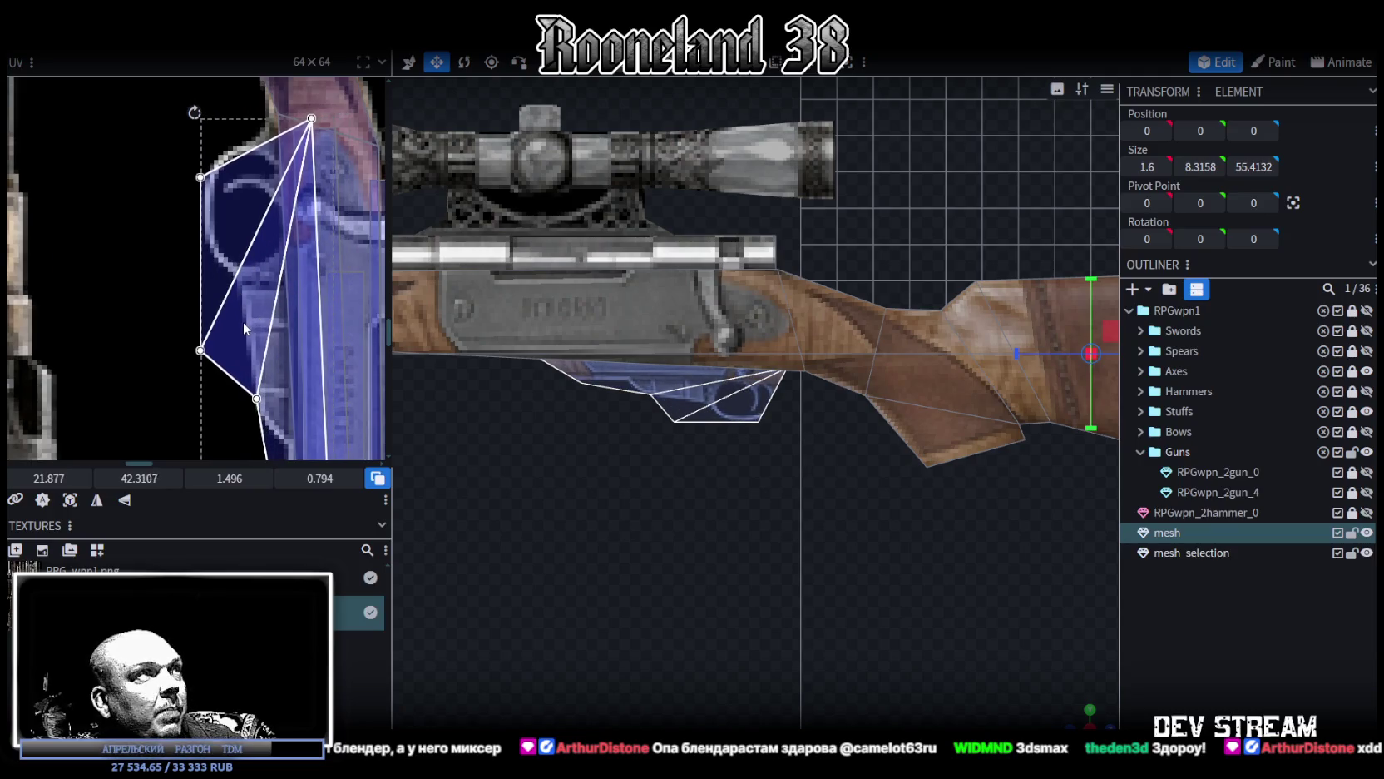
drag(244, 324, 248, 325)
scroll(265, 358, down, 2)
scroll(271, 366, down, 3)
scroll(278, 375, down, 1)
drag(286, 383, 251, 324)
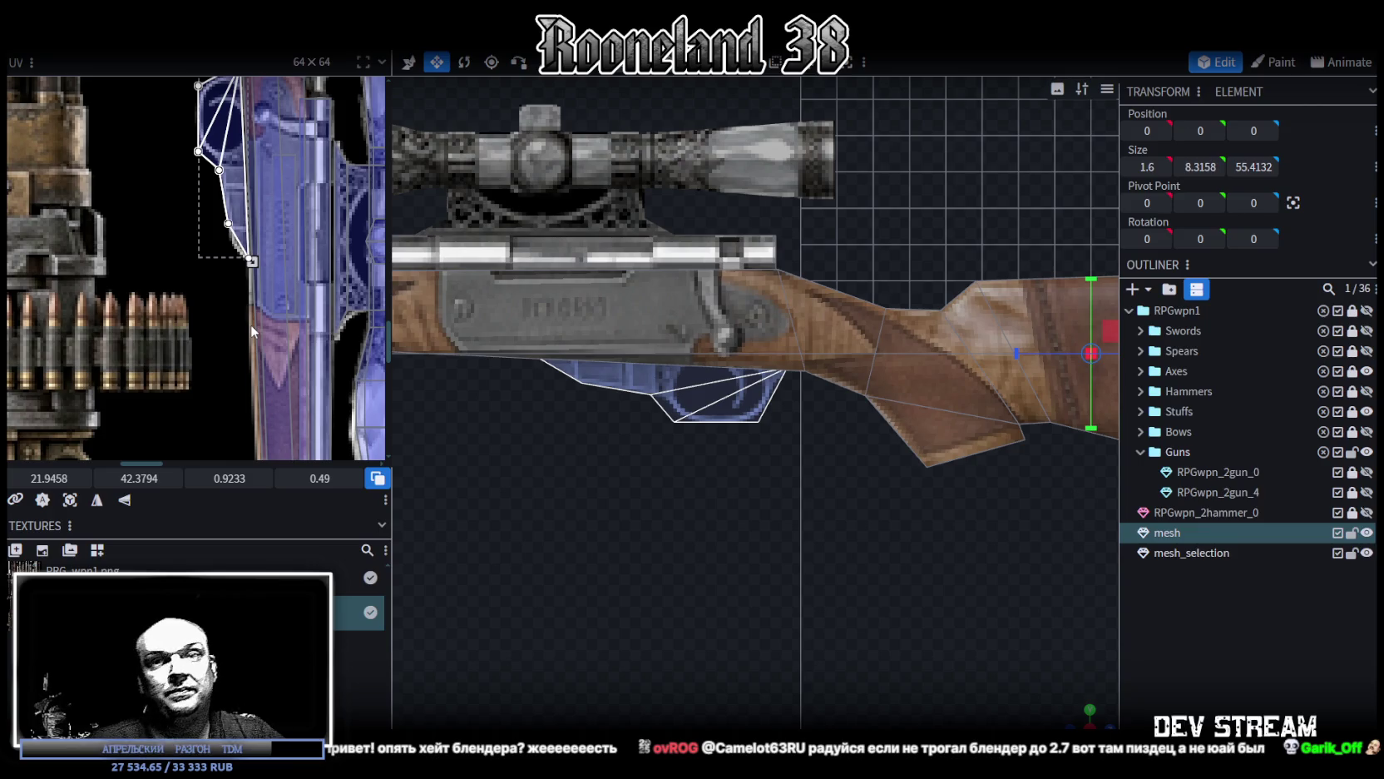
scroll(230, 371, up, 3)
drag(266, 288, 265, 260)
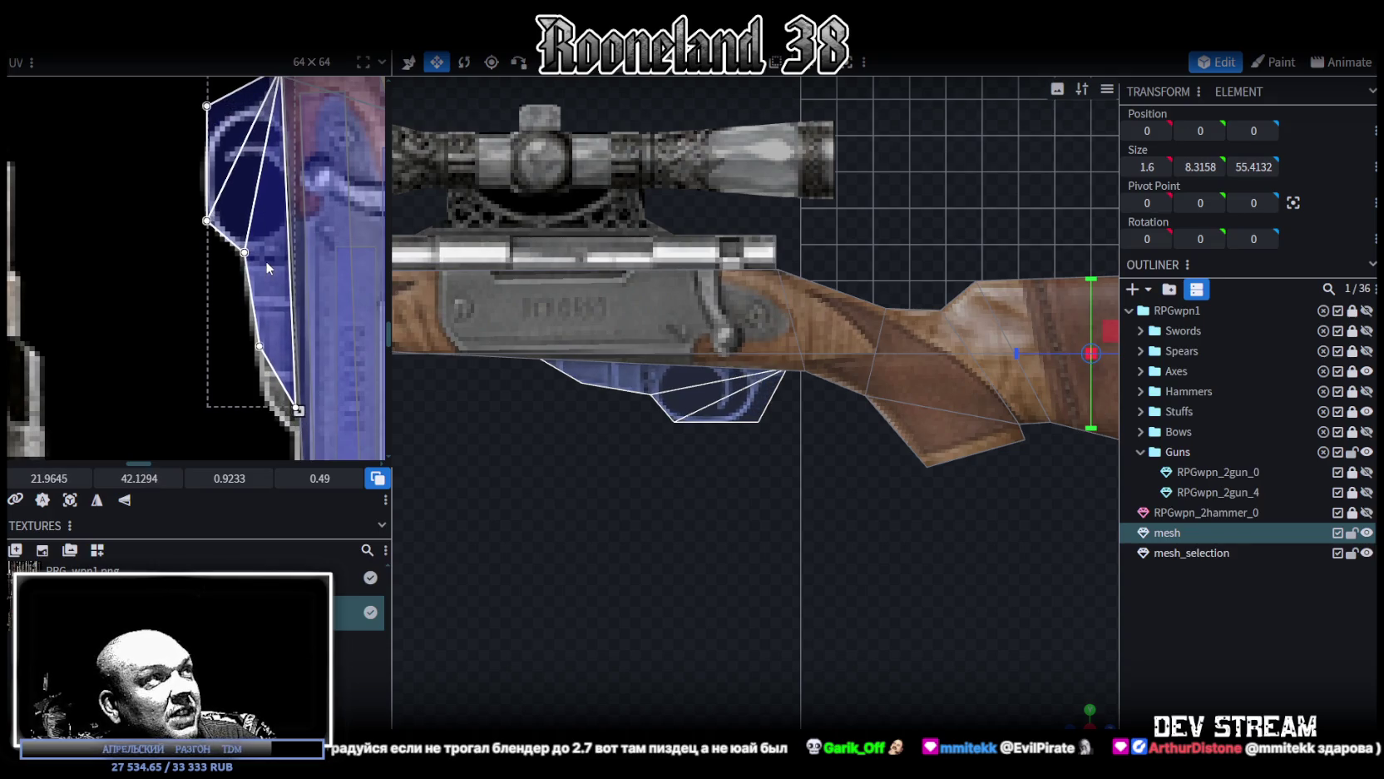
scroll(291, 366, up, 2)
scroll(256, 355, up, 2)
Step: Drag the first trigger-guard UV vertices out to the texture edges
click(276, 328)
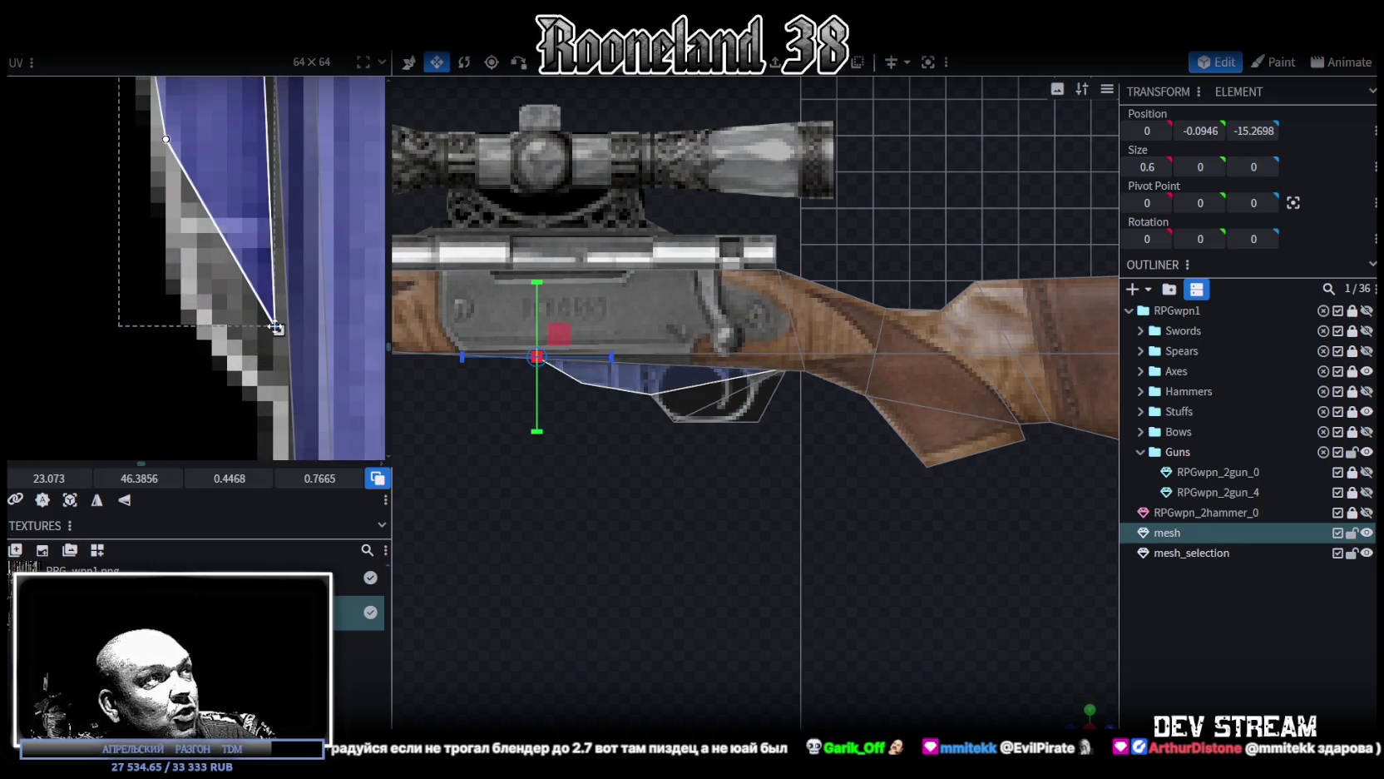
drag(275, 329, 287, 408)
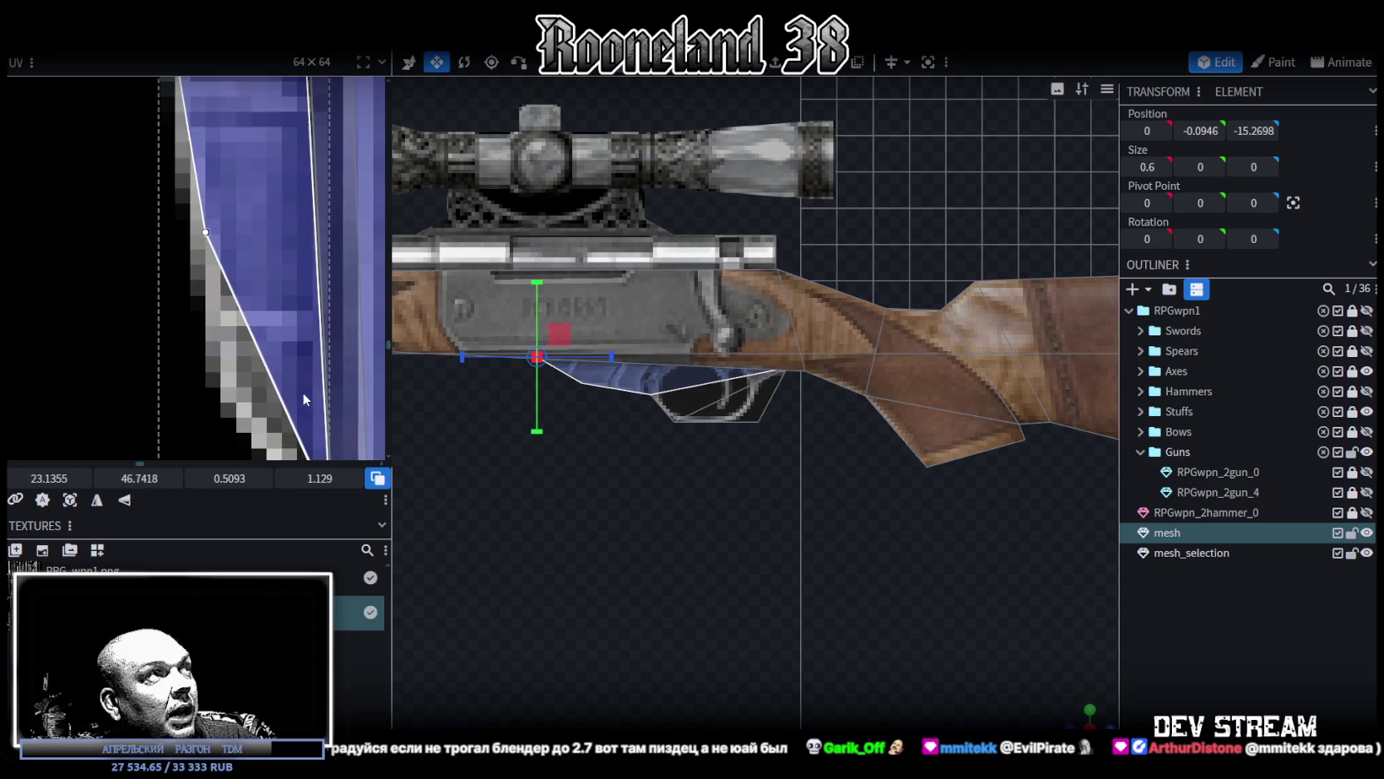
drag(207, 235, 230, 392)
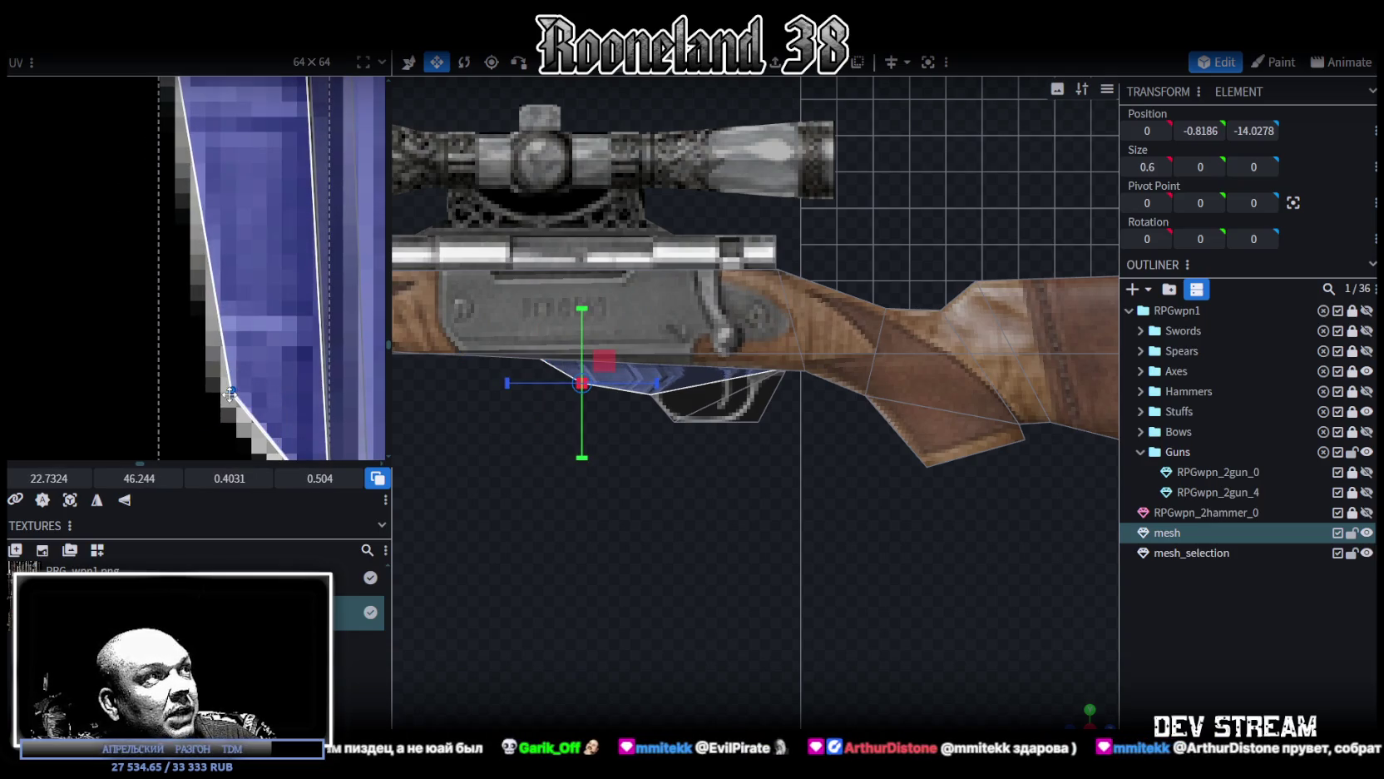
drag(211, 333, 250, 298)
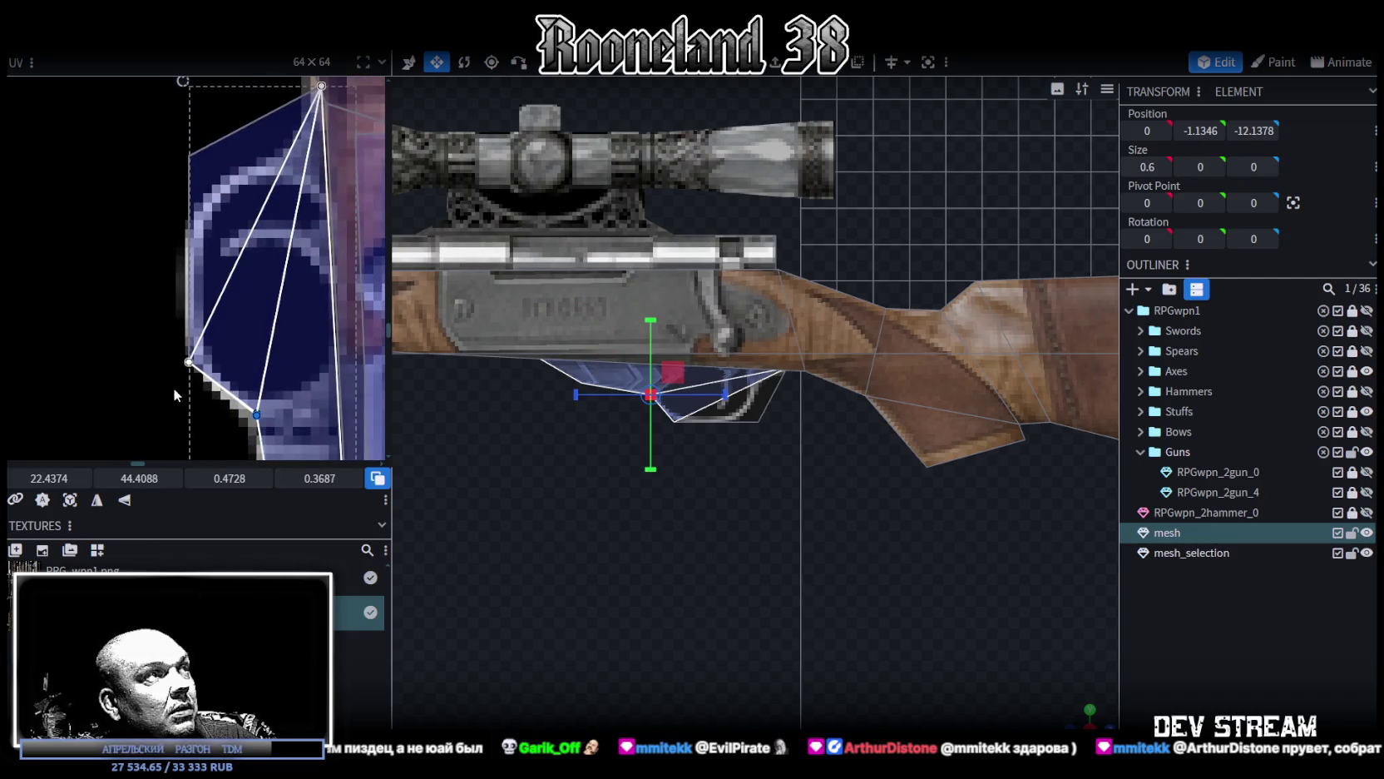
drag(174, 384, 197, 349)
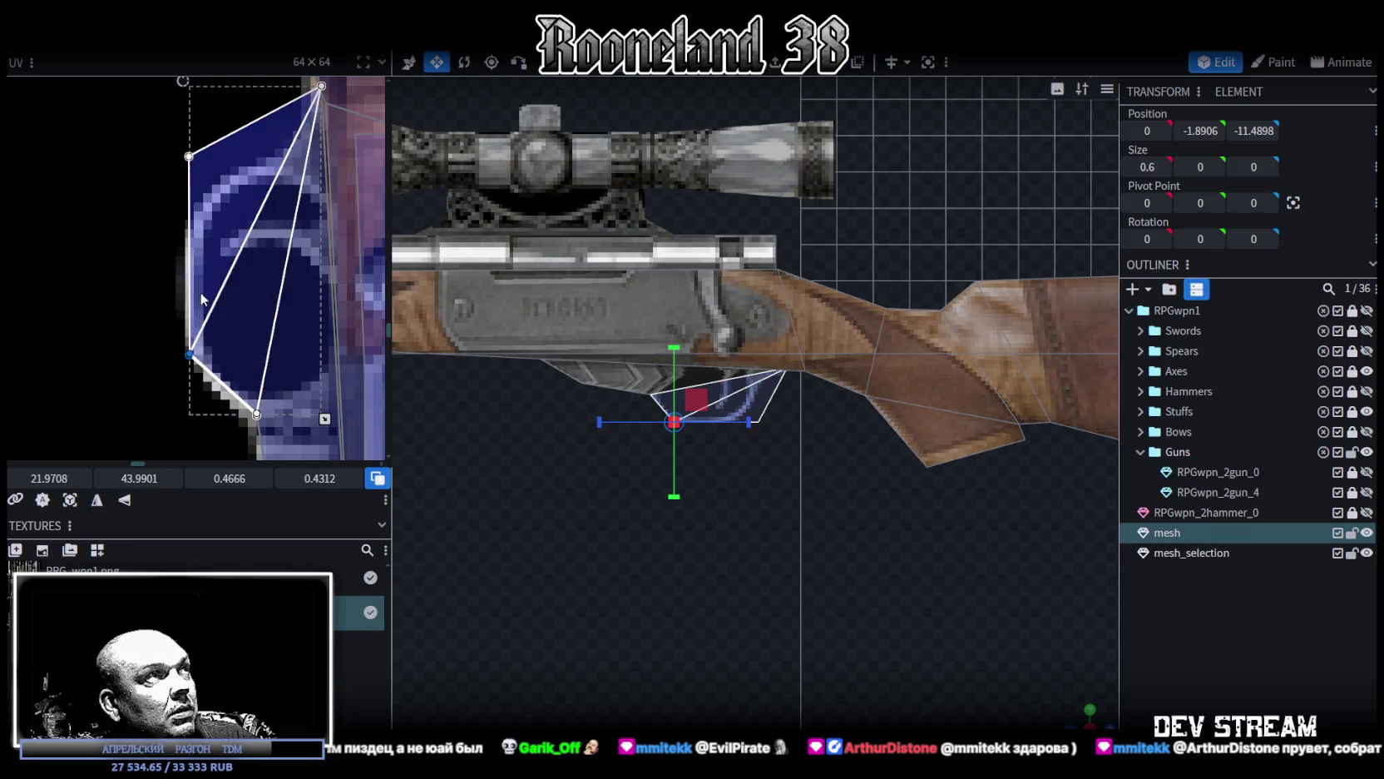
Step: Pull the upper-left and top-right UV vertices onto the artwork edges, then deselect
scroll(153, 219, up, 2)
drag(179, 226, 183, 294)
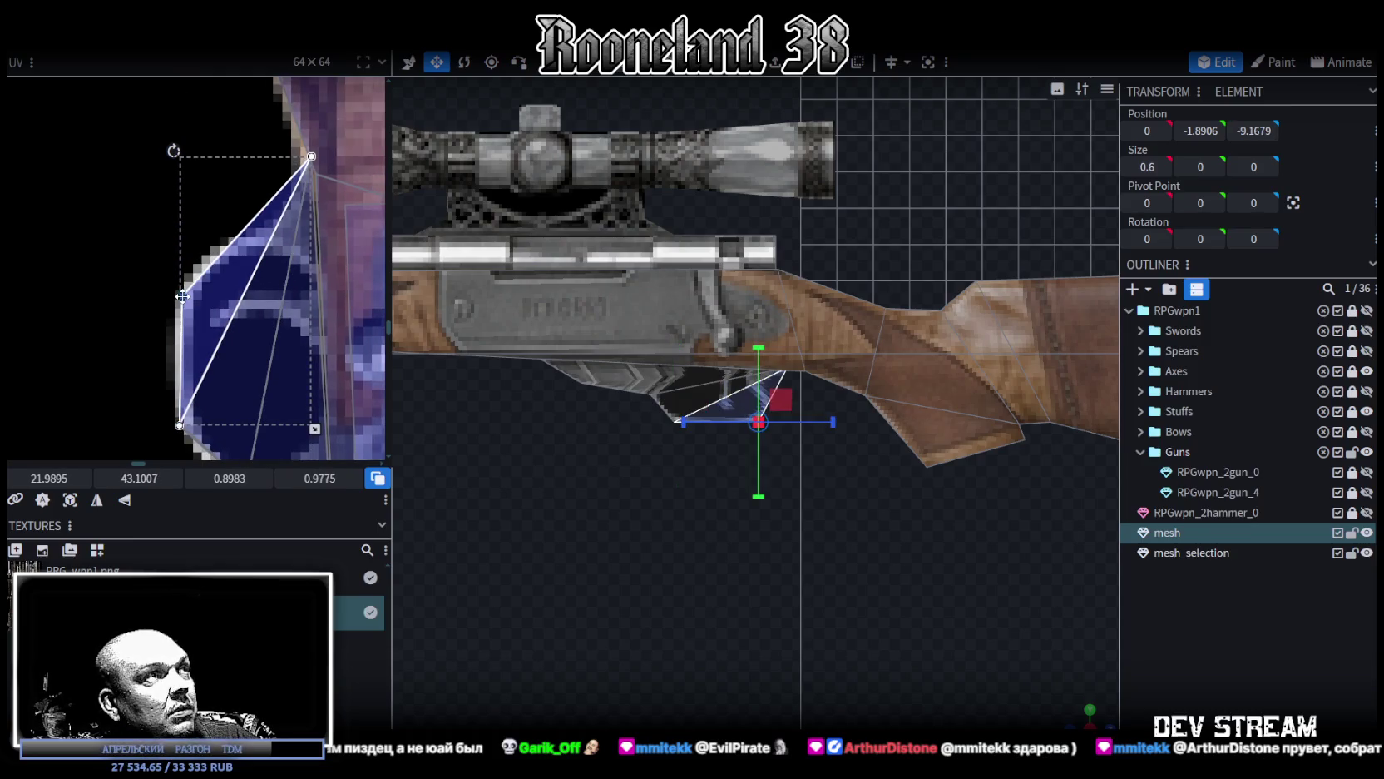
click(311, 156)
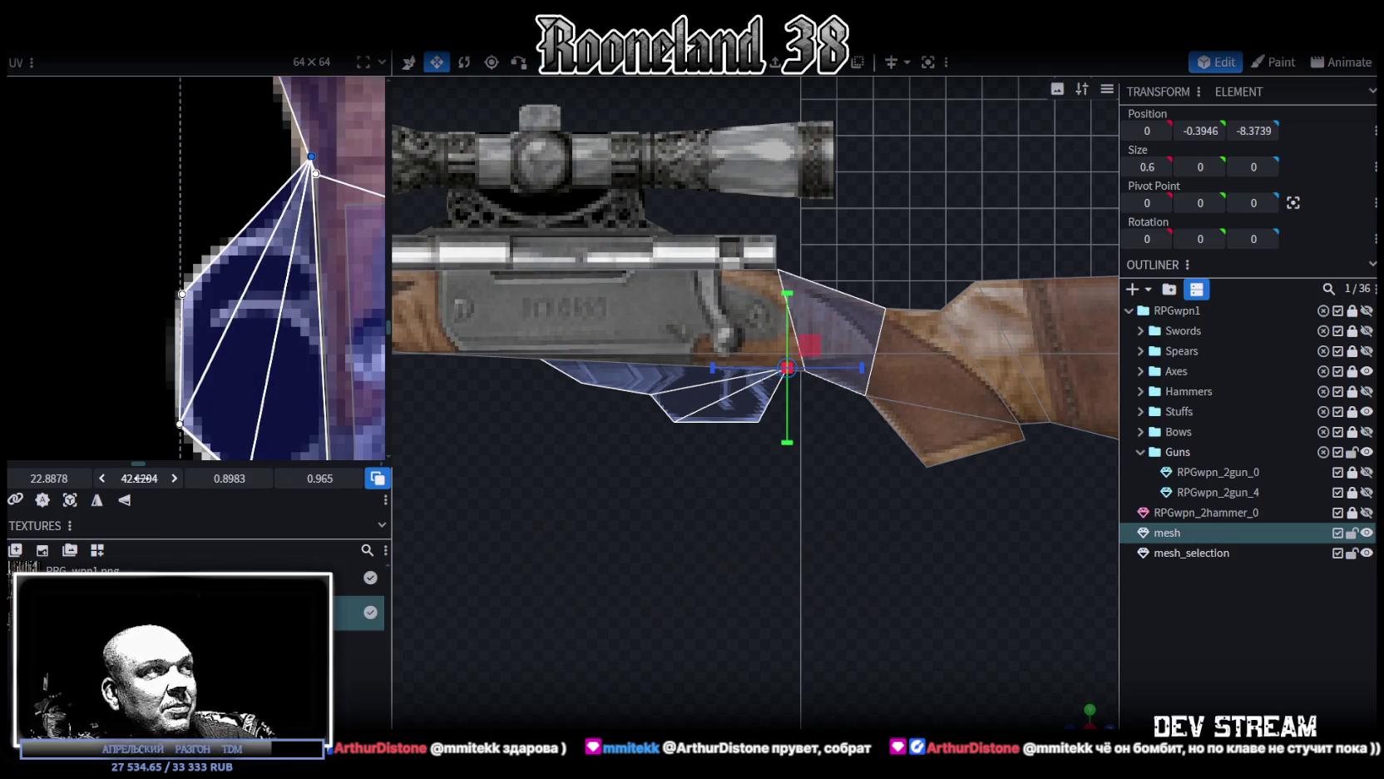
mouse_move(139, 478)
mouse_down()
mouse_move(167, 478)
mouse_move(133, 478)
mouse_up()
scroll(289, 341, down, 2)
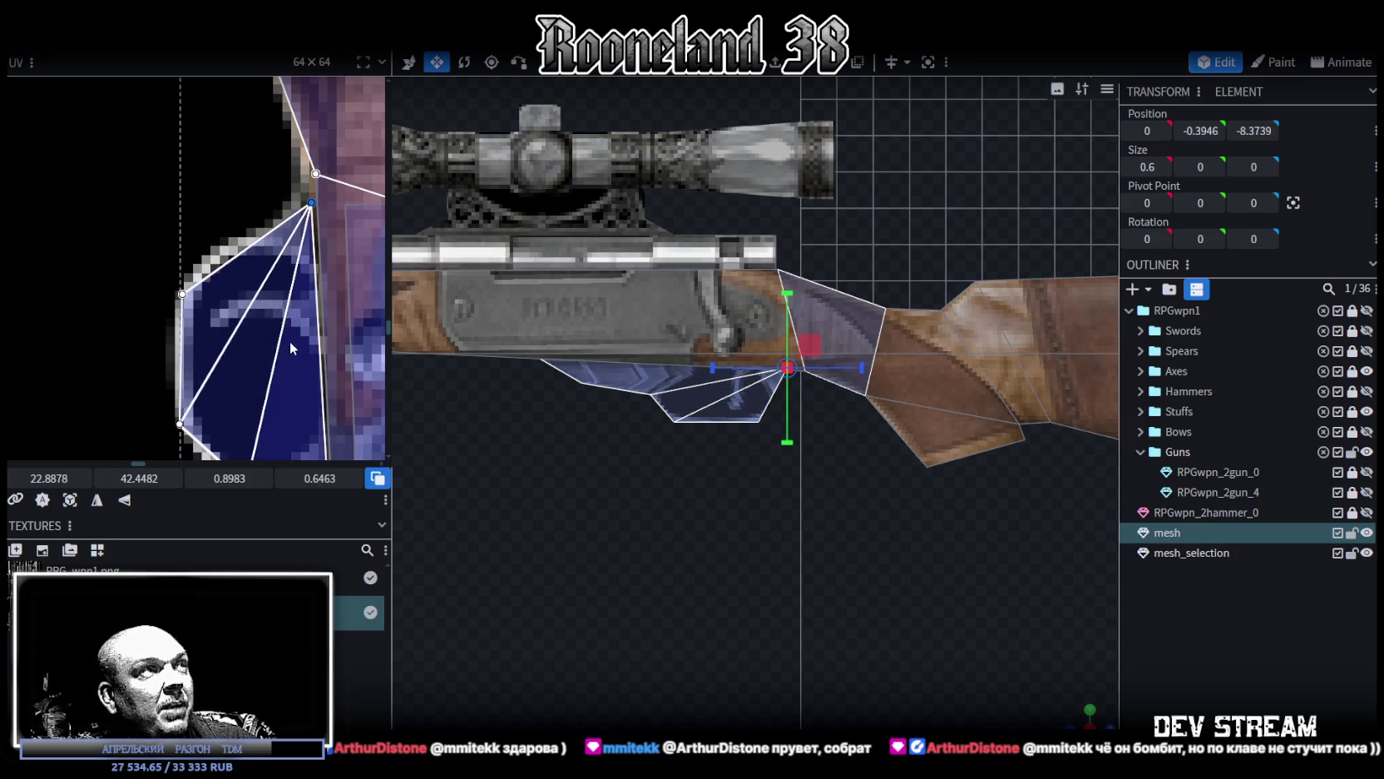
scroll(289, 341, down, 3)
scroll(308, 335, down, 1)
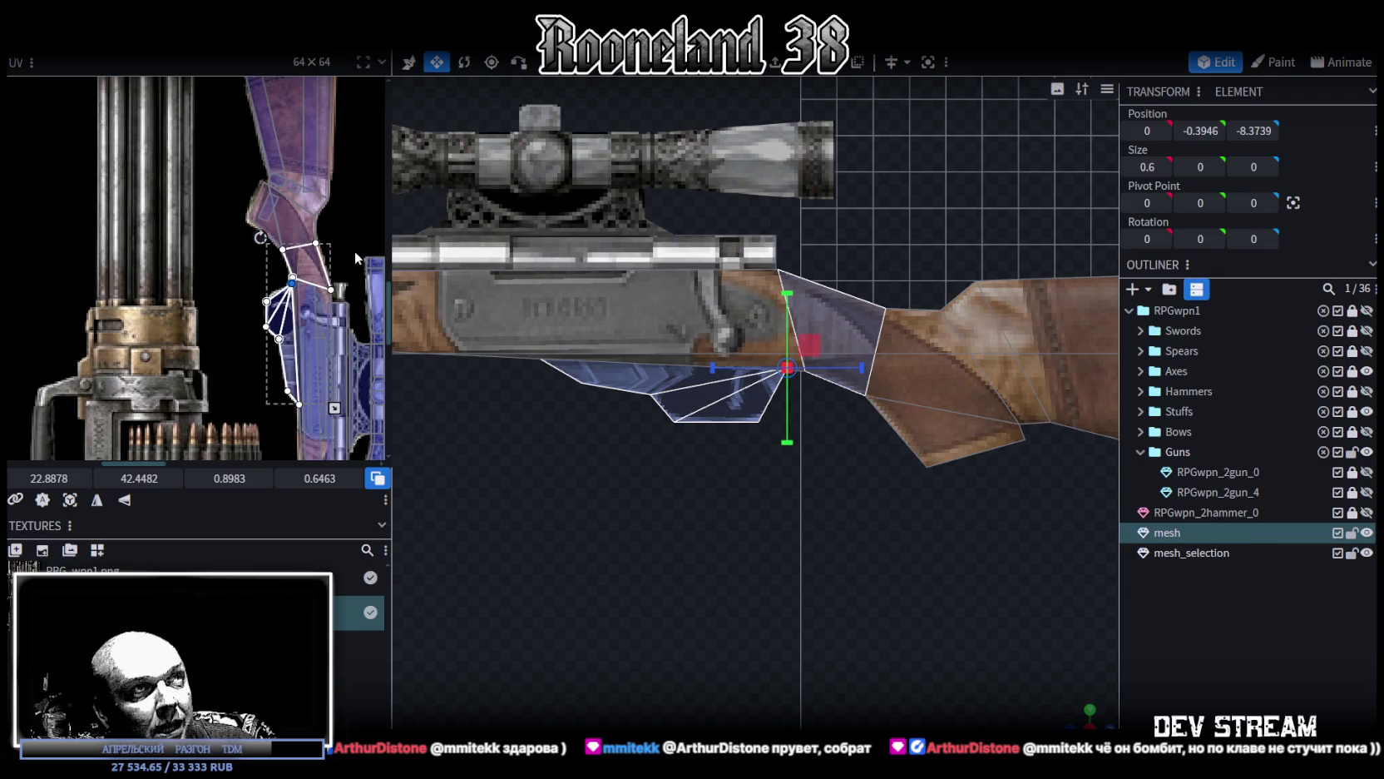
click(1225, 618)
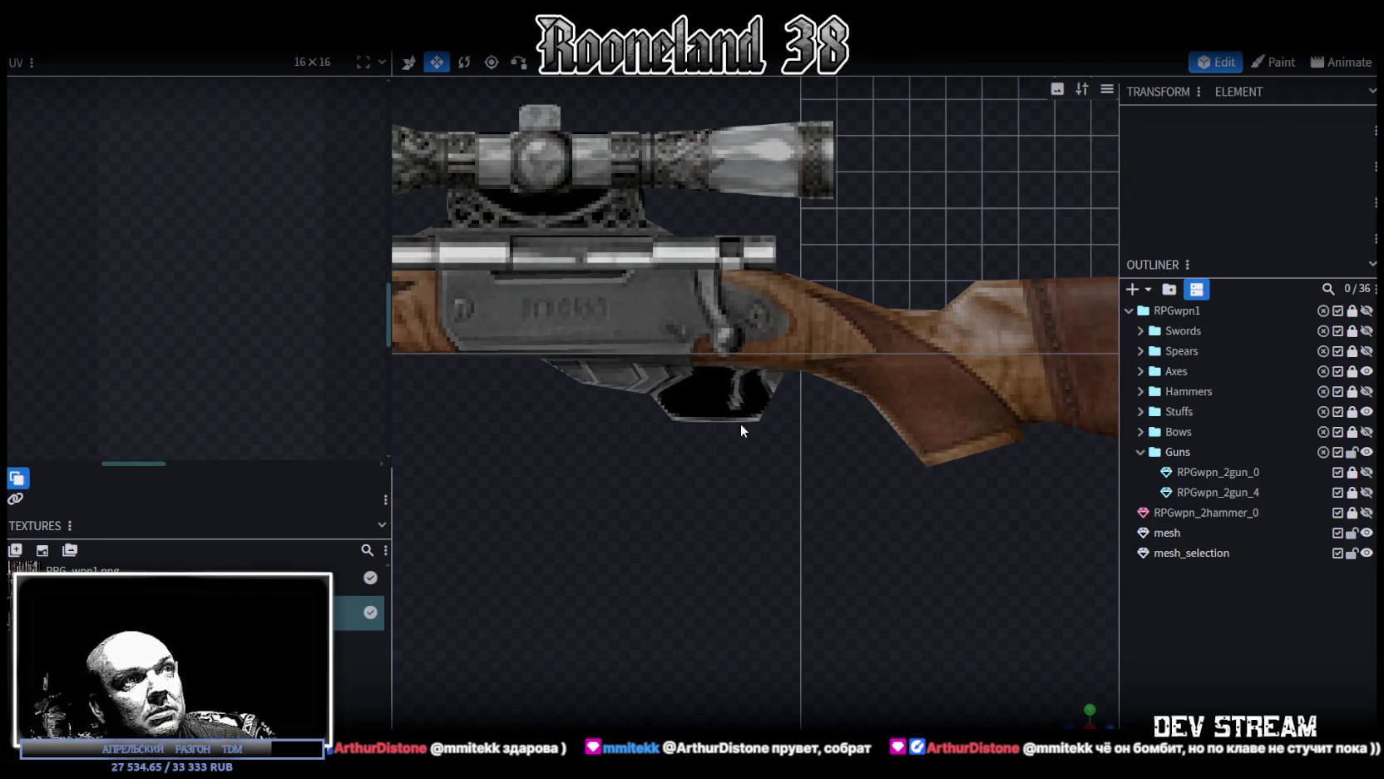
Step: Switch to edge selection and slide a grip-block edge along the Z axis
scroll(615, 456, up, 2)
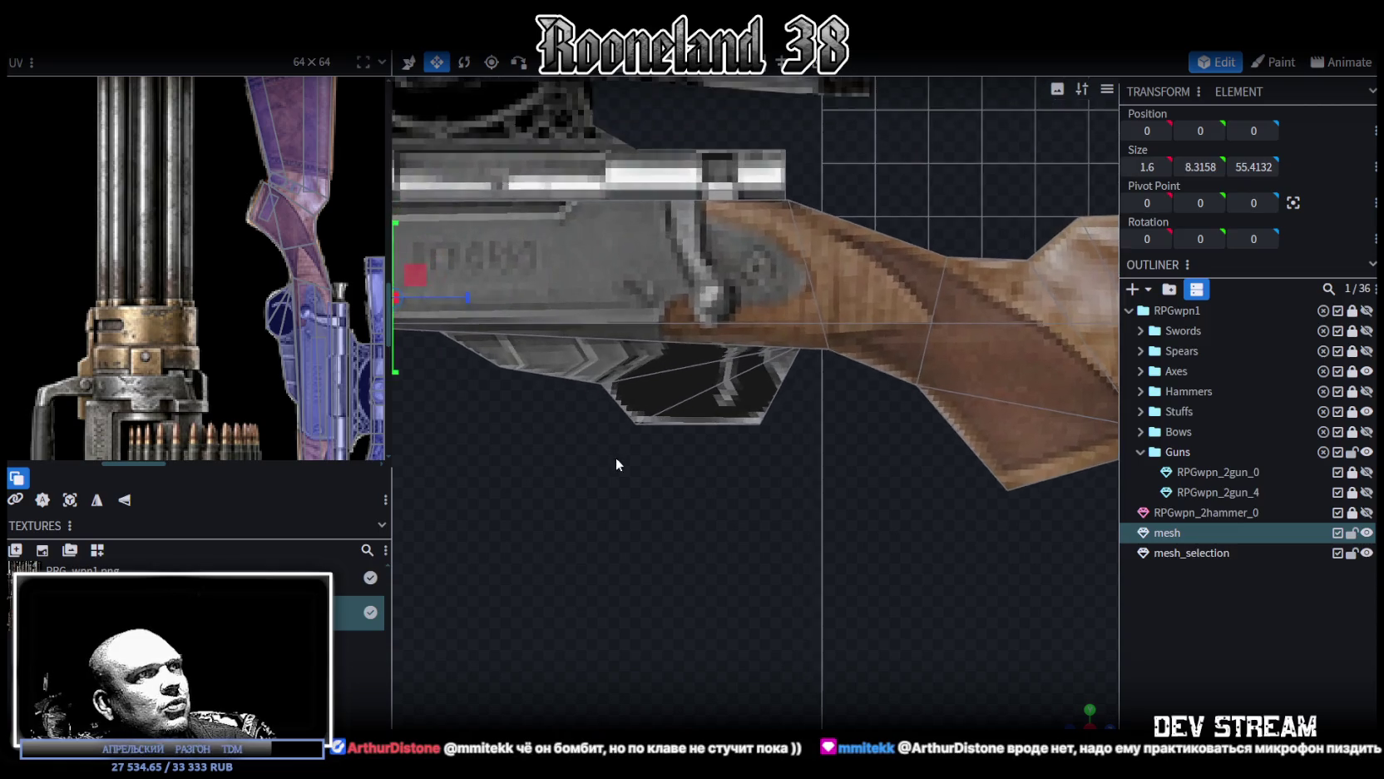
scroll(704, 493, up, 2)
click(659, 390)
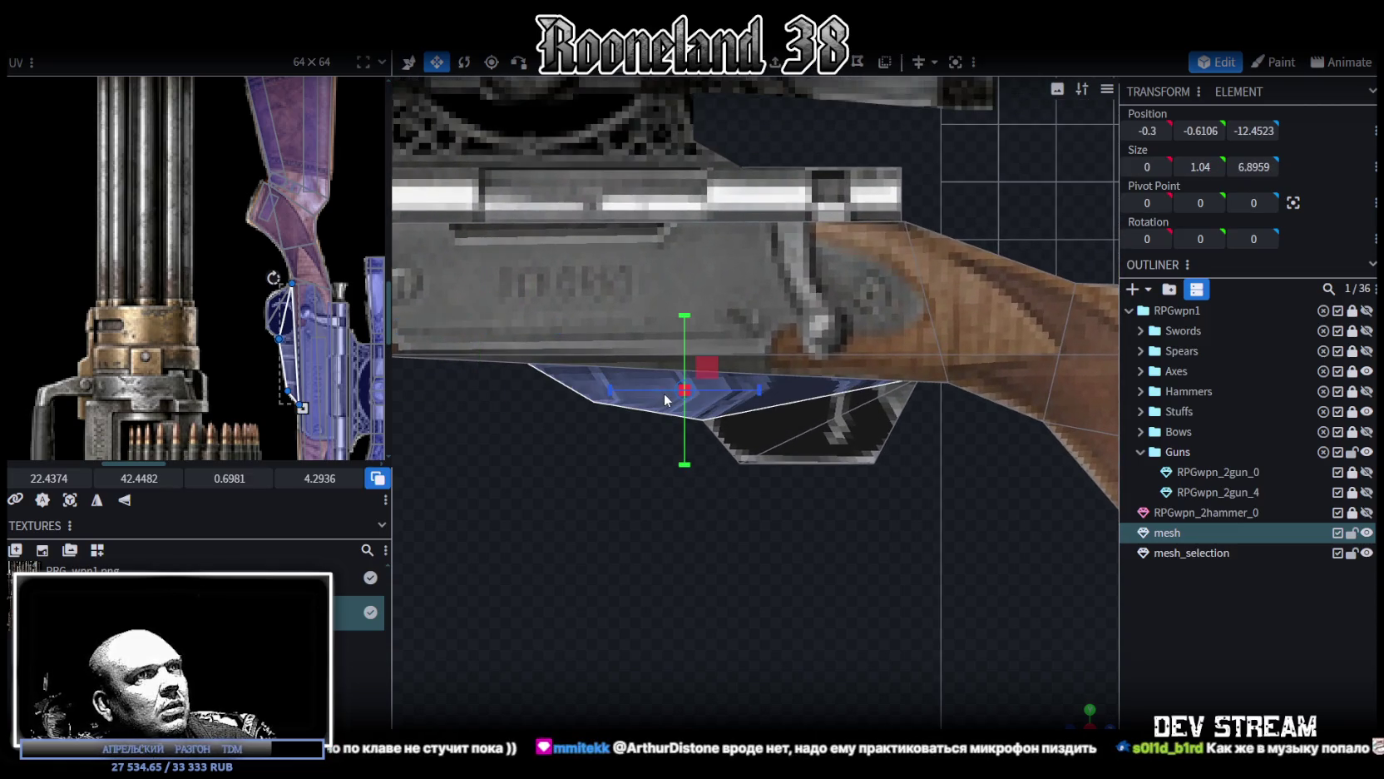
scroll(304, 308, up, 1)
scroll(304, 308, up, 1)
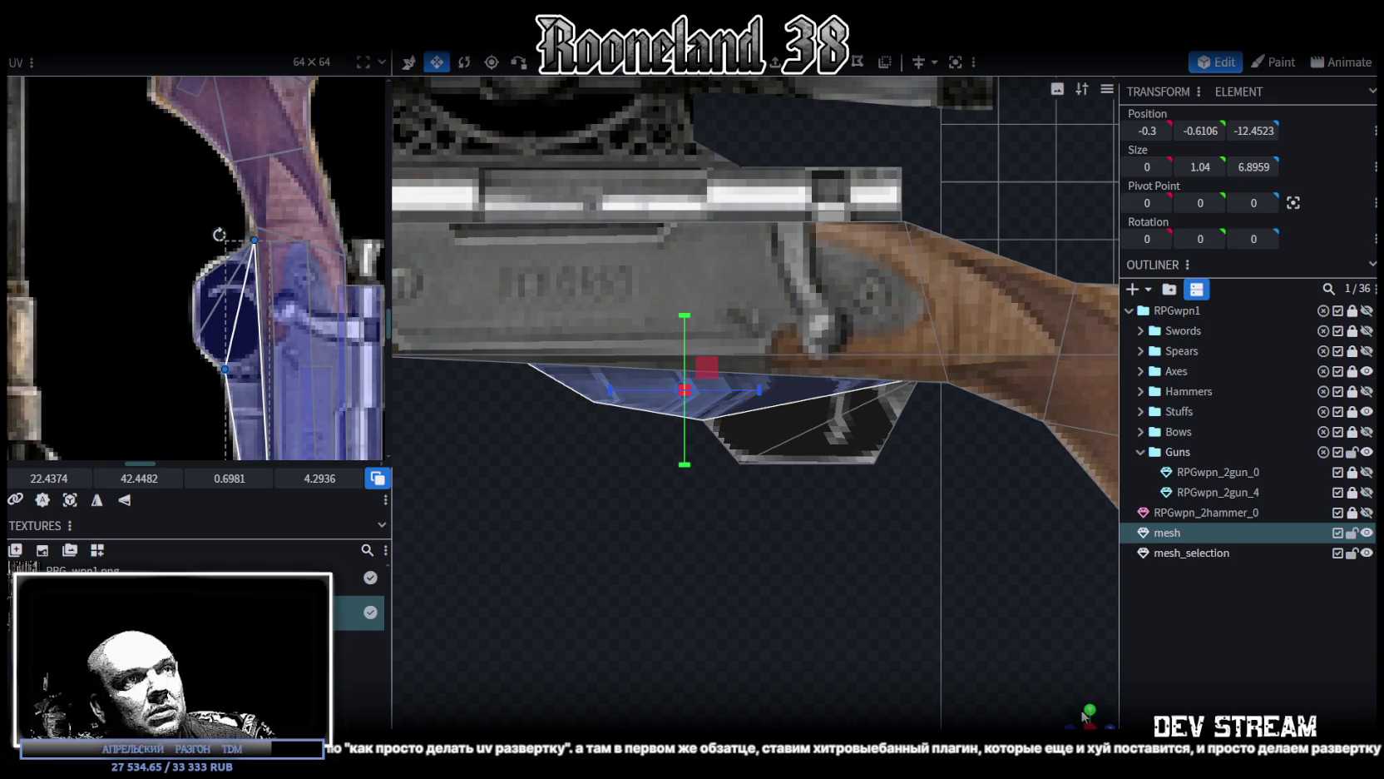
drag(1084, 715, 1084, 717)
key(2)
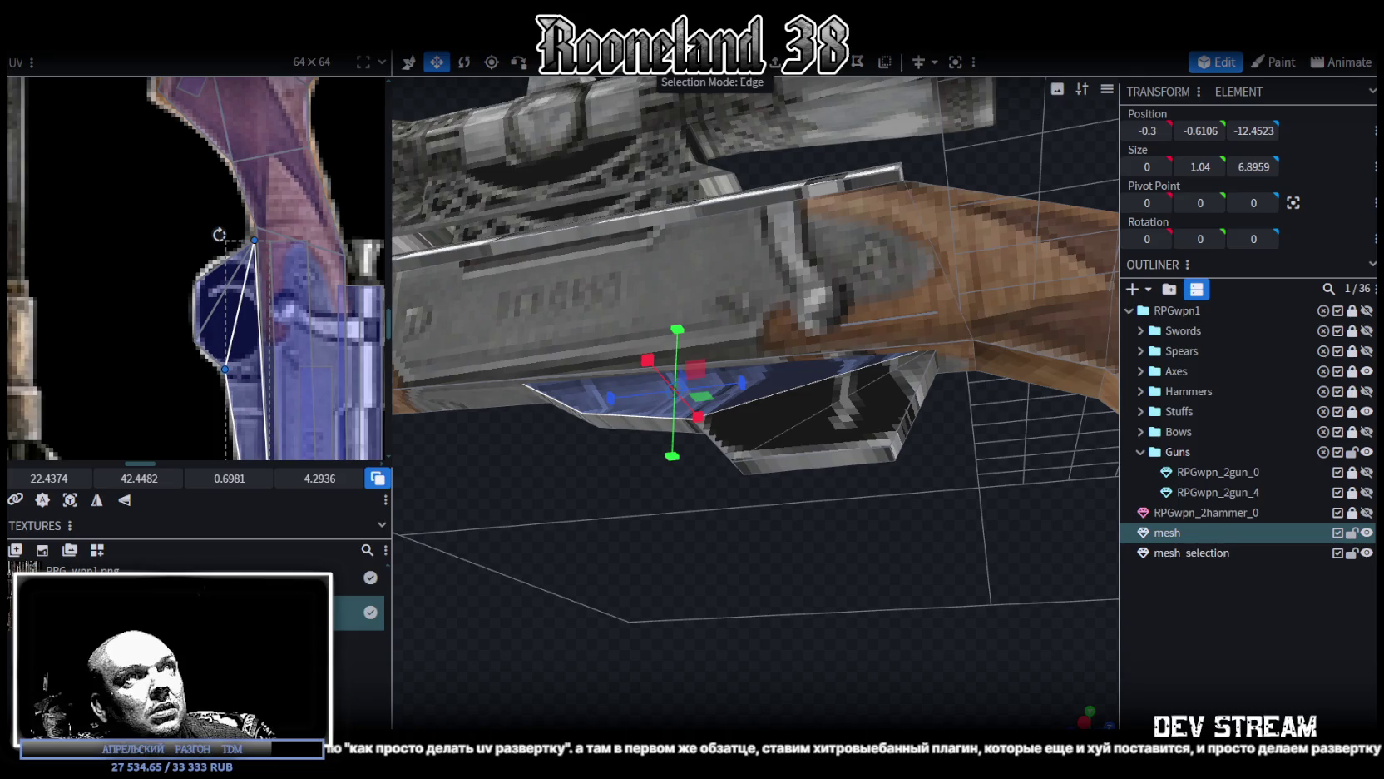
click(932, 483)
click(895, 450)
key(s)
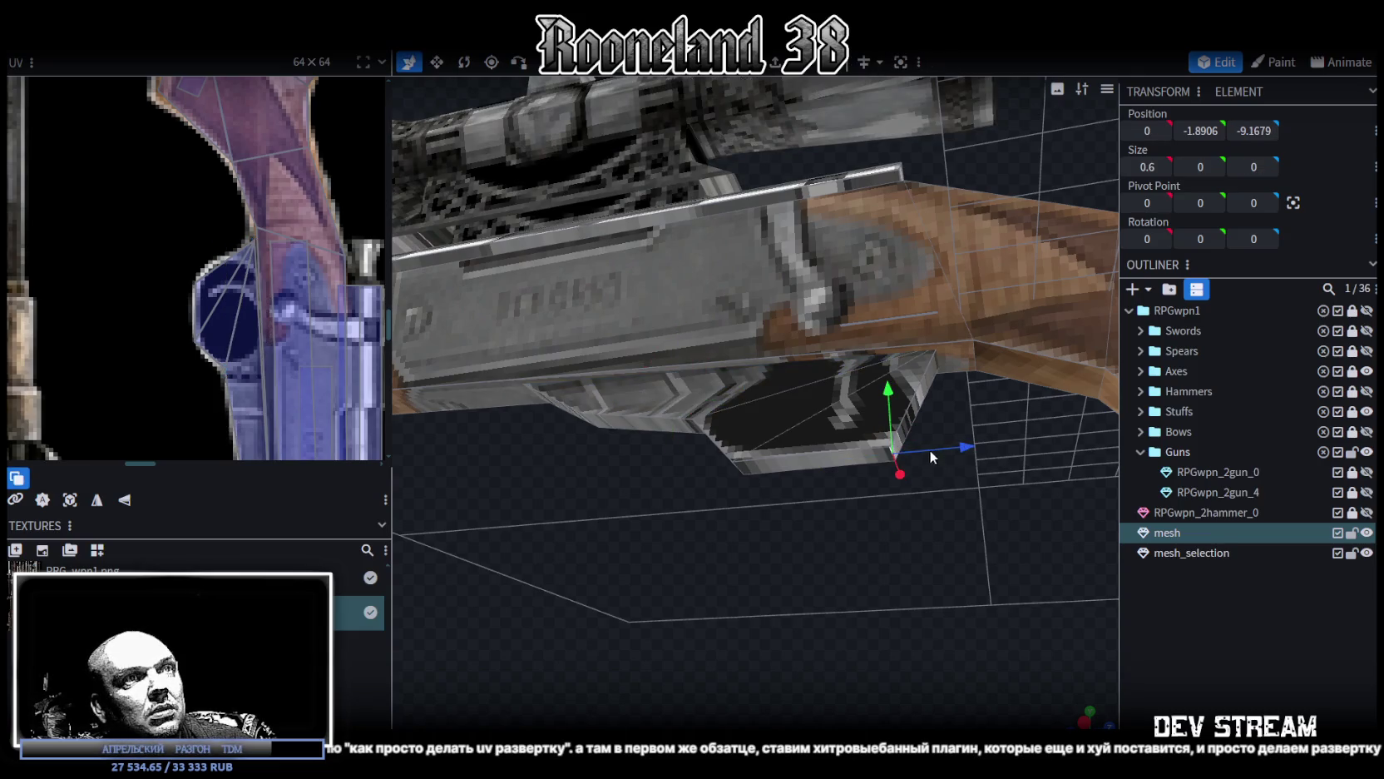
mouse_move(933, 451)
mouse_down()
mouse_move(980, 447)
mouse_move(909, 452)
mouse_up()
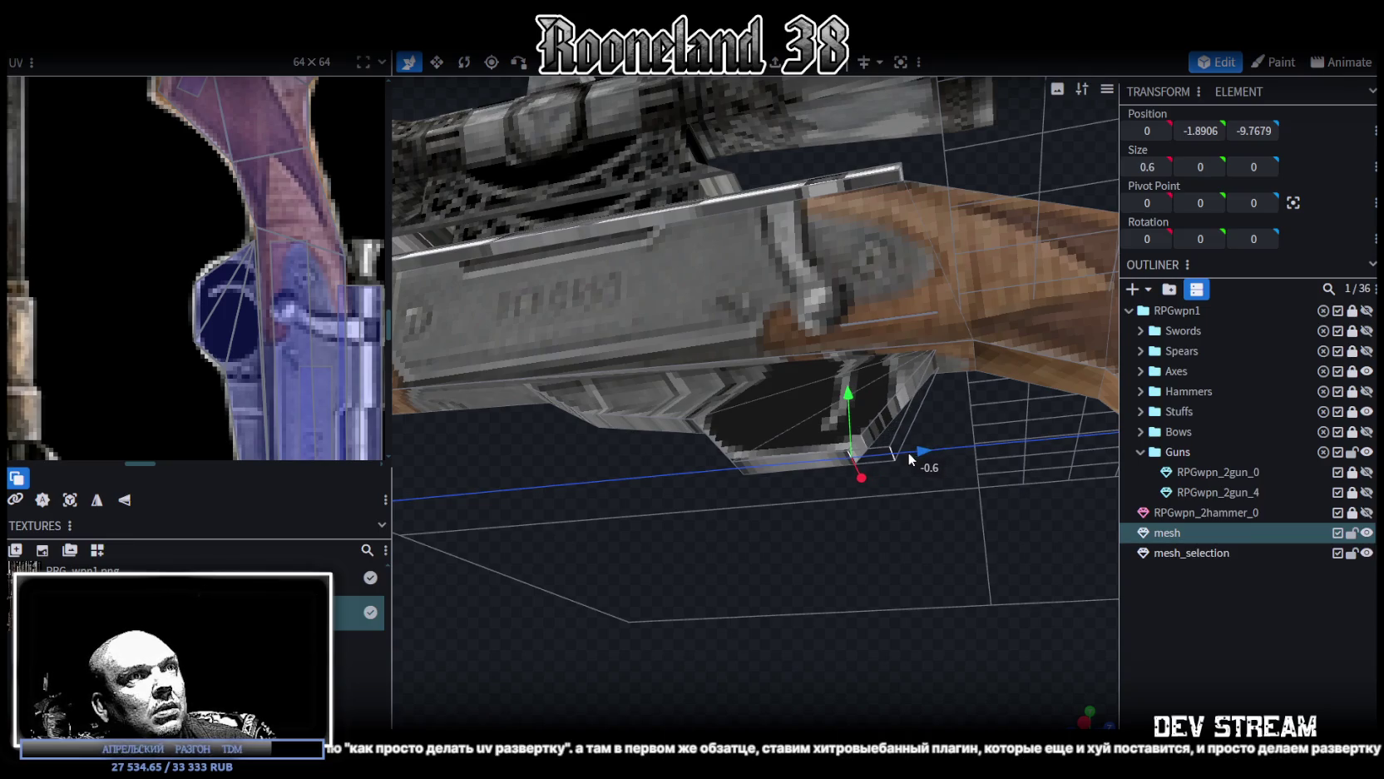
Step: Orbit under the receiver and select the edges beneath it
mouse_move(681, 534)
mouse_down()
mouse_move(711, 573)
mouse_move(762, 559)
mouse_move(685, 558)
mouse_up()
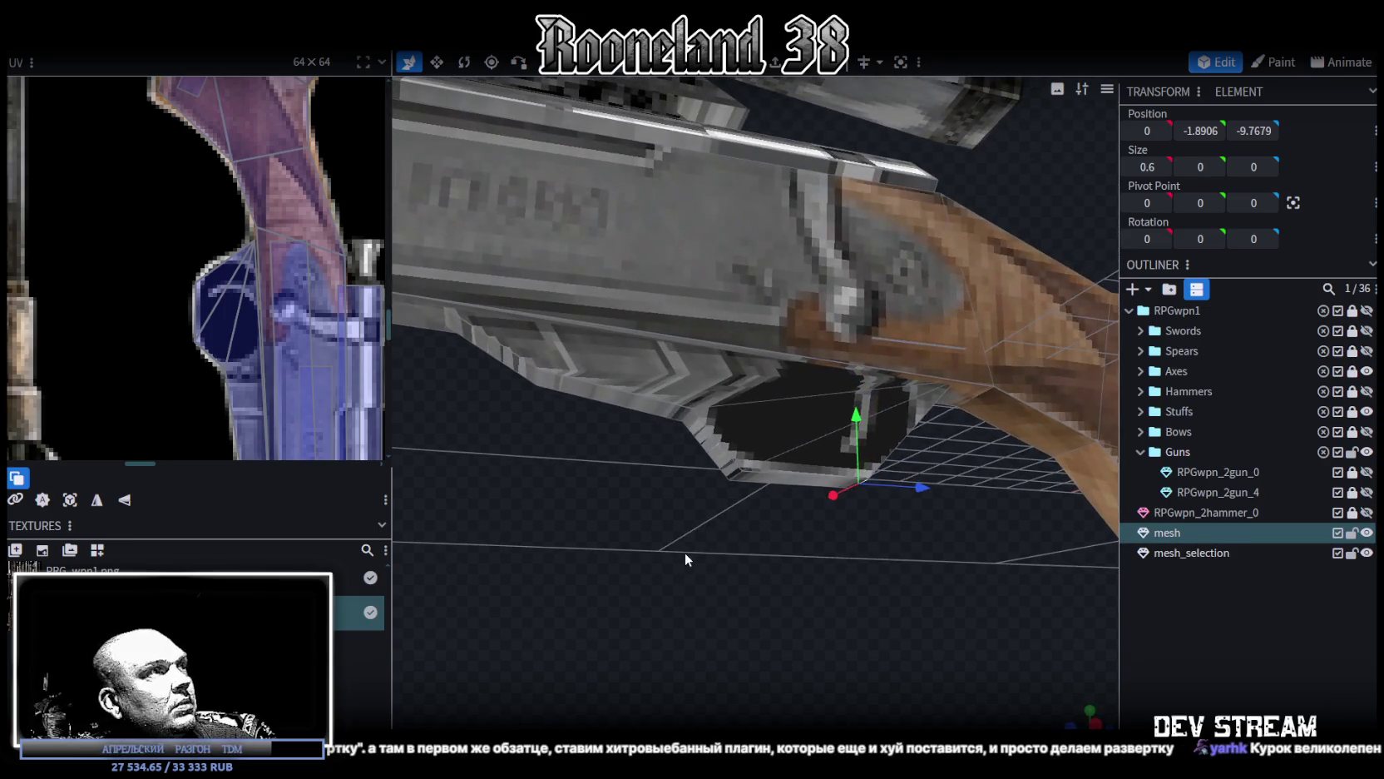
click(691, 420)
mouse_move(666, 416)
mouse_down()
mouse_move(677, 462)
mouse_move(706, 436)
mouse_move(656, 433)
mouse_up()
click(651, 433)
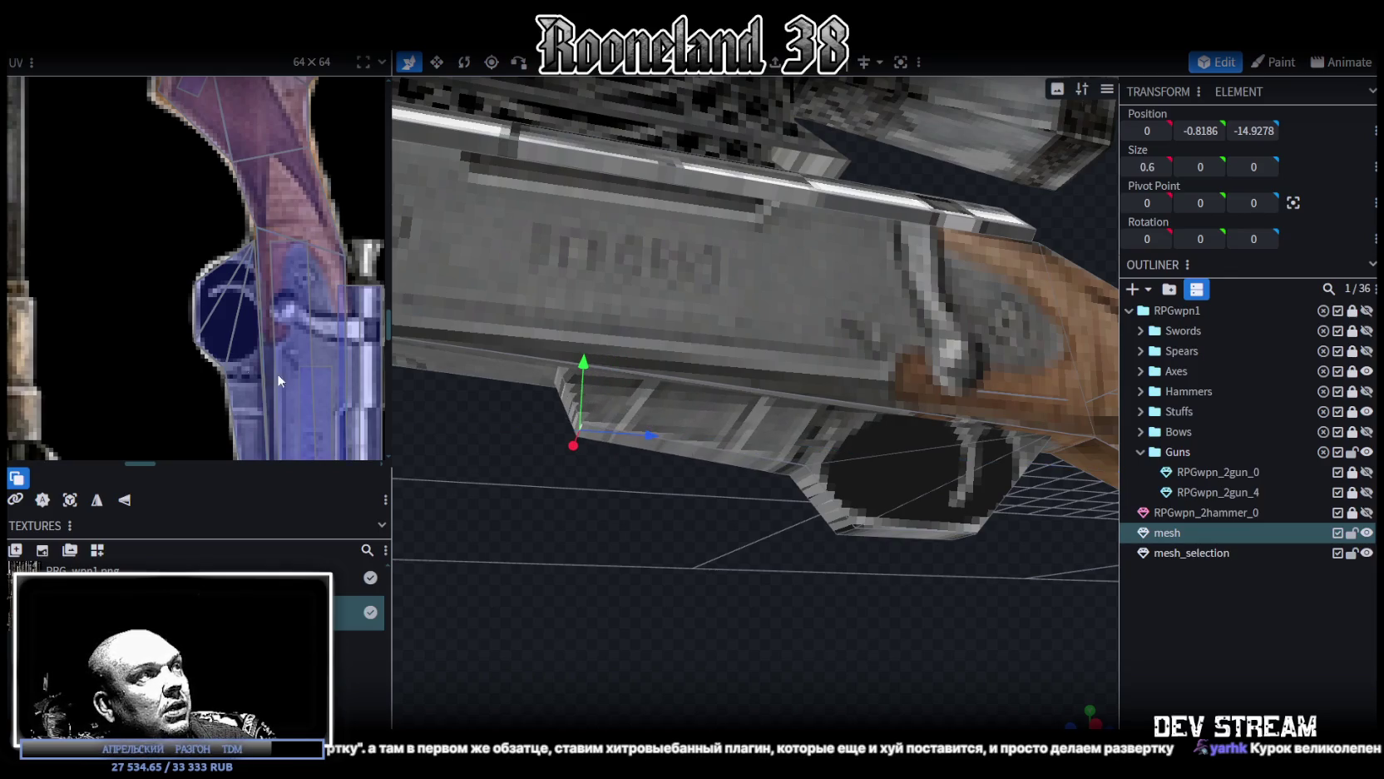
scroll(242, 304, down, 2)
scroll(246, 292, down, 1)
mouse_move(638, 470)
mouse_down()
mouse_move(601, 551)
mouse_move(603, 532)
mouse_move(650, 507)
mouse_move(708, 363)
mouse_up()
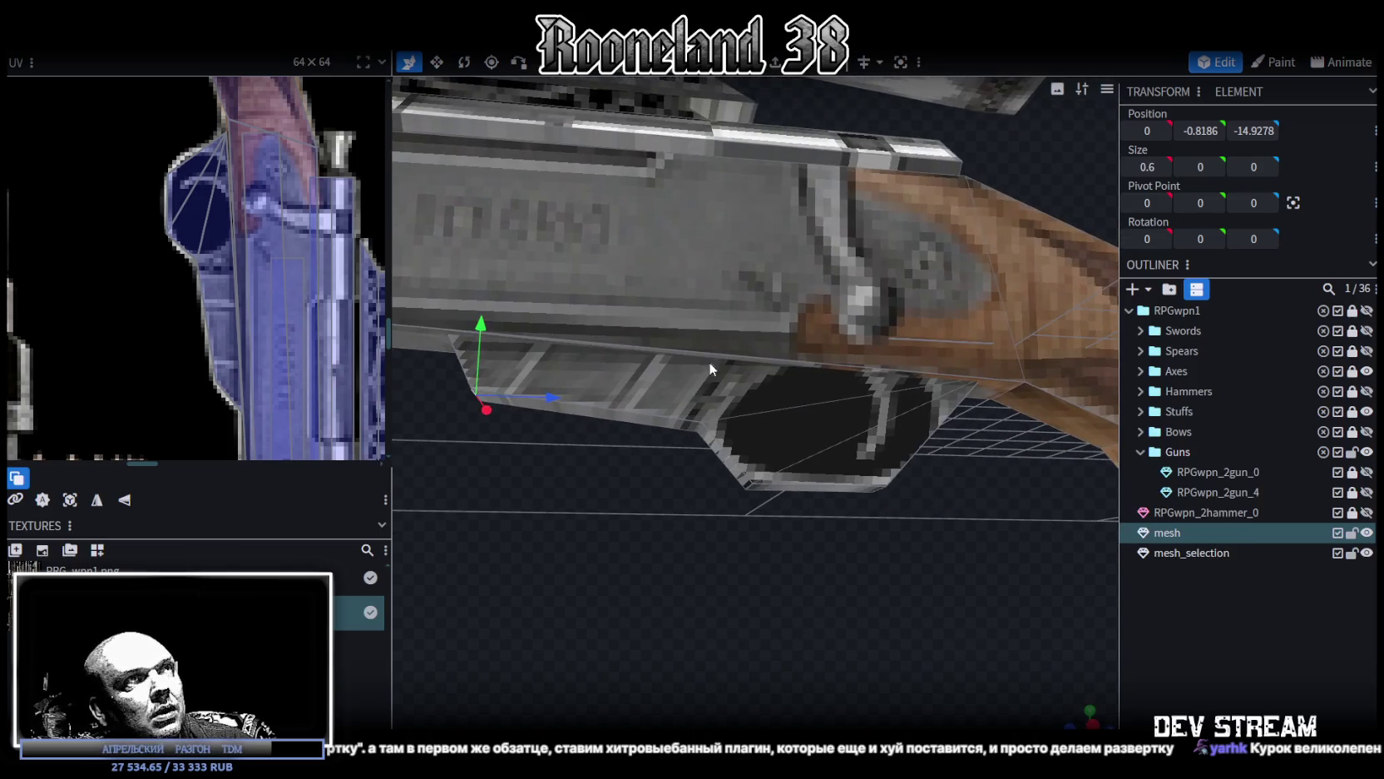
Step: Select the receiver's thin and bottom faces, slide them along the rifle's length, then deselect
click(728, 462)
shift+click(799, 486)
drag(858, 466, 882, 466)
drag(690, 565, 652, 508)
mouse_move(886, 469)
mouse_down()
mouse_move(817, 453)
mouse_move(835, 455)
mouse_up()
shift+click(690, 422)
click(1182, 630)
Step: Turn the view so the barrel points left and select the muzzle face
scroll(827, 569, down, 5)
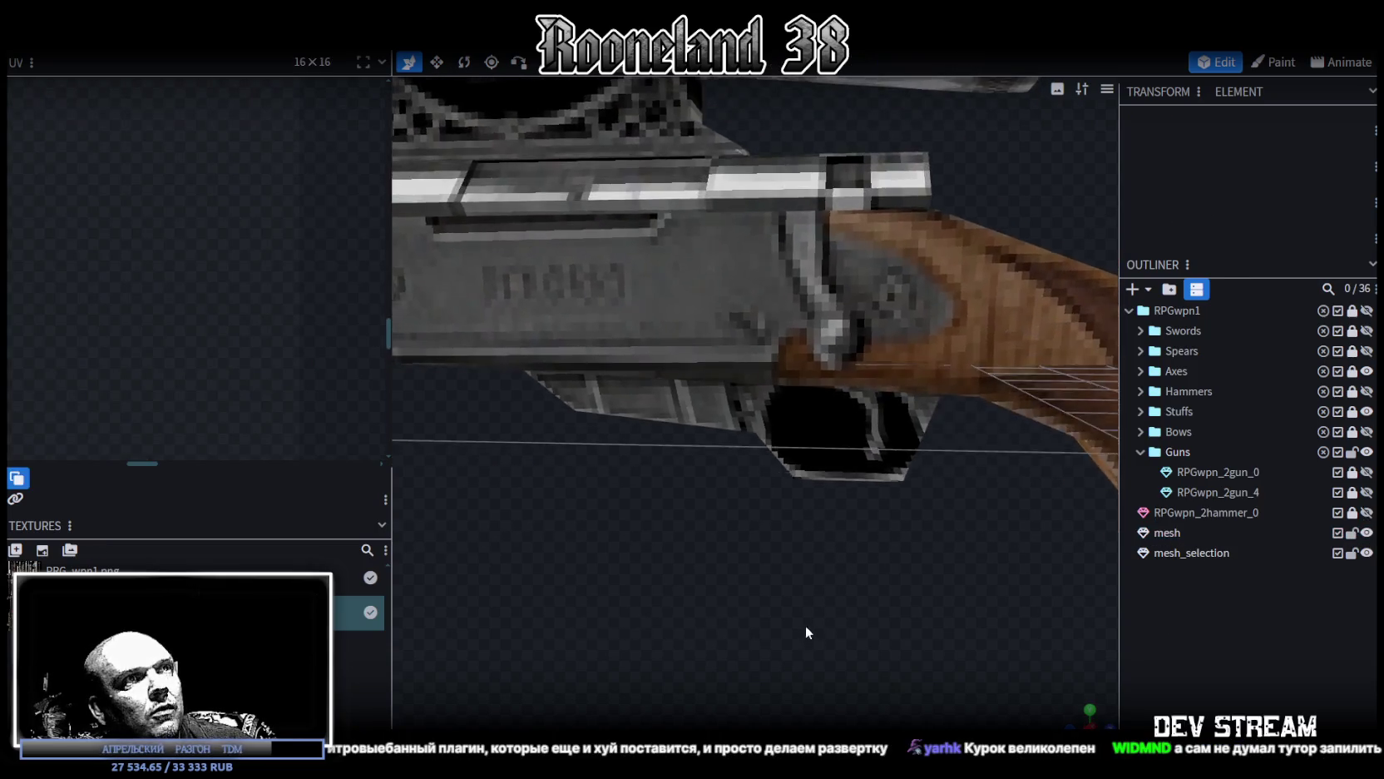
scroll(815, 614, down, 3)
mouse_move(816, 598)
mouse_down()
mouse_move(533, 639)
mouse_move(471, 626)
mouse_move(801, 646)
mouse_move(768, 557)
mouse_move(730, 541)
mouse_move(870, 497)
mouse_move(806, 499)
mouse_up()
scroll(795, 514, up, 5)
scroll(773, 532, up, 3)
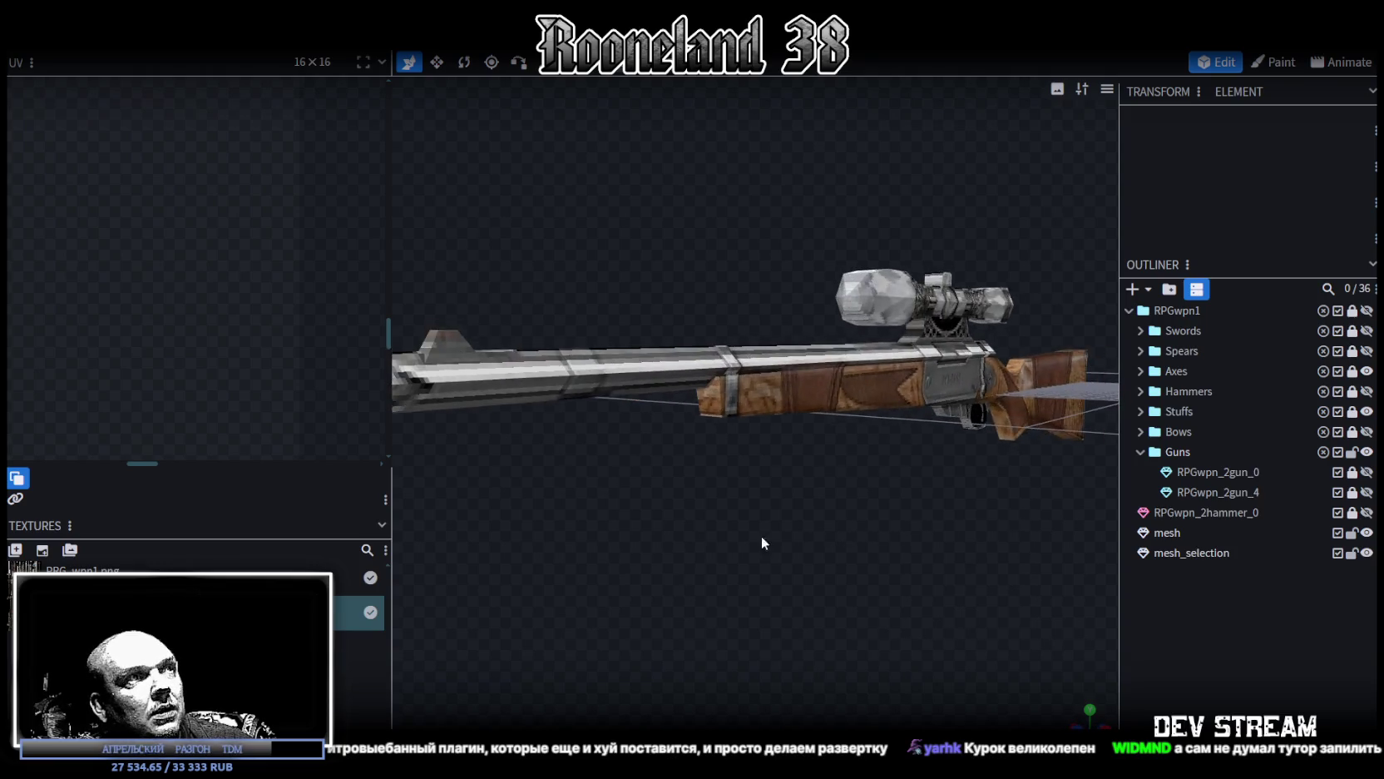
drag(765, 540, 834, 540)
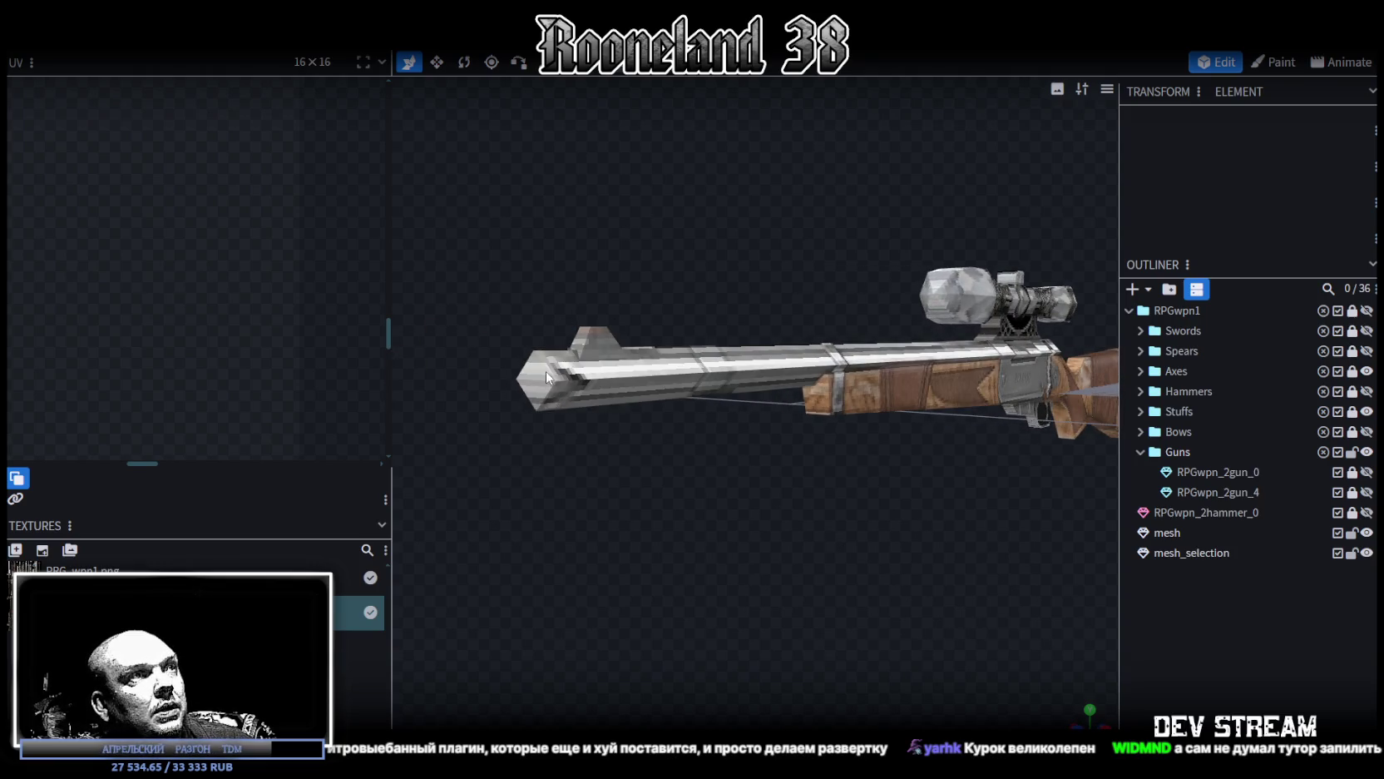
click(545, 372)
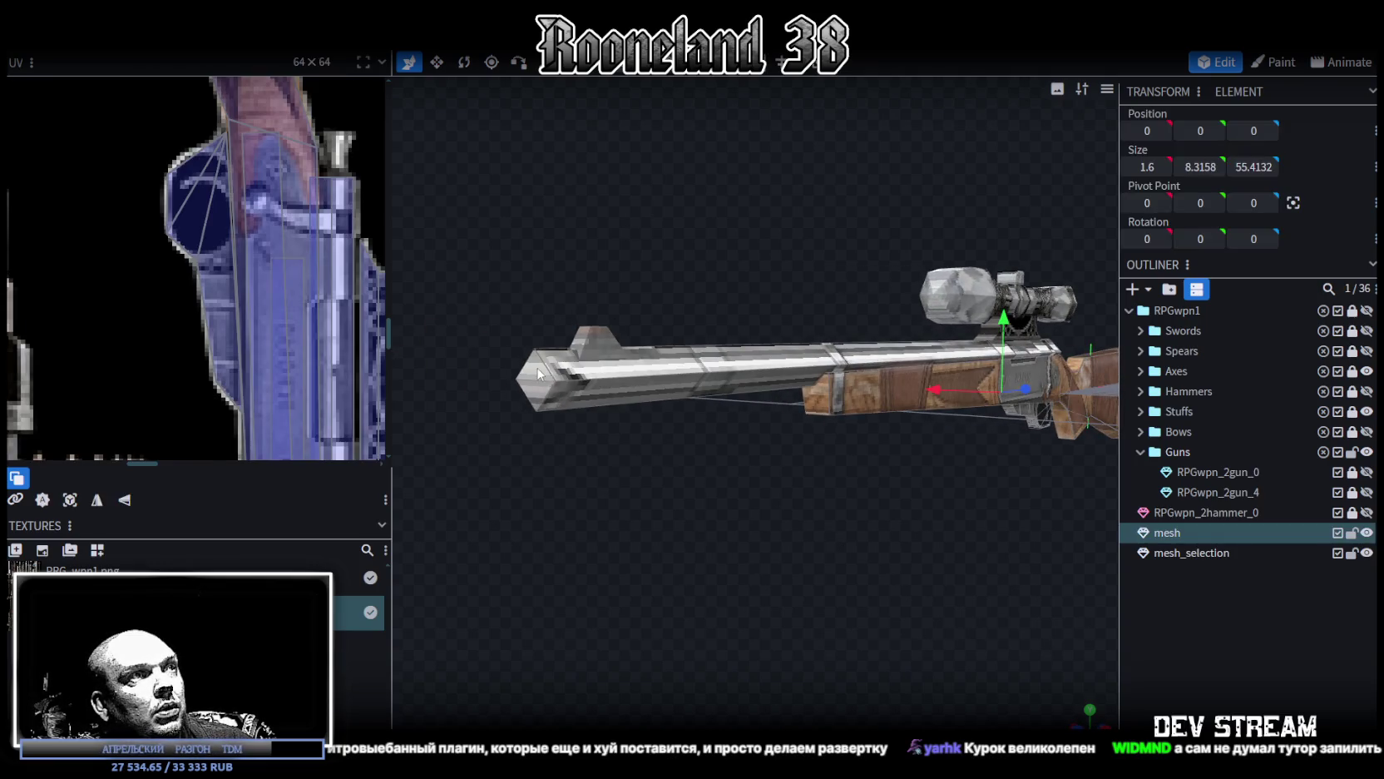
Step: Reproject the muzzle face's UVs from front view (KP_1) and enlarge the patch
scroll(178, 311, down, 2)
scroll(178, 311, down, 2)
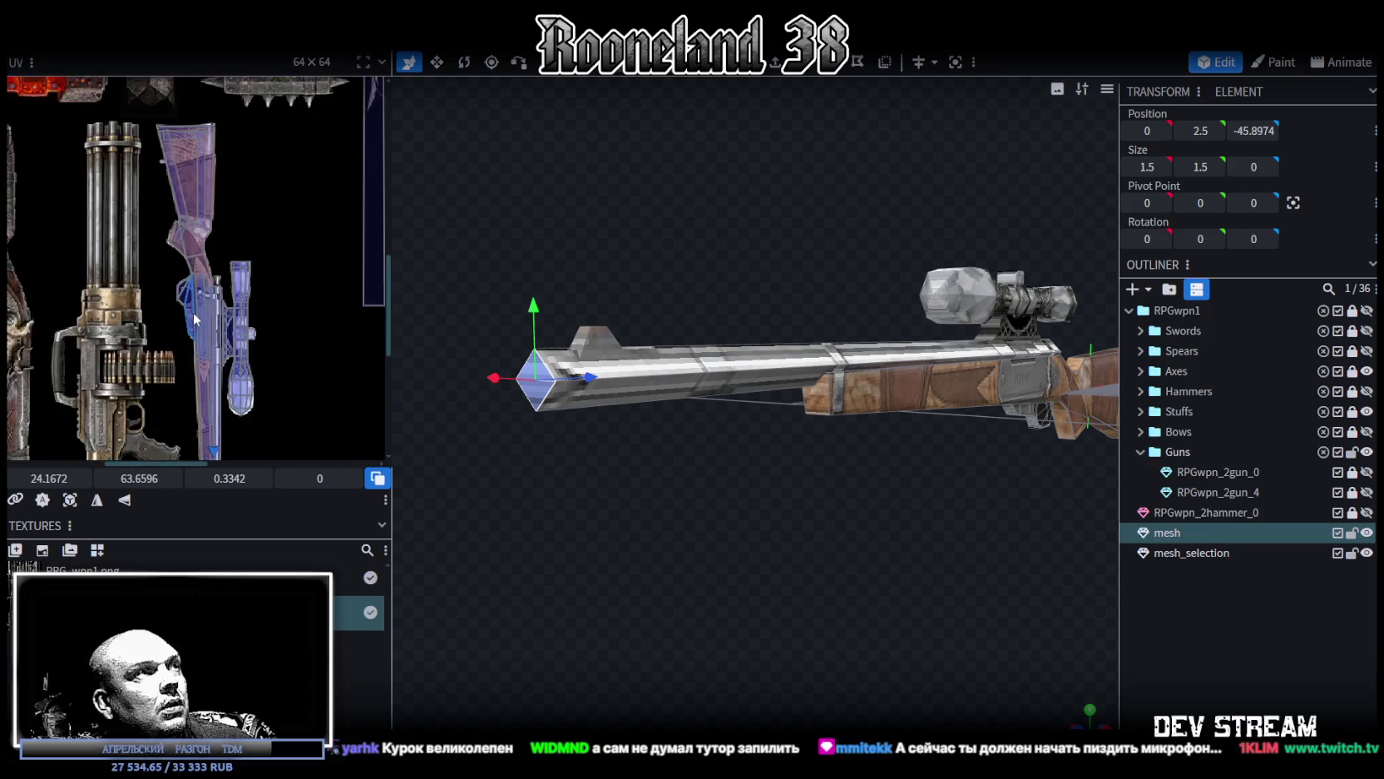
scroll(178, 311, down, 2)
scroll(187, 258, down, 1)
scroll(221, 379, up, 4)
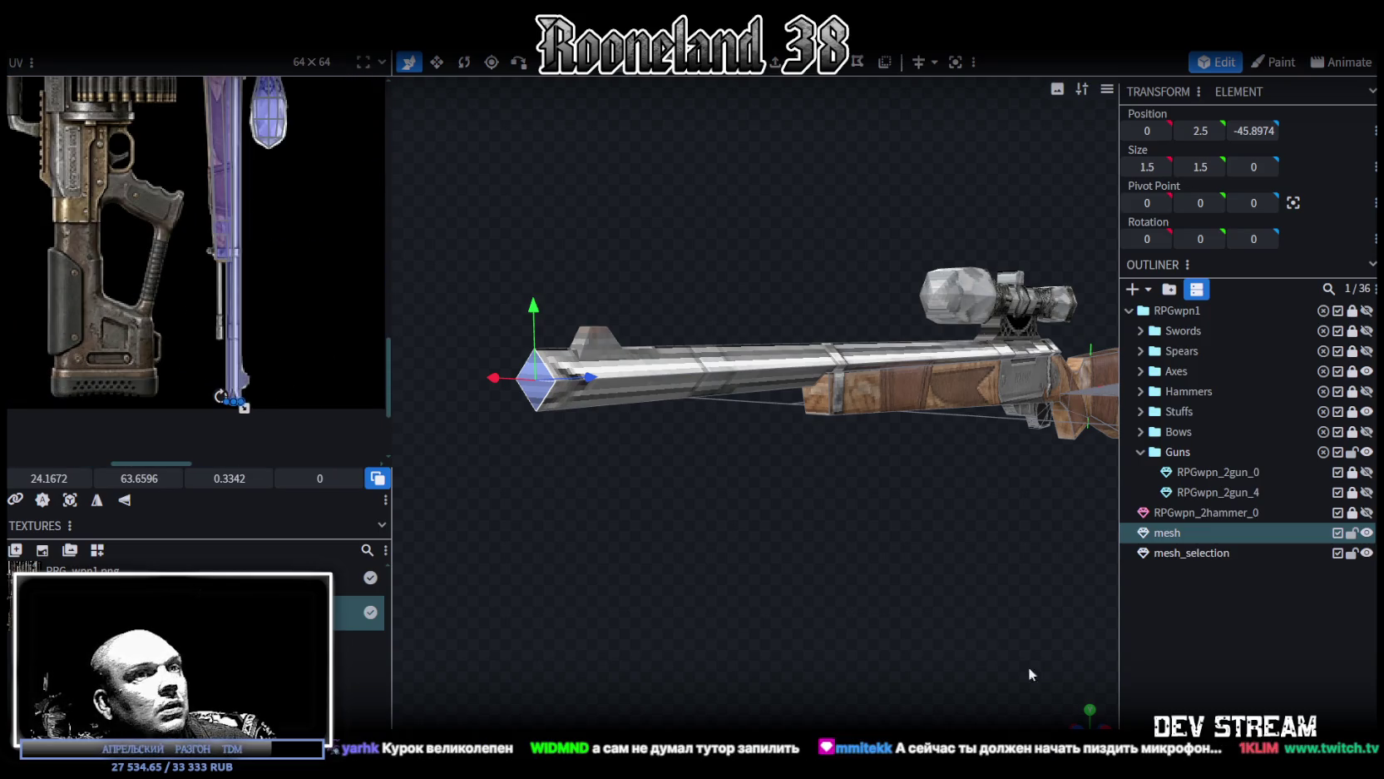
key(KP_1)
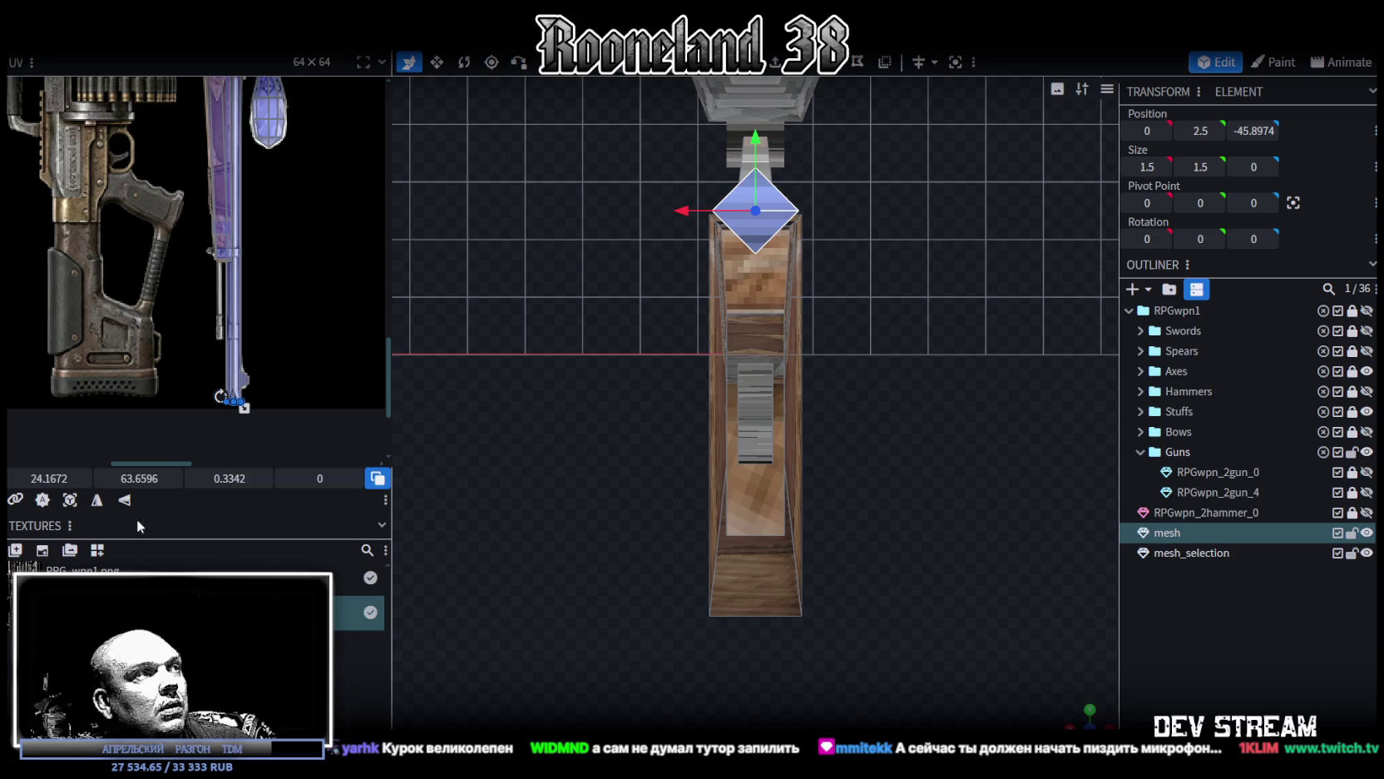
click(70, 499)
scroll(123, 243, down, 3)
scroll(168, 406, down, 2)
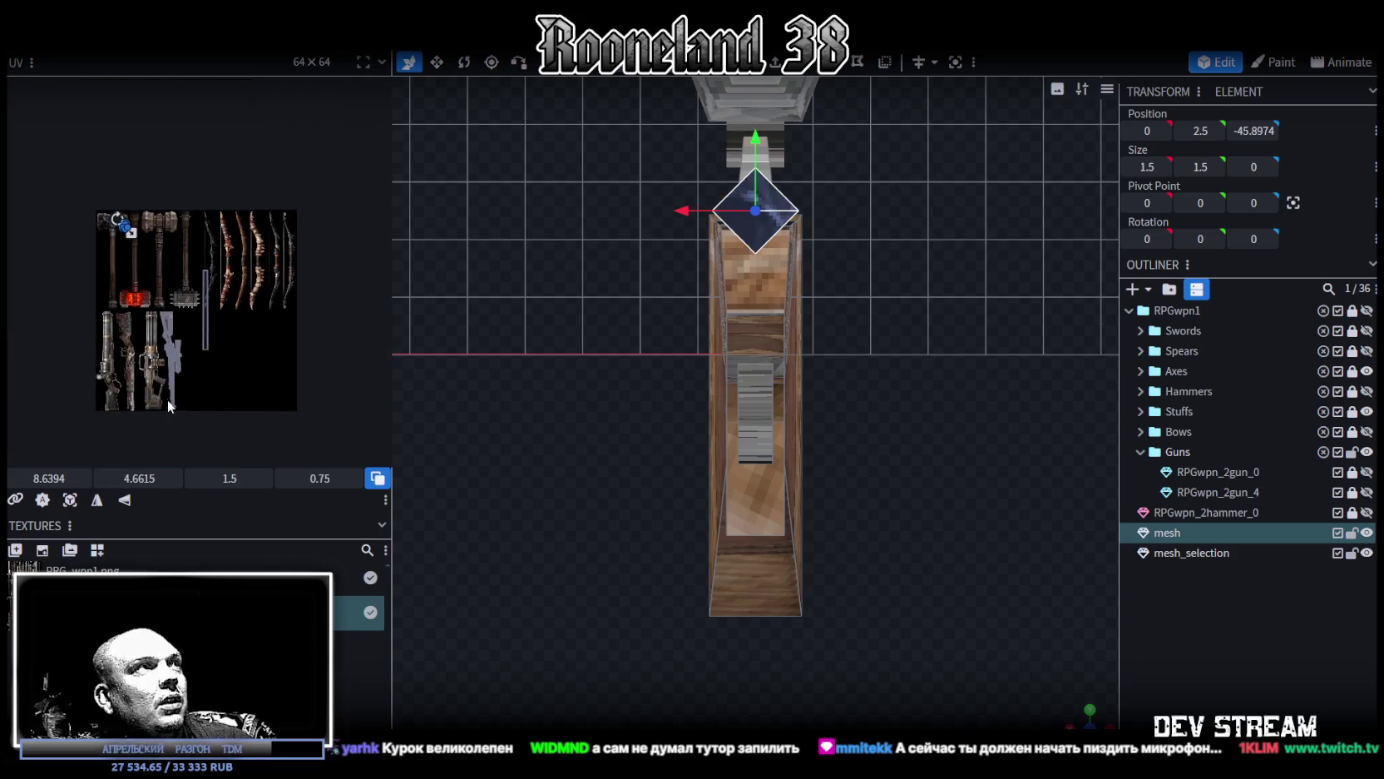
scroll(146, 303, up, 2)
drag(122, 194, 185, 433)
Step: Move the muzzle UV patch down the atlas onto the barrel texture
scroll(141, 413, up, 4)
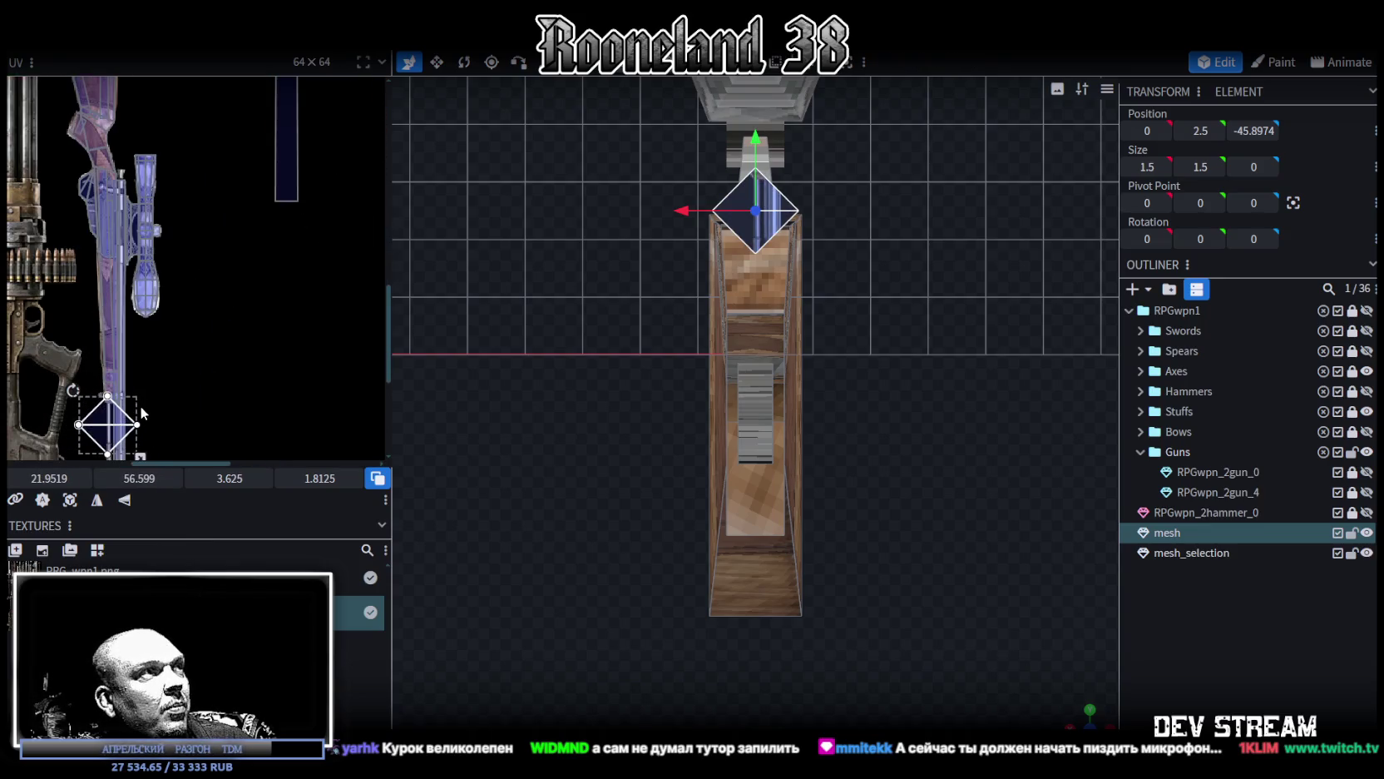
middle_drag(141, 414, 176, 411)
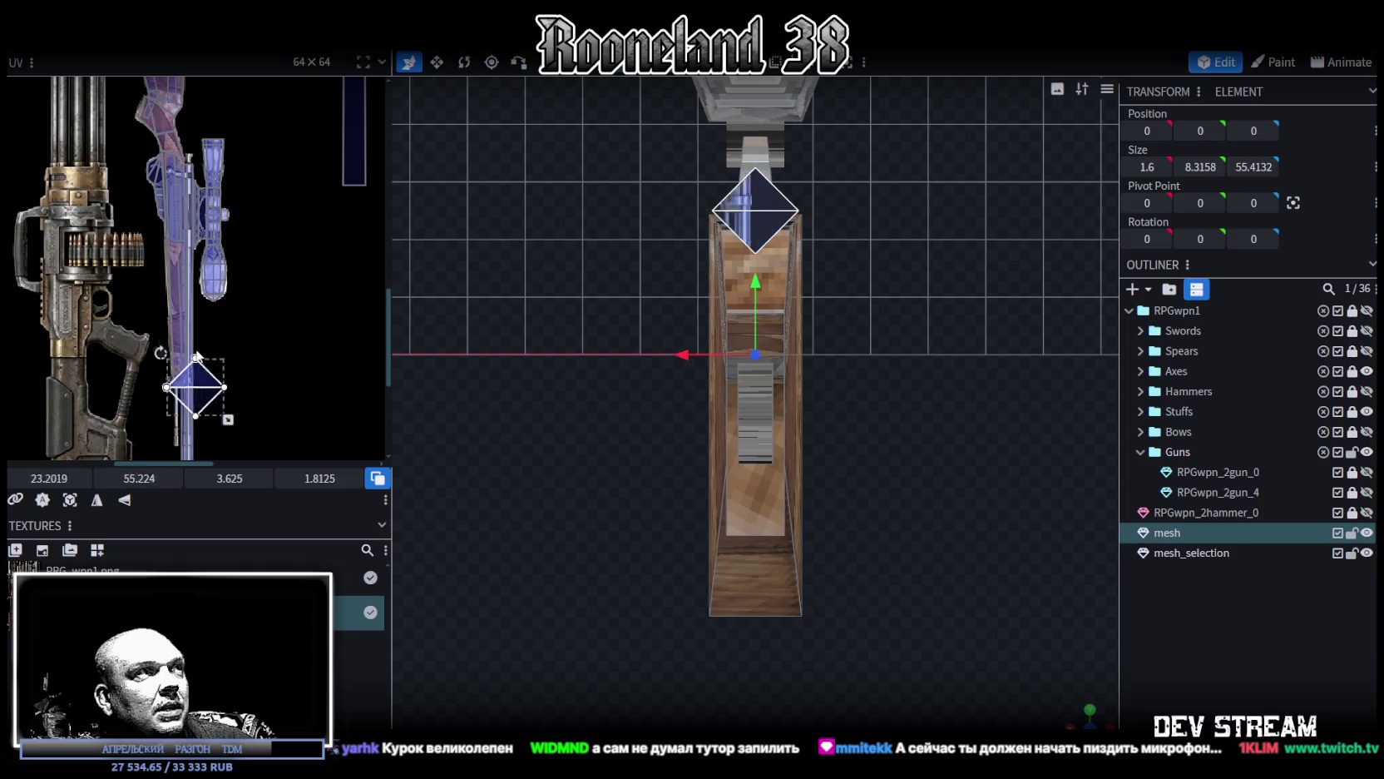
drag(163, 403, 184, 280)
scroll(199, 324, up, 2)
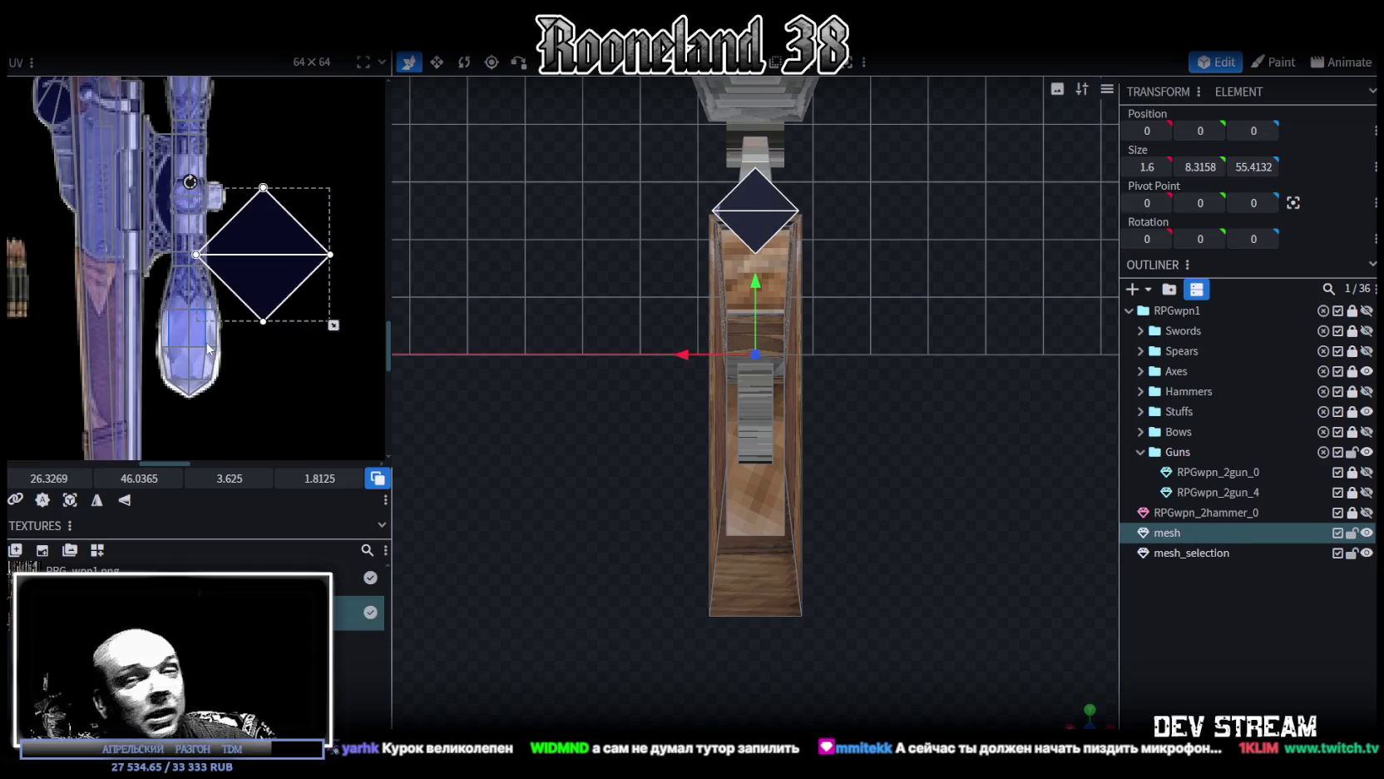
scroll(195, 366, up, 2)
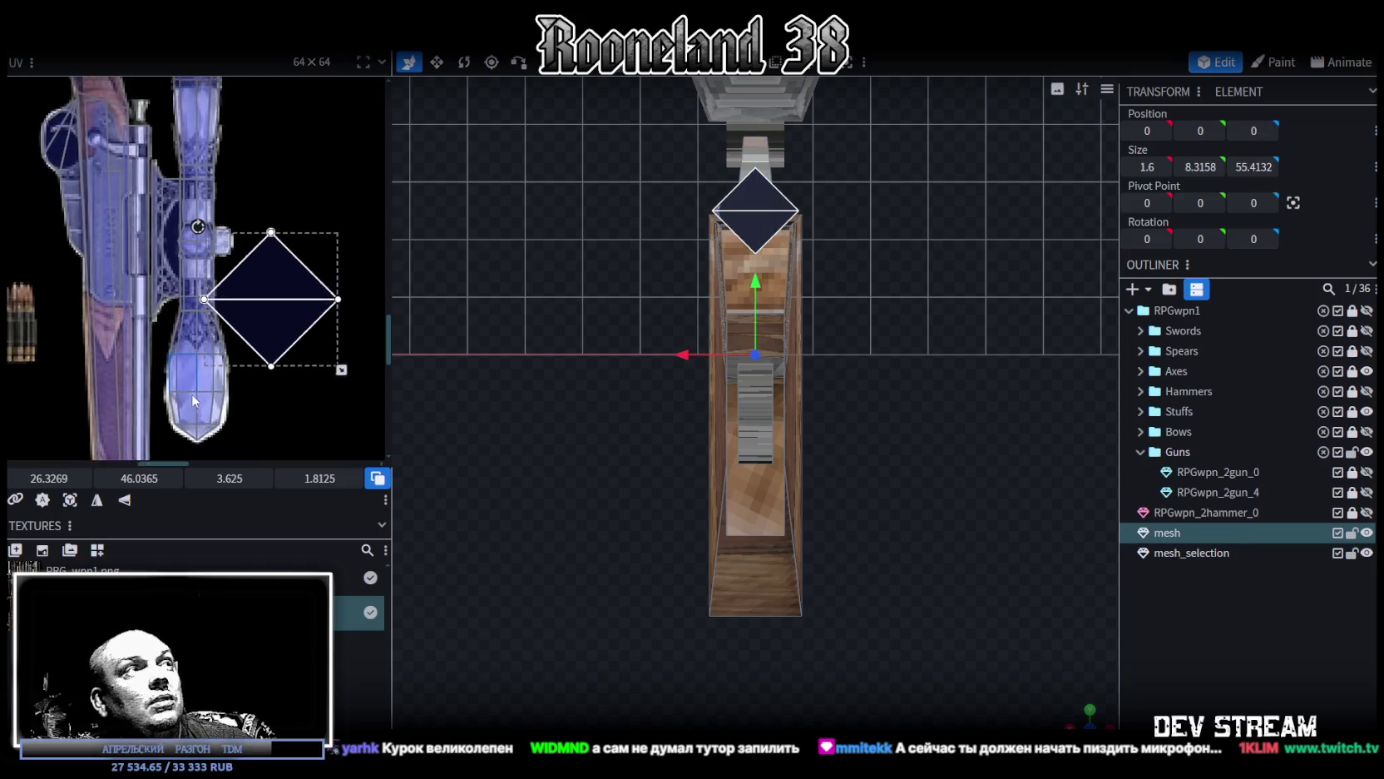
mouse_move(278, 337)
mouse_down()
mouse_move(211, 225)
mouse_move(249, 291)
mouse_move(198, 301)
mouse_move(287, 356)
mouse_move(291, 392)
mouse_up()
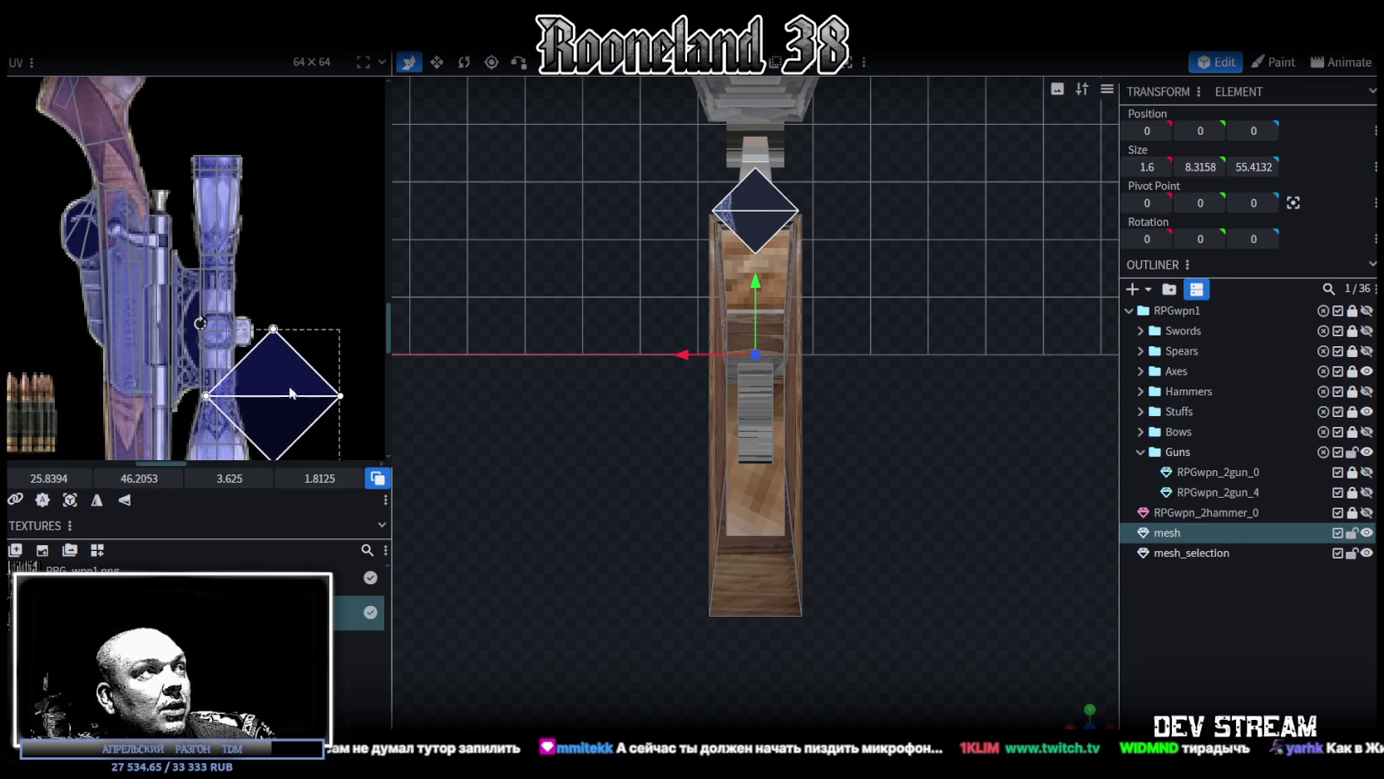
middle_drag(344, 430, 346, 228)
mouse_move(285, 213)
mouse_down()
mouse_move(279, 308)
mouse_move(252, 263)
mouse_move(257, 368)
mouse_up()
middle_drag(332, 422, 332, 214)
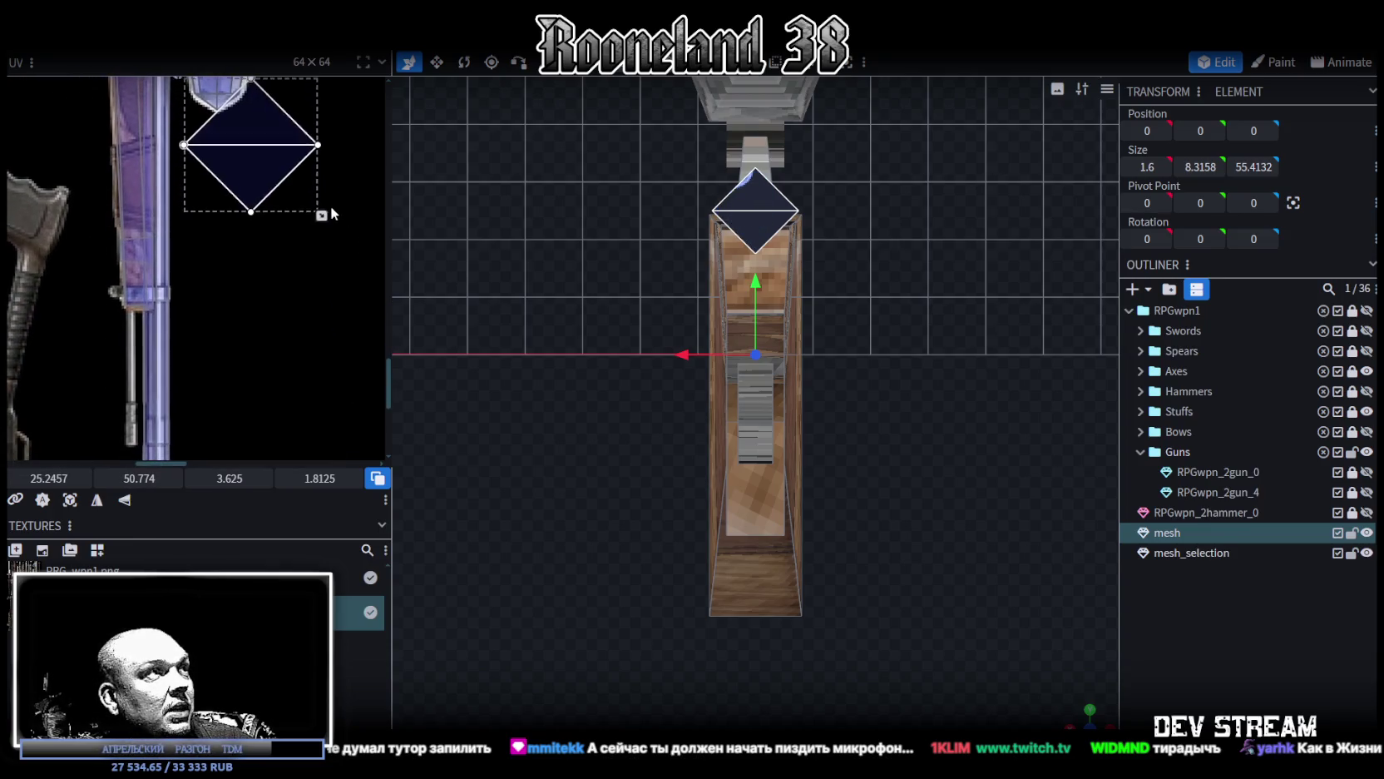
drag(253, 168, 246, 349)
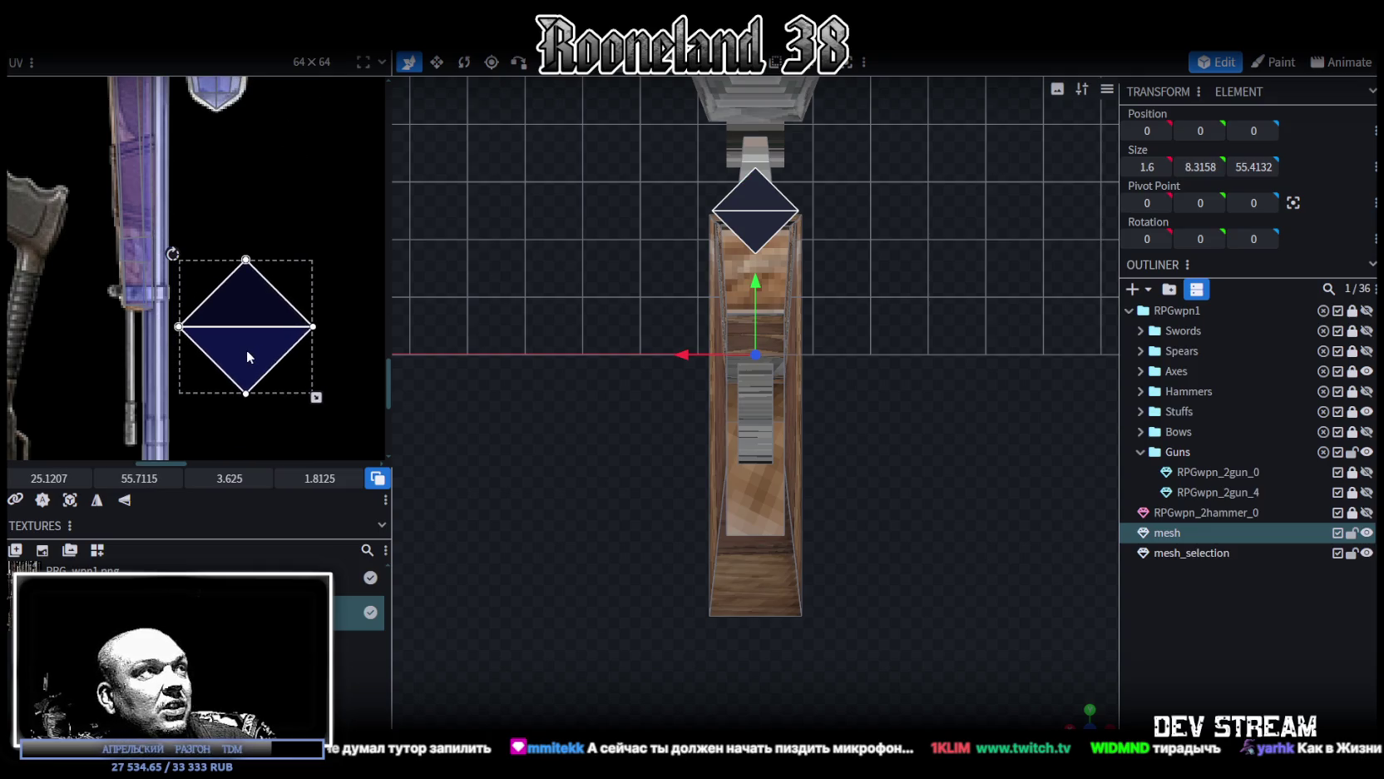
scroll(246, 349, down, 3)
mouse_move(278, 374)
middle_down()
mouse_move(297, 281)
mouse_move(296, 415)
middle_up()
Step: Shrink the muzzle UV patch to half size and rotate it 45°, about 0.97 × 0.97
drag(296, 416, 255, 384)
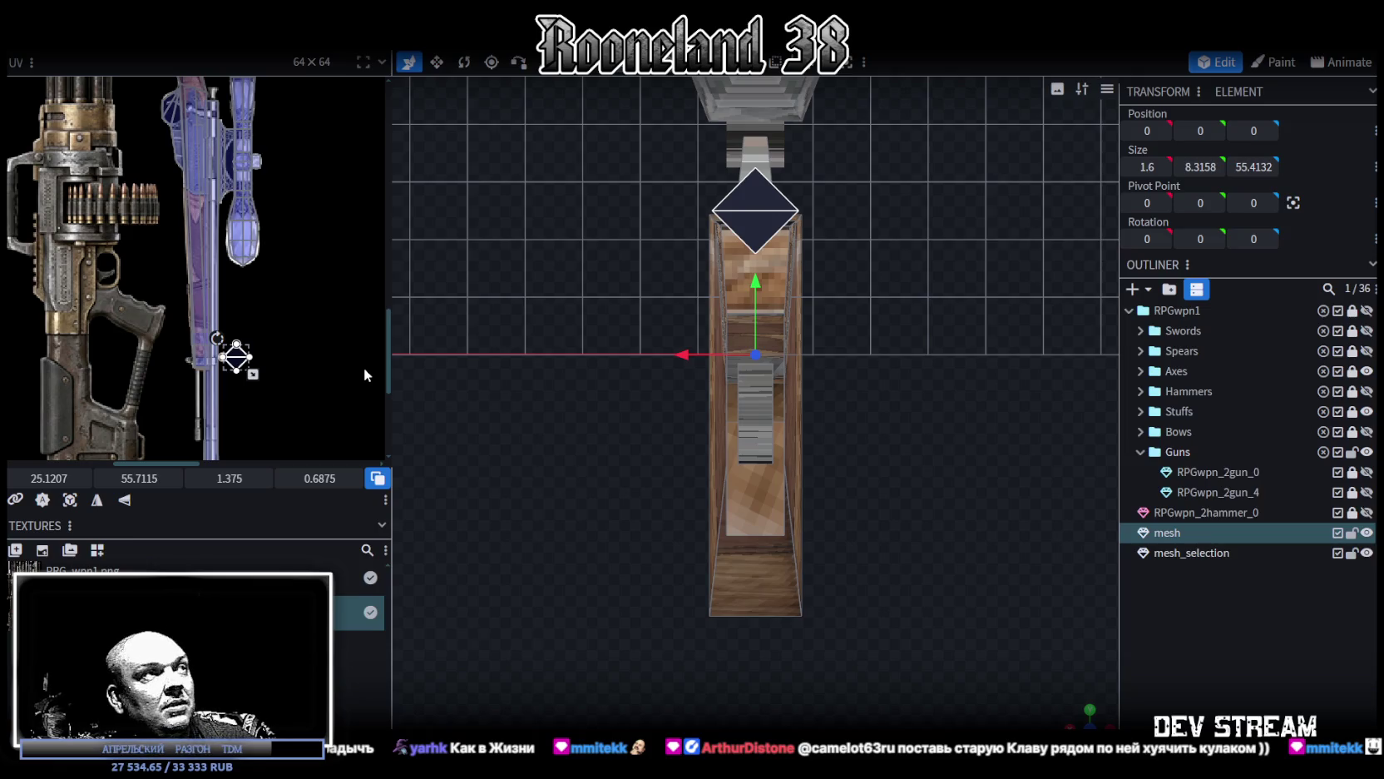
scroll(232, 355, up, 3)
scroll(232, 355, up, 2)
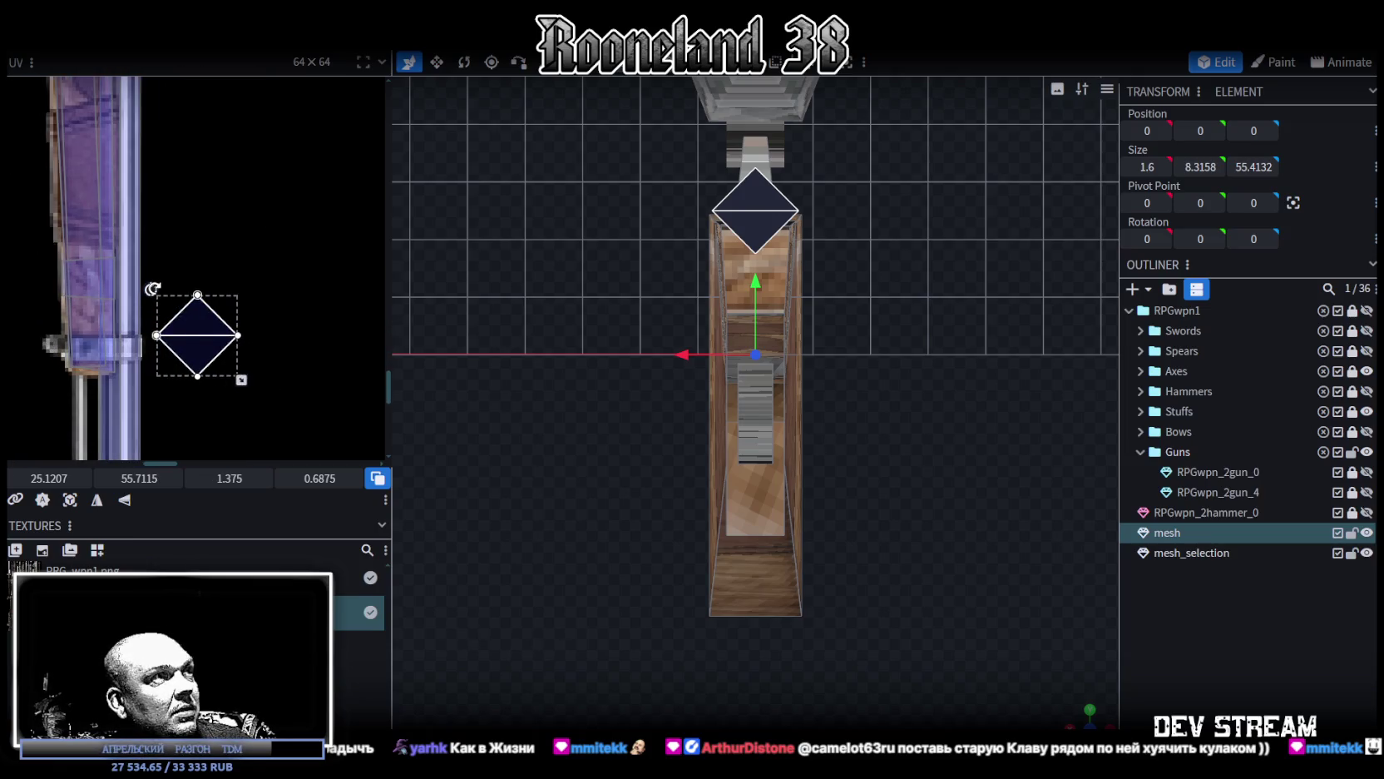
drag(153, 289, 197, 276)
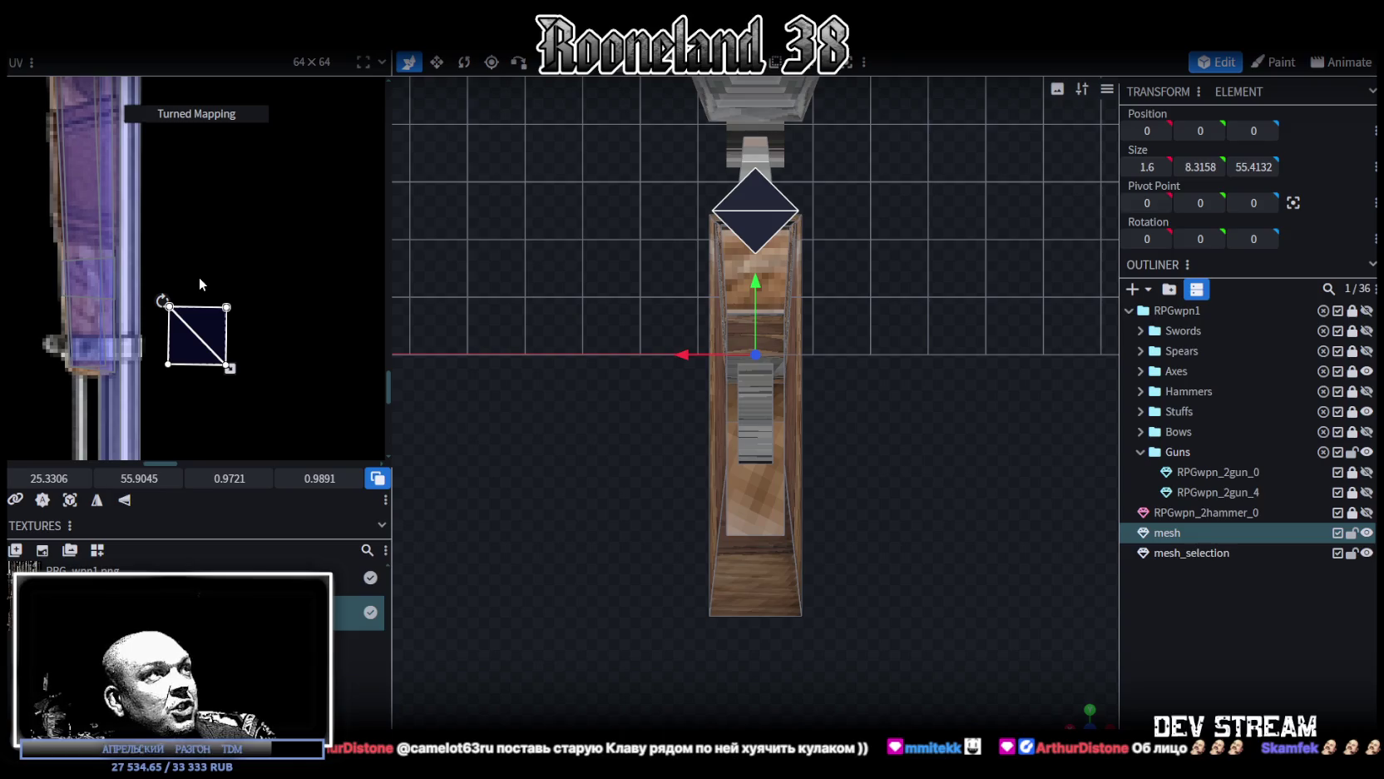
drag(289, 264, 190, 392)
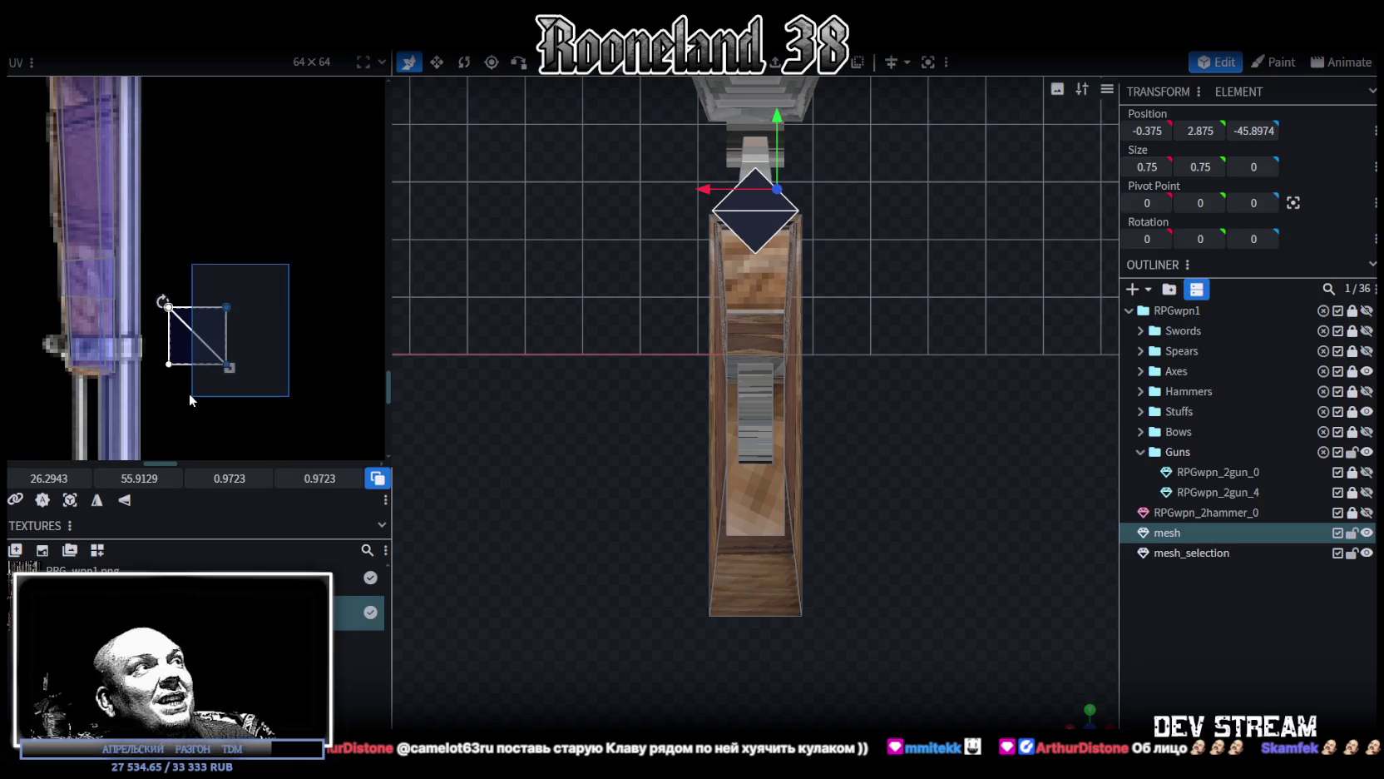
Step: Move the scope end face's UV patch onto the scope's top and shrink it slightly
scroll(280, 360, down, 5)
middle_drag(285, 338, 267, 380)
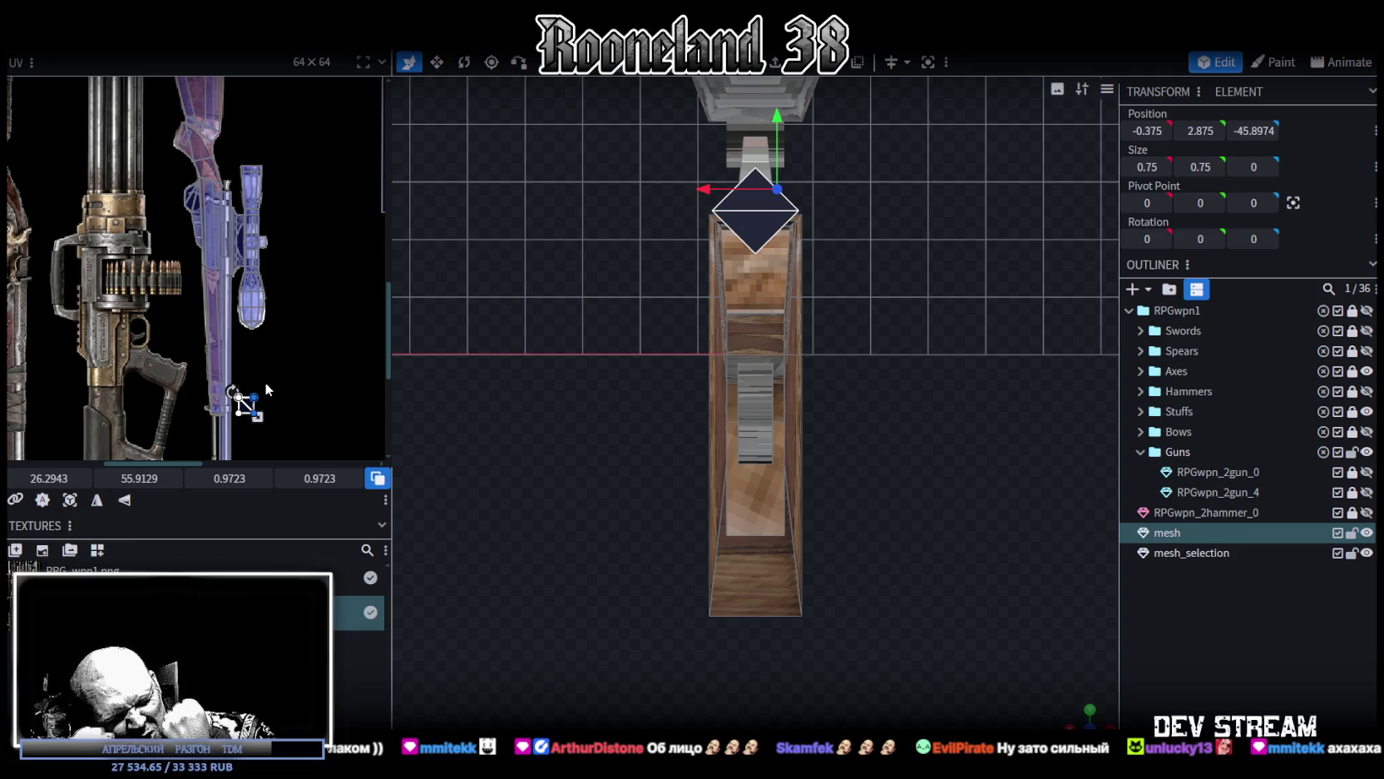
scroll(252, 379, up, 2)
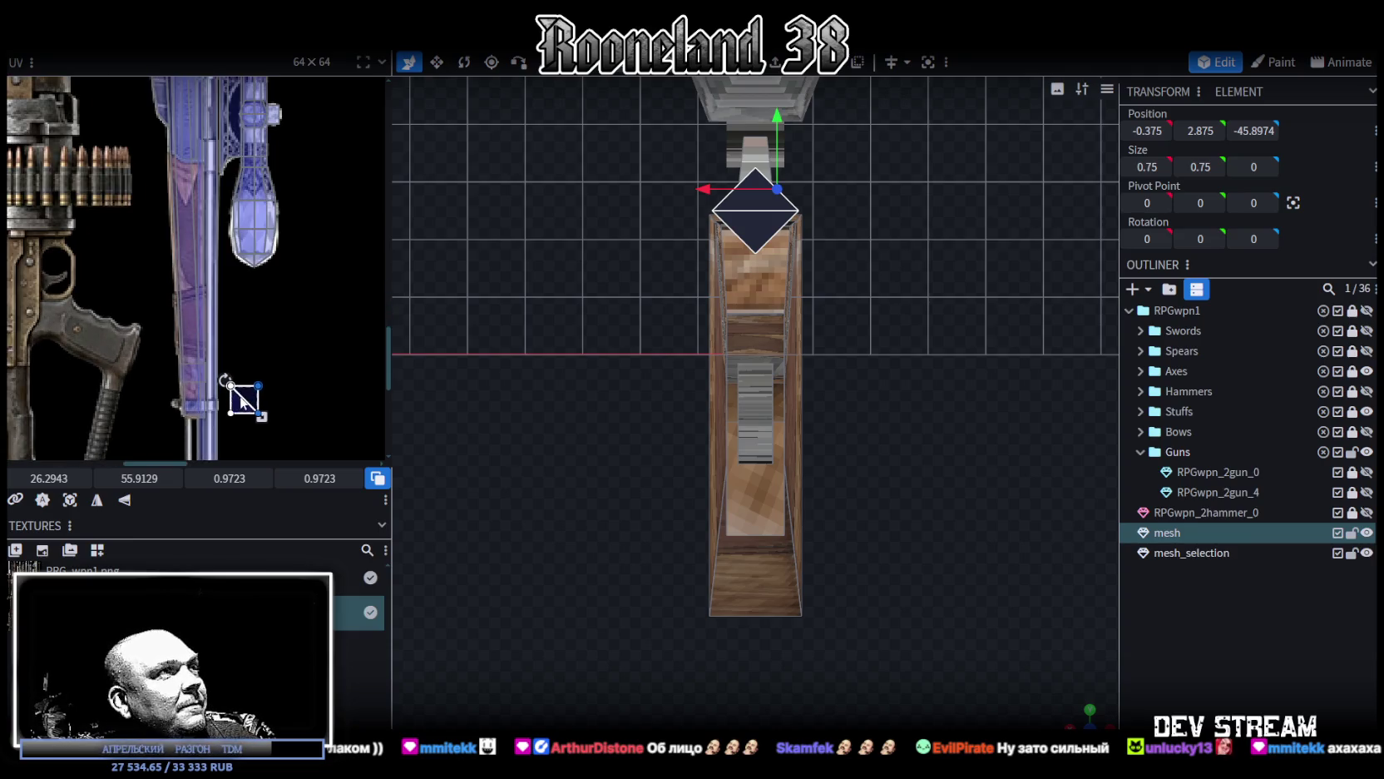
drag(242, 398, 275, 130)
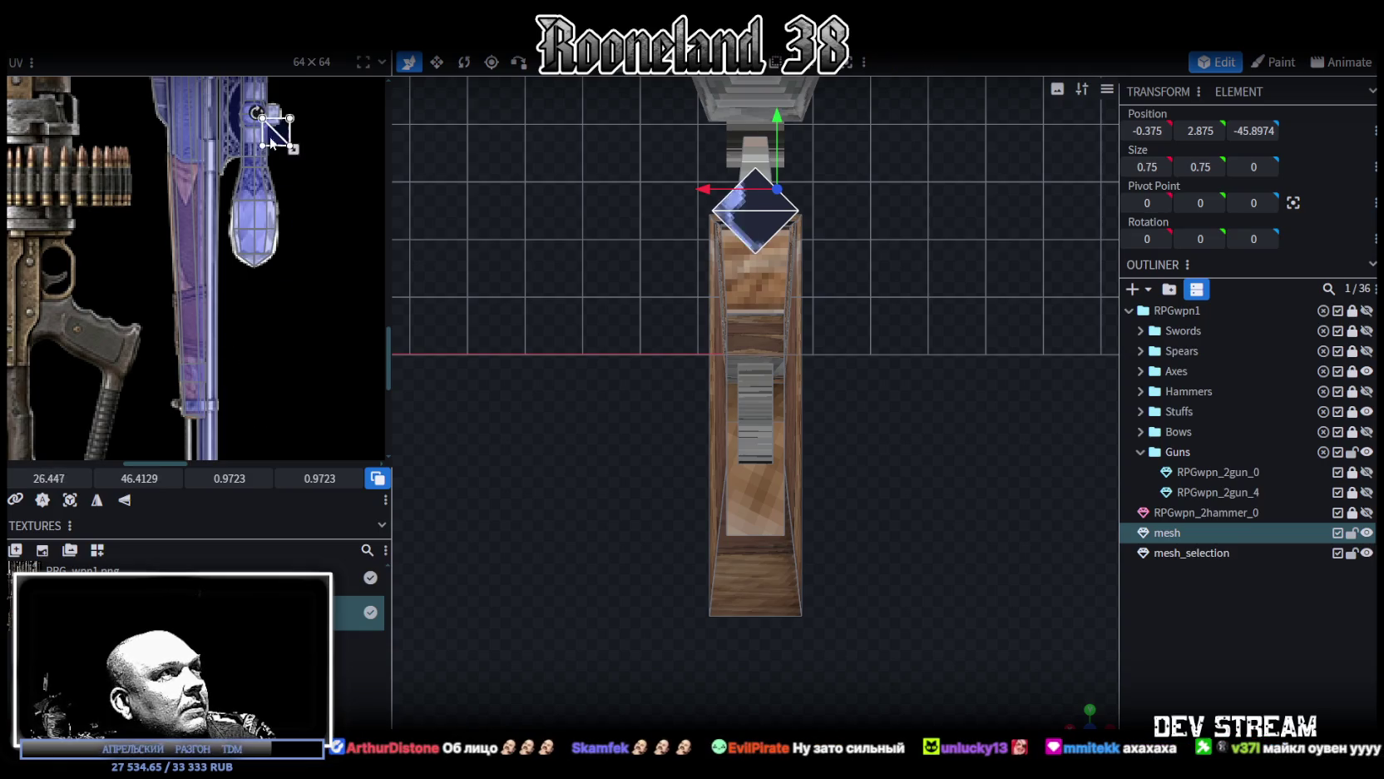
scroll(297, 150, up, 2)
scroll(297, 150, up, 2)
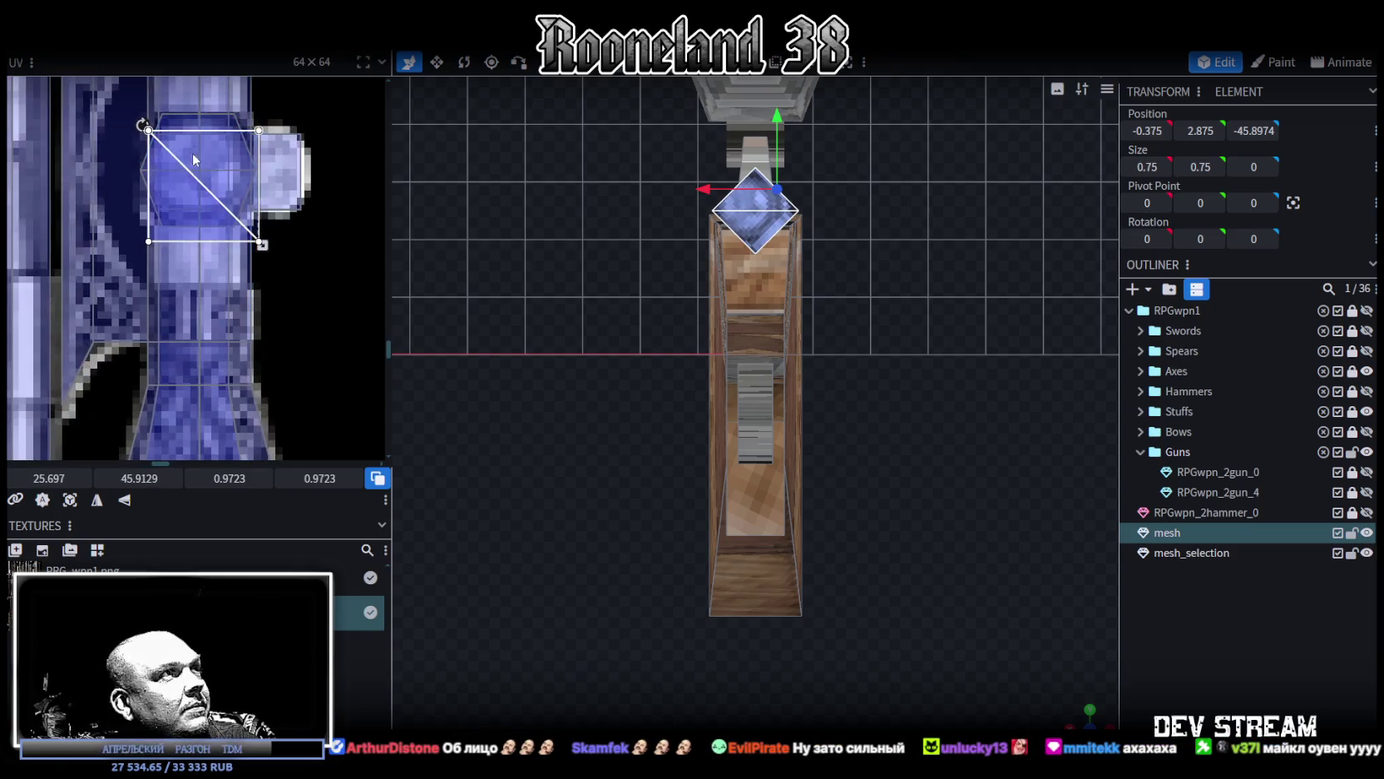
click(192, 158)
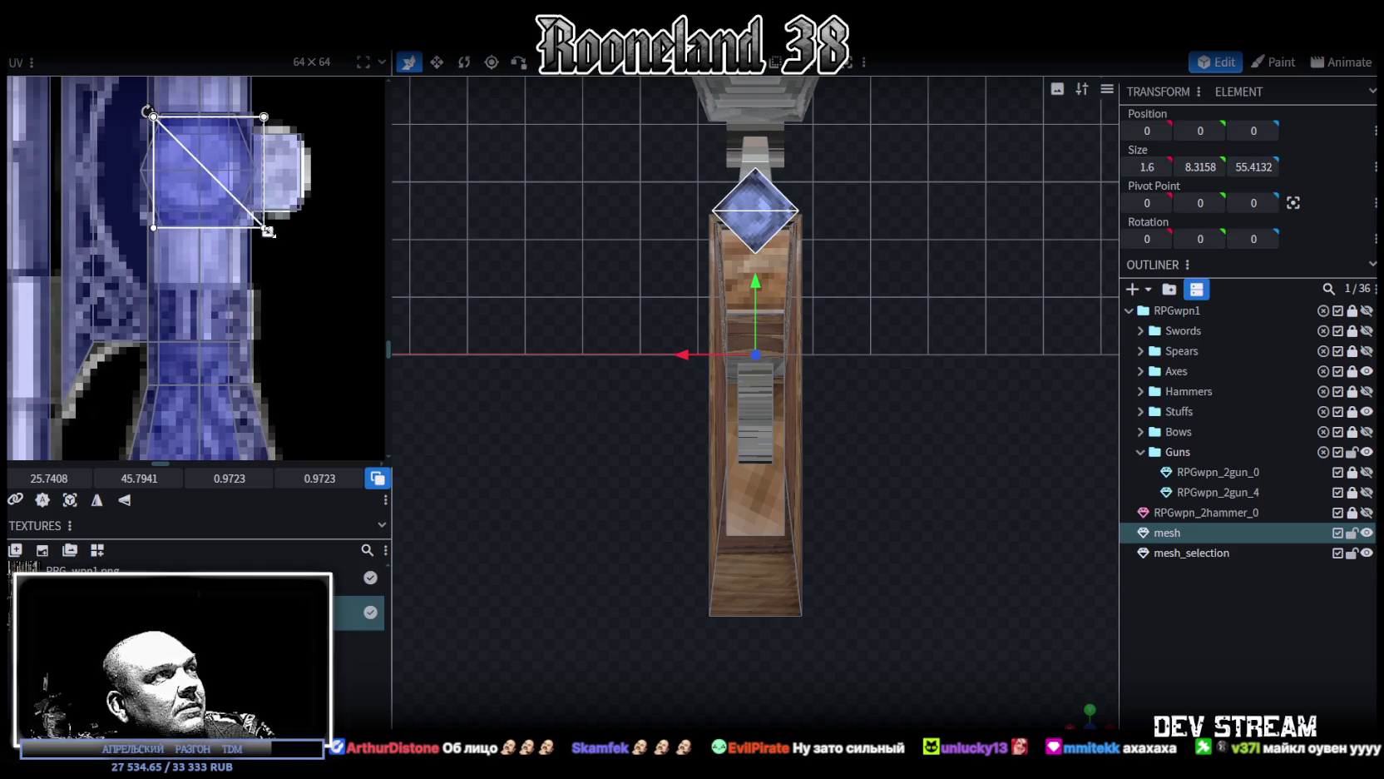
drag(268, 231, 255, 224)
drag(219, 171, 215, 173)
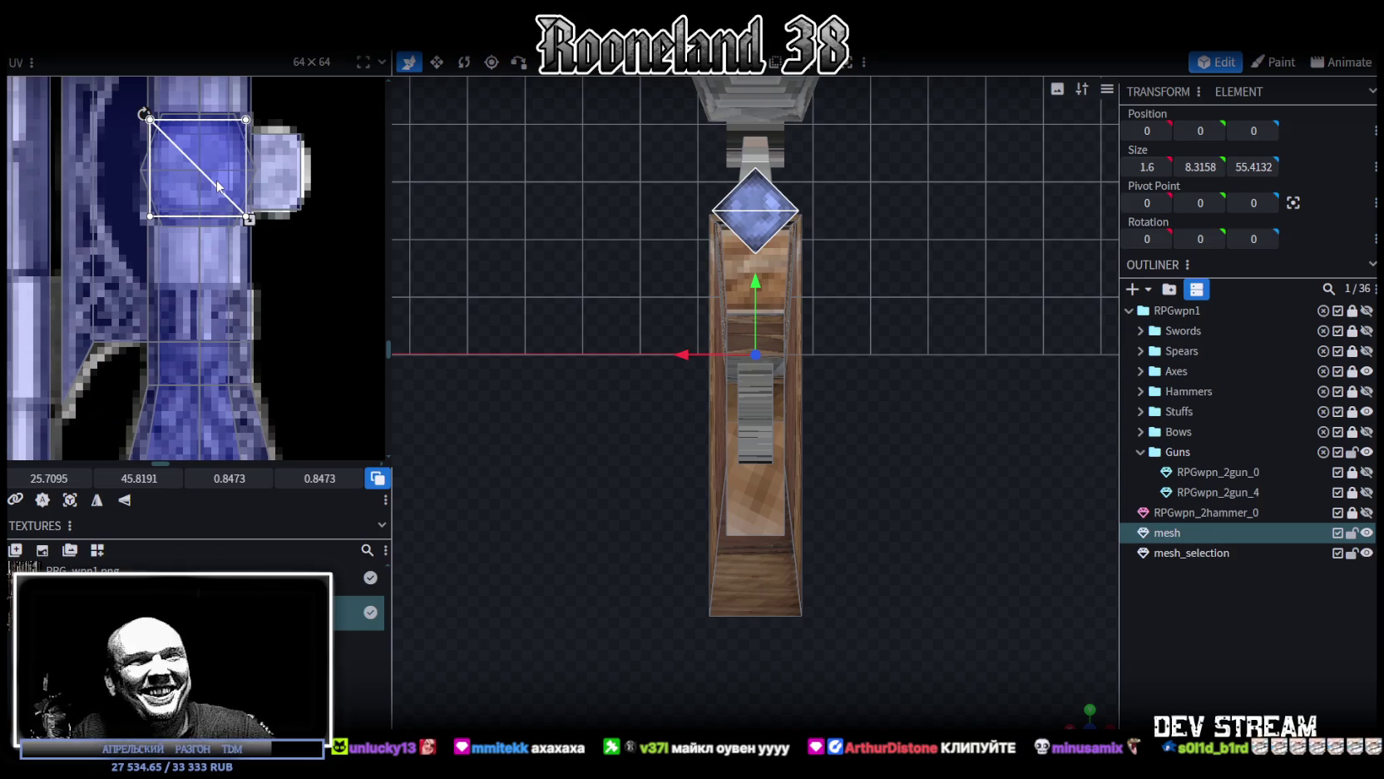
Step: Reposition the UV patch down the atlas, then back up onto the rifle stock
scroll(322, 325, down, 3)
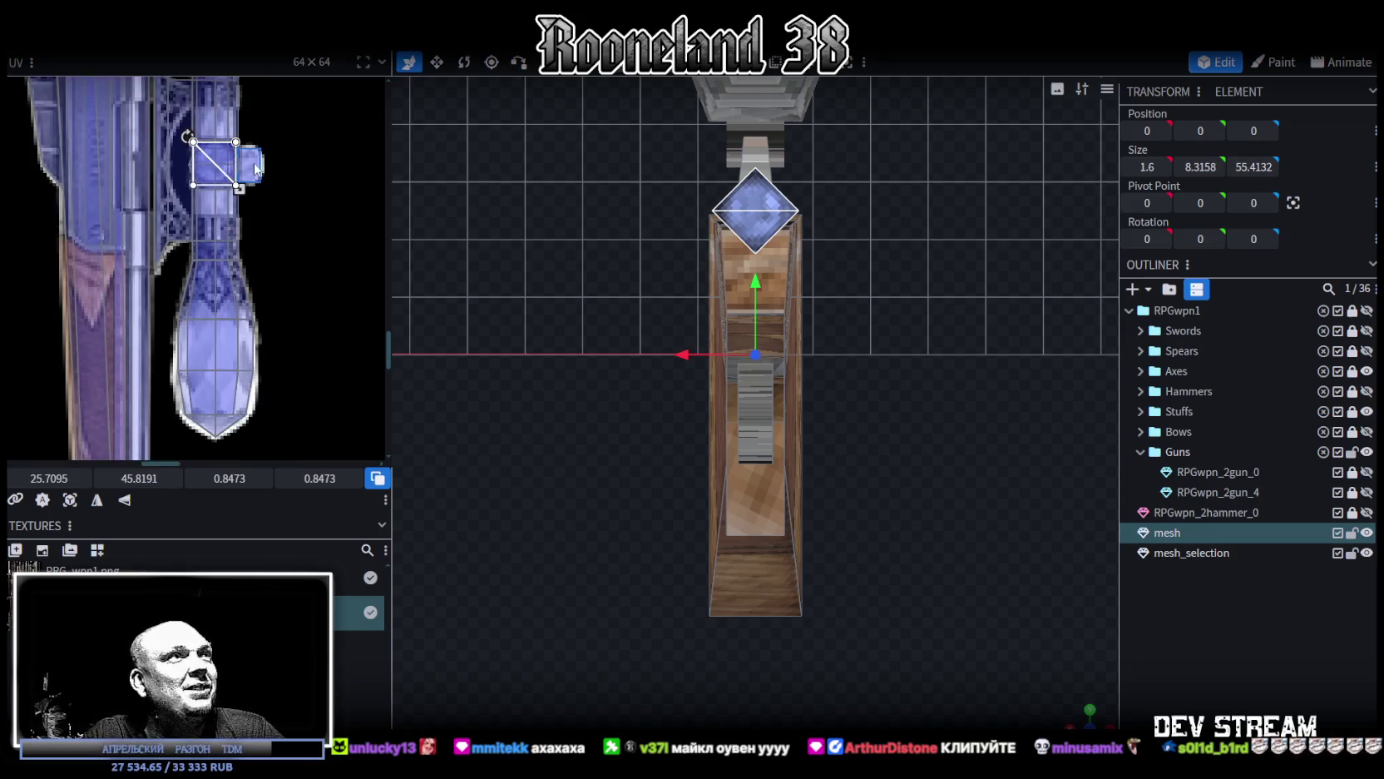
mouse_move(289, 259)
middle_down()
mouse_move(332, 355)
mouse_move(263, 153)
middle_up()
scroll(322, 312, down, 2)
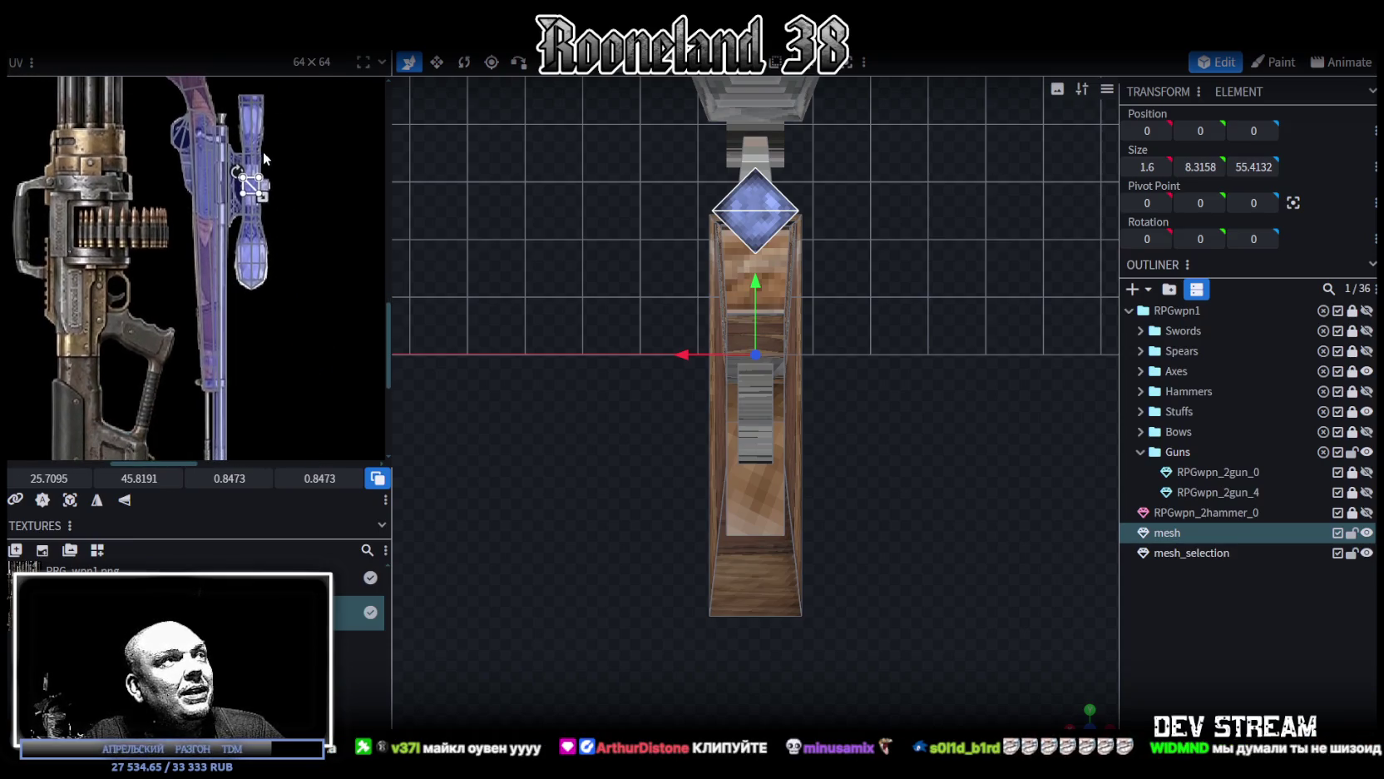
mouse_move(249, 179)
mouse_down()
mouse_move(254, 309)
mouse_move(177, 158)
mouse_up()
scroll(155, 216, up, 2)
scroll(155, 314, up, 2)
drag(153, 346, 233, 243)
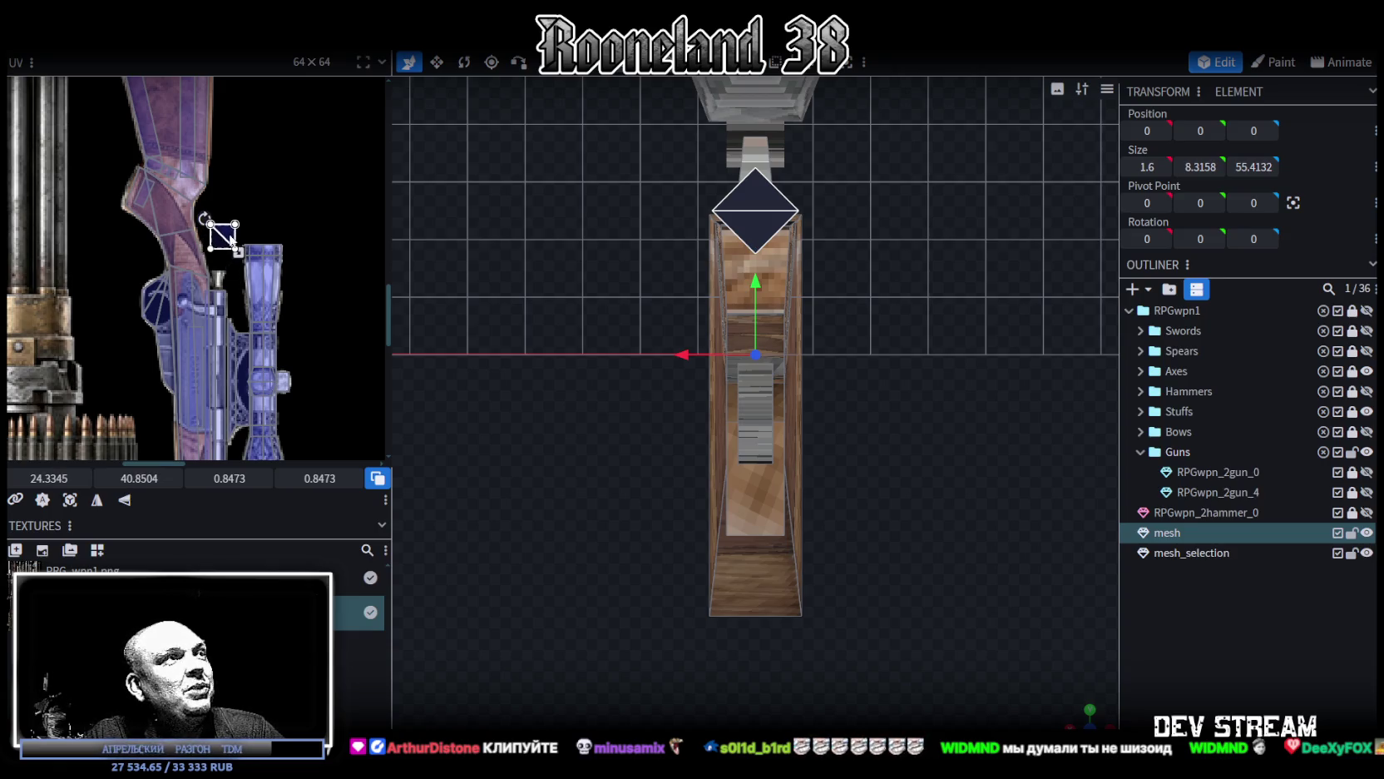
mouse_move(240, 149)
middle_down()
mouse_move(240, 363)
mouse_move(233, 127)
middle_up()
Step: Place the UV on the scope texture near 23.6, 47.4, shrunk to 0.3473 × 0.3473
scroll(243, 360, down, 1)
scroll(236, 145, up, 2)
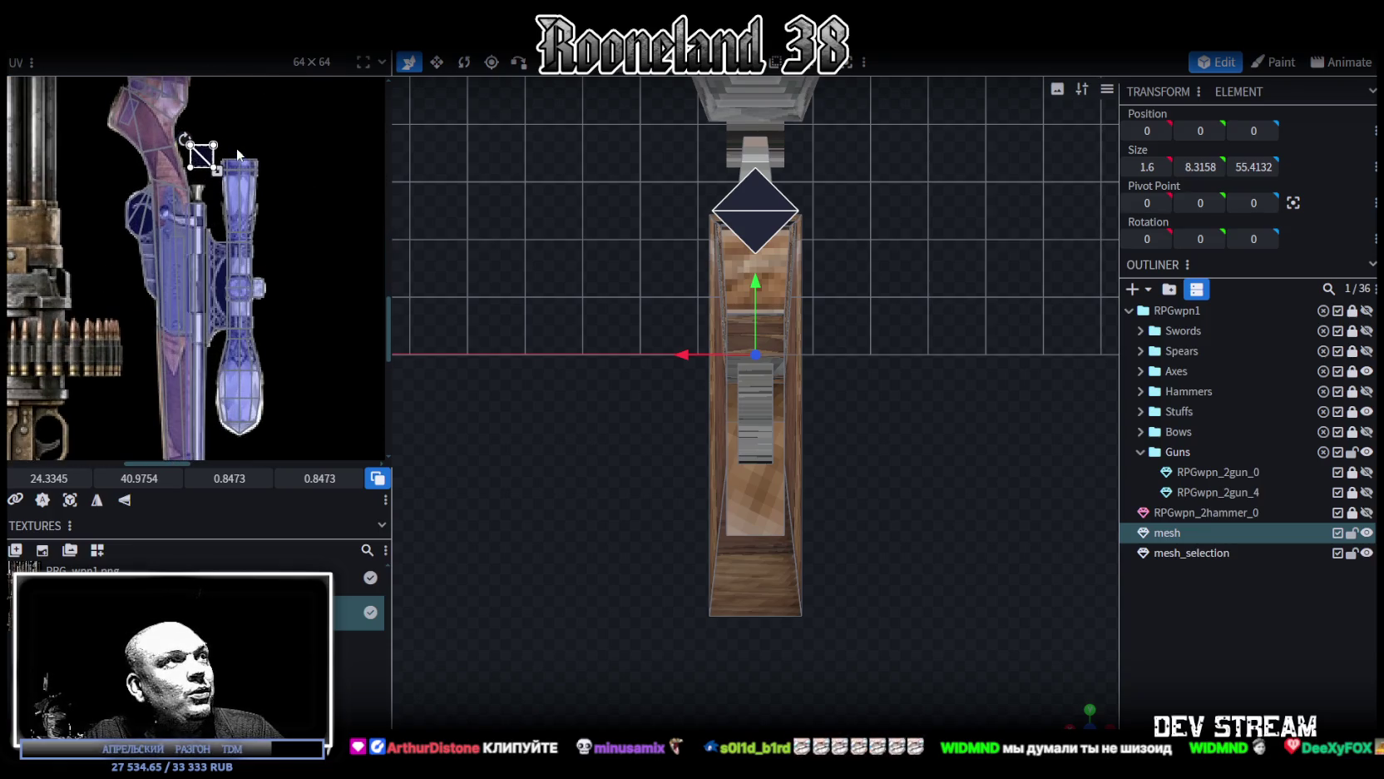
middle_drag(263, 192, 288, 154)
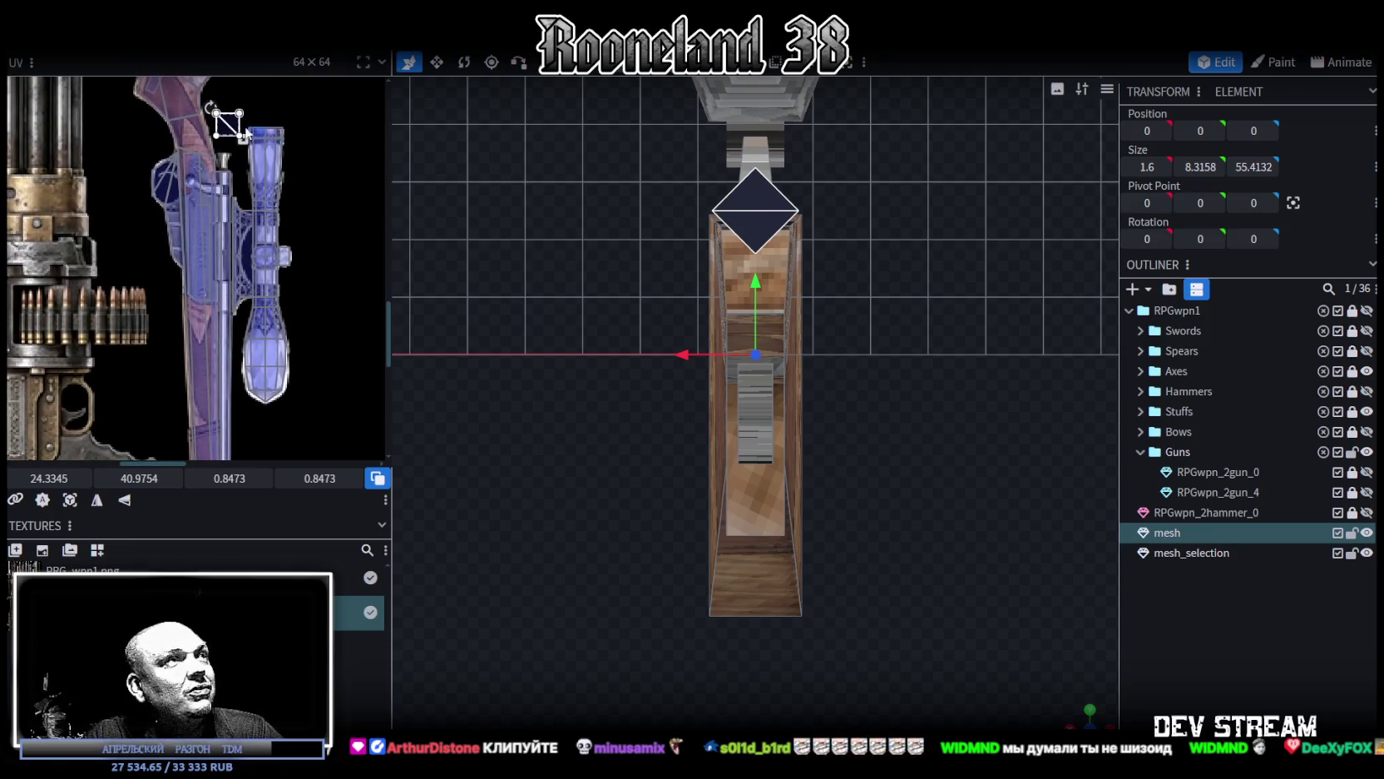
mouse_move(226, 135)
mouse_down()
mouse_move(202, 285)
mouse_move(224, 297)
mouse_up()
scroll(202, 285, up, 2)
scroll(203, 286, up, 2)
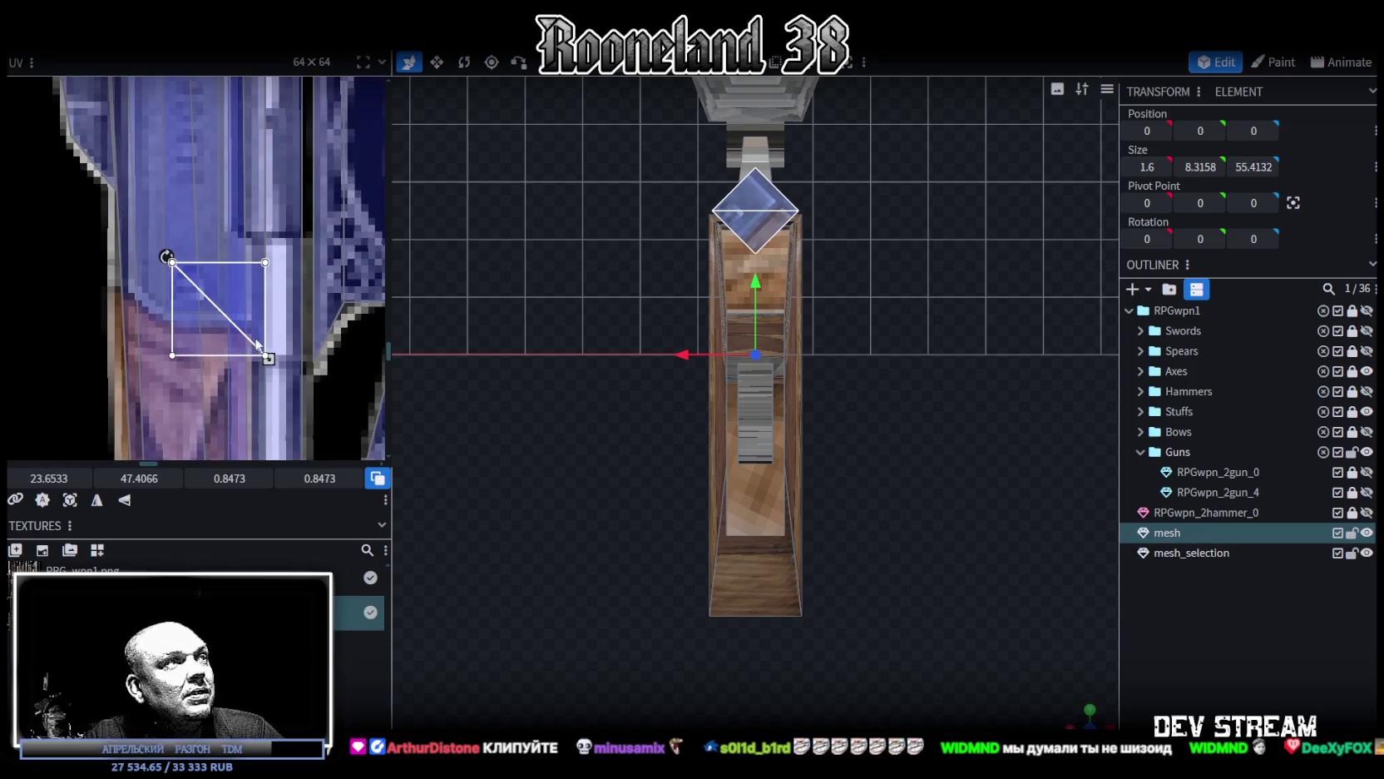
drag(266, 356, 213, 303)
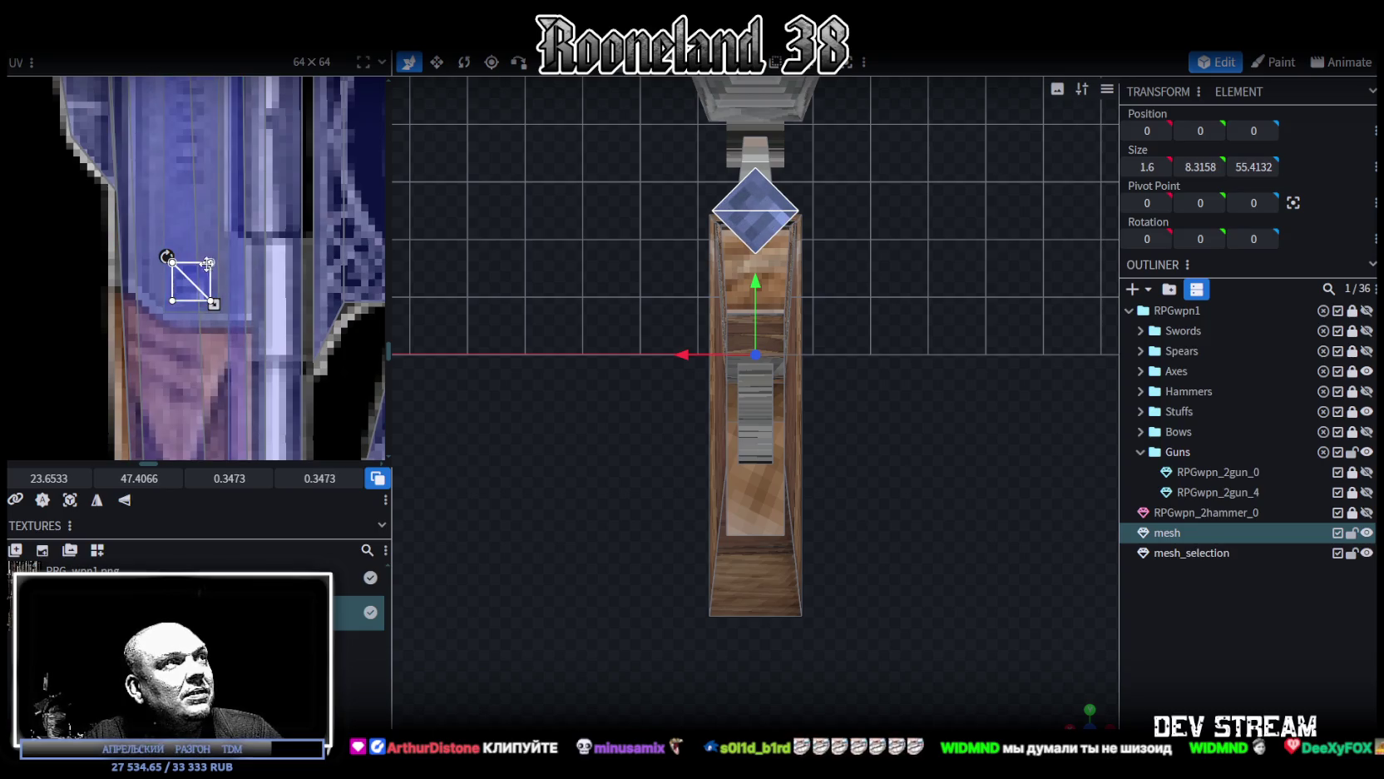
Step: Deselect, orbit to an angled view of the rifle and select the mesh
click(999, 545)
scroll(999, 549, down, 2)
mouse_move(1073, 719)
mouse_down()
mouse_move(760, 530)
mouse_move(785, 531)
mouse_up()
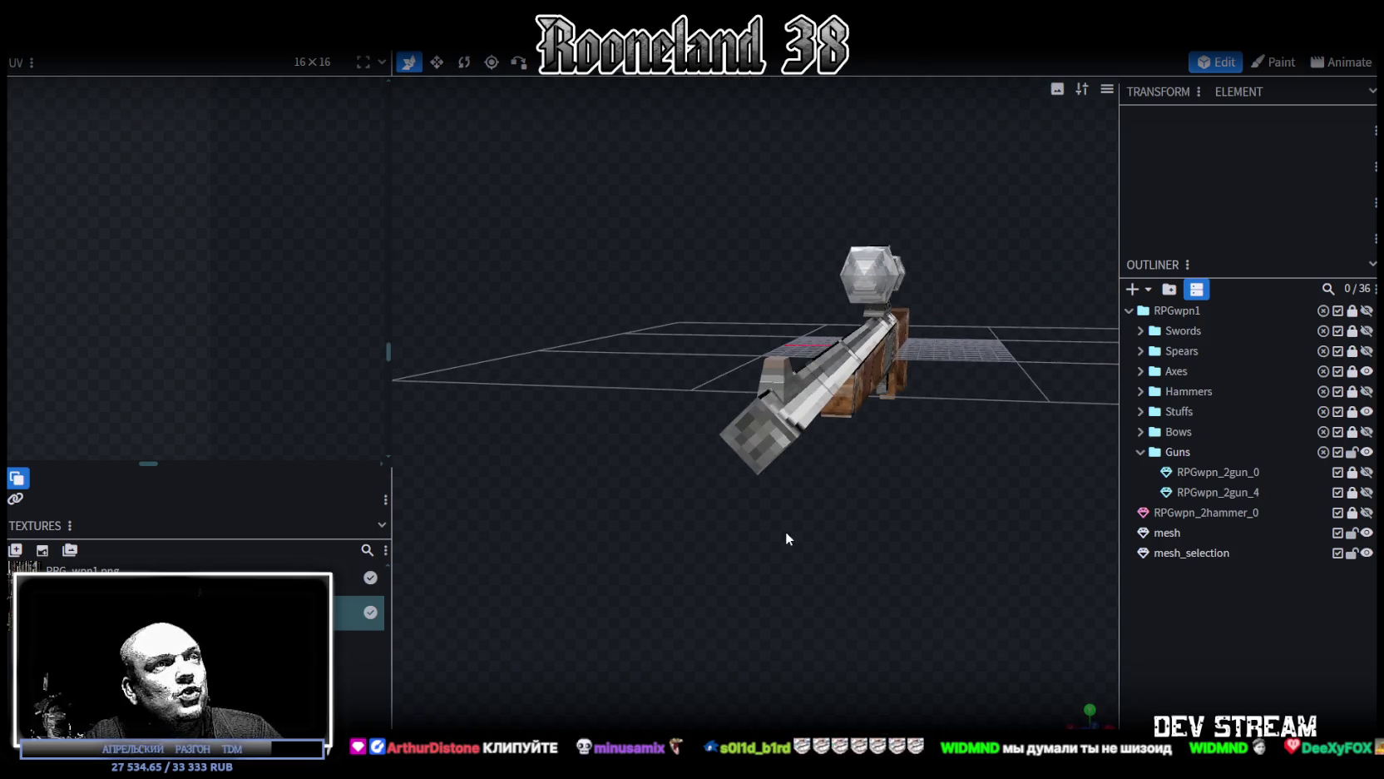
click(759, 423)
Step: Shift the scope end face's 0.3473-square UV patch to about 24.57, 41.48, then deselect
click(760, 429)
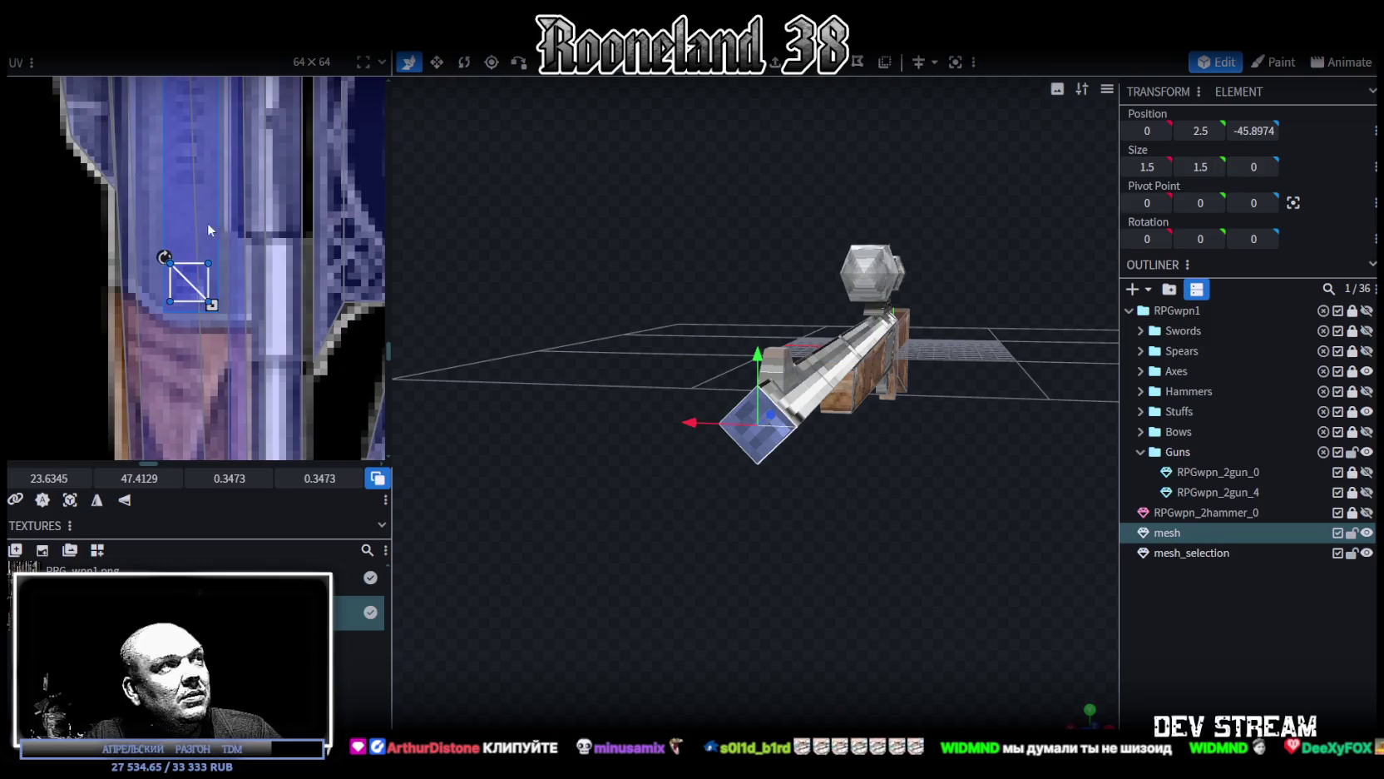
scroll(233, 292, down, 3)
scroll(262, 308, down, 2)
scroll(241, 333, down, 2)
scroll(216, 358, down, 1)
mouse_move(206, 371)
middle_down()
mouse_move(293, 318)
mouse_move(268, 202)
middle_up()
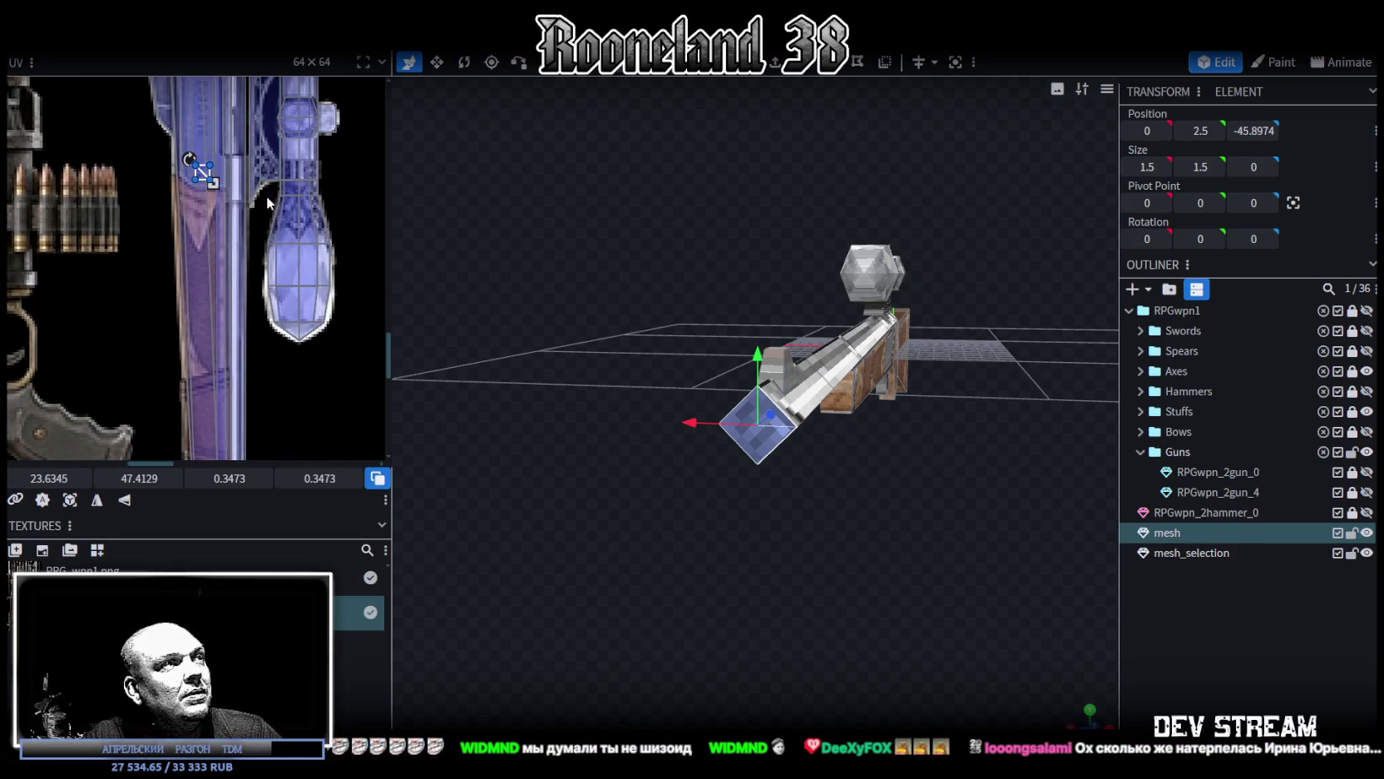
drag(202, 172, 265, 359)
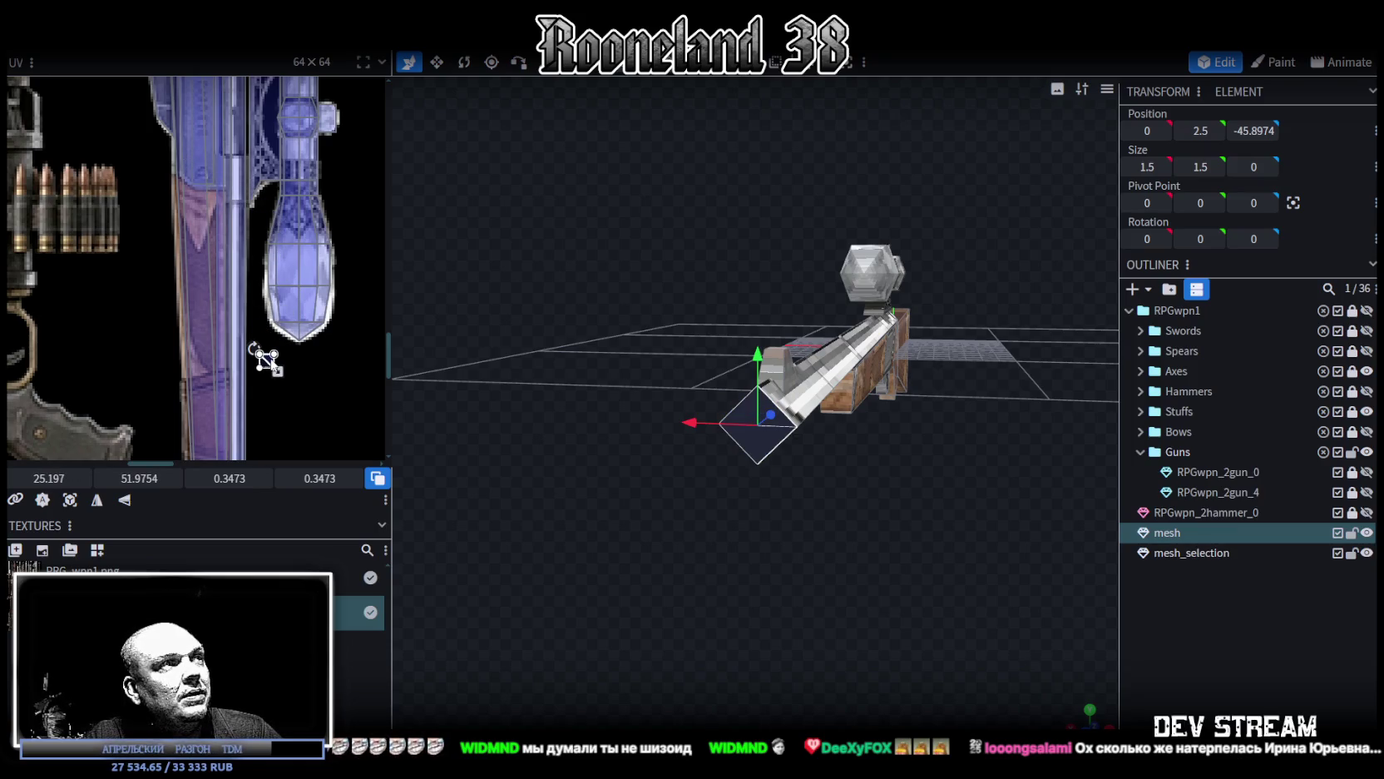
drag(265, 360, 264, 100)
middle_drag(264, 99, 245, 391)
click(243, 389)
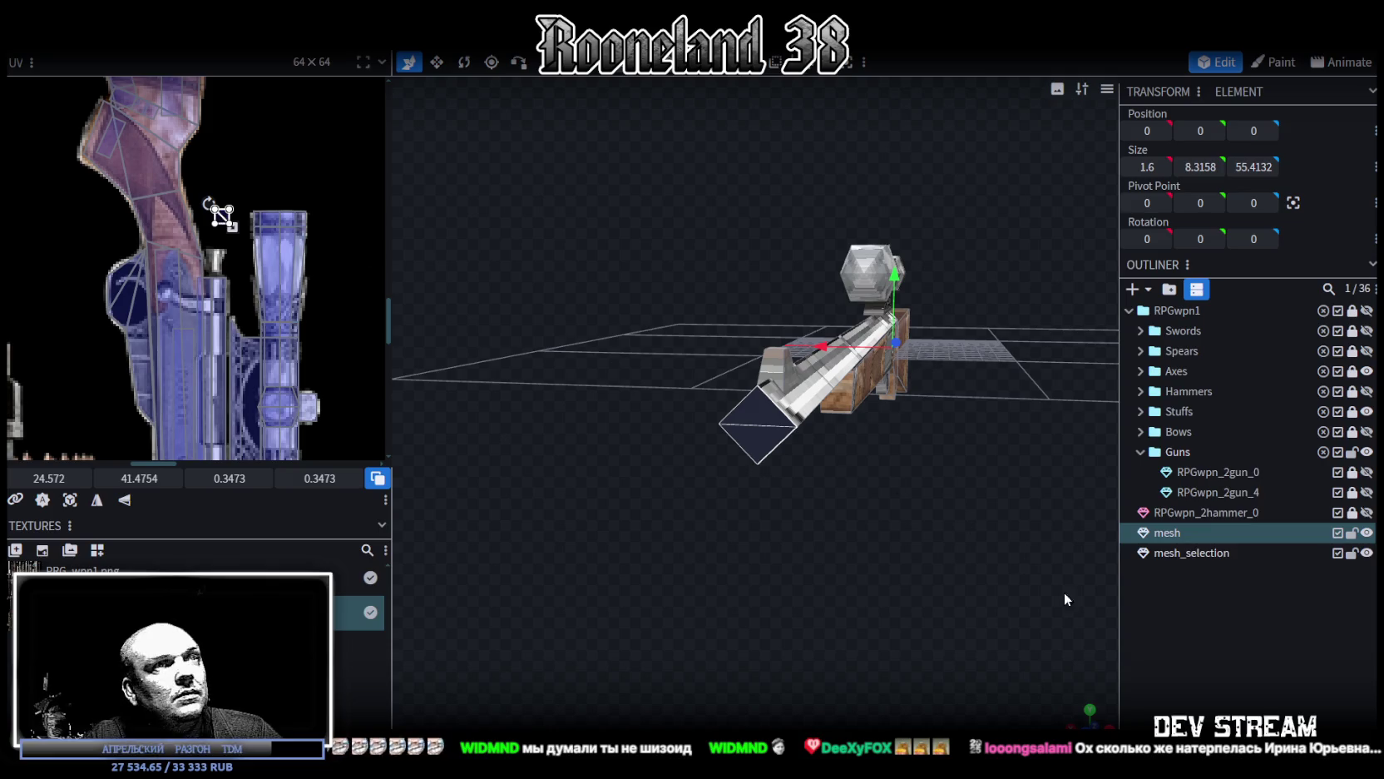
click(901, 515)
mouse_move(822, 506)
mouse_down()
mouse_move(646, 508)
mouse_move(882, 503)
mouse_move(827, 497)
mouse_move(716, 536)
mouse_move(770, 509)
mouse_up()
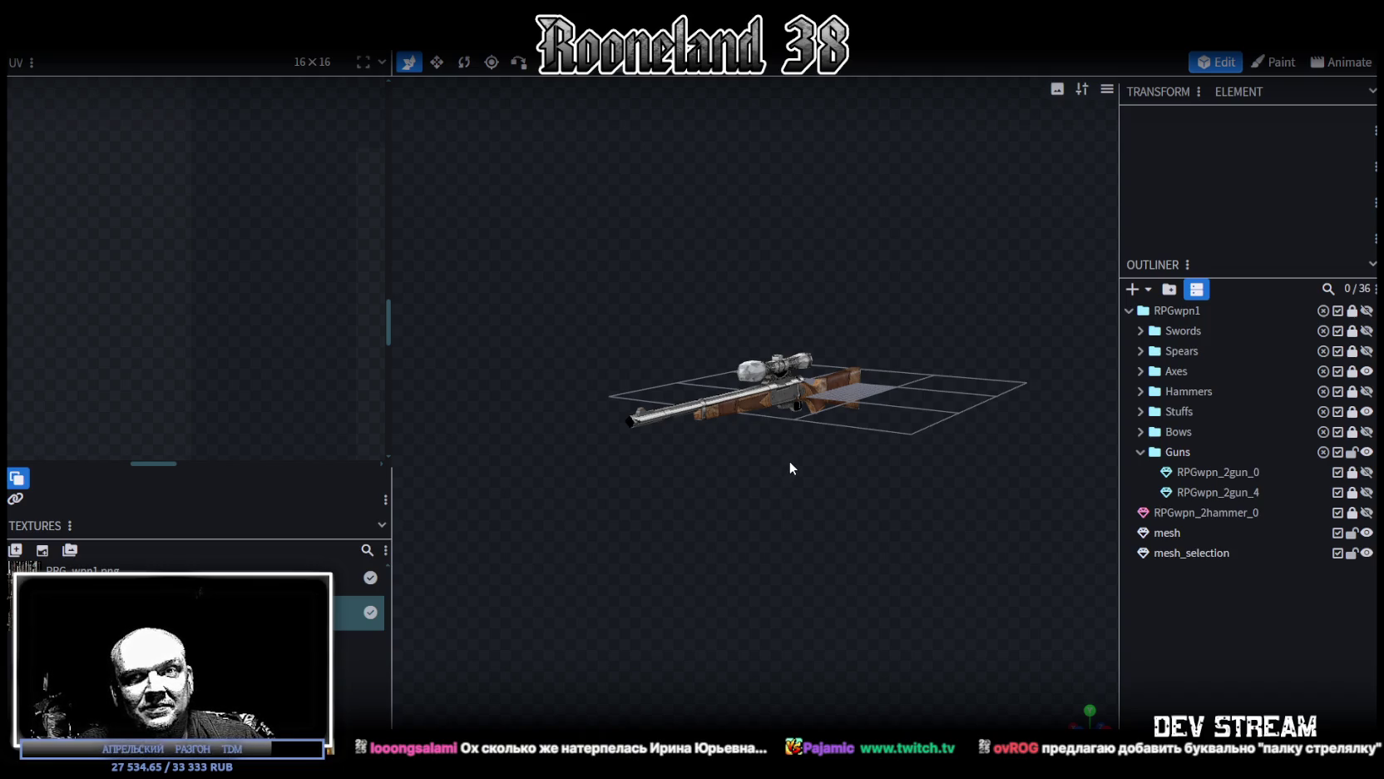
drag(790, 458, 792, 457)
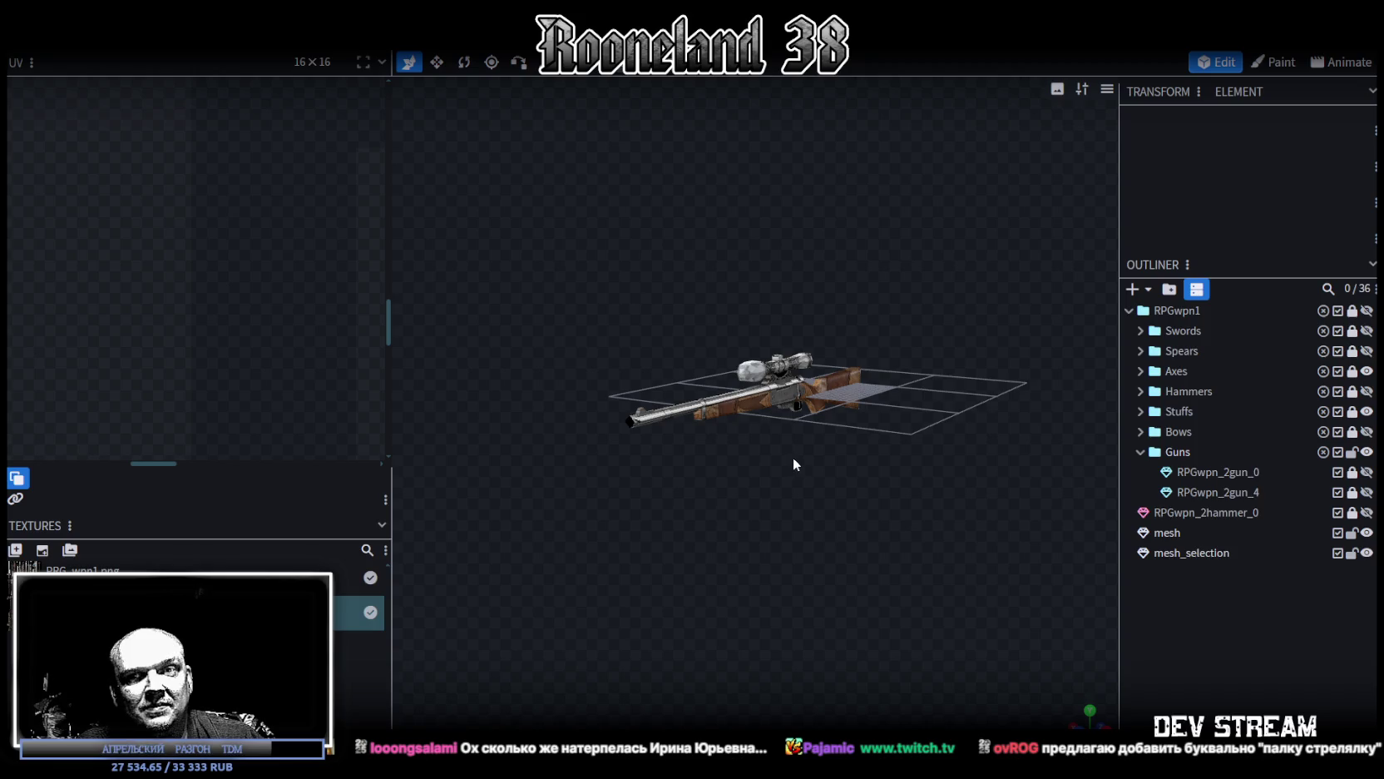
scroll(860, 486, up, 5)
scroll(804, 552, up, 3)
drag(801, 536, 785, 551)
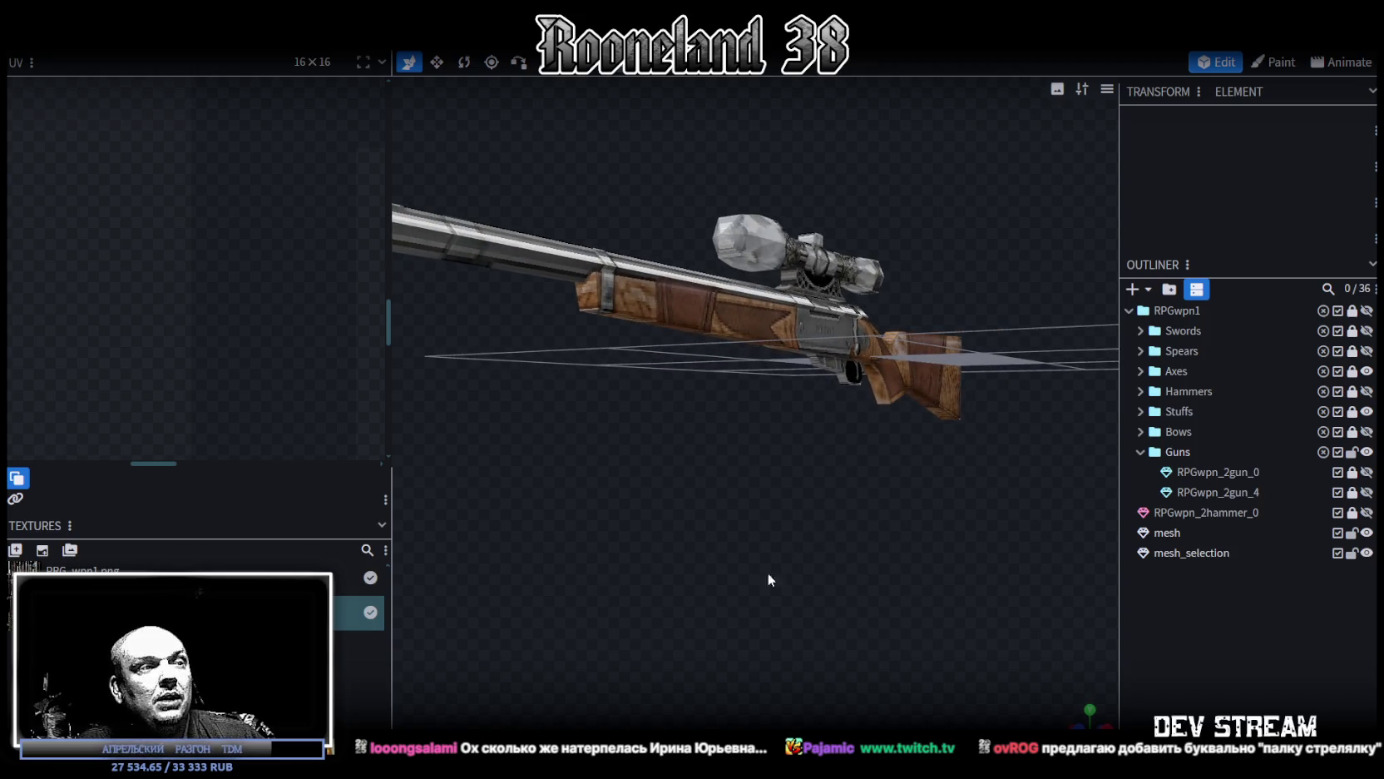
mouse_move(696, 601)
mouse_down()
mouse_move(713, 610)
mouse_move(730, 453)
mouse_move(854, 569)
mouse_move(787, 559)
mouse_up()
click(733, 378)
Step: Paste a copy of the barrel faces as a mesh selection and move it below the barrel, toward the muzzle
click(733, 391)
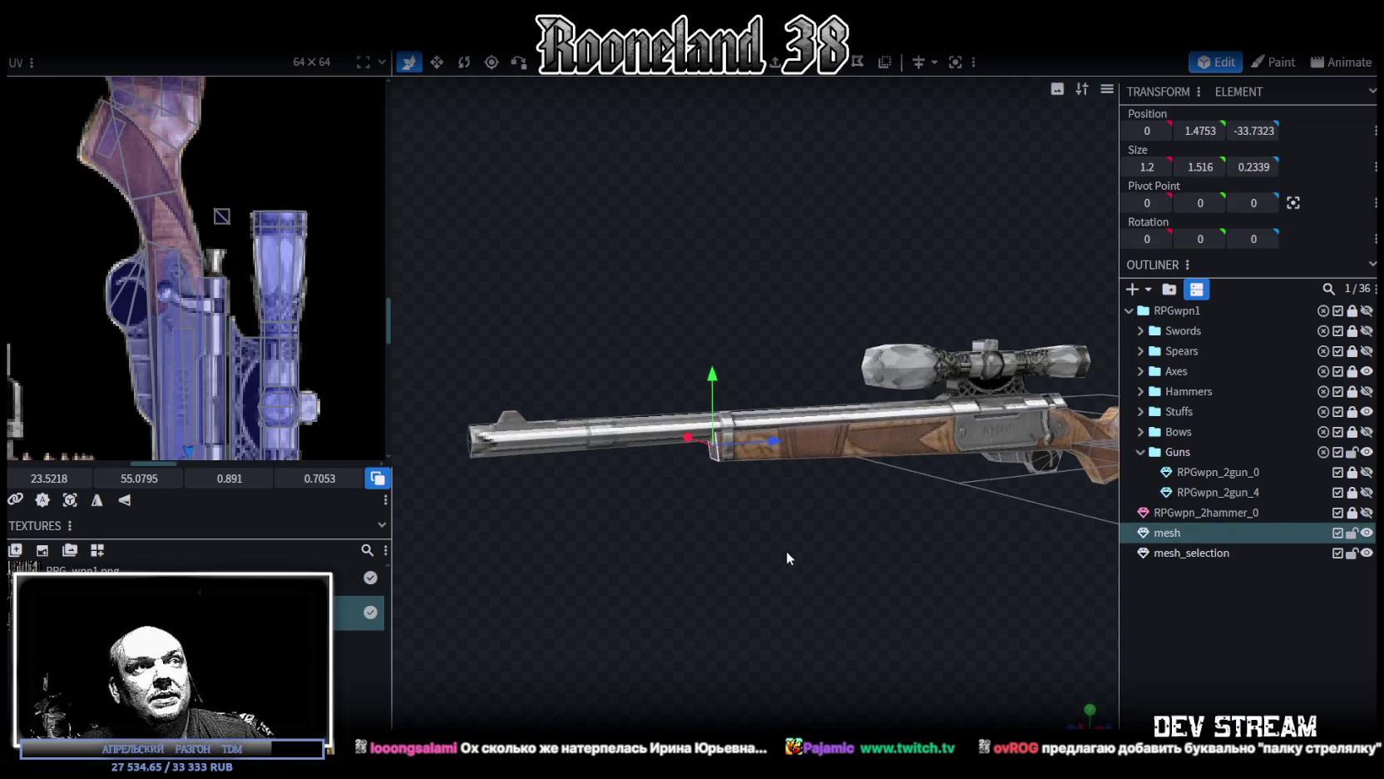
click(607, 420)
key(ctrl+v)
click(794, 589)
drag(822, 343, 818, 366)
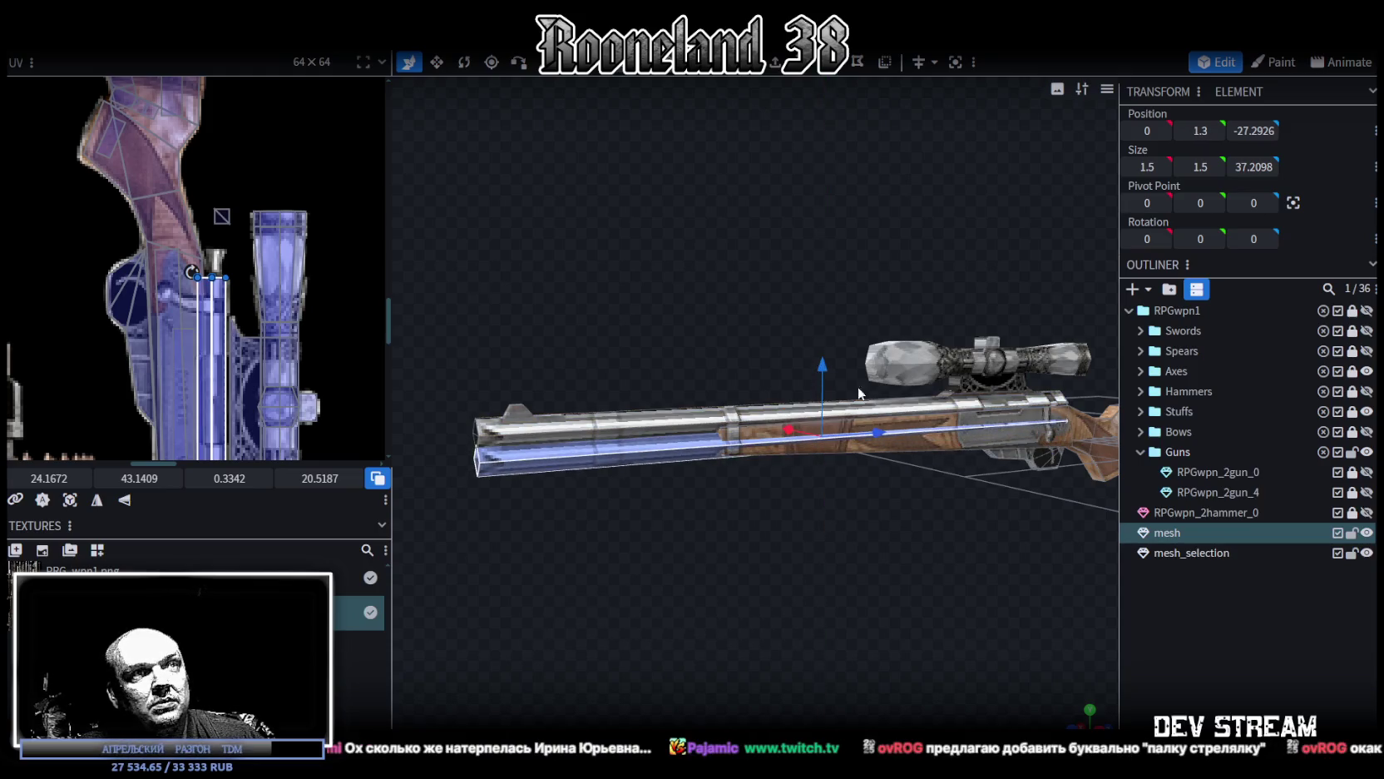
drag(870, 435, 648, 445)
drag(733, 598, 793, 600)
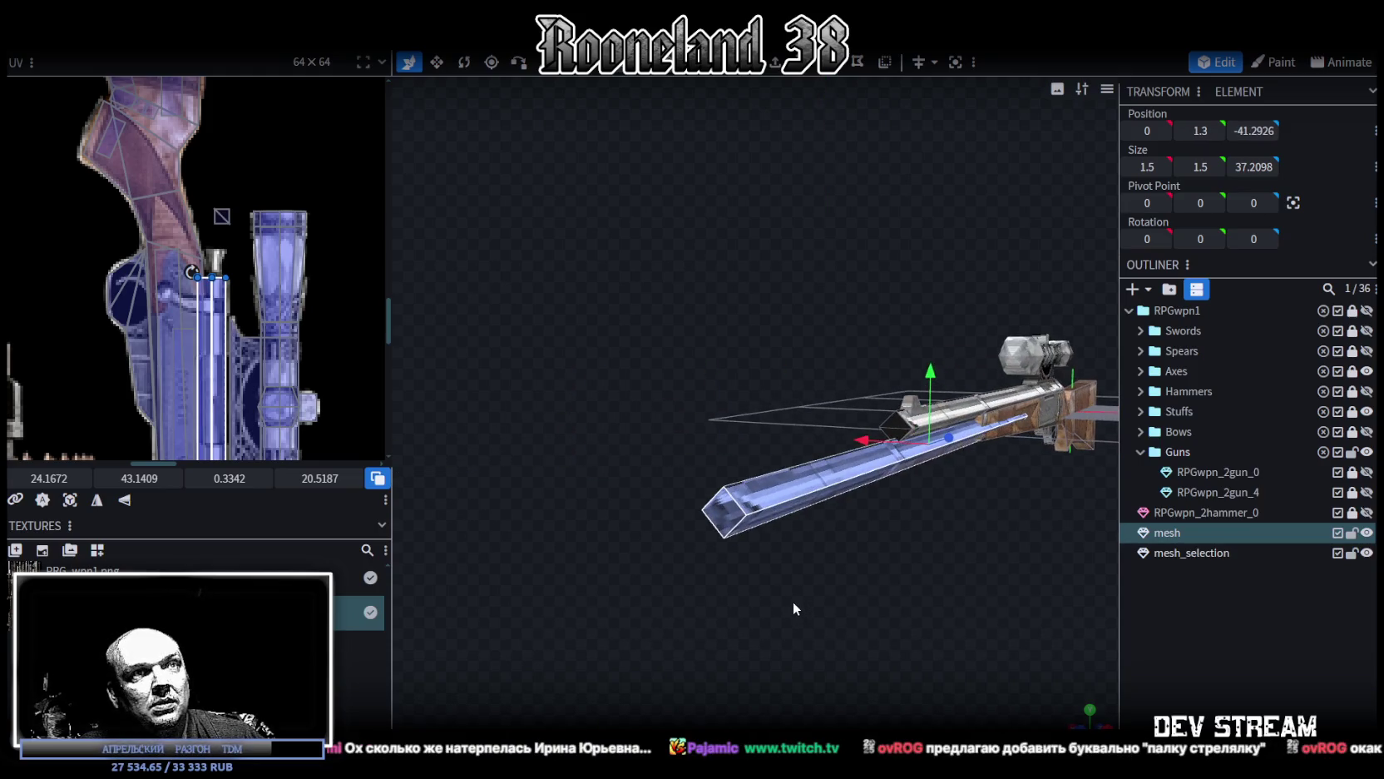
Step: Resize the pasted copy into a thin 0.5 × 0.5 rod about 8 units long
key(v)
drag(907, 427, 914, 430)
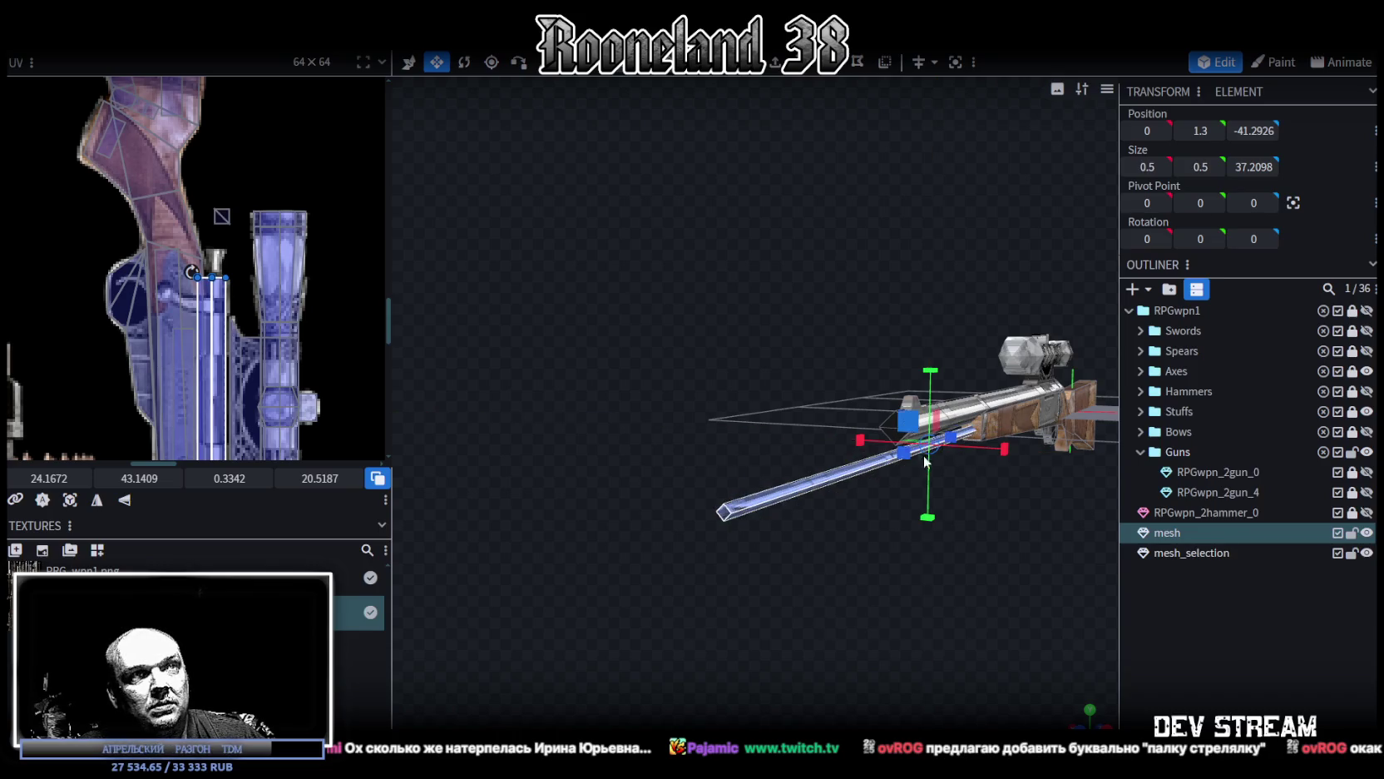
scroll(901, 549, up, 3)
drag(901, 549, 946, 571)
drag(708, 464, 579, 487)
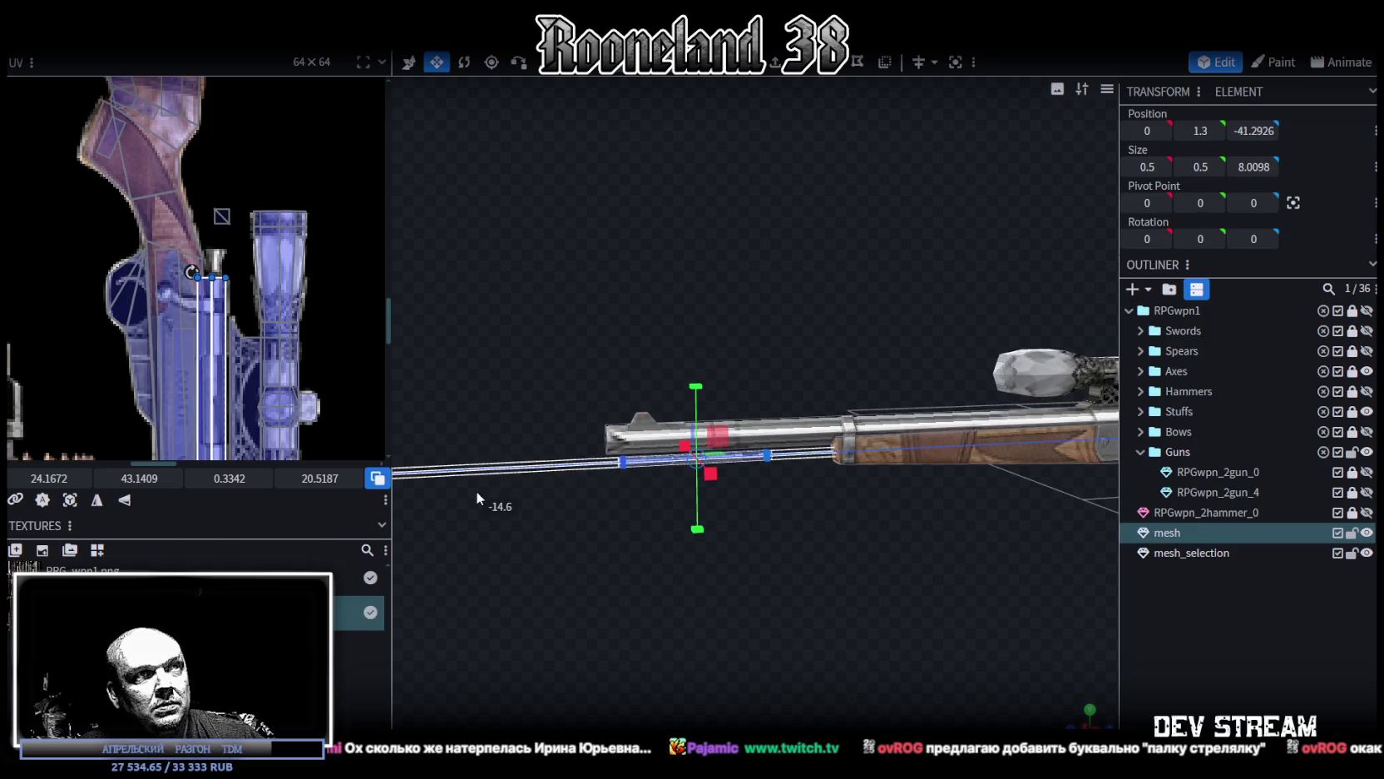
drag(503, 492, 477, 491)
Step: Shift the rod's UV onto another texture strip and shorten it
scroll(333, 291, down, 3)
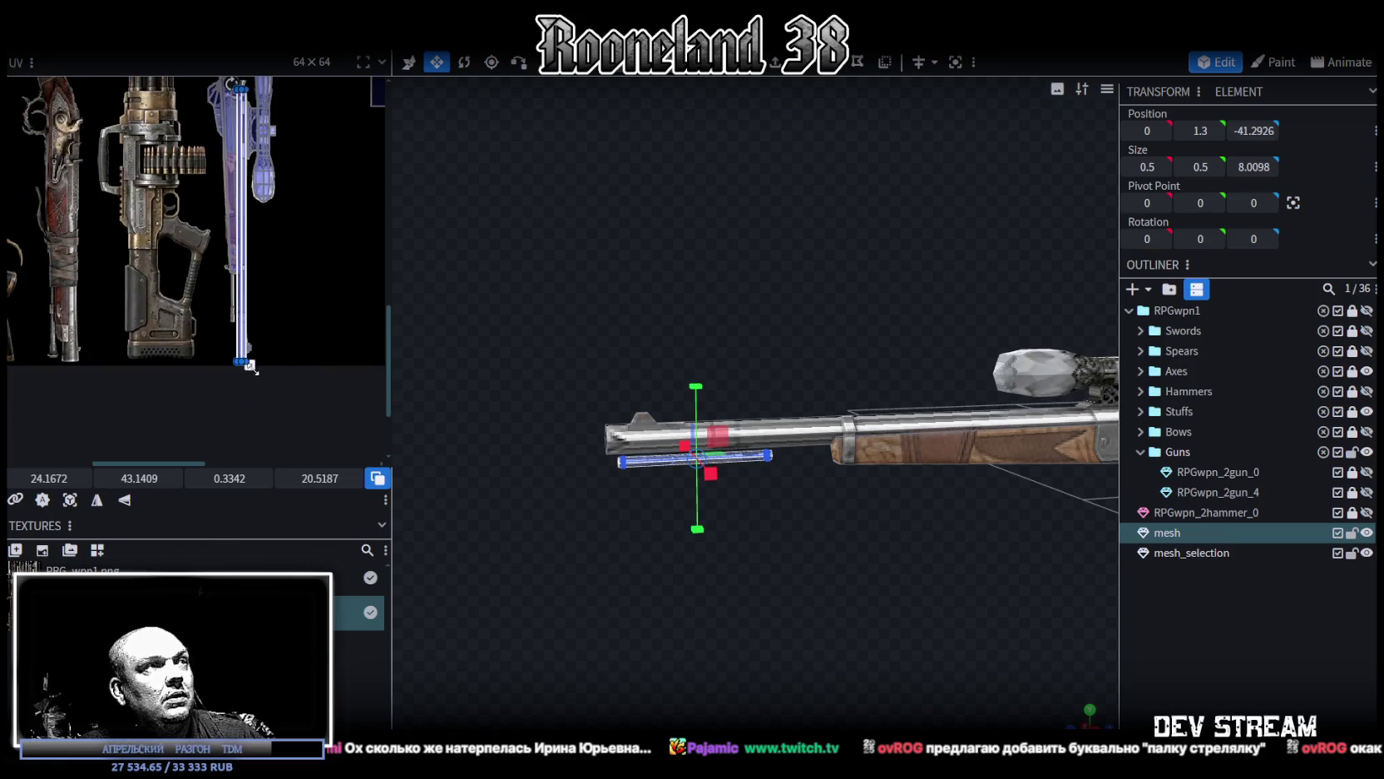
drag(242, 236, 181, 246)
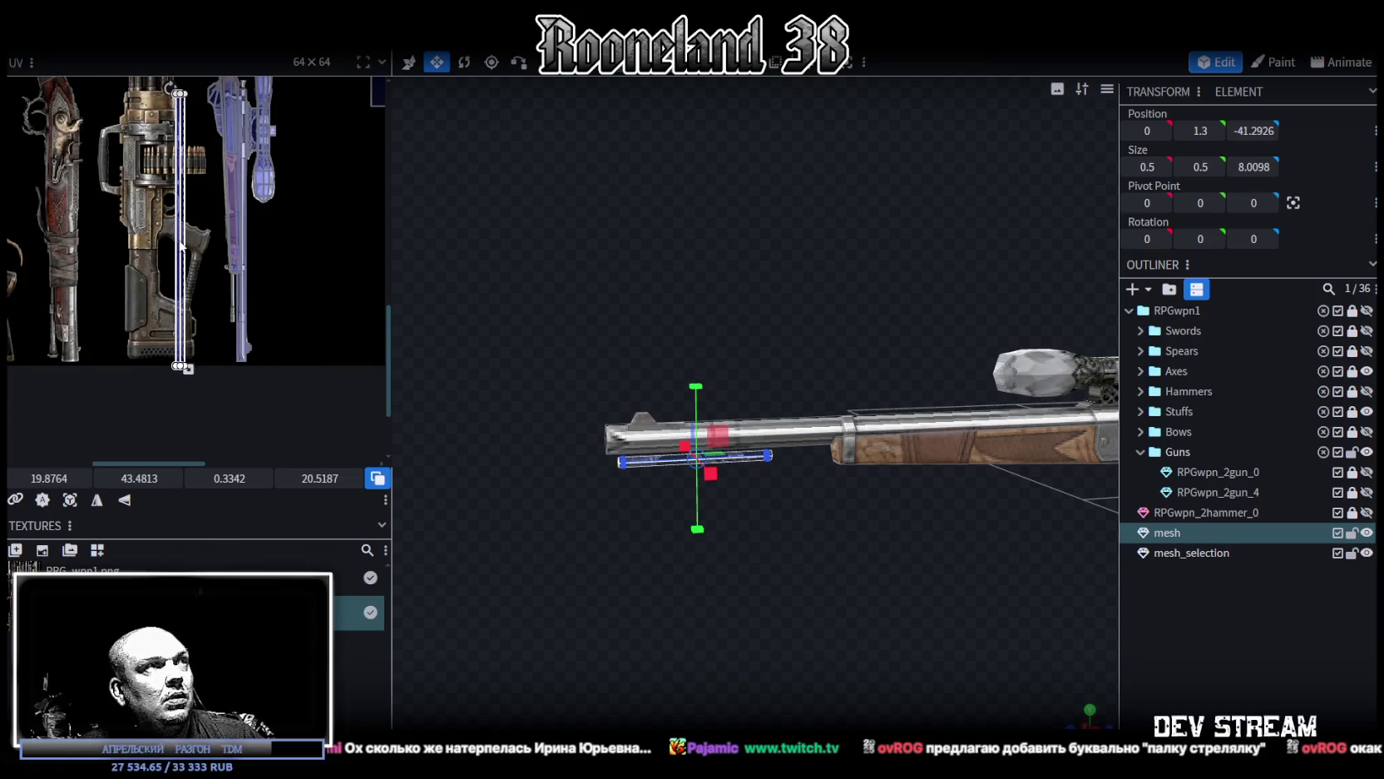
drag(187, 369, 196, 163)
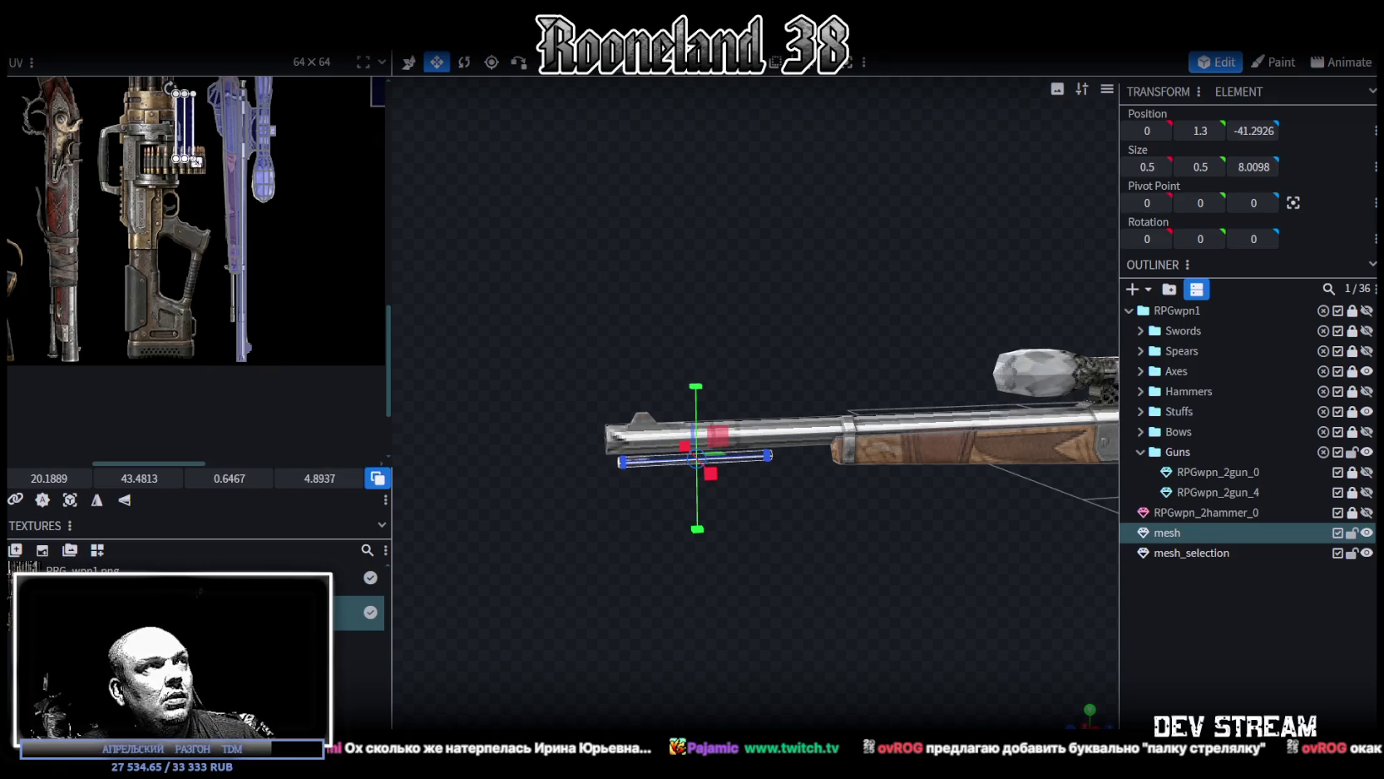
click(218, 266)
Step: Shrink the rod face's UV box and move it to the metal barrel area of the texture
scroll(216, 289, up, 4)
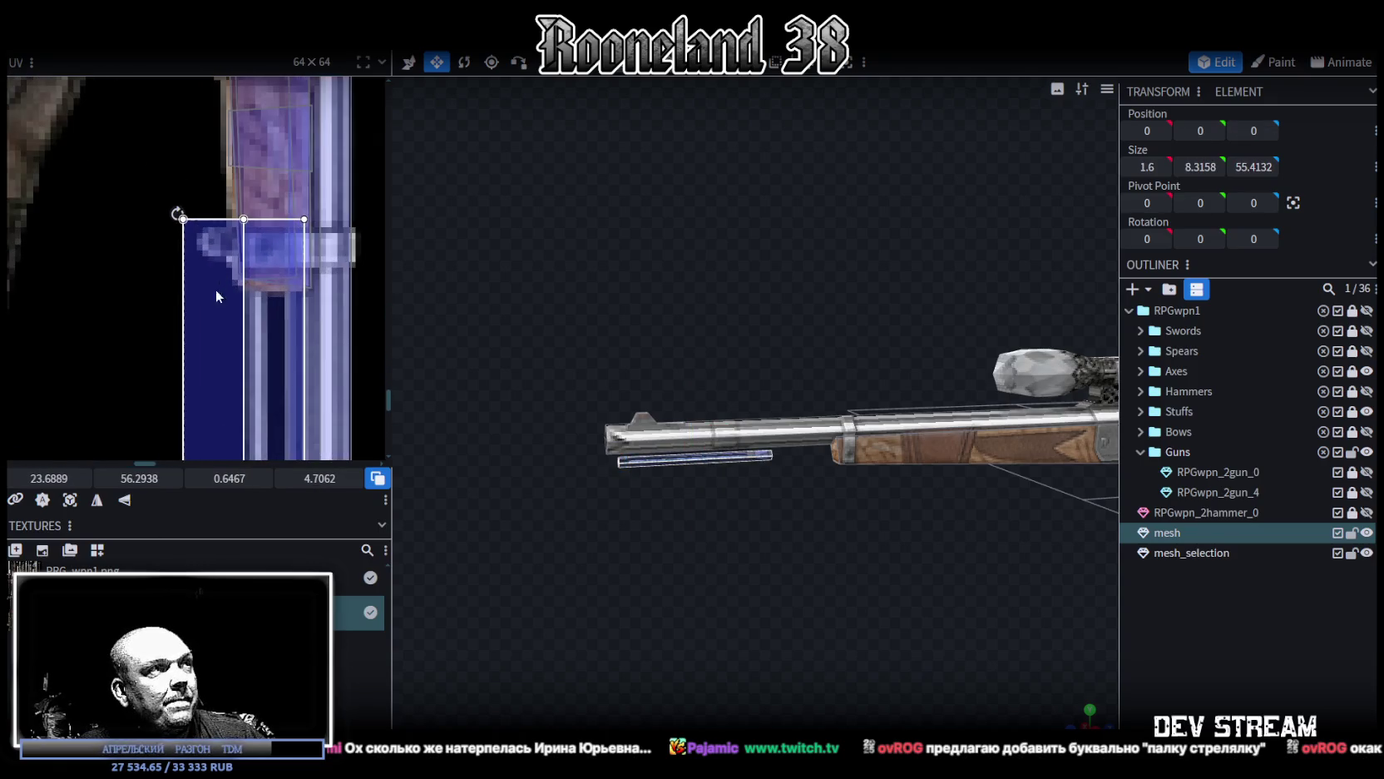
scroll(163, 130, up, 1)
scroll(163, 130, down, 3)
mouse_move(230, 310)
mouse_down()
mouse_move(183, 239)
mouse_move(192, 281)
mouse_up()
scroll(204, 195, up, 2)
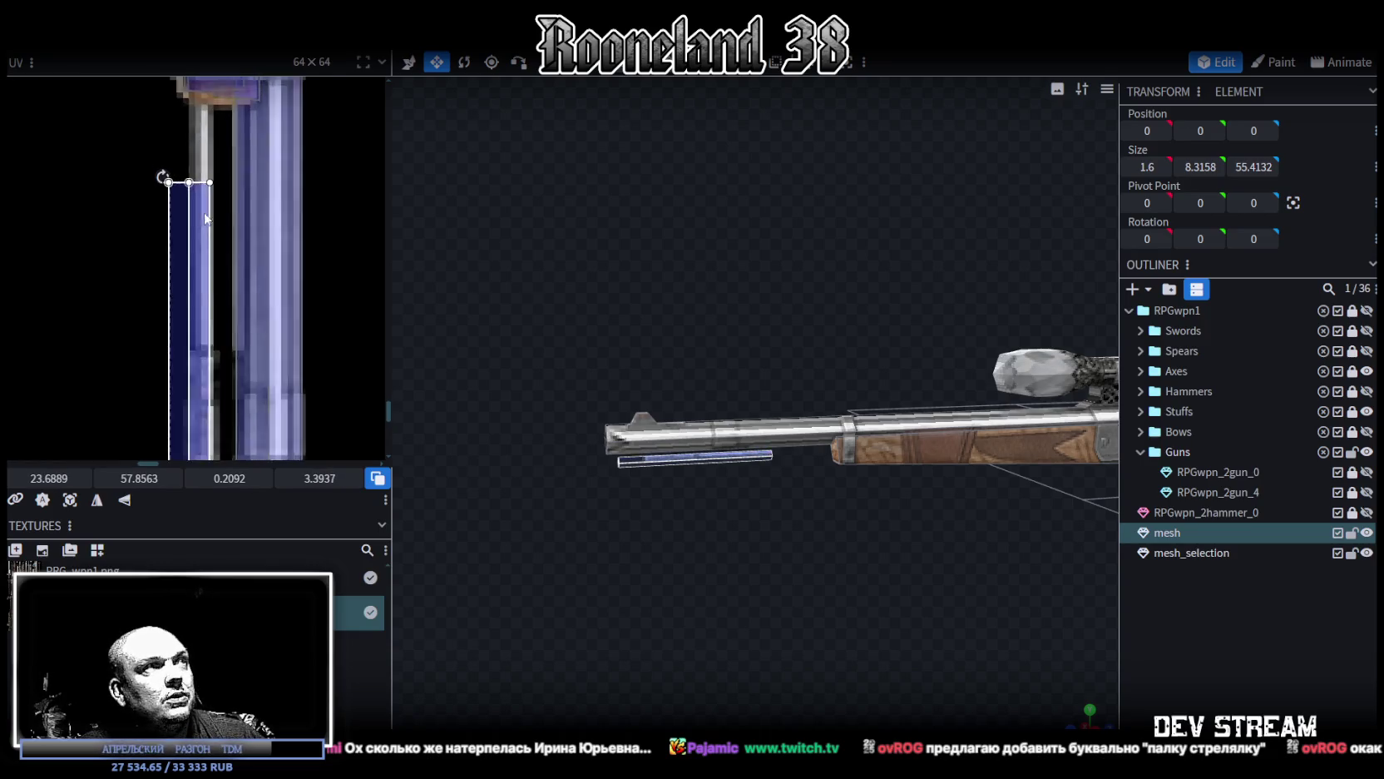
scroll(205, 194, up, 2)
drag(204, 195, 214, 237)
Step: Fine-tune the face's UV into a slim 0.1655 × 3.6375 strip near 23.6, 57.1
scroll(213, 237, down, 2)
scroll(209, 205, down, 2)
scroll(208, 205, up, 2)
scroll(209, 205, up, 2)
drag(237, 249, 220, 283)
drag(181, 225, 172, 224)
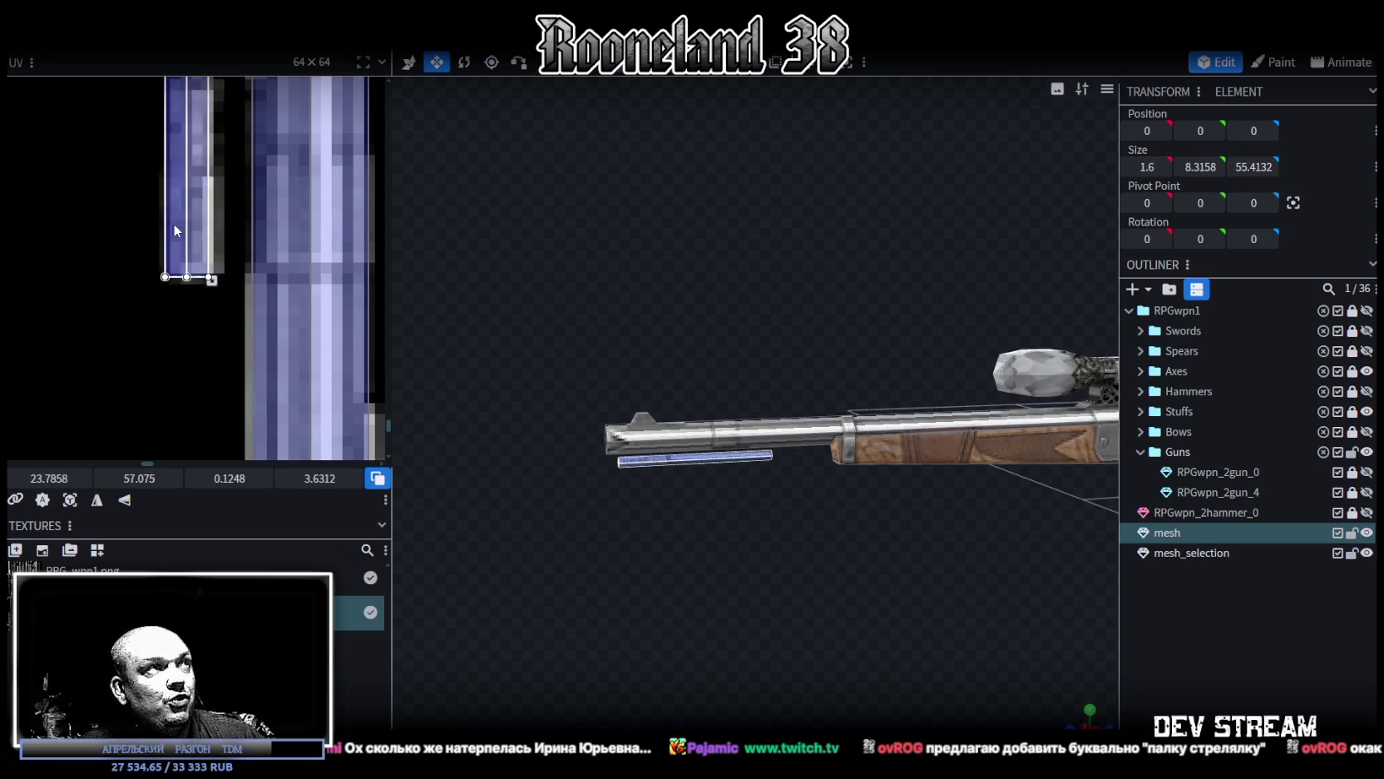
drag(209, 280, 223, 281)
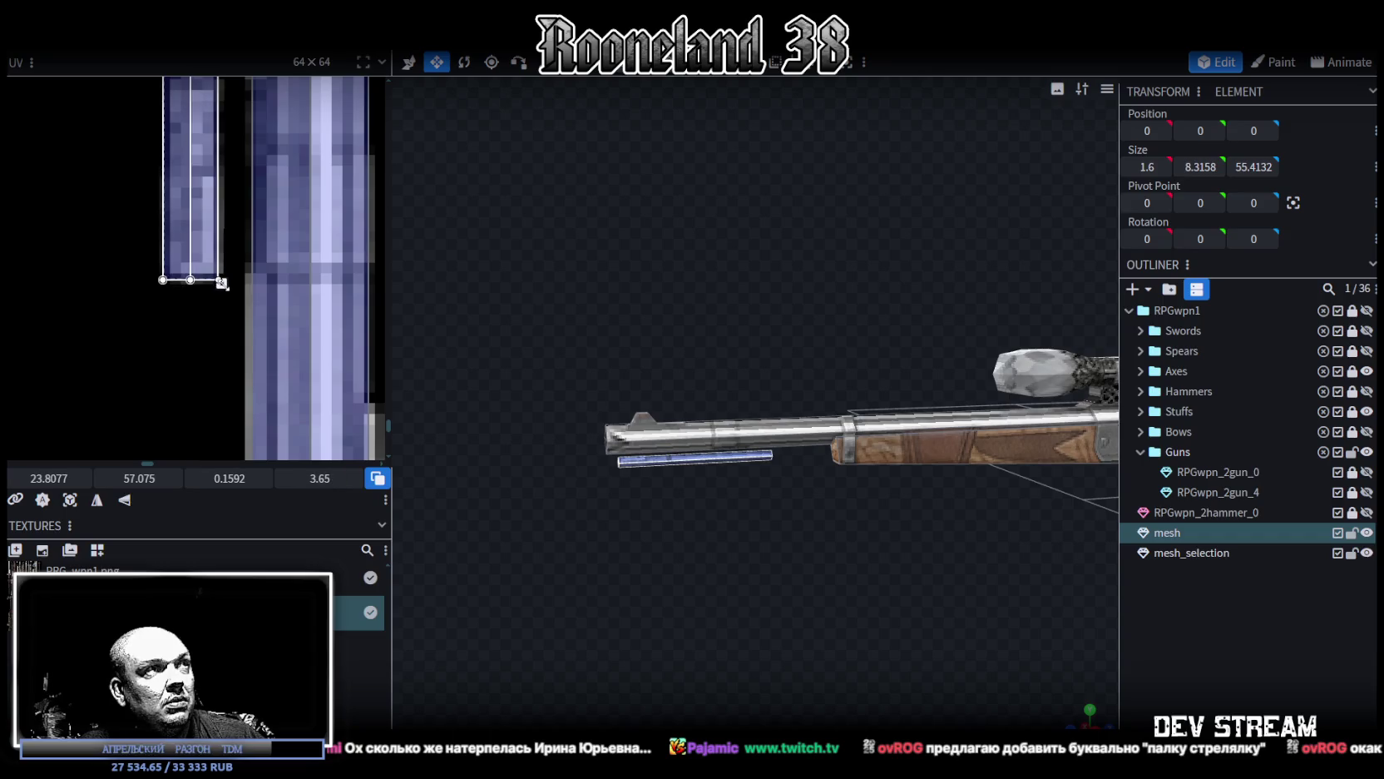
scroll(718, 565, up, 3)
scroll(720, 556, up, 2)
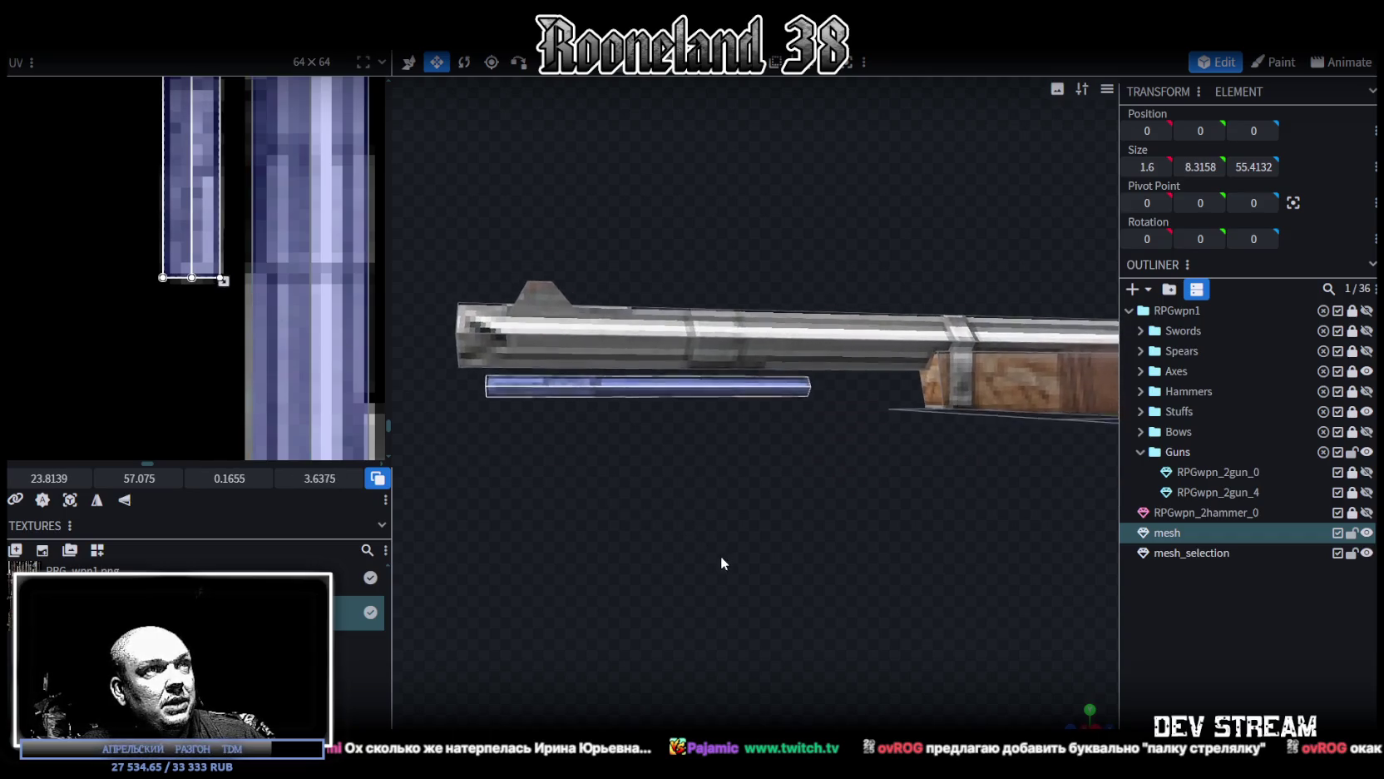
click(503, 403)
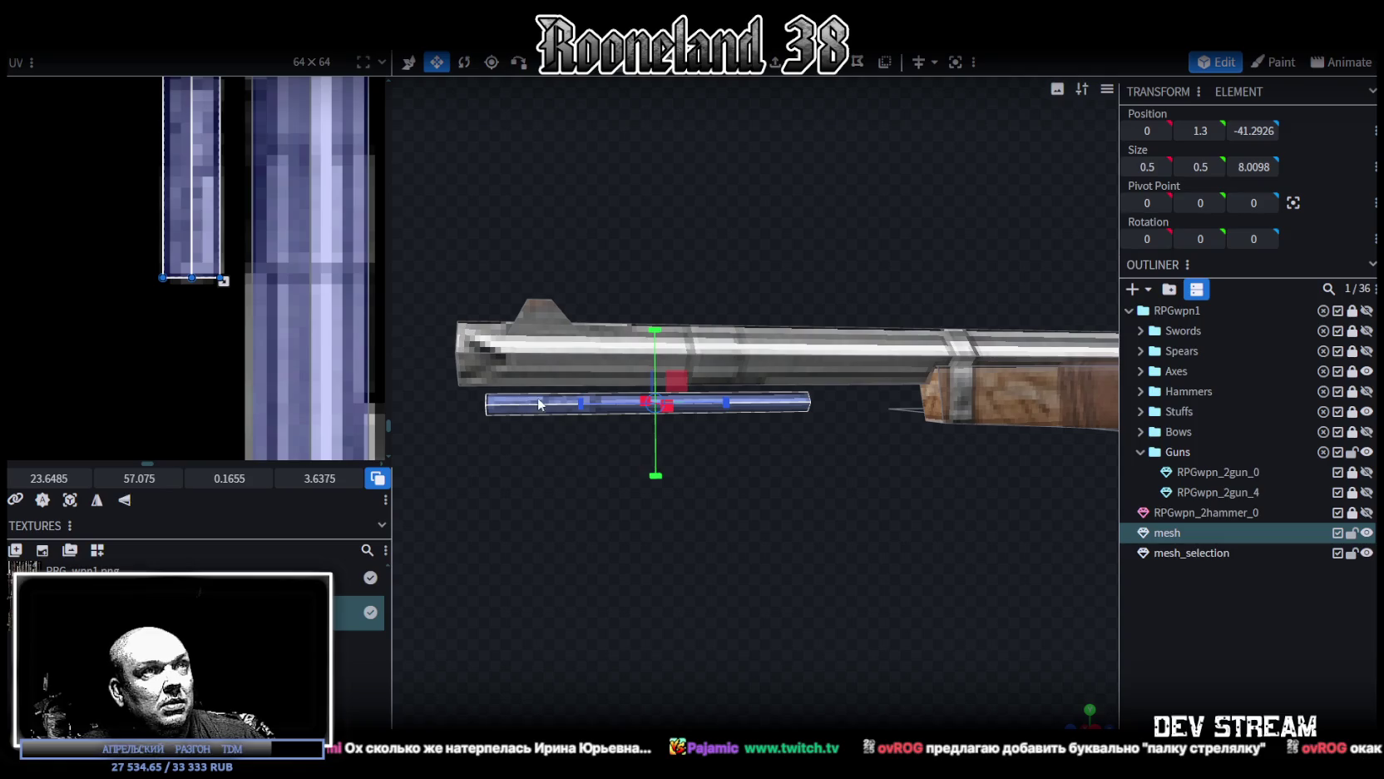
Step: Slide the under-barrel rod along Z to a depth of −37.3926
key(v)
mouse_move(721, 405)
mouse_down()
mouse_move(861, 411)
mouse_move(798, 509)
mouse_move(832, 497)
mouse_move(809, 498)
mouse_move(848, 532)
mouse_up()
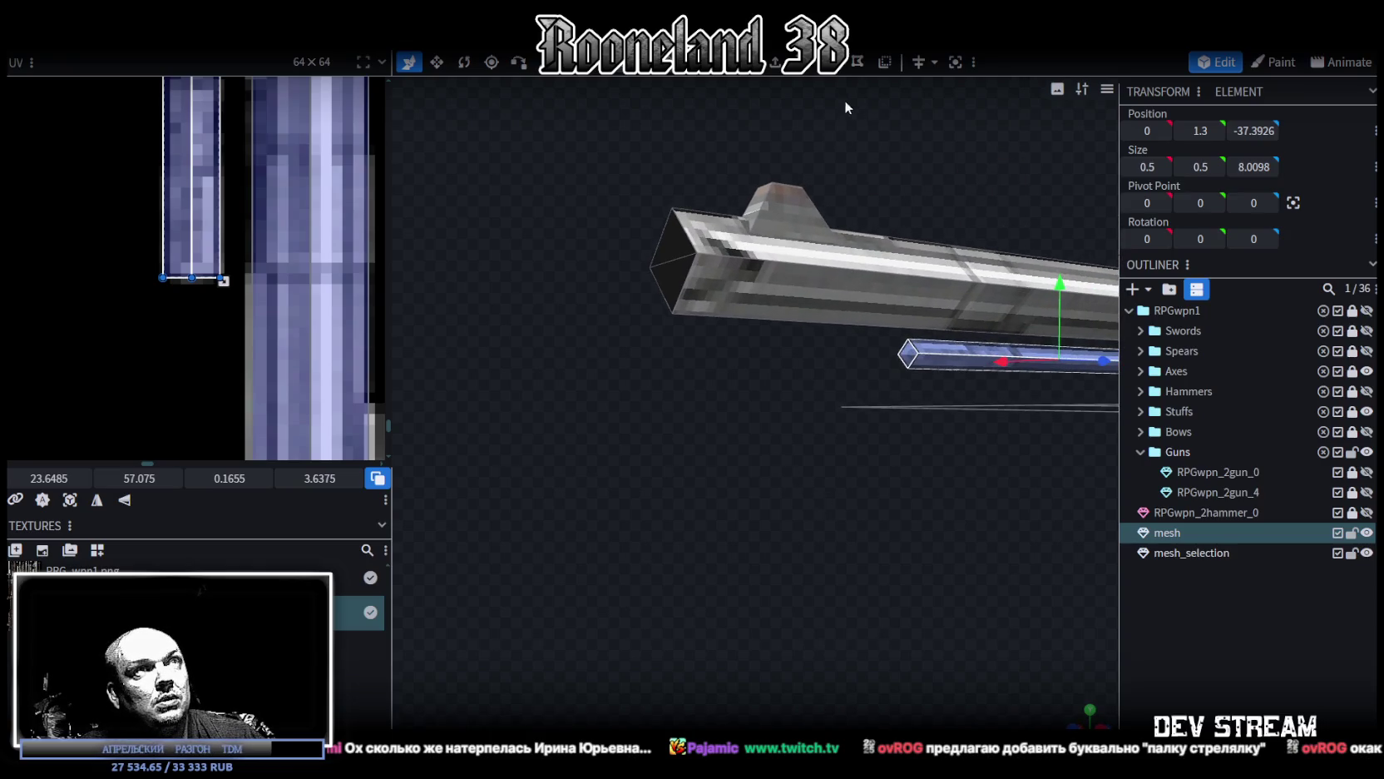
click(1157, 624)
Step: Orbit to the muzzle end and select the rod's end face to check its position
mouse_move(915, 574)
mouse_down()
mouse_move(803, 545)
mouse_move(947, 537)
mouse_move(822, 533)
mouse_move(880, 341)
mouse_up()
scroll(805, 522, up, 3)
click(880, 341)
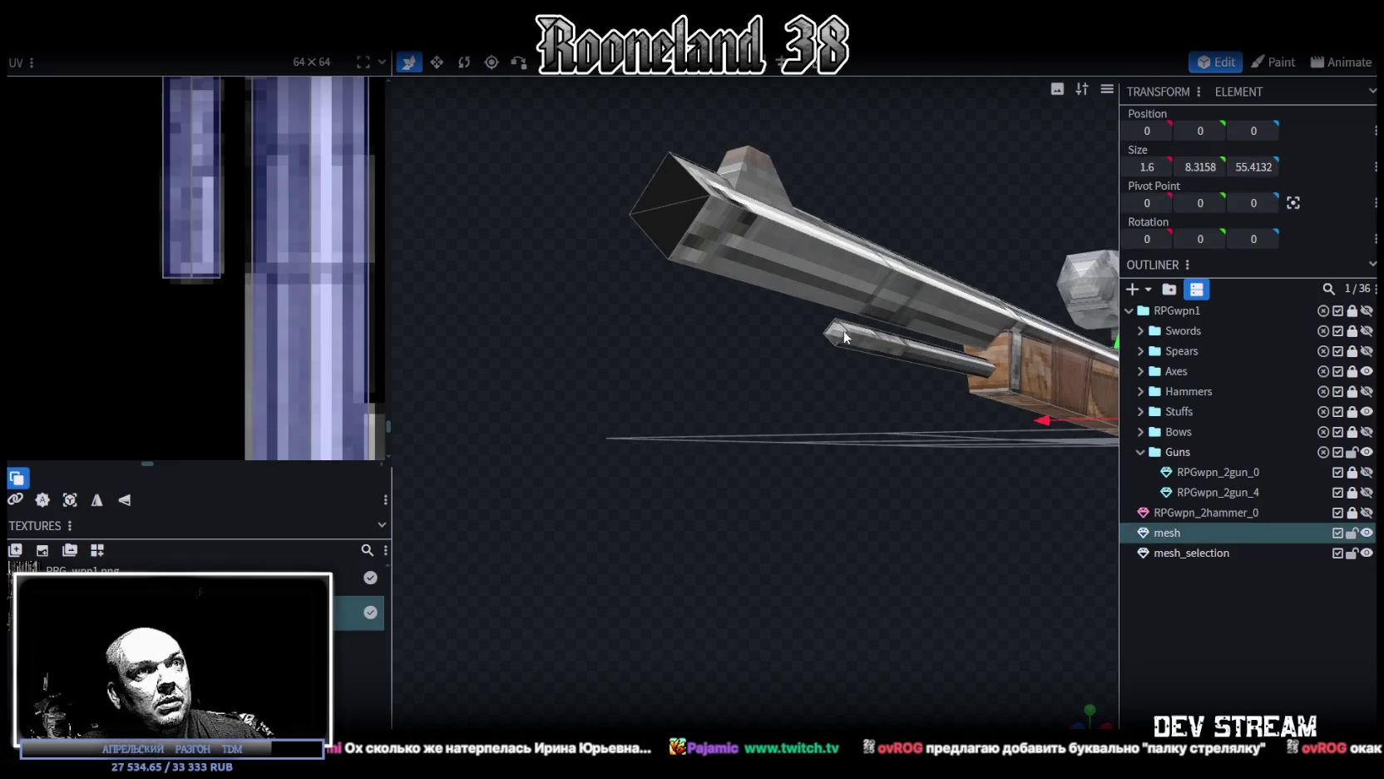
scroll(880, 341, up, 3)
click(908, 231)
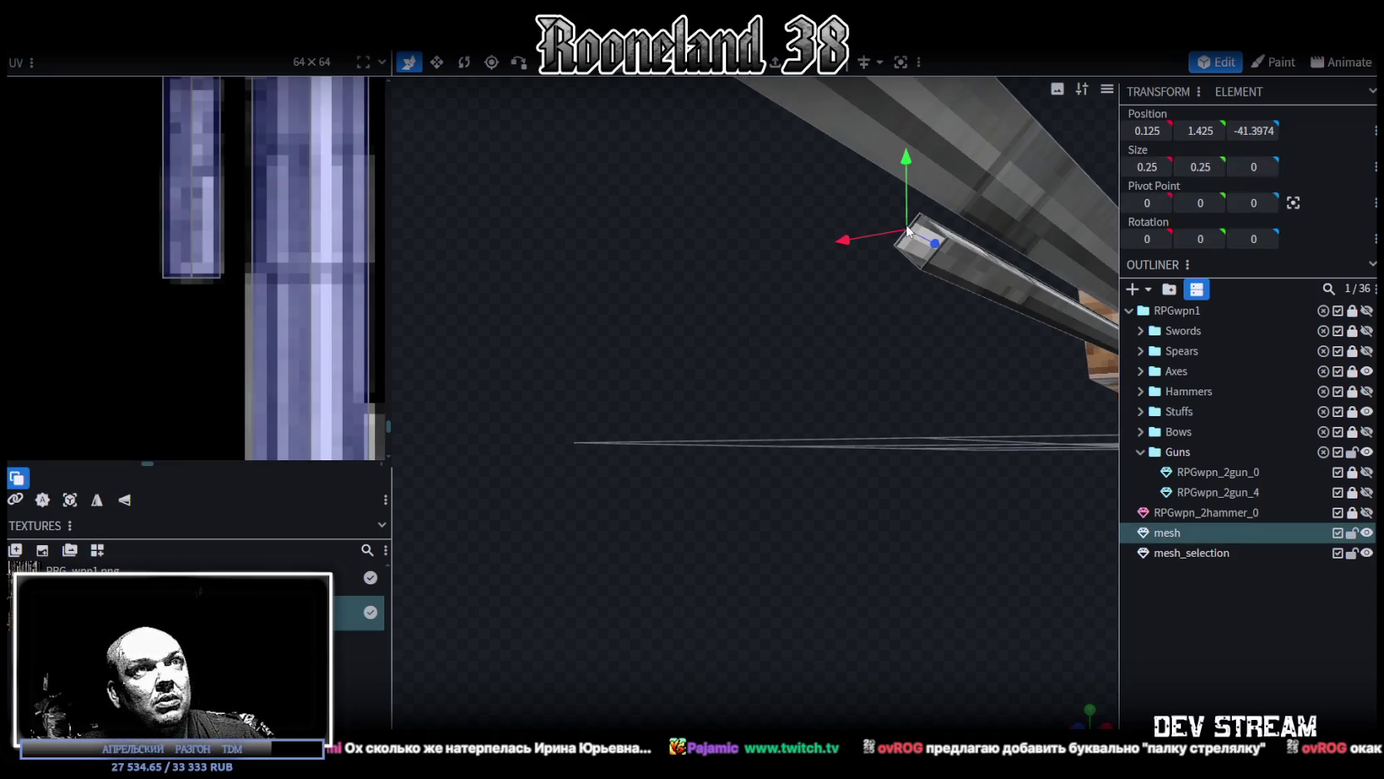
click(928, 268)
scroll(264, 239, down, 2)
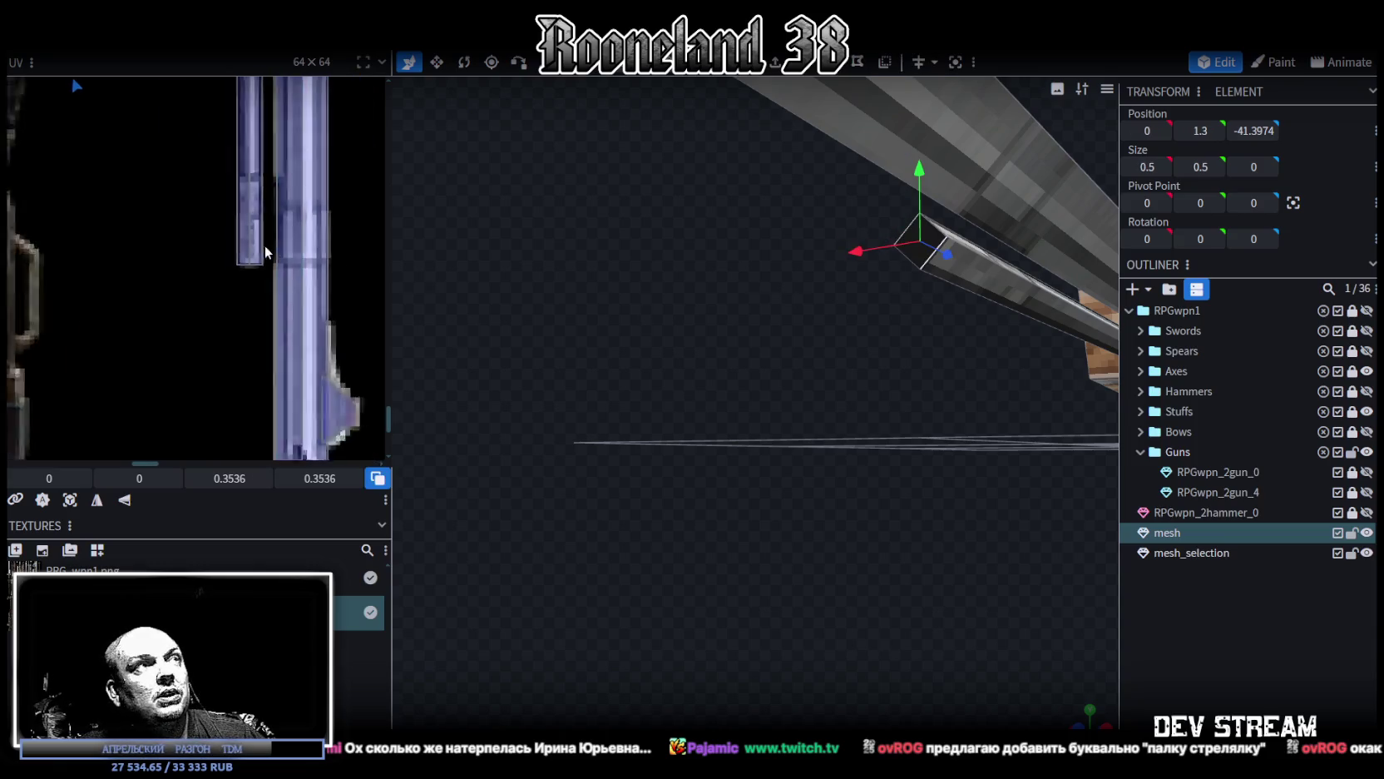
scroll(265, 239, down, 3)
scroll(208, 216, up, 2)
scroll(141, 191, up, 2)
scroll(90, 175, up, 2)
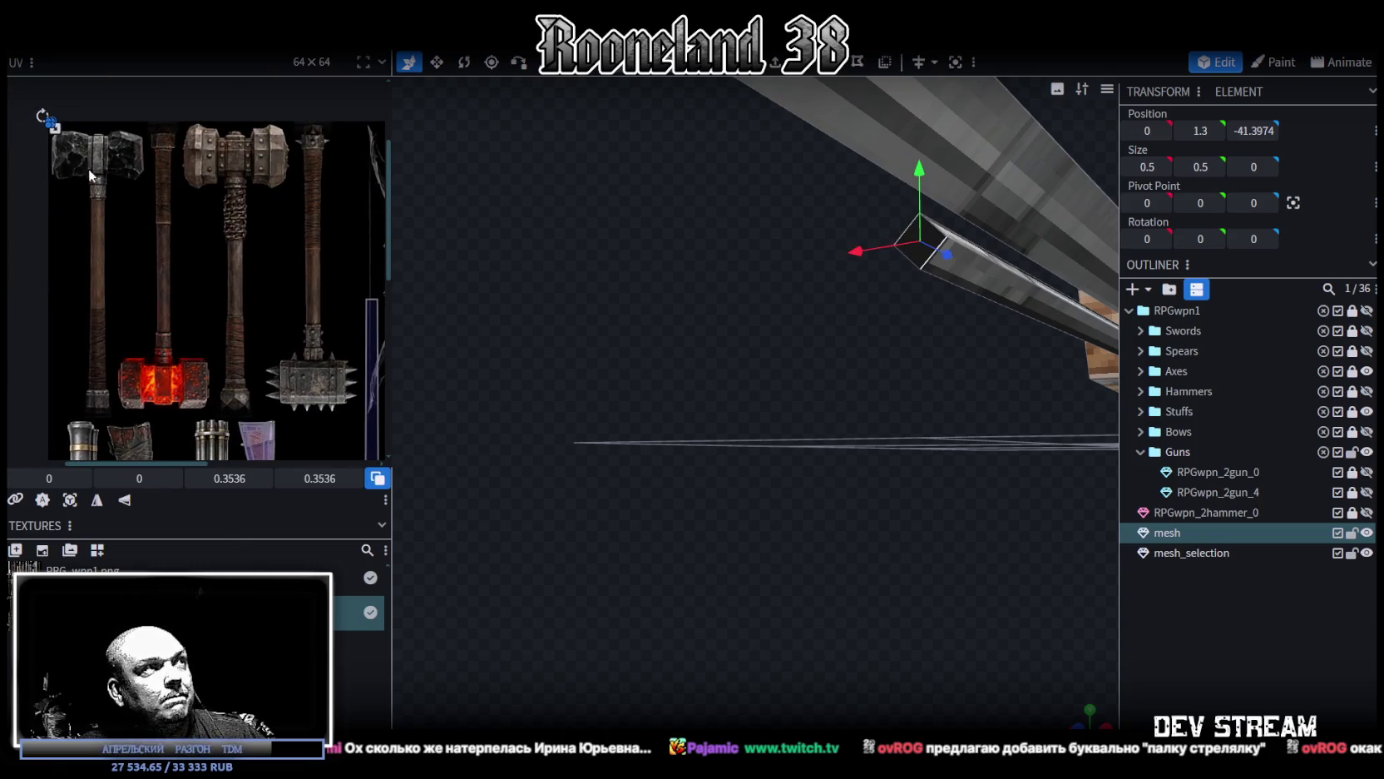
Step: Move the end face's UV box from the hammers down onto the rifle texture
drag(56, 142, 62, 147)
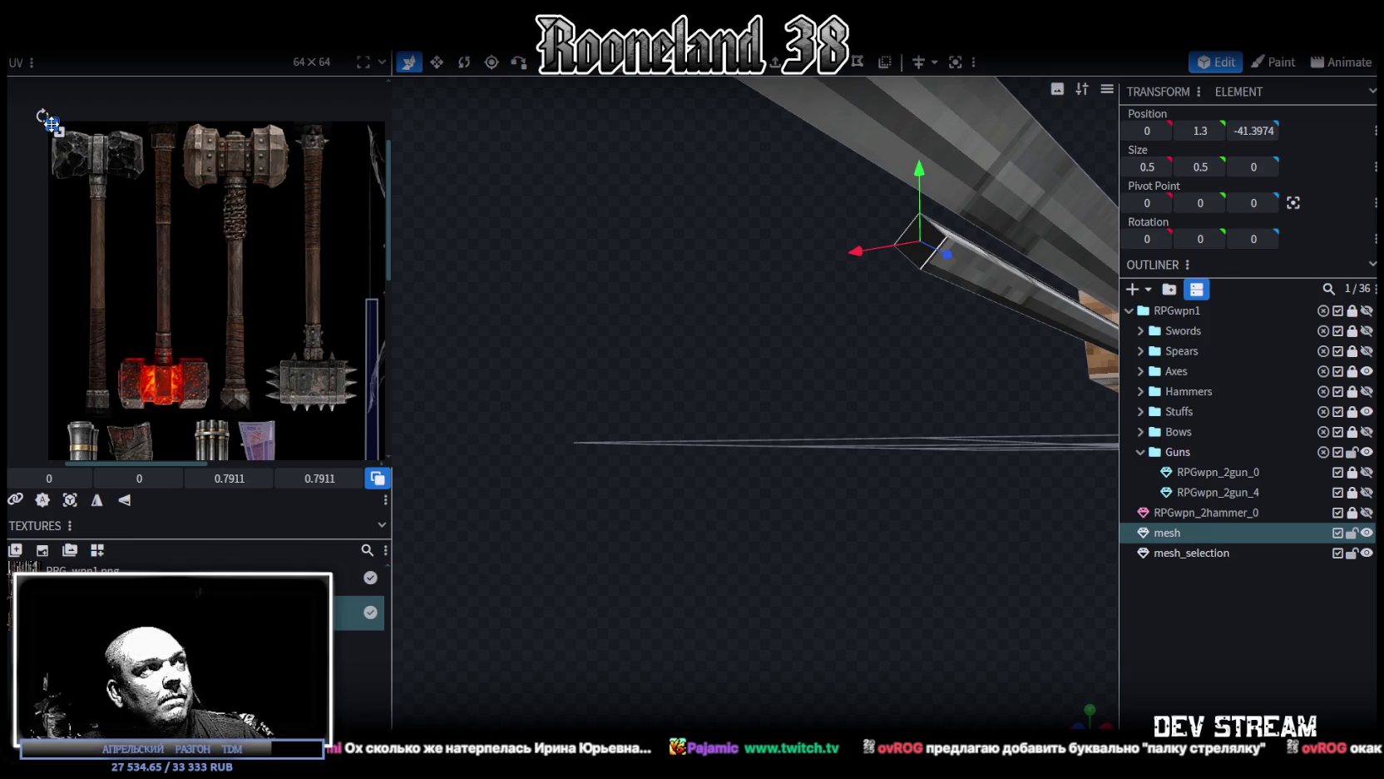
drag(58, 133, 232, 386)
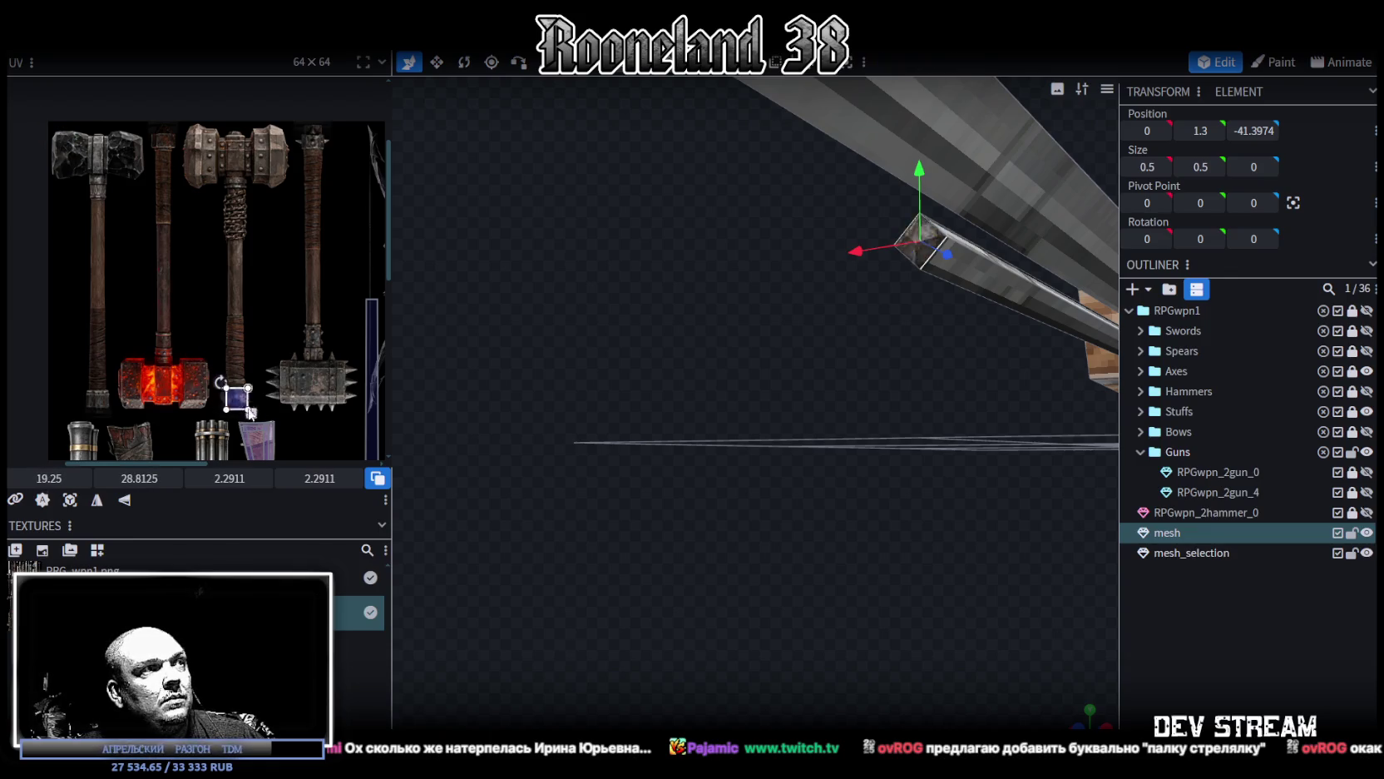
scroll(232, 386, down, 3)
drag(154, 196, 196, 316)
ctrl+scroll(197, 316, up, 1)
ctrl+scroll(217, 249, up, 1)
ctrl+scroll(241, 183, up, 1)
drag(251, 161, 228, 449)
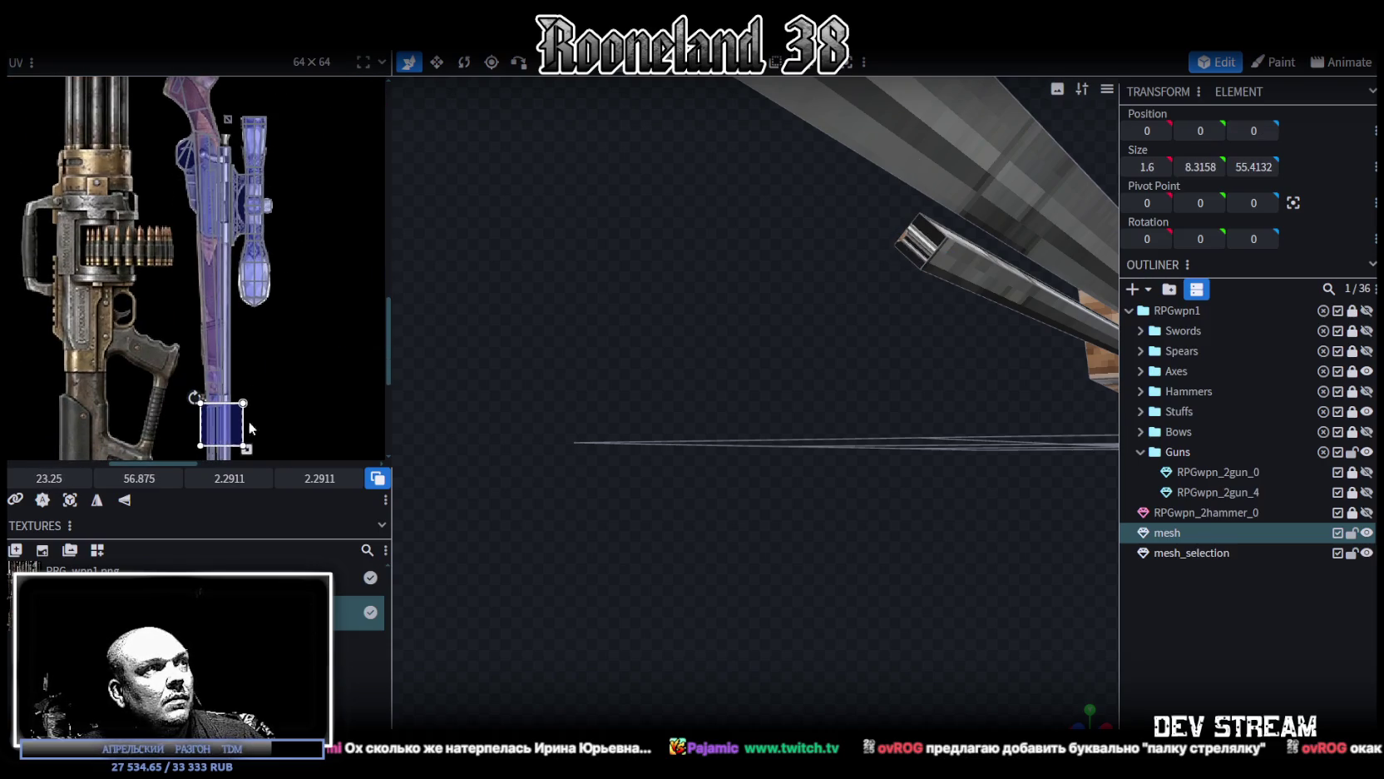
scroll(229, 432, down, 3)
Step: Shrink the UV box to a tiny 0.4786 square near 23.66, 60.3 on the barrel texture
mouse_move(231, 225)
mouse_down()
mouse_move(232, 280)
mouse_move(186, 303)
mouse_up()
ctrl+scroll(158, 287, up, 2)
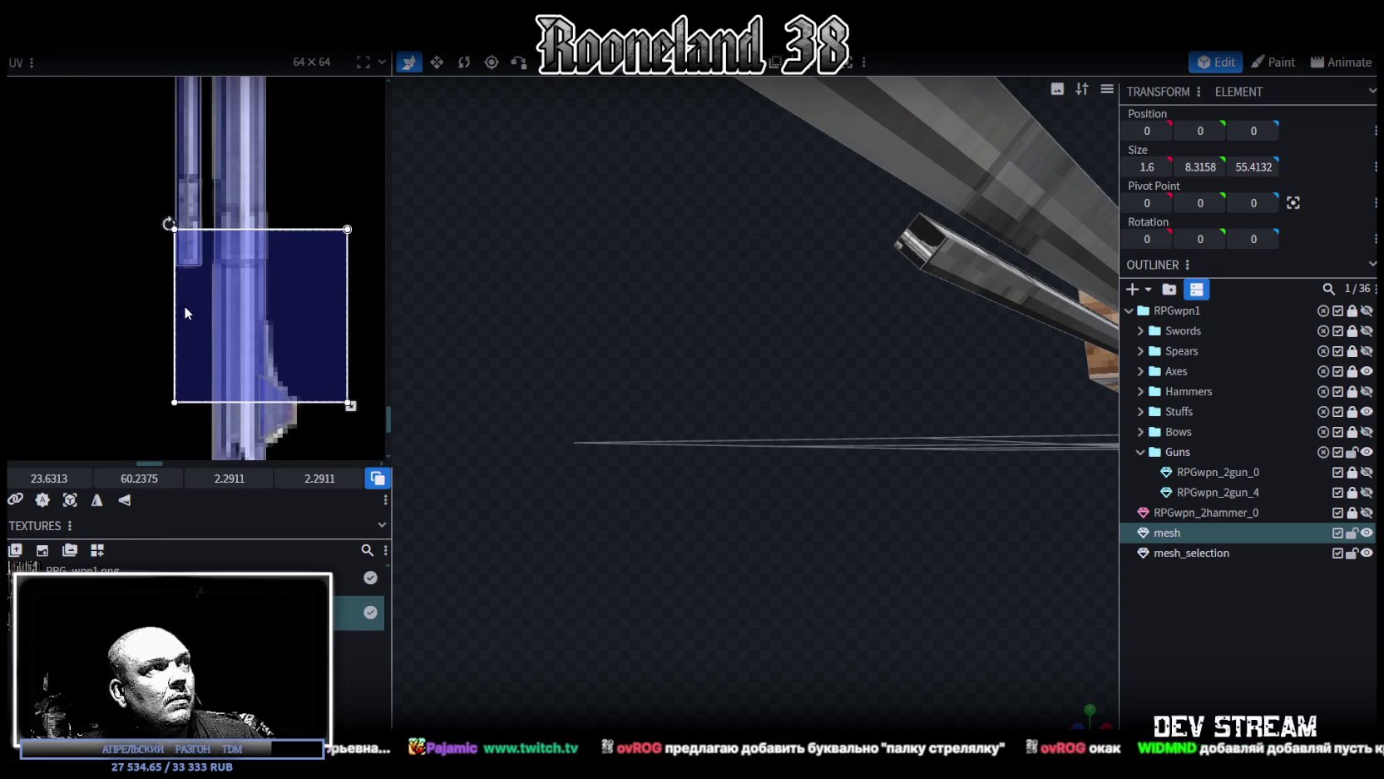
drag(353, 411, 208, 303)
click(1172, 592)
mouse_move(947, 541)
mouse_down()
mouse_move(870, 496)
mouse_move(551, 507)
mouse_move(885, 508)
mouse_move(905, 493)
mouse_move(918, 506)
mouse_move(799, 512)
mouse_move(850, 502)
mouse_up()
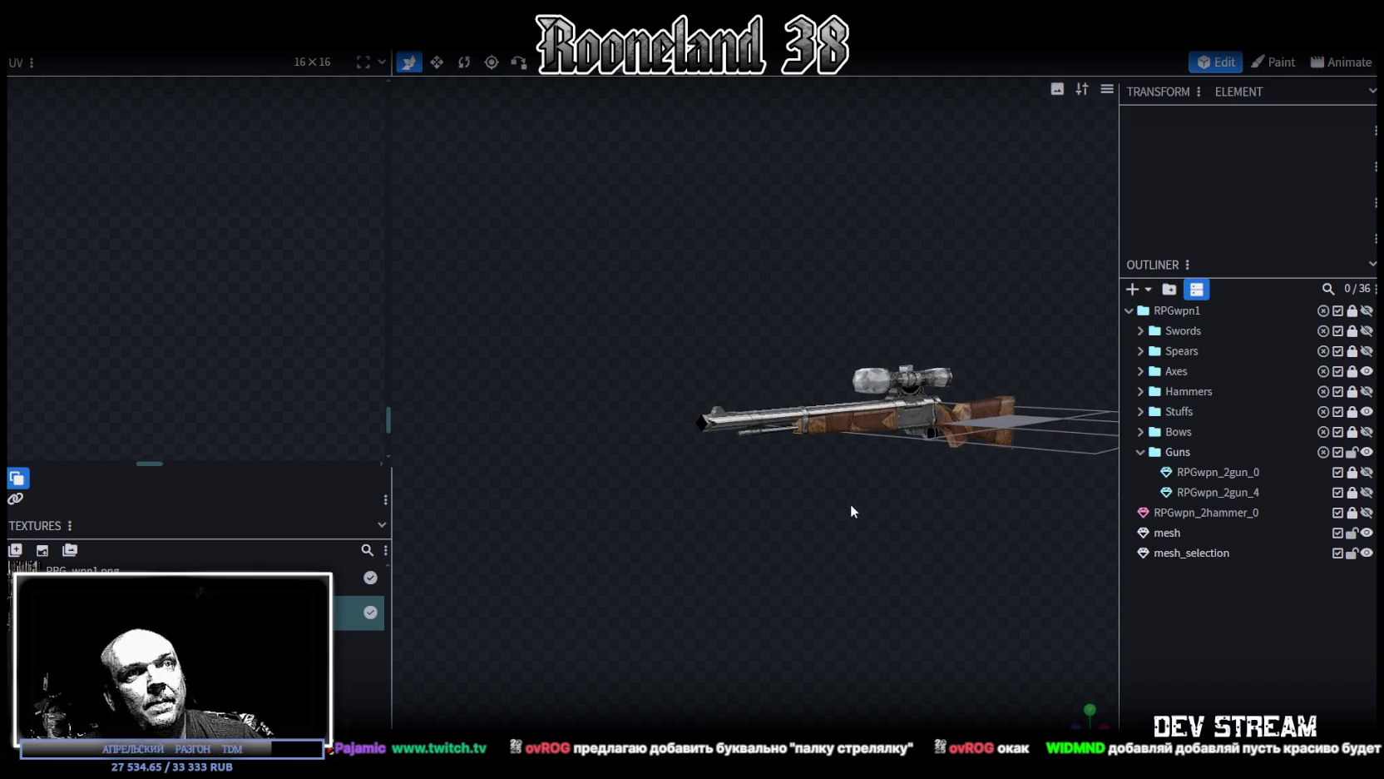
Step: Save the project and reselect the rifle mesh
key(ctrl+s)
click(948, 430)
scroll(382, 294, down, 5)
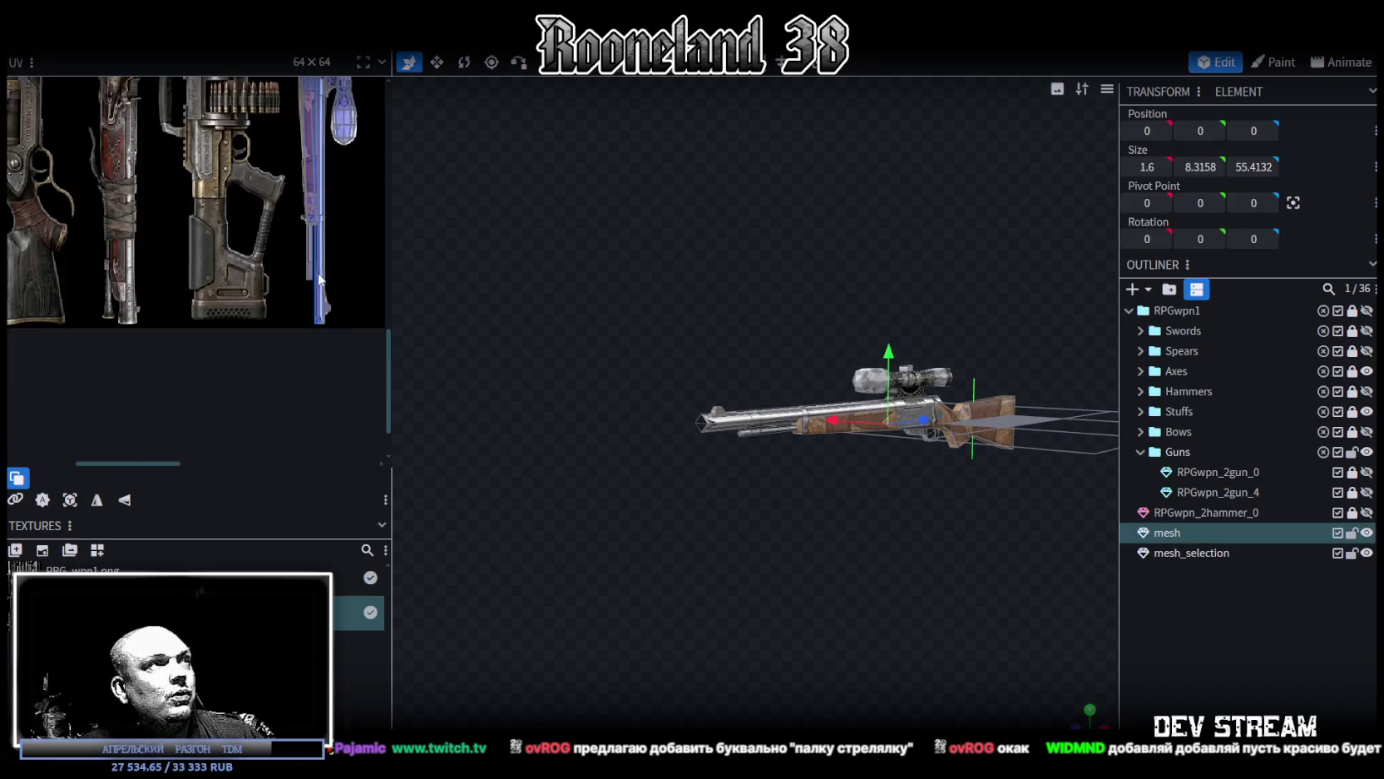
scroll(312, 441, up, 1)
drag(391, 252, 620, 289)
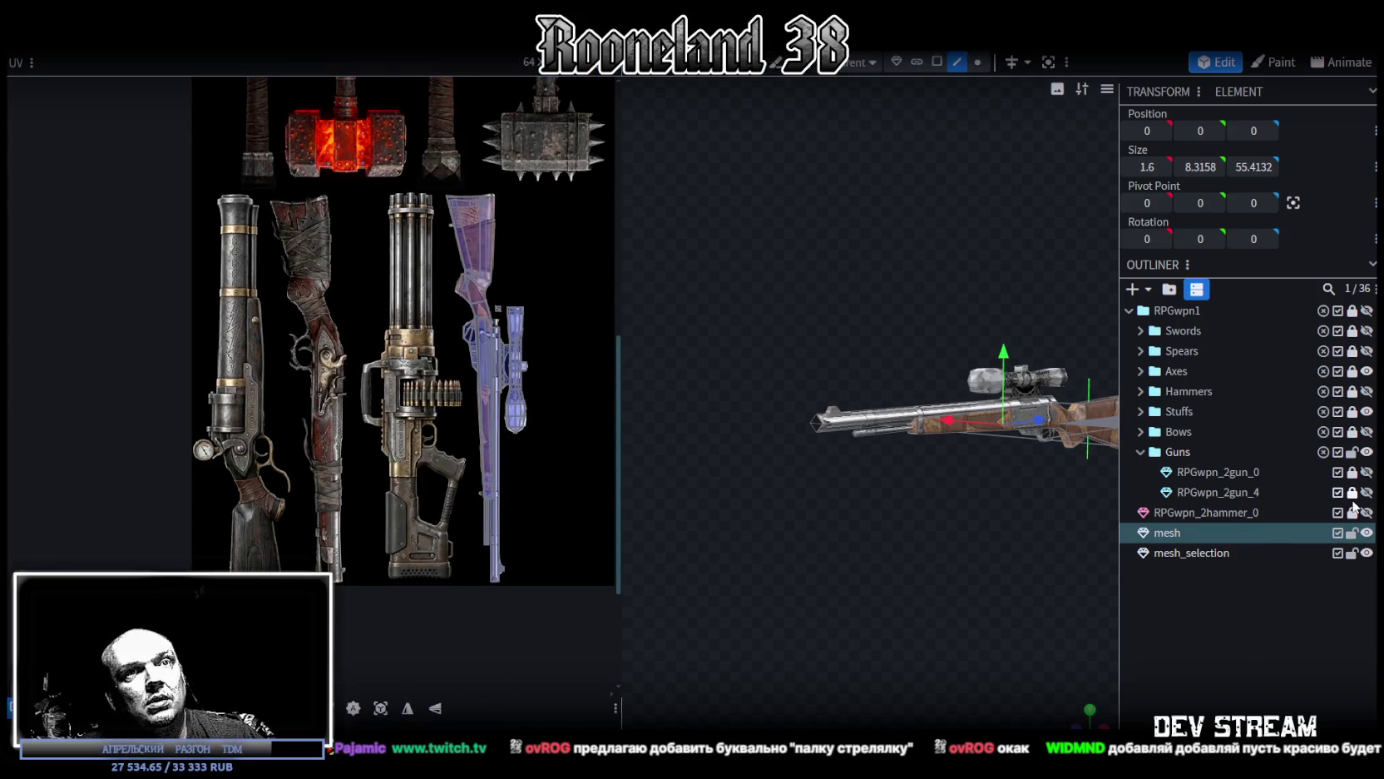
Step: Delete the old RPGwpn_2gun_4 element
click(1236, 494)
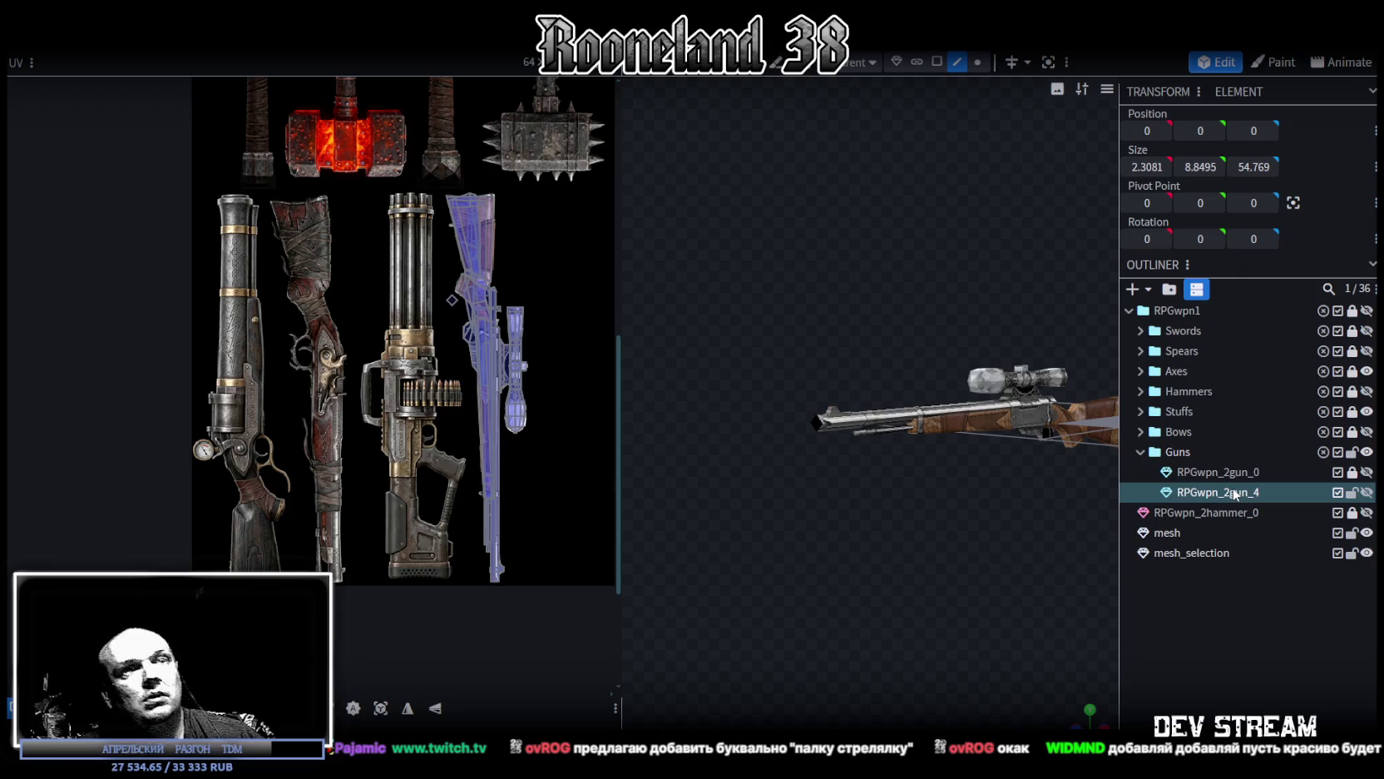
double_click(1254, 494)
key(ctrl+c)
key(Return)
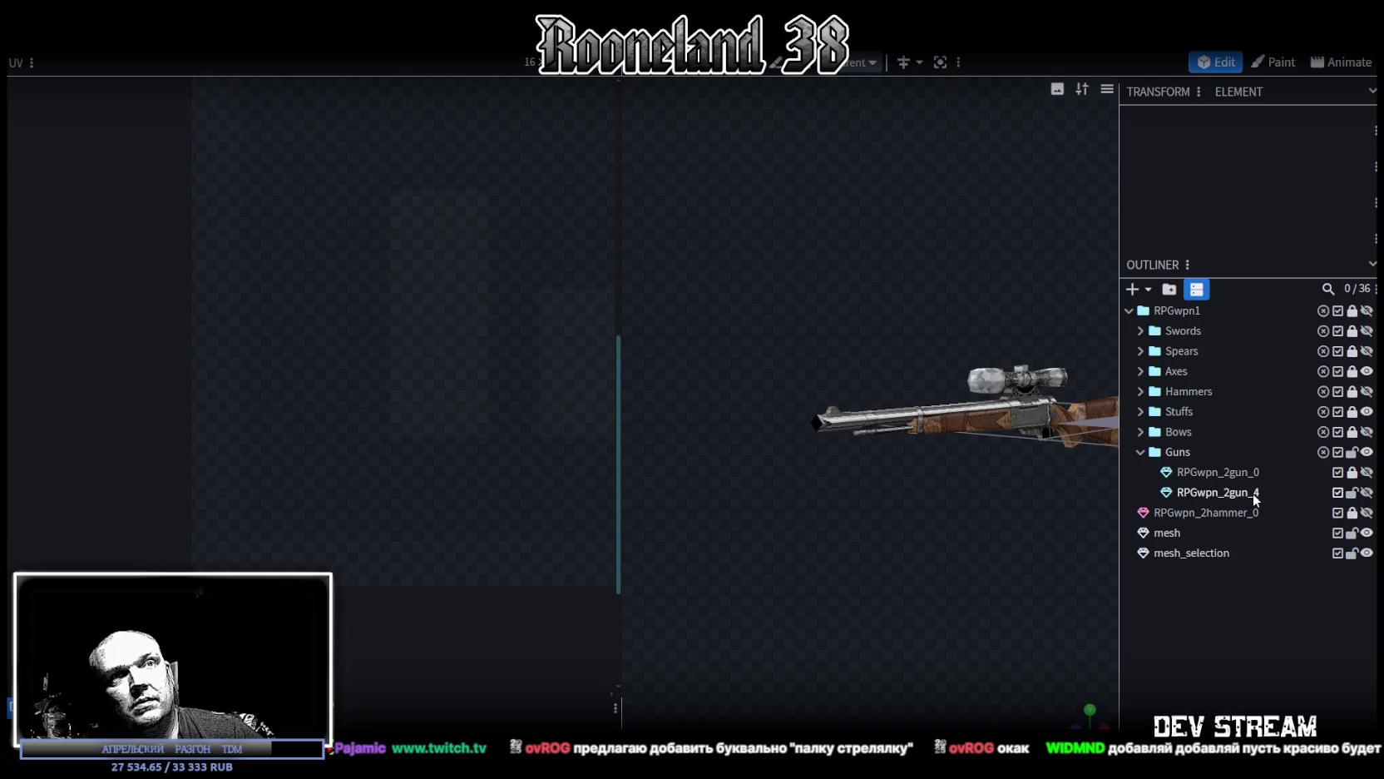
key(ctrl+d)
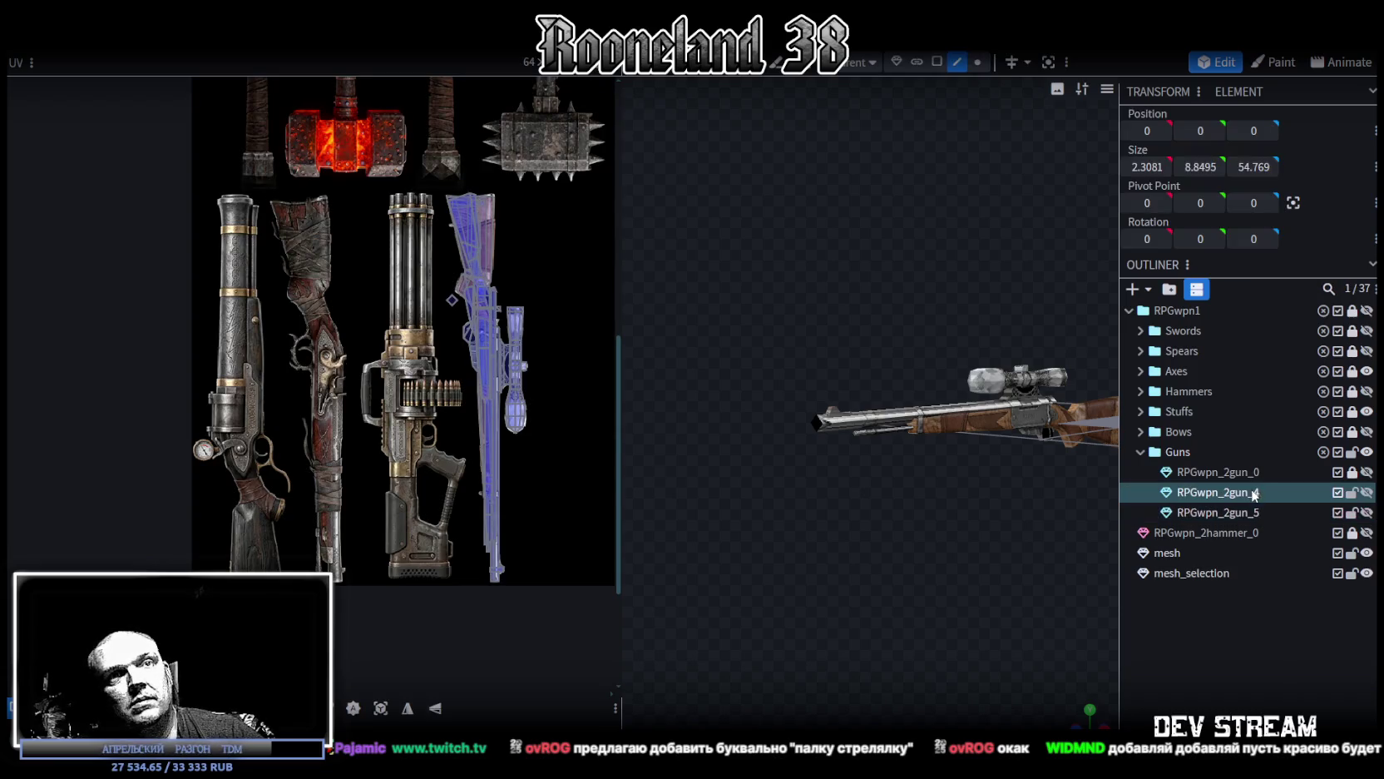
key(Delete)
click(1244, 492)
key(Delete)
Step: Merge mesh and mesh_selection into one mesh named RPGwpn_2gun_4
click(1208, 530)
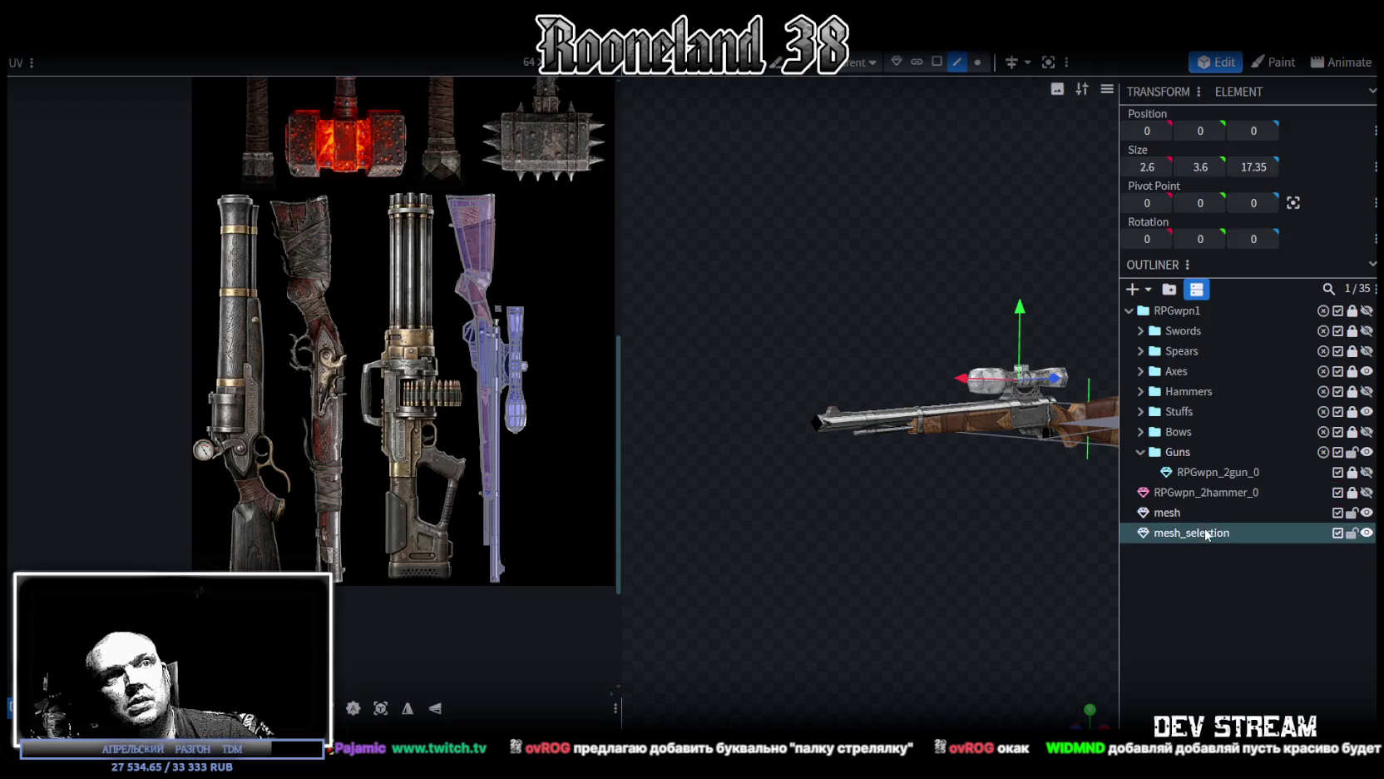
click(1169, 512)
ctrl+click(1172, 533)
right_click(1172, 533)
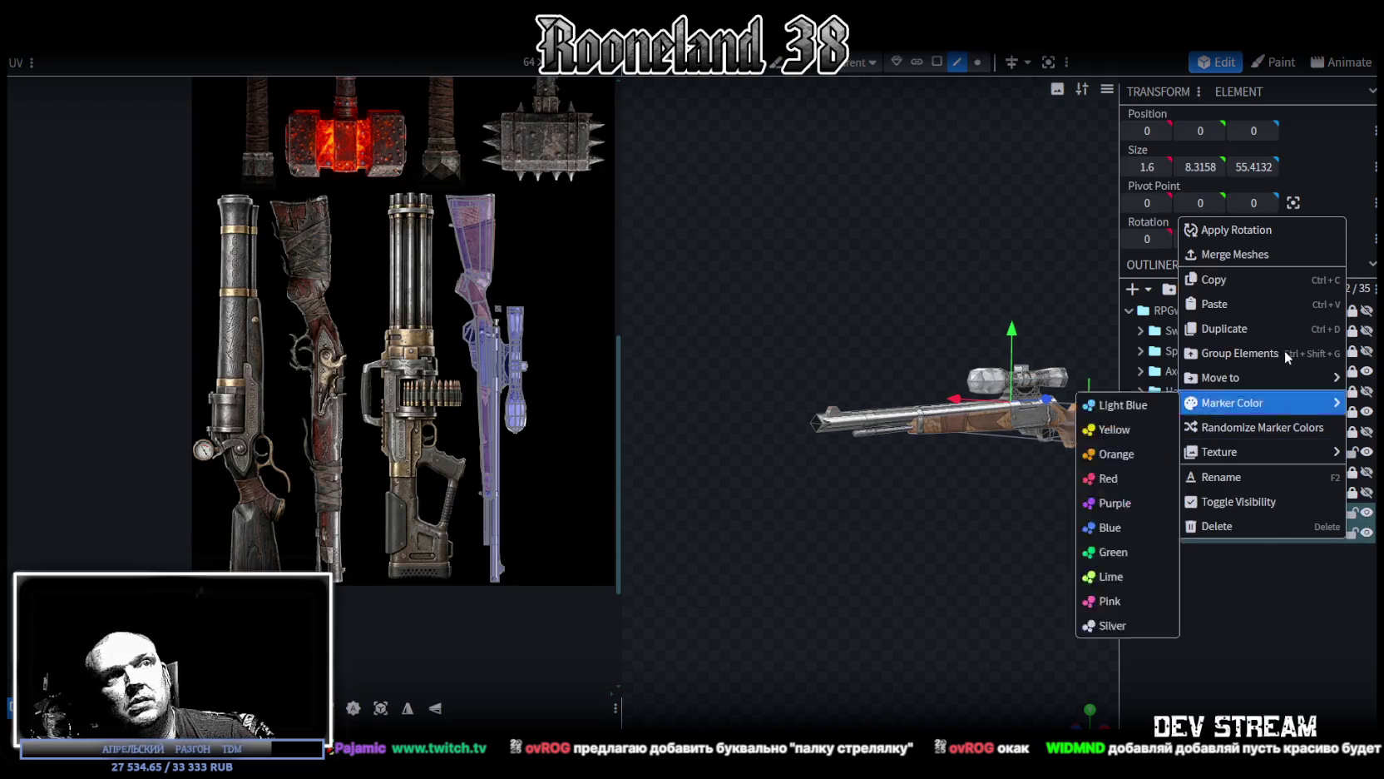
click(1234, 253)
key(ctrl+v)
key(Return)
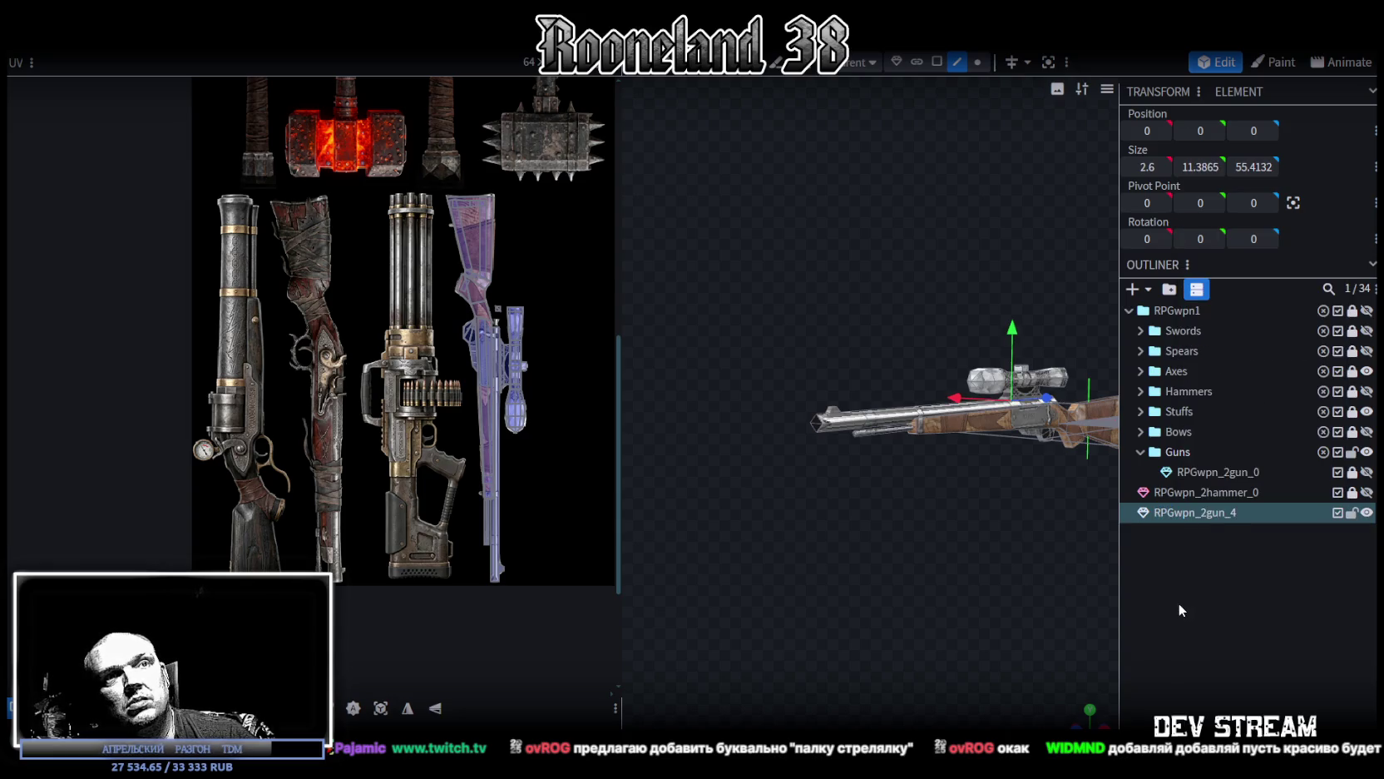
click(977, 62)
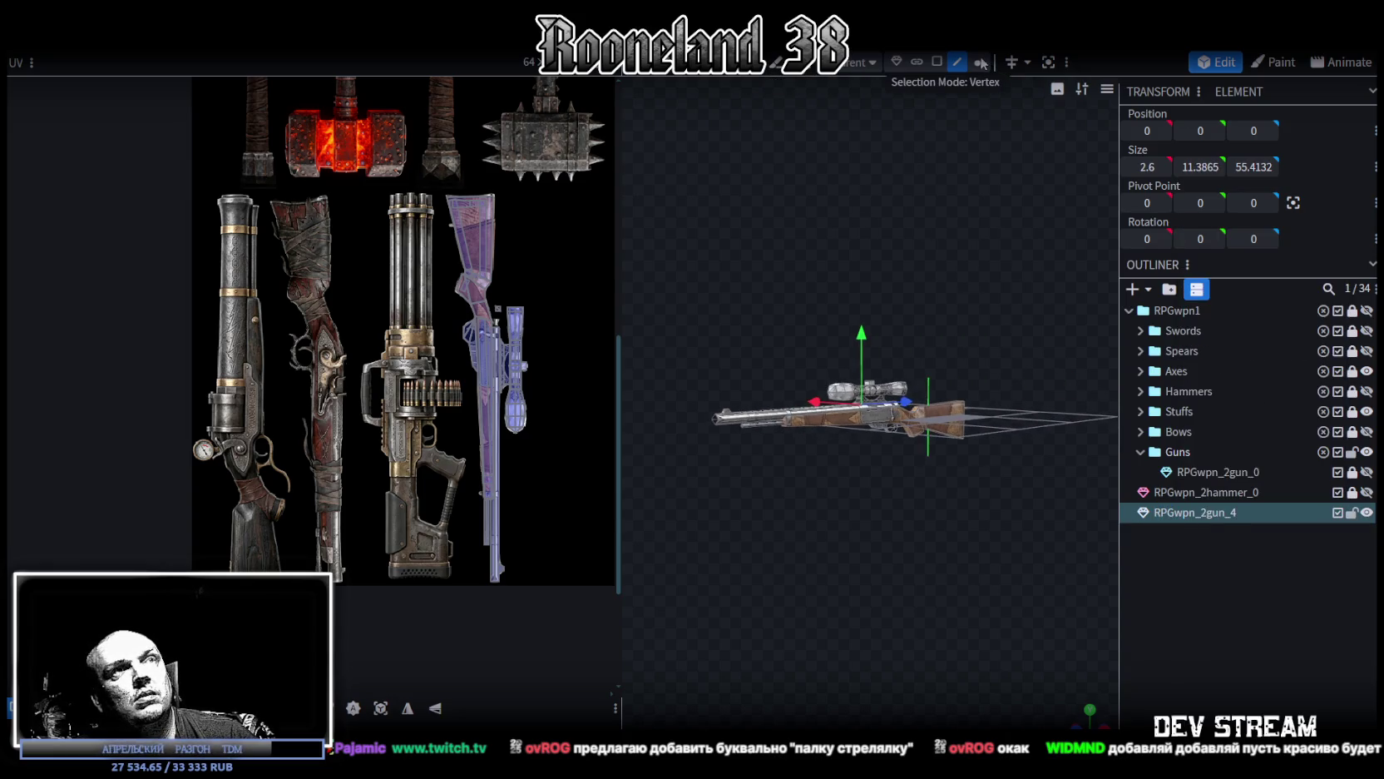
Step: Move the whole RPGwpn_2gun_4 mesh forward along Z to about −10.09
drag(868, 328, 868, 336)
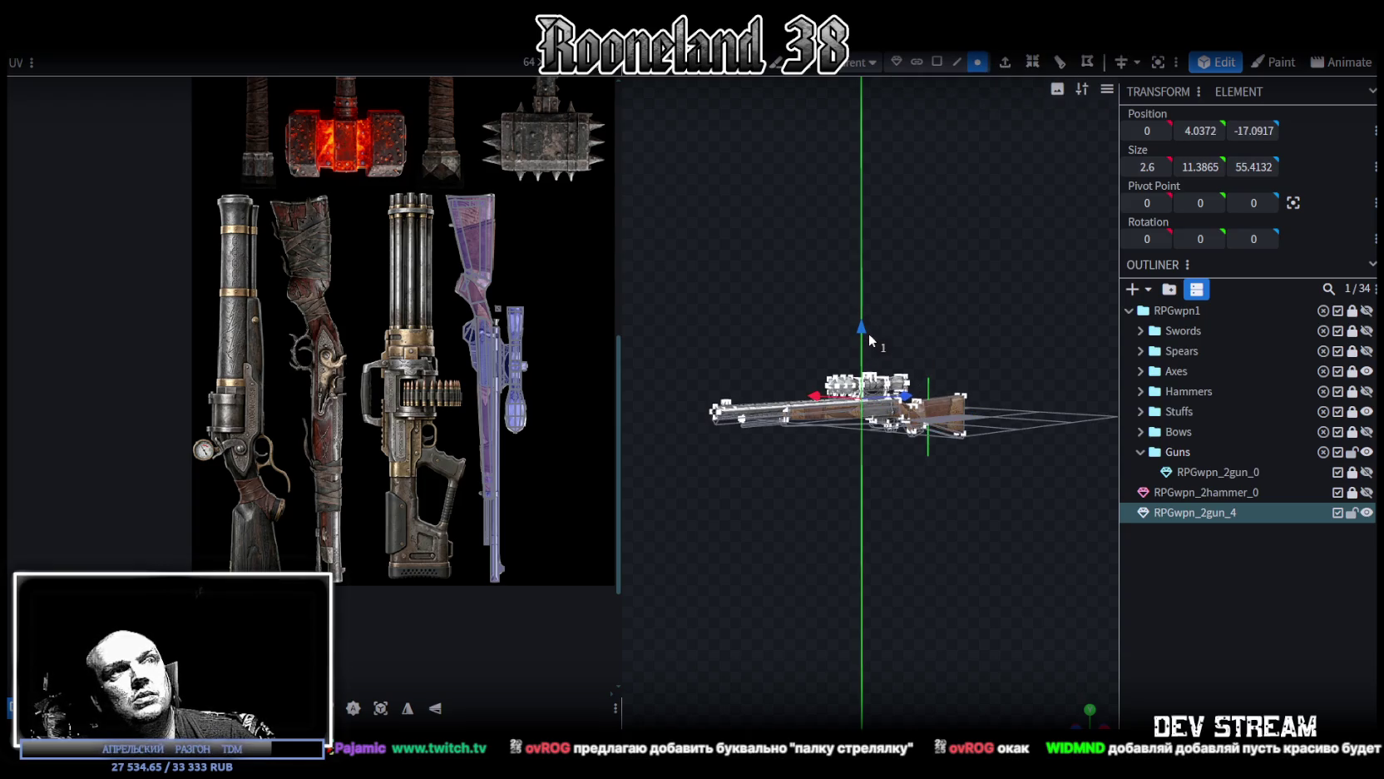
scroll(998, 375, up, 5)
drag(947, 385, 915, 498)
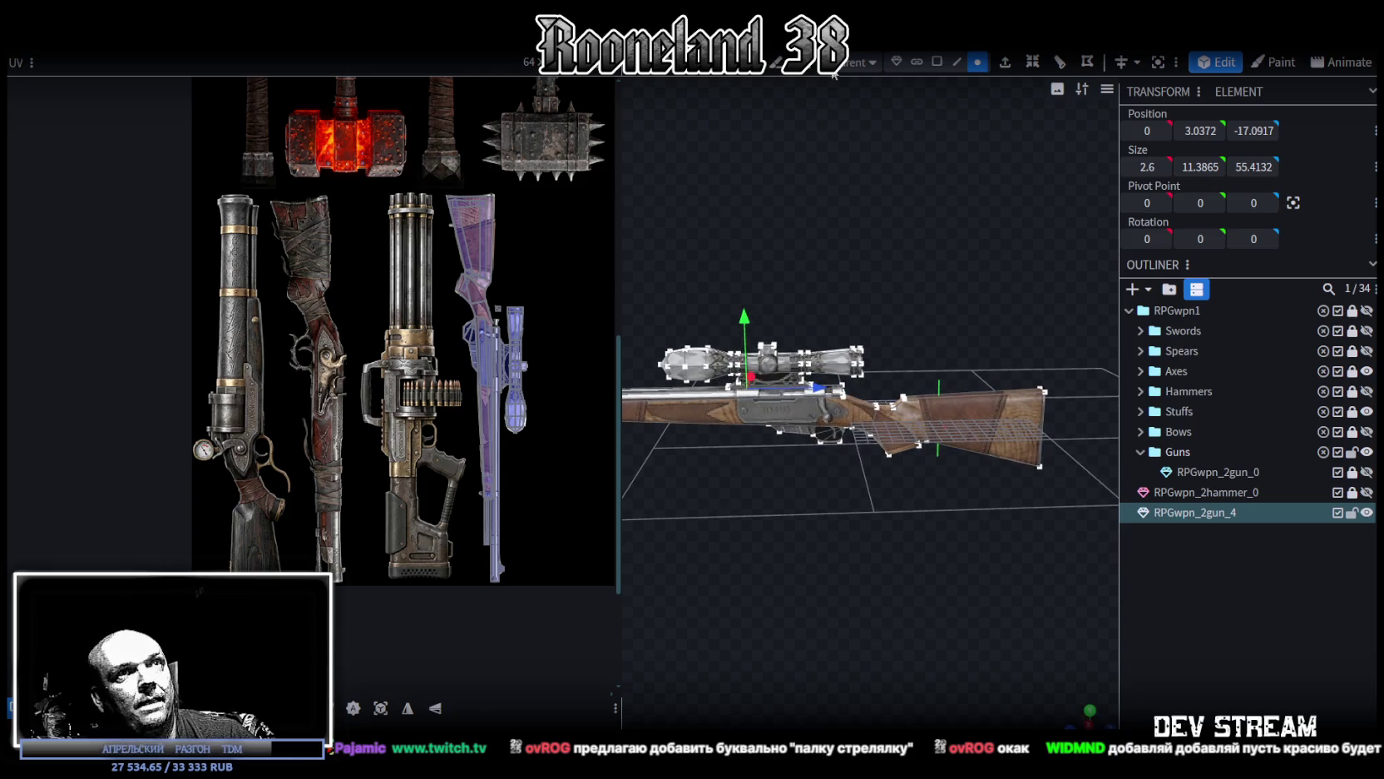
click(936, 63)
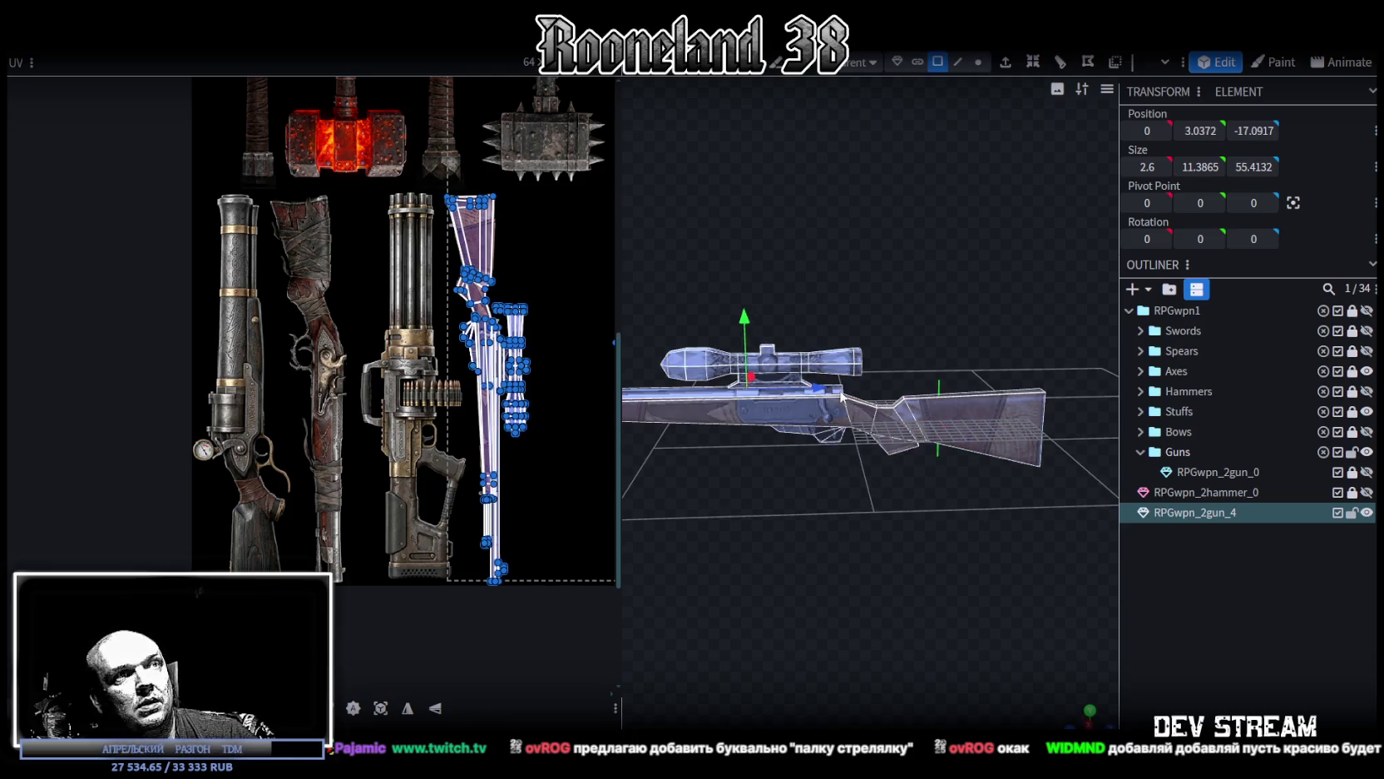
drag(818, 395, 887, 388)
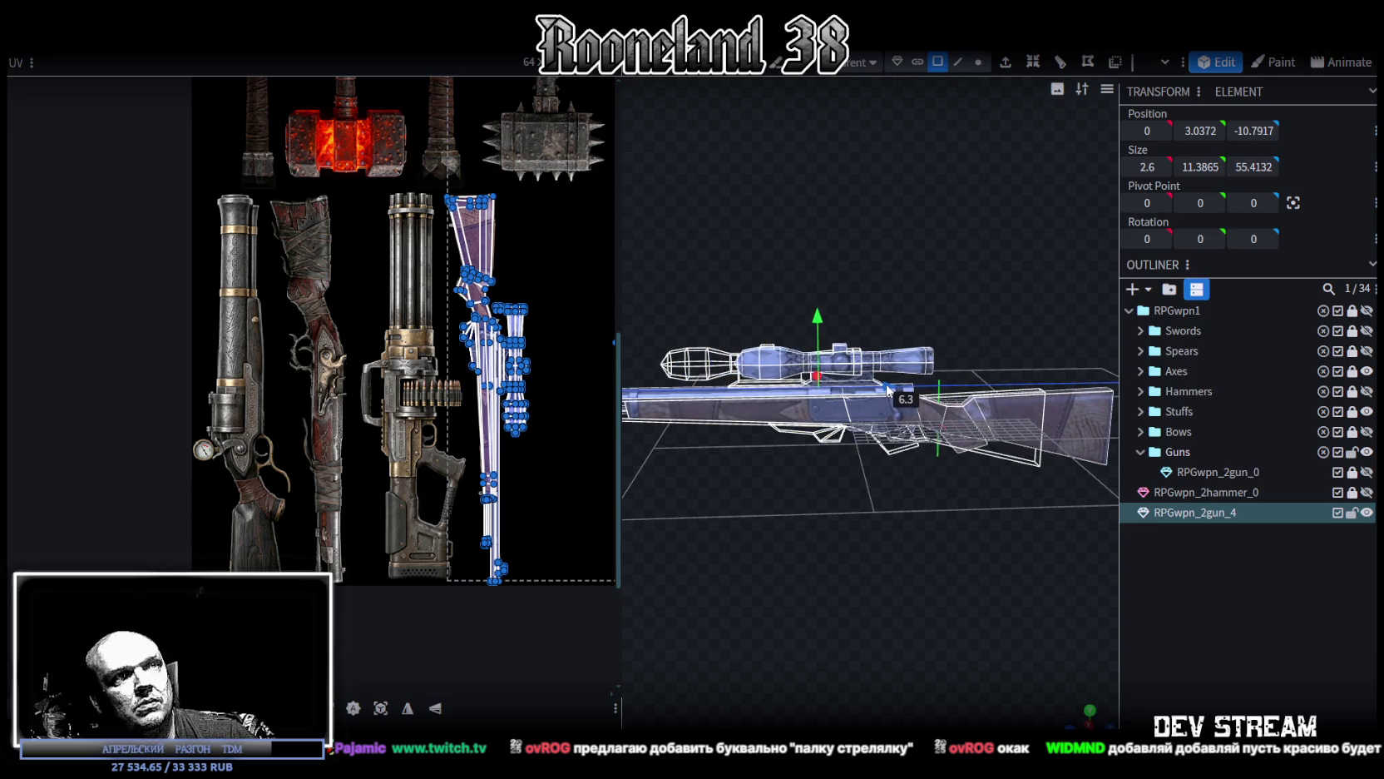
mouse_move(888, 389)
mouse_down()
mouse_move(954, 473)
mouse_move(956, 508)
mouse_move(637, 541)
mouse_move(965, 538)
mouse_move(960, 494)
mouse_up()
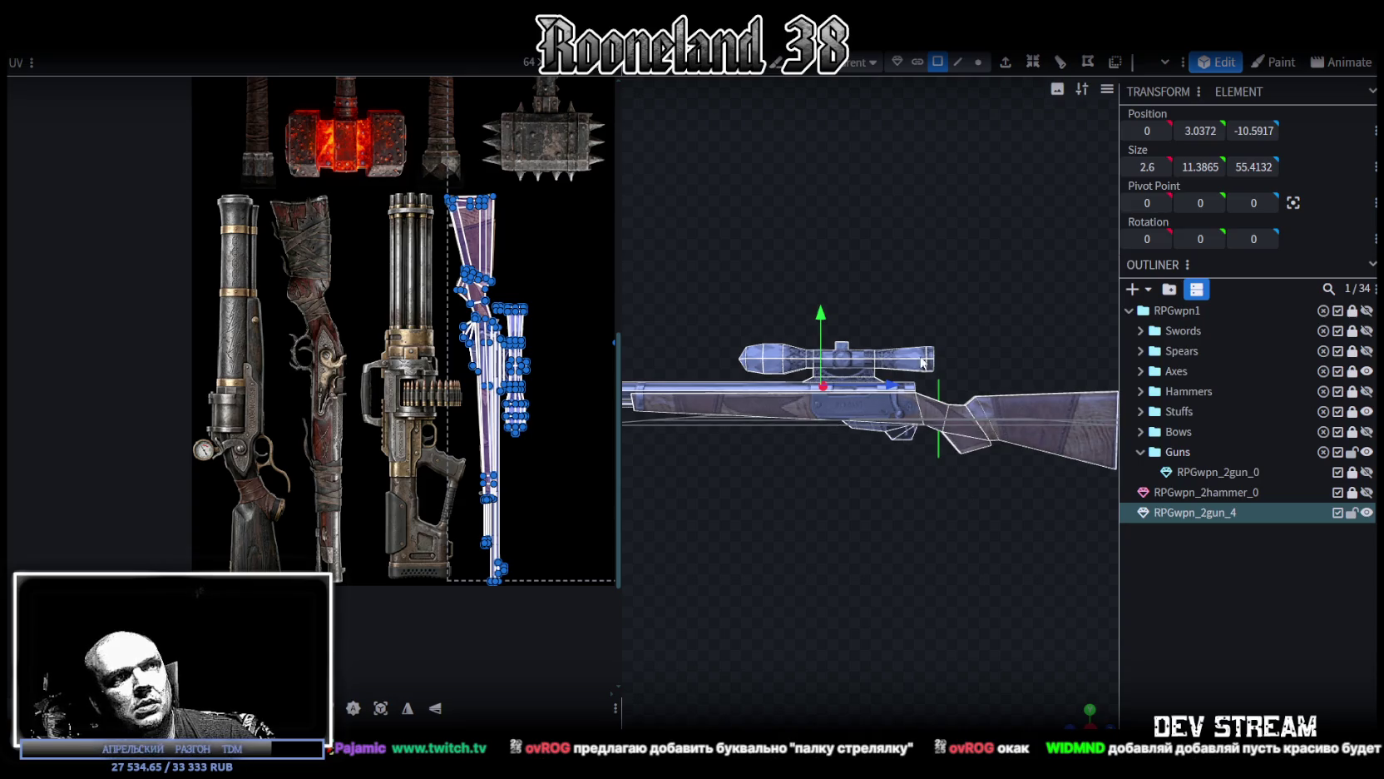
drag(888, 386, 892, 391)
scroll(900, 510, down, 2)
scroll(900, 509, down, 3)
drag(901, 505, 827, 527)
Step: Place RPGwpn_2gun_4 inside the Guns folder beside RPGwpn_2gun_0
drag(1178, 509, 1214, 451)
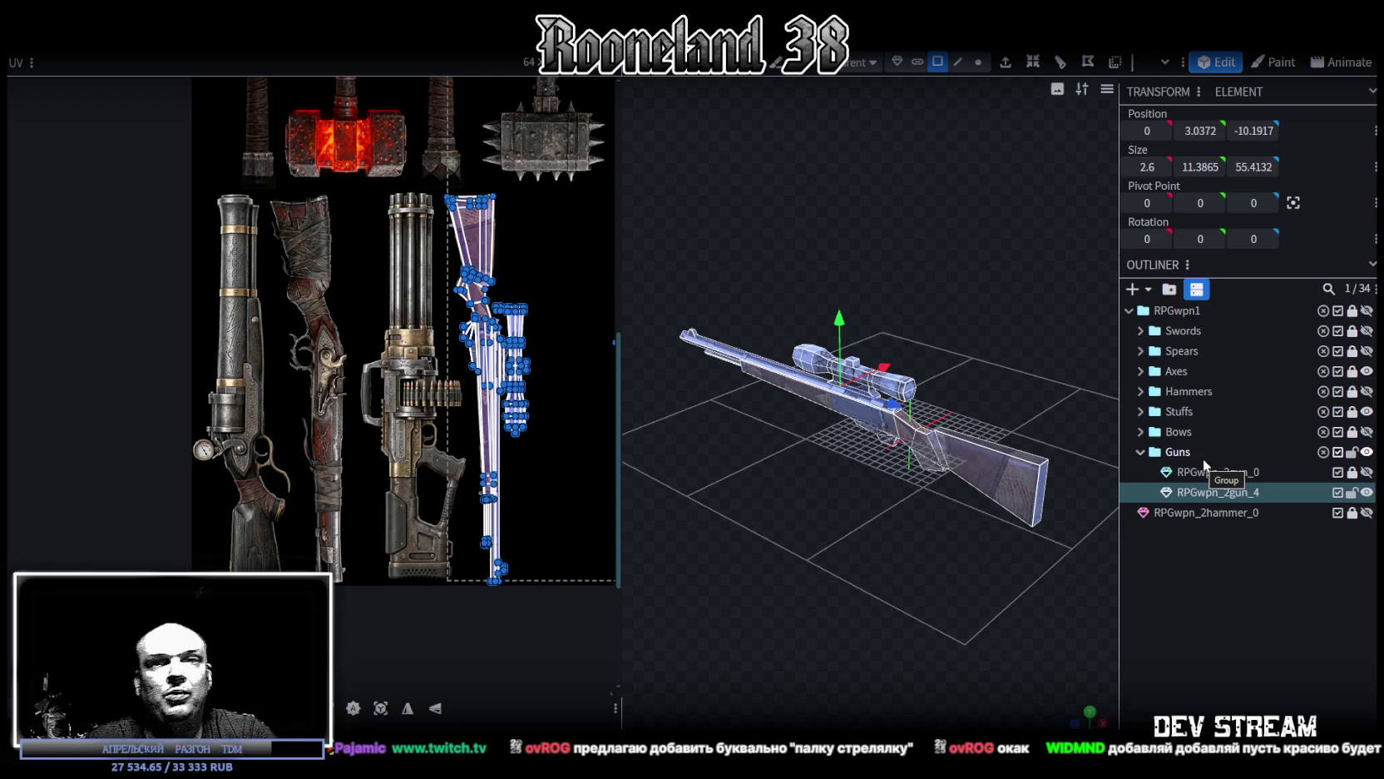
mouse_move(892, 498)
mouse_down()
mouse_move(1052, 446)
mouse_move(926, 480)
mouse_up()
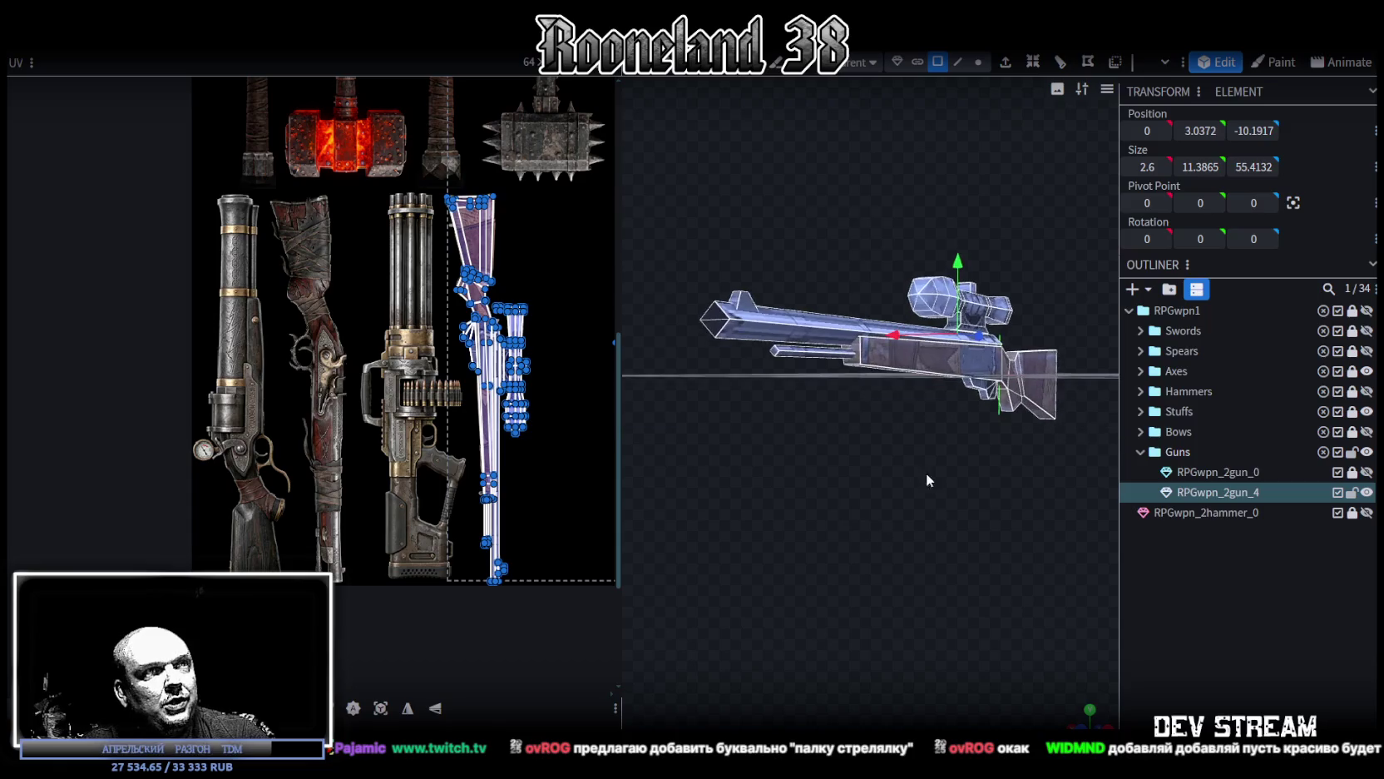
drag(625, 326, 403, 332)
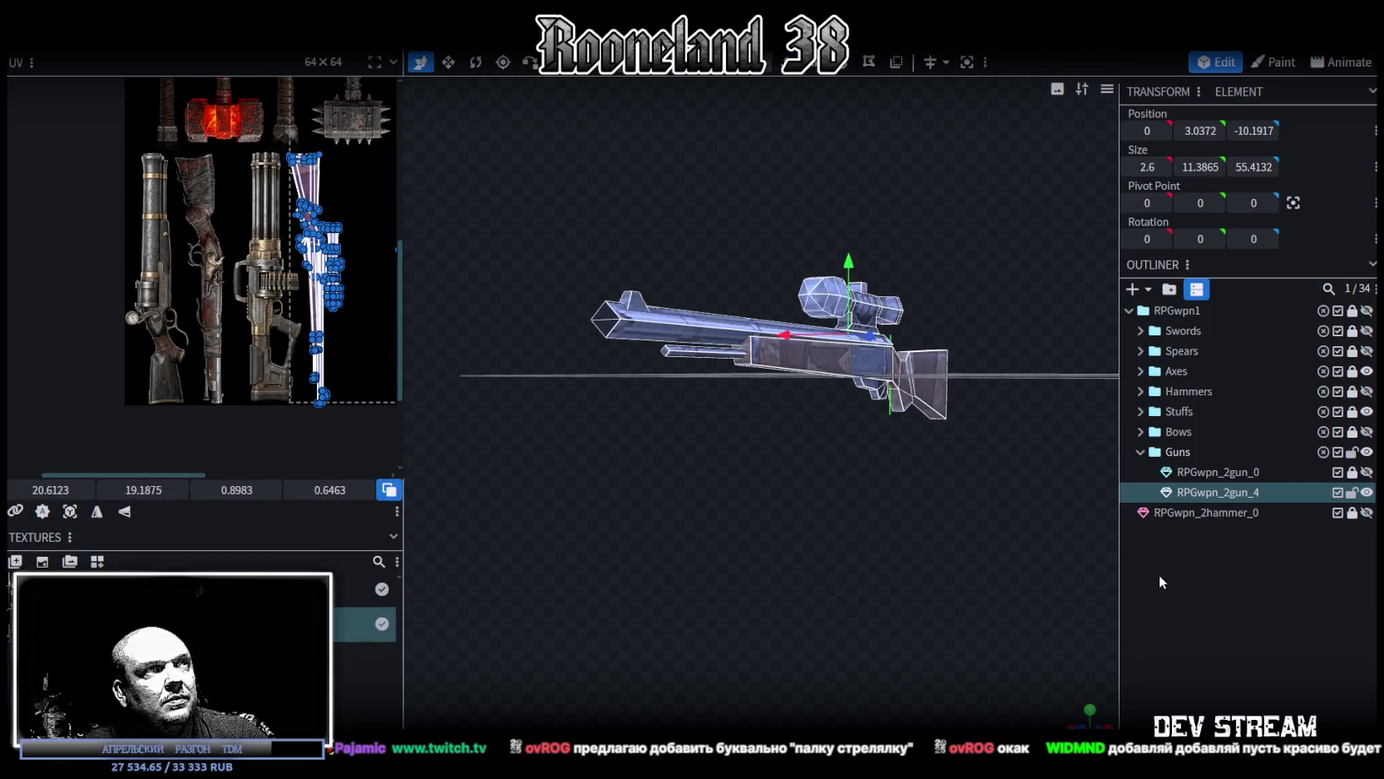
Step: Select the rifle mesh and duplicate it
click(824, 498)
scroll(825, 499, up, 3)
mouse_move(825, 499)
mouse_down()
mouse_move(608, 495)
mouse_move(648, 462)
mouse_move(754, 493)
mouse_move(592, 535)
mouse_move(489, 522)
mouse_move(784, 516)
mouse_move(933, 385)
mouse_up()
click(796, 376)
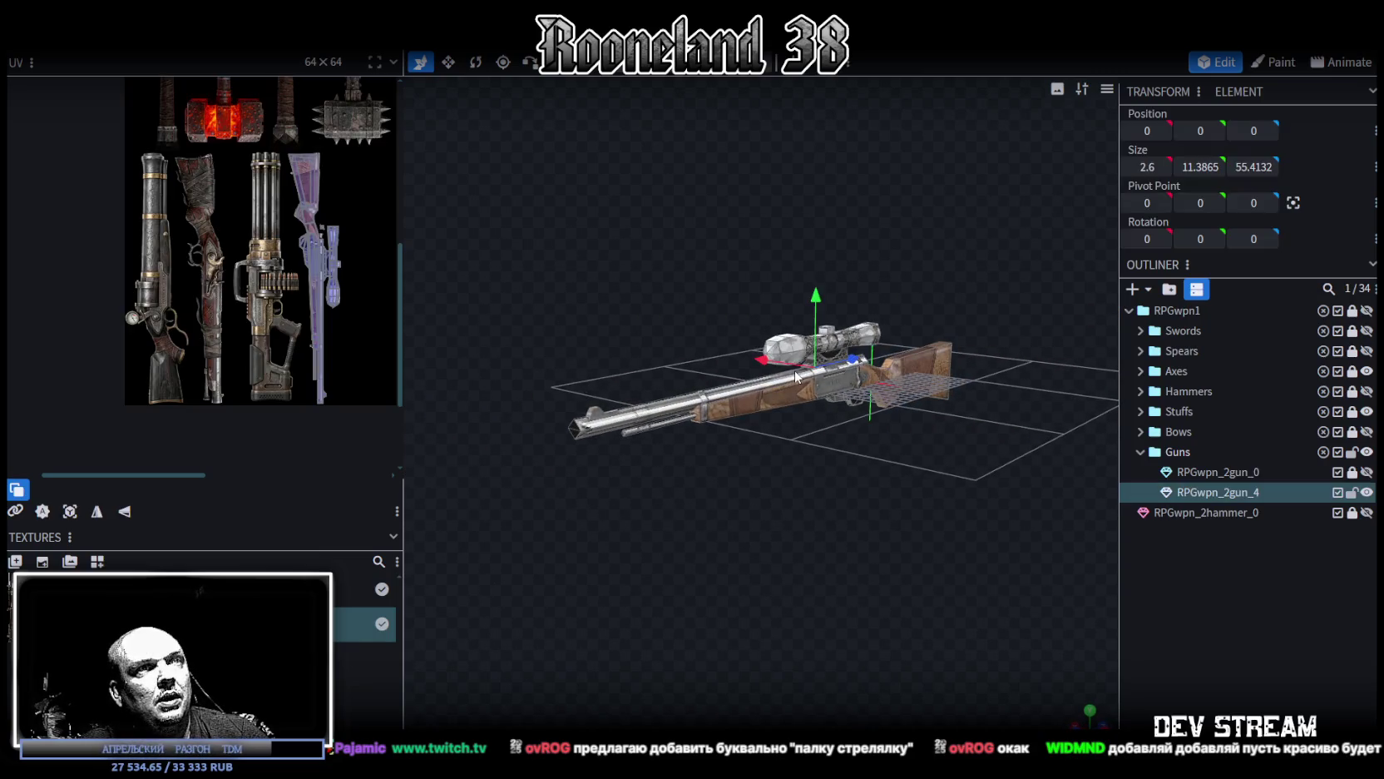
mouse_move(402, 223)
mouse_down()
mouse_move(630, 258)
mouse_move(678, 283)
mouse_up()
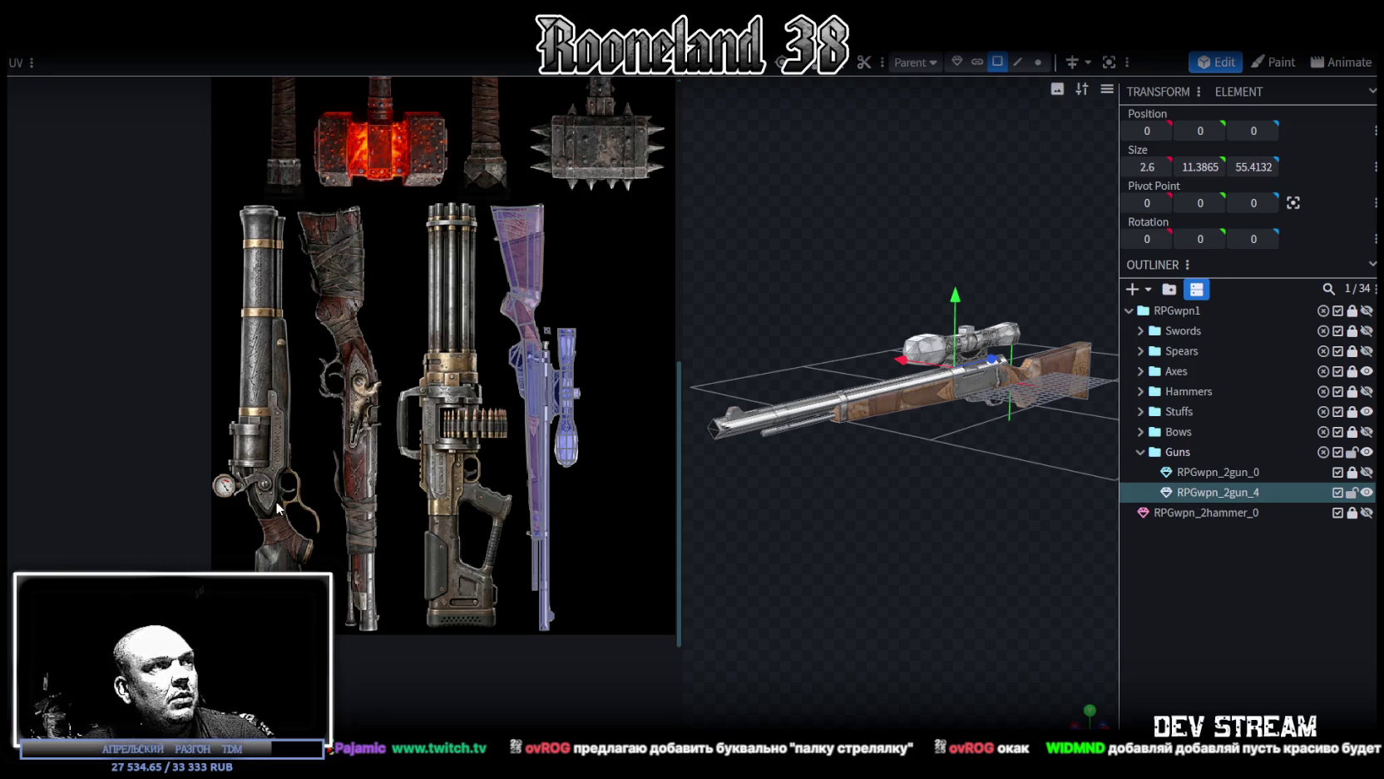
drag(1053, 517, 1041, 492)
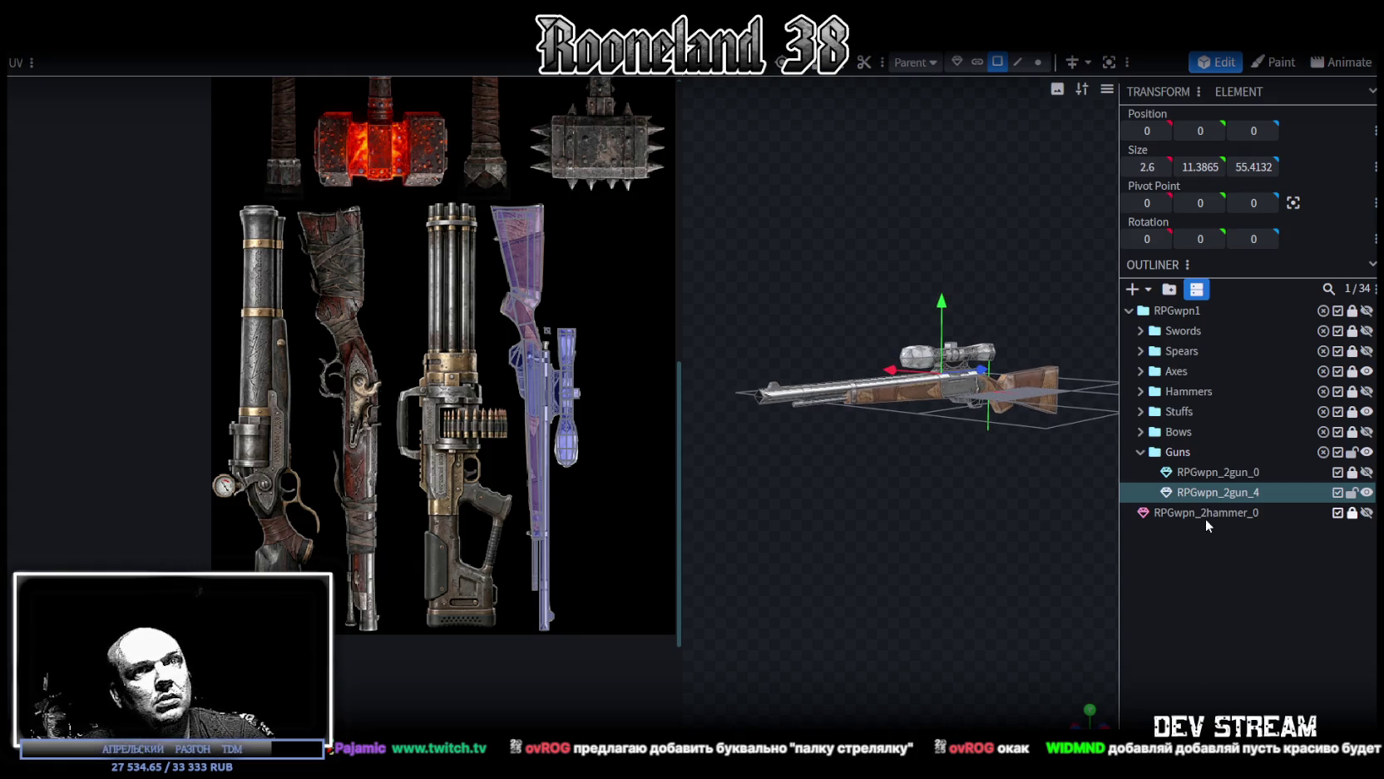
key(ctrl+d)
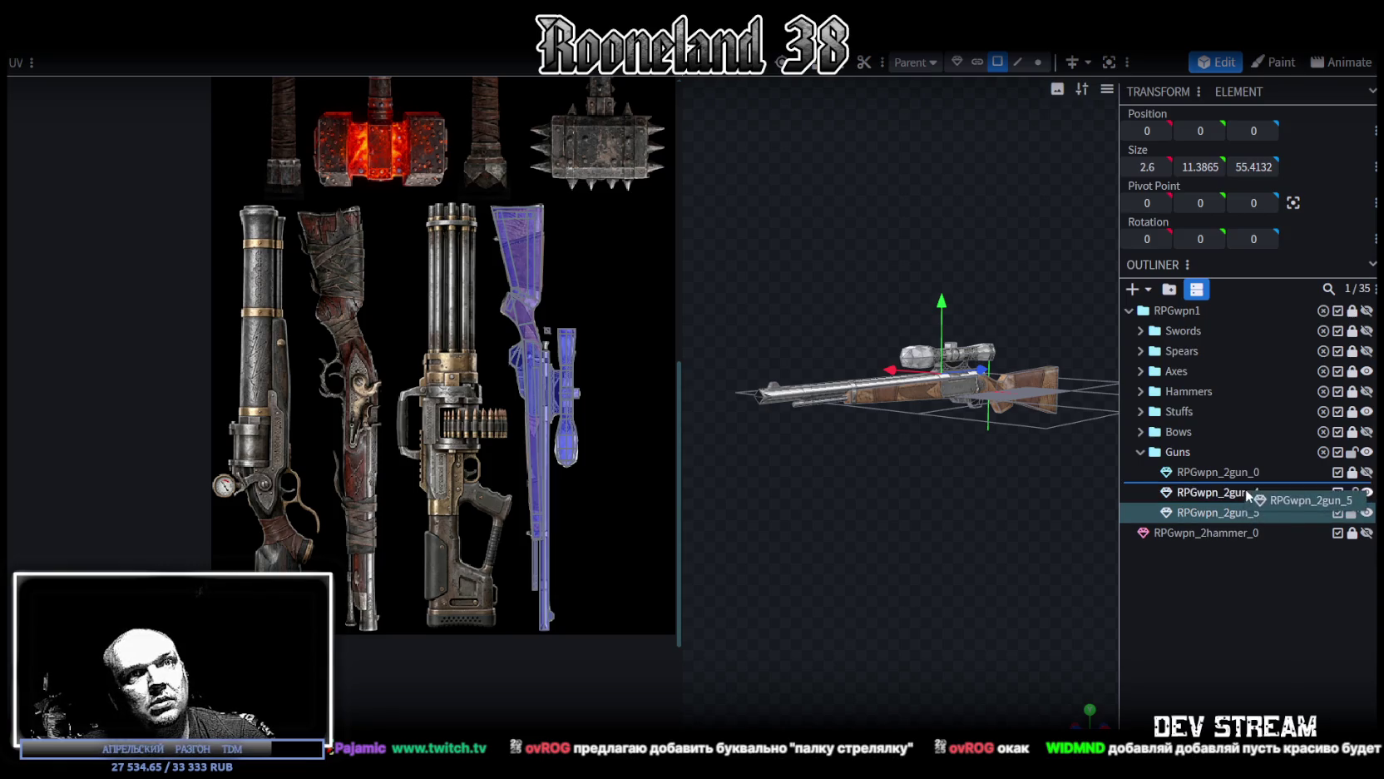
Step: Lock and hide RPGwpn_2gun_4, and rename the copy RPGwpn_2gun_1
click(1351, 513)
click(1366, 513)
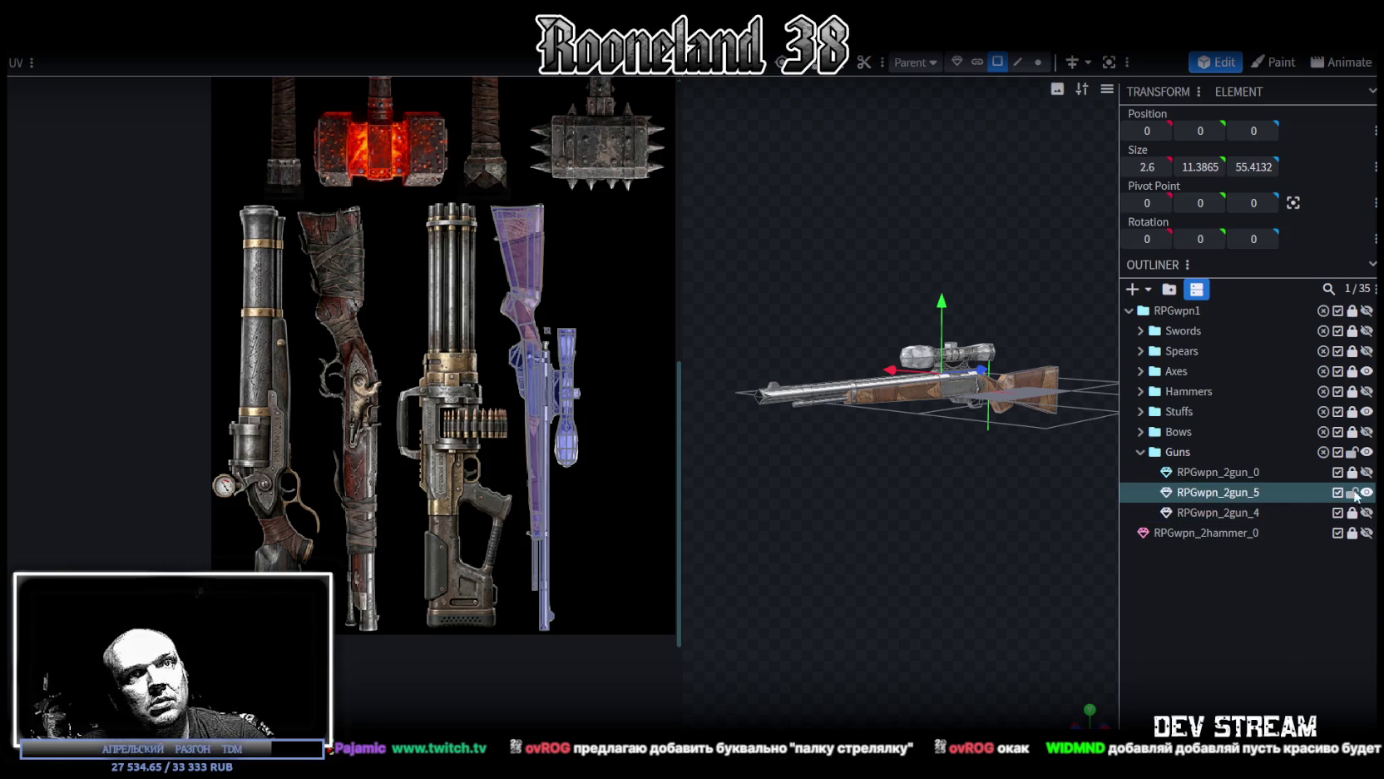
double_click(1256, 496)
text(1)
key(Return)
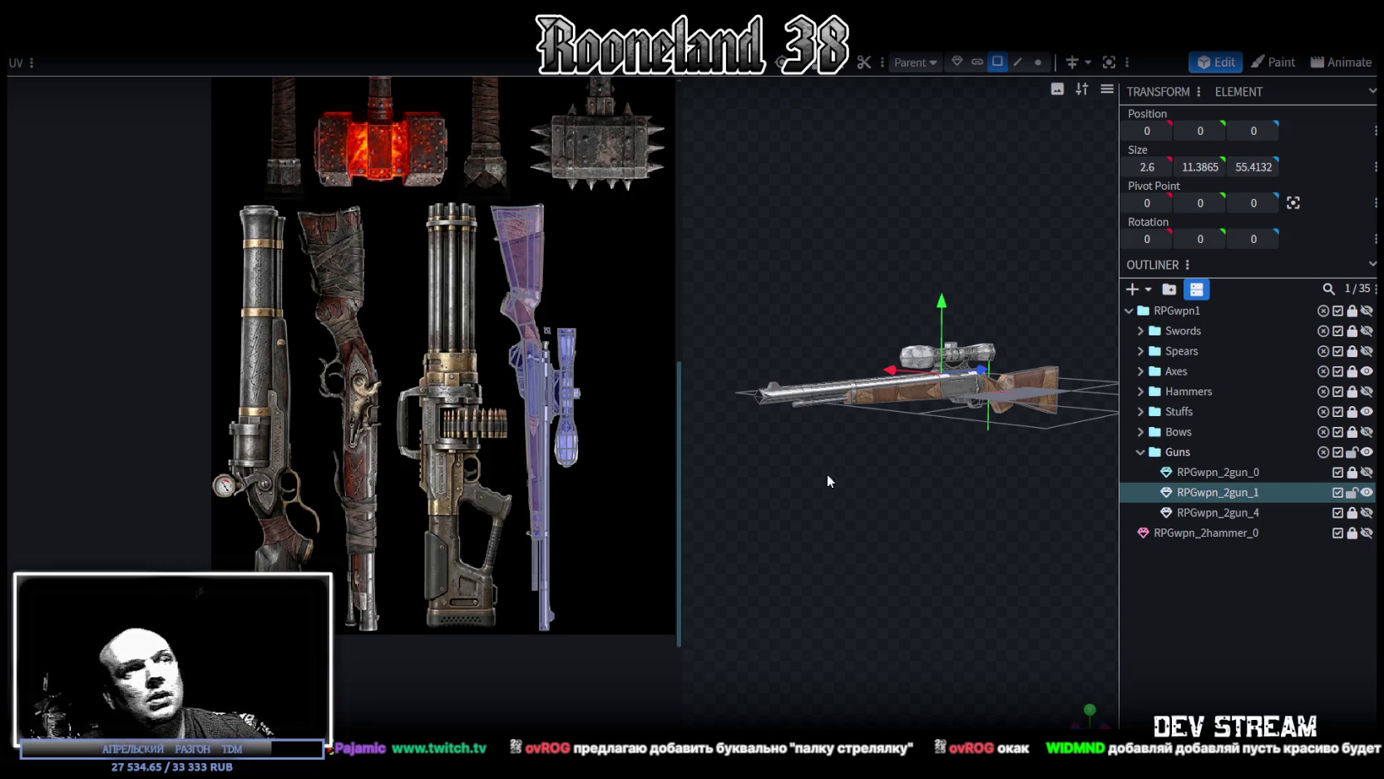
drag(822, 472, 873, 452)
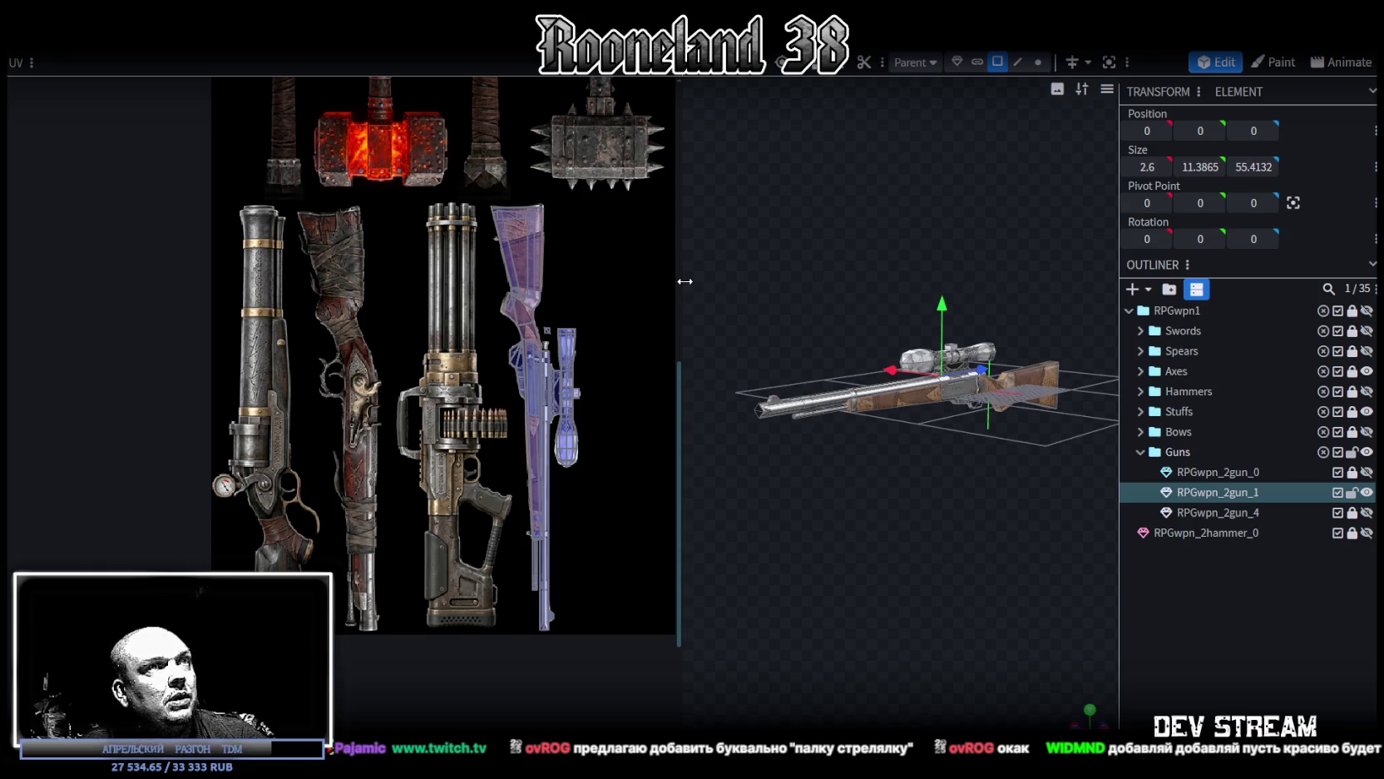
drag(685, 281, 532, 281)
scroll(778, 548, up, 2)
scroll(749, 541, up, 2)
scroll(774, 565, up, 2)
scroll(773, 572, down, 2)
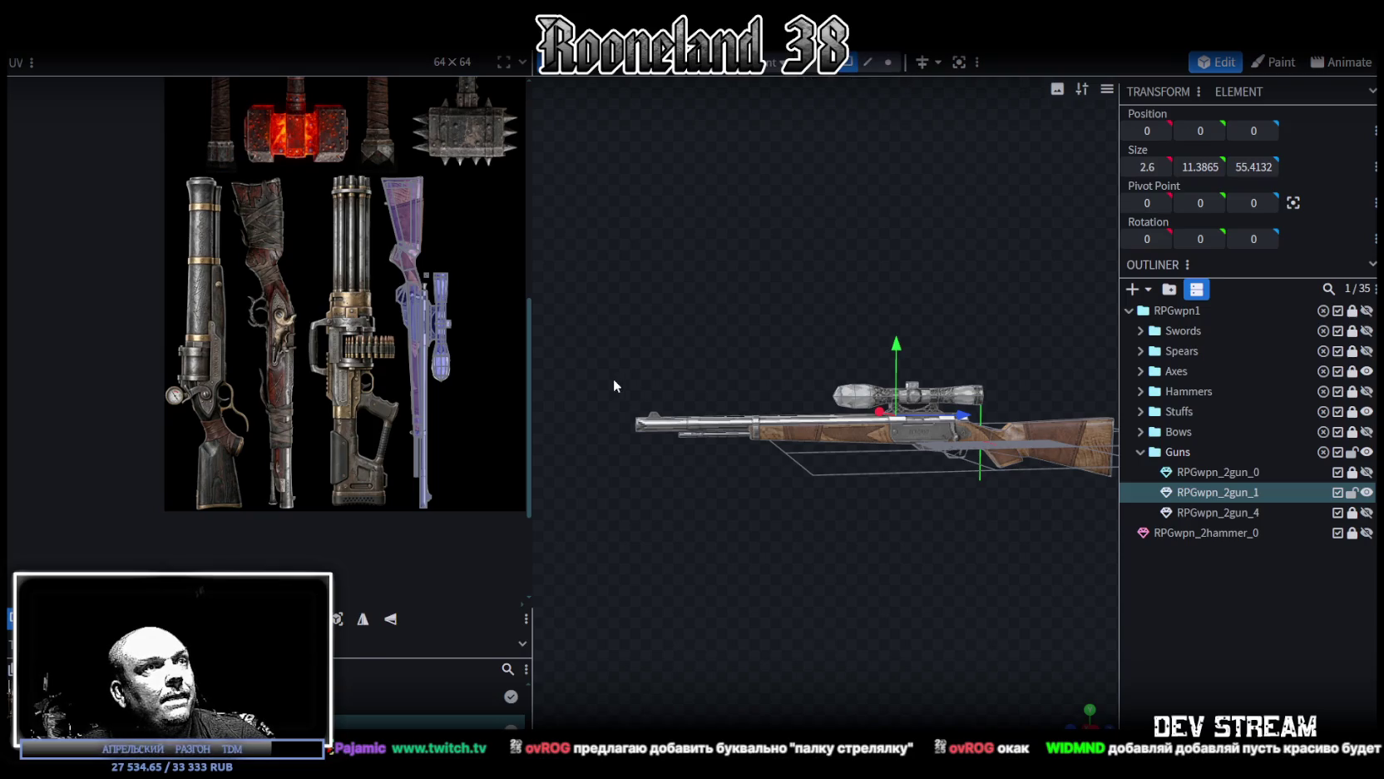
Step: Lift the barrel section 13 units up off the rifle body
click(687, 430)
scroll(840, 509, up, 1)
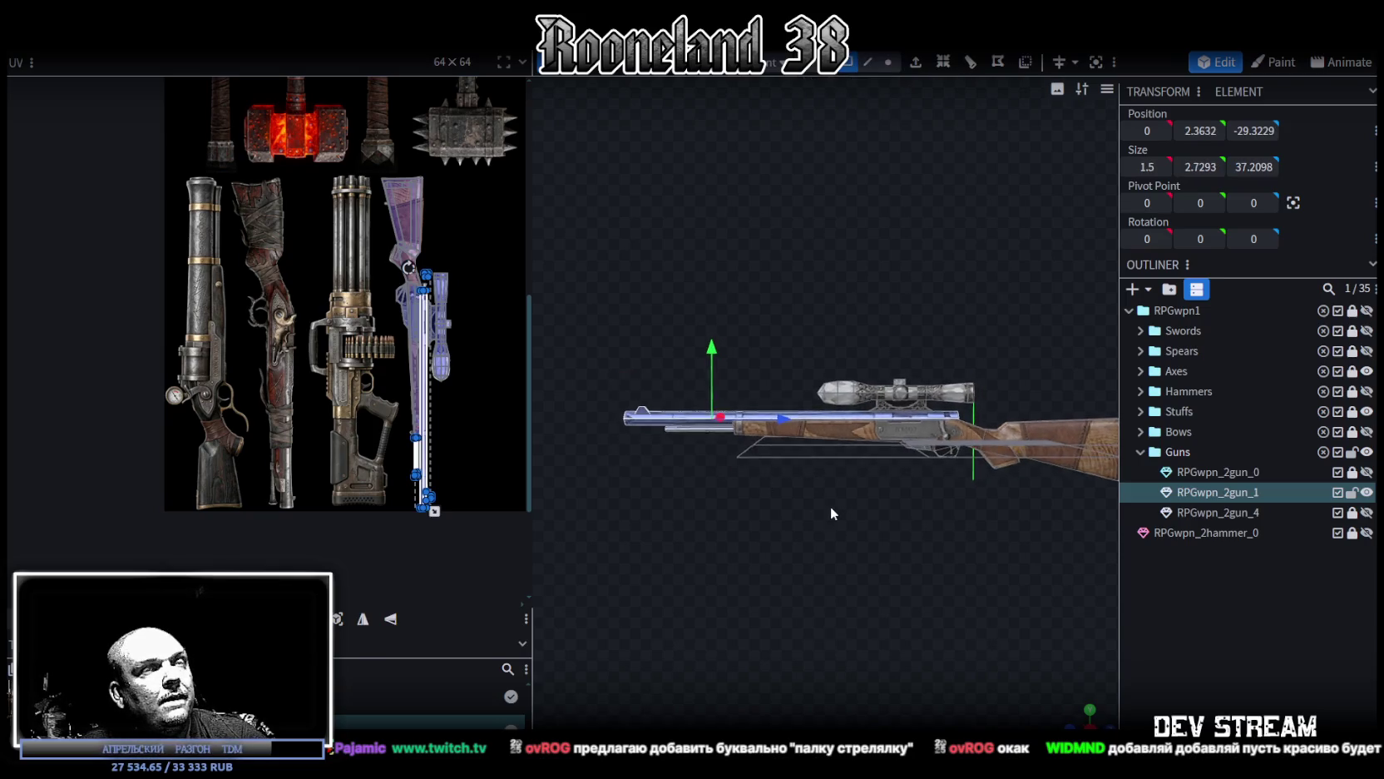
drag(711, 348, 709, 230)
scroll(873, 351, up, 1)
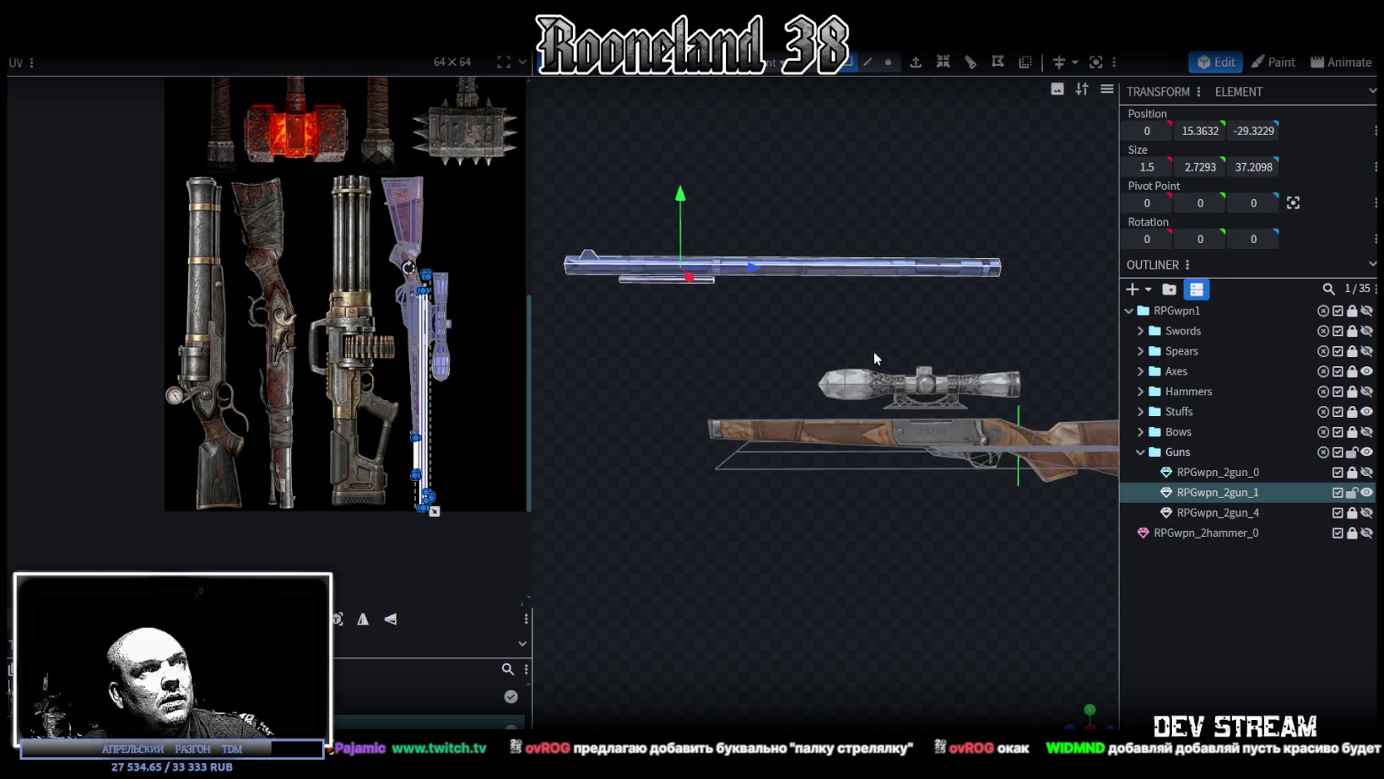
right_drag(873, 358, 711, 319)
Step: Delete the scope from the mesh and bring the stock into view
click(931, 391)
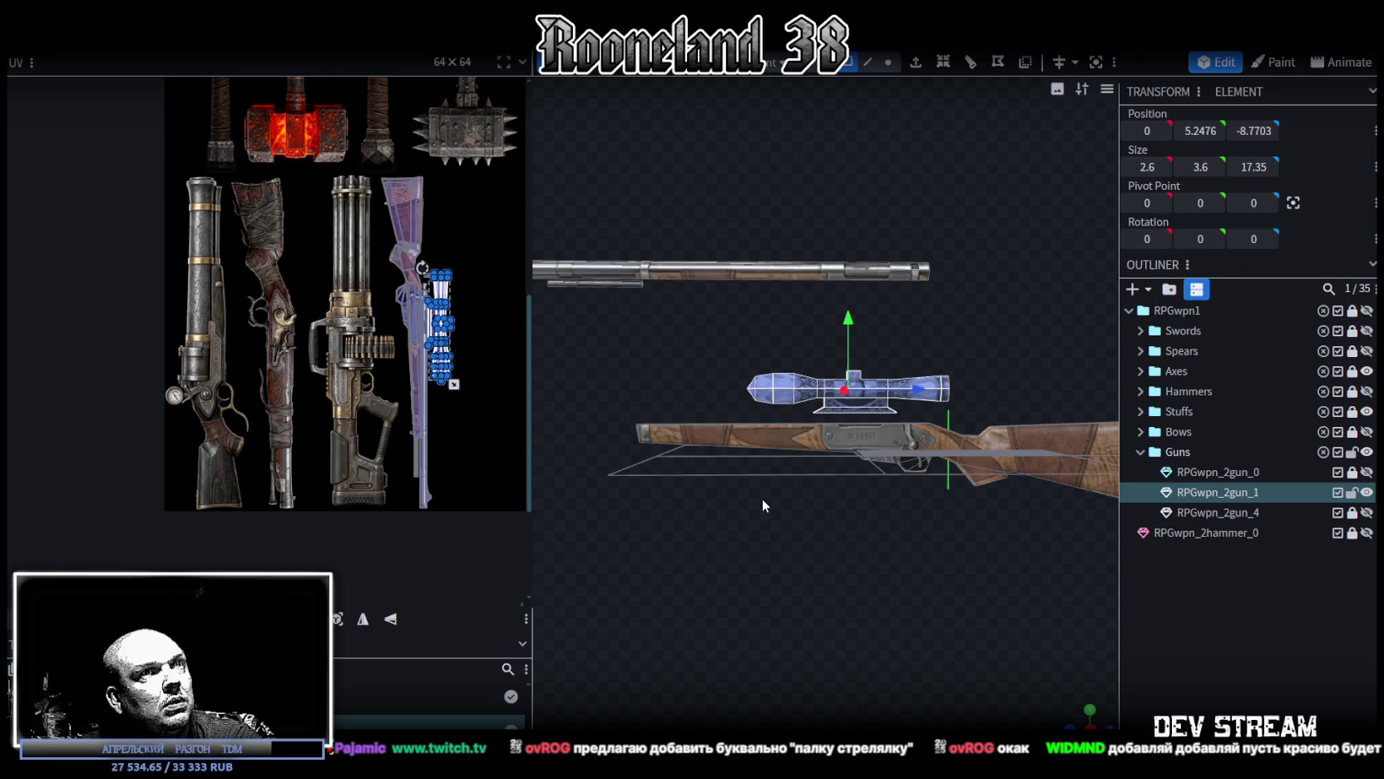
key(Delete)
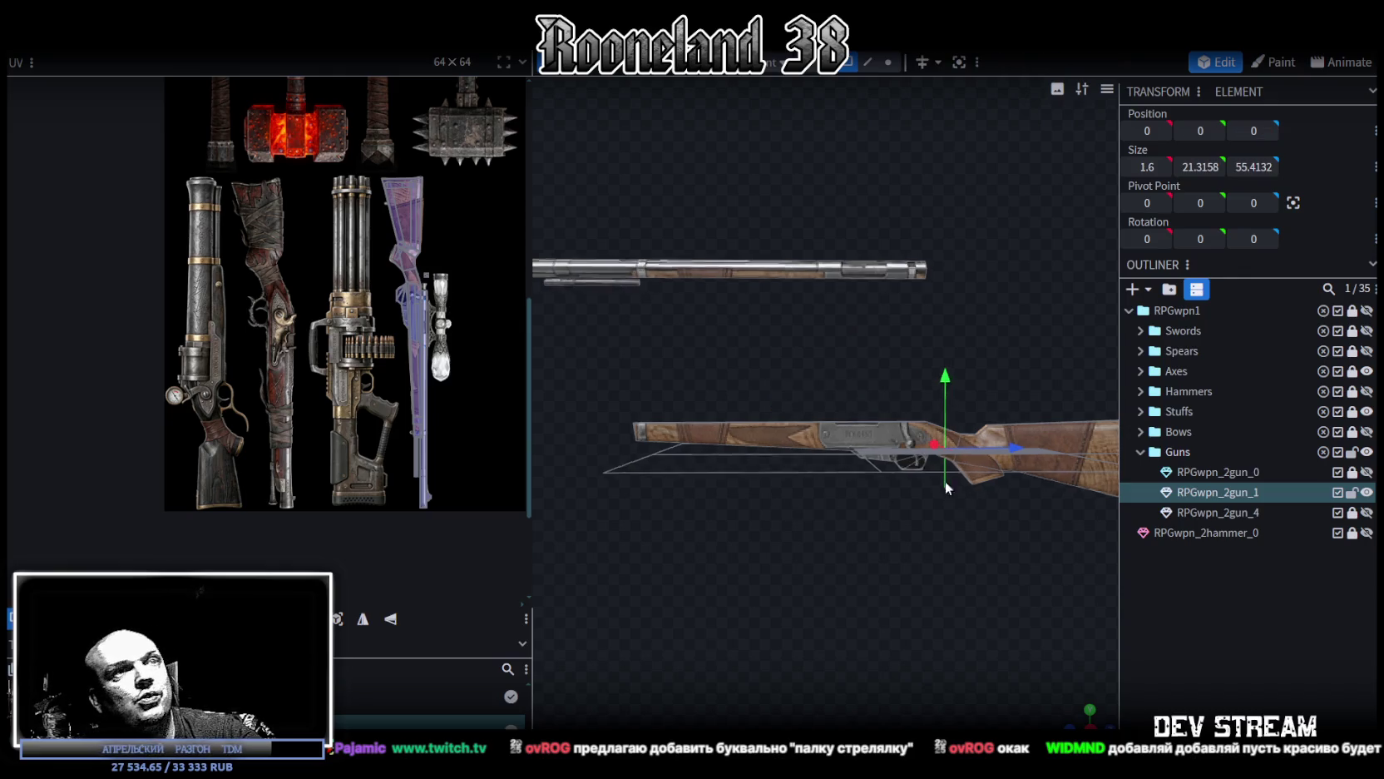
right_drag(945, 480, 805, 459)
right_drag(871, 520, 648, 518)
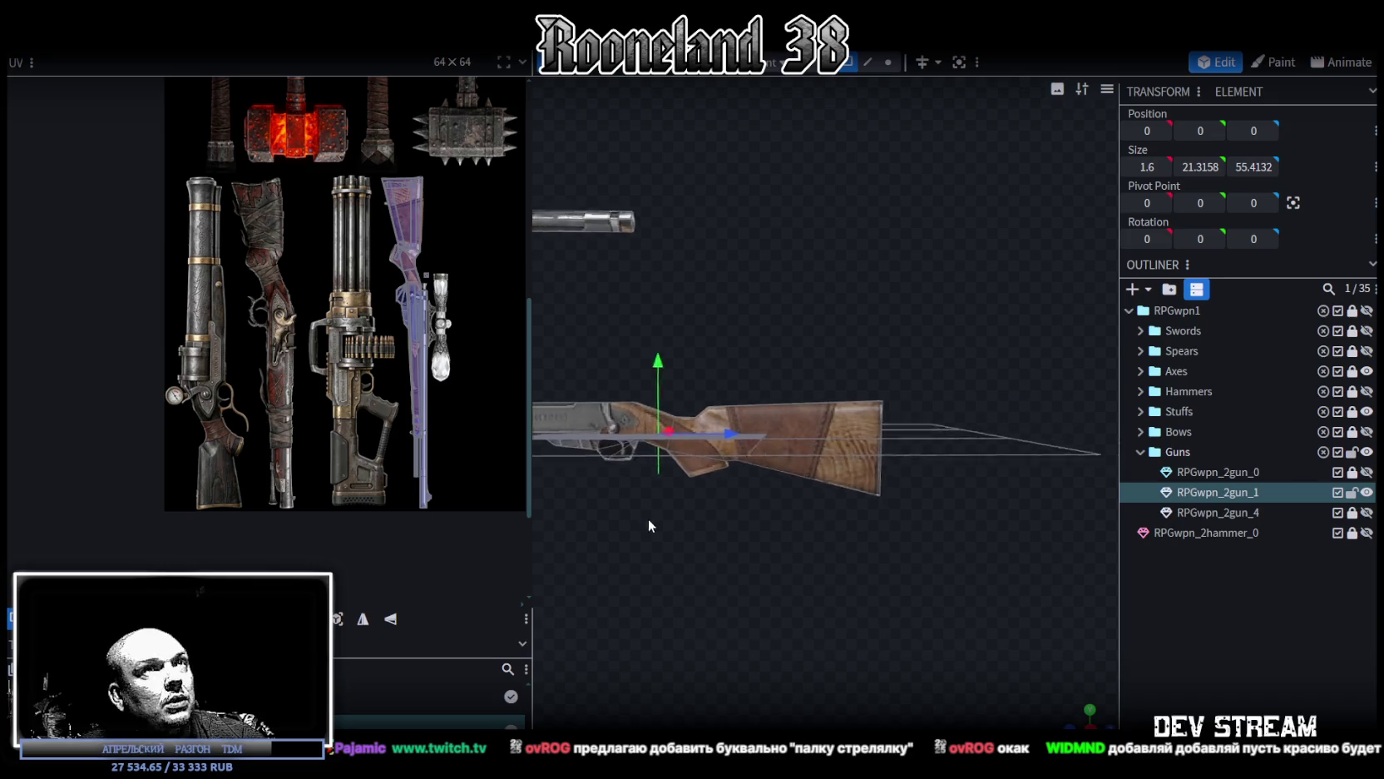
Step: Shorten the stock's butt-end vertices inward and reduce the end's height by about two units
click(889, 62)
drag(914, 310, 809, 554)
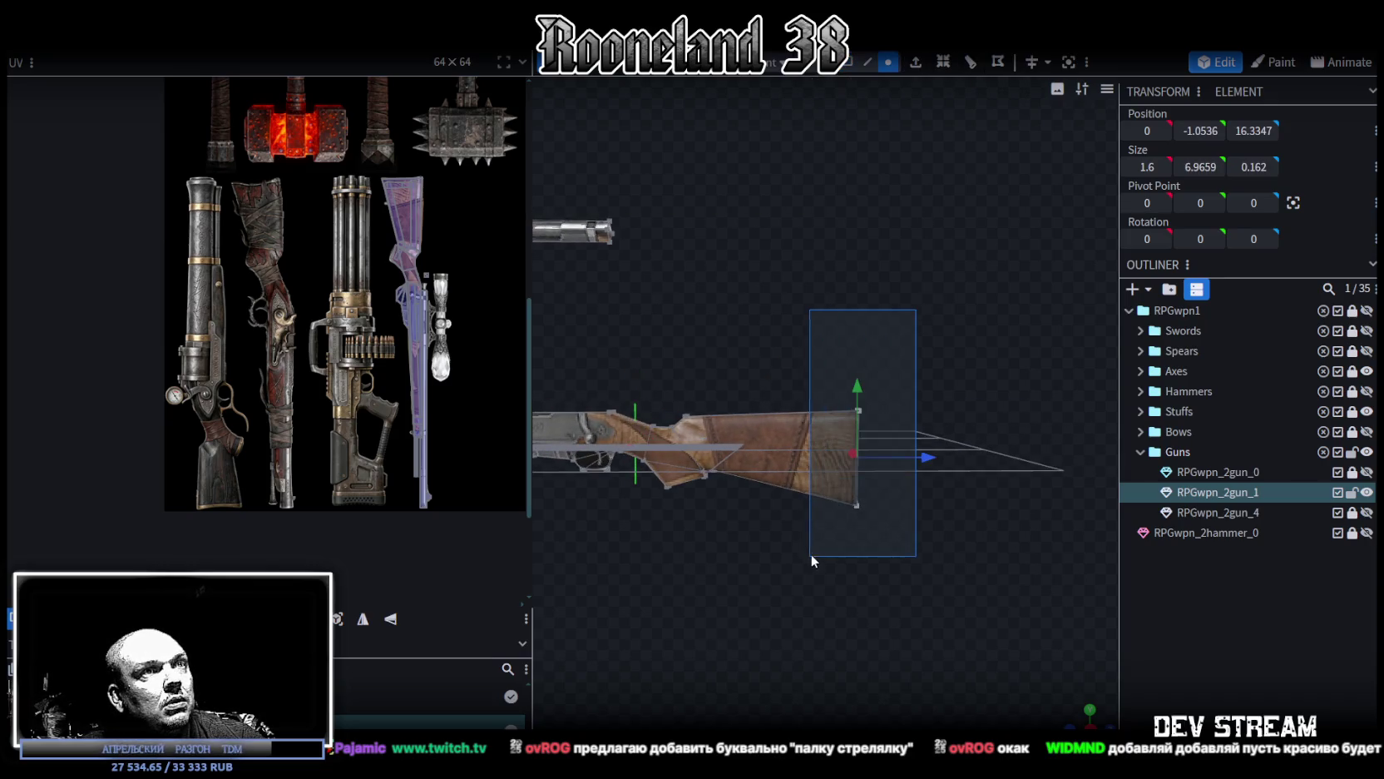
drag(915, 456, 878, 455)
key(s)
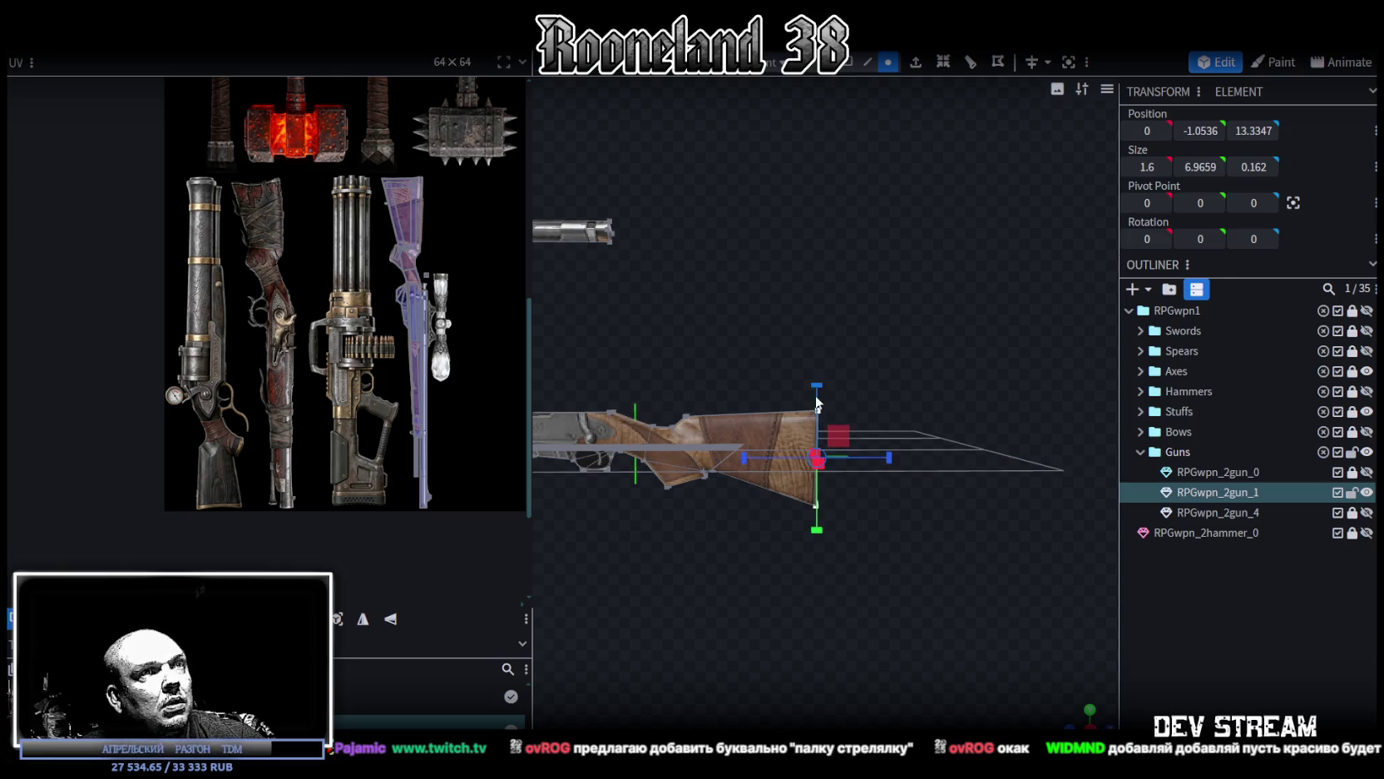
drag(821, 390, 824, 390)
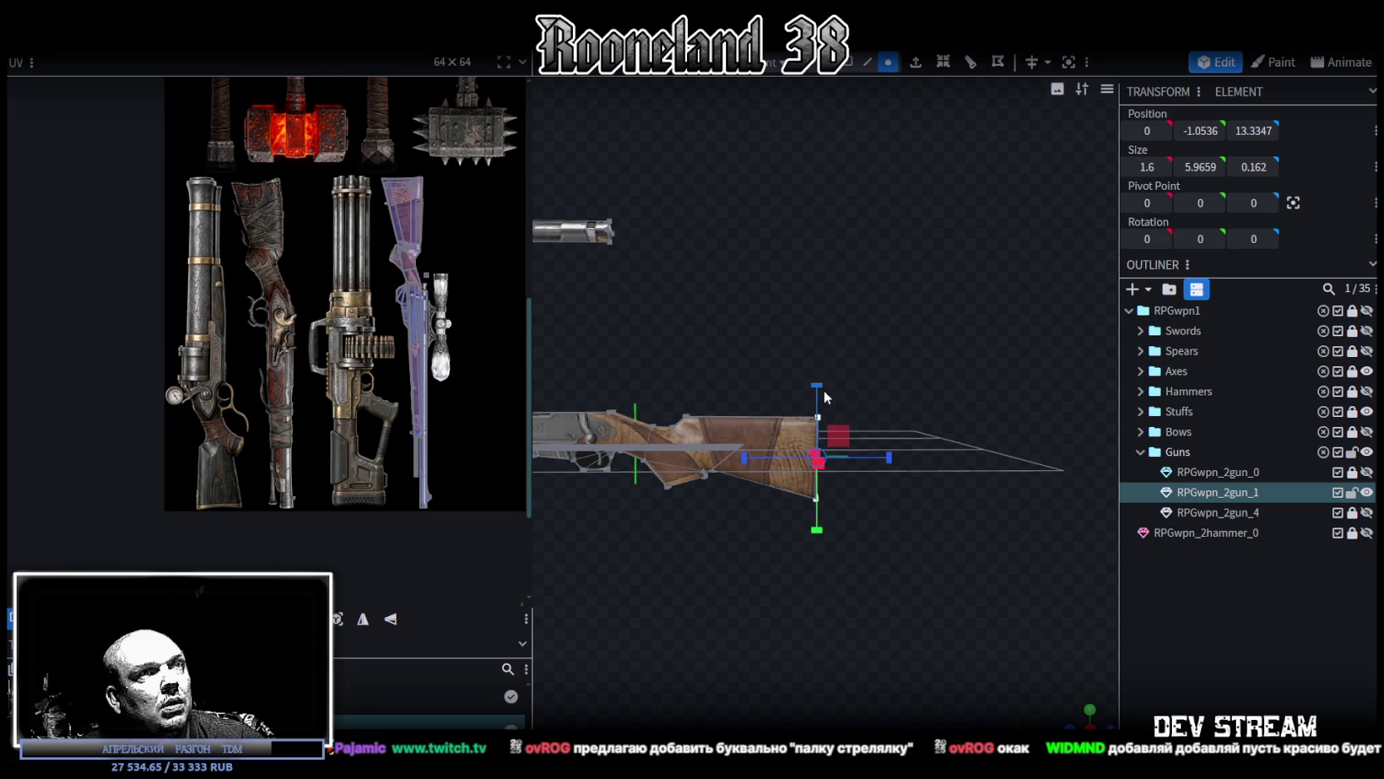
key(v)
drag(887, 456, 863, 457)
drag(801, 393, 718, 526)
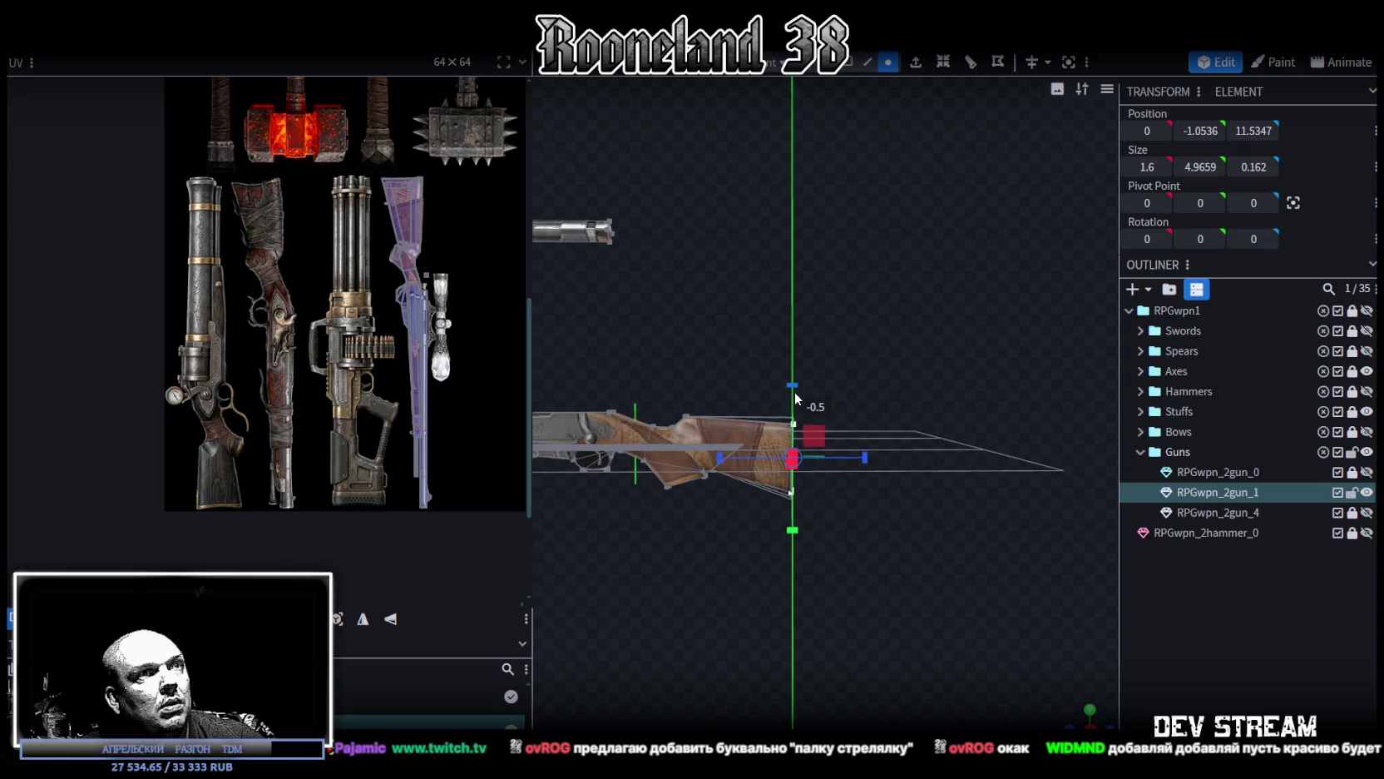
key(v)
mouse_move(796, 391)
mouse_down()
mouse_move(791, 380)
mouse_move(798, 516)
mouse_up()
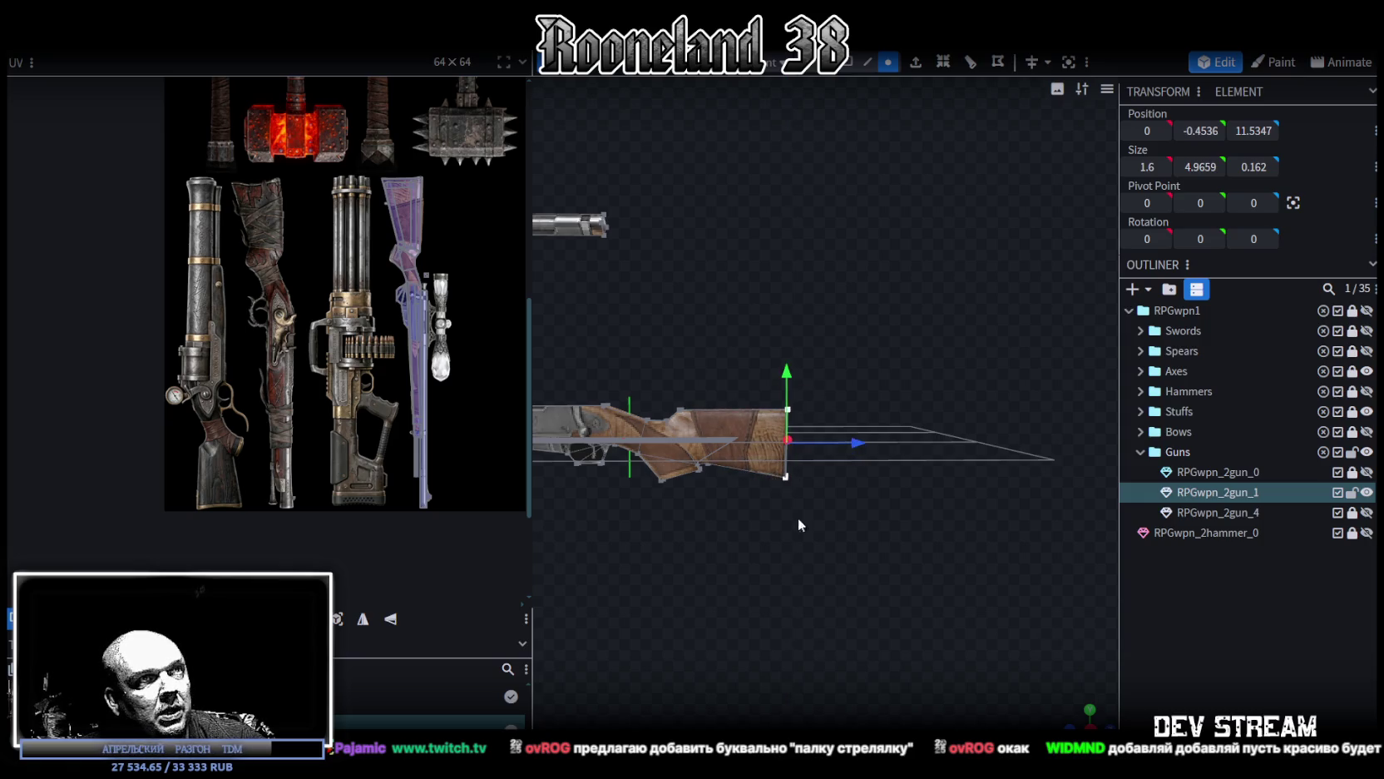
Step: Flatten the stock's top face at height Y 2
drag(1068, 700, 1059, 716)
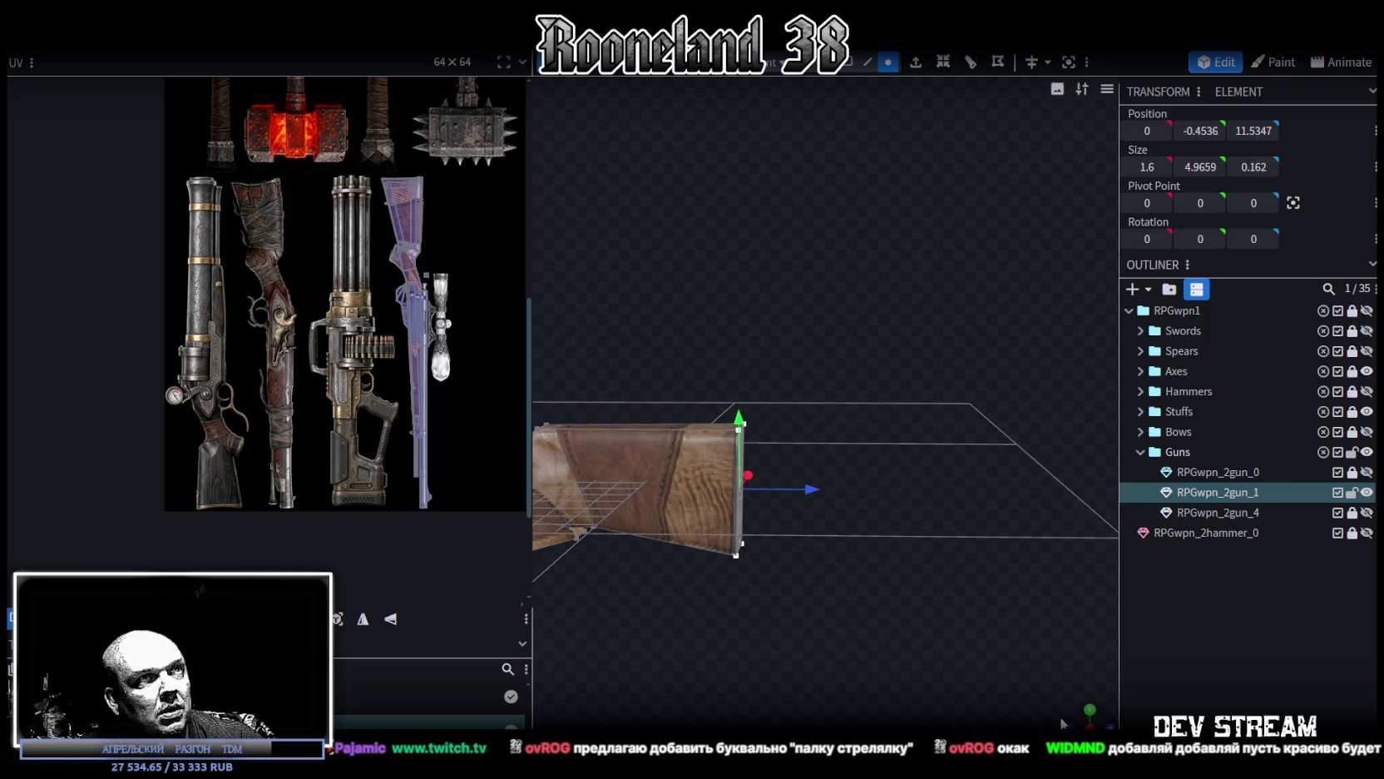
scroll(848, 436, up, 3)
mouse_move(897, 375)
mouse_down()
mouse_move(916, 408)
mouse_move(873, 430)
mouse_up()
click(875, 427)
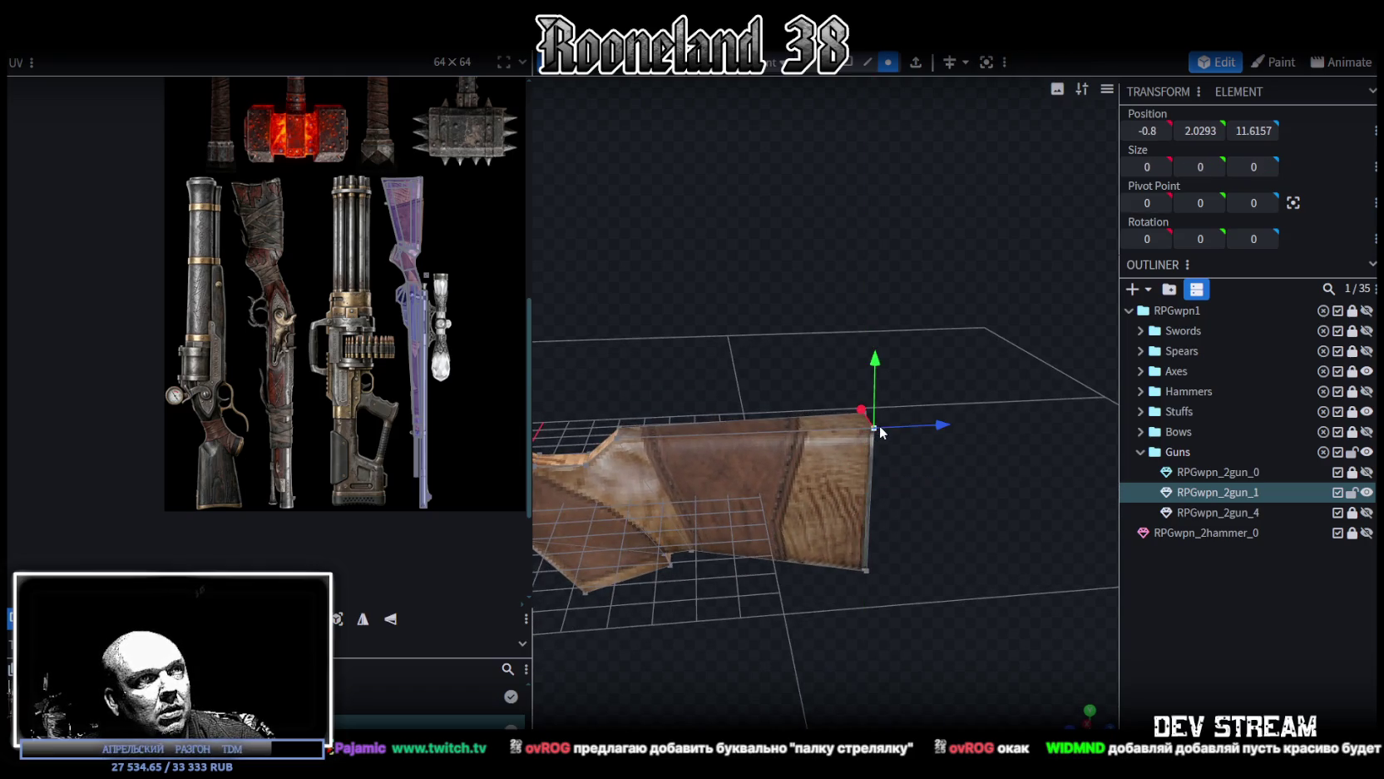
drag(875, 422, 921, 419)
click(672, 435)
click(847, 62)
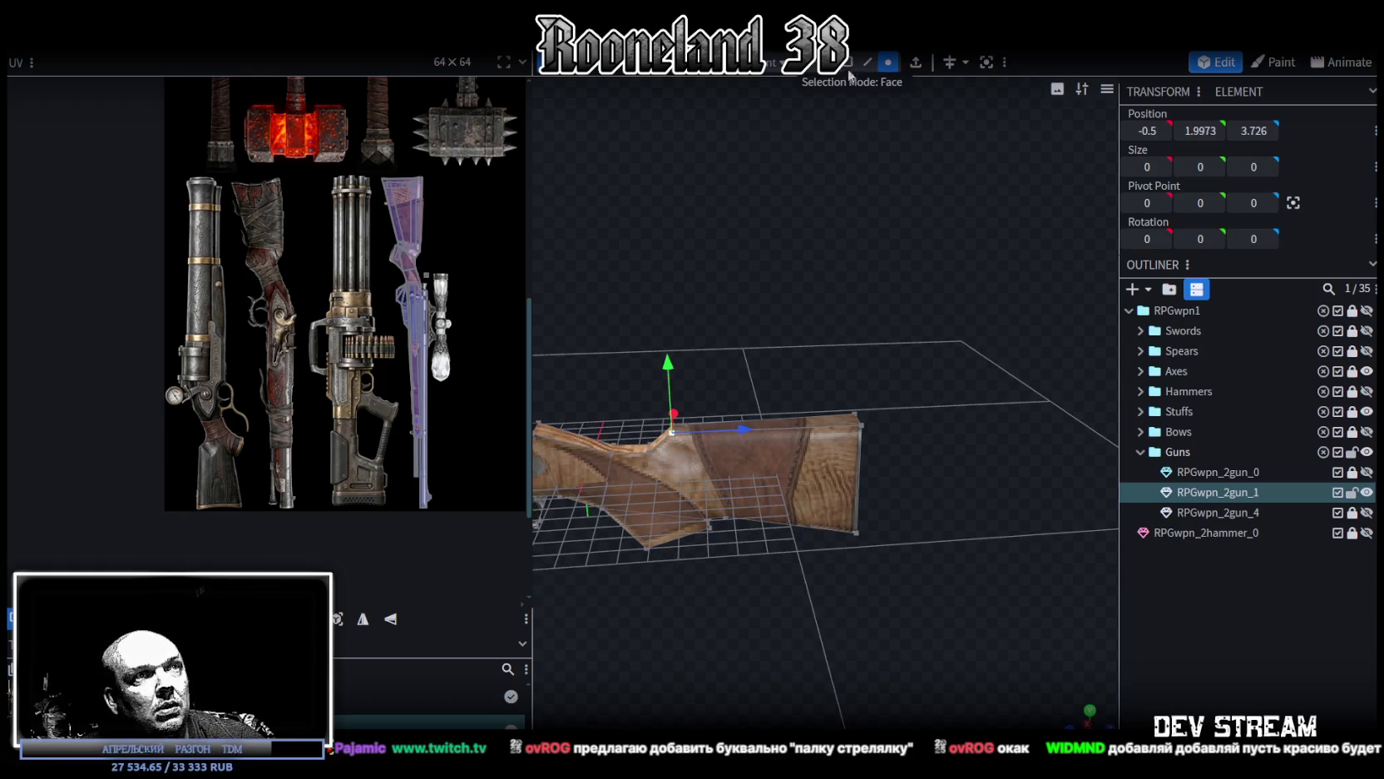
click(819, 419)
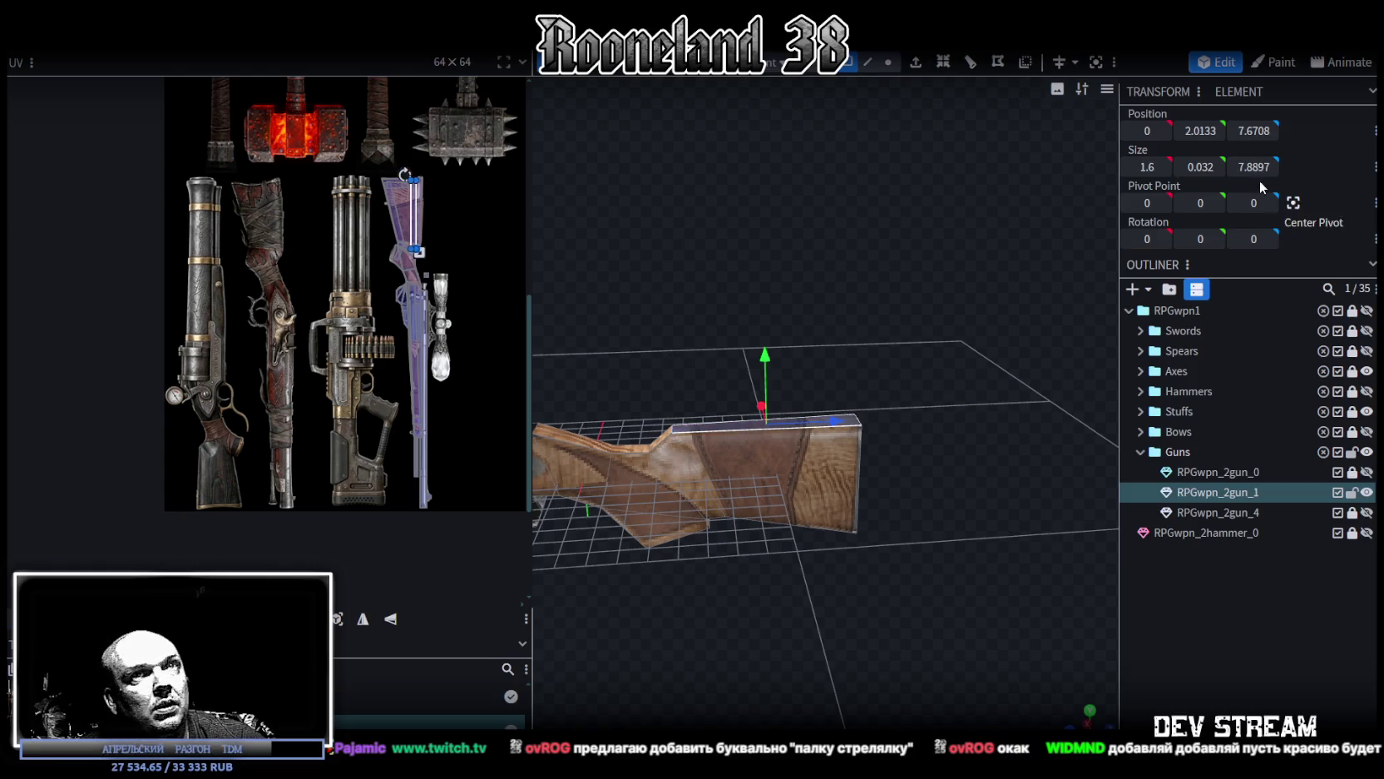
drag(1198, 131, 1181, 133)
Step: Slide the gun body's front end face back 12 units along Z
mouse_move(882, 339)
mouse_down()
mouse_move(735, 656)
mouse_move(808, 632)
mouse_move(805, 608)
mouse_move(820, 625)
mouse_move(817, 614)
mouse_up()
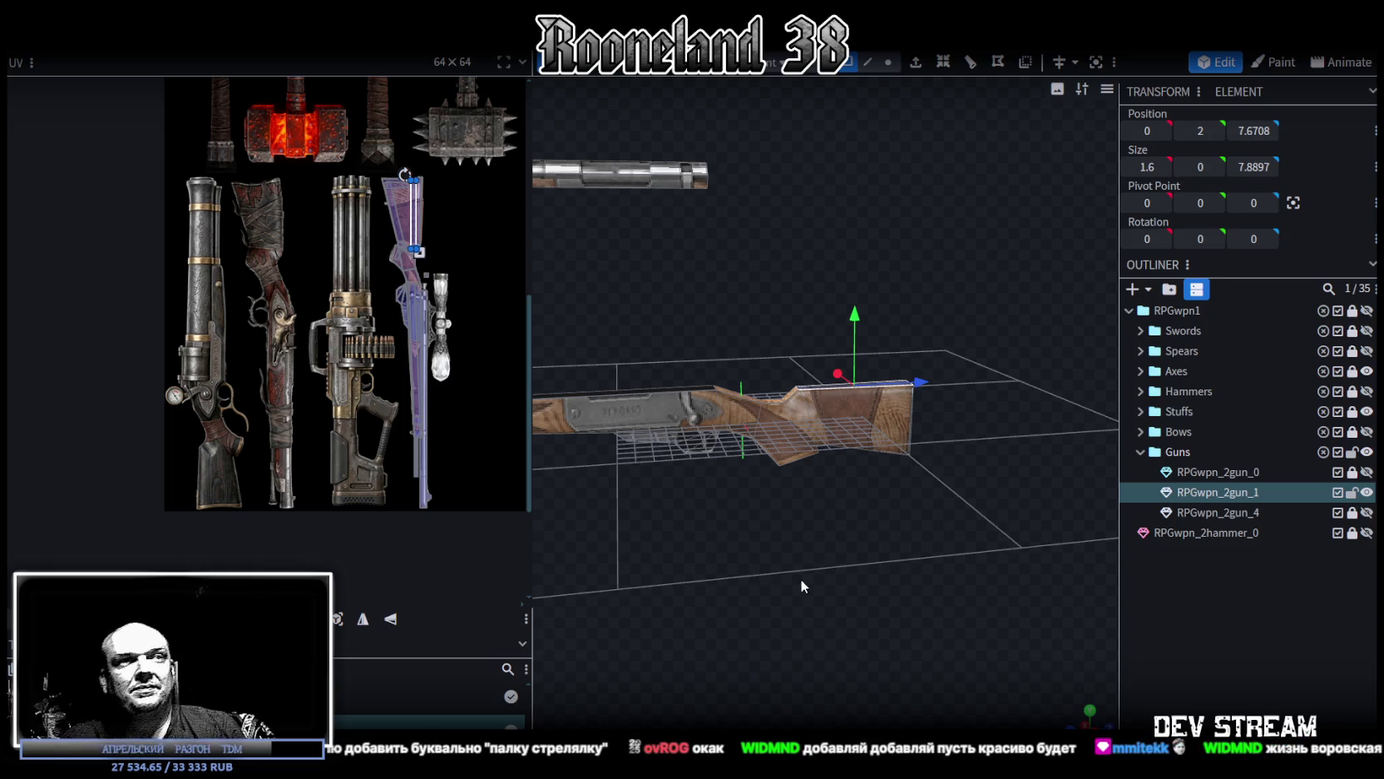
mouse_move(850, 489)
mouse_down()
mouse_move(866, 495)
mouse_move(850, 553)
mouse_up()
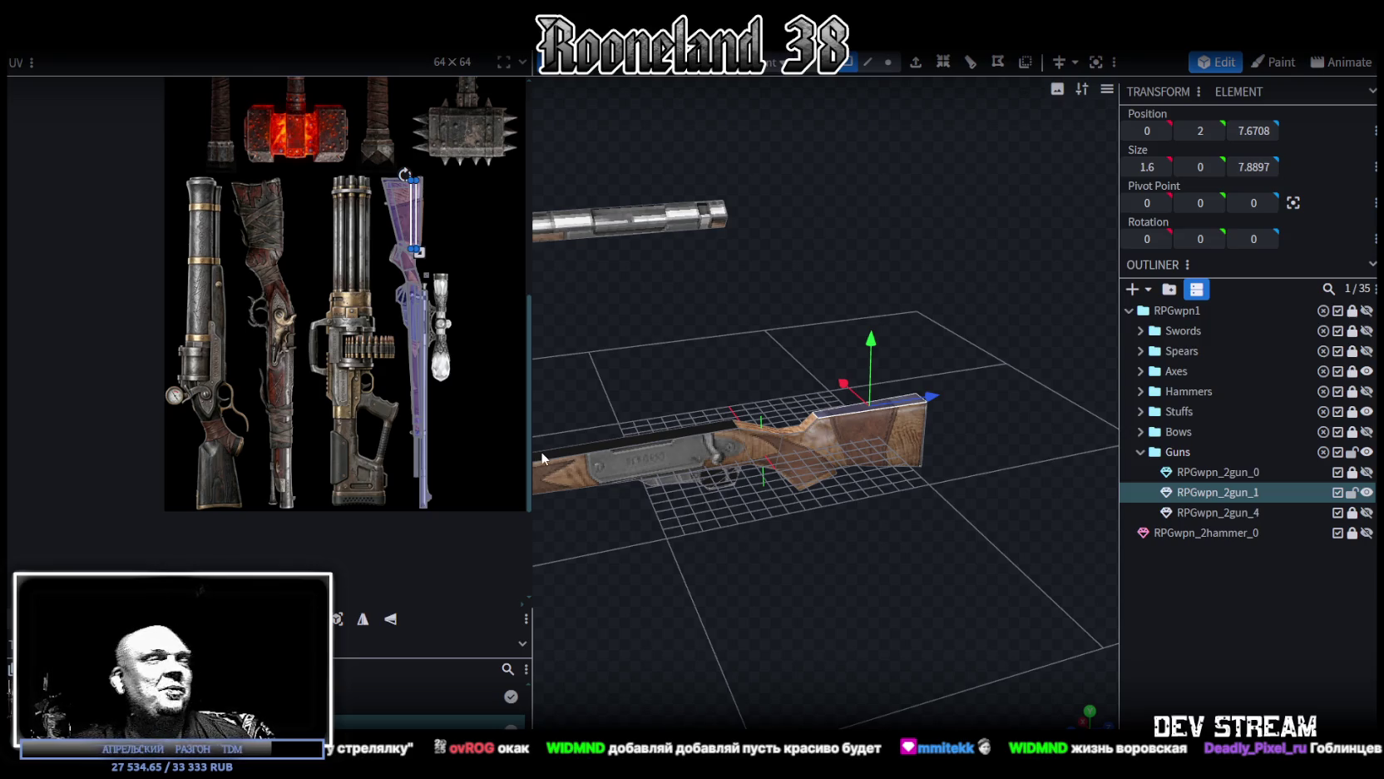
mouse_move(616, 497)
mouse_down()
mouse_move(817, 560)
mouse_move(870, 536)
mouse_move(764, 537)
mouse_move(874, 529)
mouse_move(782, 501)
mouse_move(825, 511)
mouse_up()
click(888, 62)
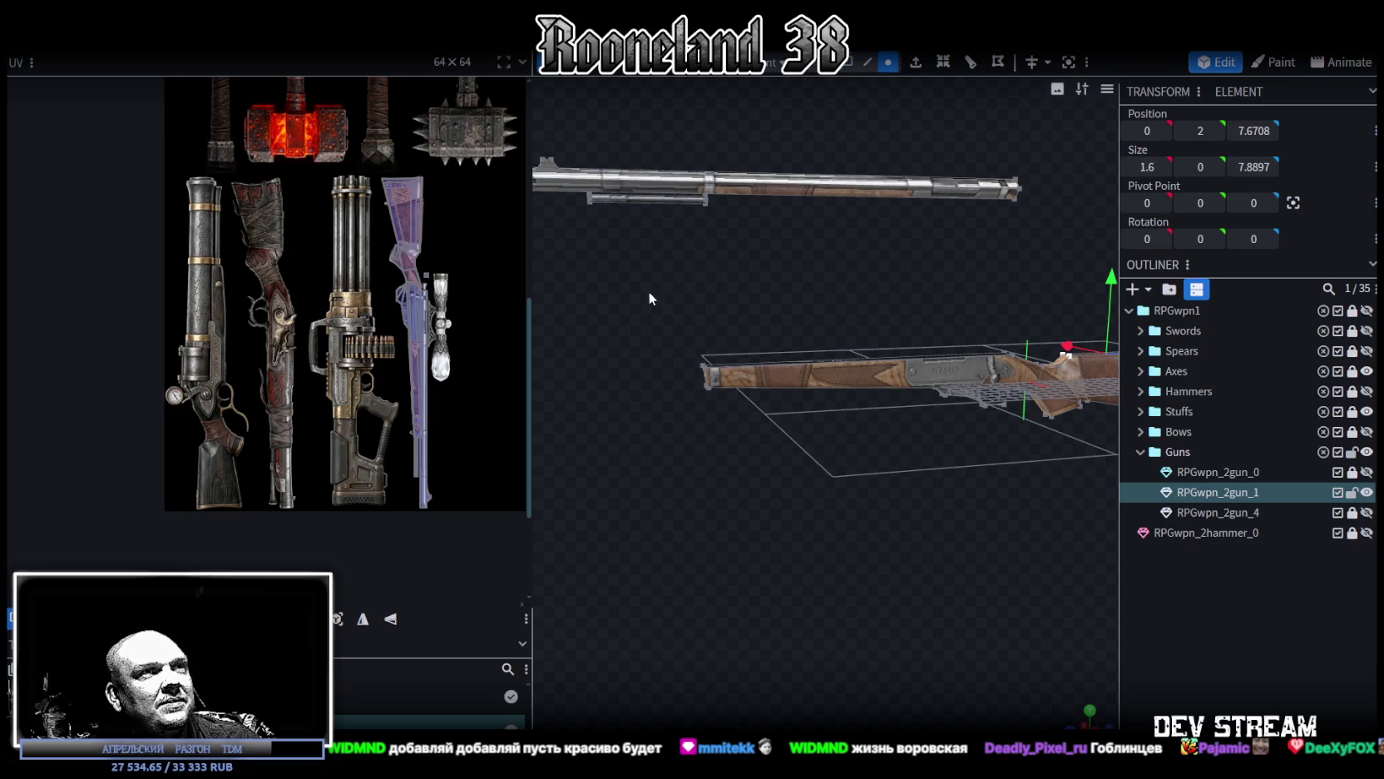
click(711, 374)
mouse_move(803, 425)
mouse_down()
mouse_move(840, 440)
mouse_move(856, 424)
mouse_up()
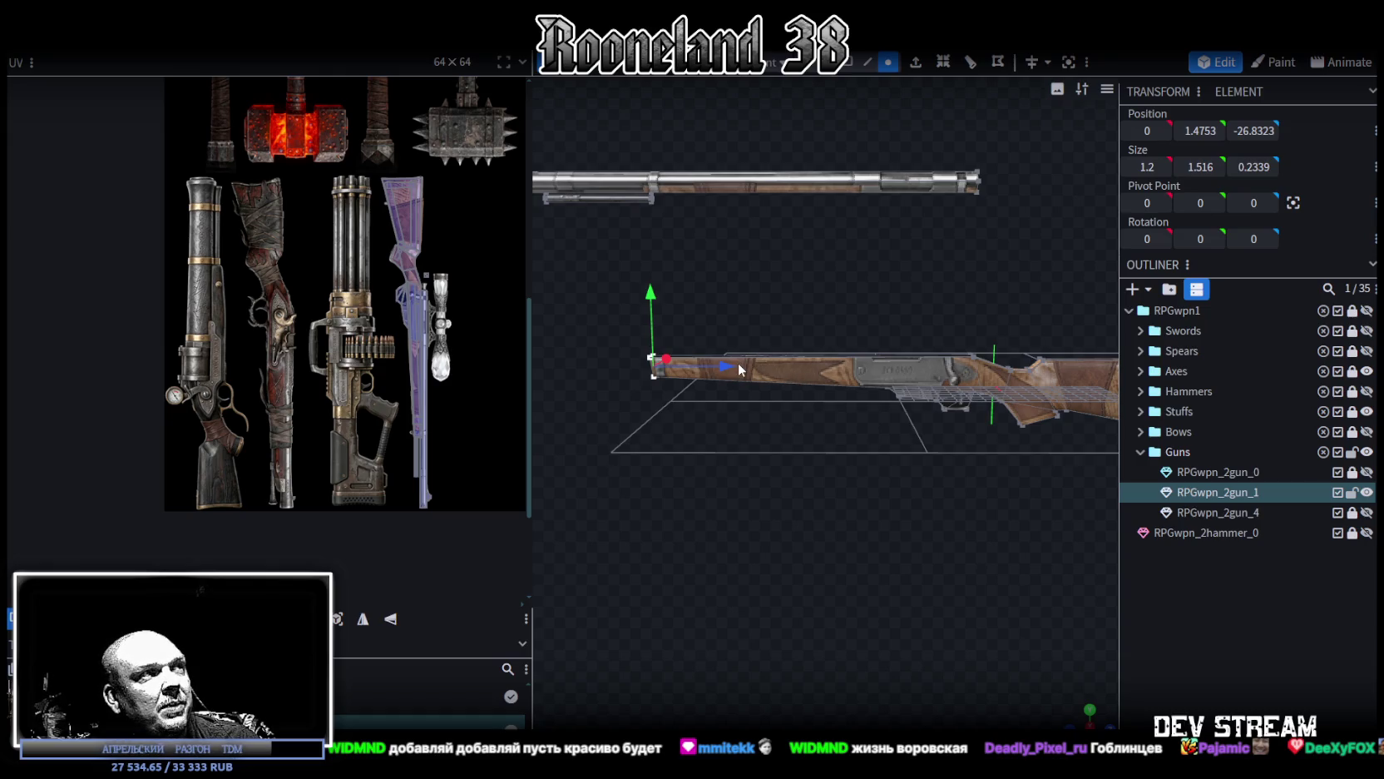
drag(728, 365, 877, 384)
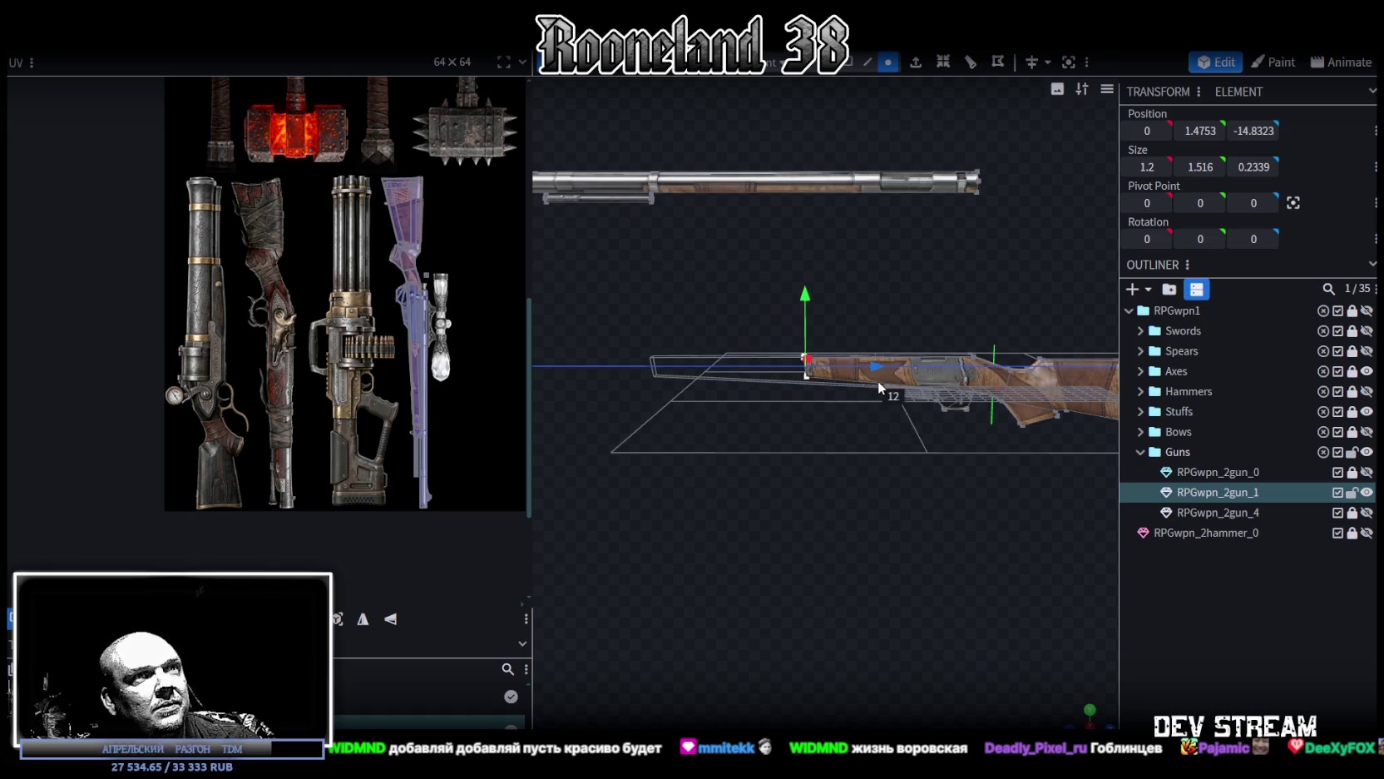
Step: Return to whole-mesh selection and select every face of the gun body
mouse_move(882, 392)
mouse_down()
mouse_move(950, 449)
mouse_move(941, 464)
mouse_move(917, 438)
mouse_up()
scroll(913, 459, up, 3)
scroll(914, 459, up, 3)
click(872, 260)
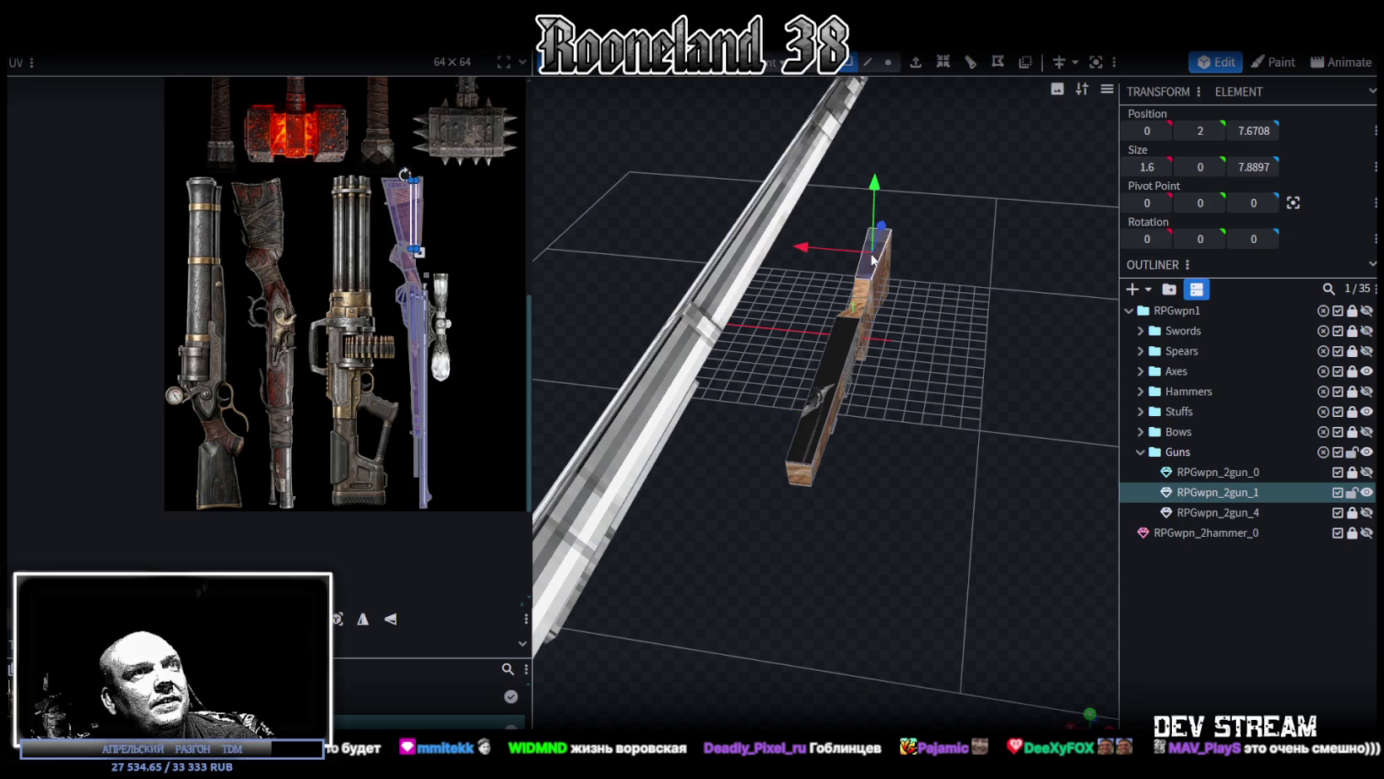
mouse_move(843, 335)
mouse_down()
mouse_move(986, 316)
mouse_move(597, 343)
mouse_move(842, 339)
mouse_move(764, 327)
mouse_up()
click(917, 299)
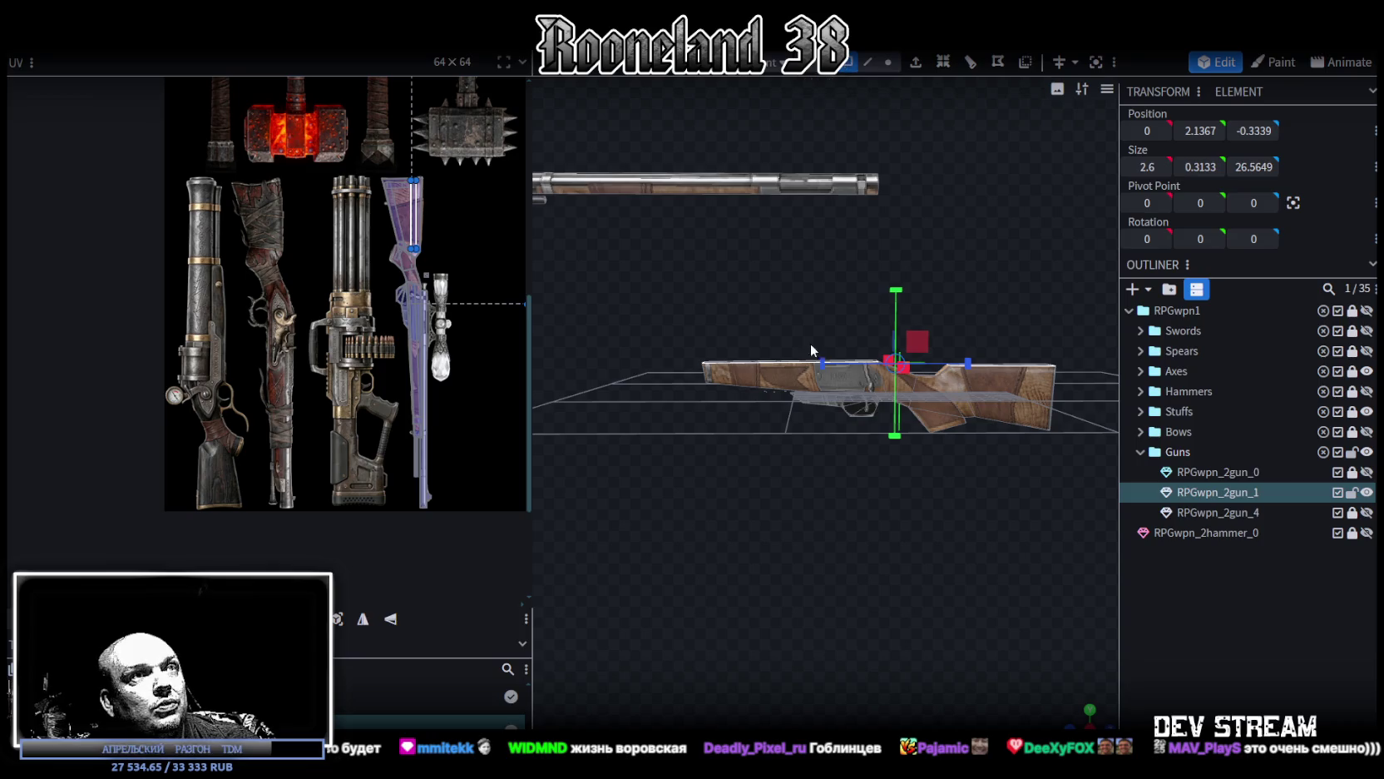
key(ctrl+a)
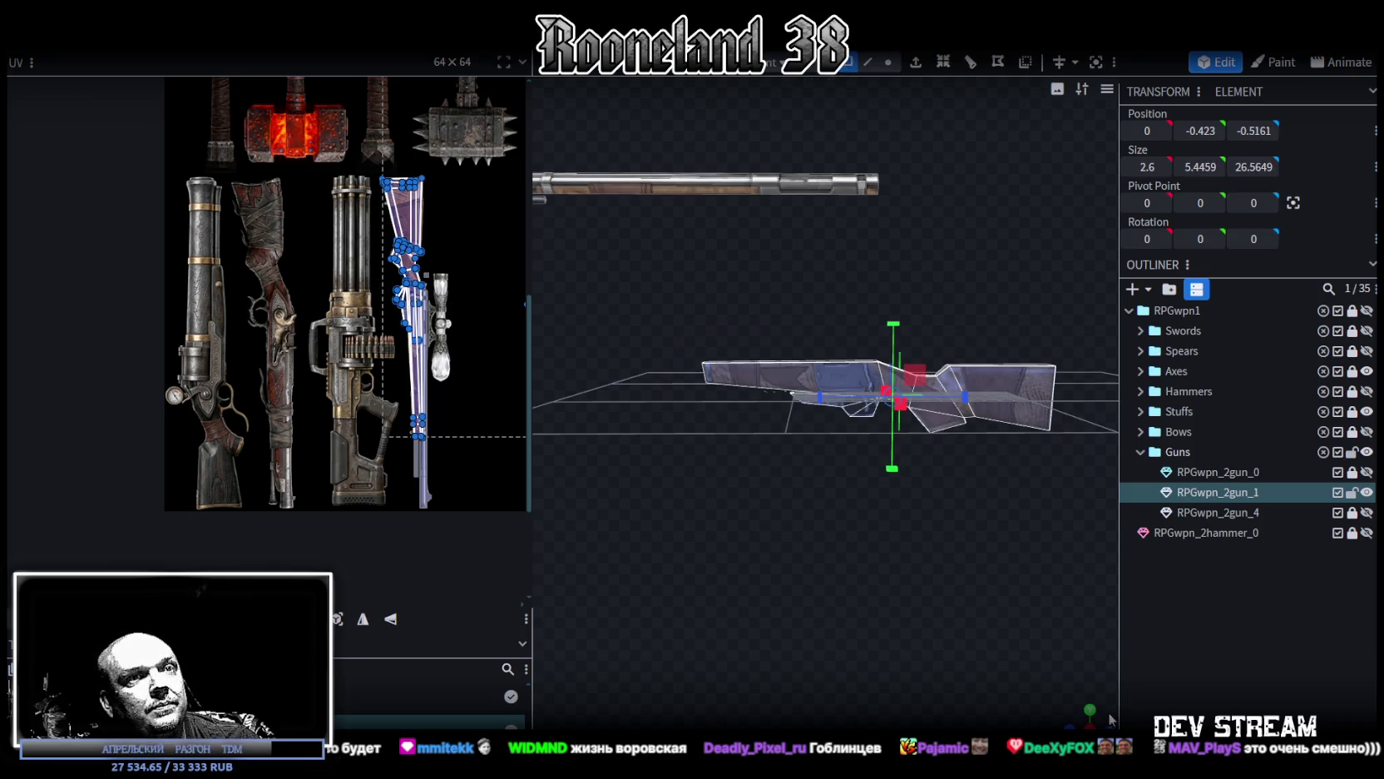
Step: Project the gun body's UVs from the flat side view (numpad 3)
key(KP_3)
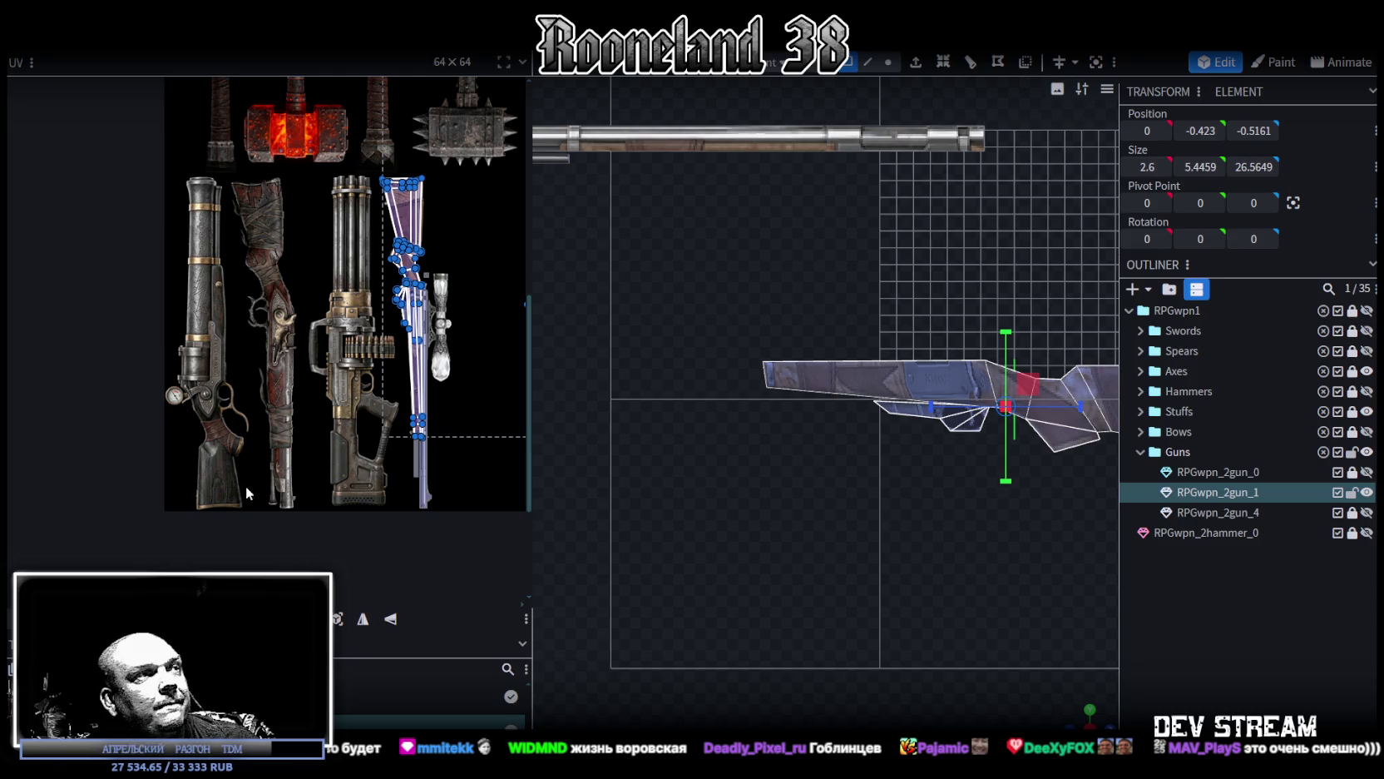
click(335, 622)
middle_drag(382, 379, 314, 381)
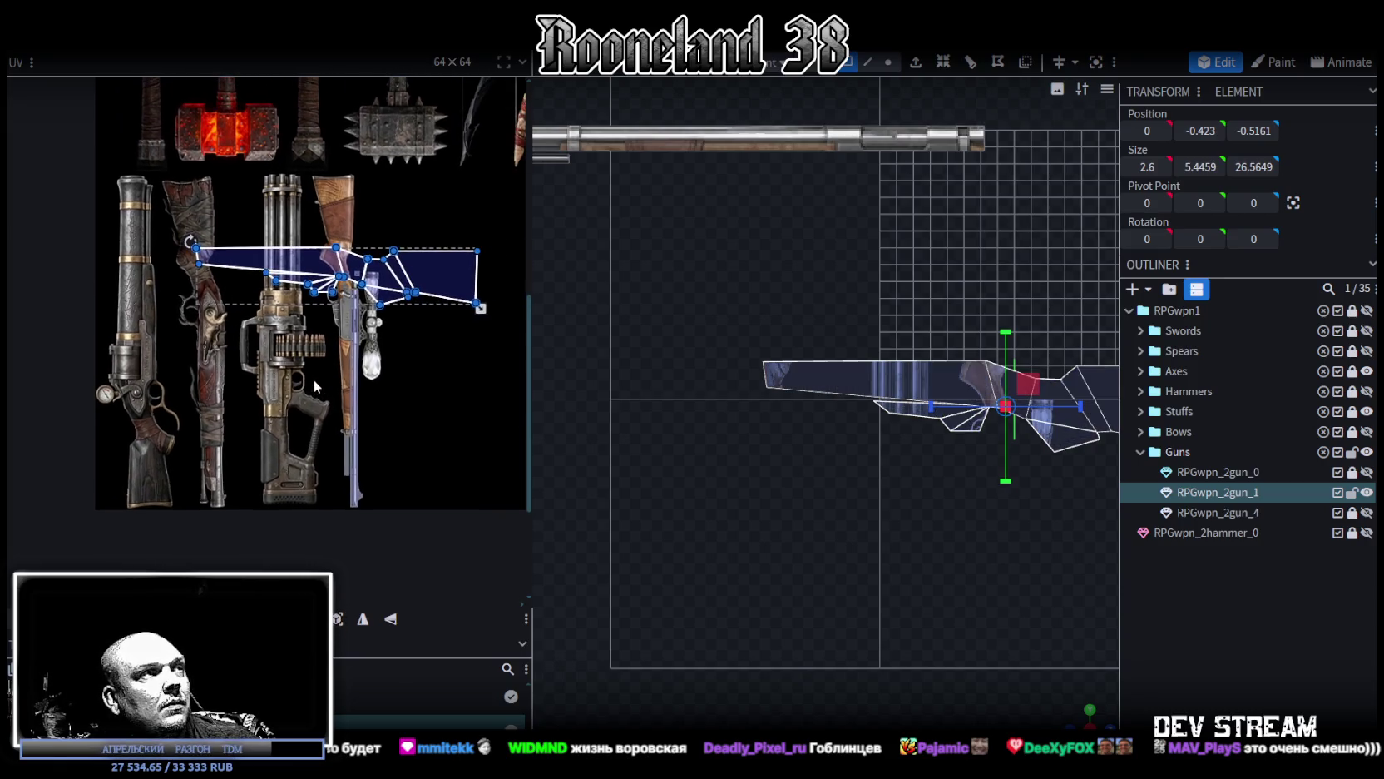
Step: Rotate the UV island right, mirror it on X, and scale it onto the leftmost rifle
right_click(433, 283)
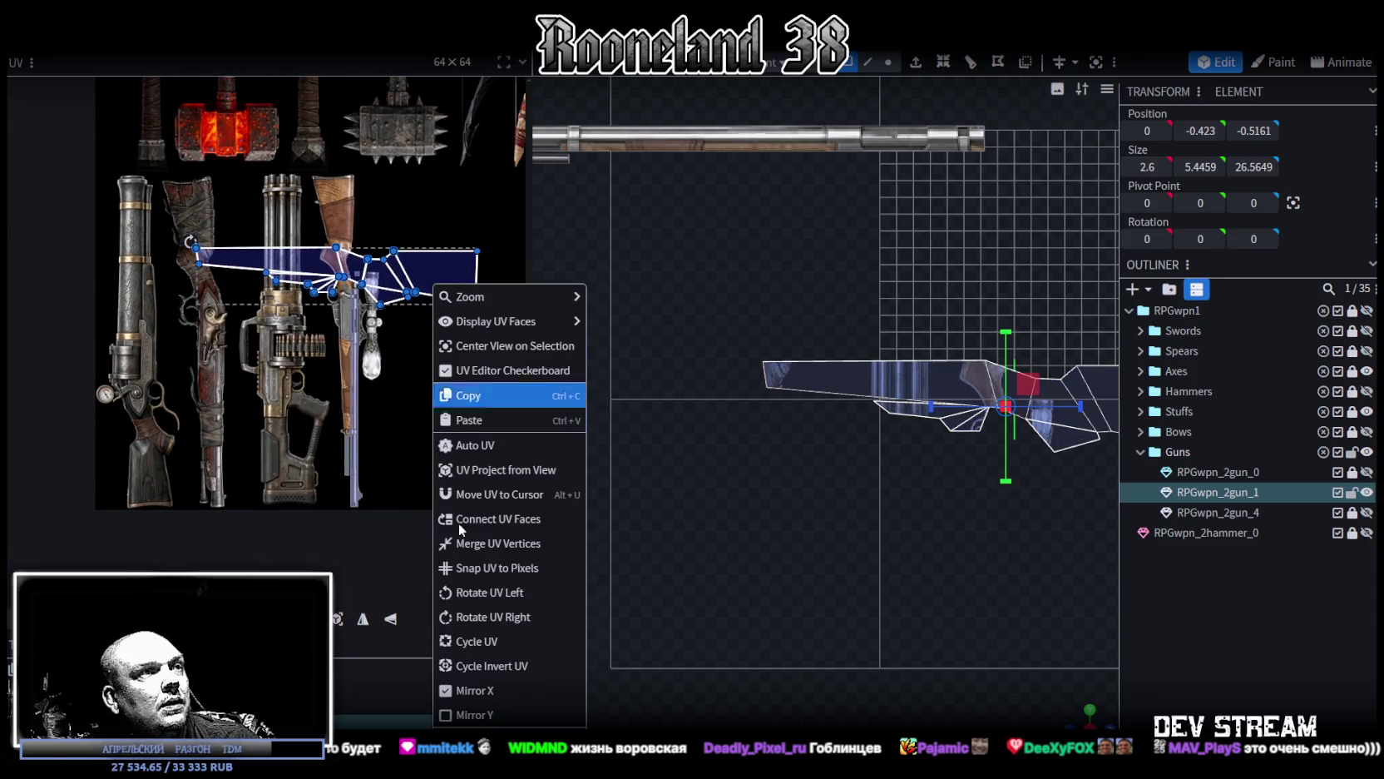
click(461, 615)
click(363, 619)
mouse_move(348, 383)
mouse_down()
mouse_move(166, 472)
mouse_move(179, 493)
mouse_up()
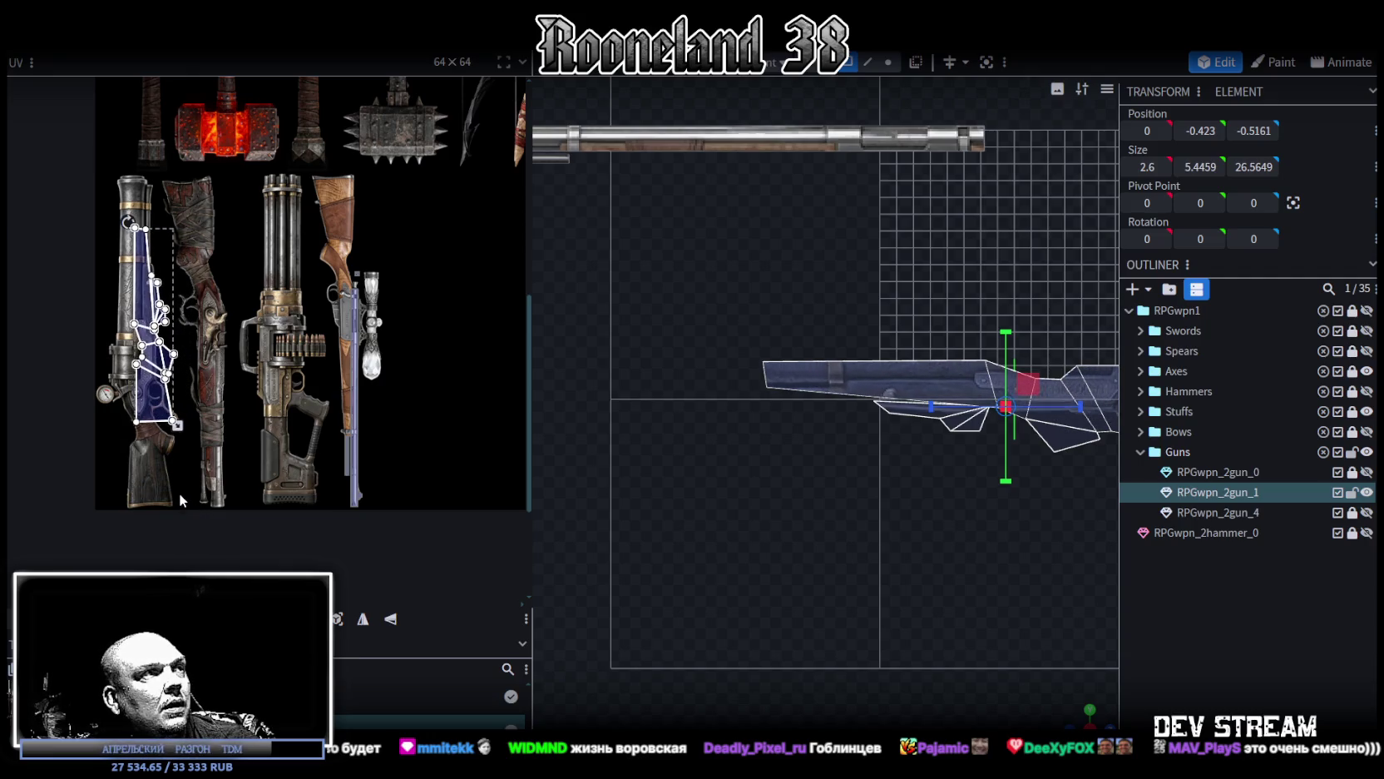
drag(153, 394, 146, 479)
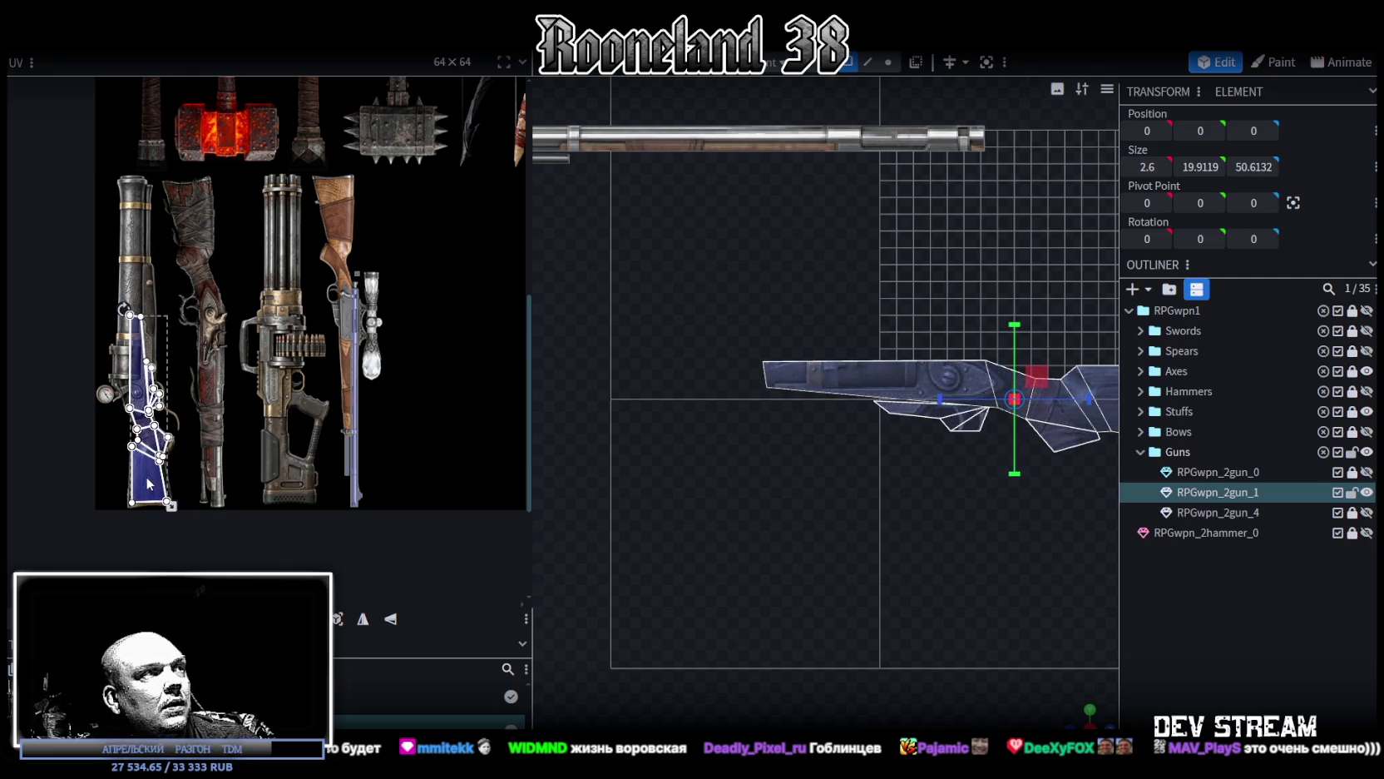
Step: Shorten the body UV island slightly and nudge it down over the leftmost rifle's receiver and stock
scroll(133, 407, up, 3)
middle_drag(255, 437, 294, 403)
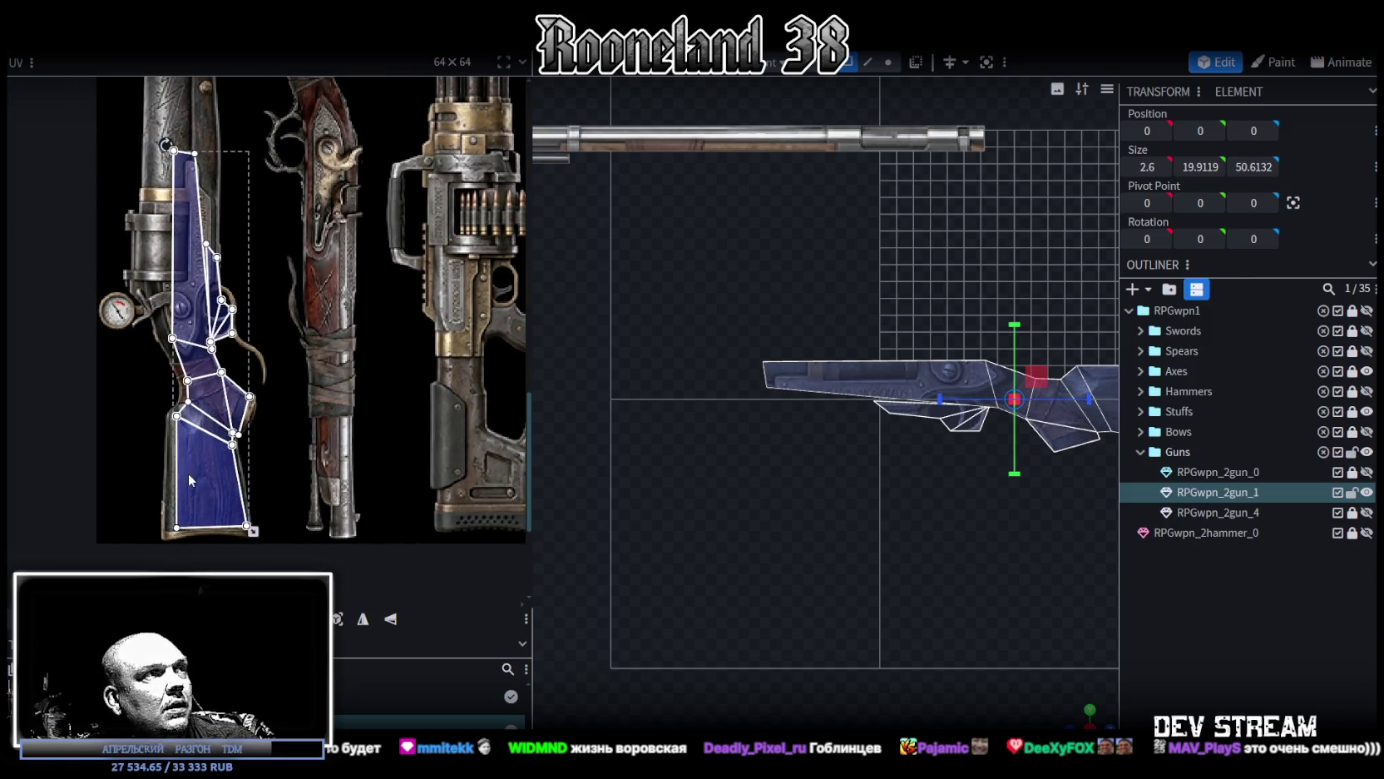
mouse_move(189, 471)
mouse_down()
mouse_move(216, 478)
mouse_move(219, 463)
mouse_move(254, 545)
mouse_up()
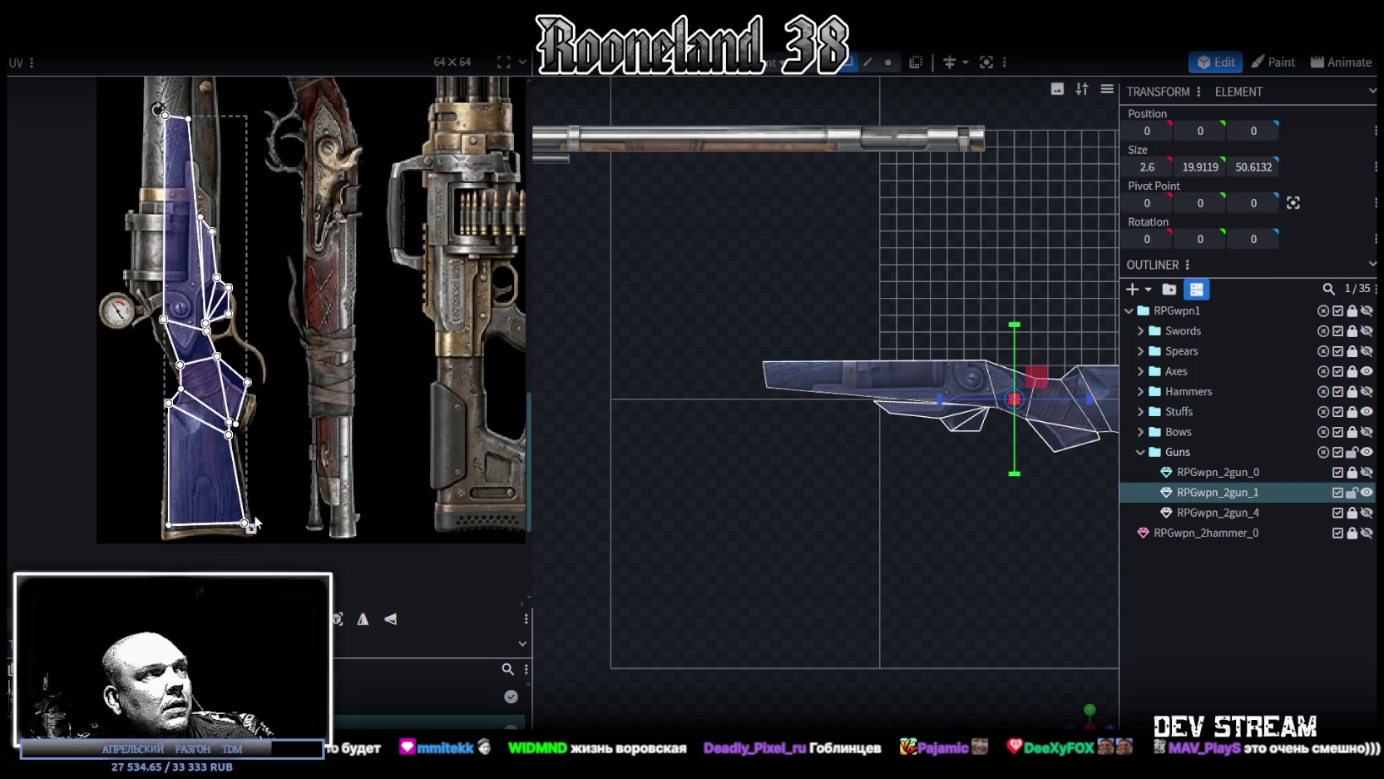
drag(254, 547, 254, 541)
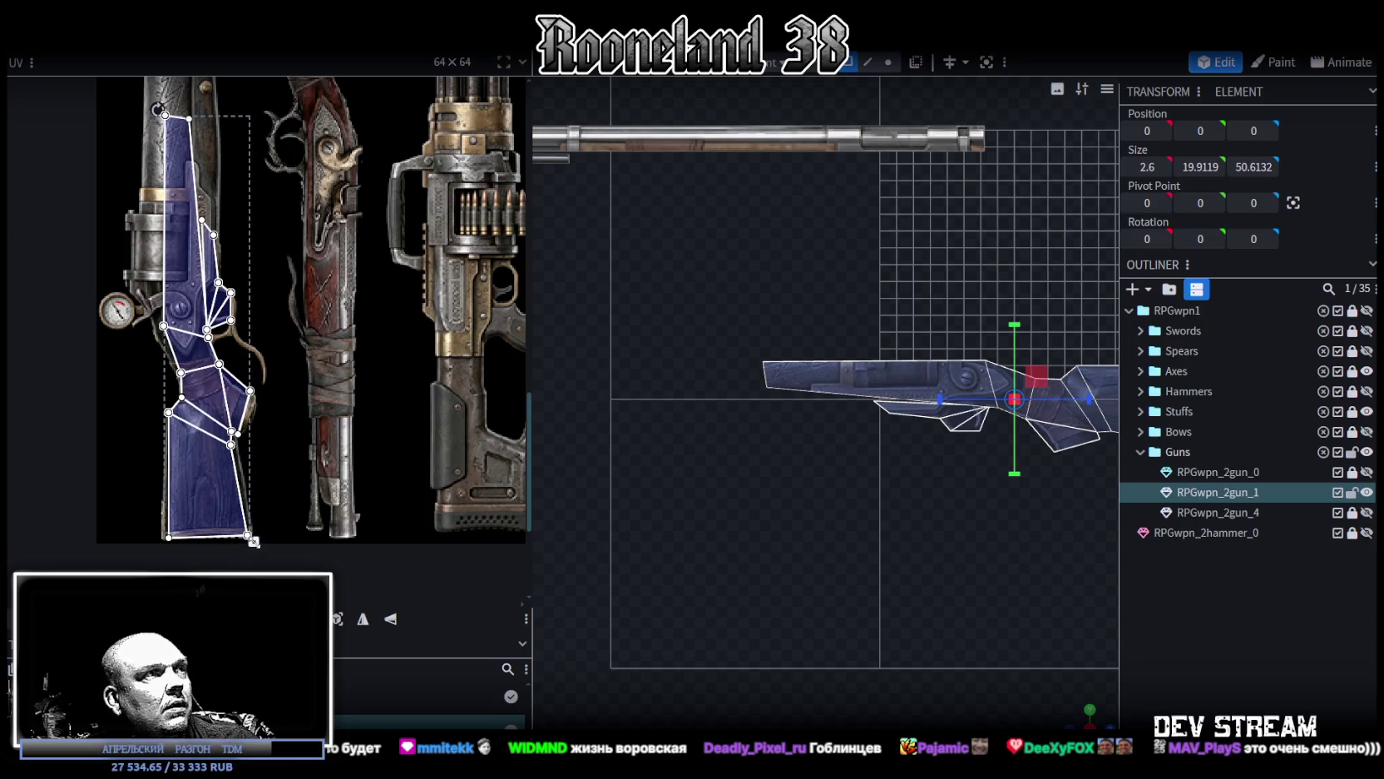
drag(210, 465, 207, 483)
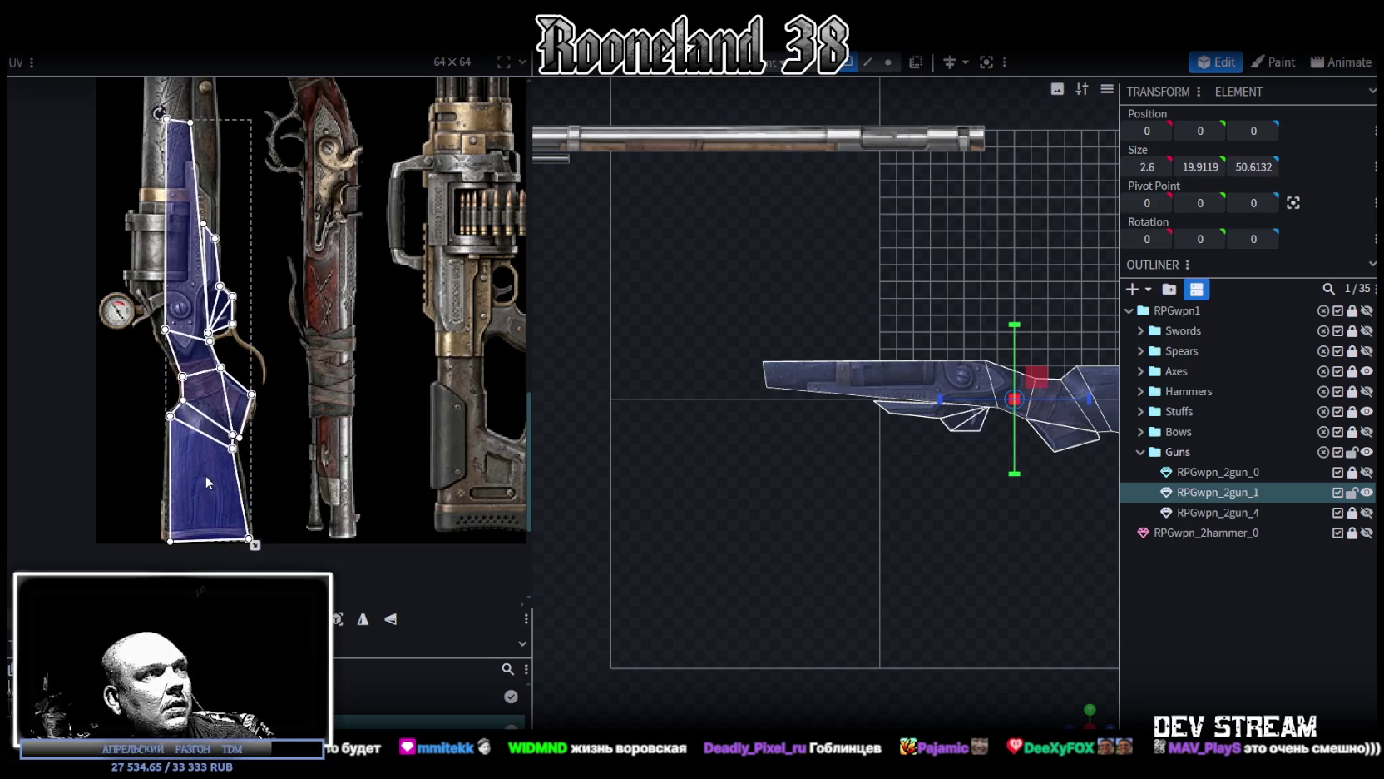
scroll(246, 424, up, 1)
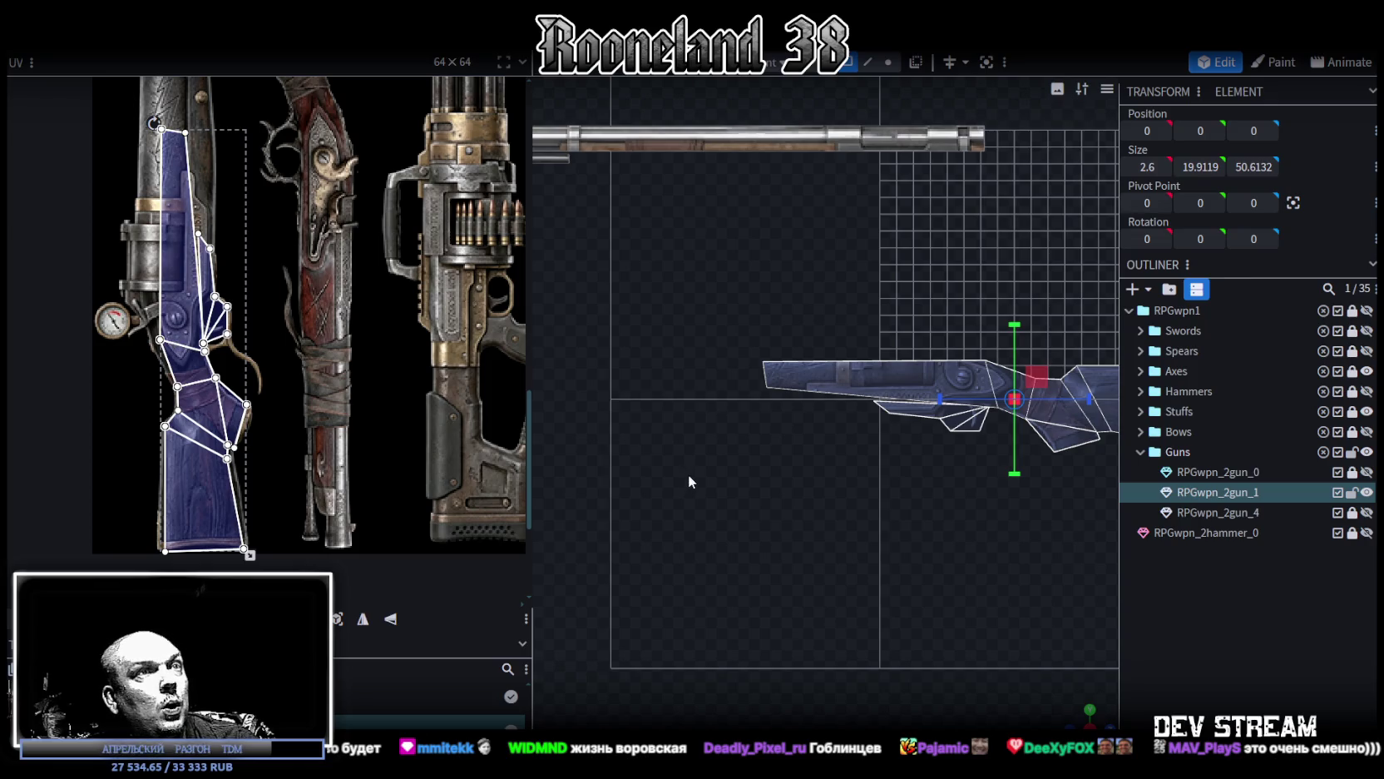
scroll(149, 495, up, 1)
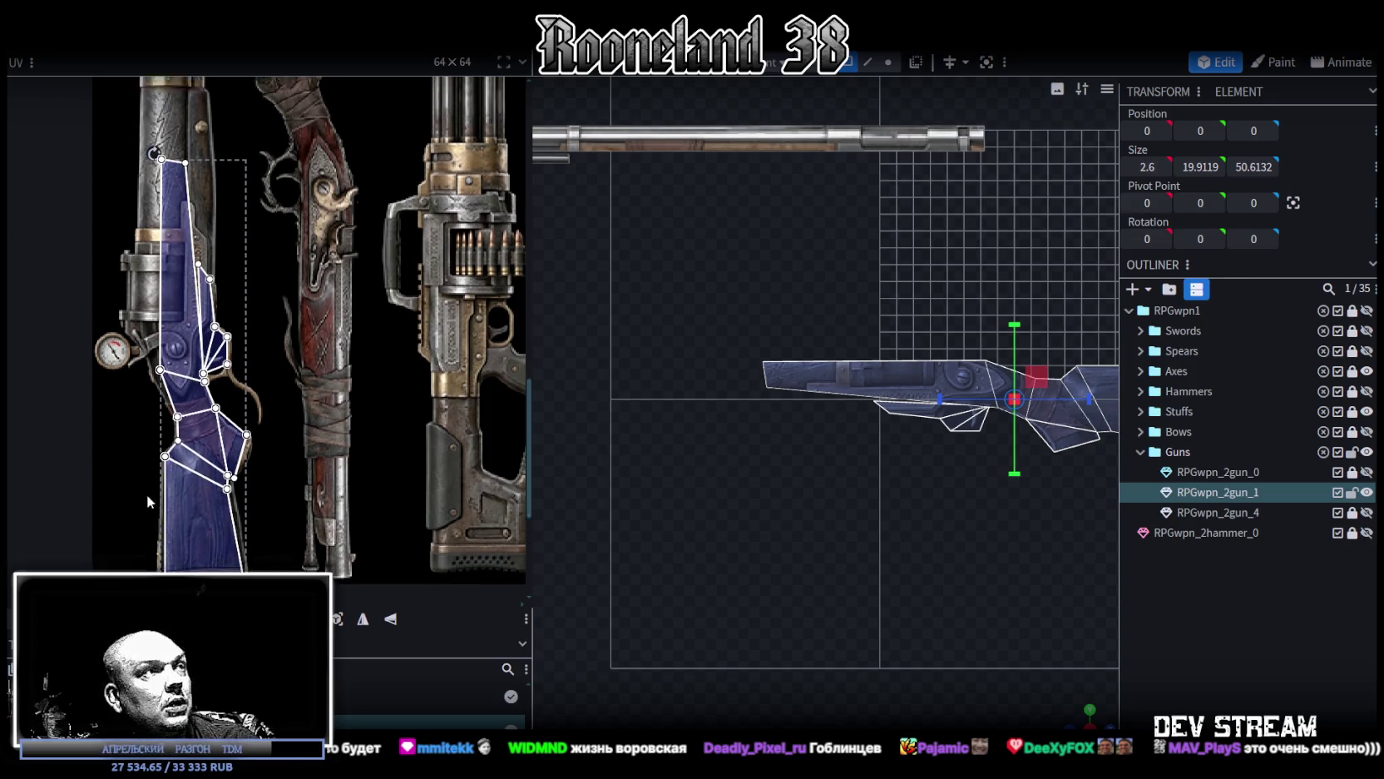
scroll(201, 428, up, 2)
scroll(213, 391, up, 2)
scroll(218, 373, down, 1)
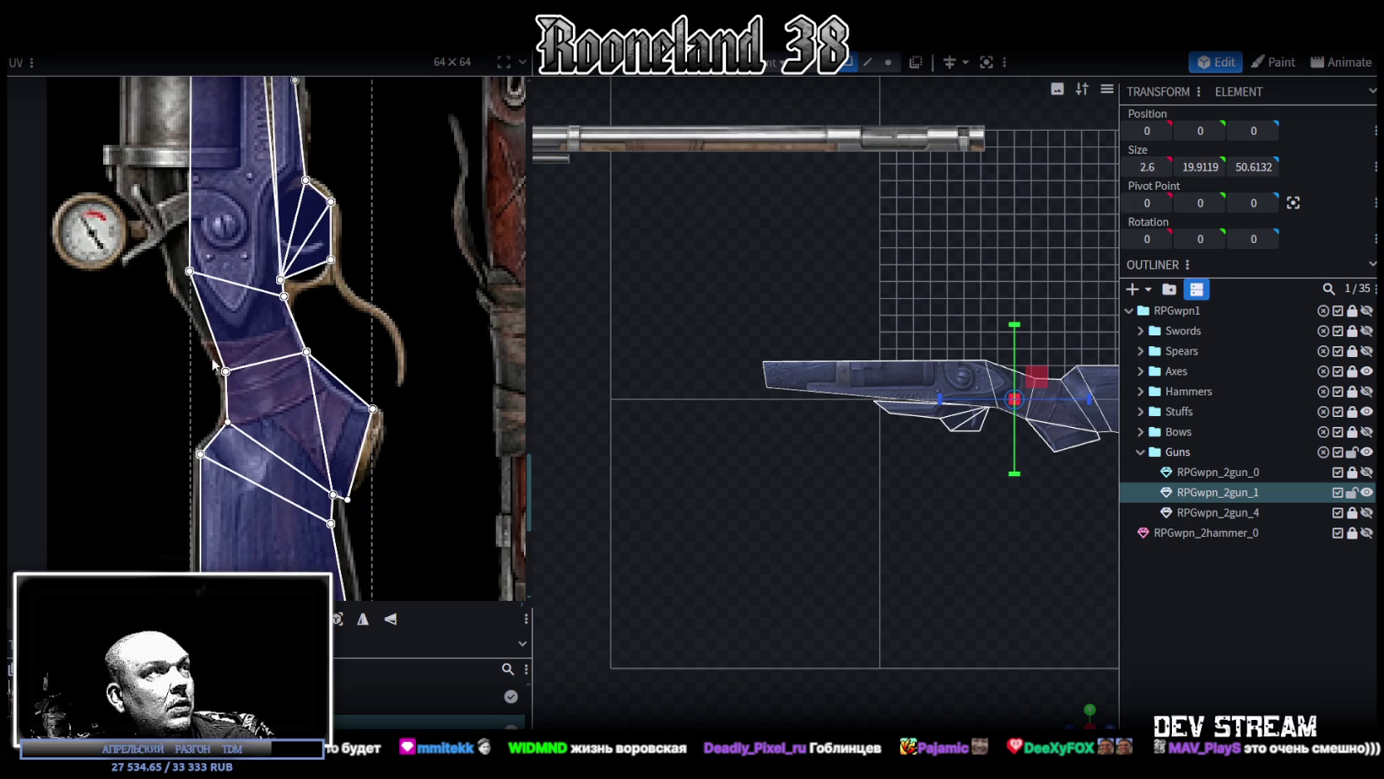
Step: Raise both bottom corners of the large lower stock UV face to follow the stock artwork
click(216, 364)
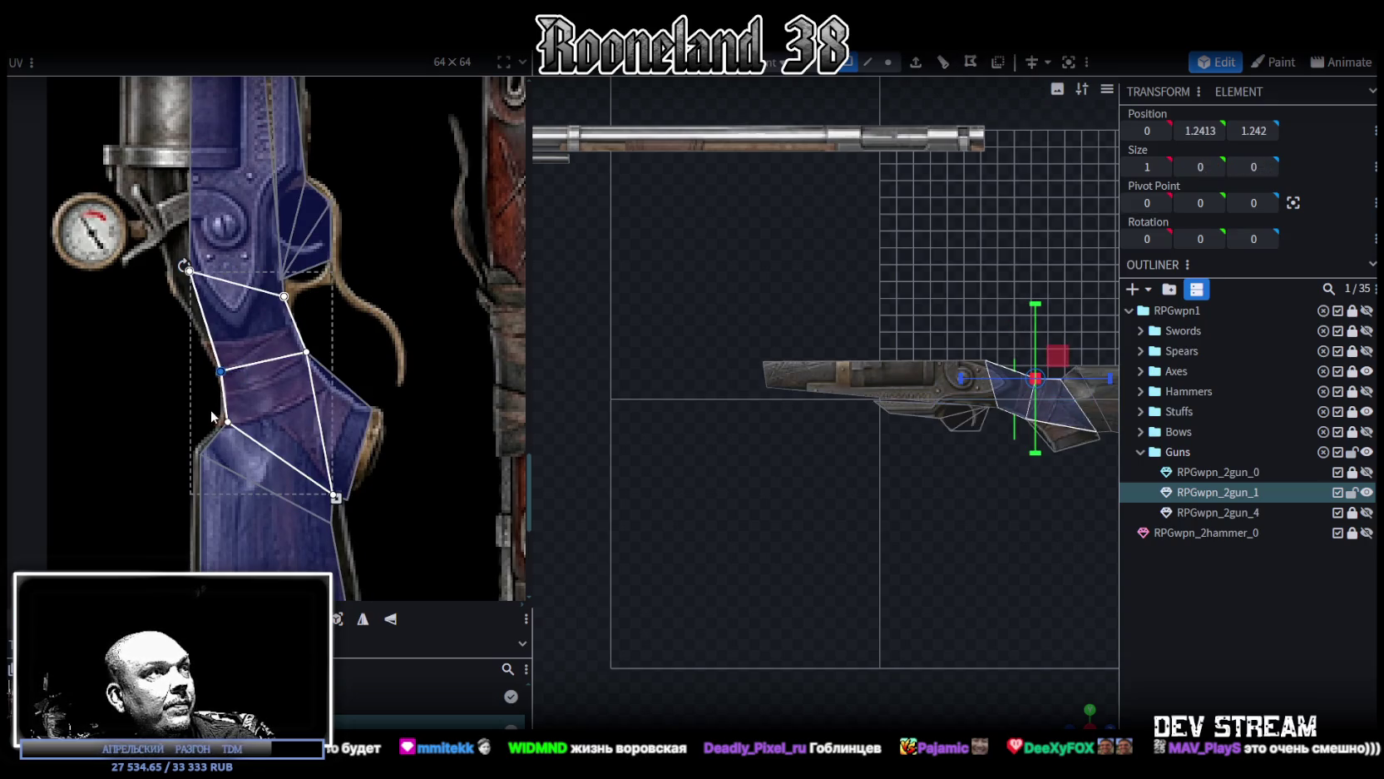
click(238, 435)
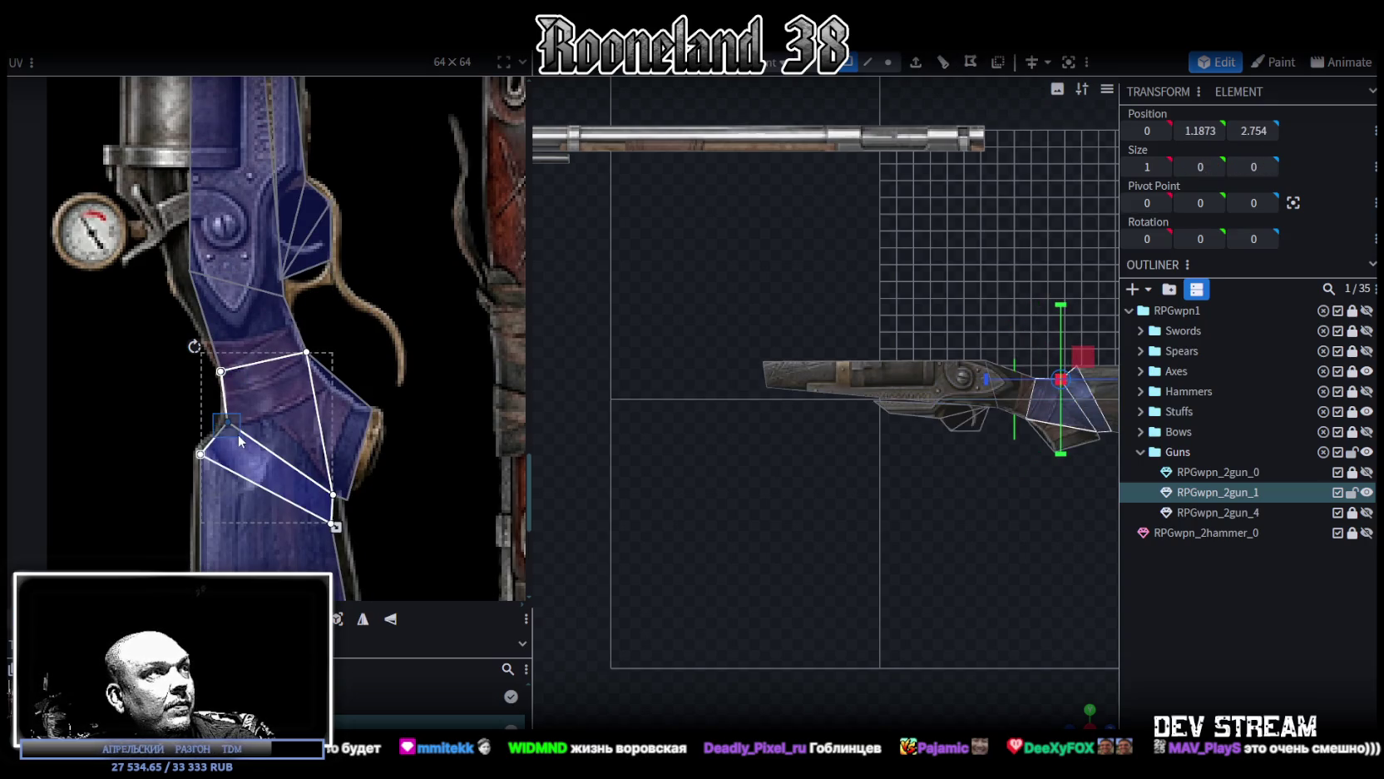
click(198, 452)
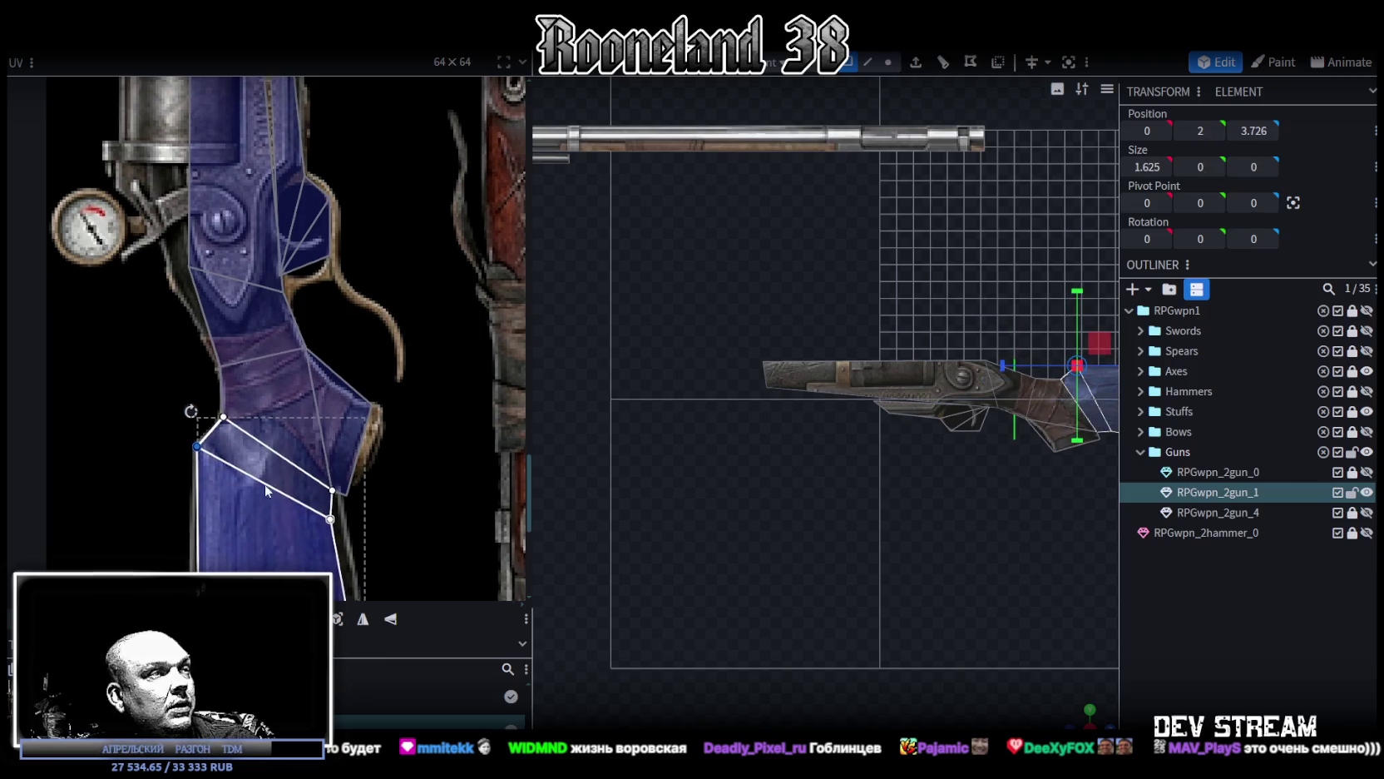
scroll(265, 484, down, 3)
click(211, 523)
drag(212, 521, 197, 504)
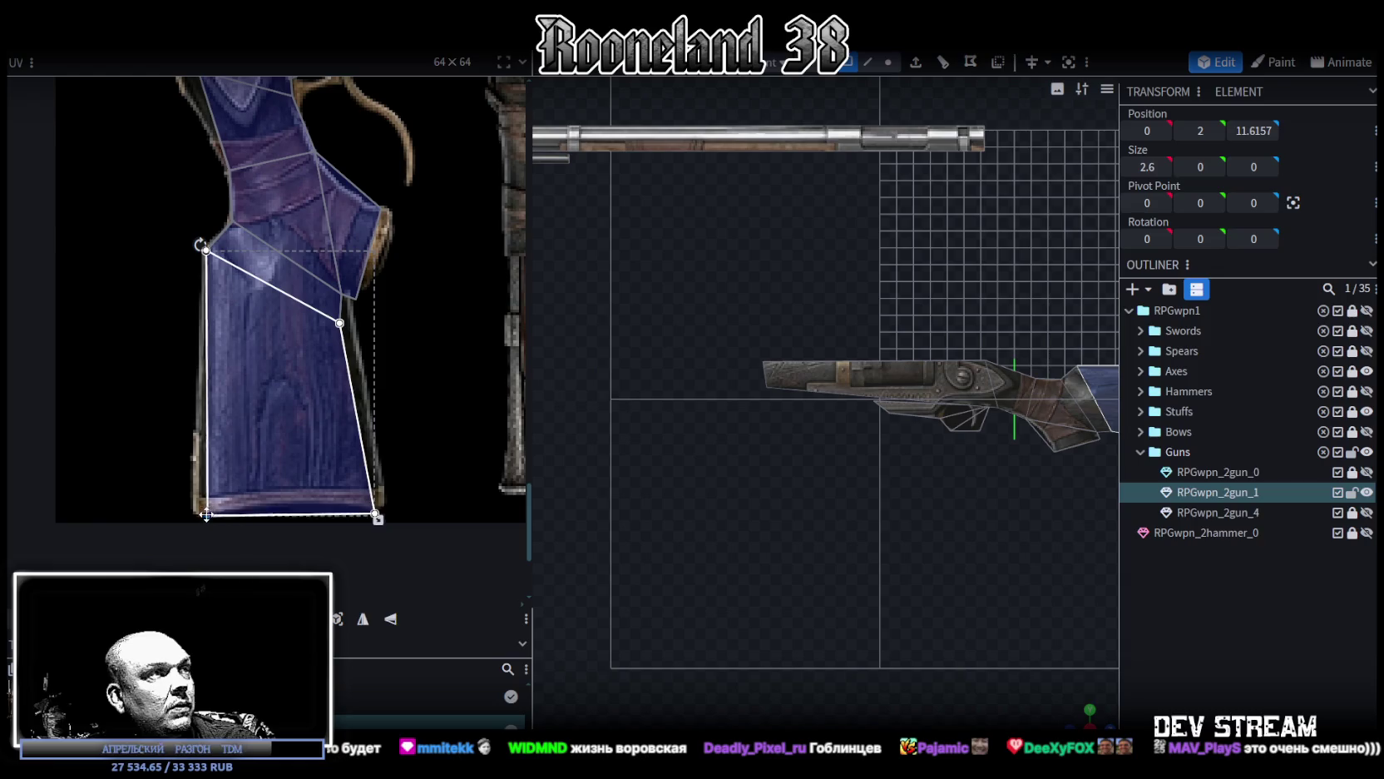
drag(376, 513, 381, 497)
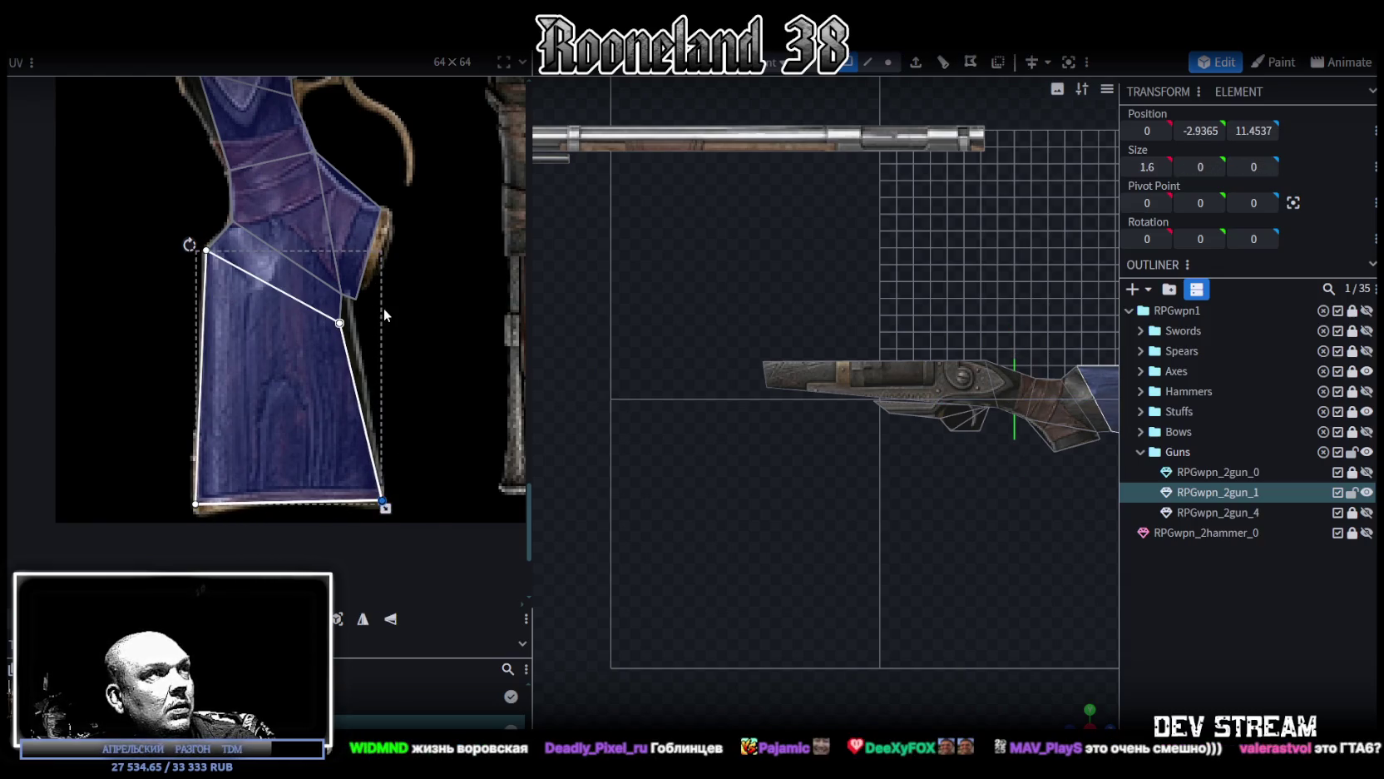
Step: Move the stock's right-edge UV vertices up-right and fit the grip face and island onto the grip
scroll(384, 308, up, 3)
scroll(373, 296, up, 2)
drag(364, 375, 242, 254)
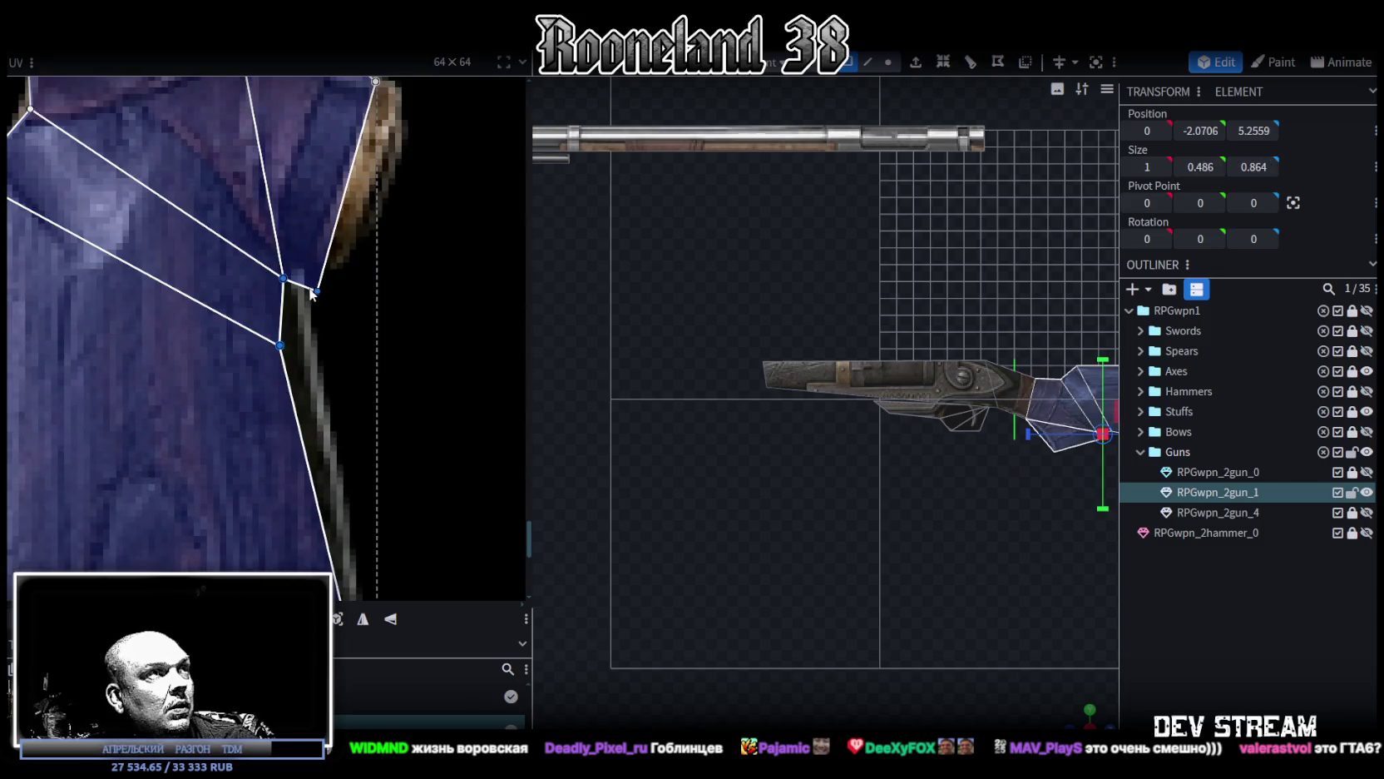
drag(317, 291, 333, 261)
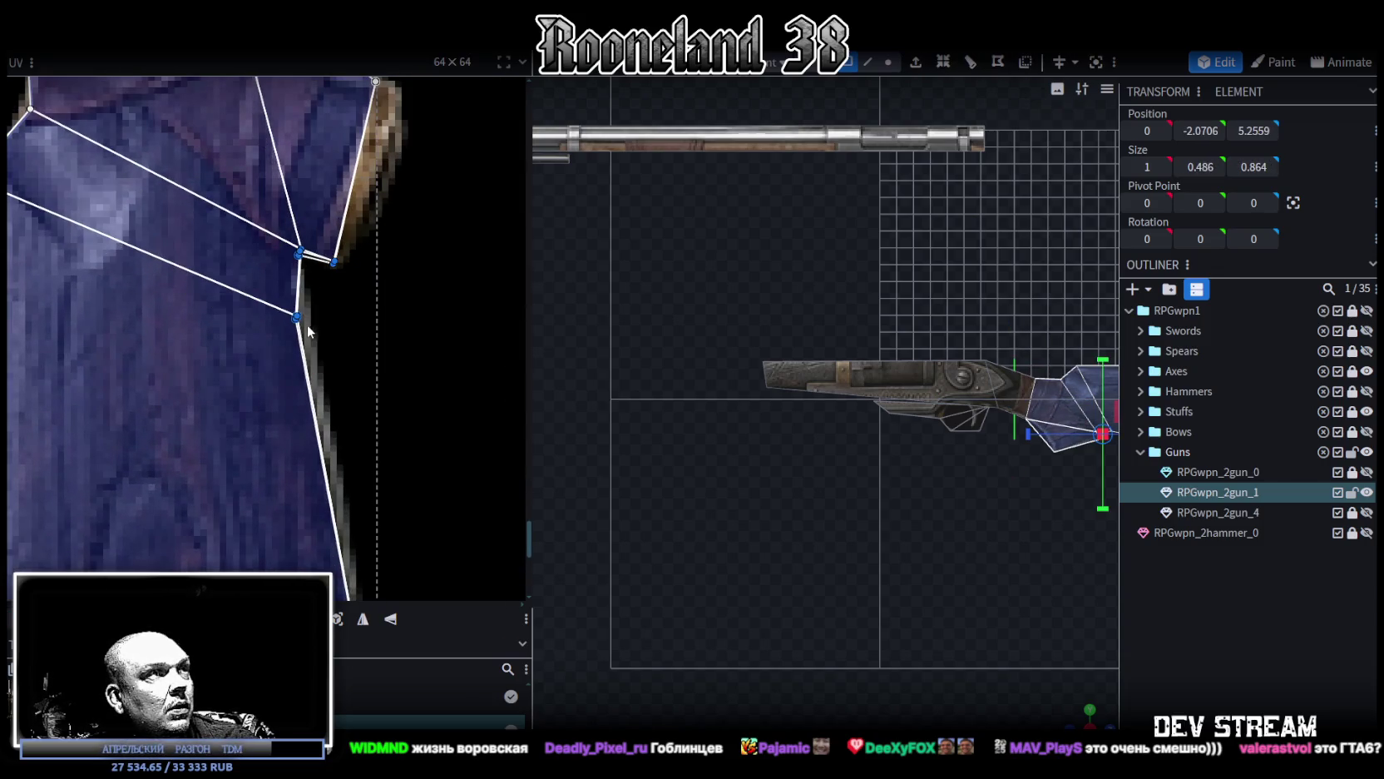
click(299, 252)
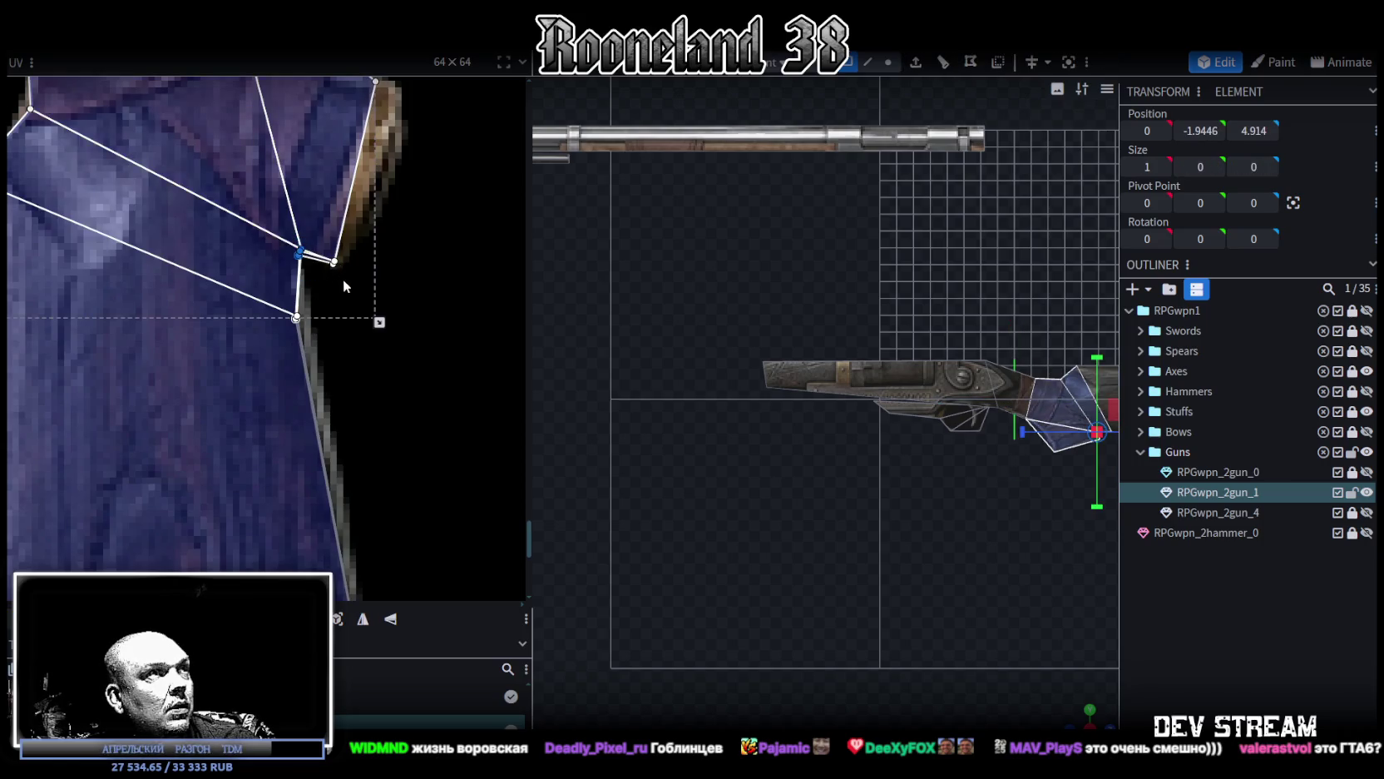
scroll(385, 242, down, 2)
click(396, 353)
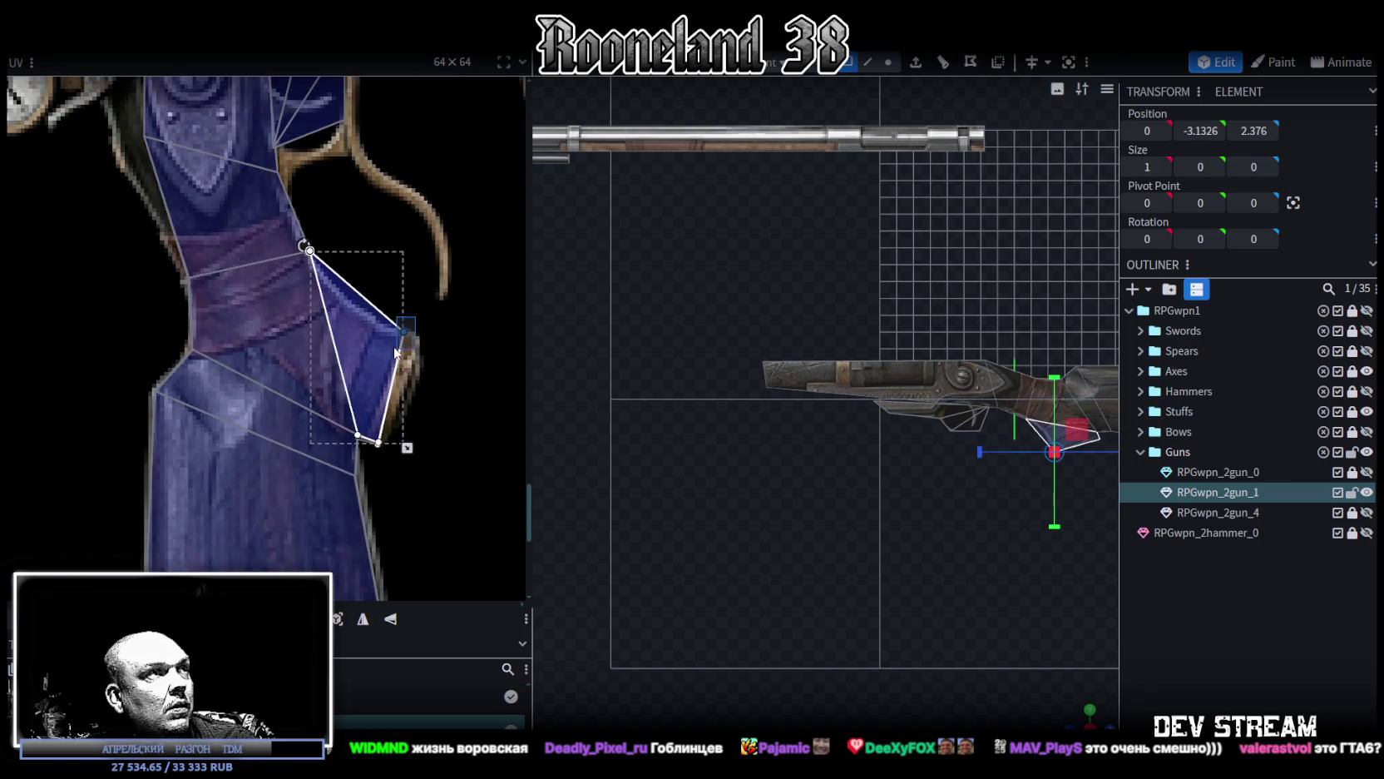
drag(403, 331, 415, 343)
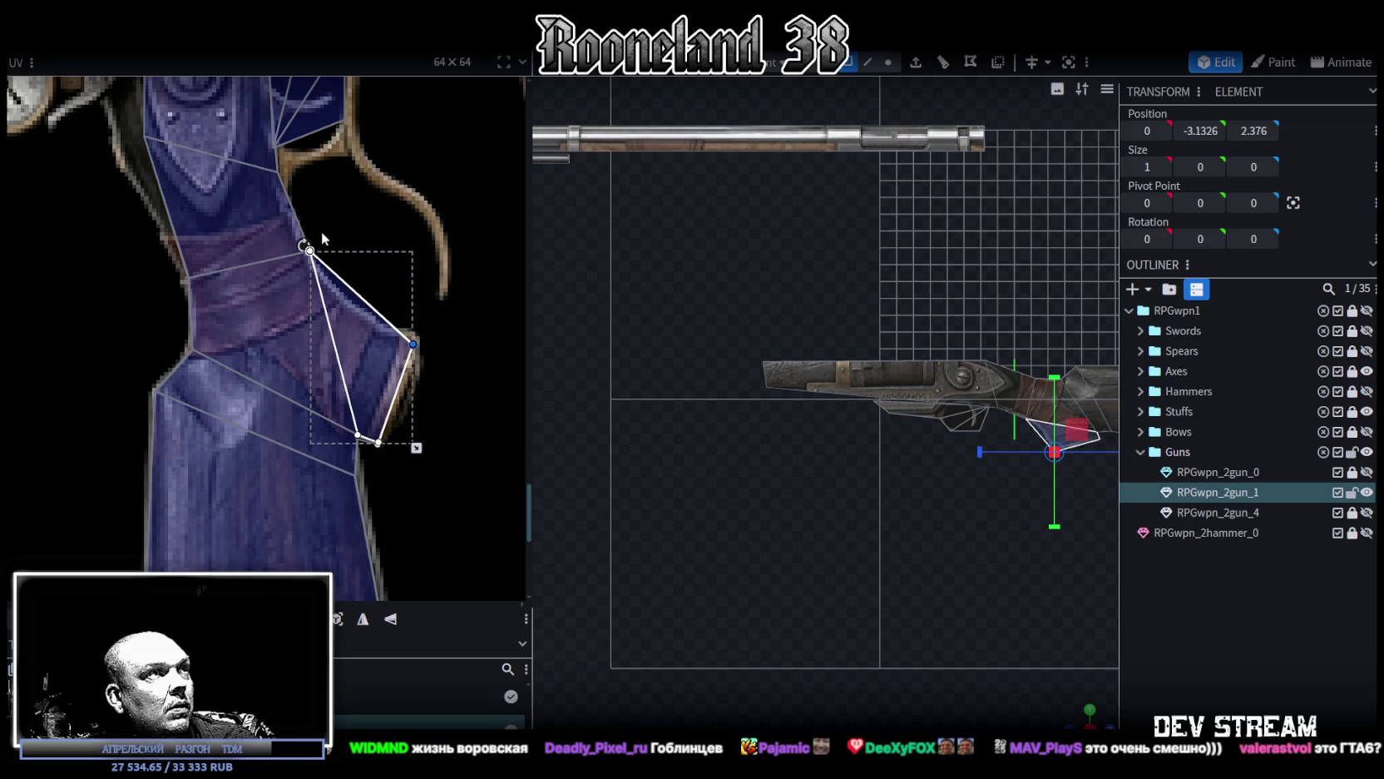
double_click(323, 237)
drag(309, 250, 315, 281)
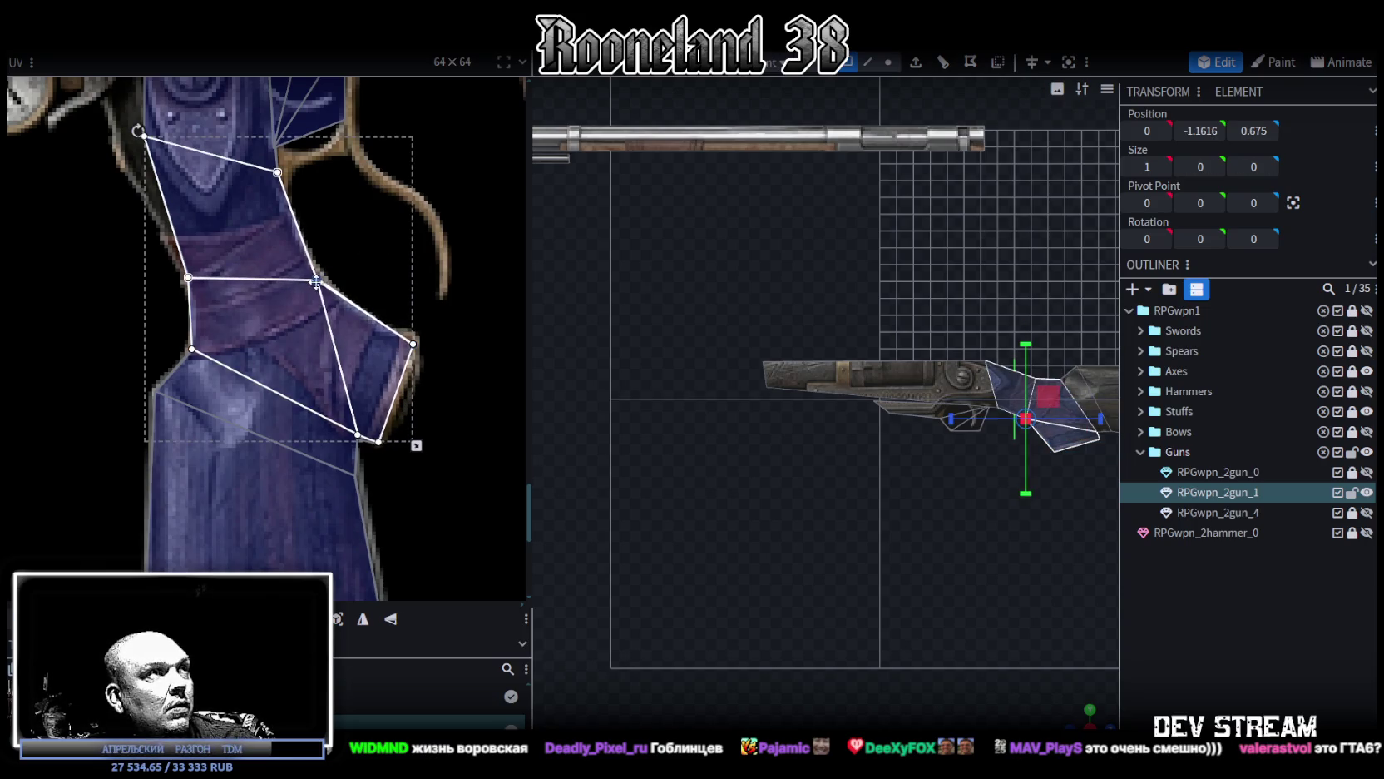
Step: Adjust the receiver UV face vertices near the gauge, moving one down-left and raising the left one
drag(906, 545, 720, 515)
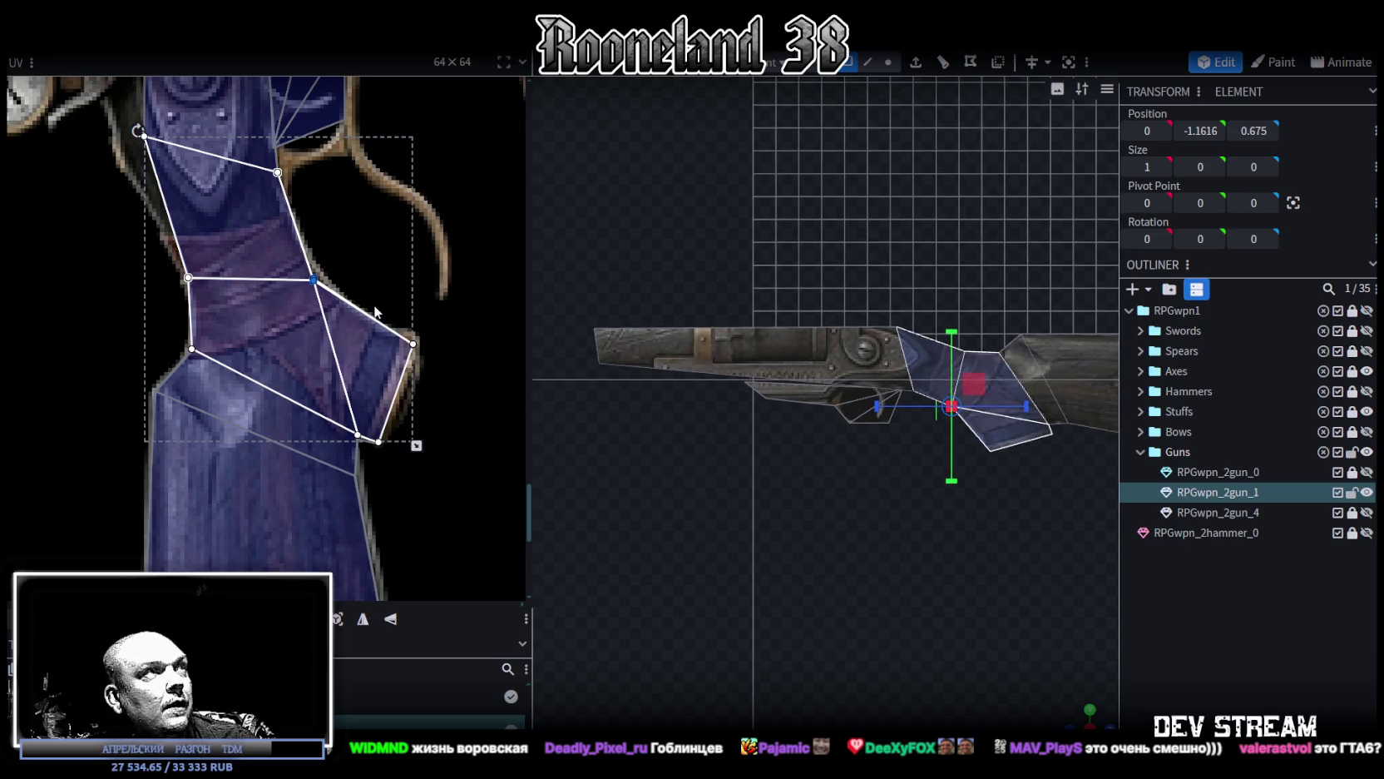
scroll(374, 312, up, 3)
click(242, 317)
drag(235, 292, 213, 308)
scroll(440, 389, up, 3)
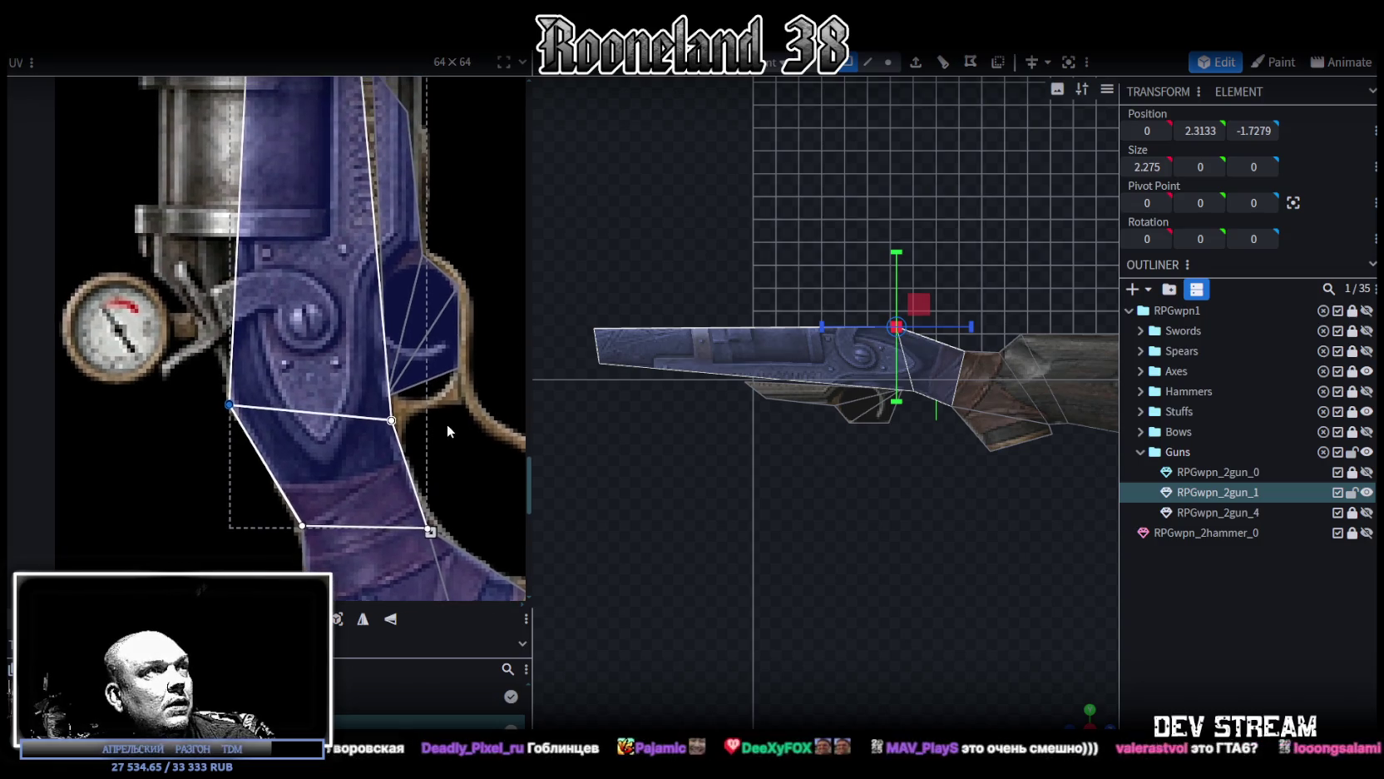
scroll(447, 429, down, 2)
mouse_move(436, 417)
mouse_down()
mouse_move(393, 433)
mouse_move(400, 370)
mouse_up()
shift+click(294, 409)
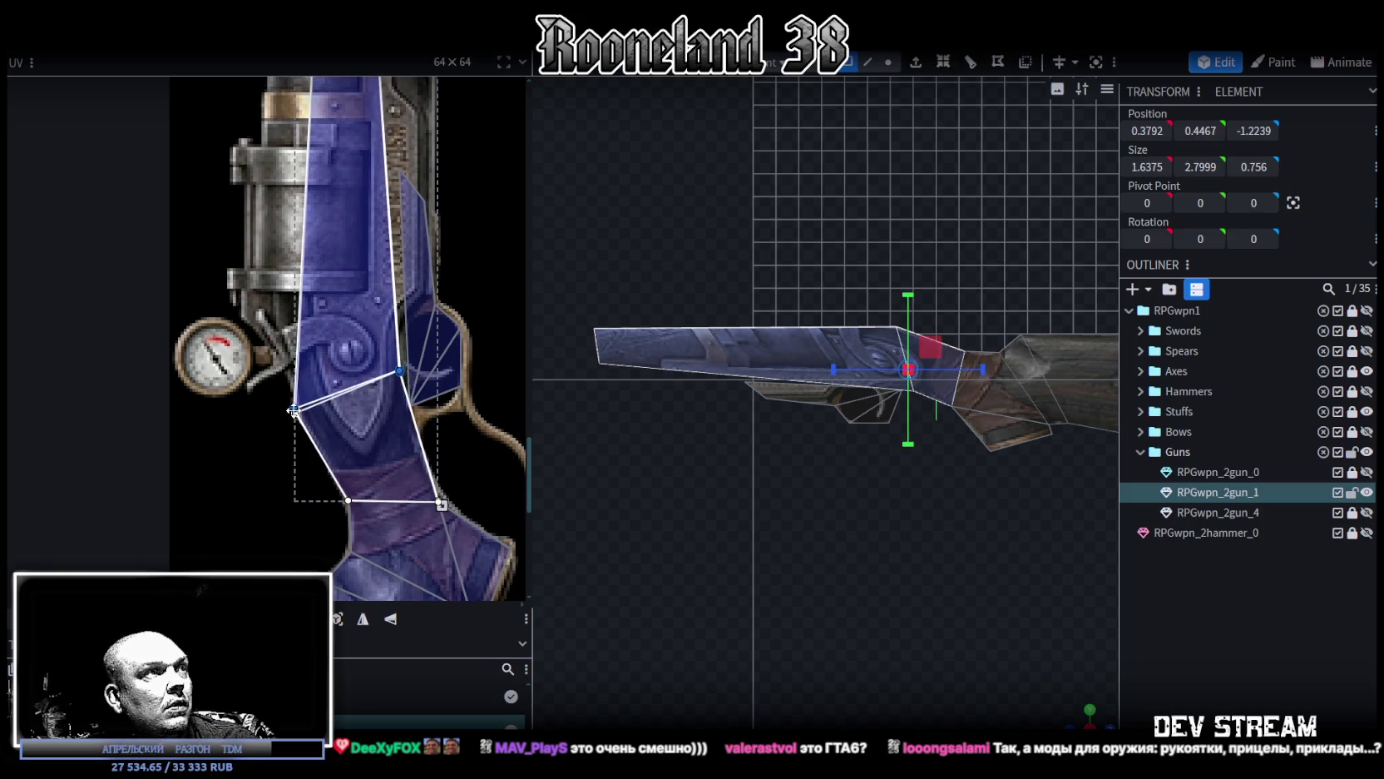
click(294, 409)
drag(293, 409, 298, 398)
scroll(356, 375, down, 1)
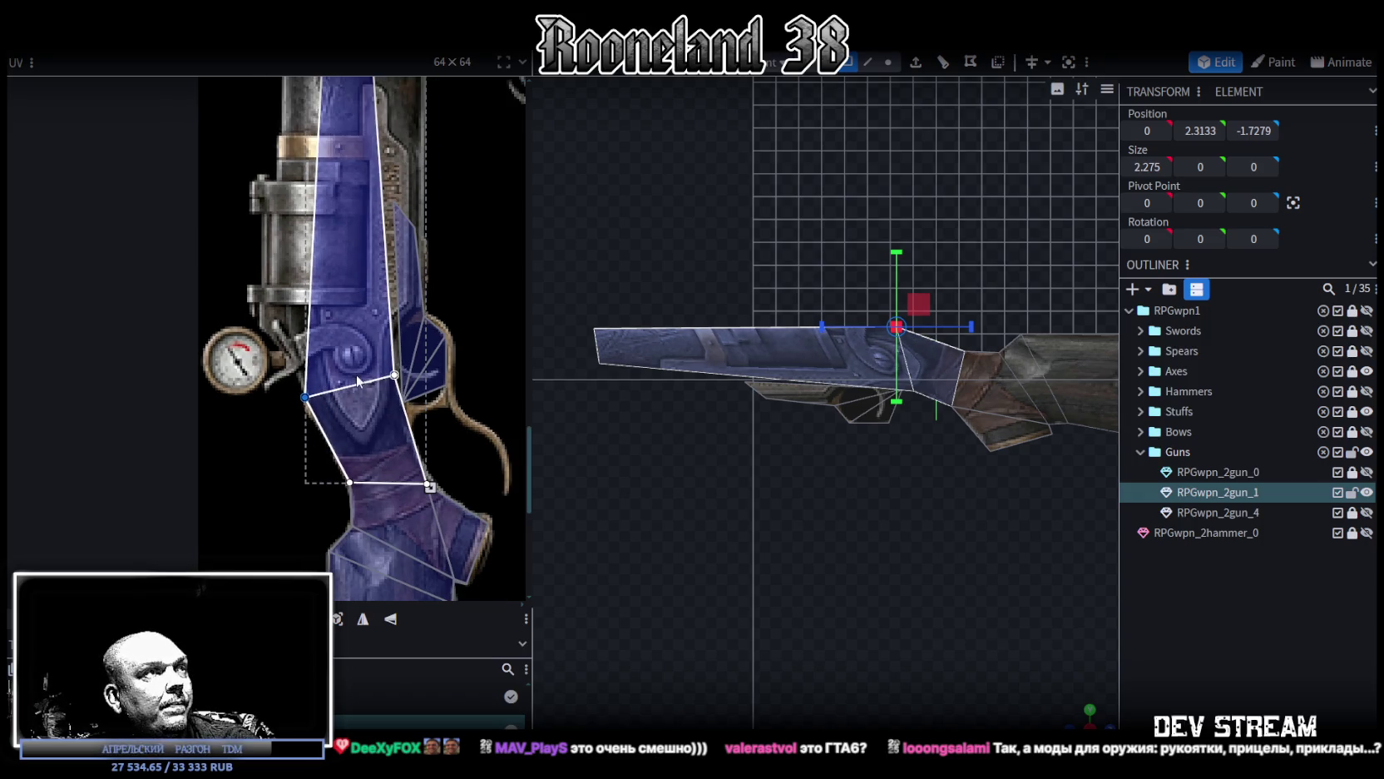
right_drag(882, 505, 858, 500)
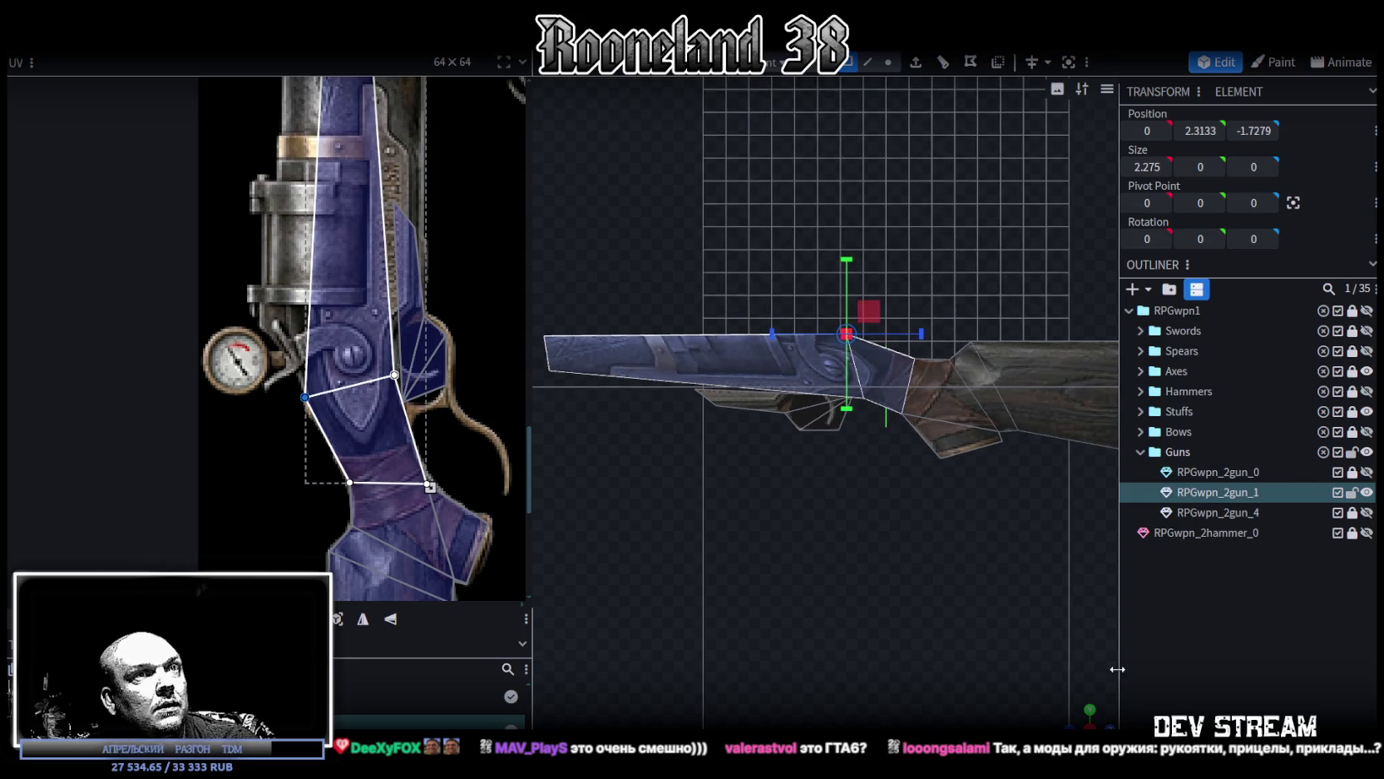
mouse_move(1087, 714)
mouse_down()
mouse_move(892, 523)
mouse_move(905, 561)
mouse_up()
click(868, 63)
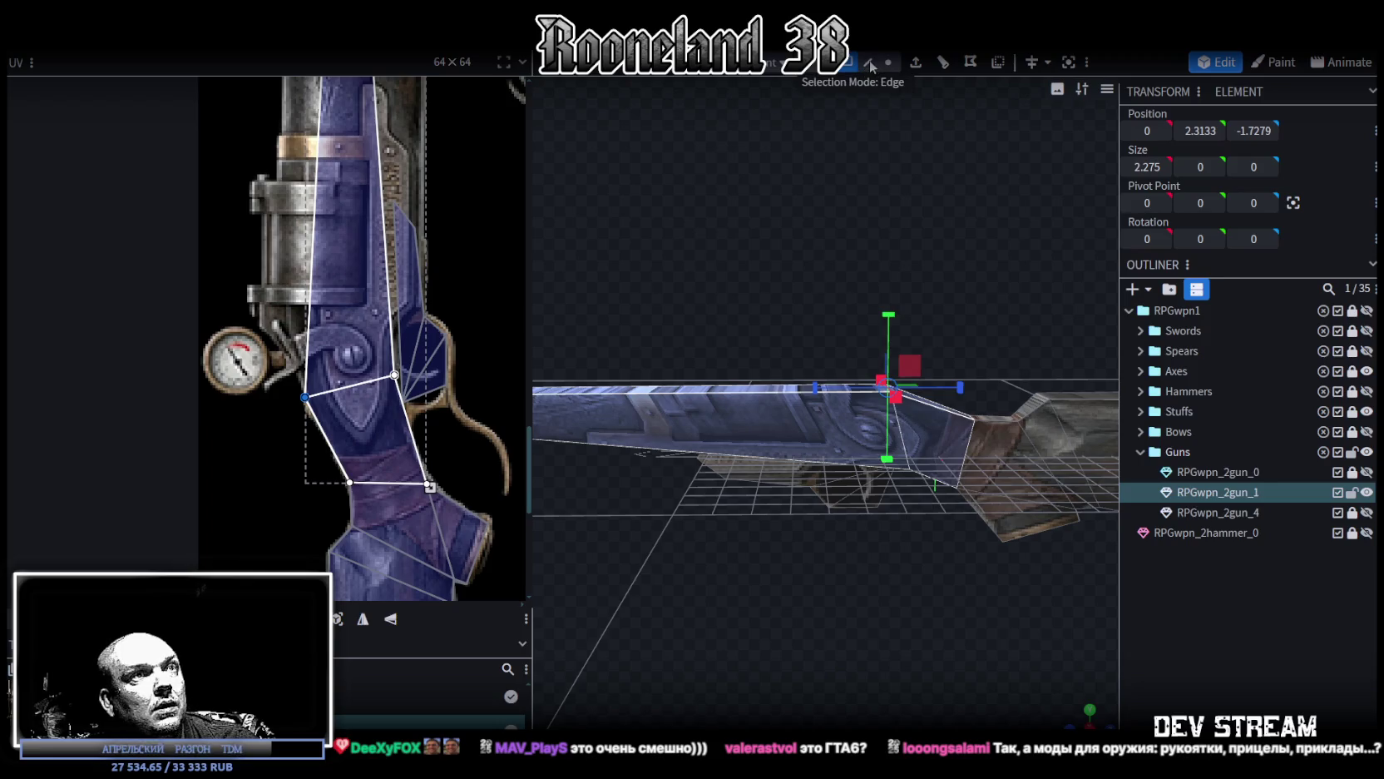
Step: Cut an edge loop through the barrel and pull the receiver face's UV vertices down over the receiver
click(757, 374)
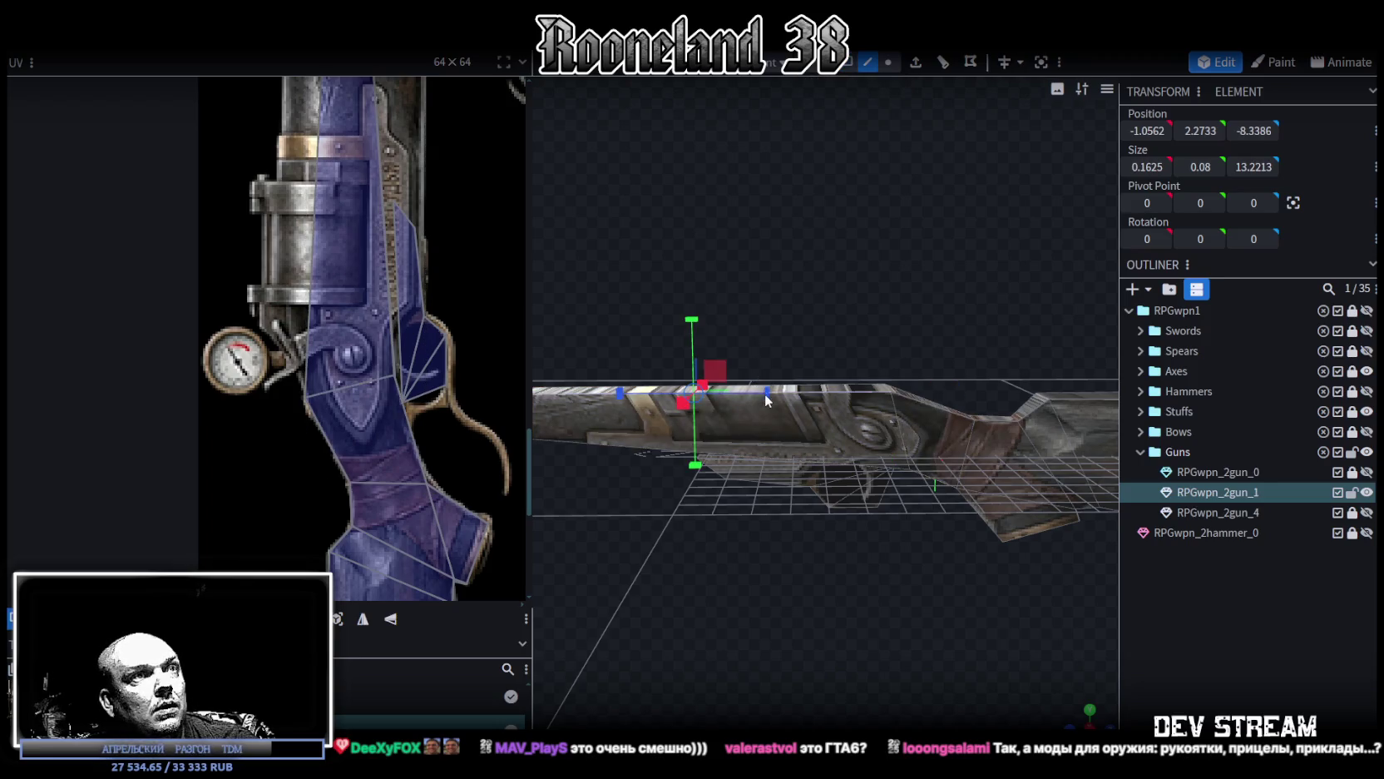
click(942, 63)
drag(862, 530, 814, 488)
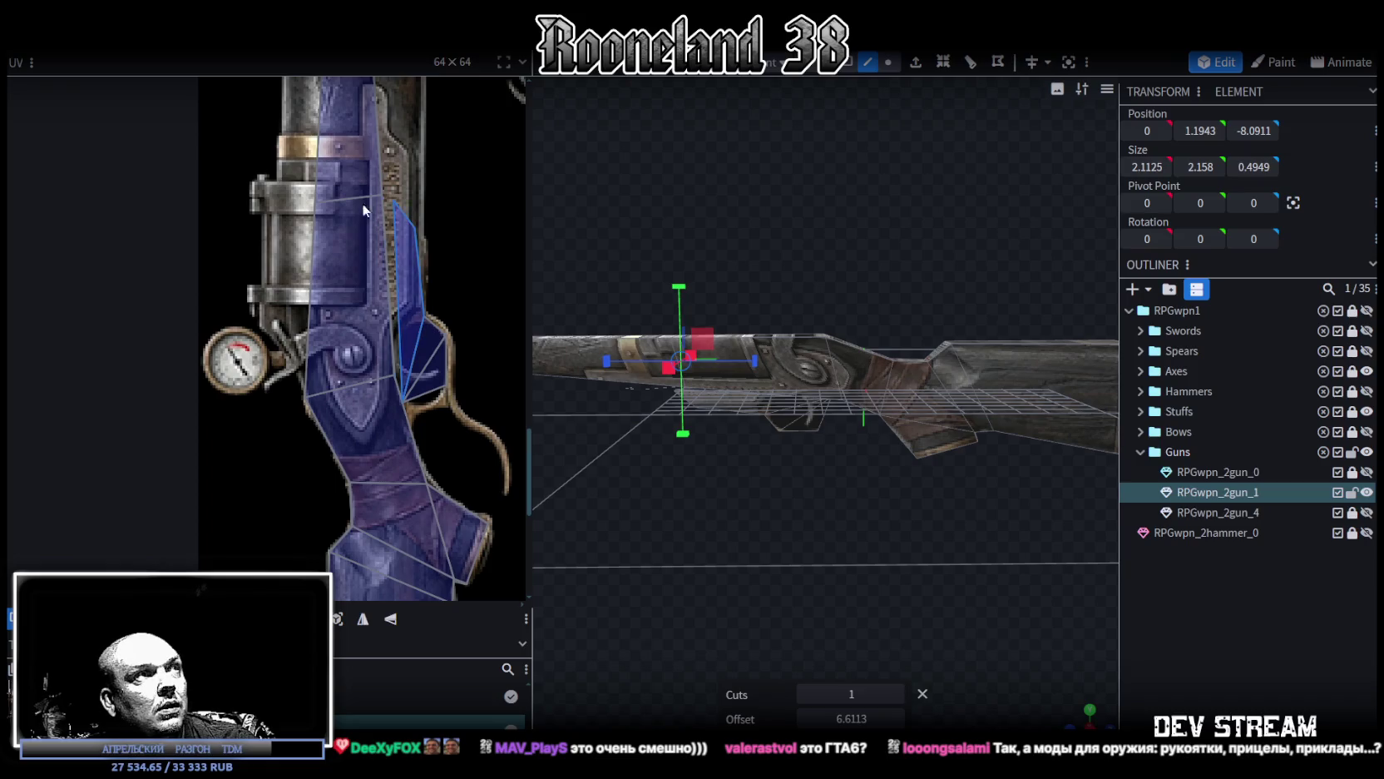
scroll(303, 141, up, 3)
click(443, 224)
drag(444, 225, 420, 422)
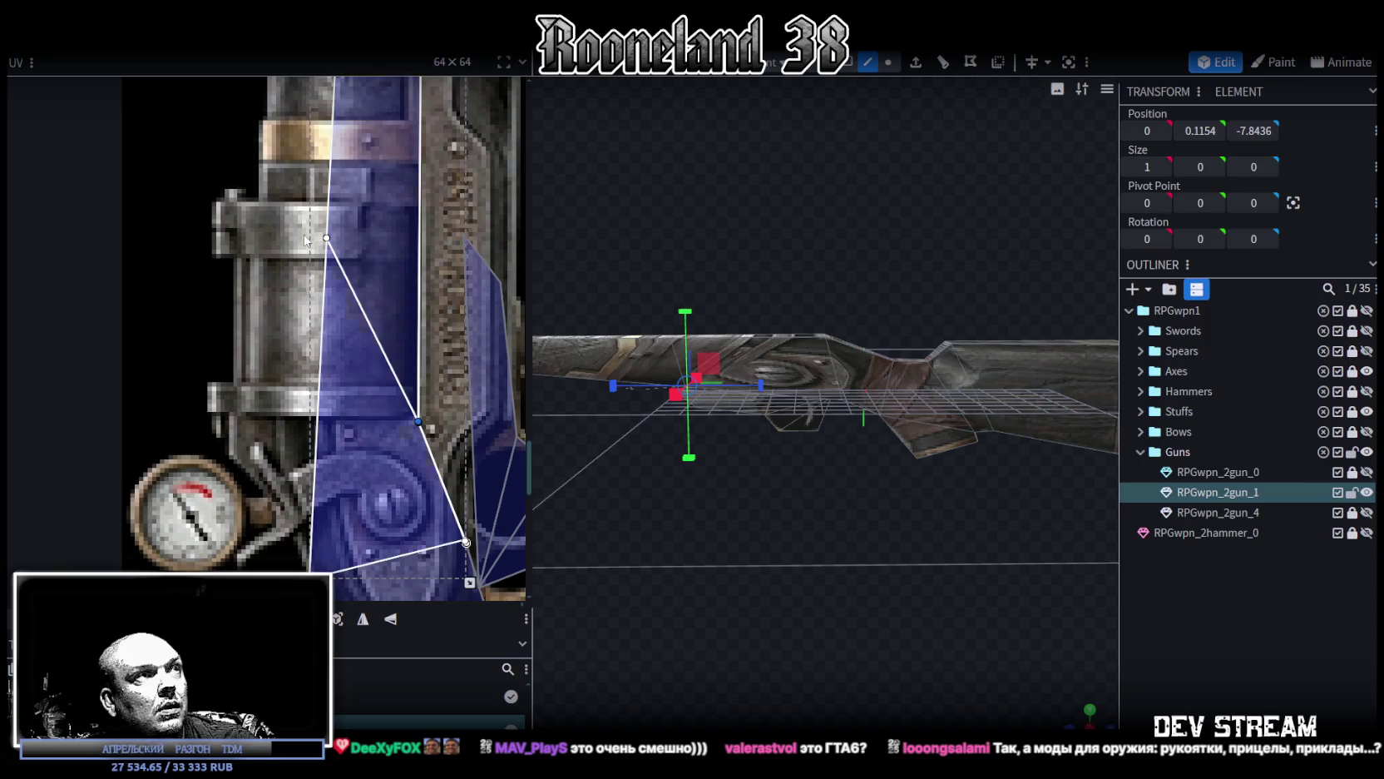
drag(327, 238, 230, 418)
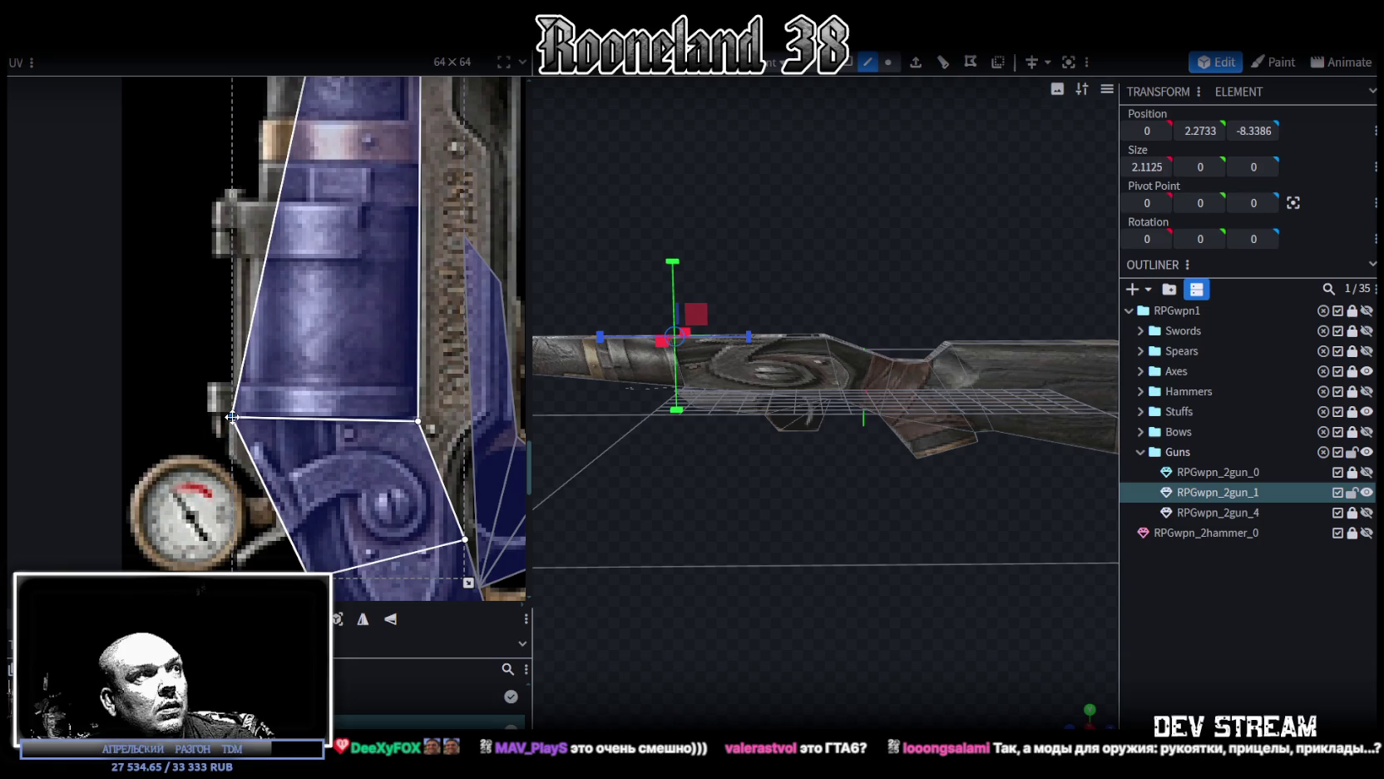
click(416, 420)
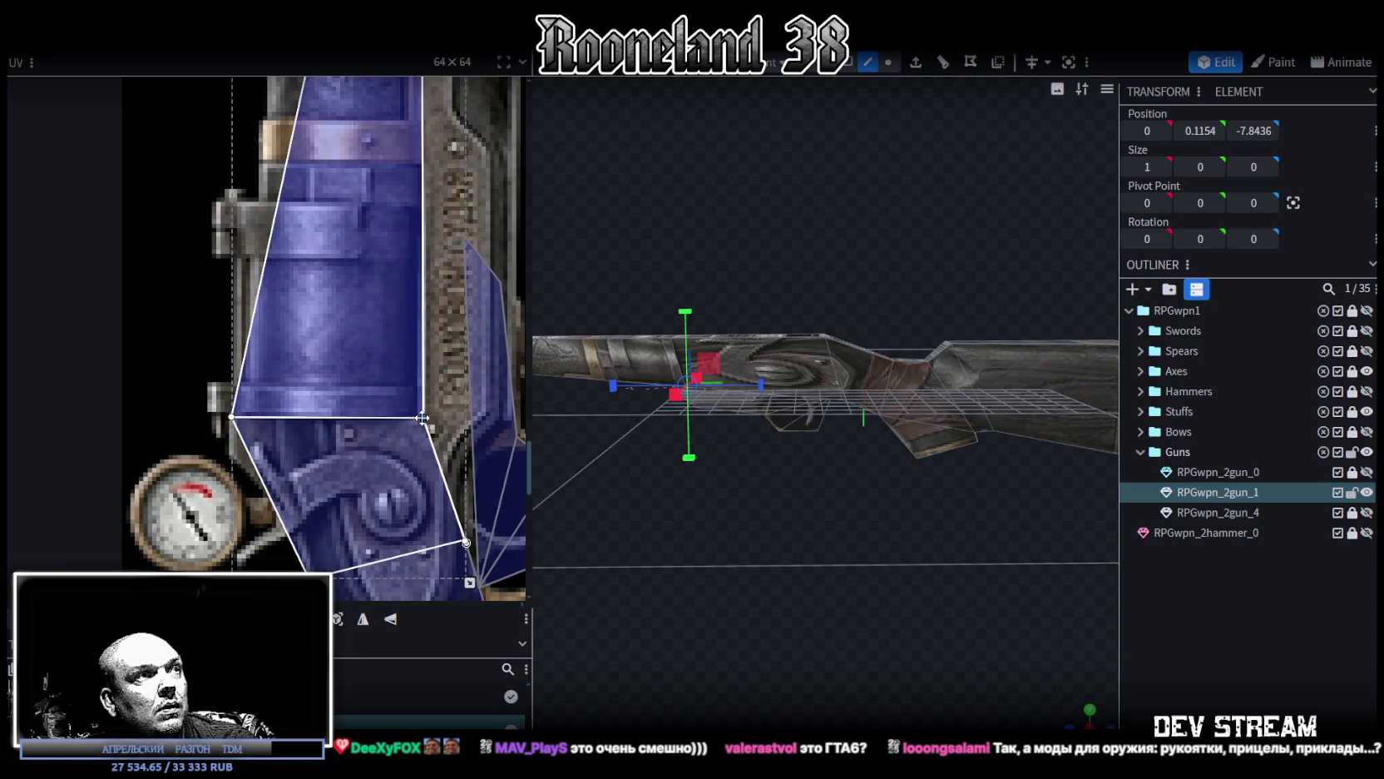
Step: Lower the two bottom vertices of the stock slightly
scroll(395, 421, down, 4)
scroll(815, 453, up, 2)
scroll(832, 454, up, 1)
scroll(823, 443, up, 2)
scroll(819, 451, up, 2)
drag(811, 463, 849, 203)
click(888, 61)
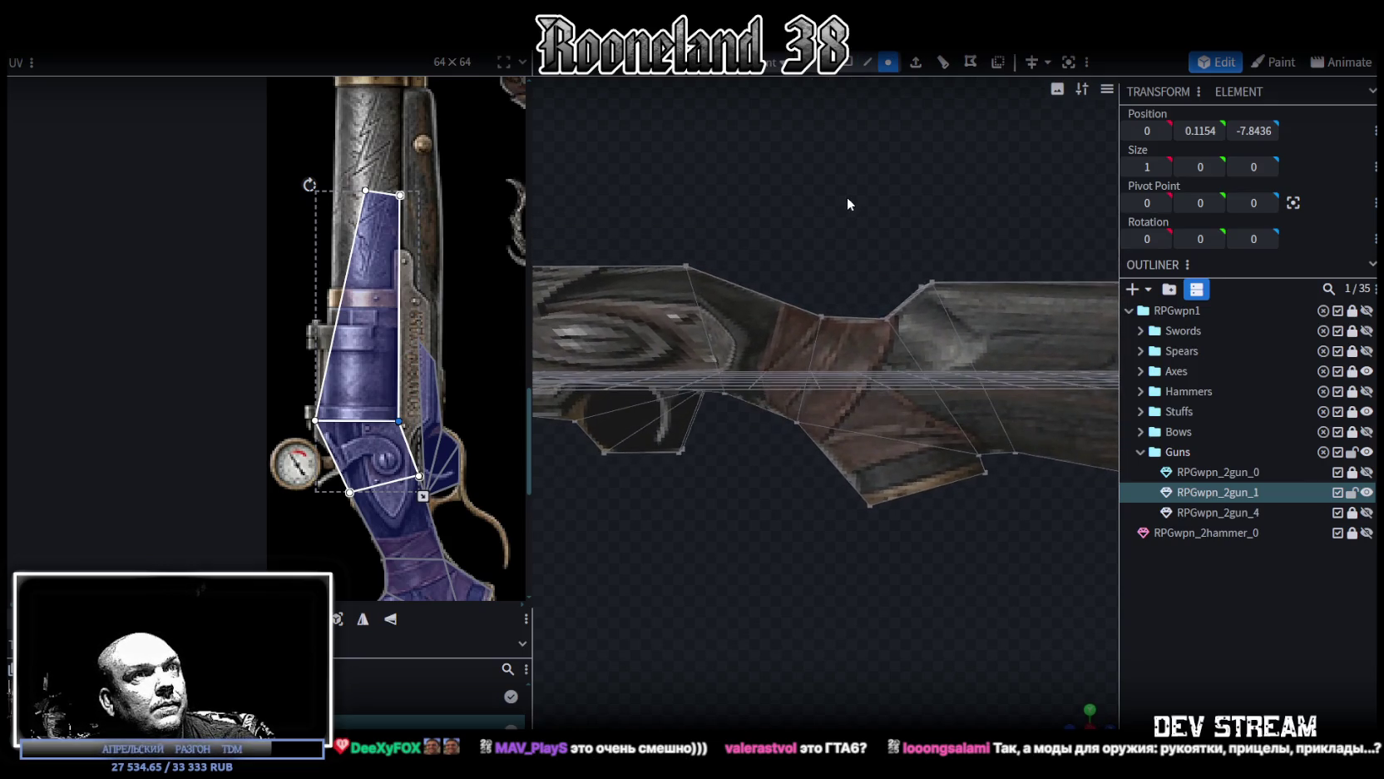
scroll(393, 324, down, 2)
scroll(372, 344, down, 1)
scroll(873, 522, up, 2)
mouse_move(761, 451)
mouse_down()
mouse_move(827, 425)
mouse_move(777, 348)
mouse_up()
mouse_move(906, 489)
mouse_down()
mouse_move(885, 406)
mouse_move(860, 386)
mouse_up()
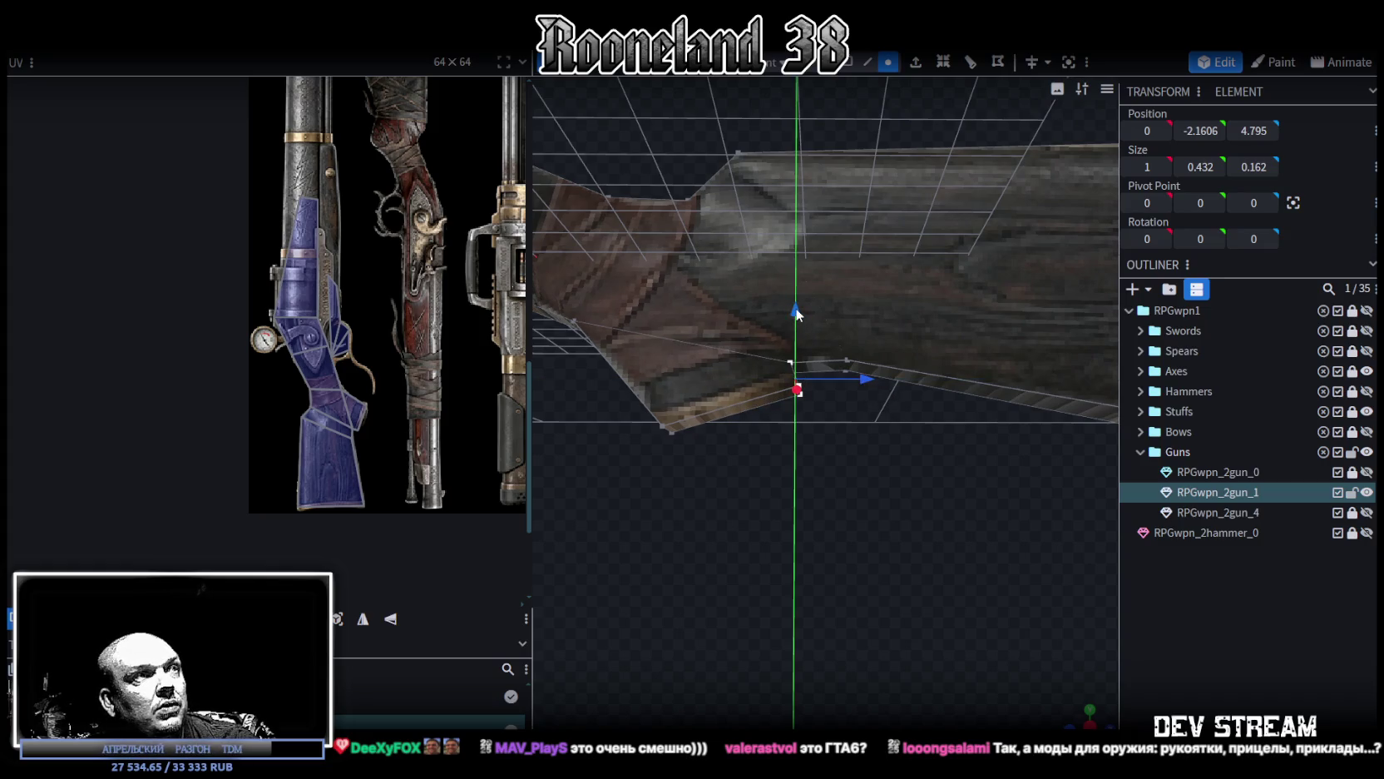
drag(795, 315, 790, 317)
drag(833, 432, 511, 477)
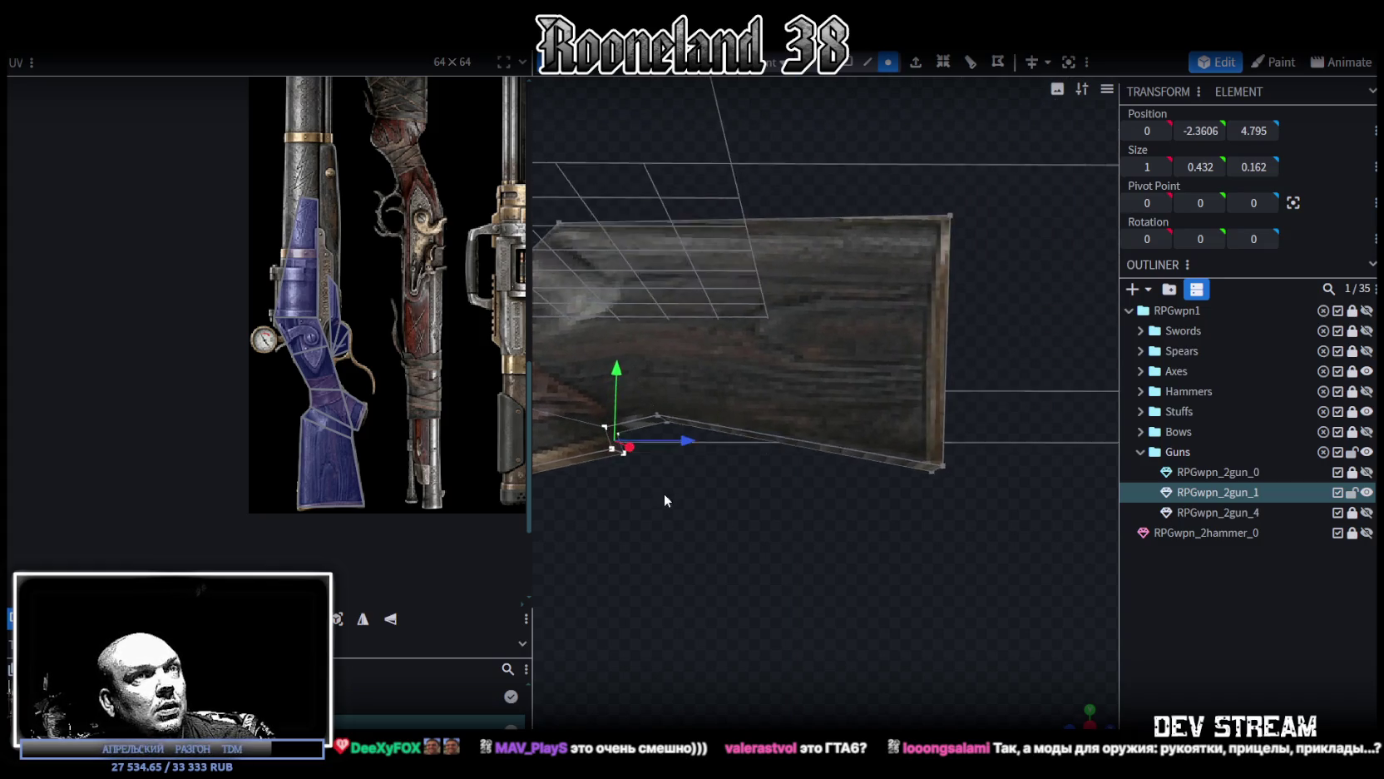
mouse_move(372, 496)
mouse_down()
mouse_move(860, 289)
mouse_move(1009, 245)
mouse_up()
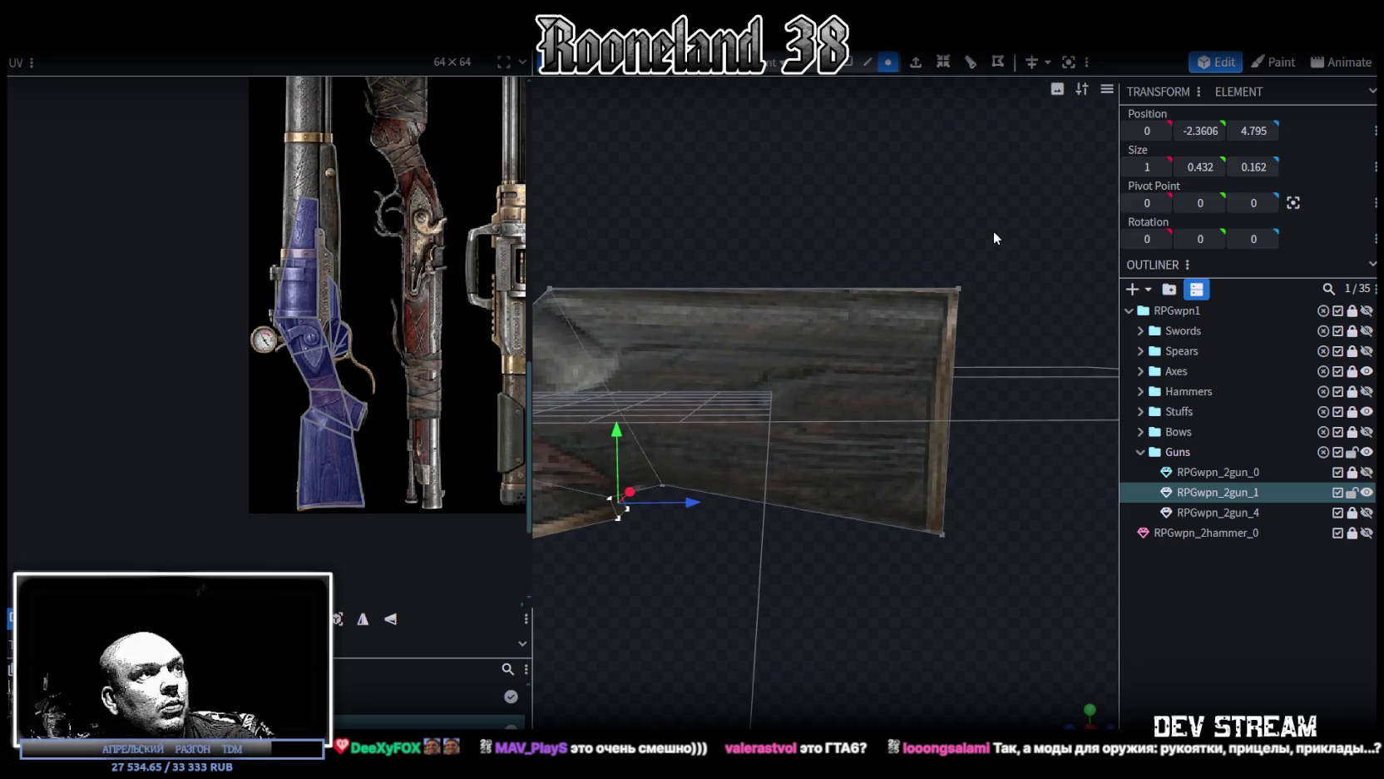
Step: Shift a stock edge slightly along the gun and move the grip vertex back and down
click(959, 289)
mouse_move(892, 341)
mouse_down()
mouse_move(965, 432)
mouse_move(687, 357)
mouse_up()
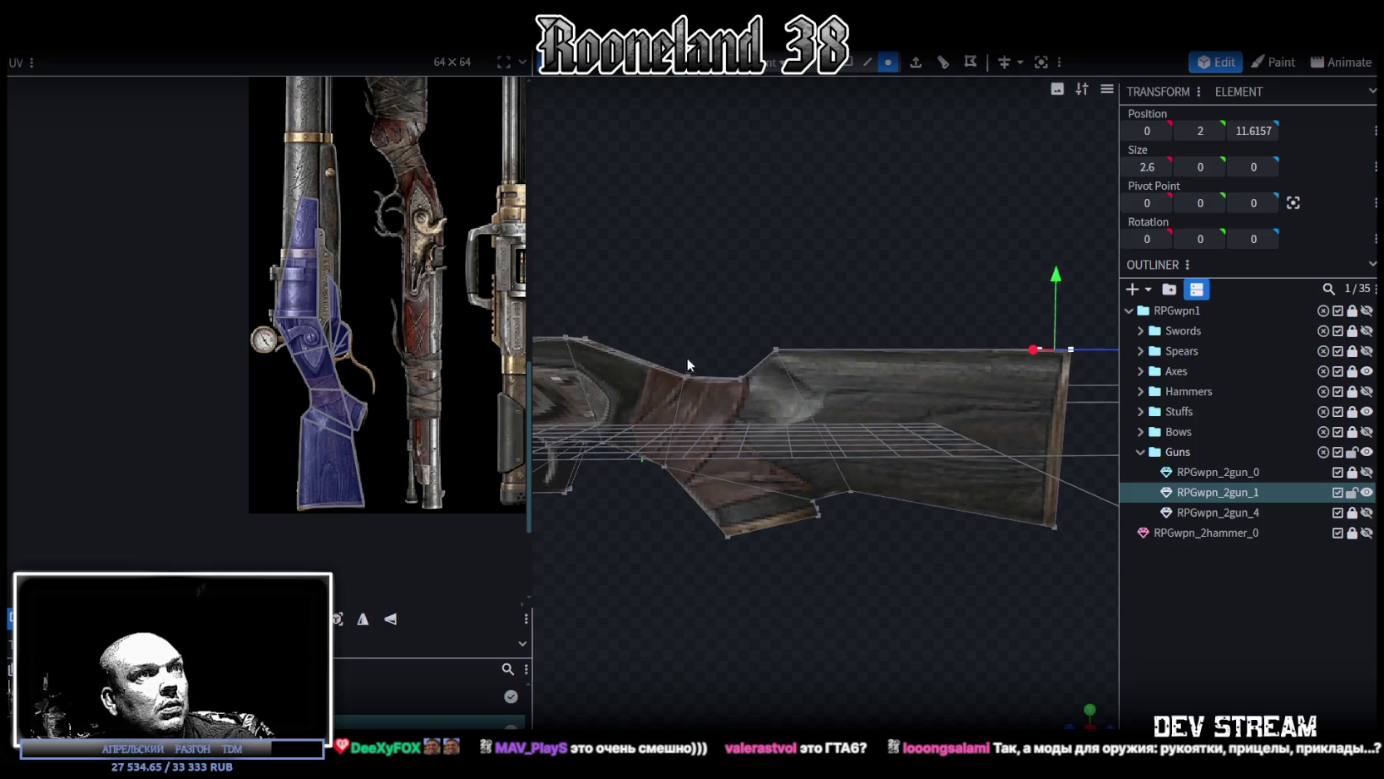
scroll(782, 308, up, 2)
scroll(775, 284, up, 2)
click(773, 287)
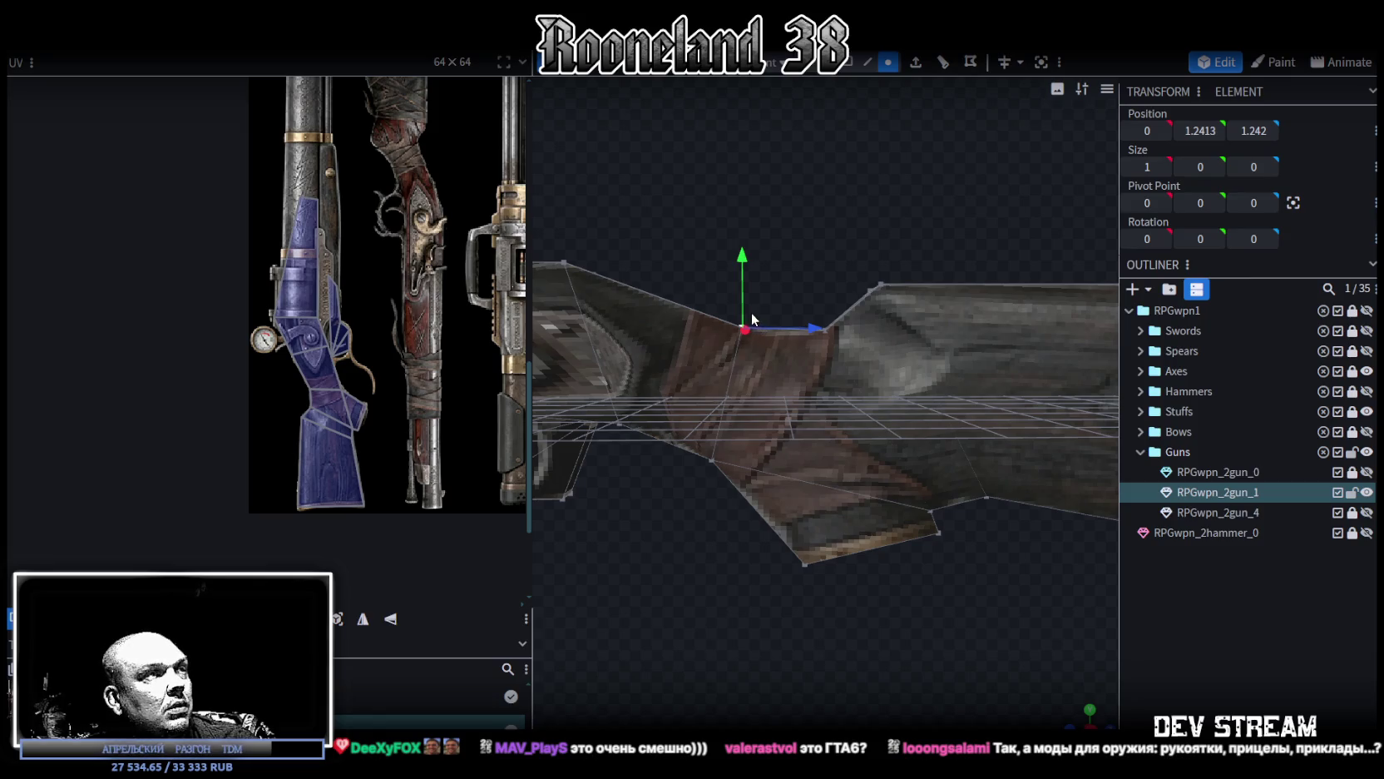
scroll(371, 411, up, 2)
drag(839, 318, 826, 327)
mouse_move(749, 408)
mouse_down()
mouse_move(796, 436)
mouse_move(898, 420)
mouse_up()
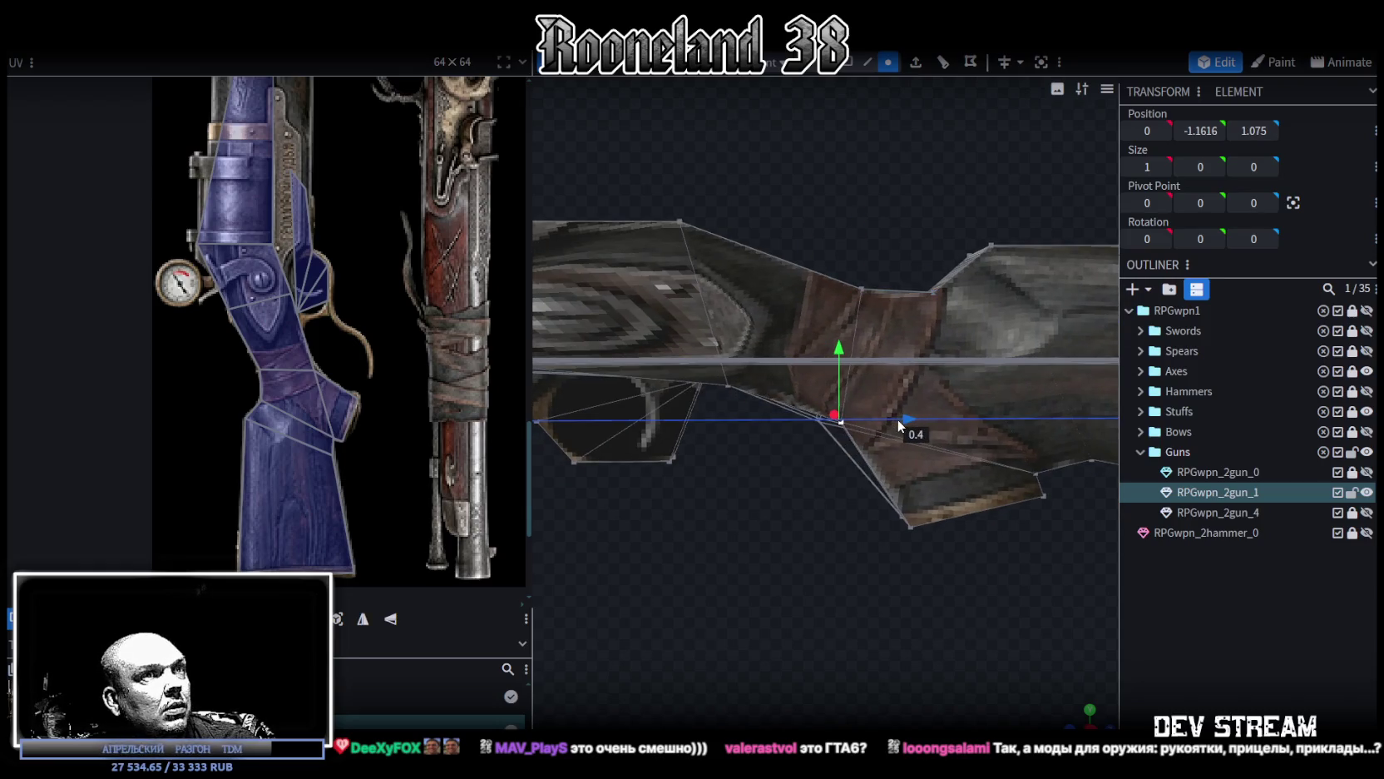
drag(844, 360, 841, 362)
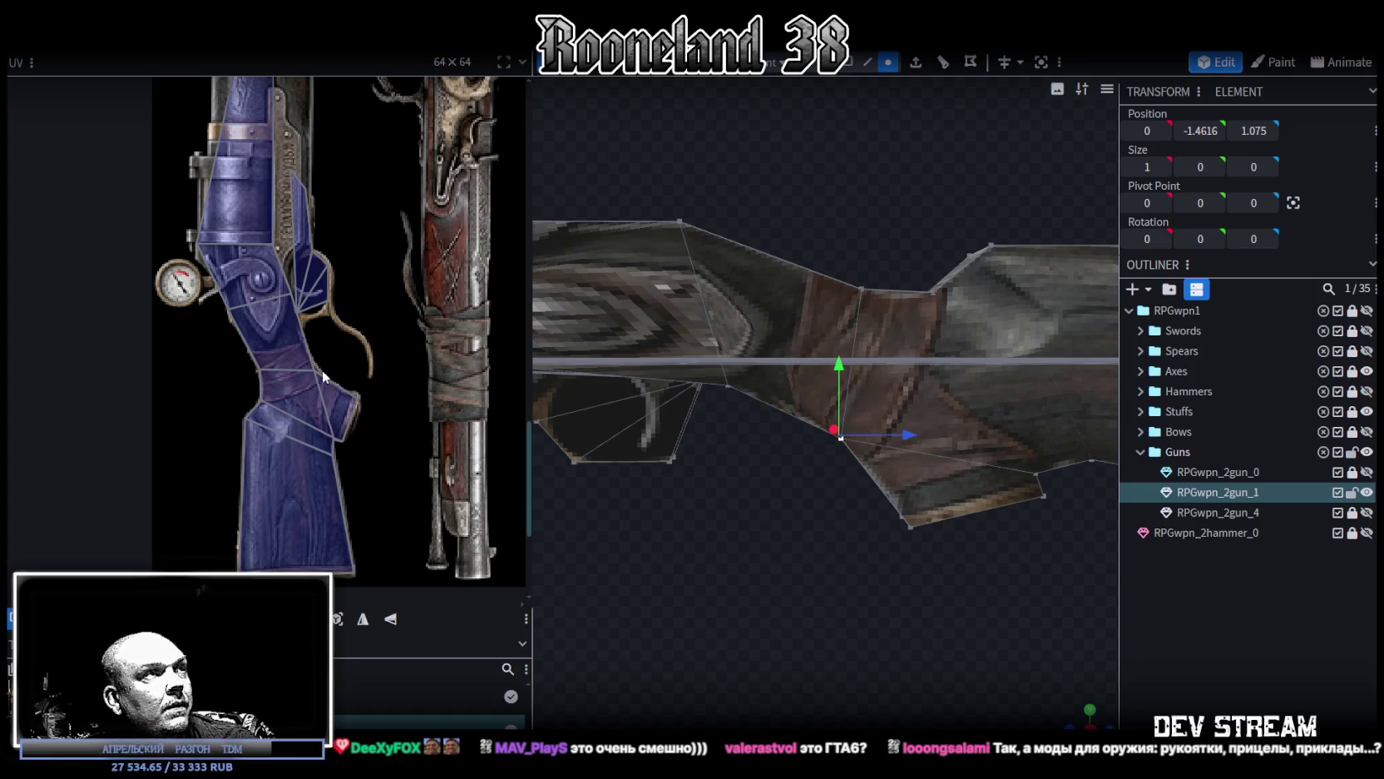
Step: Slide the trigger-area vertex about 1.4 units forward and raise it slightly
mouse_move(832, 350)
mouse_down()
mouse_move(906, 434)
mouse_move(878, 438)
mouse_up()
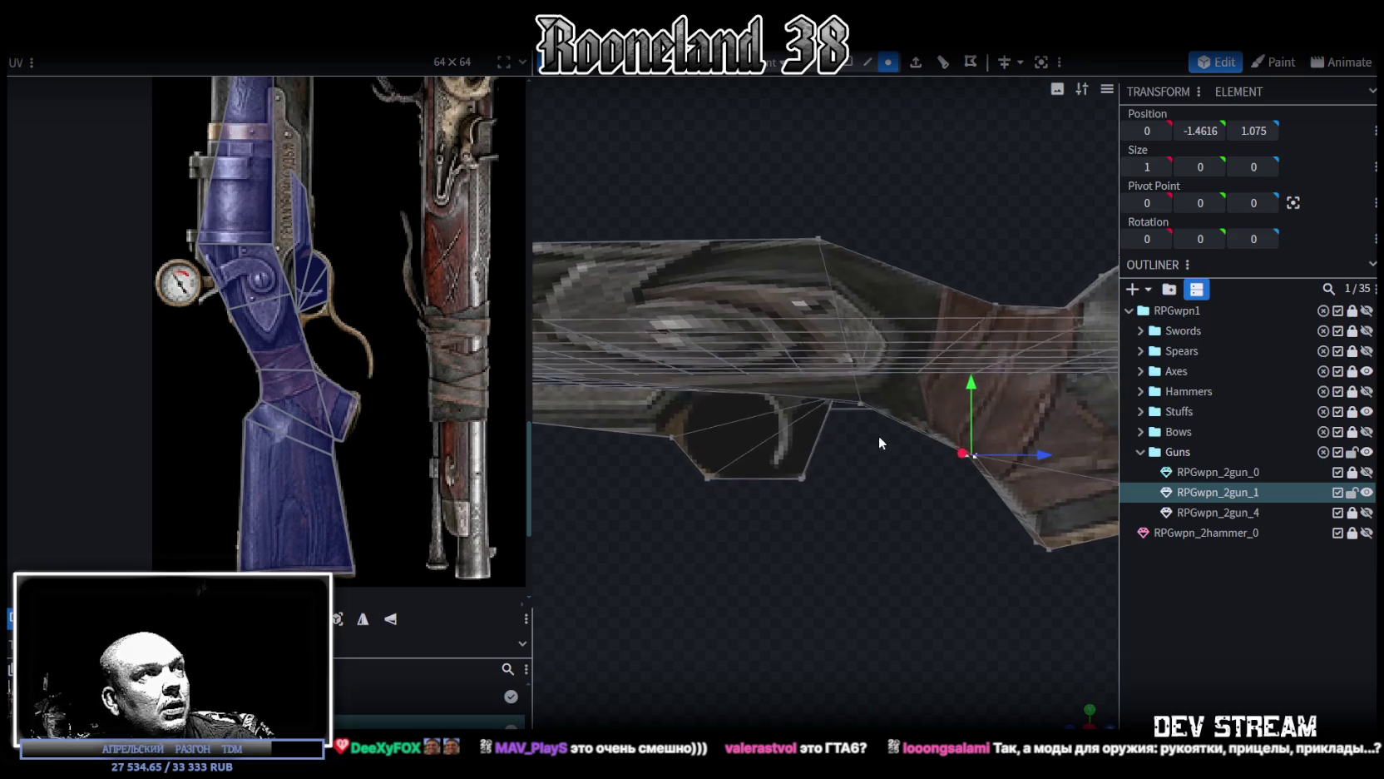
click(860, 403)
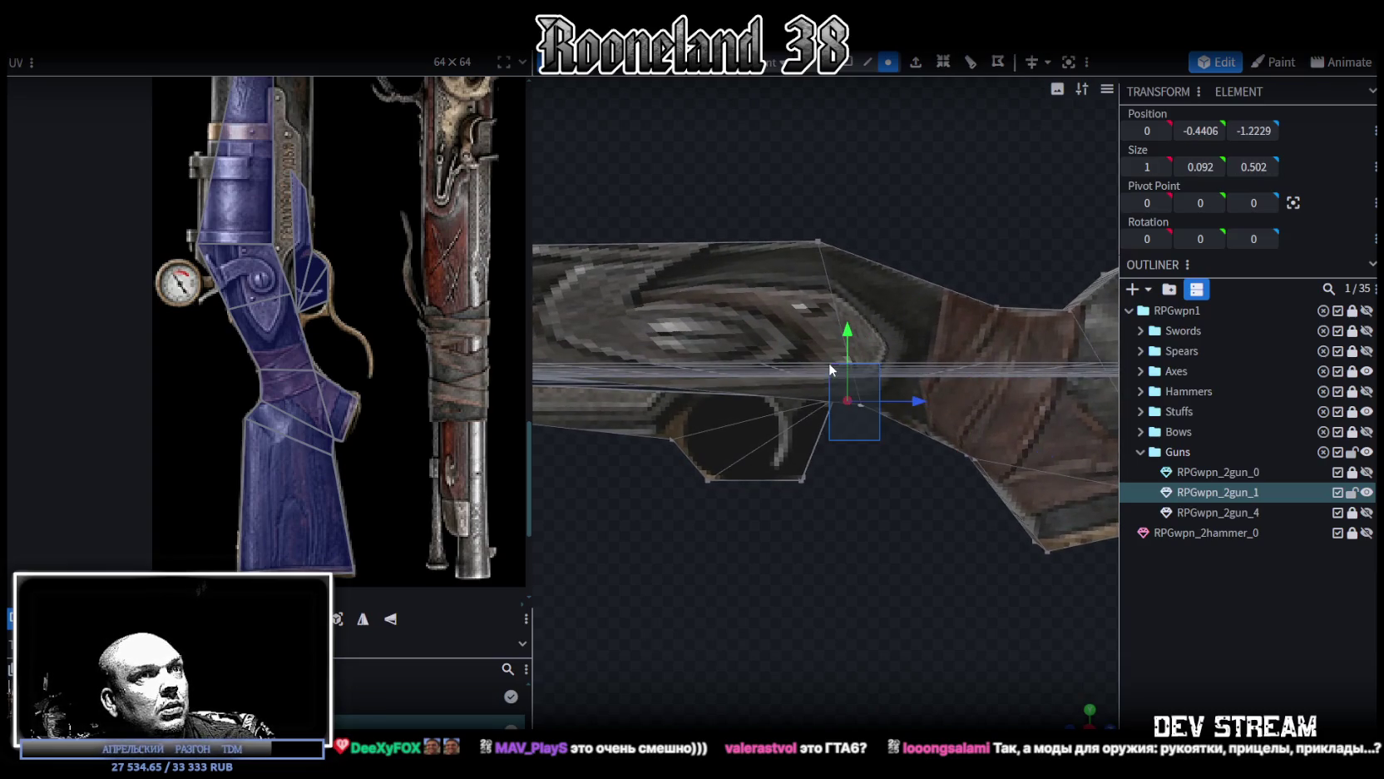
drag(911, 415, 854, 385)
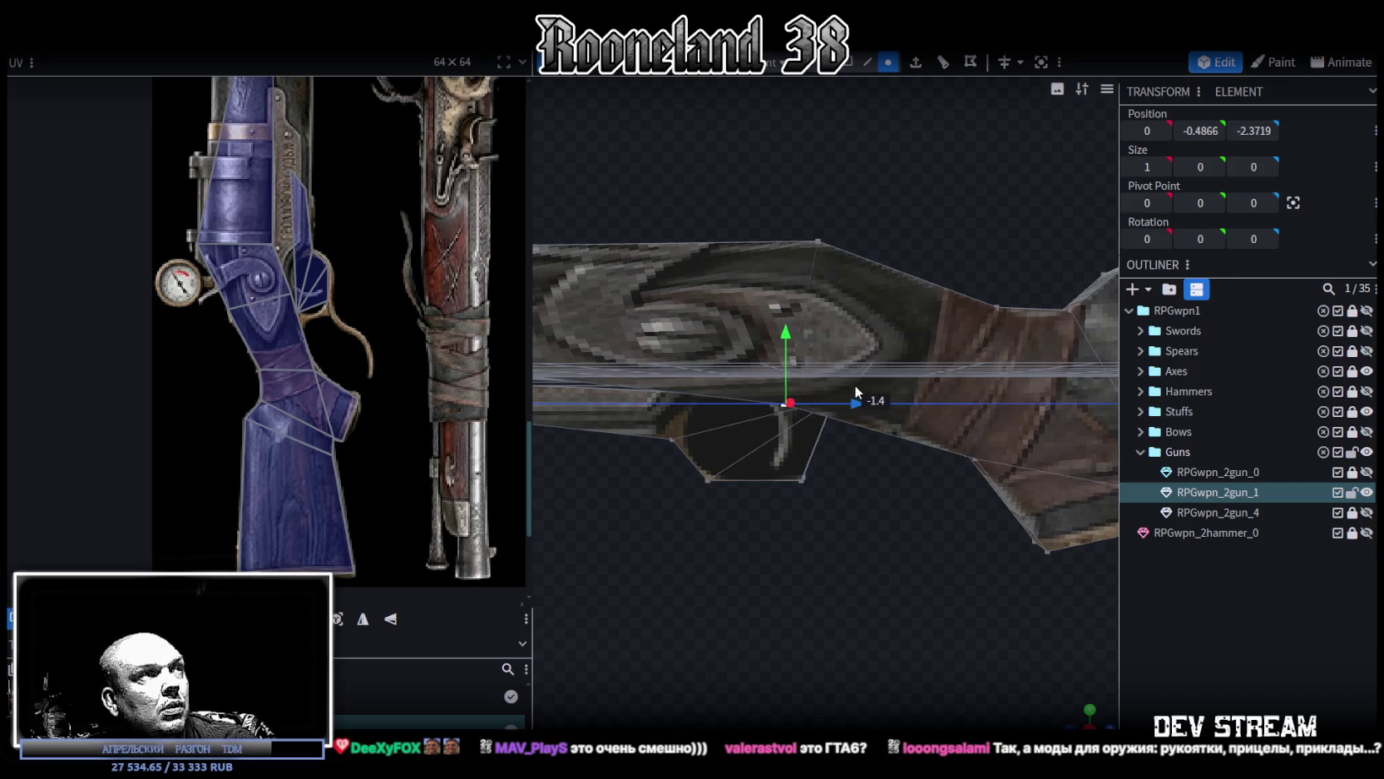
drag(854, 384, 844, 376)
mouse_move(783, 335)
mouse_down()
mouse_move(778, 322)
mouse_move(841, 305)
mouse_up()
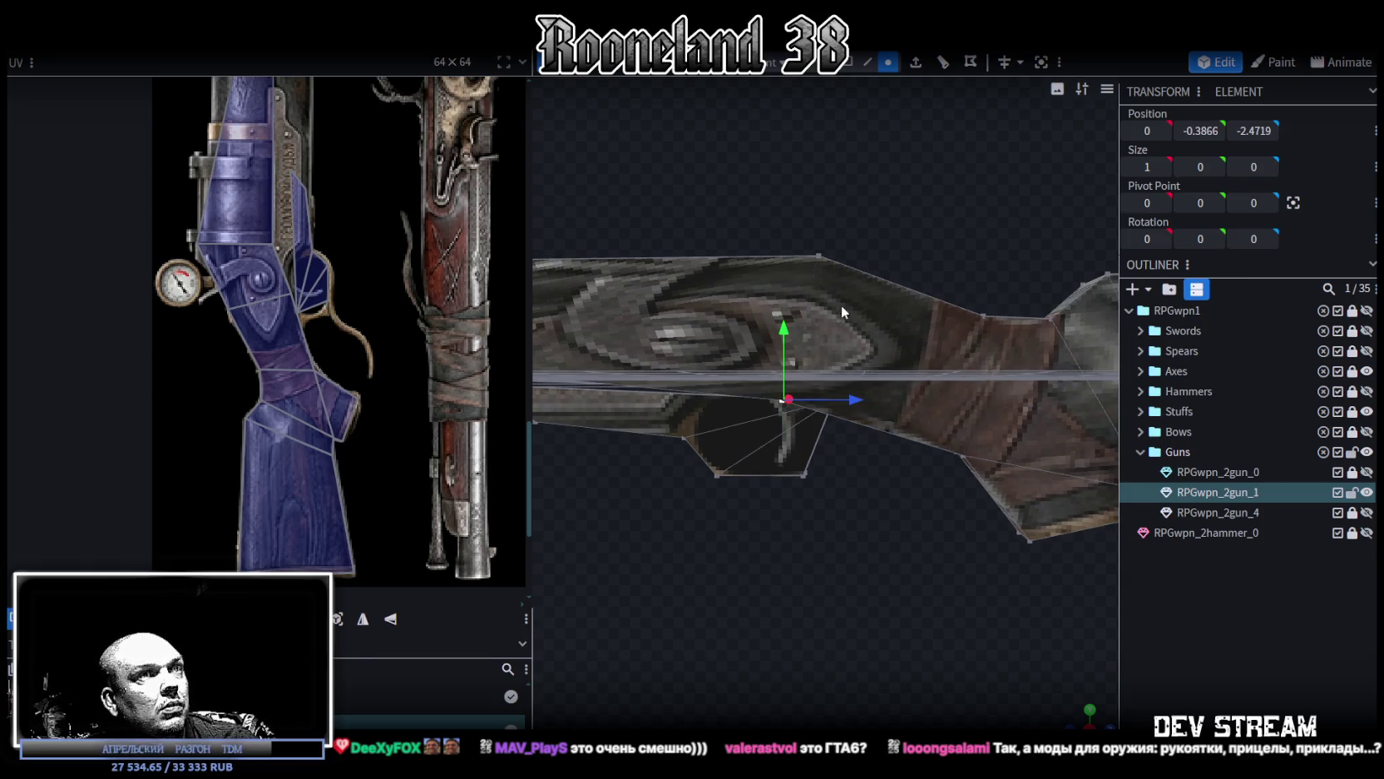
drag(774, 212, 881, 244)
click(814, 277)
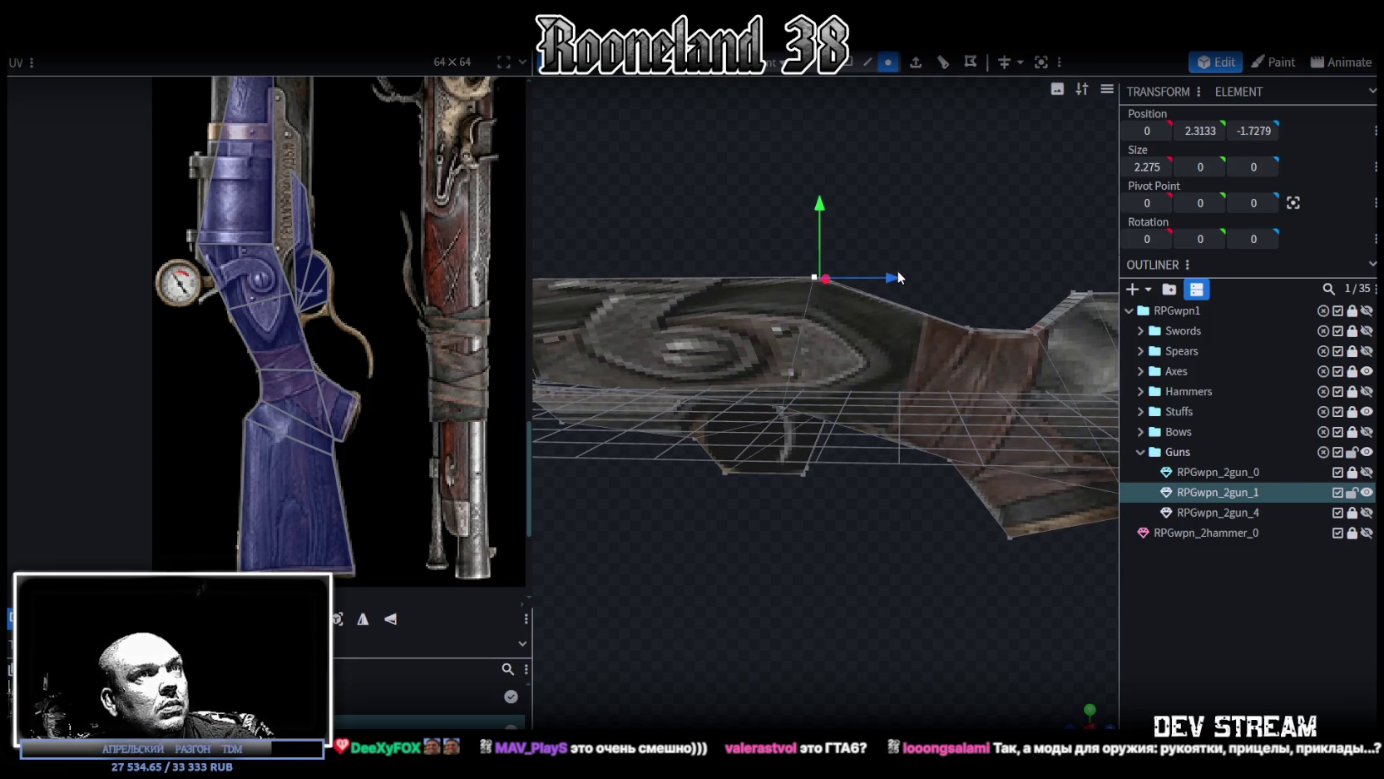
Step: Raise the receiver's top ridge vertex by 0.3, then slide receiver vertices 3.4 along the gun and lift them
mouse_move(821, 214)
mouse_down()
mouse_move(819, 200)
mouse_move(803, 220)
mouse_move(874, 282)
mouse_move(795, 245)
mouse_up()
drag(714, 309, 715, 307)
drag(799, 298, 914, 295)
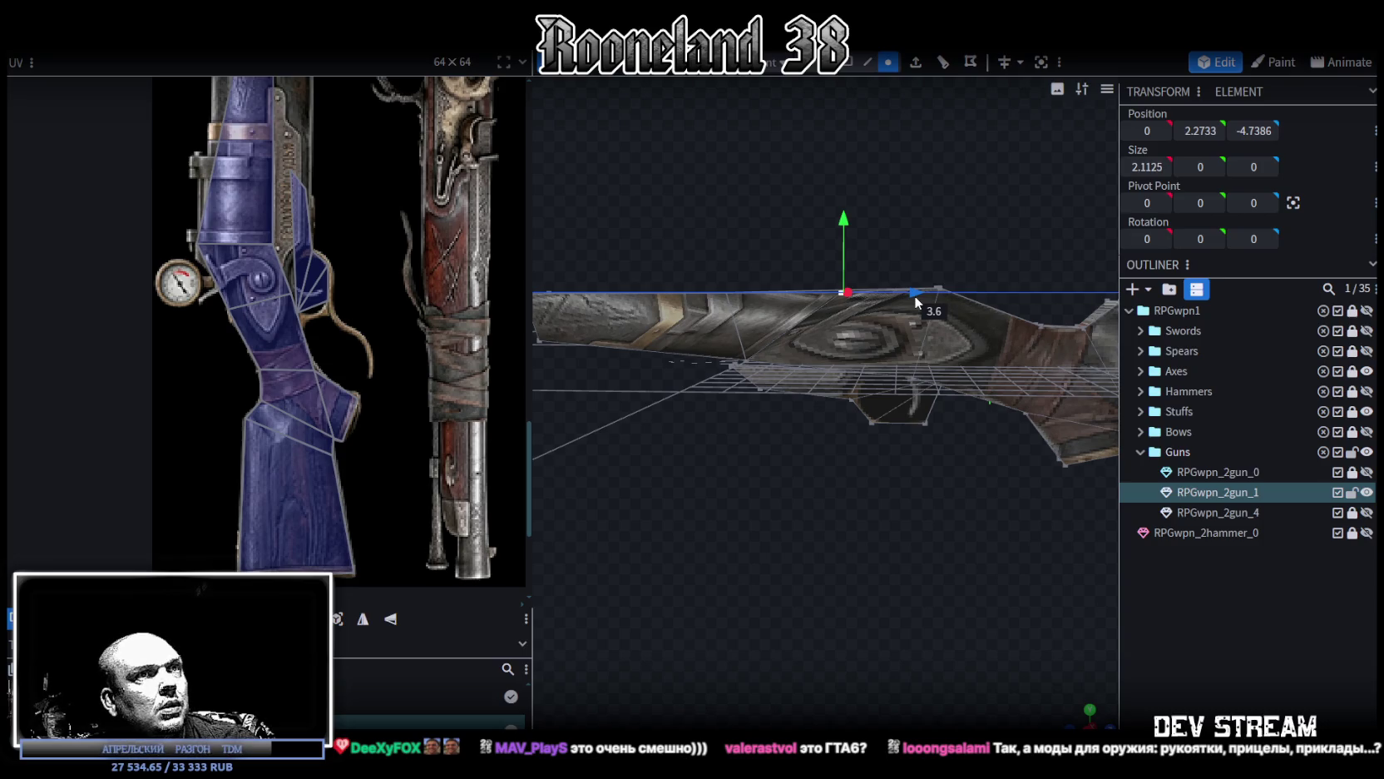
drag(913, 295, 913, 289)
drag(845, 216, 832, 176)
scroll(714, 419, up, 1)
scroll(715, 418, up, 1)
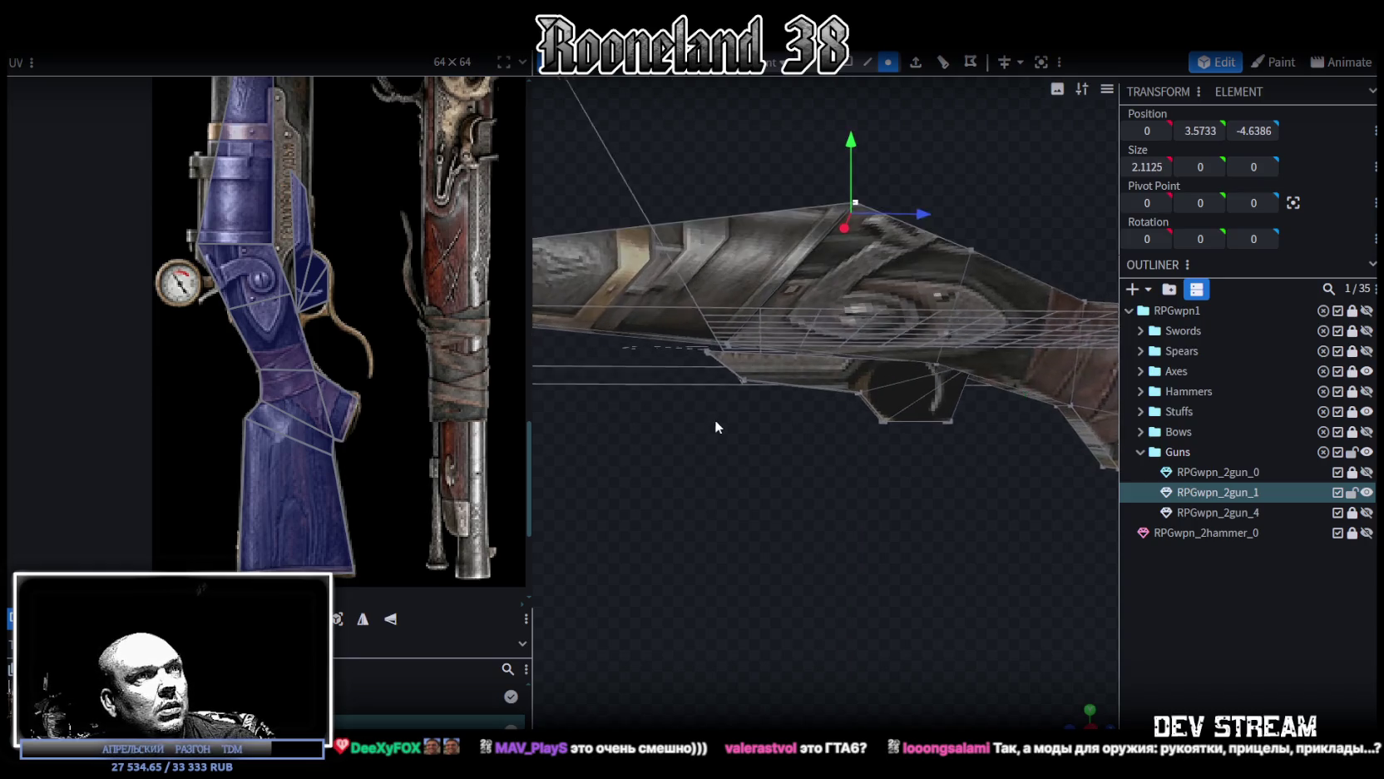
scroll(715, 418, up, 1)
Step: Move a small receiver part 3.4 along the length, raise it 0.5, lower it 0.3, and pull it back 0.2
click(722, 356)
drag(763, 326, 928, 349)
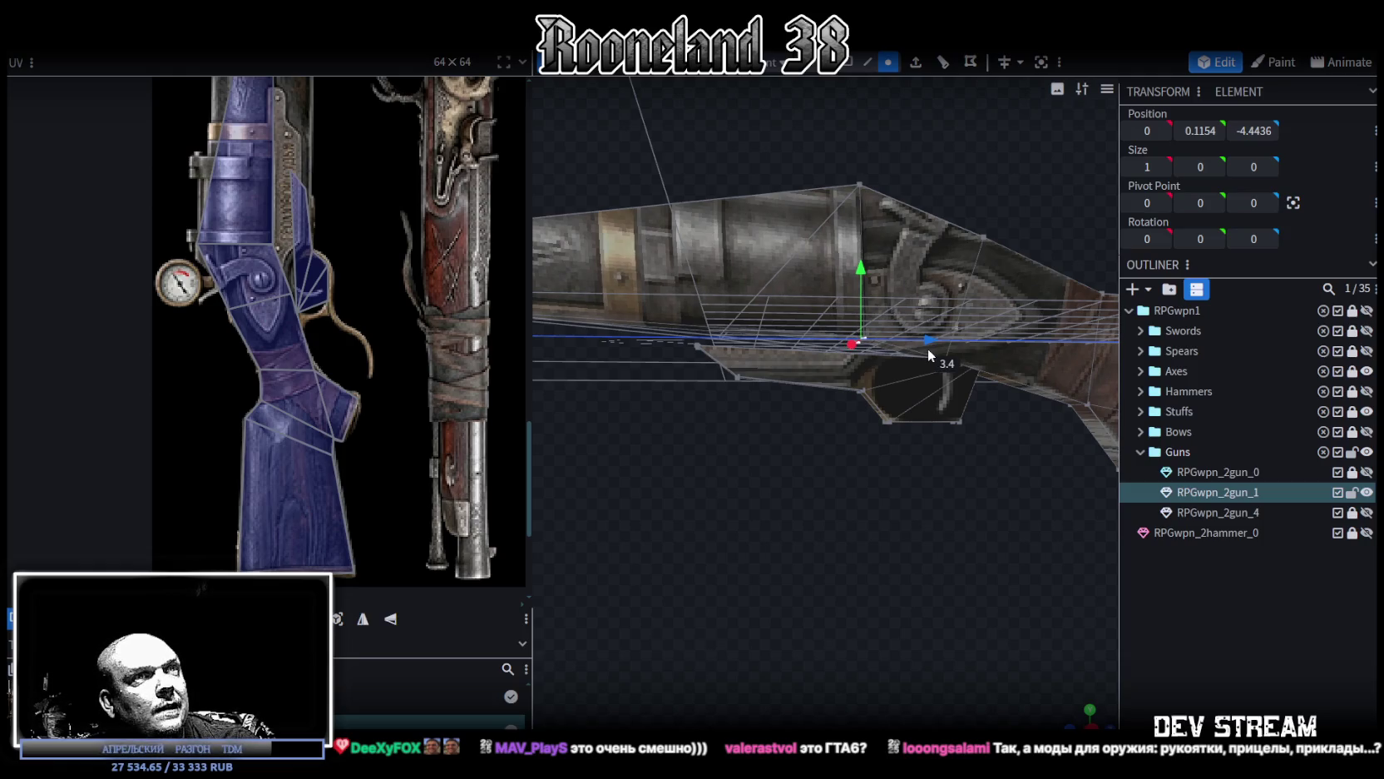
scroll(880, 483, up, 2)
mouse_move(877, 495)
mouse_down()
mouse_move(825, 538)
mouse_move(817, 521)
mouse_up()
drag(829, 290, 824, 248)
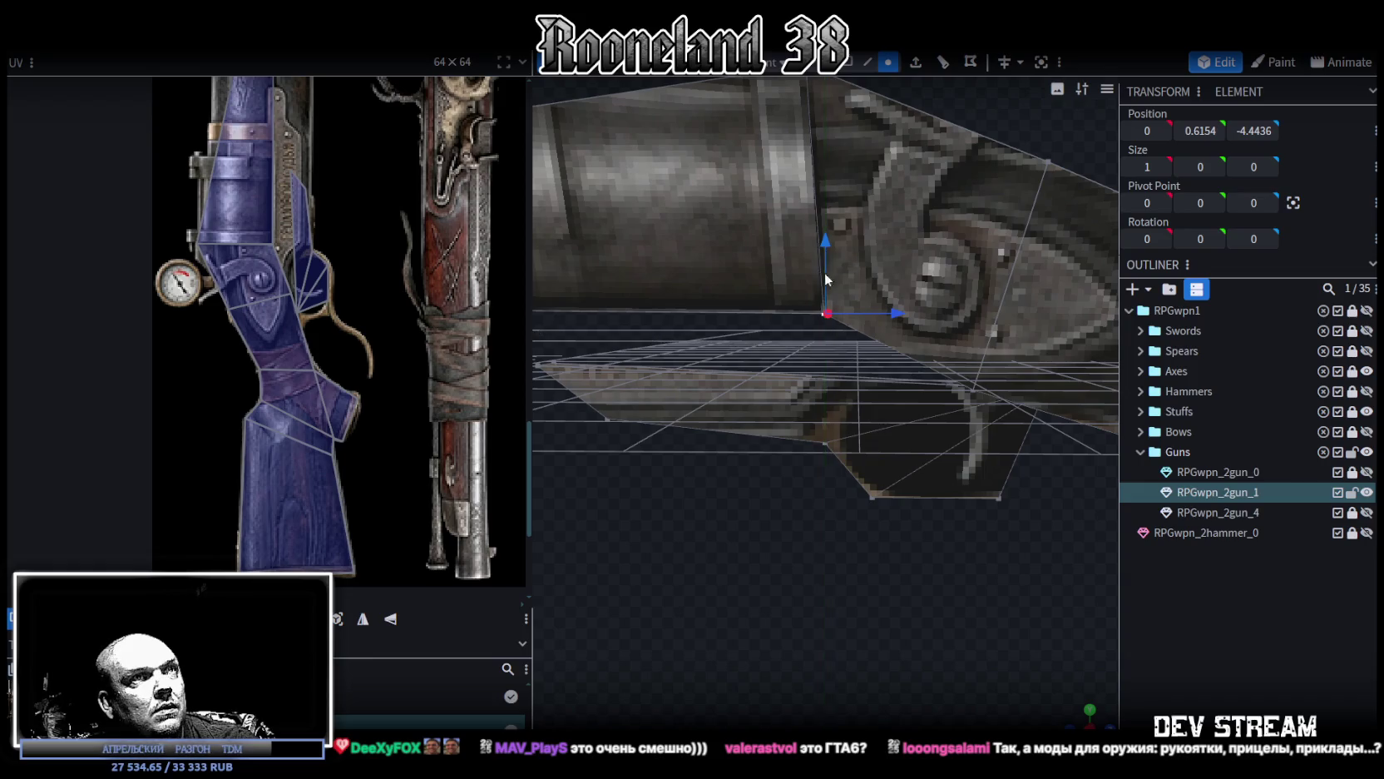
scroll(807, 422, down, 3)
scroll(809, 462, down, 2)
scroll(811, 478, down, 2)
scroll(811, 480, up, 2)
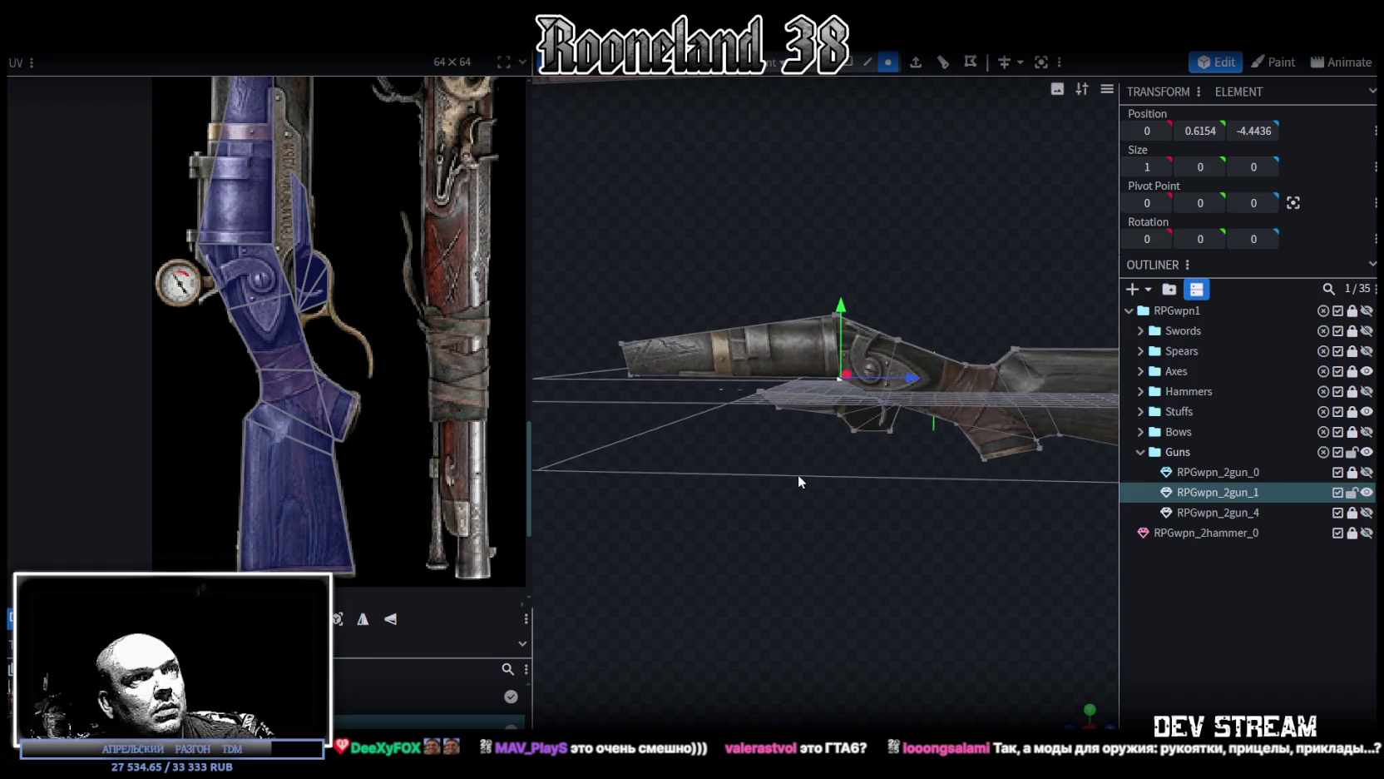
scroll(800, 473, up, 2)
scroll(815, 460, up, 3)
drag(855, 287, 851, 289)
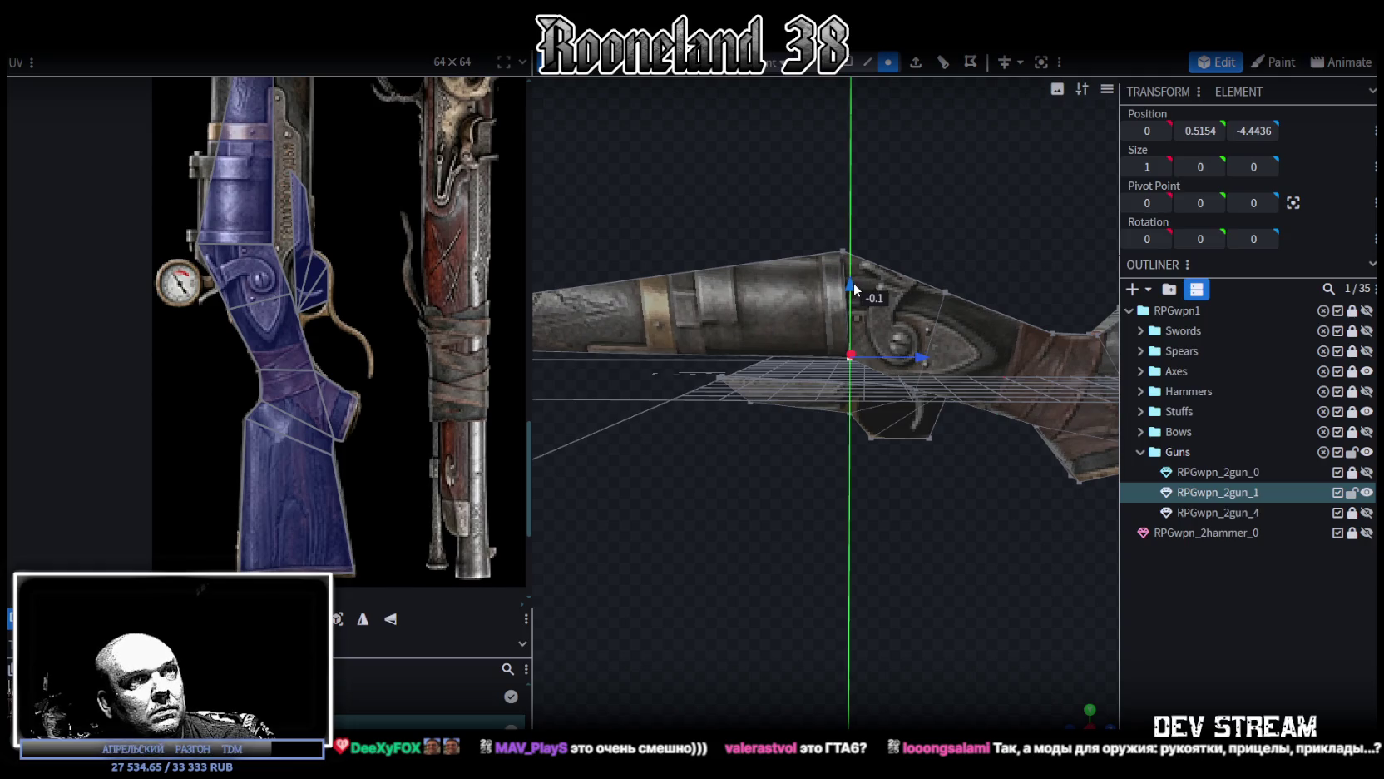
drag(922, 363, 915, 365)
Step: Align the column of receiver front vertices to one depth at Z -4.75
mouse_move(882, 241)
mouse_down()
mouse_move(870, 201)
mouse_move(868, 375)
mouse_up()
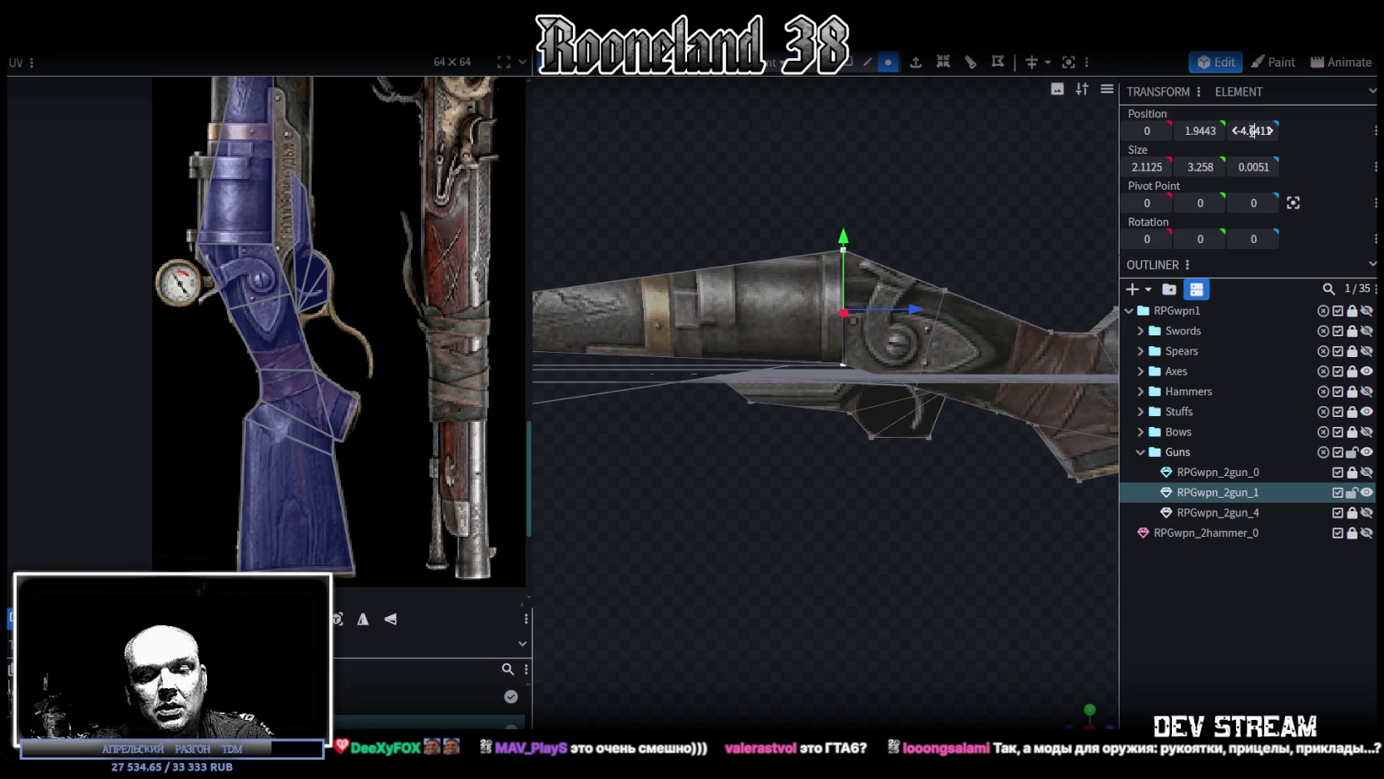
drag(1255, 130, 1253, 131)
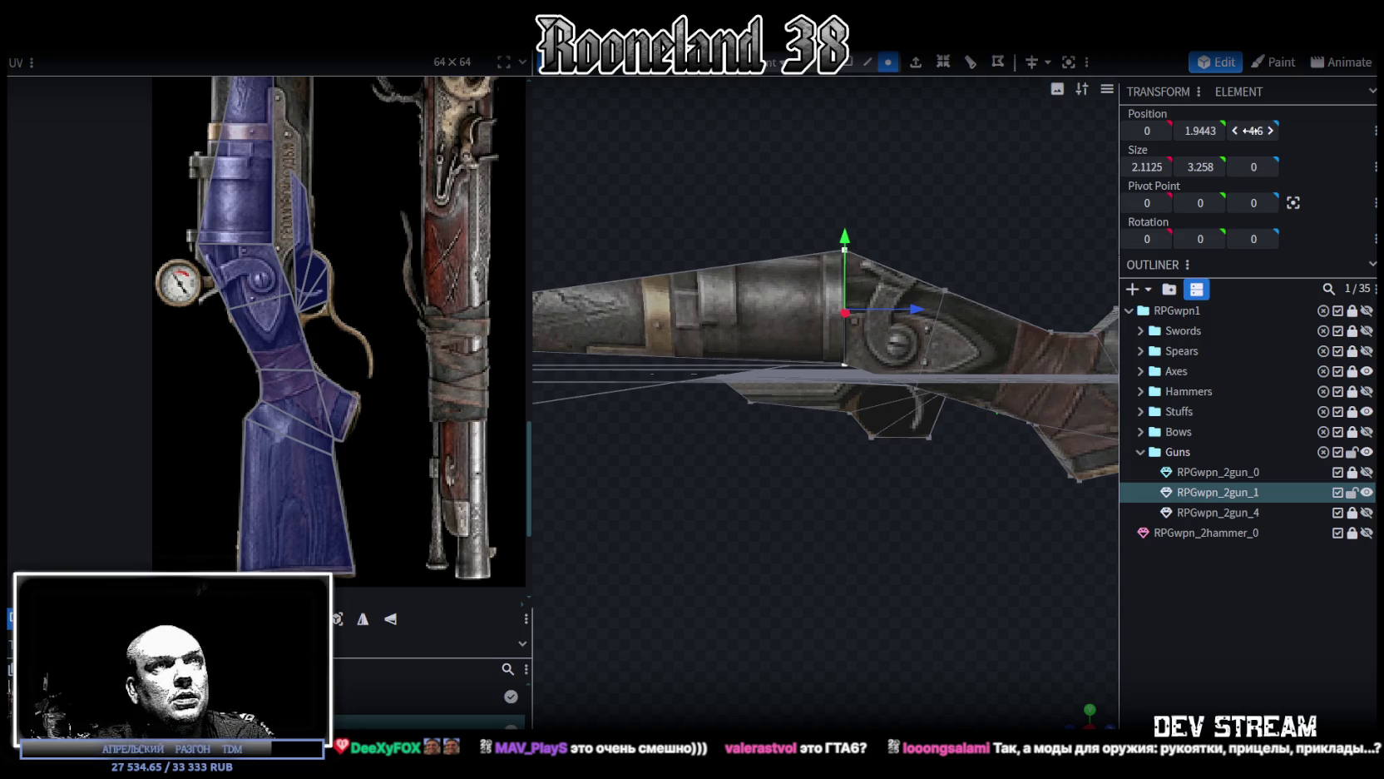
drag(916, 308, 909, 307)
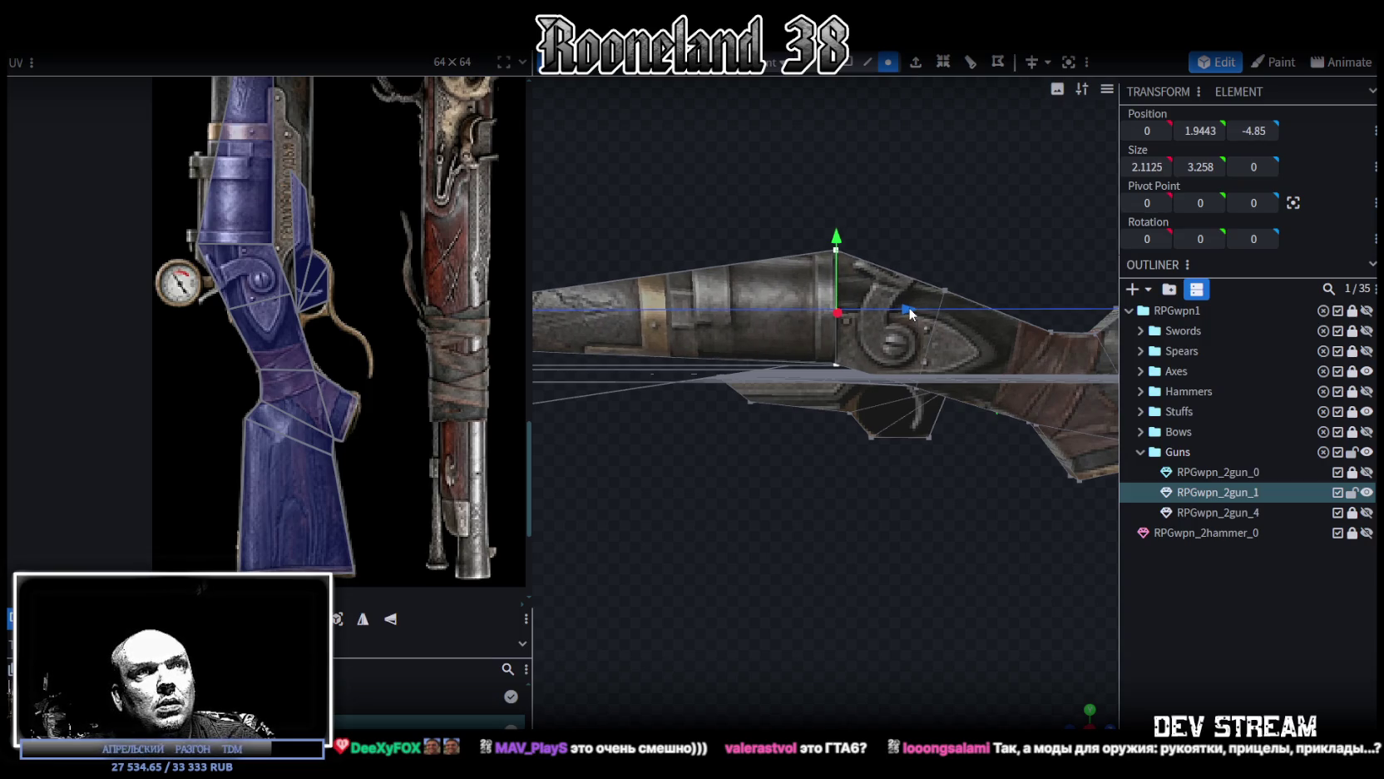
drag(909, 307, 912, 314)
mouse_move(904, 549)
mouse_down()
mouse_move(923, 533)
mouse_move(904, 535)
mouse_up()
scroll(925, 515, up, 3)
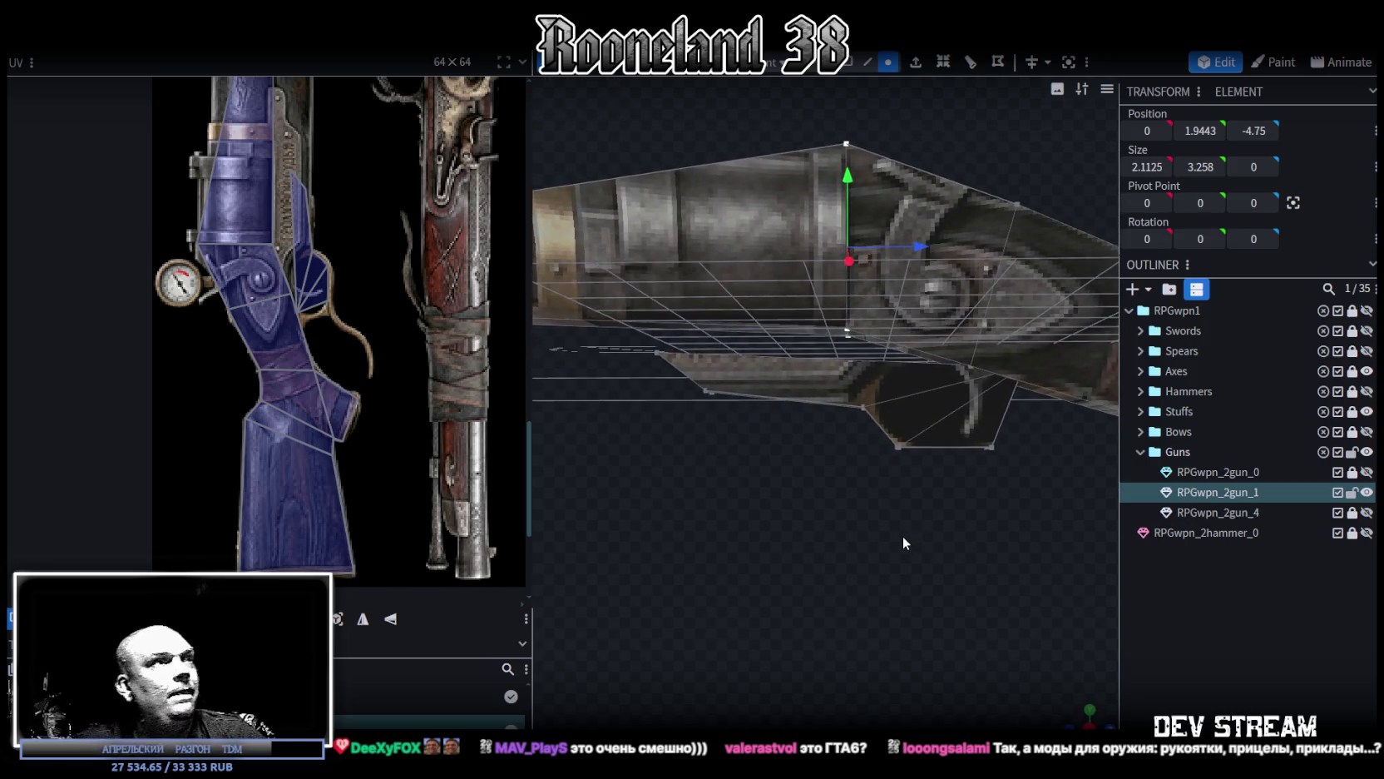
middle_drag(315, 281, 352, 441)
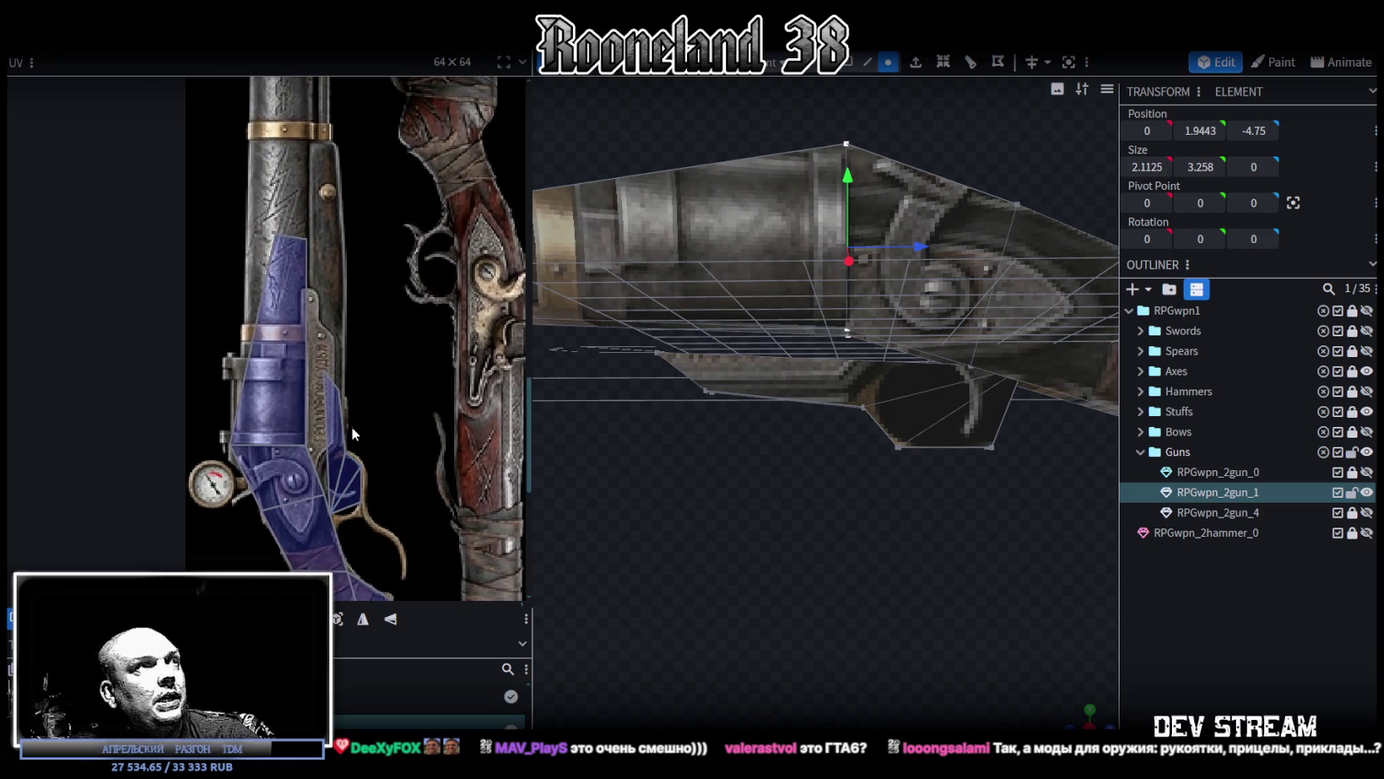
Step: Box-select the lower trigger-area faces and pull them down below the rifle
scroll(842, 532, down, 3)
mouse_move(886, 530)
mouse_down()
mouse_move(849, 552)
mouse_move(872, 526)
mouse_move(818, 490)
mouse_up()
drag(818, 490, 952, 414)
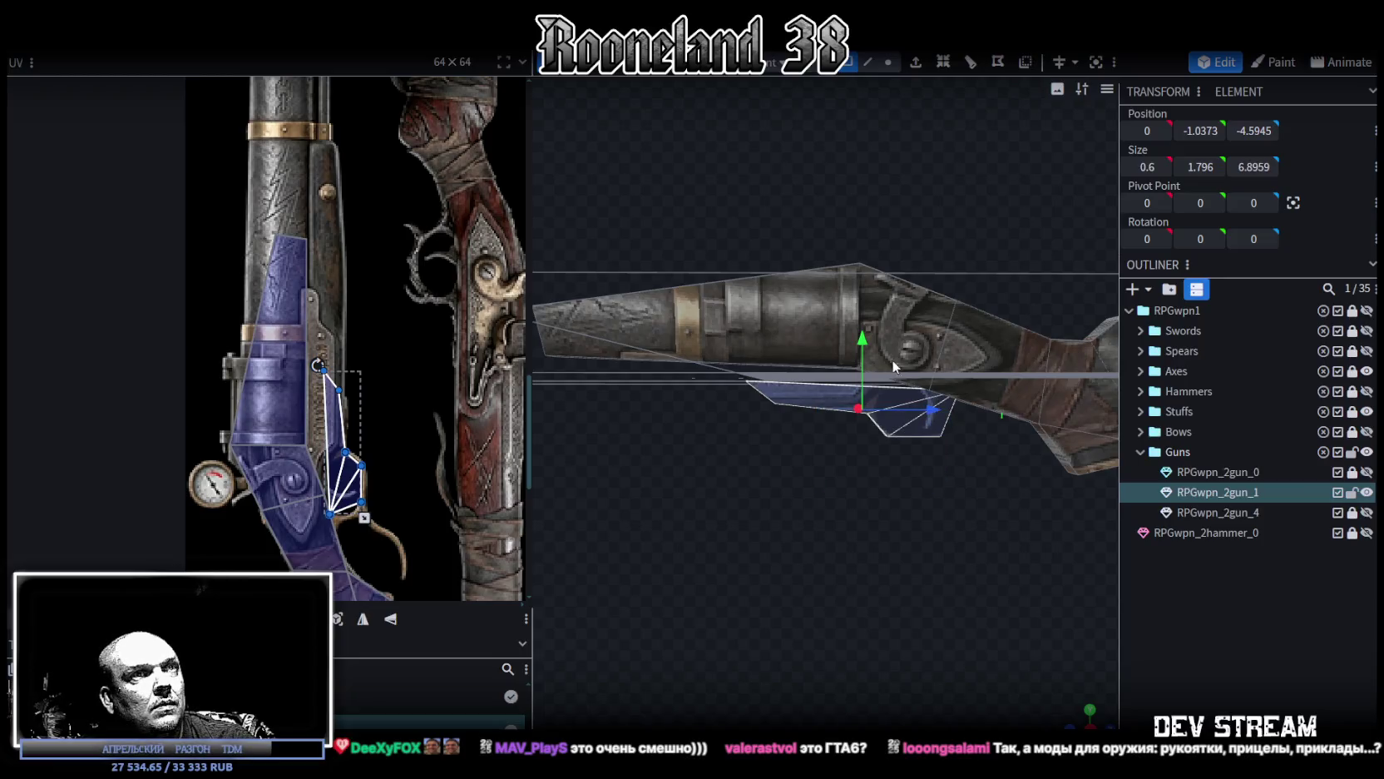
mouse_move(860, 337)
mouse_down()
mouse_move(851, 524)
mouse_move(895, 505)
mouse_up()
Step: Move the trigger-area UV island to the right of the gun texture
scroll(414, 422, down, 2)
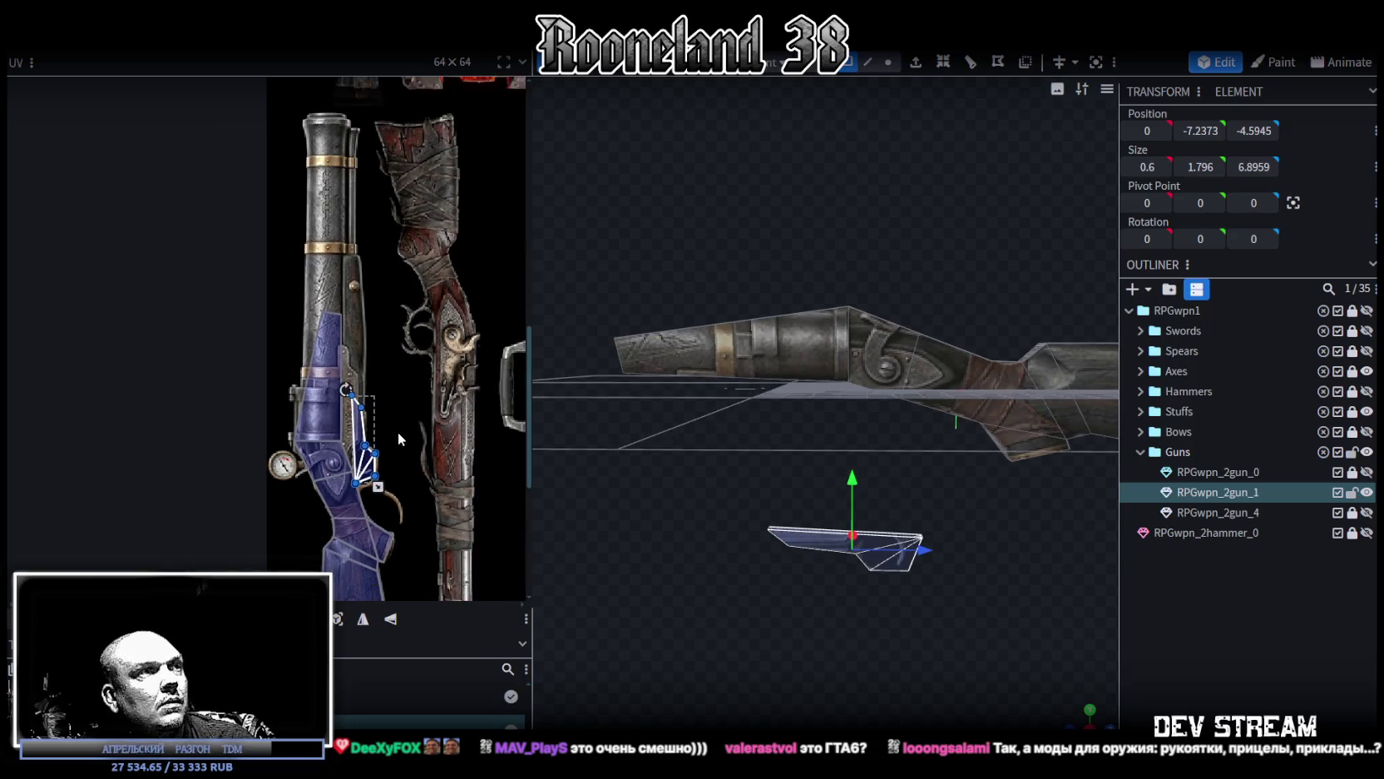
scroll(397, 431, down, 1)
scroll(345, 375, up, 1)
scroll(347, 374, up, 2)
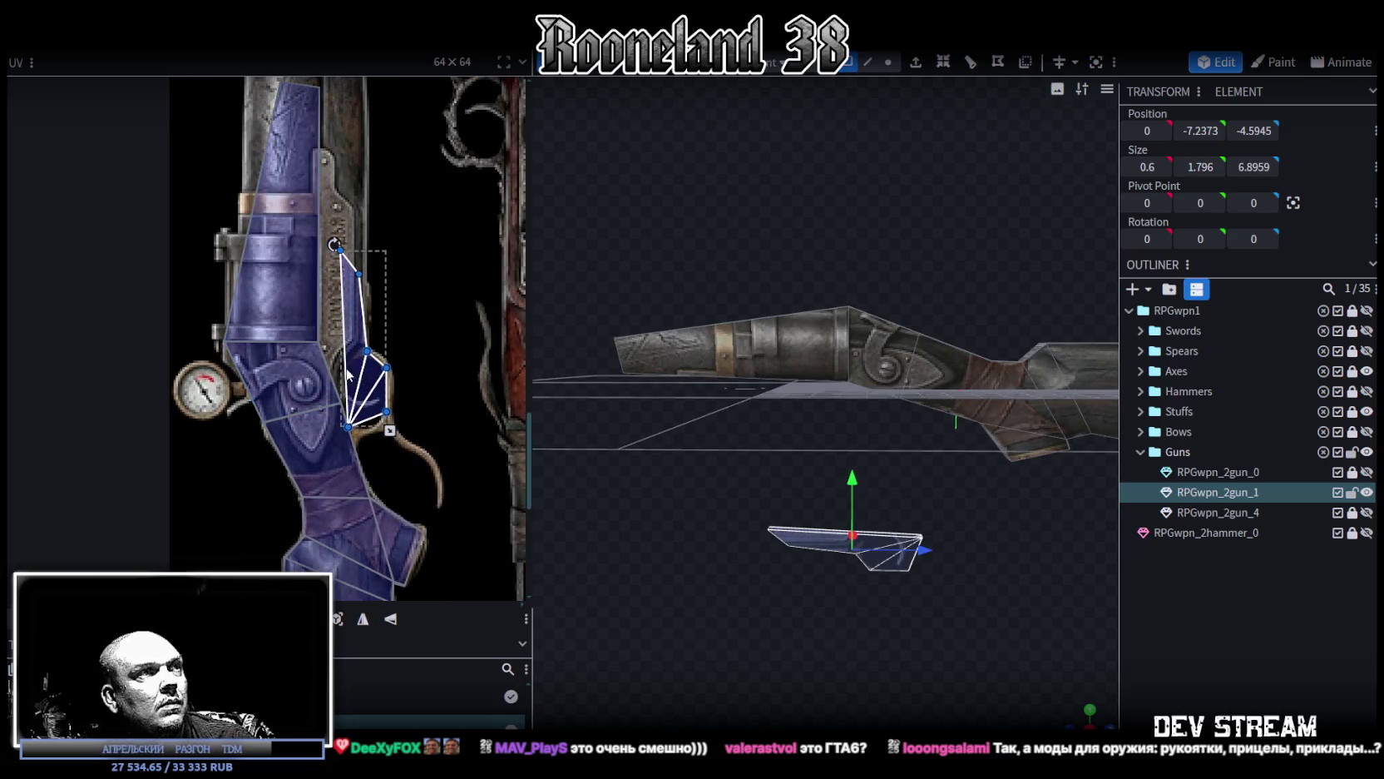
drag(963, 446, 963, 407)
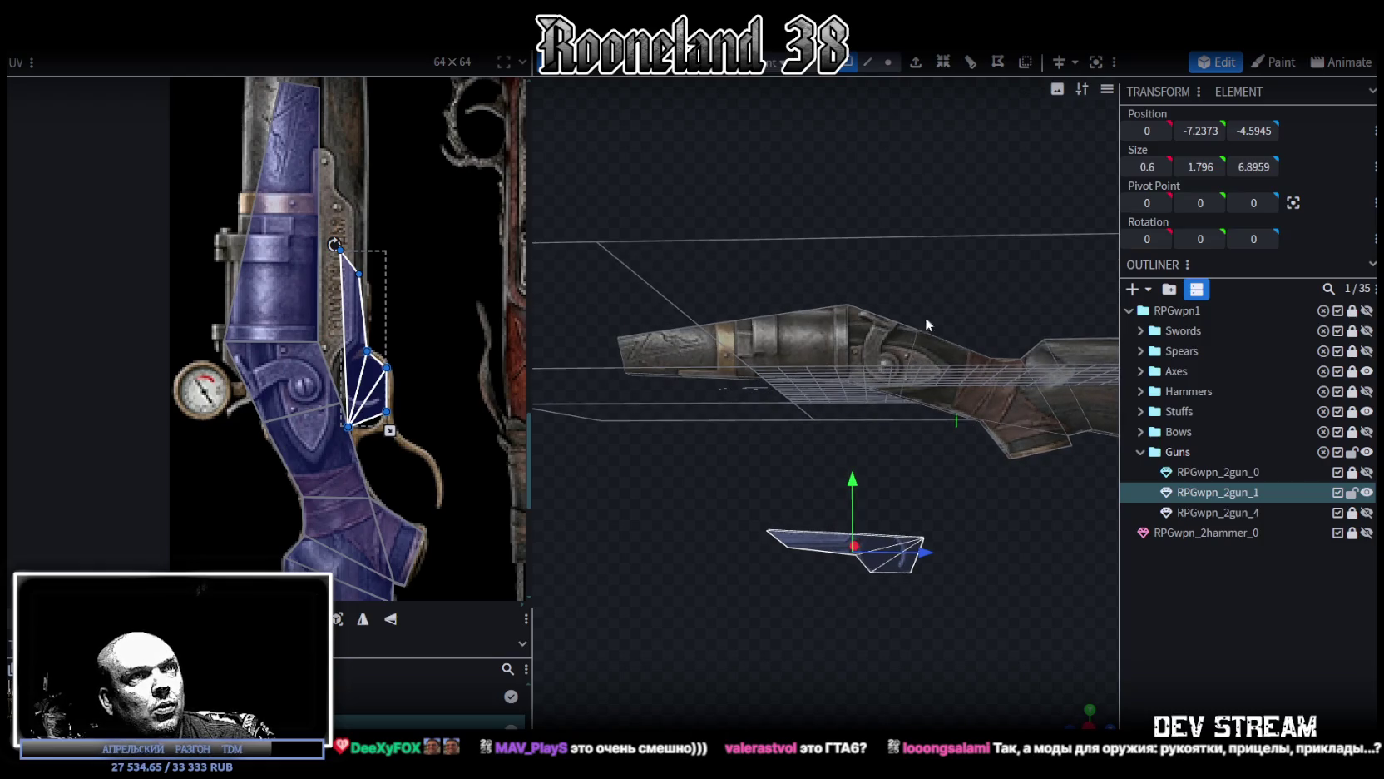
drag(924, 326, 930, 329)
scroll(930, 329, up, 3)
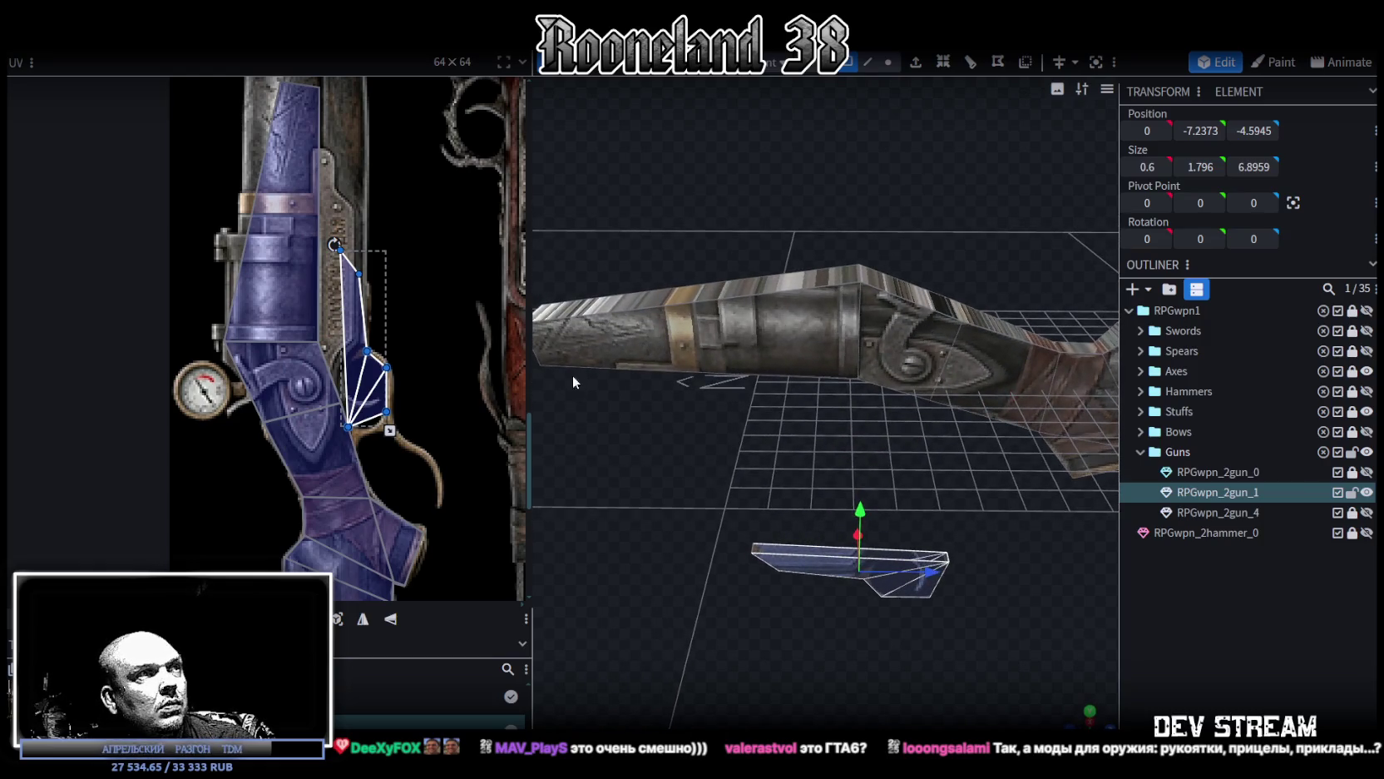
drag(366, 368, 438, 372)
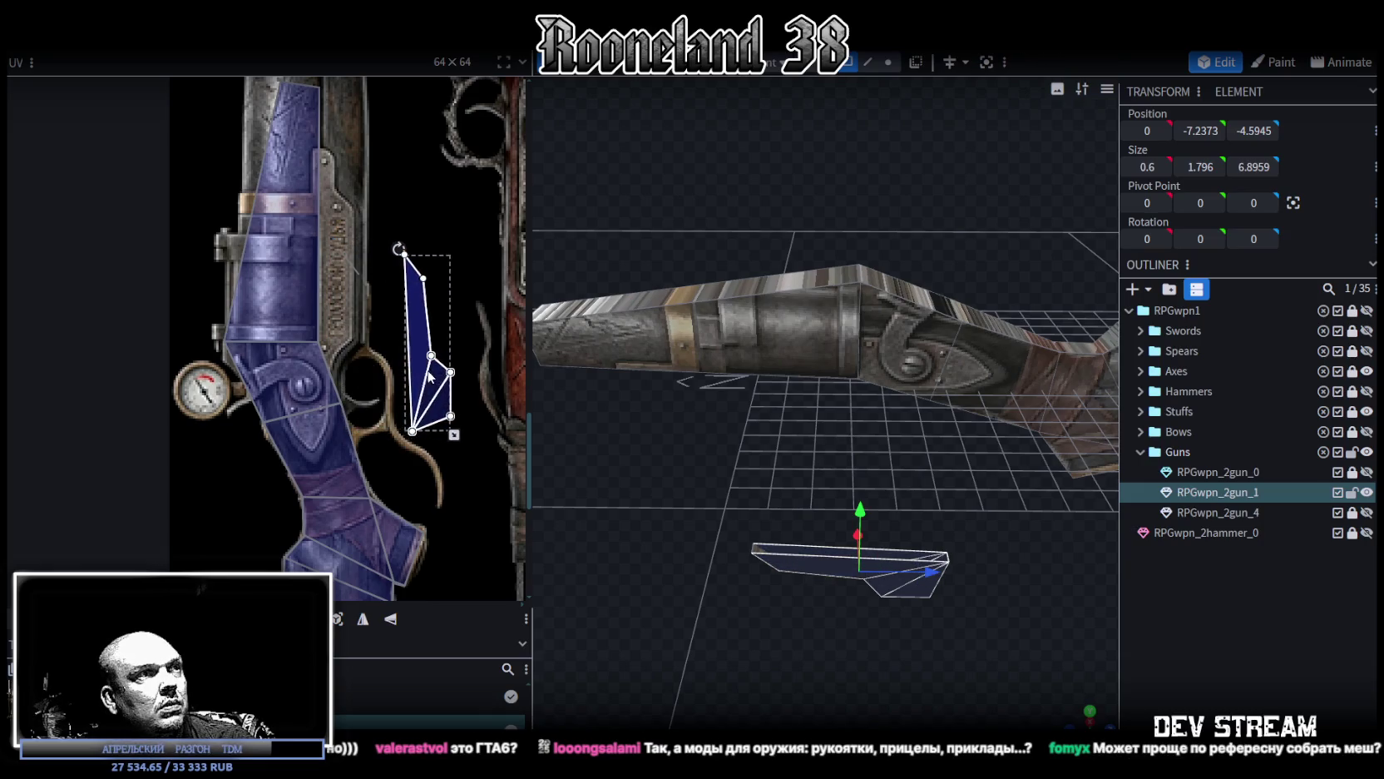
Step: Inspect the detached trigger piece from several angles and switch to Edge selection mode
mouse_move(960, 489)
mouse_down()
mouse_move(808, 522)
mouse_move(814, 462)
mouse_move(874, 520)
mouse_up()
mouse_move(921, 100)
mouse_down()
mouse_move(817, 239)
mouse_move(848, 221)
mouse_up()
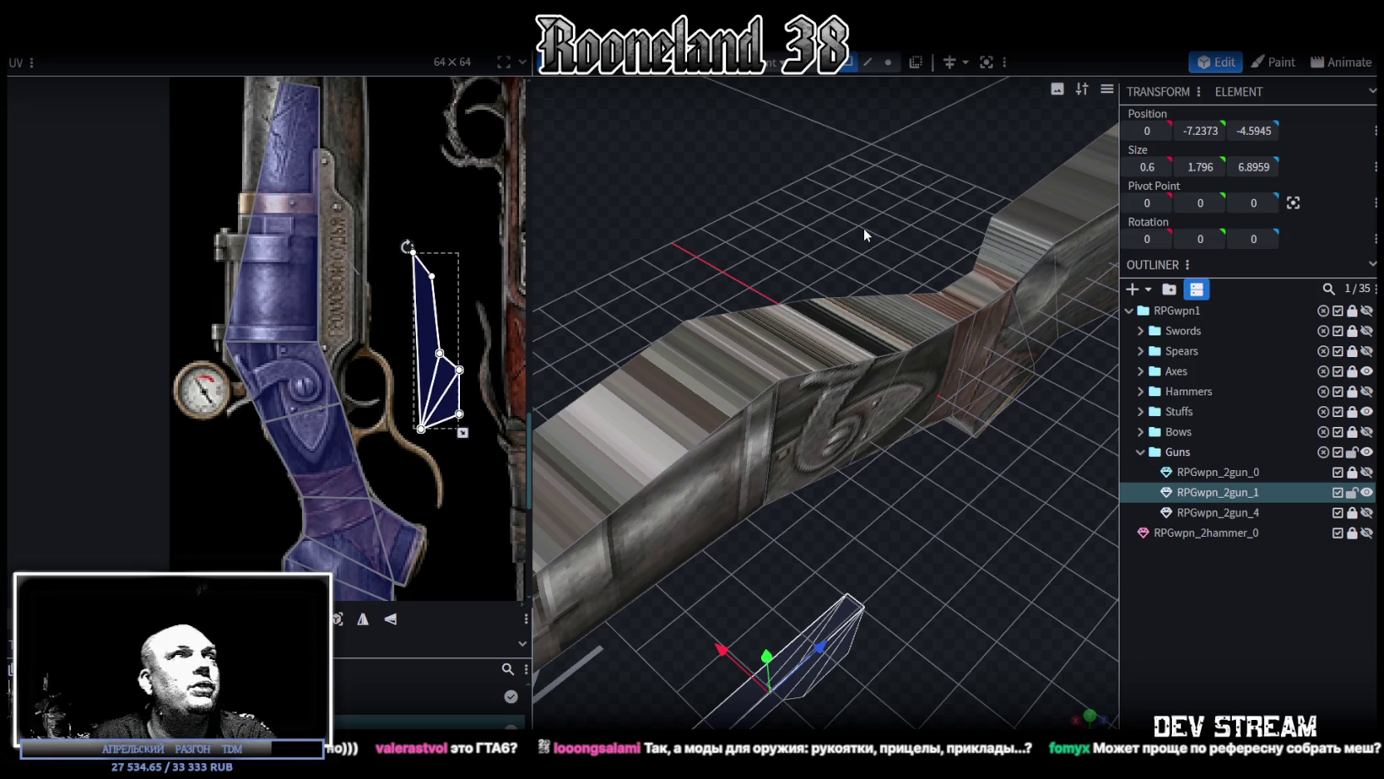
mouse_move(971, 180)
mouse_down()
mouse_move(779, 217)
mouse_move(654, 219)
mouse_move(665, 191)
mouse_up()
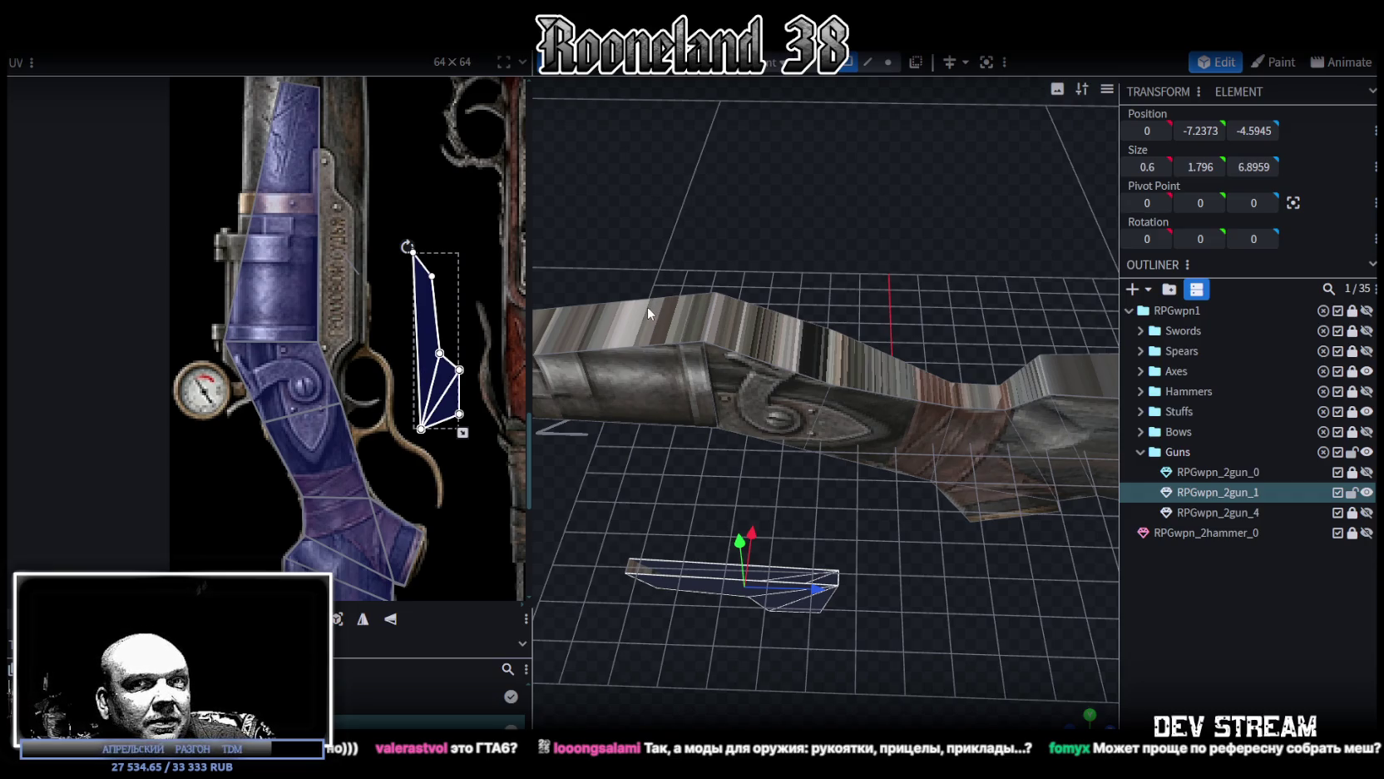
mouse_move(649, 306)
mouse_down()
mouse_move(767, 263)
mouse_move(807, 227)
mouse_up()
click(869, 64)
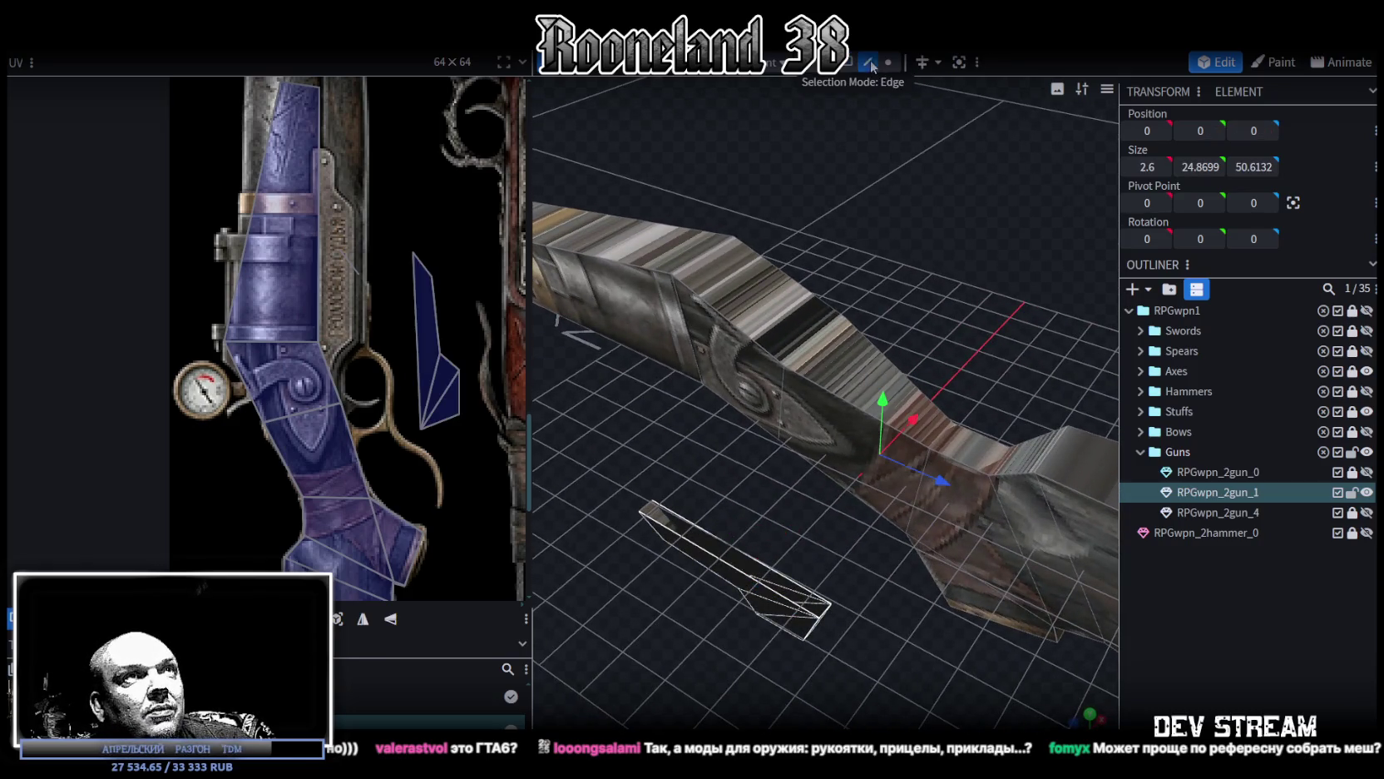
Step: Pick an edge on the rifle mesh and switch to the resize tool
click(809, 363)
mouse_move(981, 308)
mouse_down()
mouse_move(878, 252)
mouse_move(929, 252)
mouse_move(945, 285)
mouse_move(841, 309)
mouse_up()
key(s)
mouse_move(962, 345)
mouse_down()
mouse_move(741, 343)
mouse_move(654, 395)
mouse_move(728, 324)
mouse_move(822, 327)
mouse_move(840, 363)
mouse_move(865, 364)
mouse_move(652, 308)
mouse_move(589, 320)
mouse_move(778, 348)
mouse_up()
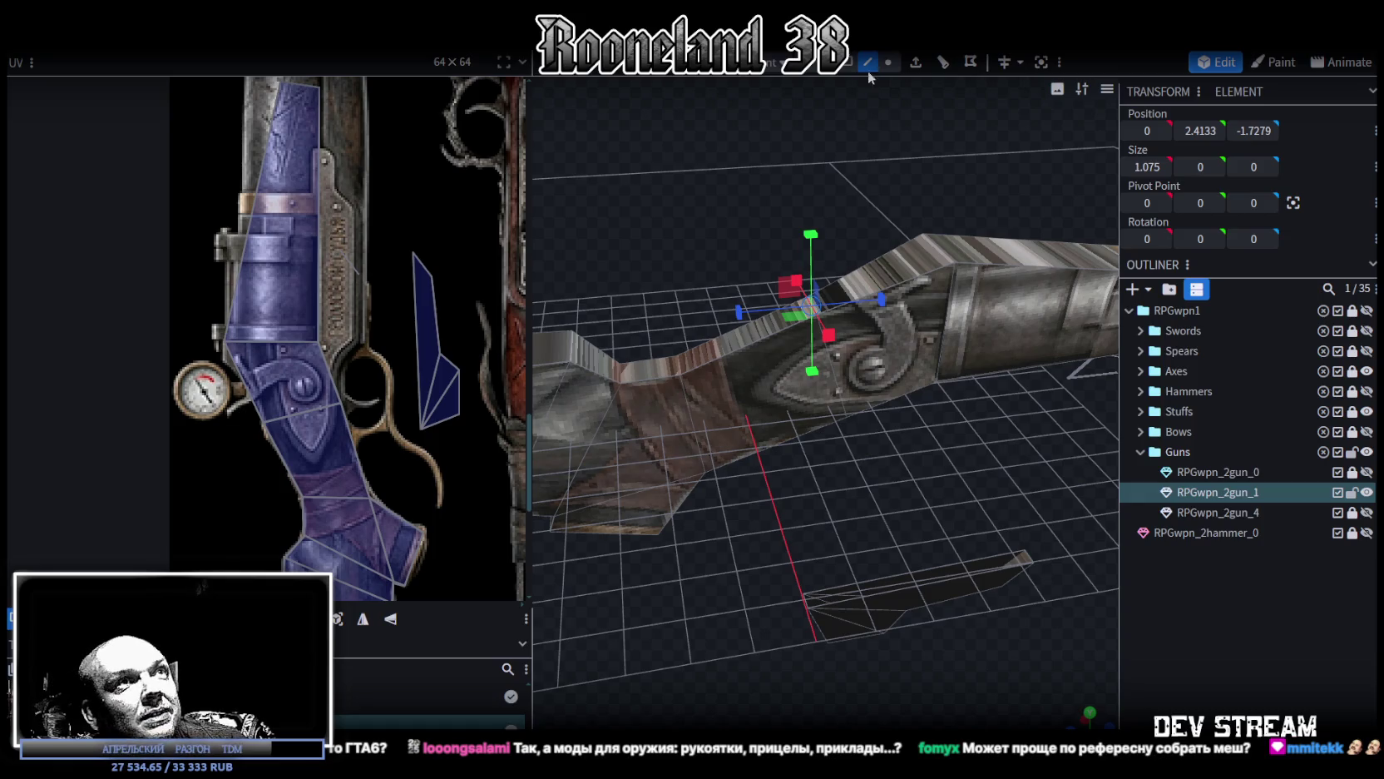
Step: Select receiver points and a face, then cycle the viewport to red/green face-orientation shading
click(938, 378)
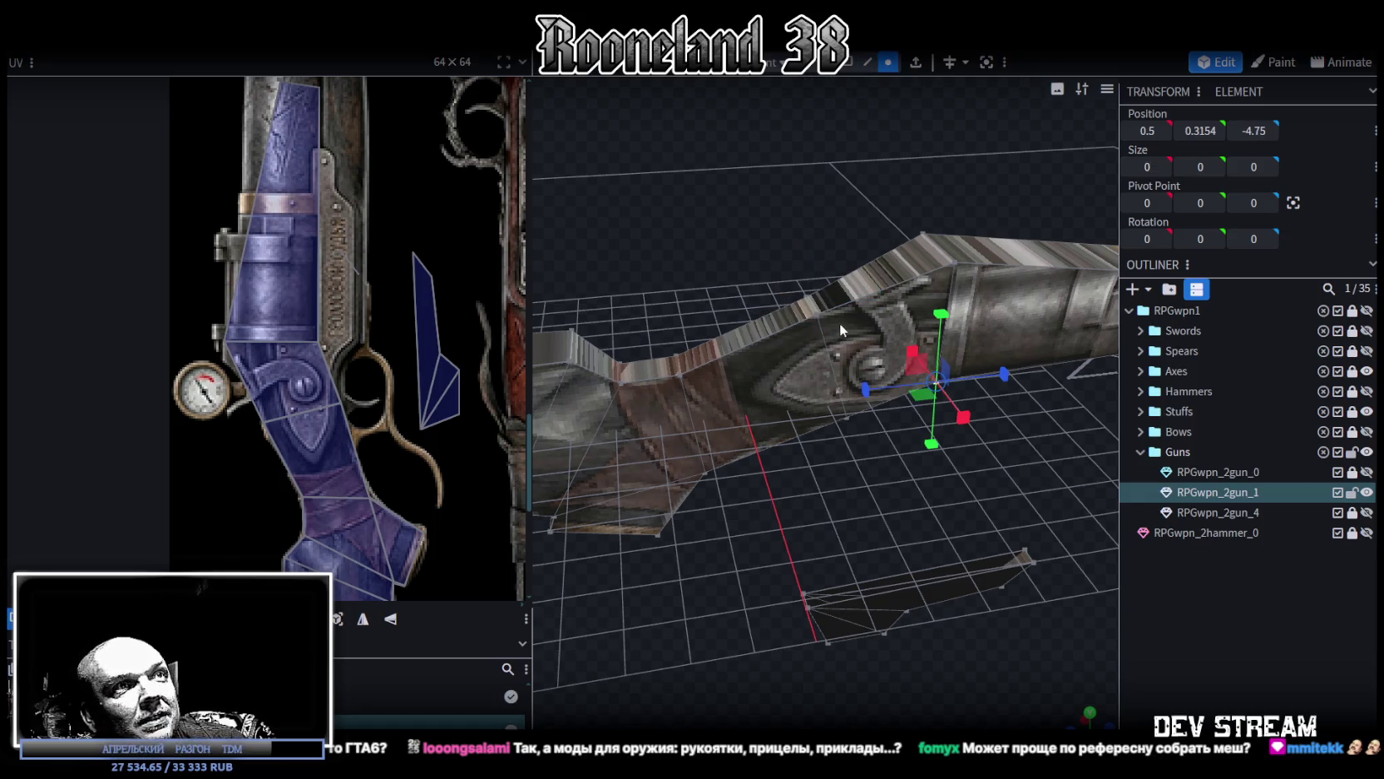
click(817, 314)
mouse_move(674, 252)
mouse_down()
mouse_move(1005, 273)
mouse_move(883, 336)
mouse_up()
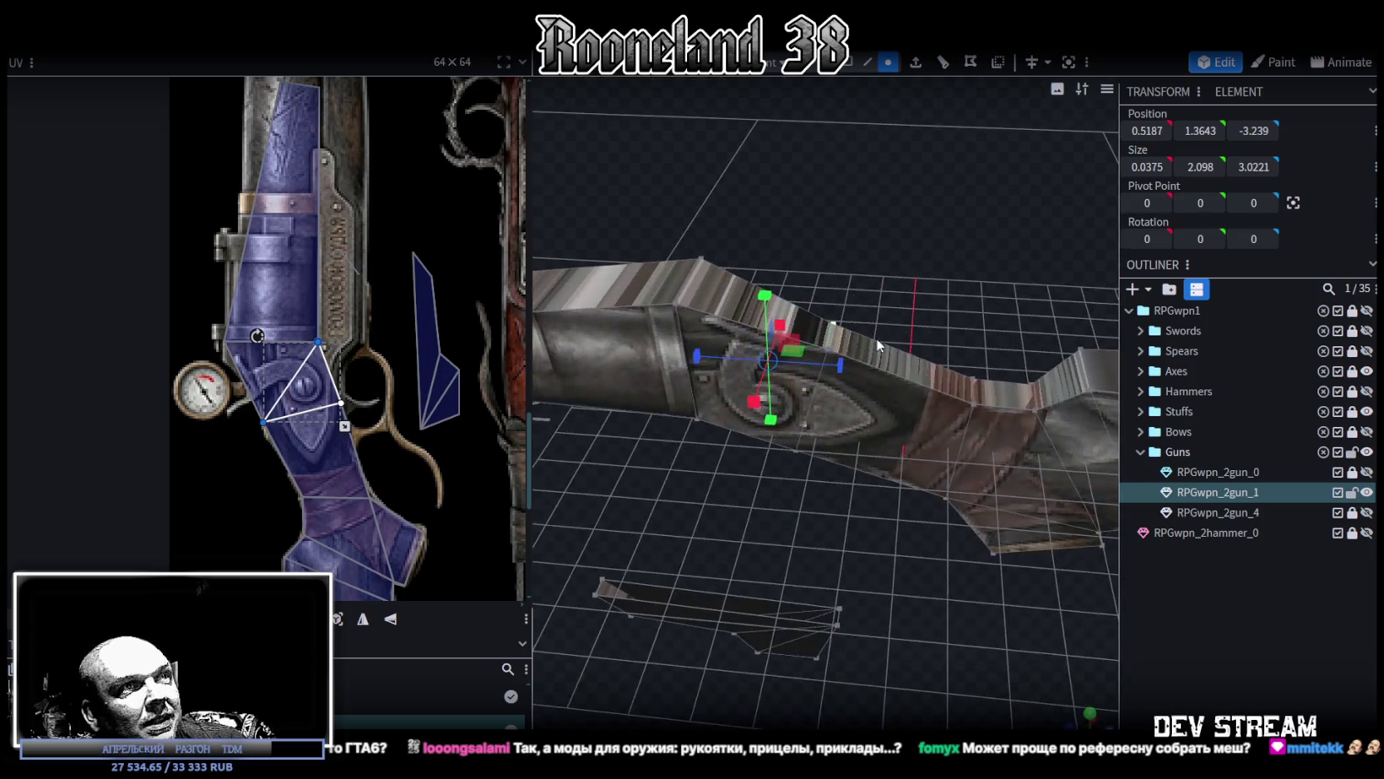
click(703, 416)
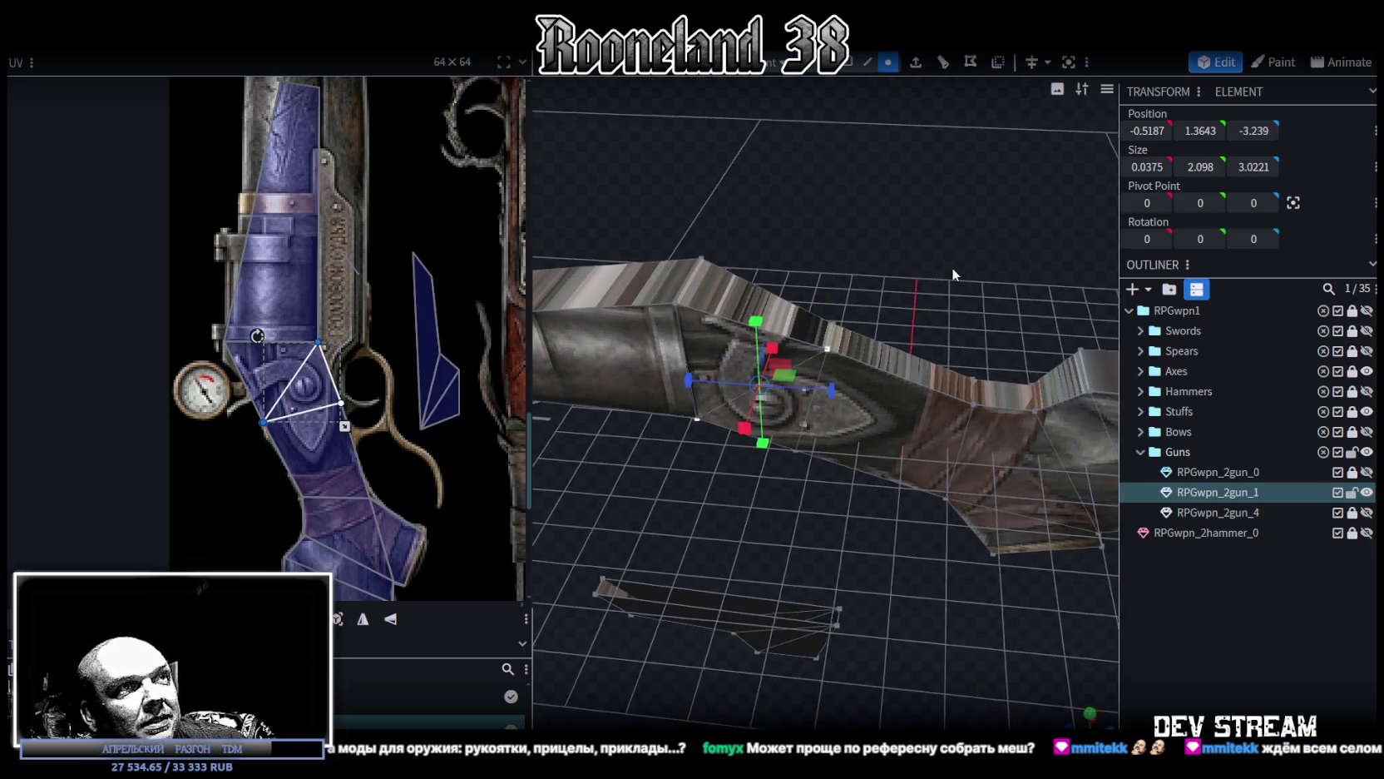
drag(960, 266, 811, 279)
key(z)
key(z)
mouse_move(738, 251)
mouse_down()
mouse_move(605, 237)
mouse_move(939, 234)
mouse_move(871, 305)
mouse_move(665, 282)
mouse_move(777, 287)
mouse_move(1126, 399)
mouse_up()
Step: Hide RPGwpn_2gun_1 and show the scoped rifle RPGwpn_2gun_4
click(1367, 492)
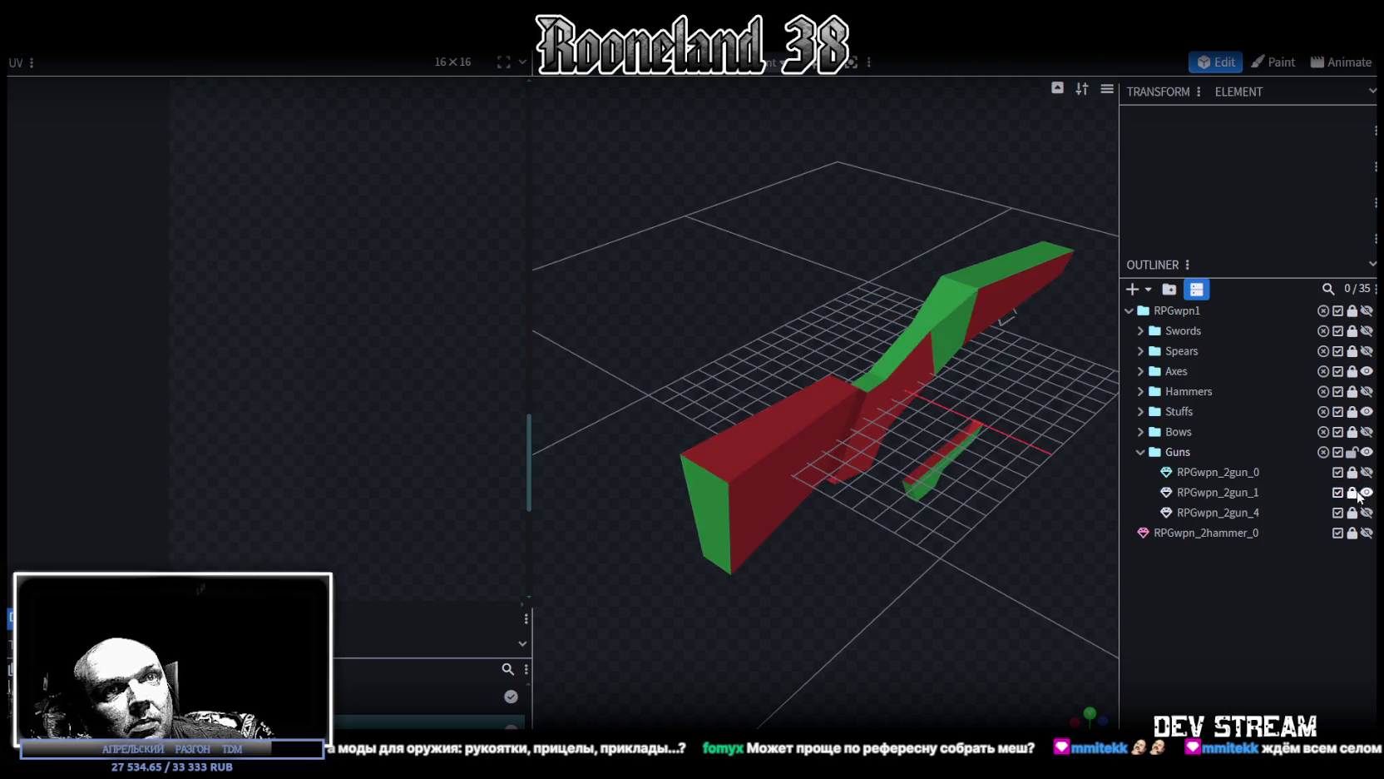
click(1367, 513)
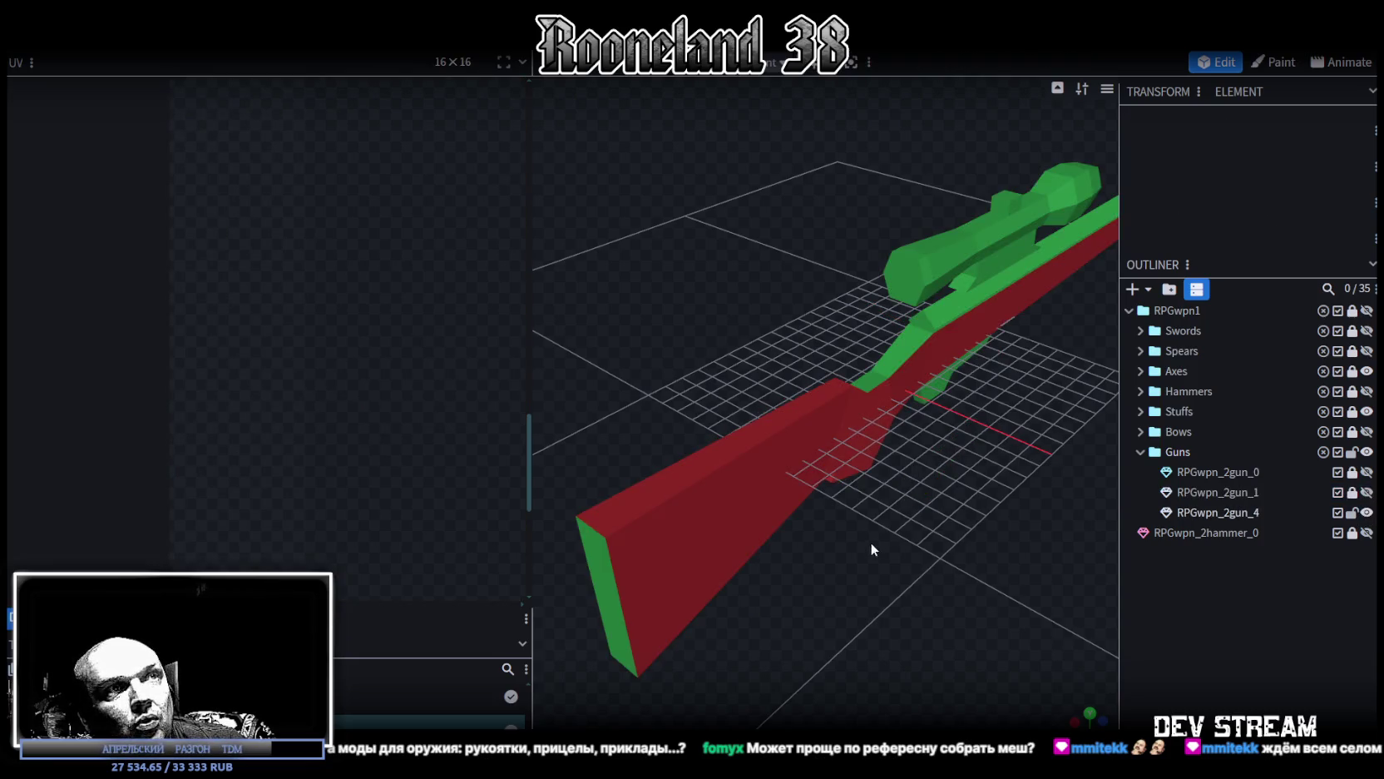
mouse_move(872, 545)
mouse_down()
mouse_move(950, 471)
mouse_move(897, 404)
mouse_move(844, 407)
mouse_move(796, 136)
mouse_up()
Step: Select and inspect RPGwpn_2gun_4's stock faces and the parts under its scope
click(758, 266)
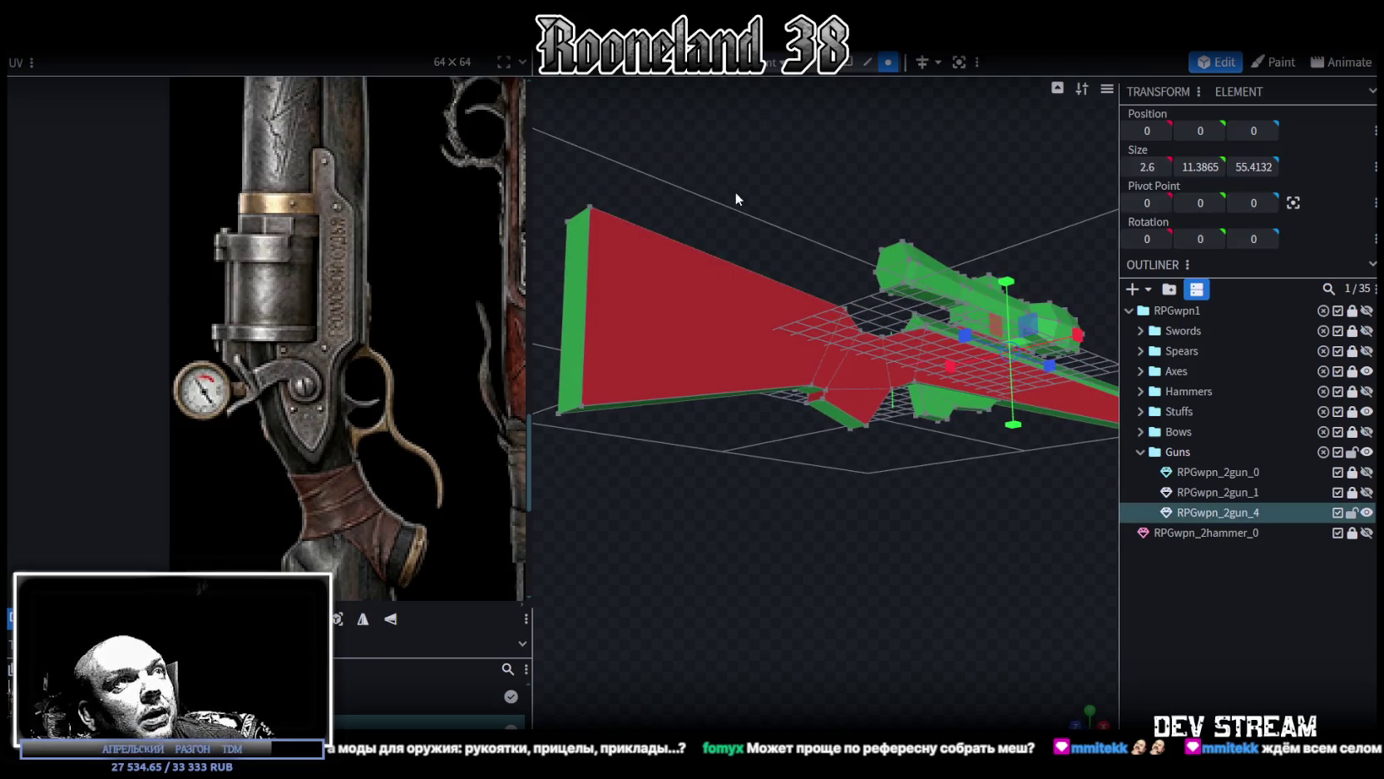
drag(733, 197, 682, 335)
click(681, 335)
mouse_move(746, 235)
mouse_down()
mouse_move(721, 251)
mouse_move(763, 300)
mouse_move(861, 332)
mouse_move(944, 248)
mouse_move(1031, 430)
mouse_move(687, 389)
mouse_move(638, 361)
mouse_move(628, 376)
mouse_move(569, 356)
mouse_move(1060, 218)
mouse_up()
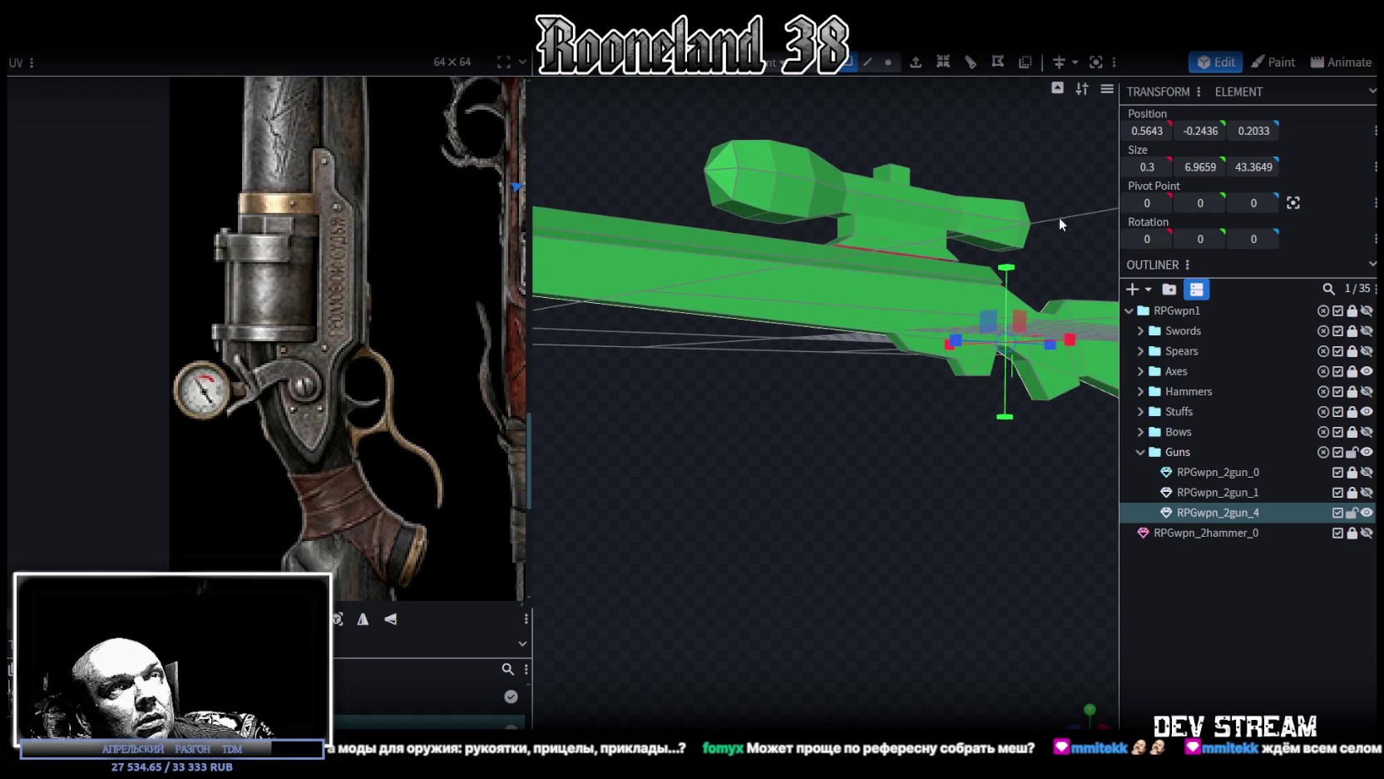
mouse_move(1001, 464)
mouse_down()
mouse_move(778, 435)
mouse_move(762, 447)
mouse_move(770, 458)
mouse_move(915, 297)
mouse_move(974, 385)
mouse_move(978, 424)
mouse_move(717, 569)
mouse_up()
click(837, 291)
click(732, 629)
mouse_move(932, 275)
mouse_down()
mouse_move(889, 343)
mouse_move(865, 279)
mouse_move(965, 436)
mouse_move(1057, 401)
mouse_move(832, 158)
mouse_move(810, 163)
mouse_move(817, 184)
mouse_up()
scroll(756, 216, up, 3)
Step: Reshape the edge under the scope: widen it to 1, lower it 0.3, then narrow it to 0.6
mouse_move(756, 217)
mouse_down()
mouse_move(728, 194)
mouse_move(881, 329)
mouse_up()
click(873, 371)
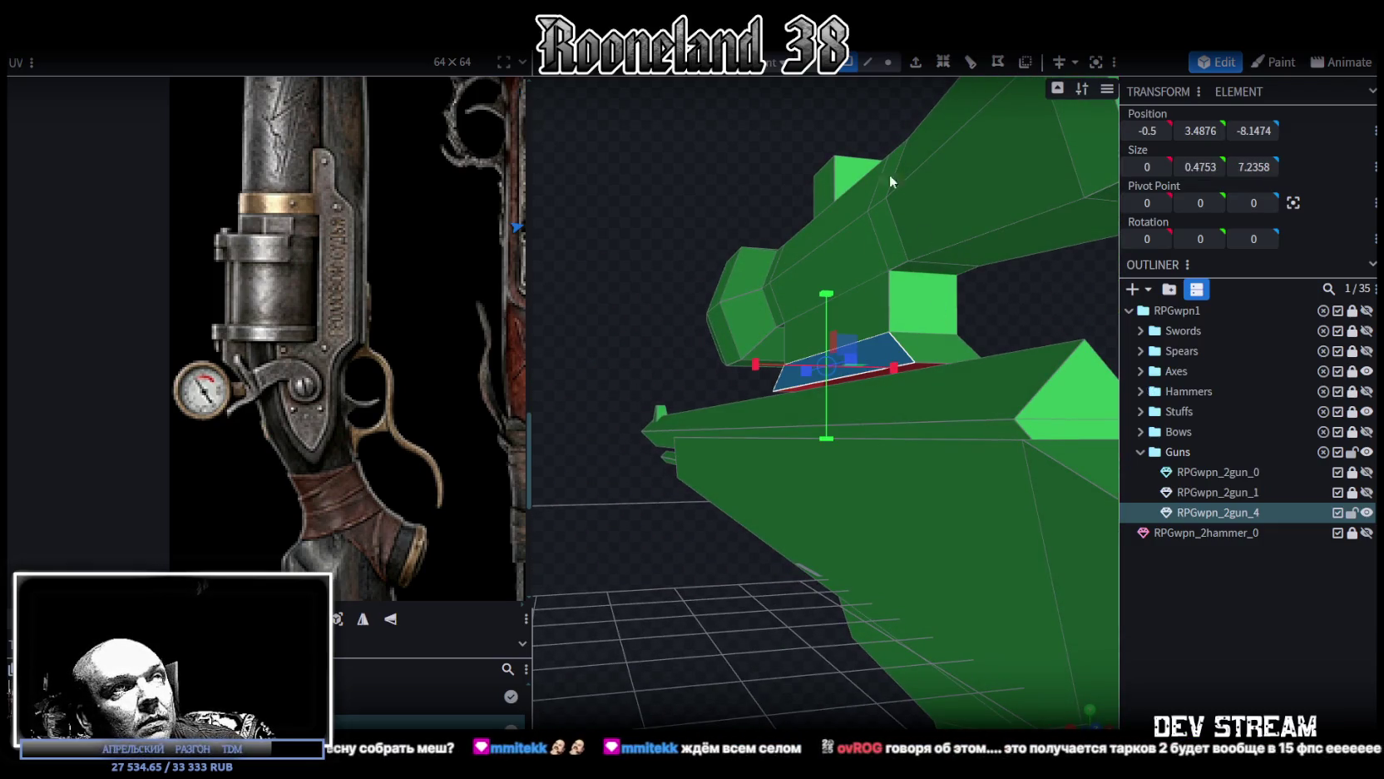
click(867, 63)
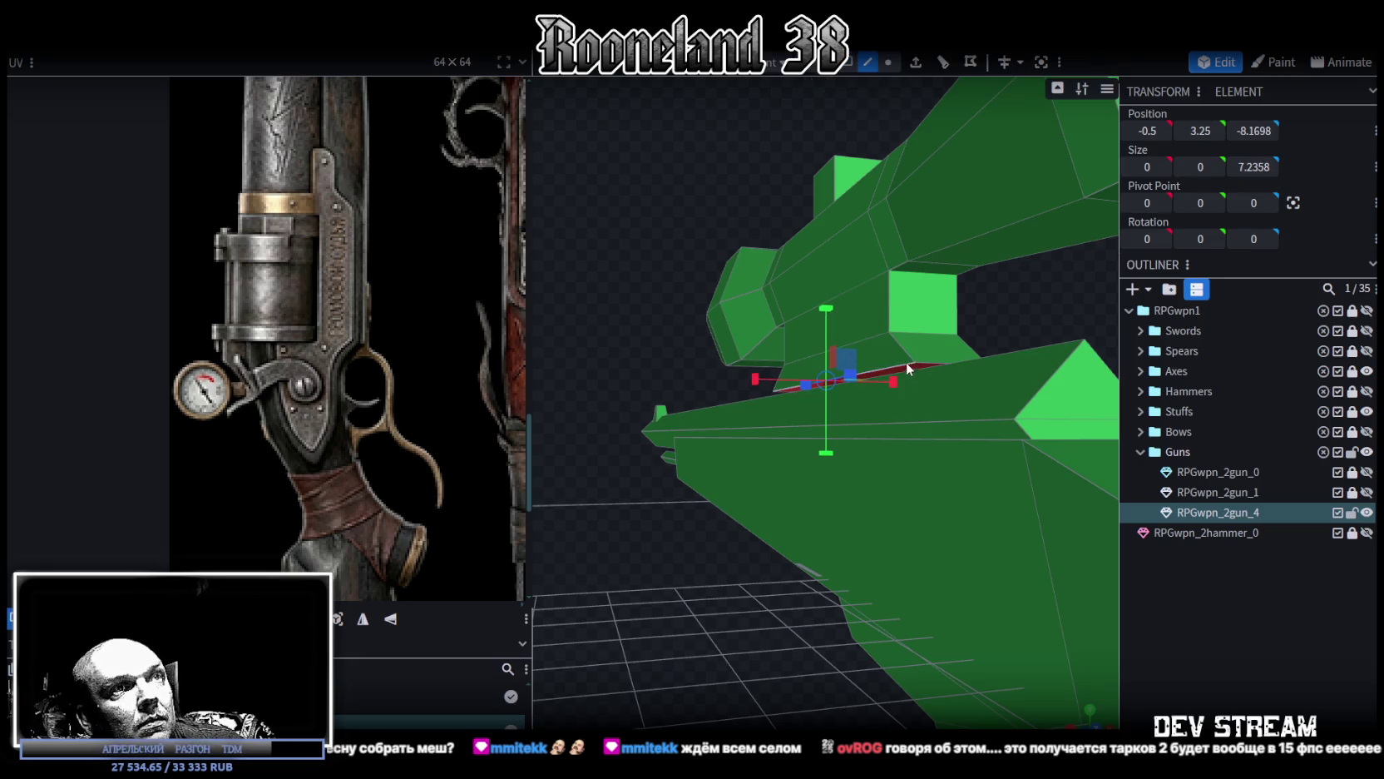
drag(906, 363, 928, 336)
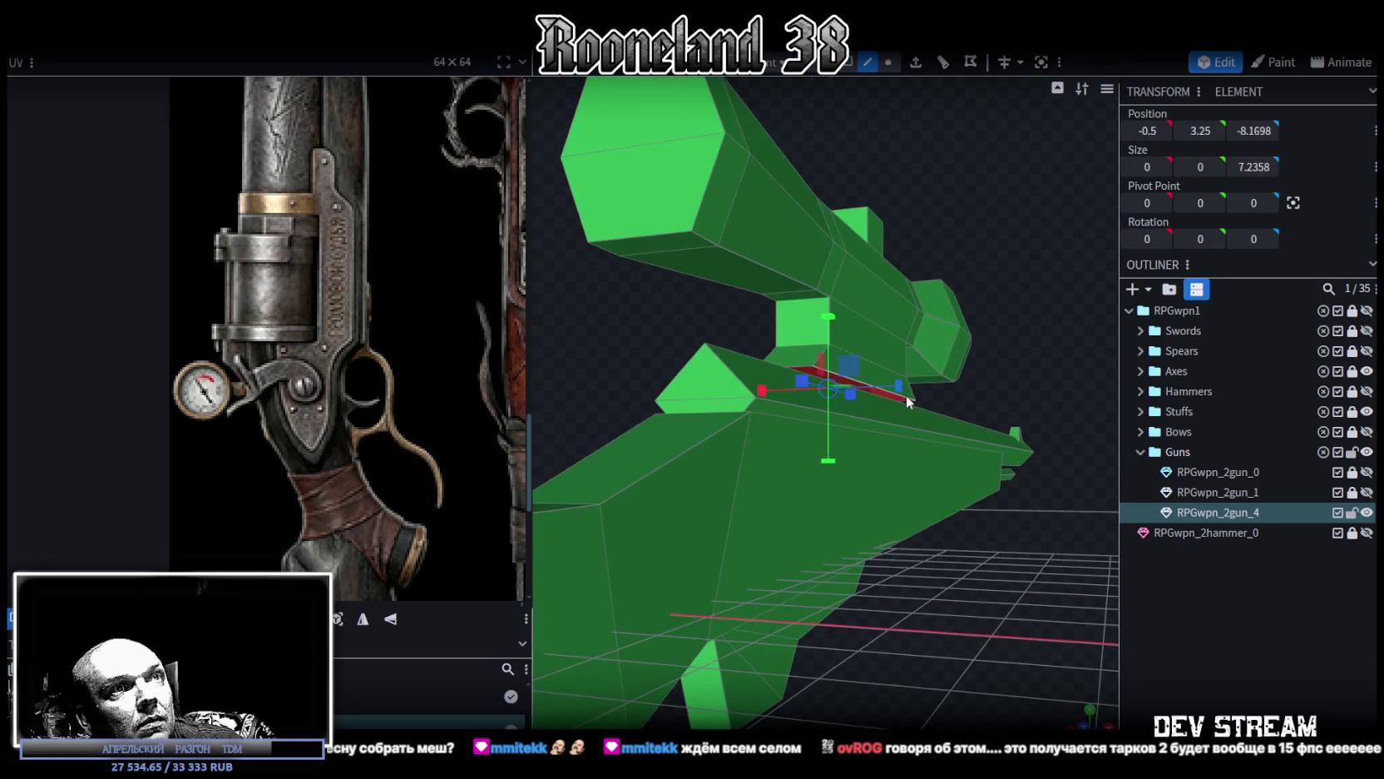
mouse_move(908, 398)
mouse_down()
mouse_move(986, 389)
mouse_move(889, 362)
mouse_up()
drag(850, 315, 852, 334)
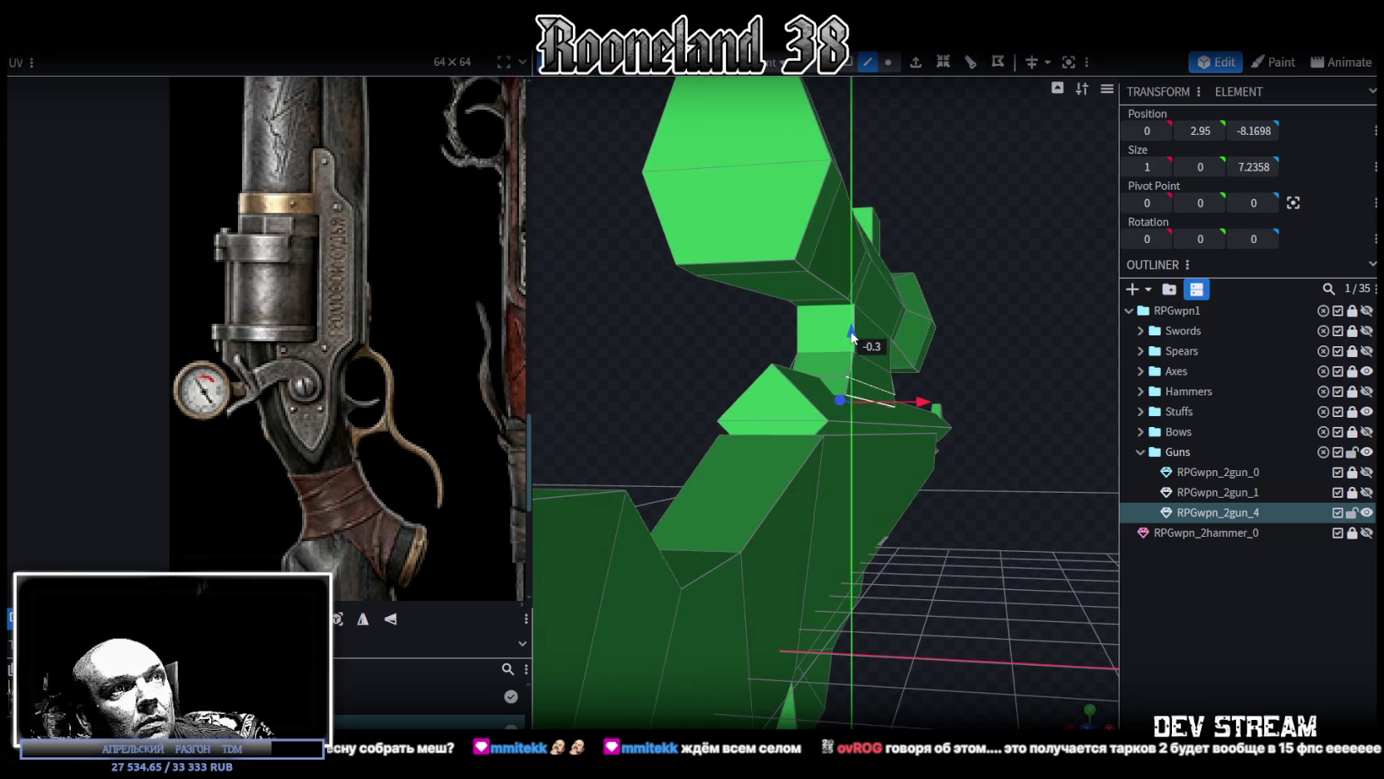
key(KP_1)
drag(915, 401, 908, 406)
drag(986, 432, 933, 435)
mouse_move(1018, 467)
mouse_down()
mouse_move(980, 489)
mouse_move(926, 478)
mouse_move(716, 495)
mouse_move(1078, 492)
mouse_up()
Step: Save the project, lock and hide RPGwpn_2gun_4, and show and select RPGwpn_2gun_1 again
key(ctrl+s)
click(1351, 513)
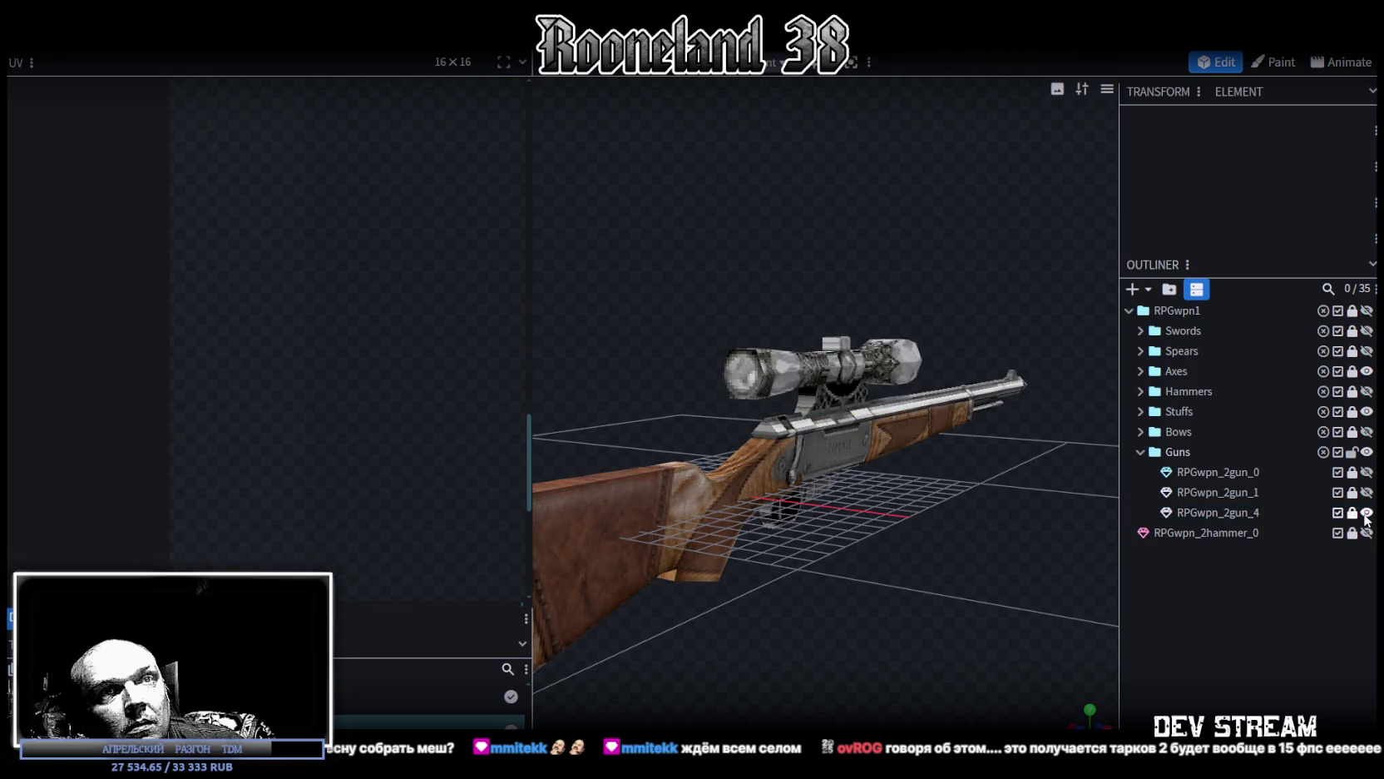
drag(1081, 520, 905, 556)
key(z)
key(z)
key(z)
key(z)
mouse_move(854, 620)
mouse_down()
mouse_move(958, 485)
mouse_move(1042, 470)
mouse_move(840, 532)
mouse_move(874, 549)
mouse_move(854, 555)
mouse_move(1278, 491)
mouse_up()
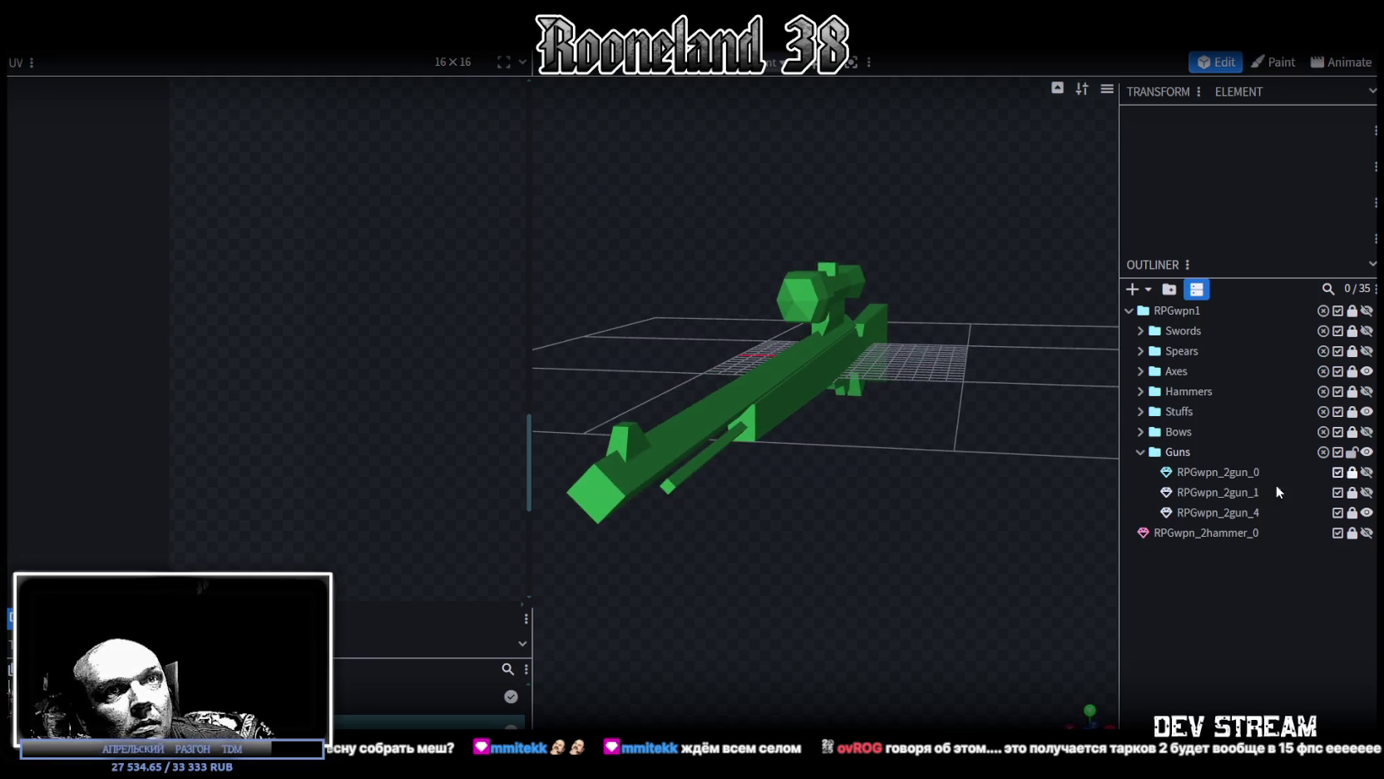
click(1367, 513)
click(1366, 493)
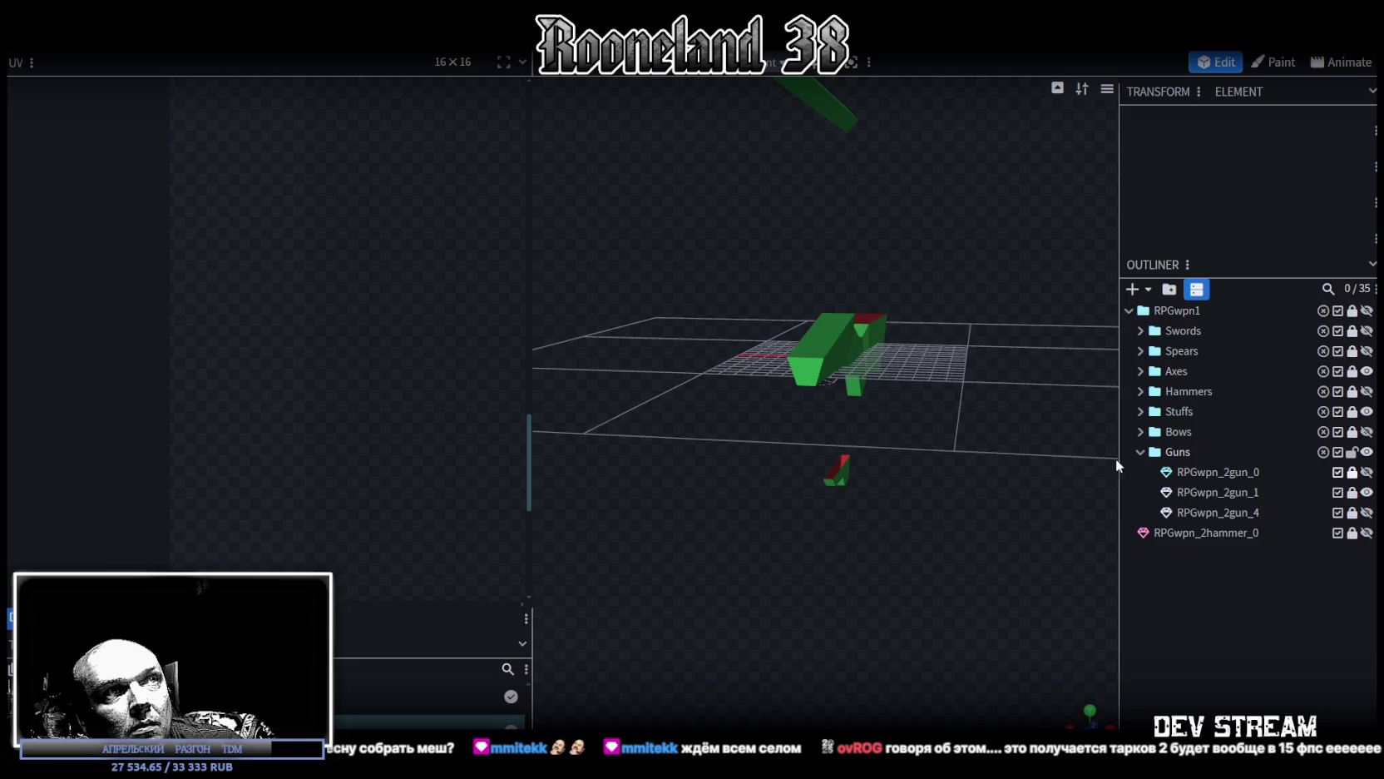
click(1206, 496)
Step: Select the stock block's top, side and adjacent faces on RPGwpn_2gun_1, including the red face
mouse_move(903, 429)
mouse_down()
mouse_move(536, 430)
mouse_move(527, 444)
mouse_move(974, 484)
mouse_up()
scroll(965, 465, up, 2)
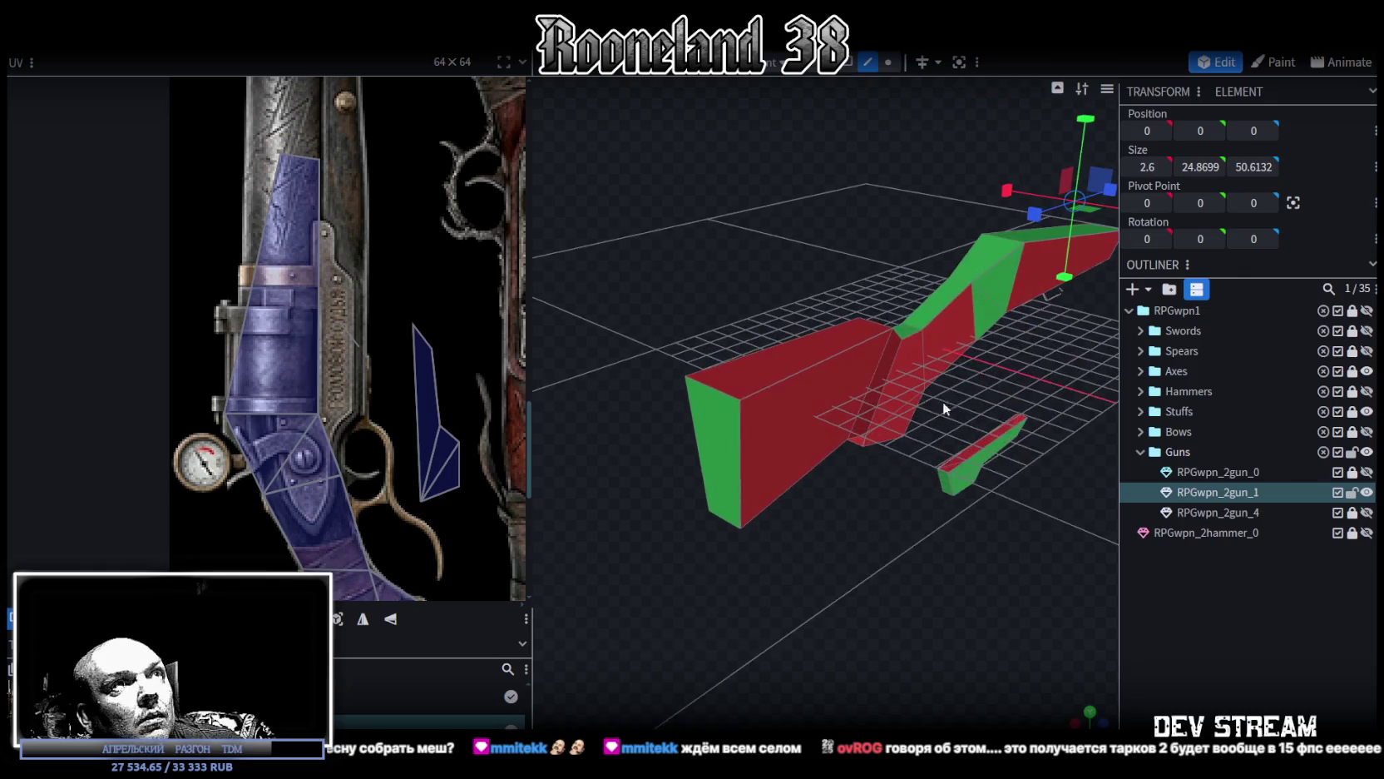
click(789, 334)
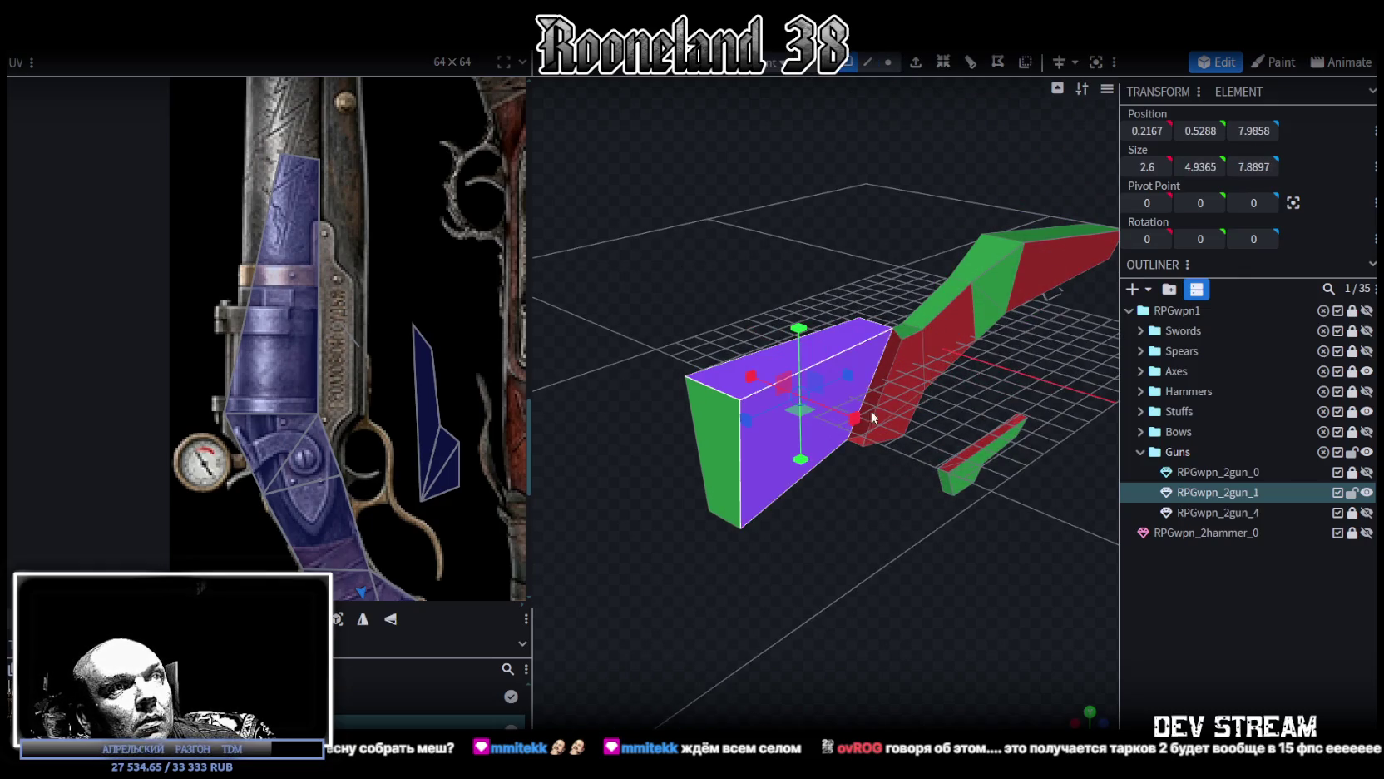
shift+click(803, 423)
shift+click(885, 381)
shift+click(940, 349)
mouse_move(940, 349)
mouse_down()
mouse_move(904, 553)
mouse_move(882, 370)
mouse_up()
shift+click(871, 345)
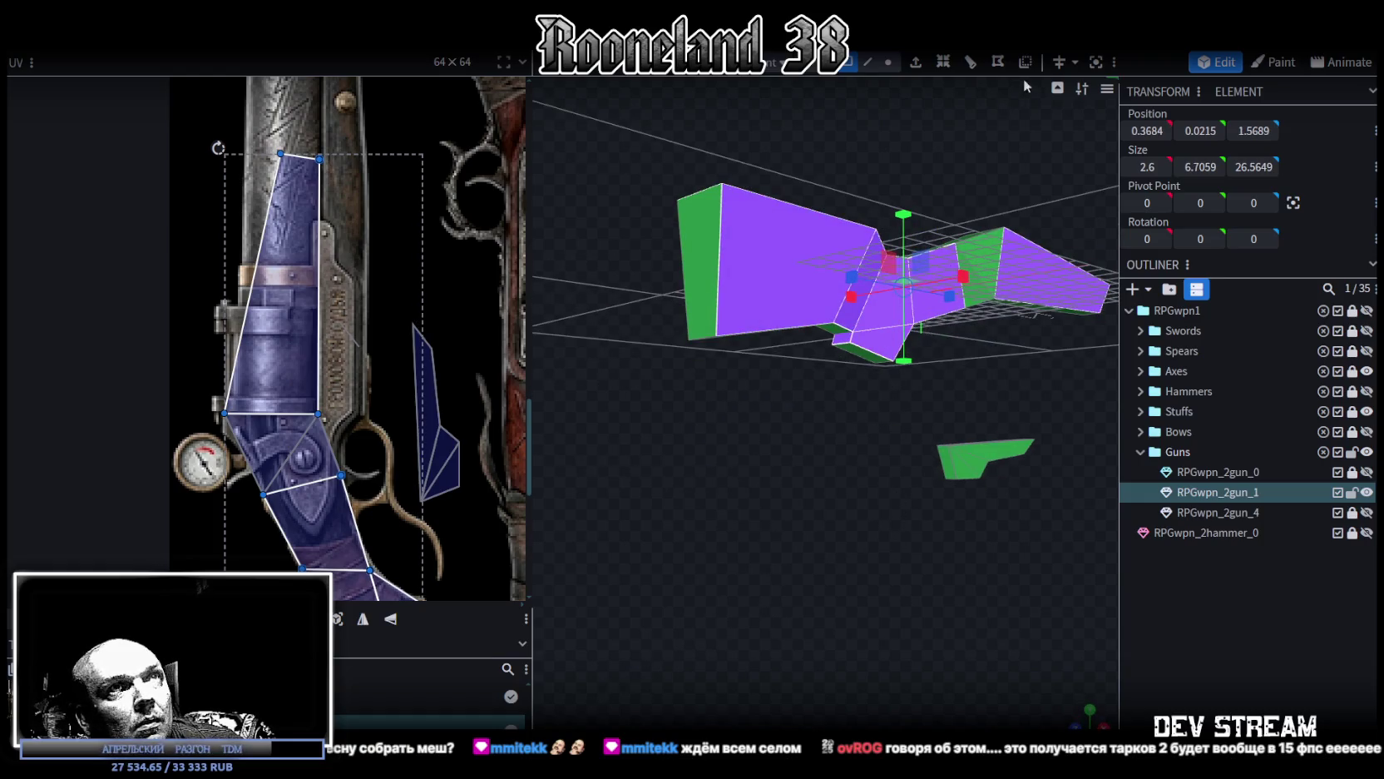
mouse_move(908, 446)
mouse_down()
mouse_move(871, 536)
mouse_move(695, 456)
mouse_move(847, 610)
mouse_move(934, 646)
mouse_move(805, 569)
mouse_move(1042, 560)
mouse_move(1044, 507)
mouse_move(839, 570)
mouse_up()
Step: Cycle the viewport shading back to textured and view the gun side-on and from above
key(z)
key(z)
key(z)
key(z)
key(z)
drag(874, 516, 898, 522)
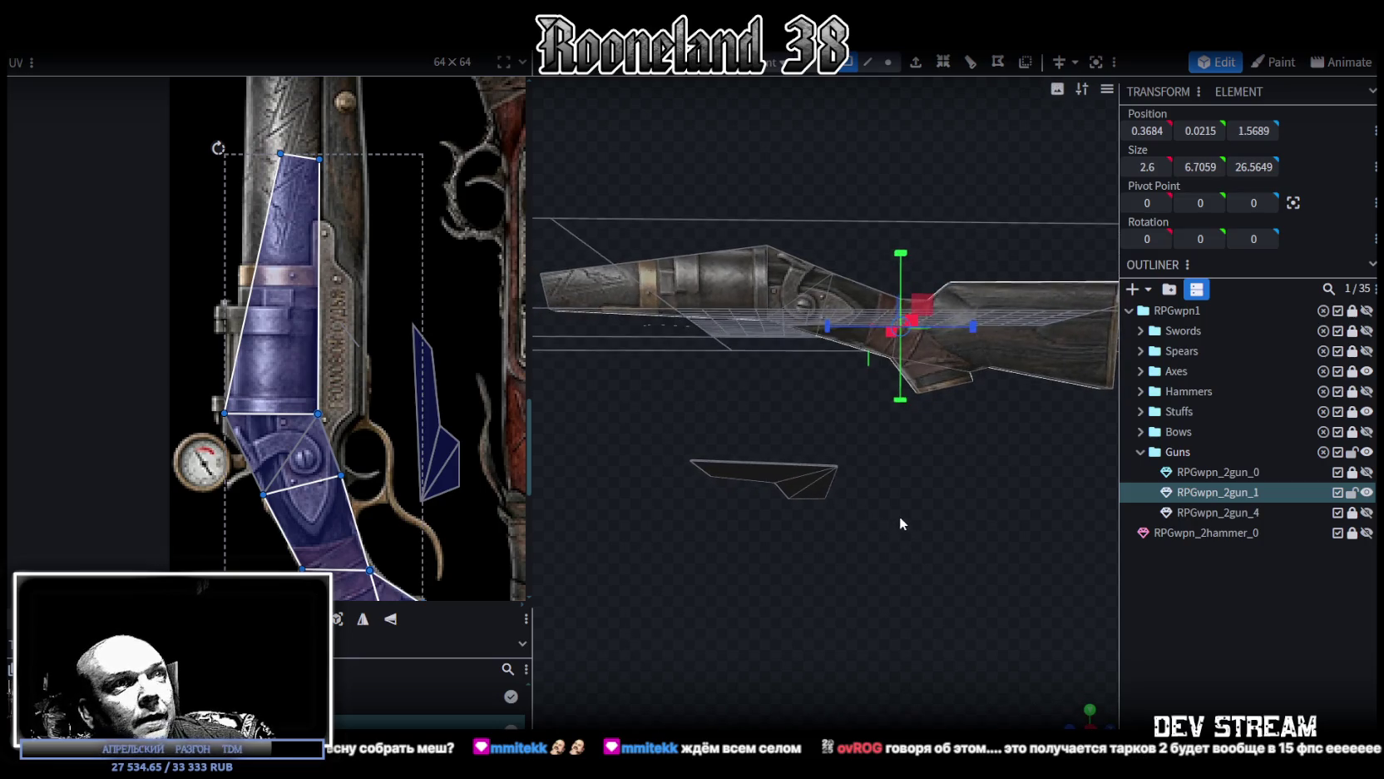
scroll(353, 437, down, 1)
scroll(353, 349, down, 2)
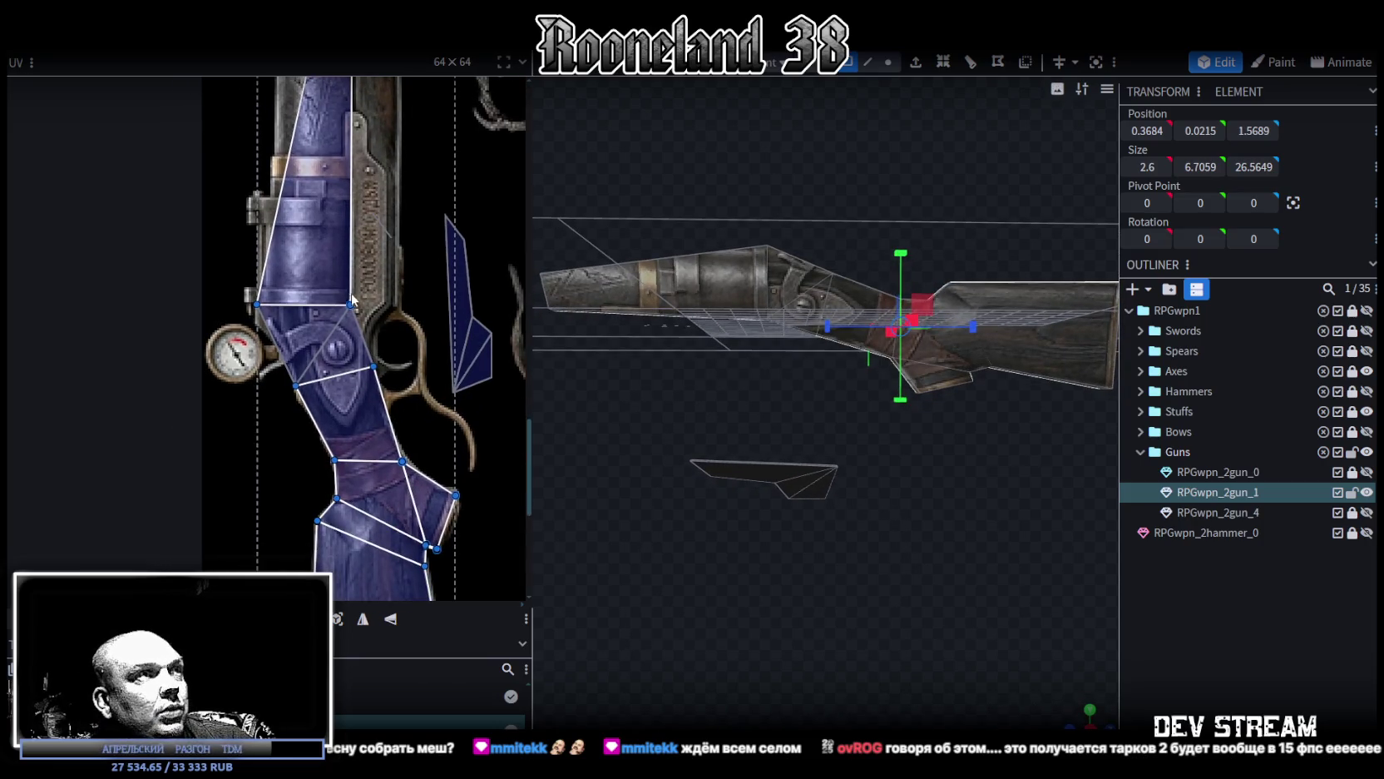
mouse_move(945, 505)
mouse_down()
mouse_move(761, 566)
mouse_move(783, 585)
mouse_move(793, 543)
mouse_move(739, 554)
mouse_move(774, 549)
mouse_move(817, 451)
mouse_up()
scroll(745, 561, up, 3)
click(890, 65)
Step: Merge loose receiver vertices, including two selected points combined into one
click(817, 452)
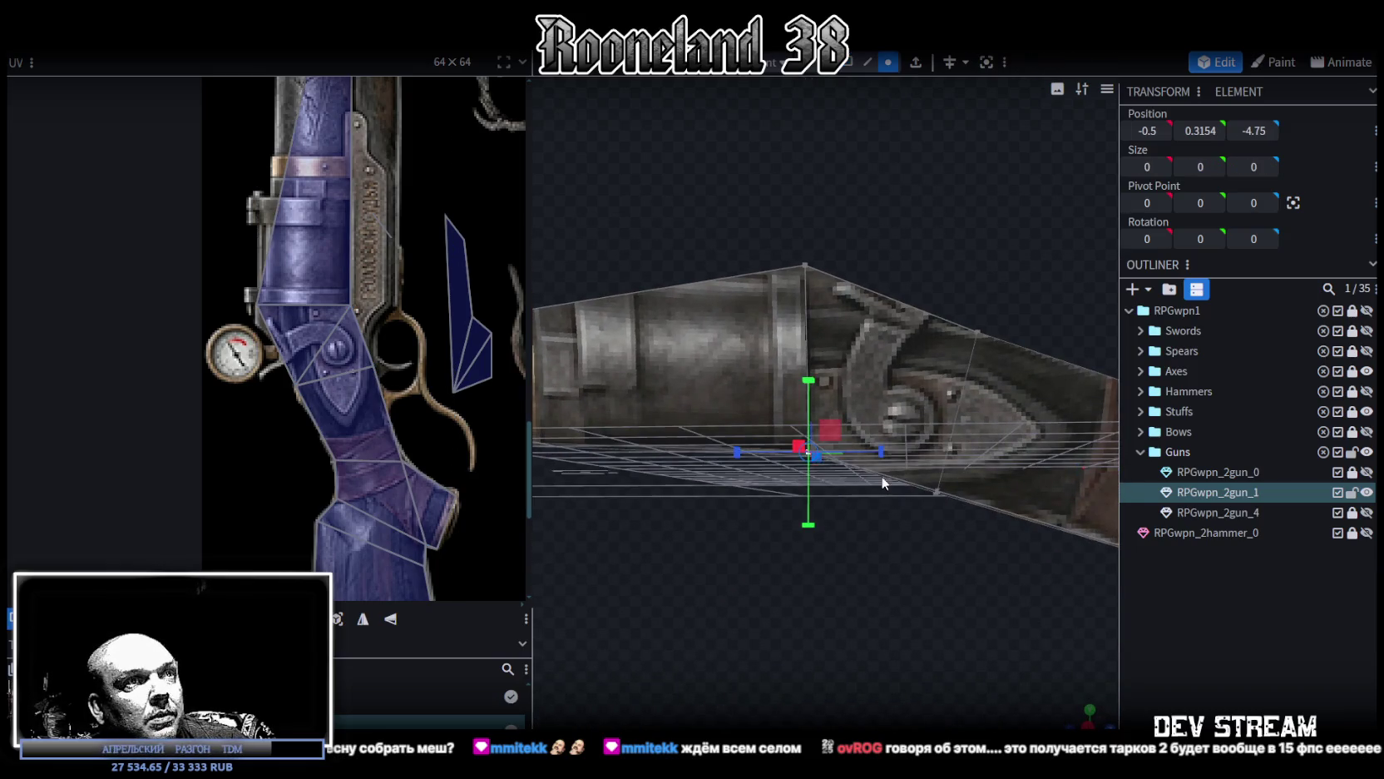
right_click(935, 491)
mouse_move(995, 132)
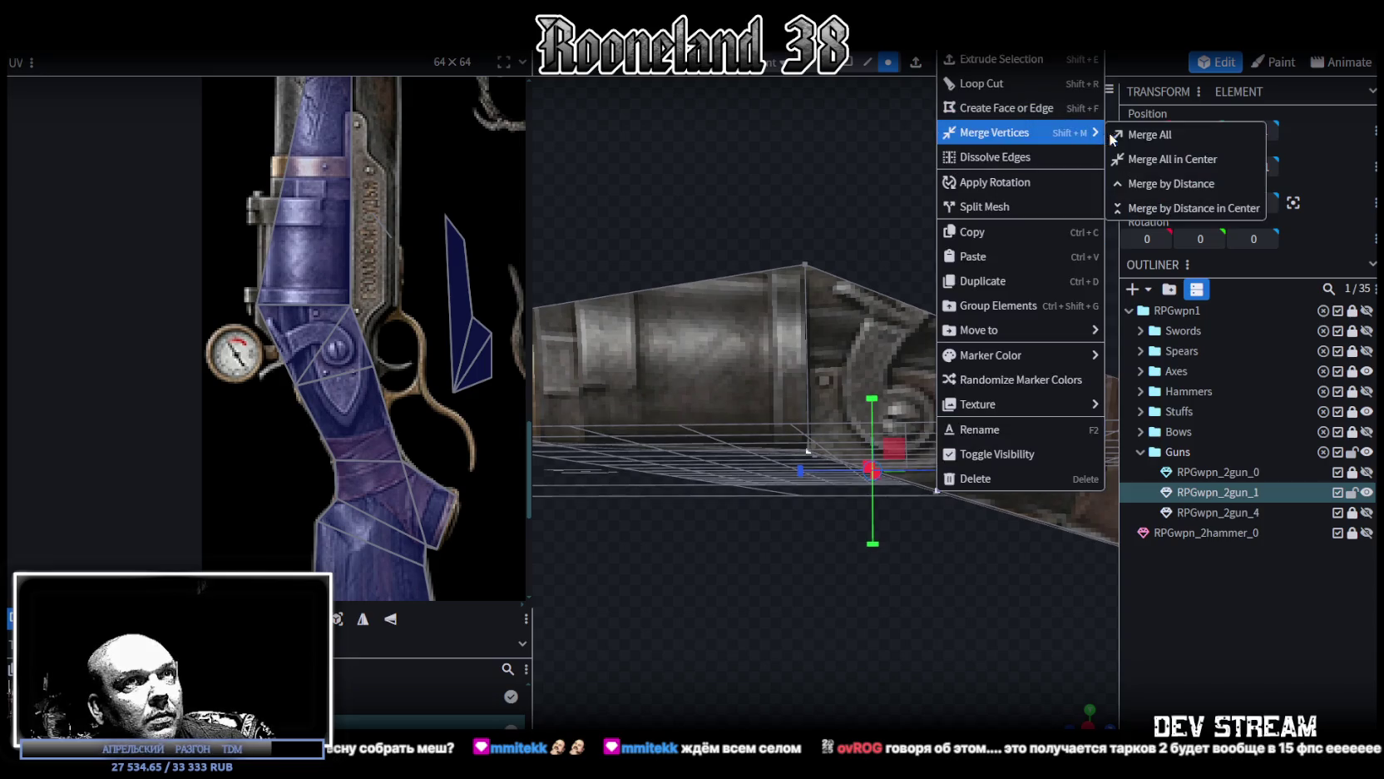
click(1165, 135)
click(805, 265)
shift+click(975, 329)
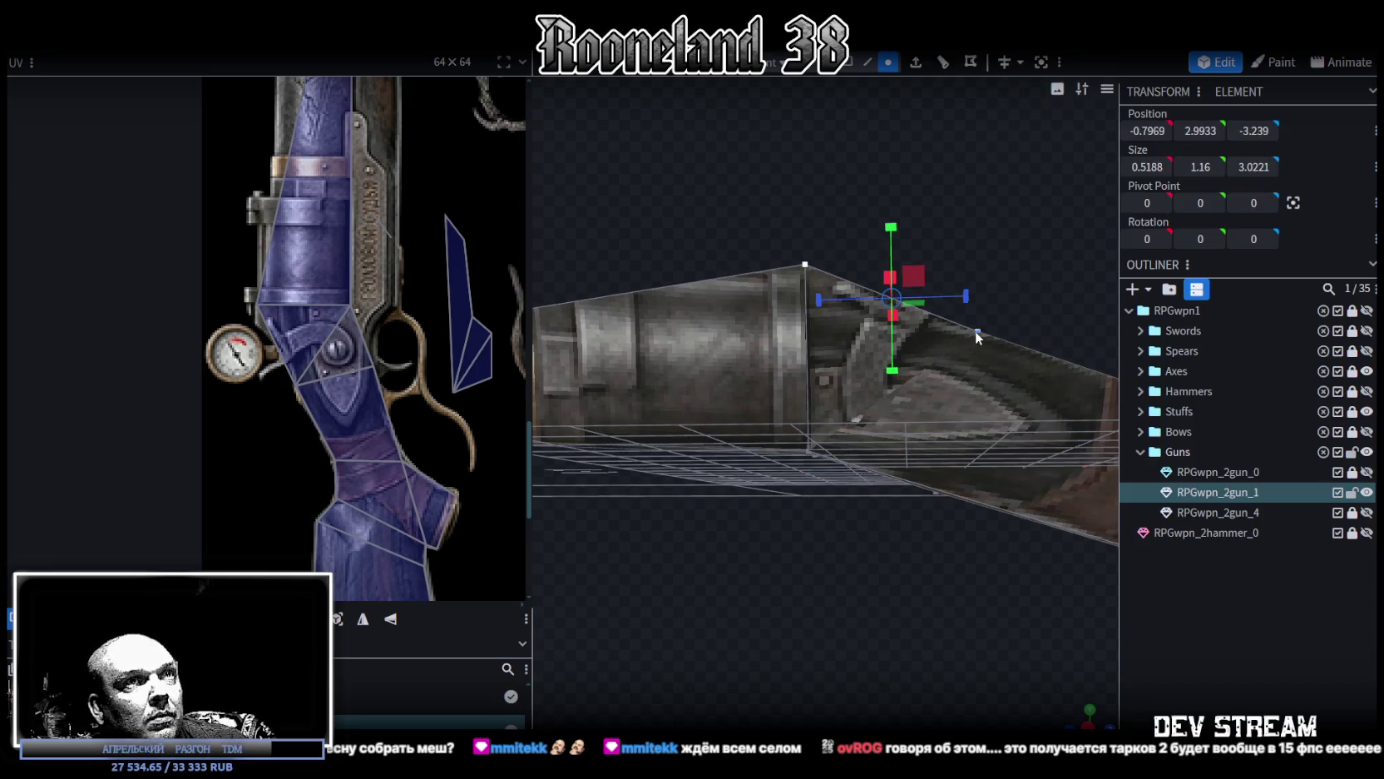
right_click(976, 329)
click(1186, 404)
Step: Shorten the receiver's top edge by 1 unit and merge the remaining selected vertices together
drag(848, 300, 930, 347)
click(849, 290)
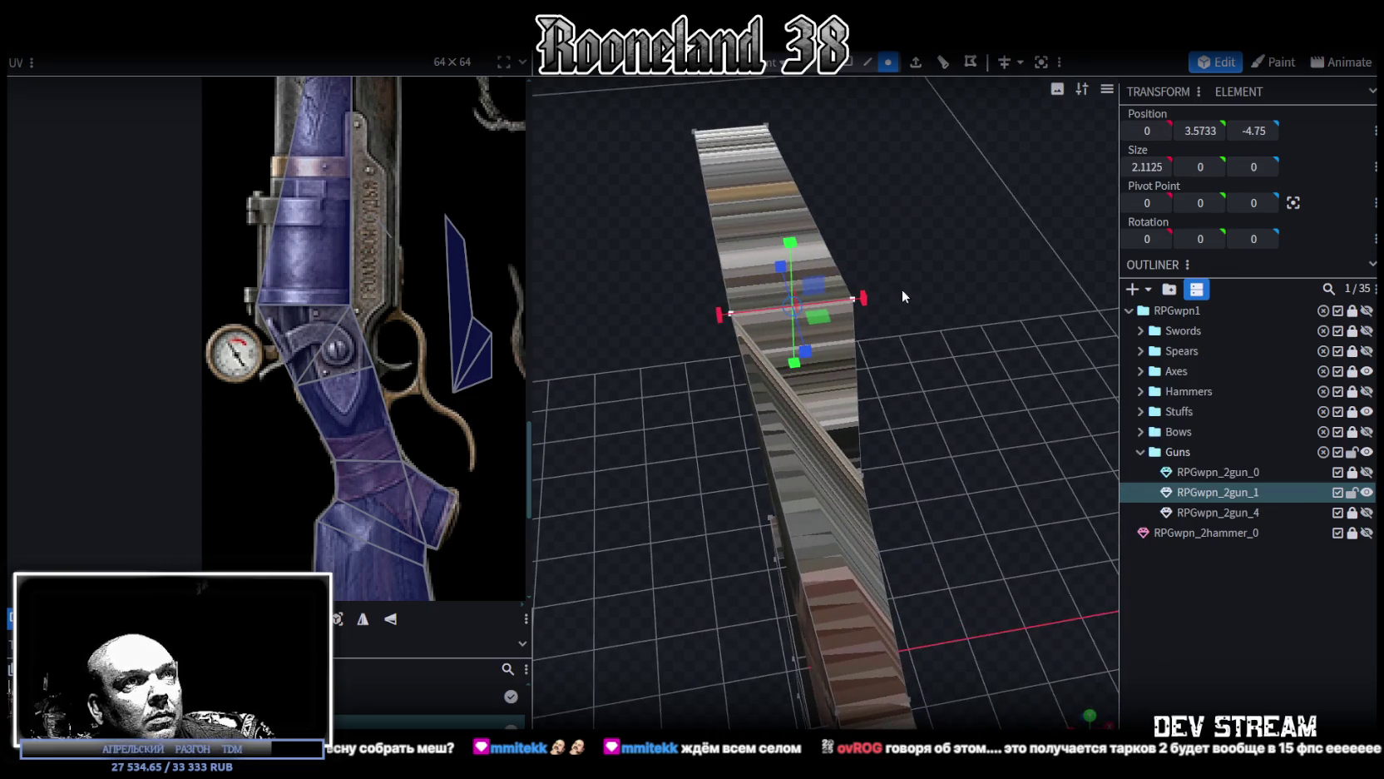
drag(863, 298, 837, 305)
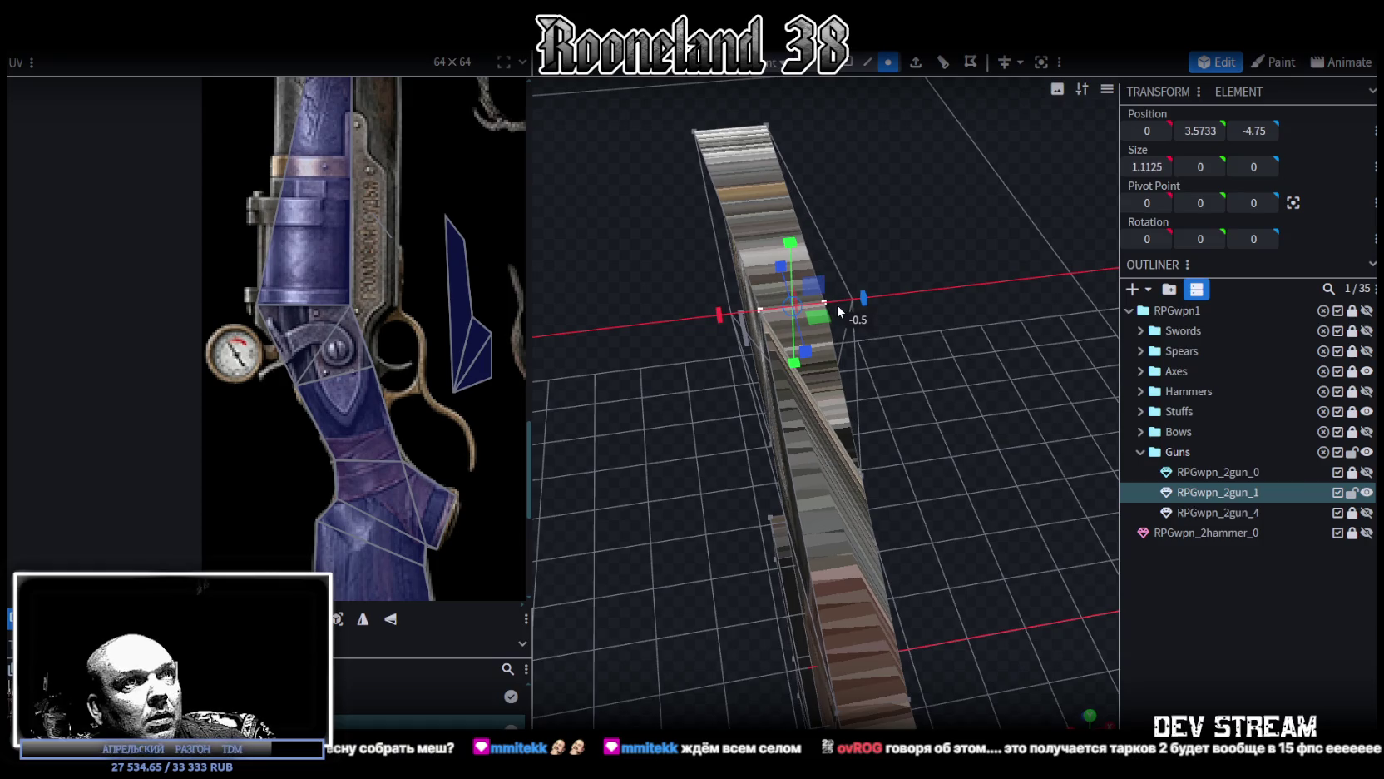
mouse_move(889, 343)
mouse_down()
mouse_move(800, 356)
mouse_move(830, 348)
mouse_up()
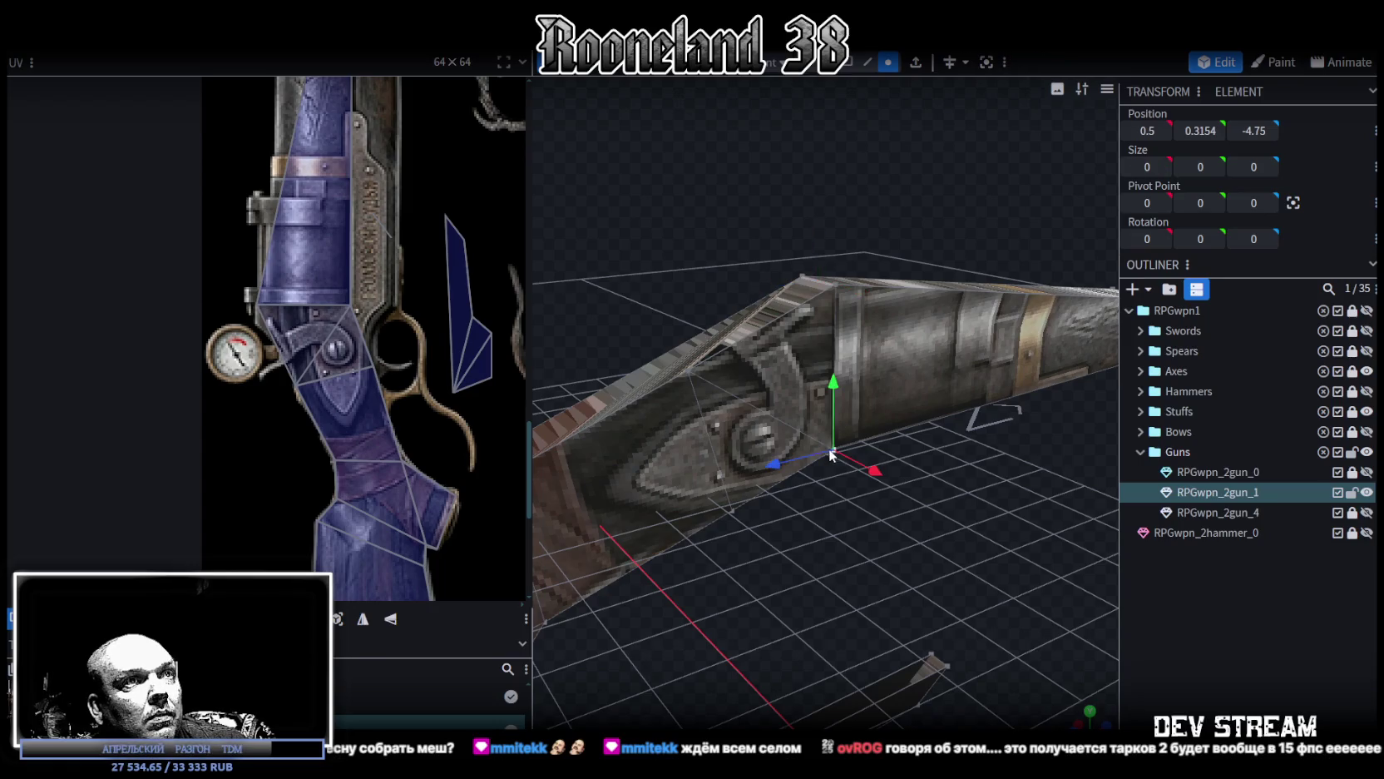
right_click(727, 512)
mouse_move(788, 154)
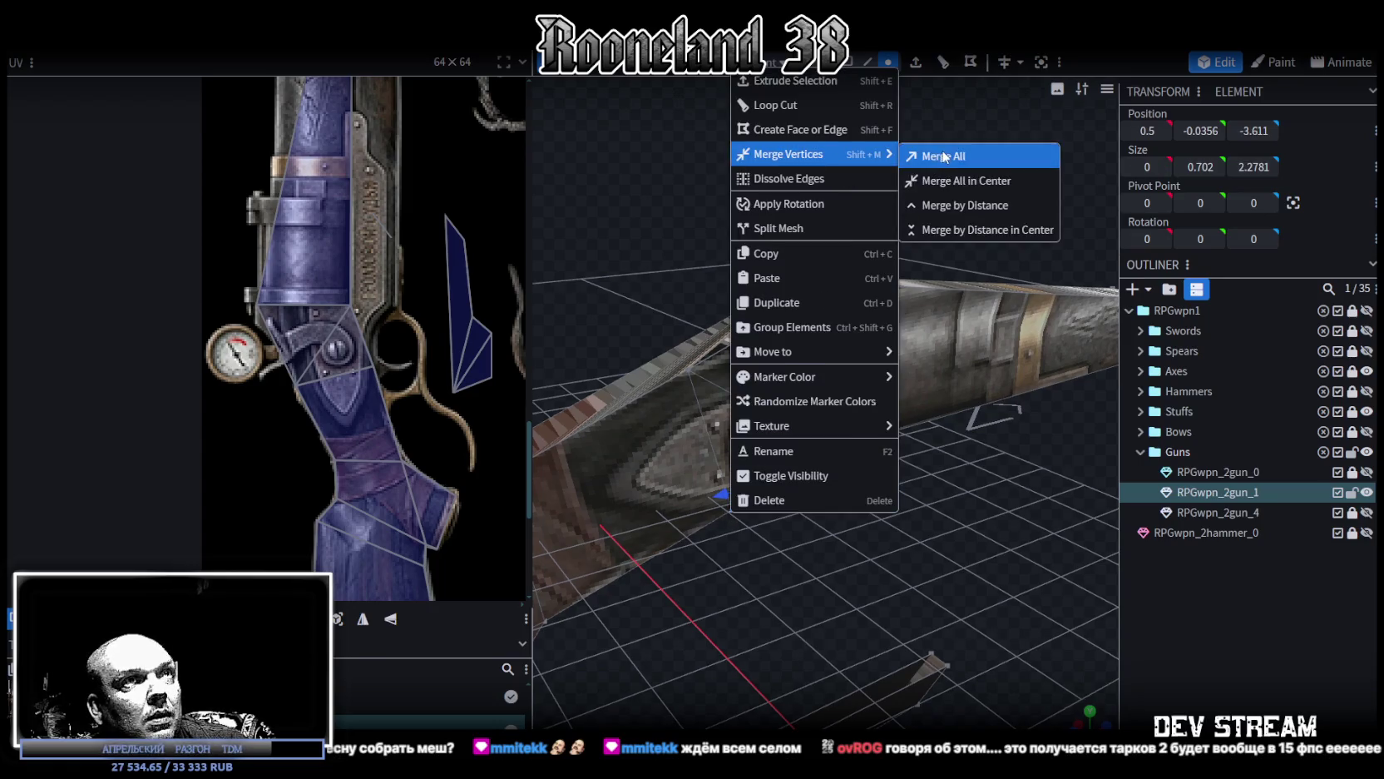
click(943, 156)
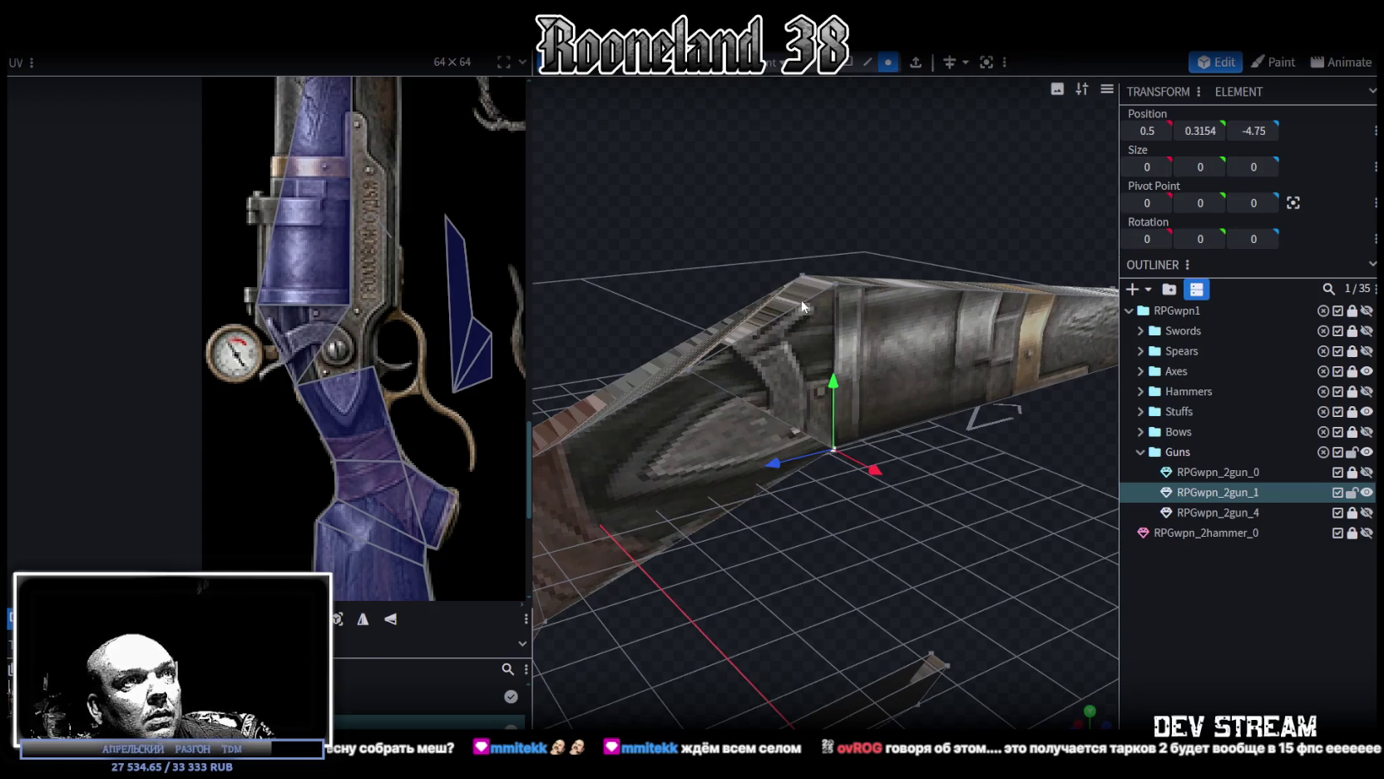
right_click(693, 374)
click(915, 402)
scroll(315, 371, up, 2)
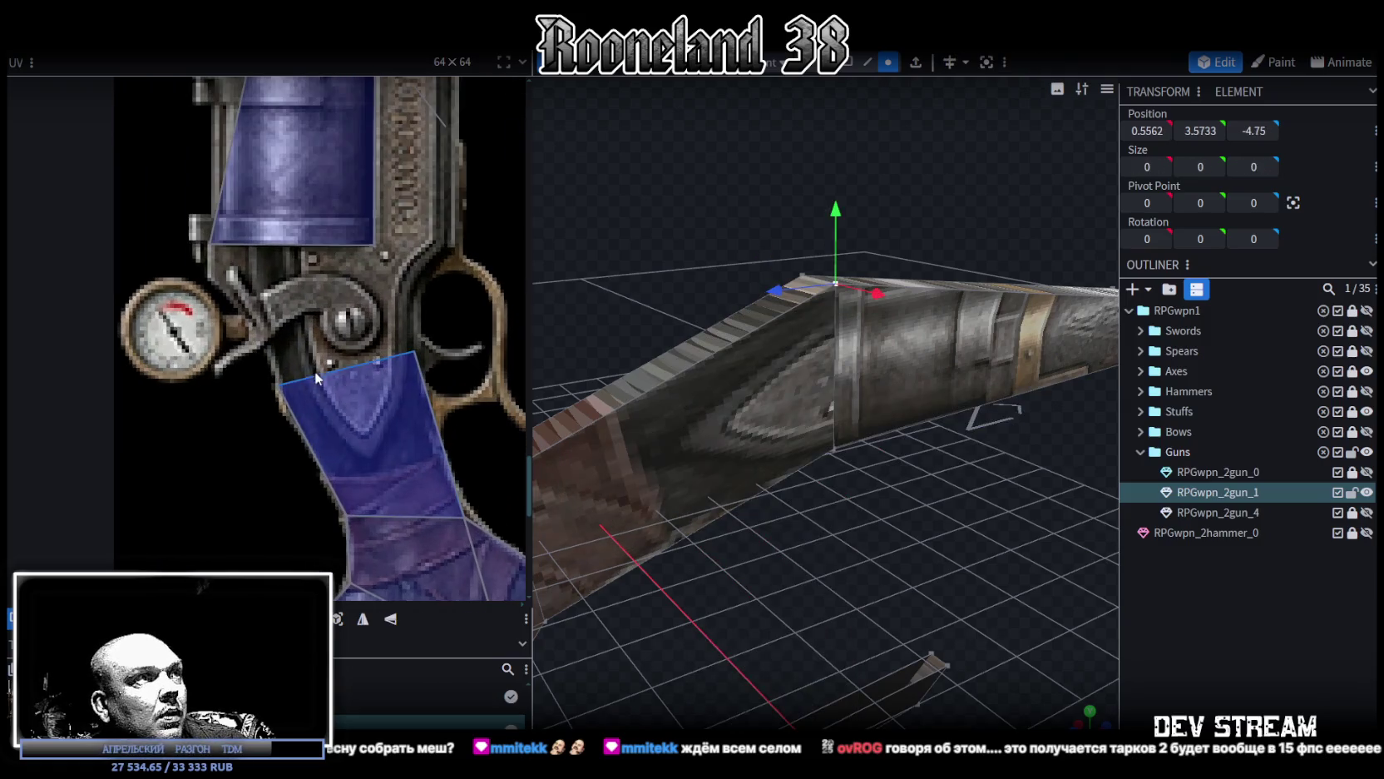
Step: Drag the grip faces' UV corners up onto the wooden grip of the rifle atlas
click(314, 371)
drag(279, 387, 208, 247)
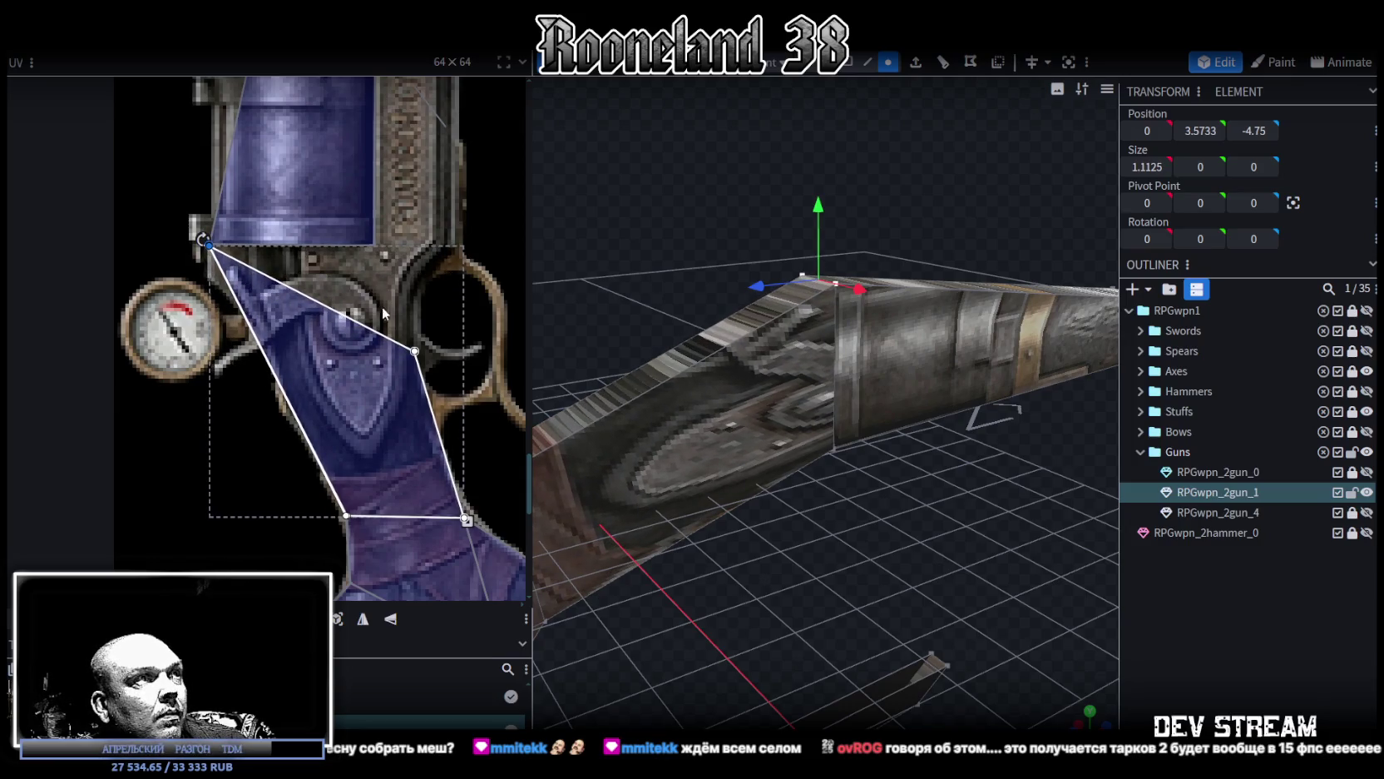
drag(414, 350, 375, 246)
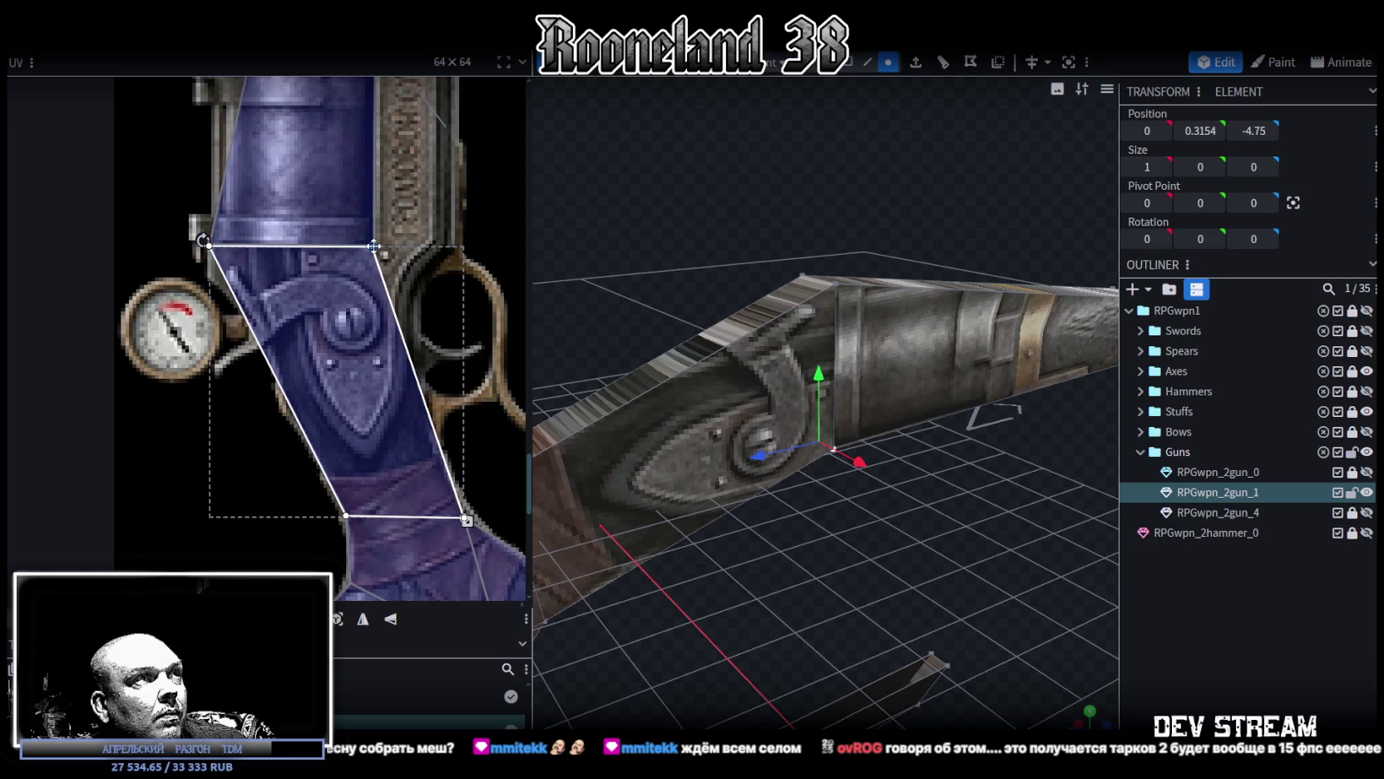
mouse_move(632, 399)
mouse_down()
mouse_move(817, 484)
mouse_move(858, 590)
mouse_move(827, 600)
mouse_move(872, 502)
mouse_move(695, 419)
mouse_up()
middle_drag(468, 489, 357, 381)
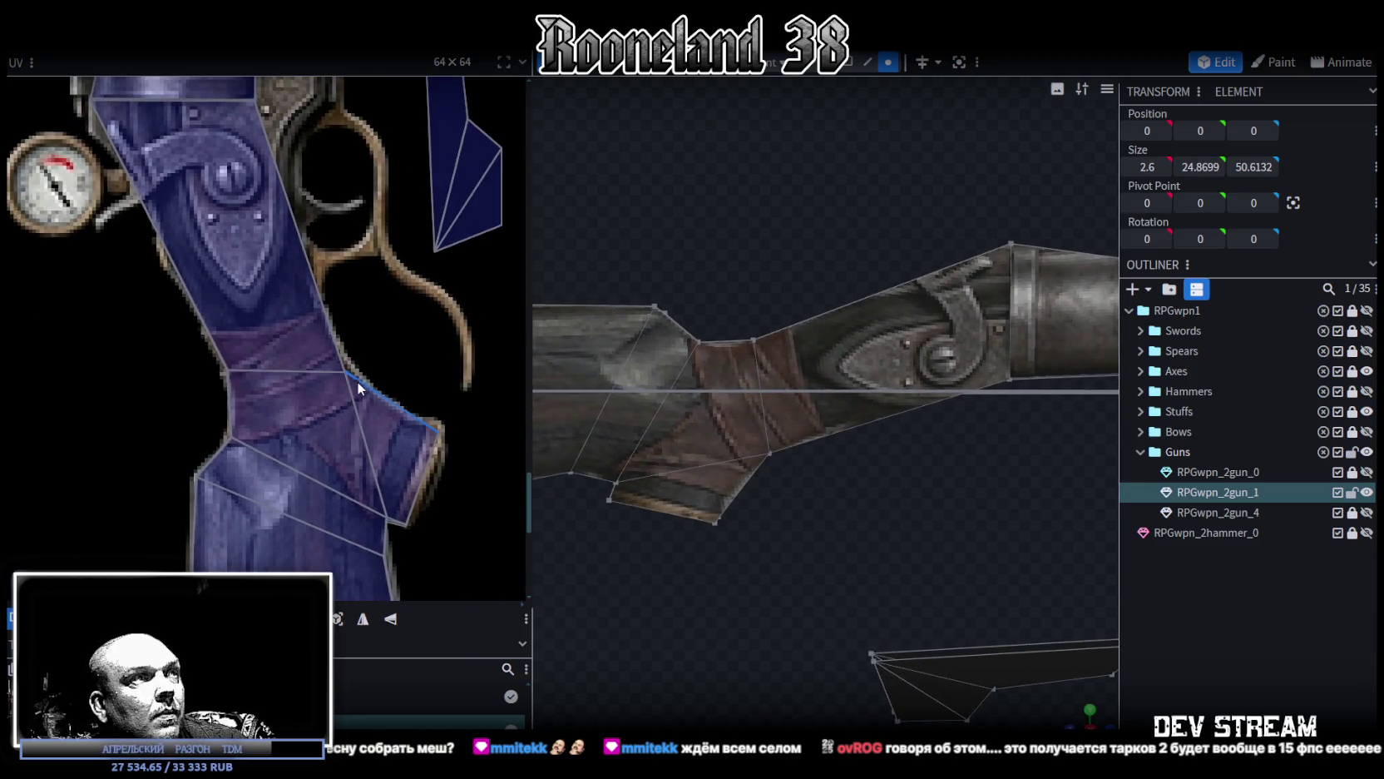
click(330, 383)
drag(346, 373, 321, 309)
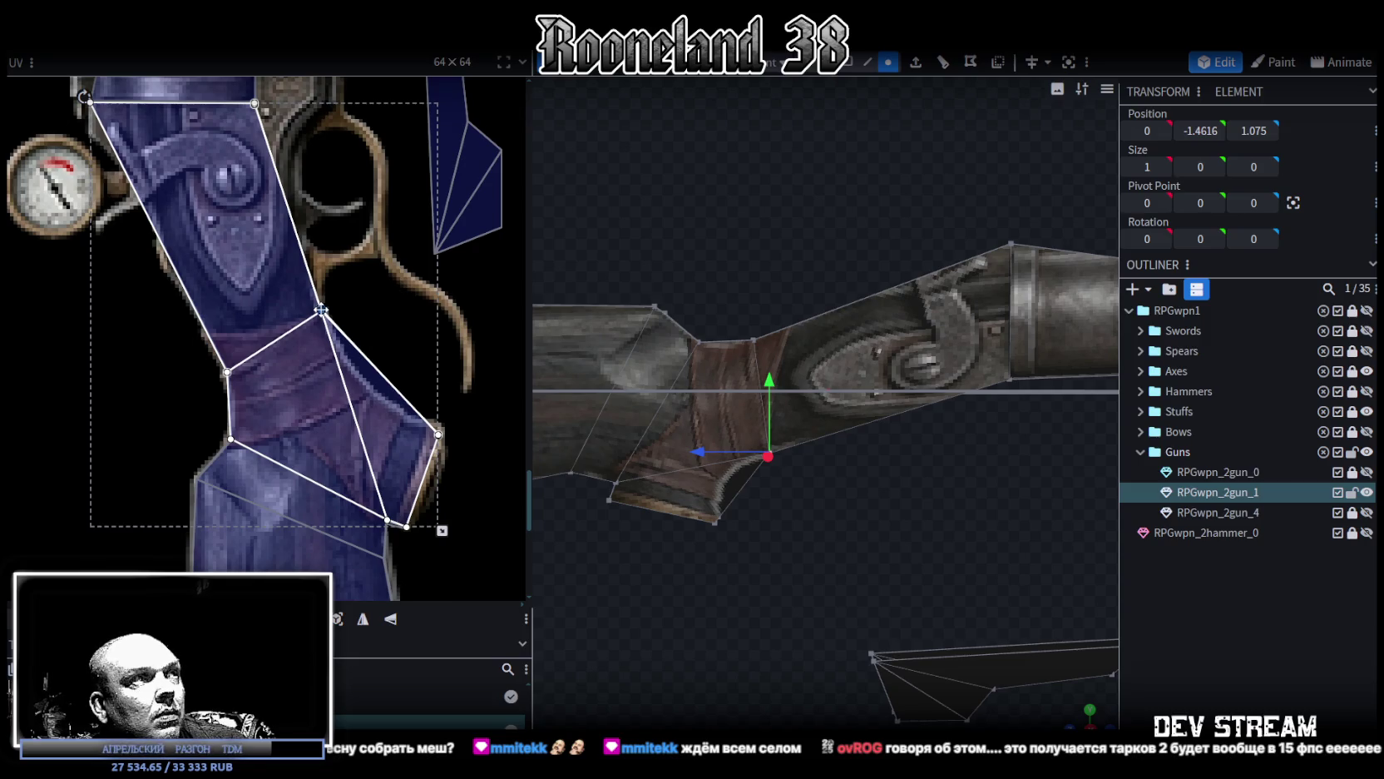
drag(321, 309, 320, 312)
scroll(740, 498, up, 2)
Step: Raise the grip vertices and shift them along depth, then undo three changes and clear the selection
mouse_move(844, 493)
mouse_down()
mouse_move(725, 418)
mouse_move(768, 437)
mouse_up()
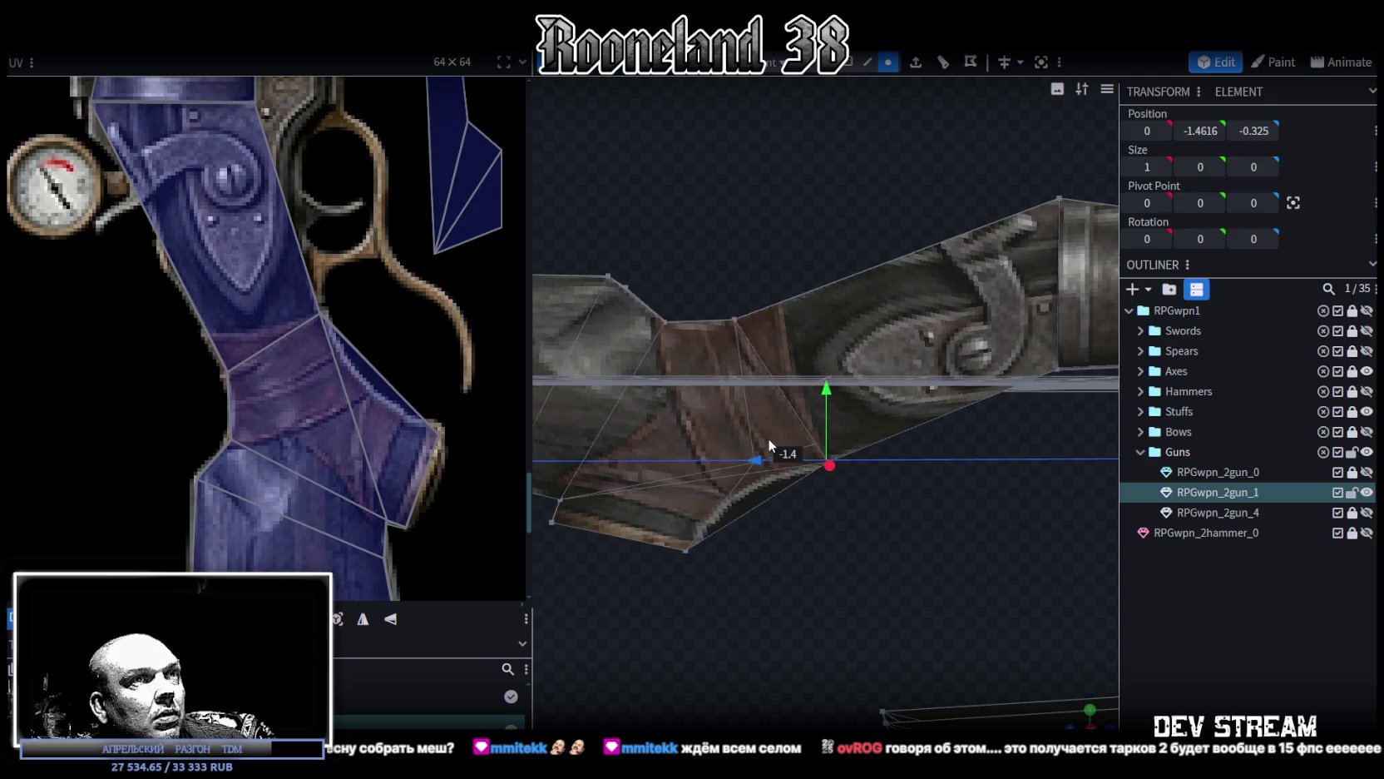
mouse_move(827, 397)
mouse_down()
mouse_move(826, 370)
mouse_move(828, 588)
mouse_up()
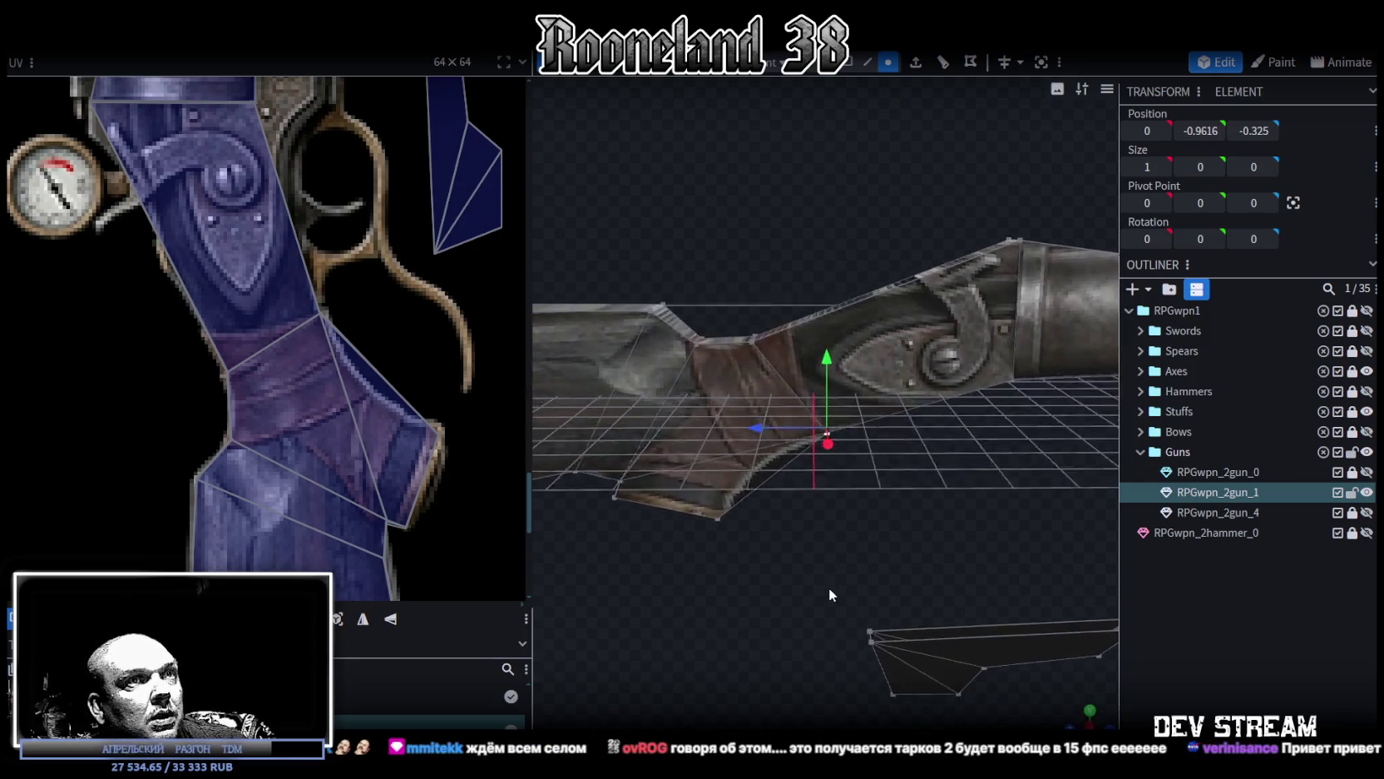
mouse_move(767, 431)
mouse_down()
mouse_move(817, 457)
mouse_move(546, 489)
mouse_move(905, 514)
mouse_move(830, 470)
mouse_move(909, 531)
mouse_move(836, 542)
mouse_move(882, 529)
mouse_move(821, 485)
mouse_up()
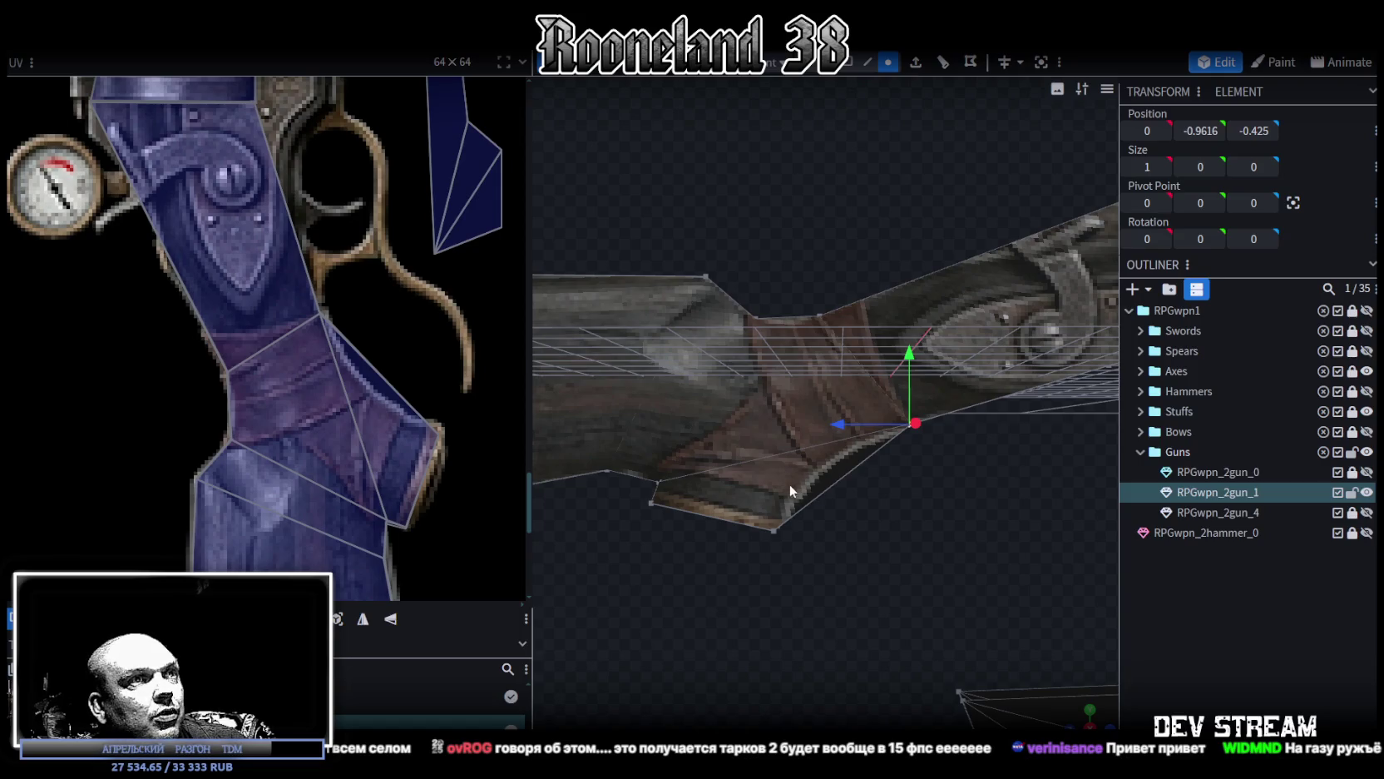
mouse_move(882, 516)
mouse_down()
mouse_move(931, 479)
mouse_move(999, 512)
mouse_move(874, 504)
mouse_move(912, 392)
mouse_move(846, 589)
mouse_move(778, 536)
mouse_move(815, 444)
mouse_up()
click(815, 445)
mouse_move(589, 403)
mouse_down()
mouse_move(841, 489)
mouse_move(911, 475)
mouse_move(870, 462)
mouse_move(880, 510)
mouse_move(892, 484)
mouse_up()
scroll(370, 209, down, 2)
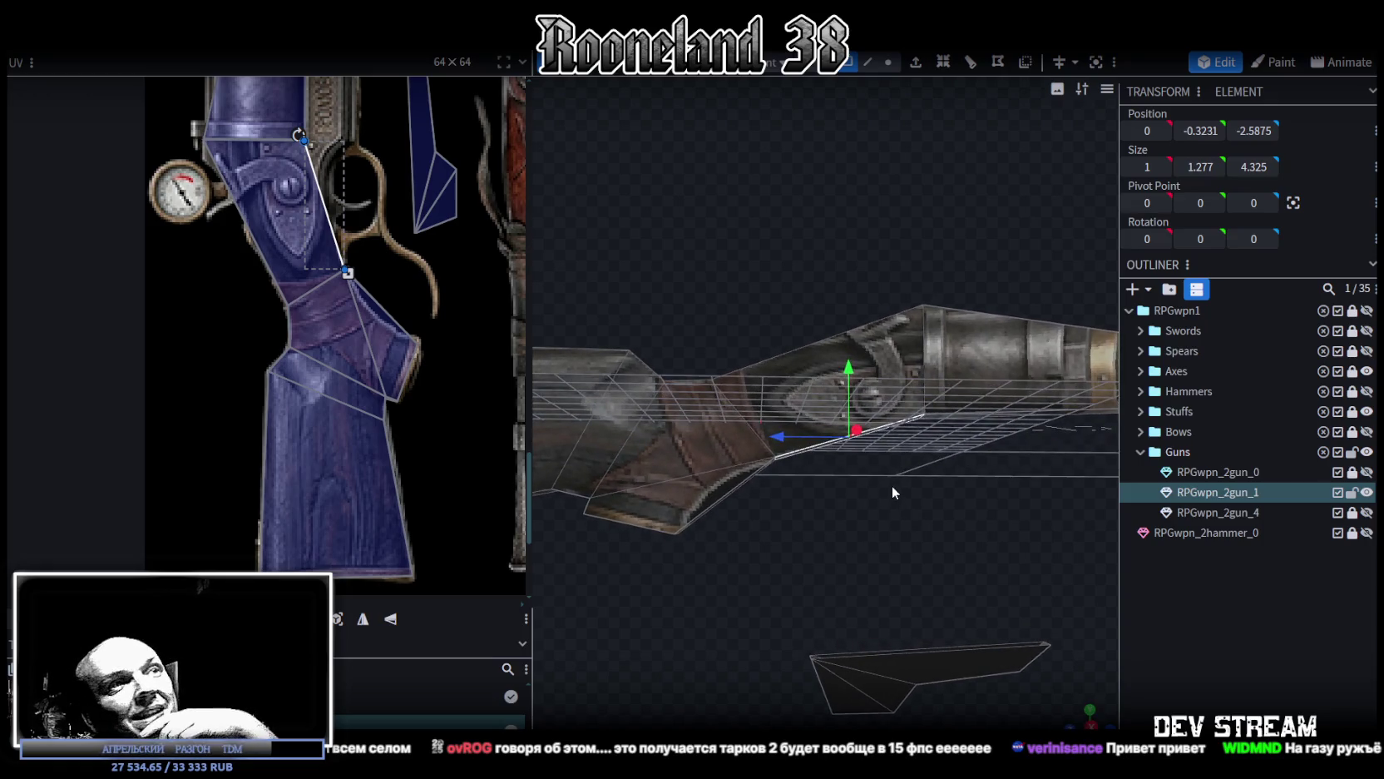
key(ctrl+z)
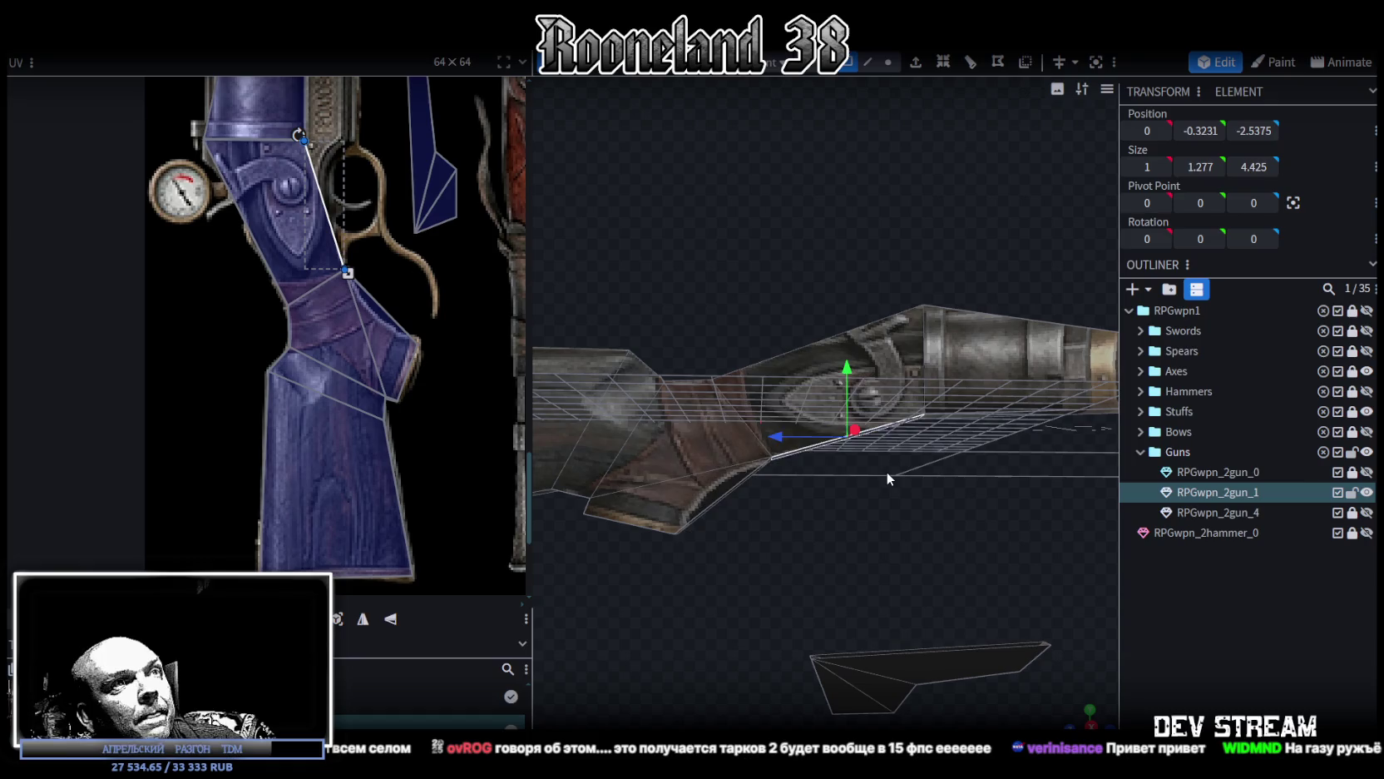
key(ctrl+z)
key(ctrl+z)
key(ctrl+z)
key(ctrl+z)
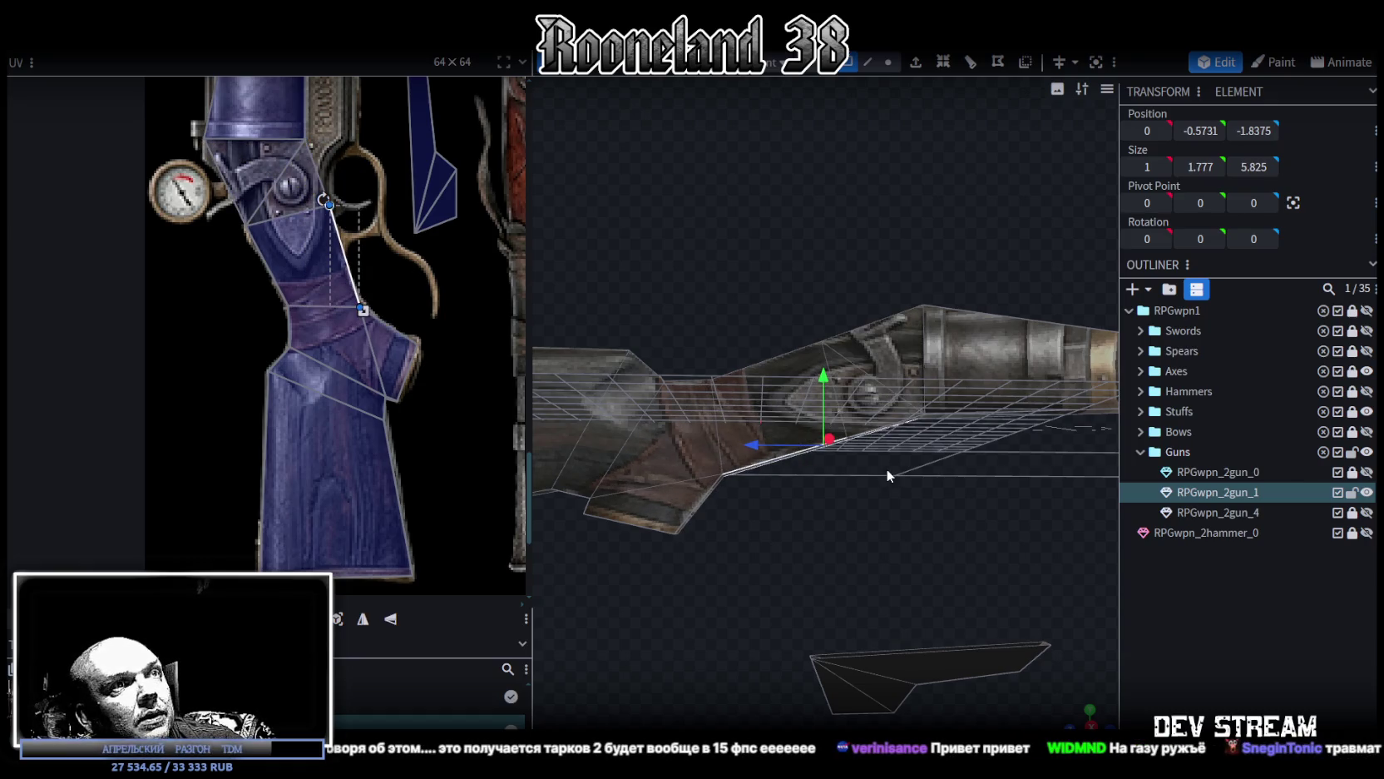
key(ctrl+z)
mouse_move(883, 454)
mouse_down()
mouse_move(925, 368)
mouse_move(1099, 334)
mouse_up()
click(1000, 296)
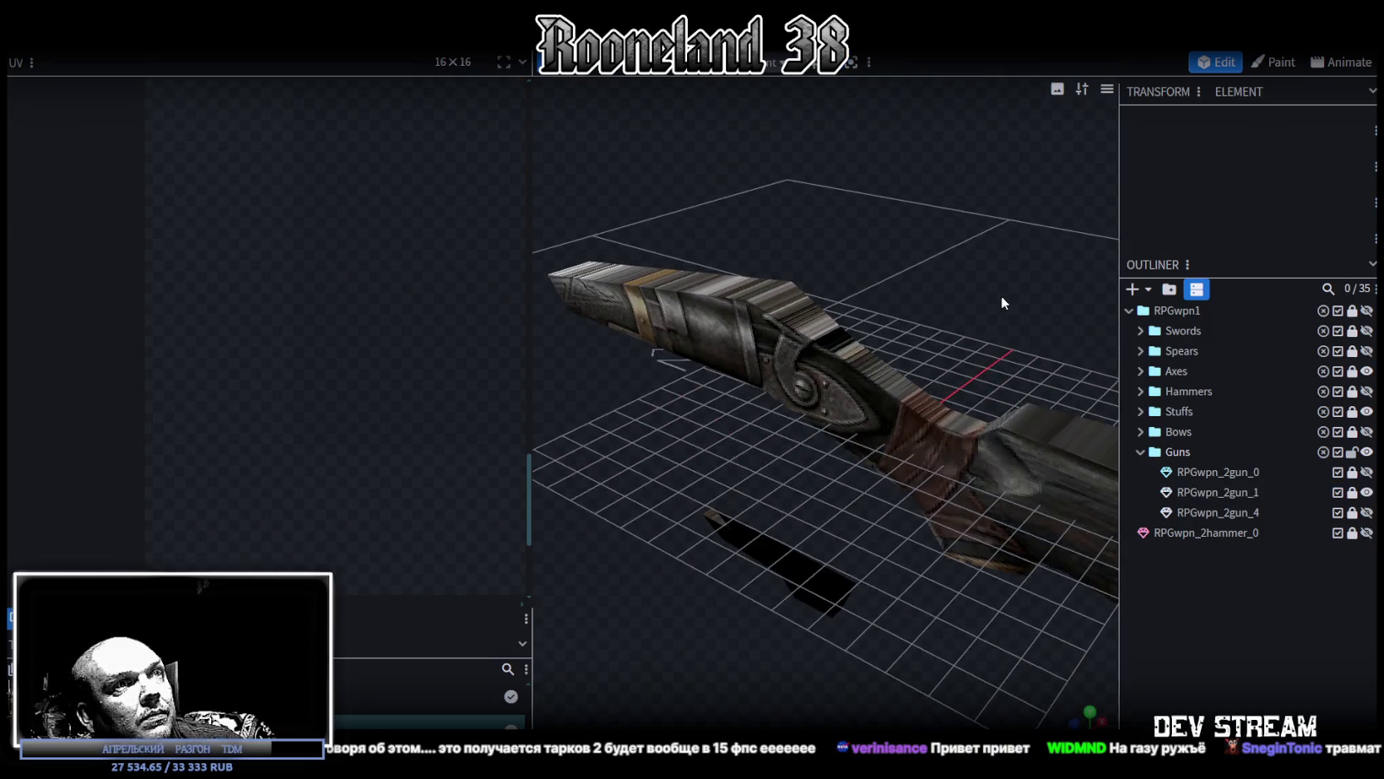
Step: Undo the last change and switch the RPGwpn_2gun_1 viewport to face-direction colours to inspect its faces
key(ctrl+z)
key(ctrl+z)
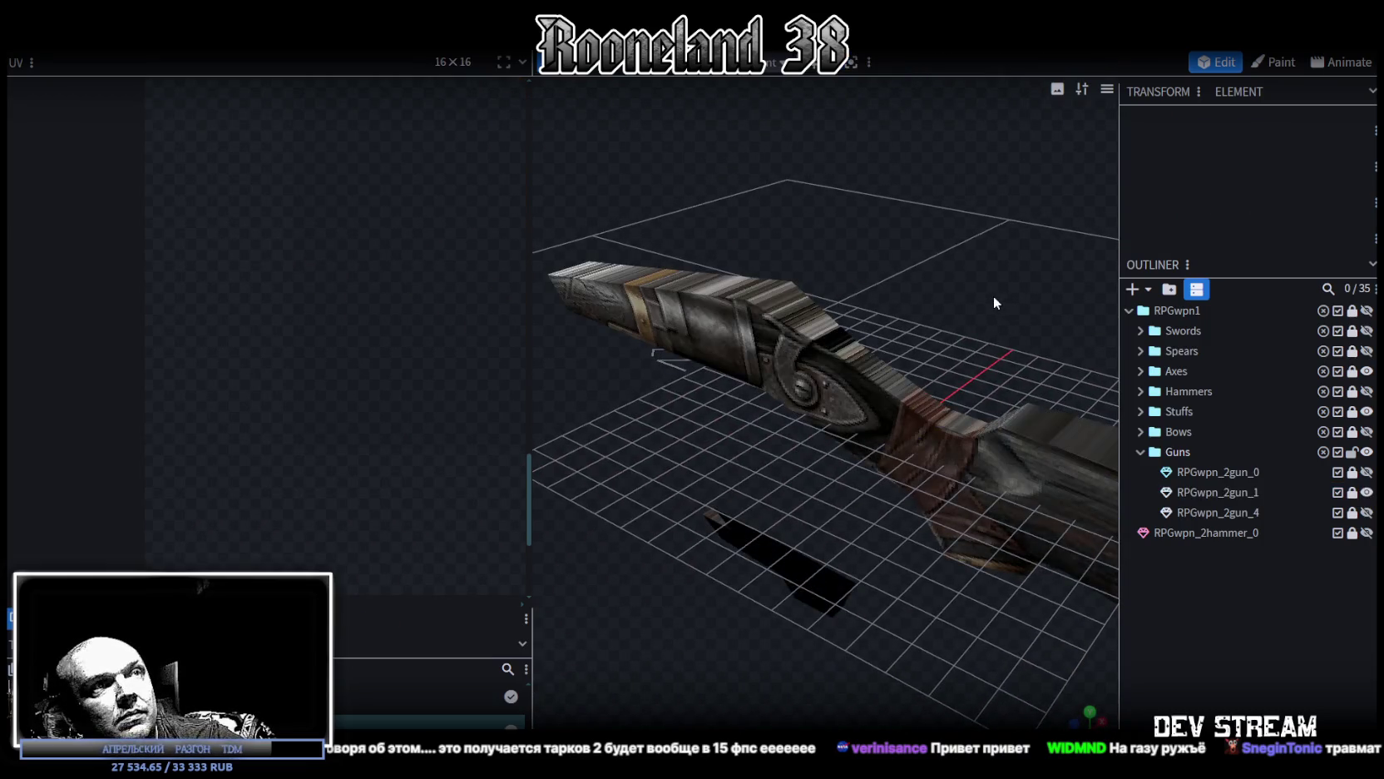
mouse_move(908, 335)
mouse_down()
mouse_move(941, 341)
mouse_move(826, 302)
mouse_up()
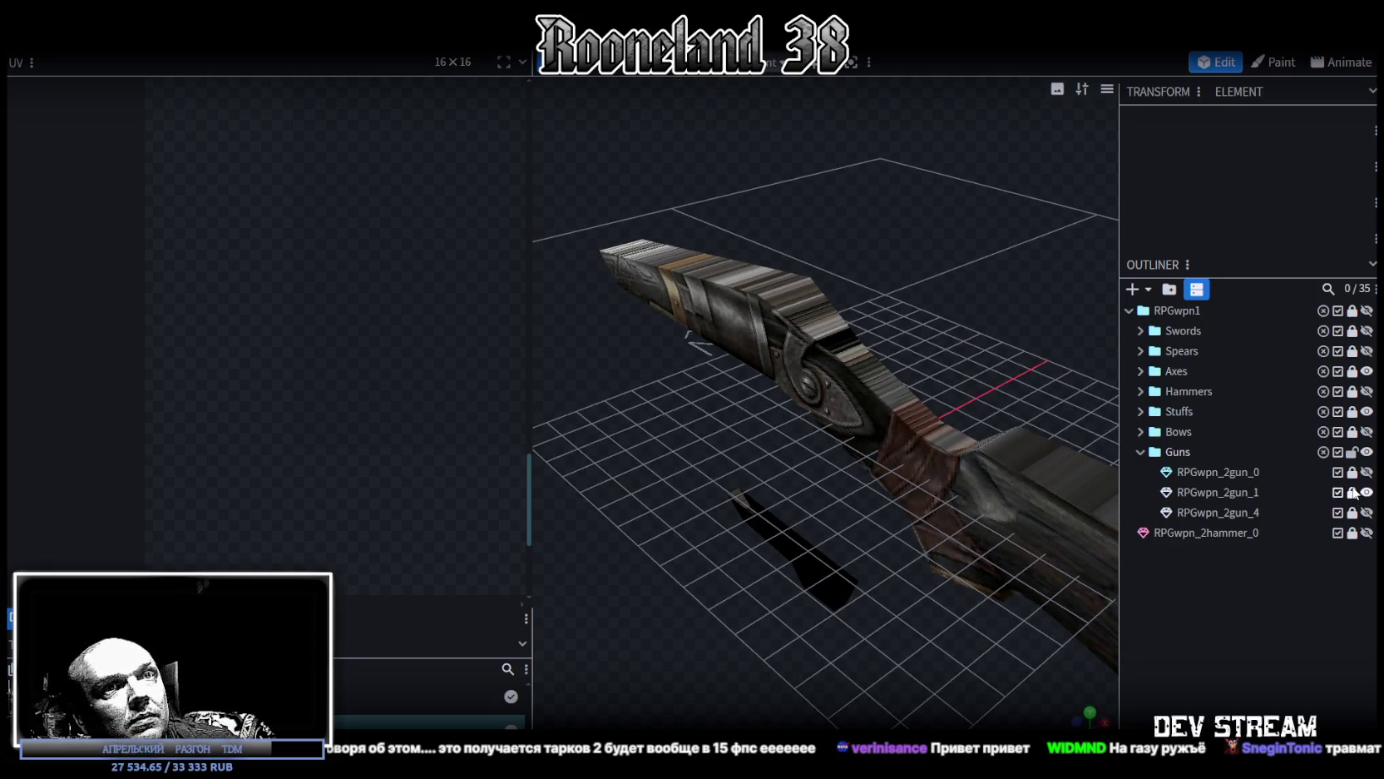
click(1233, 495)
click(851, 351)
mouse_move(851, 351)
mouse_down()
mouse_move(664, 297)
mouse_move(656, 282)
mouse_move(644, 290)
mouse_up()
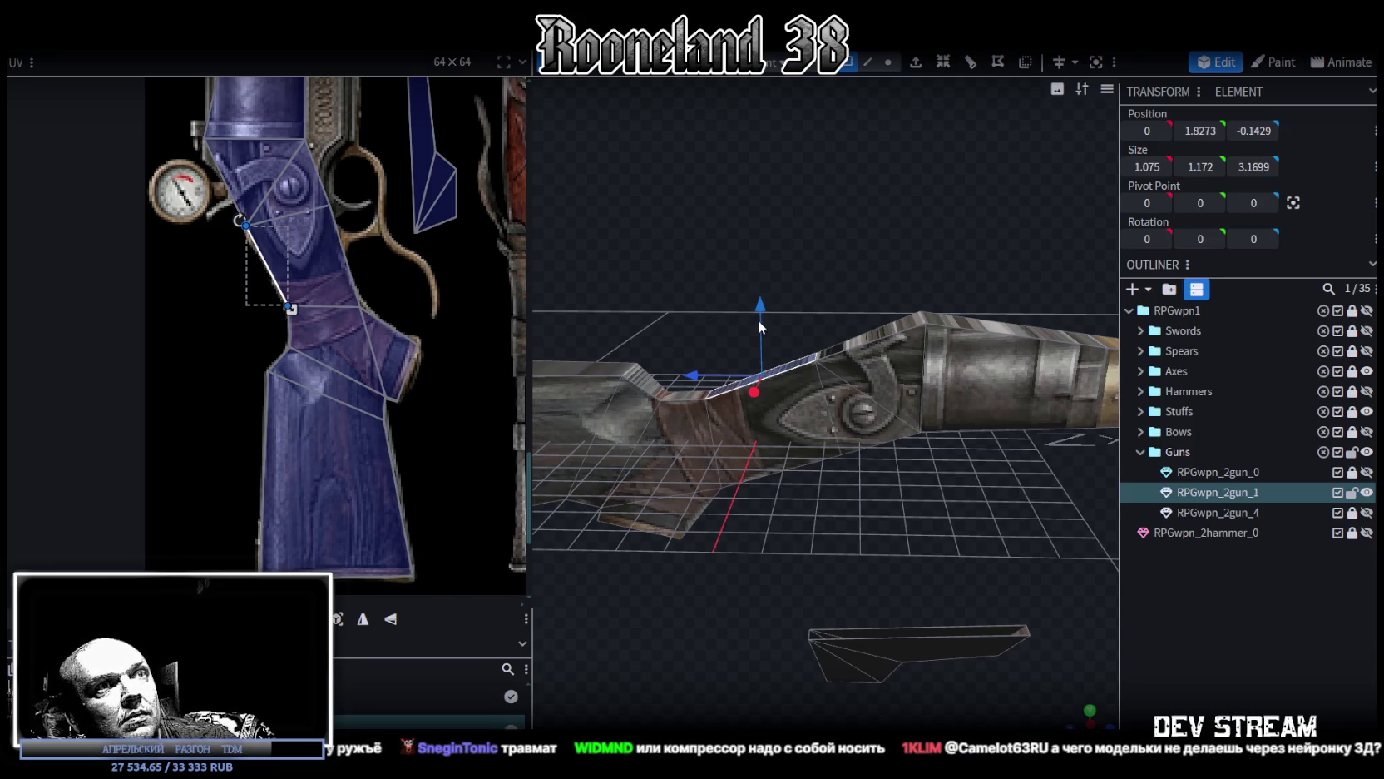
key(z)
key(z)
mouse_move(850, 516)
mouse_down()
mouse_move(857, 628)
mouse_move(838, 589)
mouse_move(941, 594)
mouse_move(911, 591)
mouse_up()
key(z)
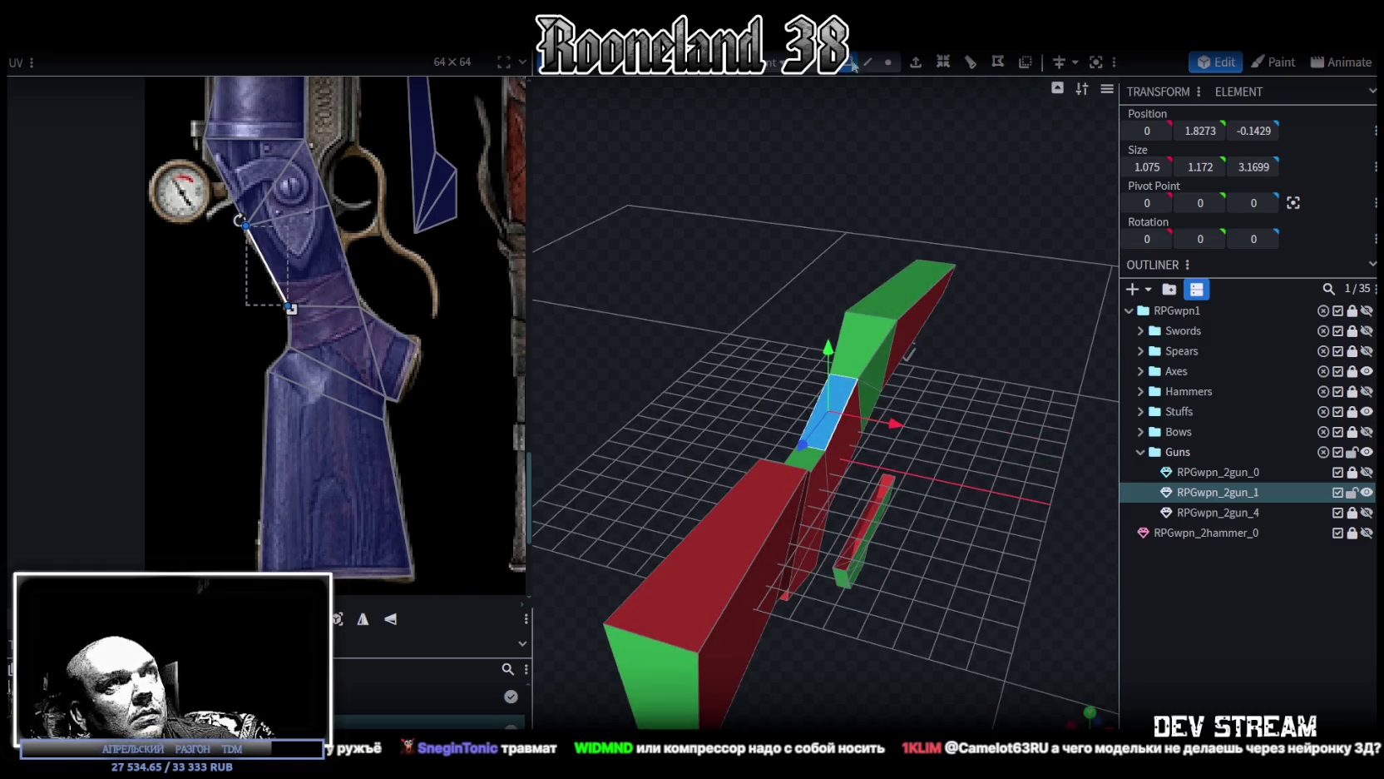
Step: Select all the stock faces so their UVs lie over the wooden stock on the atlas
click(776, 503)
shift+click(806, 503)
shift+click(836, 533)
mouse_move(851, 484)
mouse_down()
mouse_move(870, 444)
mouse_move(692, 465)
mouse_up()
shift+click(675, 470)
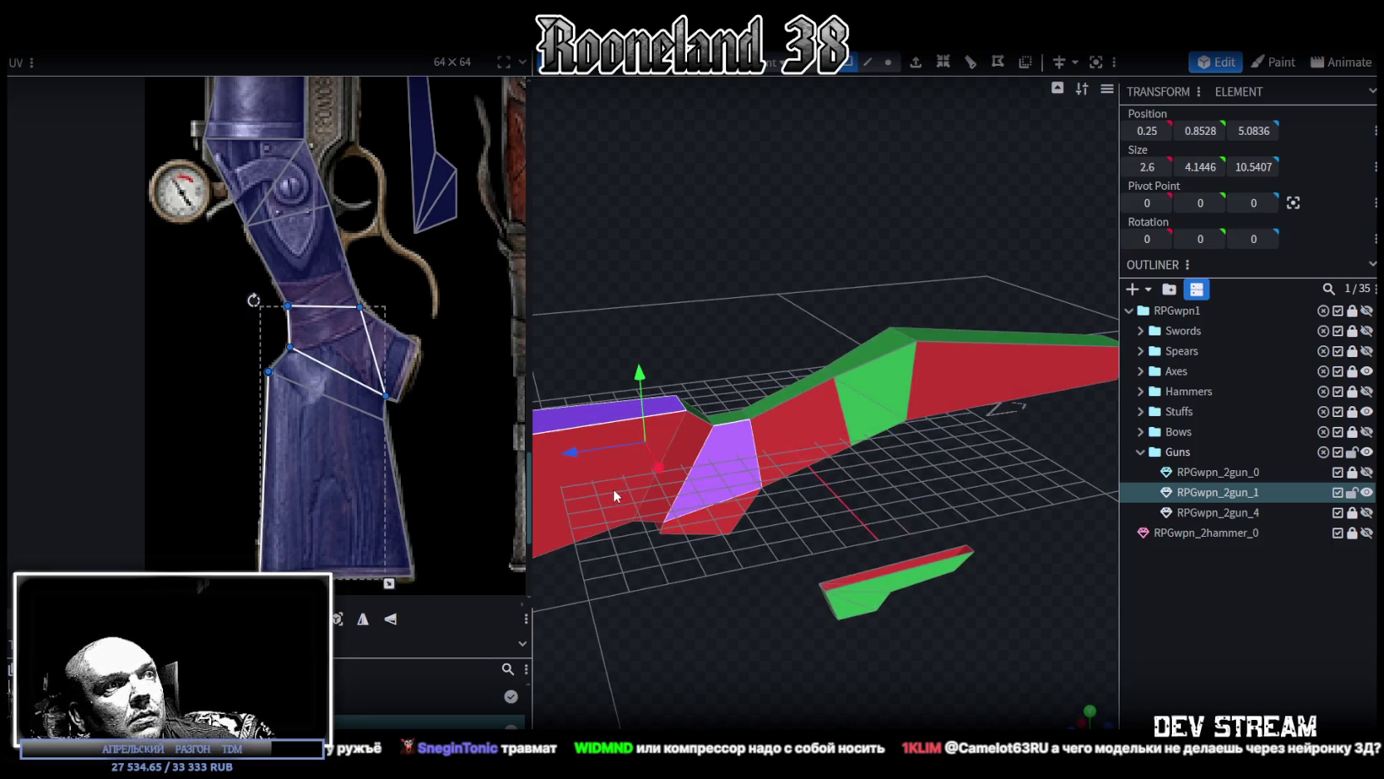
shift+click(615, 496)
shift+click(685, 462)
shift+click(720, 526)
shift+click(803, 424)
shift+click(949, 406)
mouse_move(702, 667)
mouse_down()
mouse_move(768, 478)
mouse_move(967, 175)
mouse_up()
shift+click(765, 442)
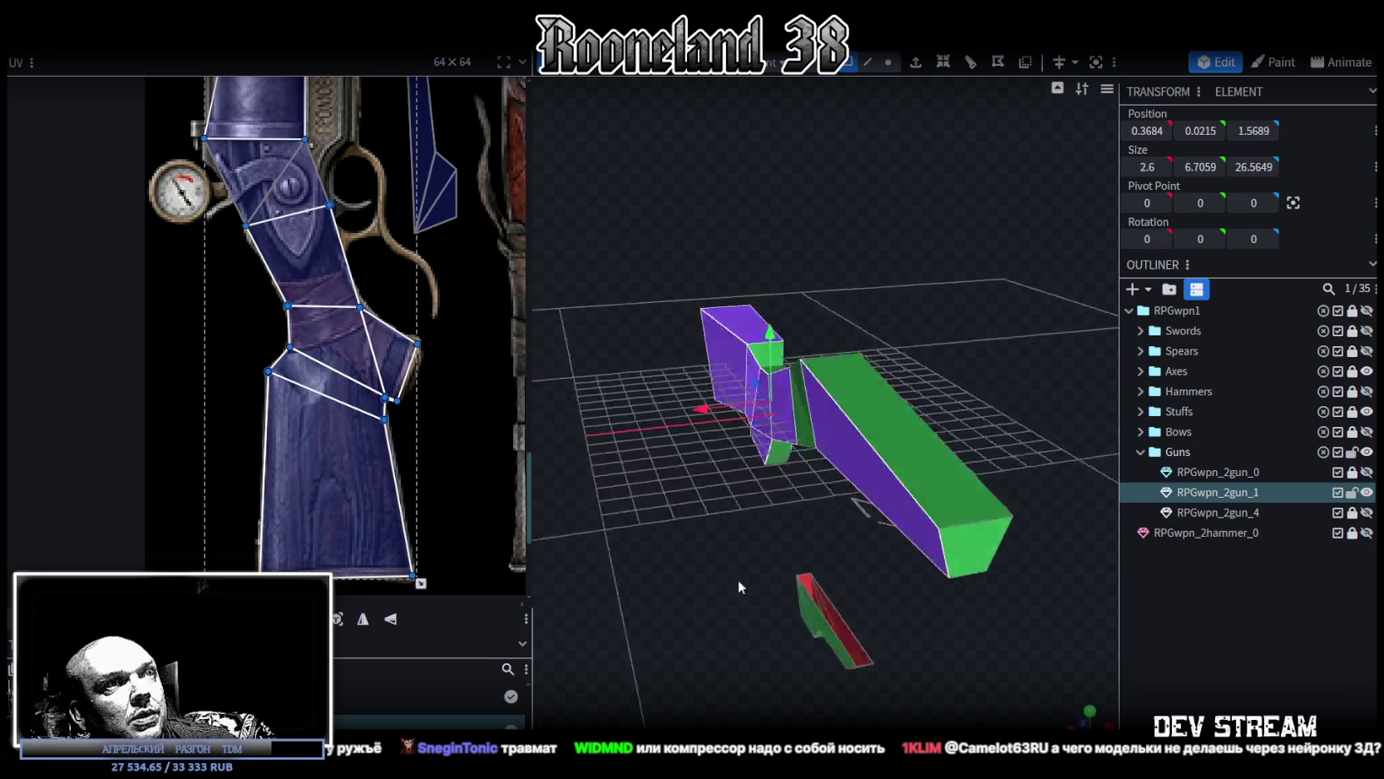
Step: Save the model as RPGweapon.bbmodel, restore textured shading, and pick a barrel face
mouse_move(683, 577)
mouse_down()
mouse_move(857, 652)
mouse_move(1000, 554)
mouse_move(929, 486)
mouse_up()
key(ctrl+s)
key(z)
key(z)
key(z)
drag(911, 478, 870, 429)
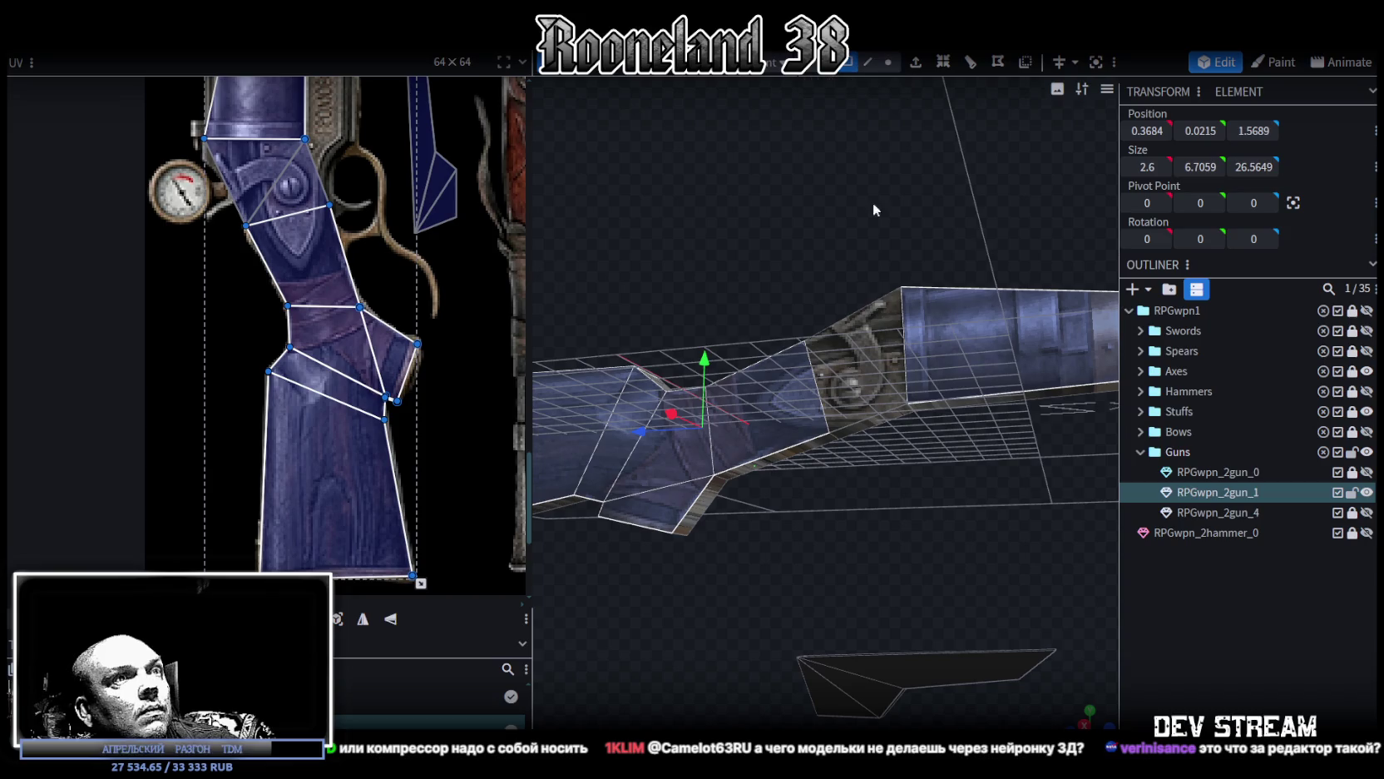
mouse_move(873, 424)
mouse_down()
mouse_move(911, 473)
mouse_move(840, 475)
mouse_move(861, 451)
mouse_move(818, 414)
mouse_up()
click(840, 475)
Step: Stretch the barrel's side face UV upward so it reaches the brass band on the atlas
click(808, 399)
scroll(354, 227, down, 3)
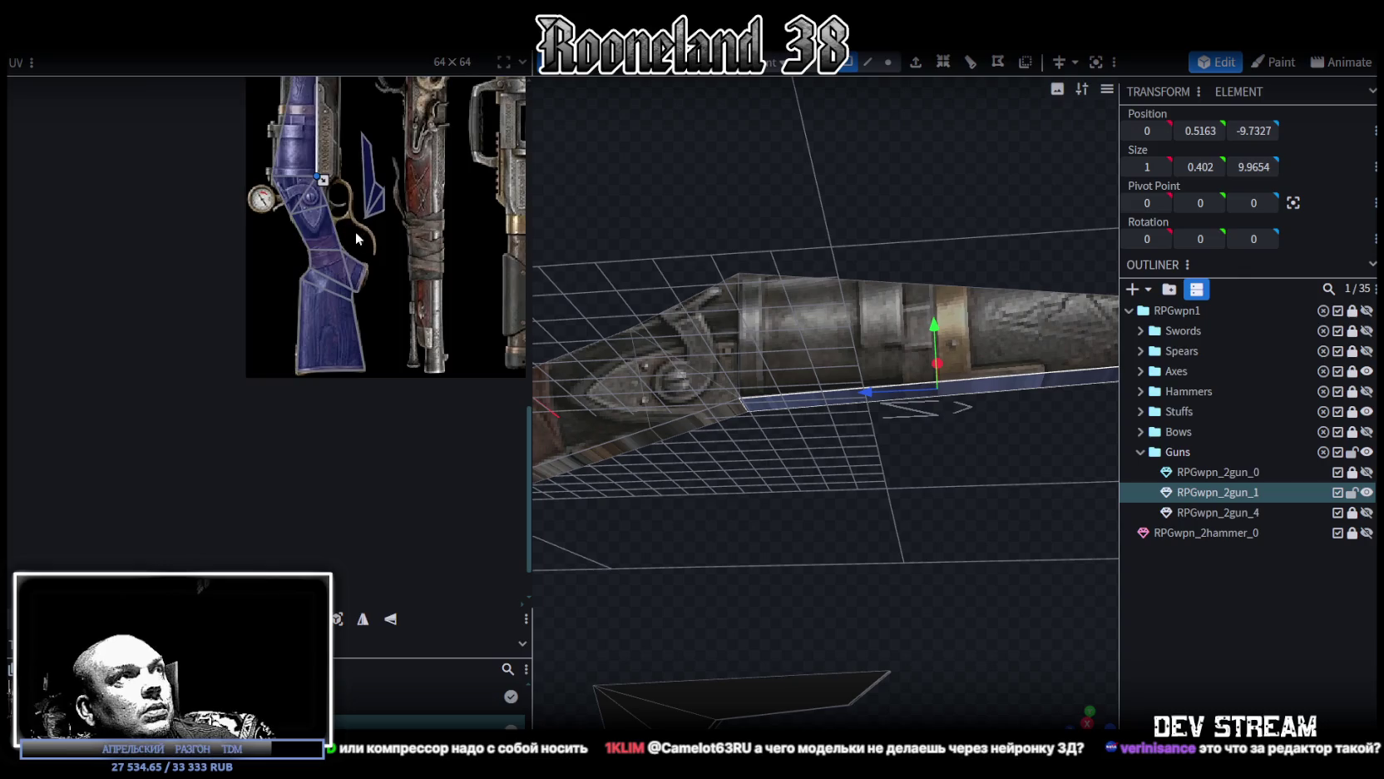
scroll(346, 400, down, 2)
drag(709, 504, 732, 514)
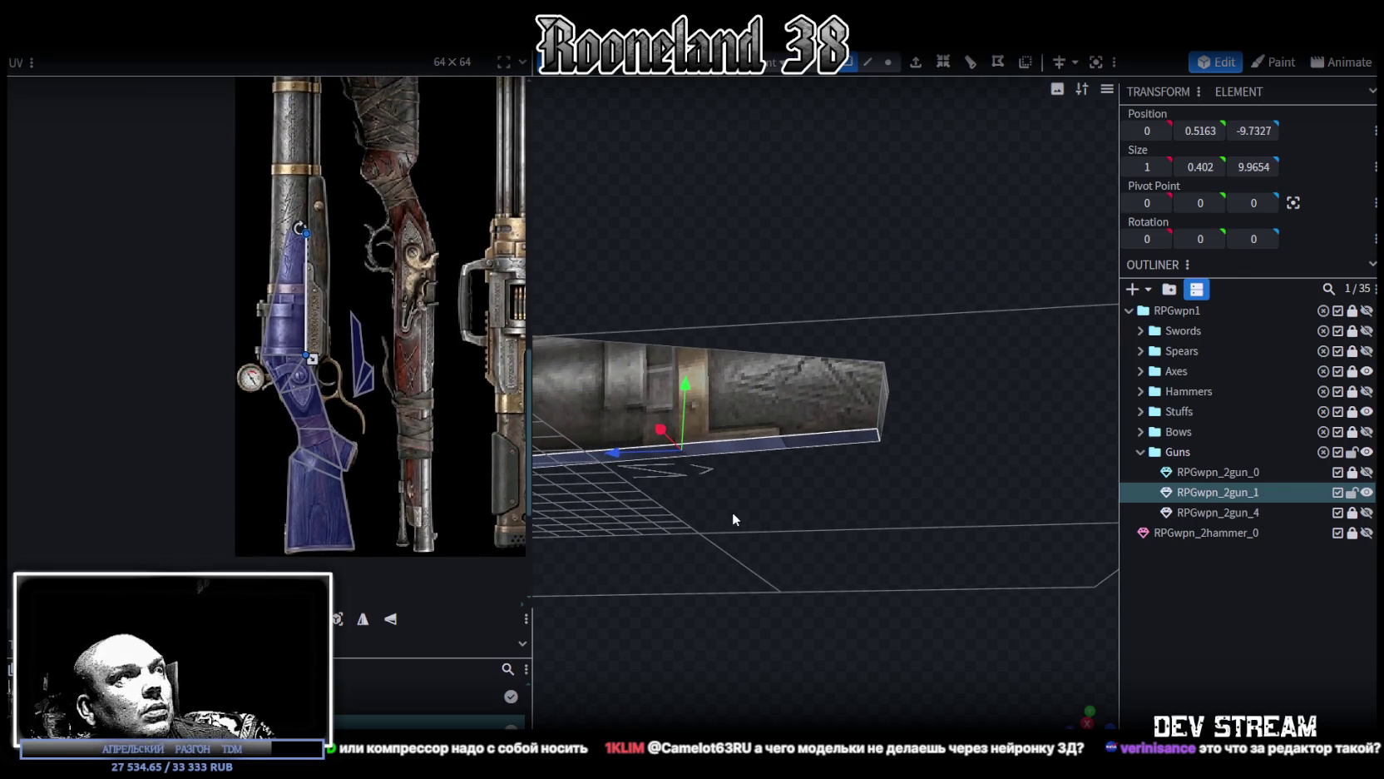
scroll(364, 220, up, 2)
click(356, 286)
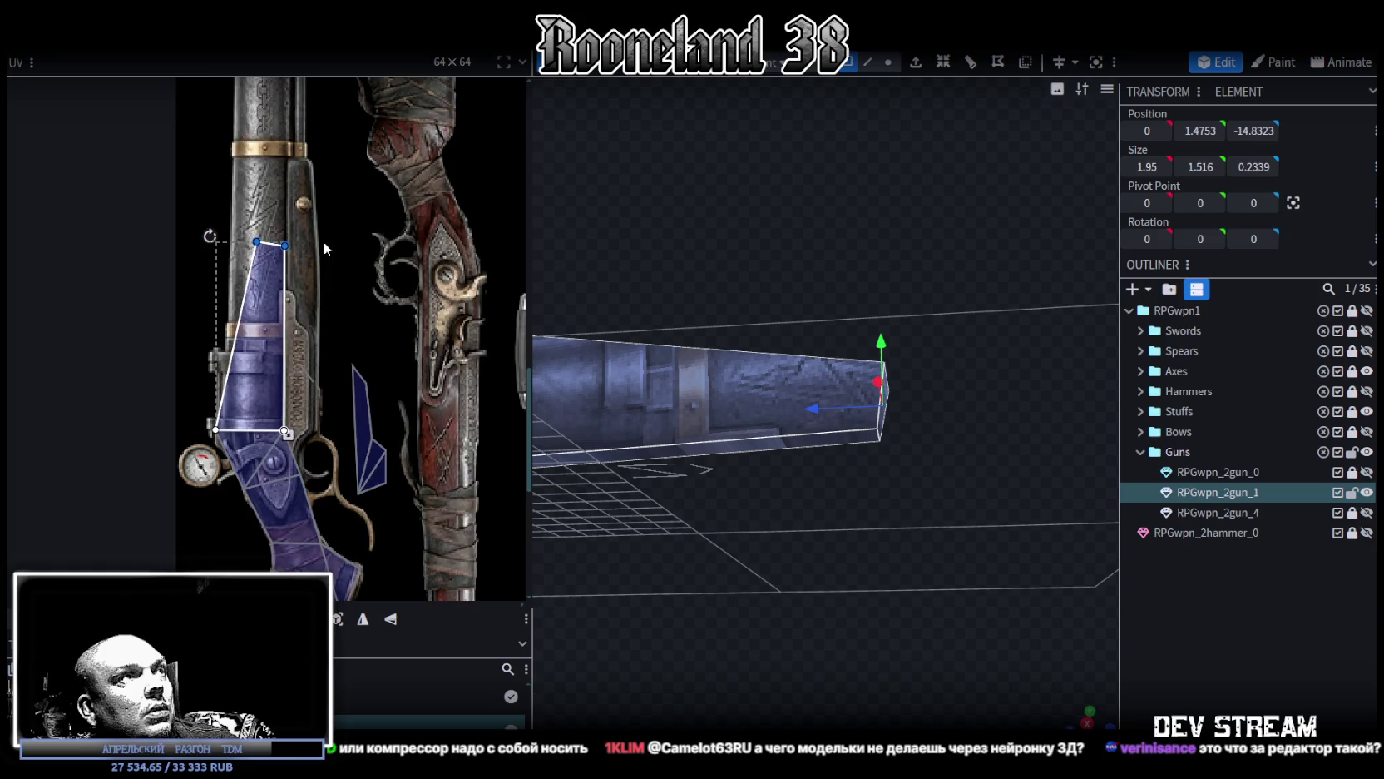
scroll(410, 375, up, 2)
drag(366, 368, 371, 288)
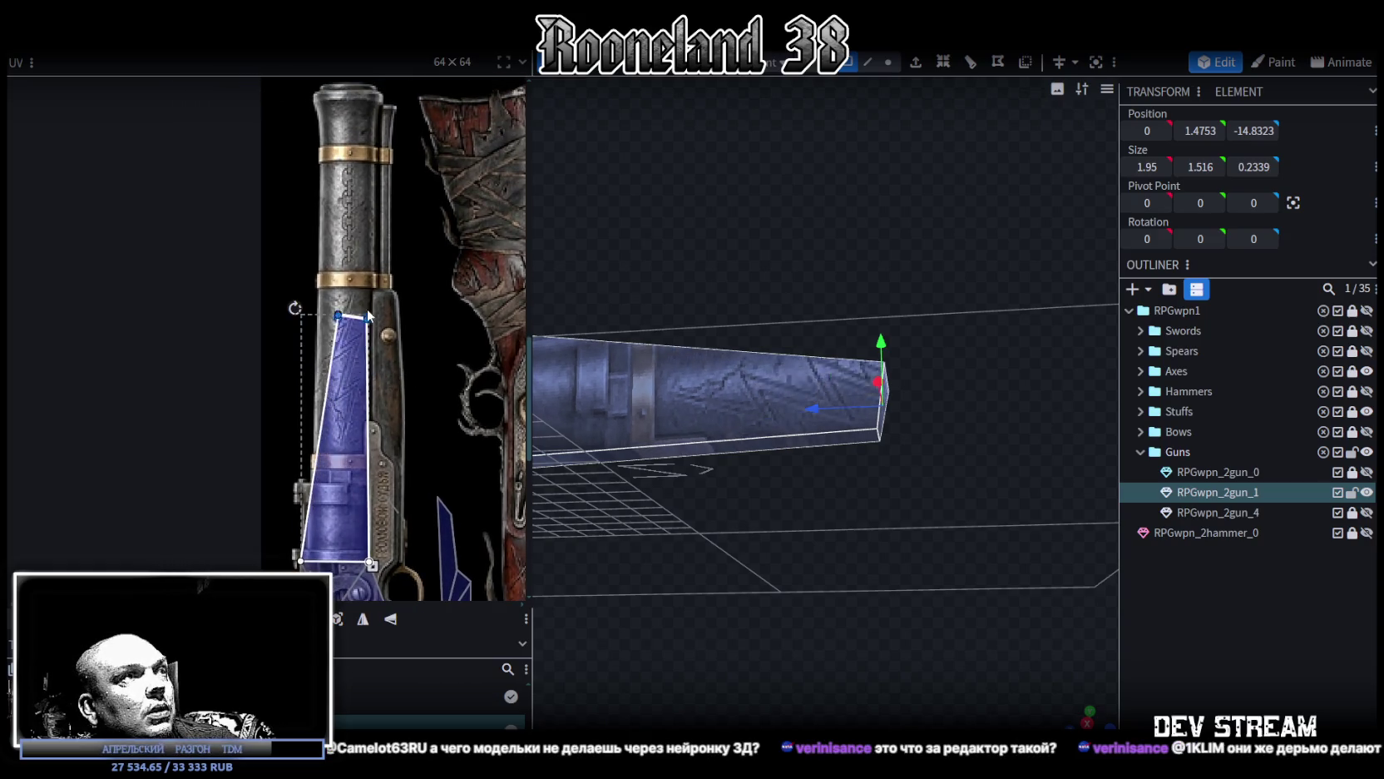
scroll(371, 289, up, 2)
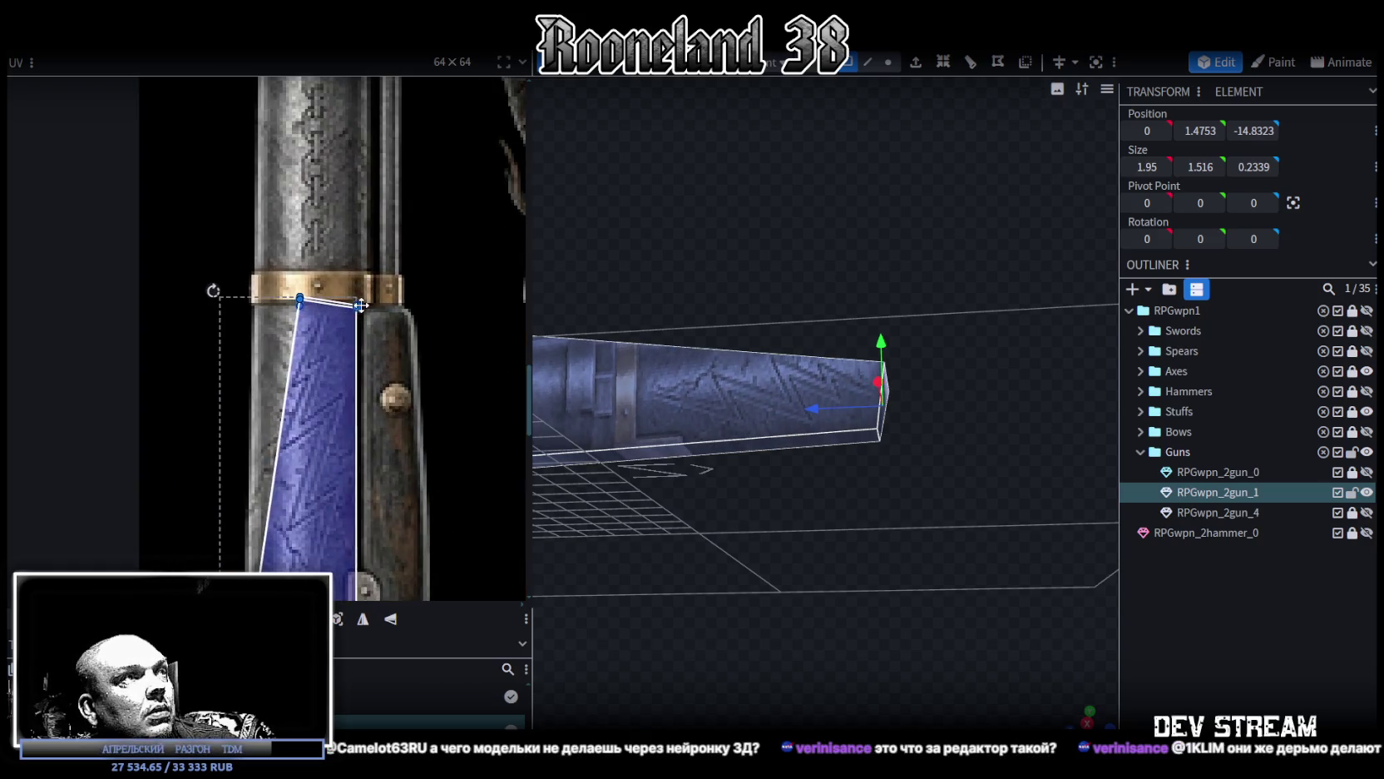
scroll(363, 304, down, 2)
mouse_move(949, 599)
mouse_down()
mouse_move(781, 554)
mouse_move(843, 537)
mouse_up()
scroll(839, 524, down, 3)
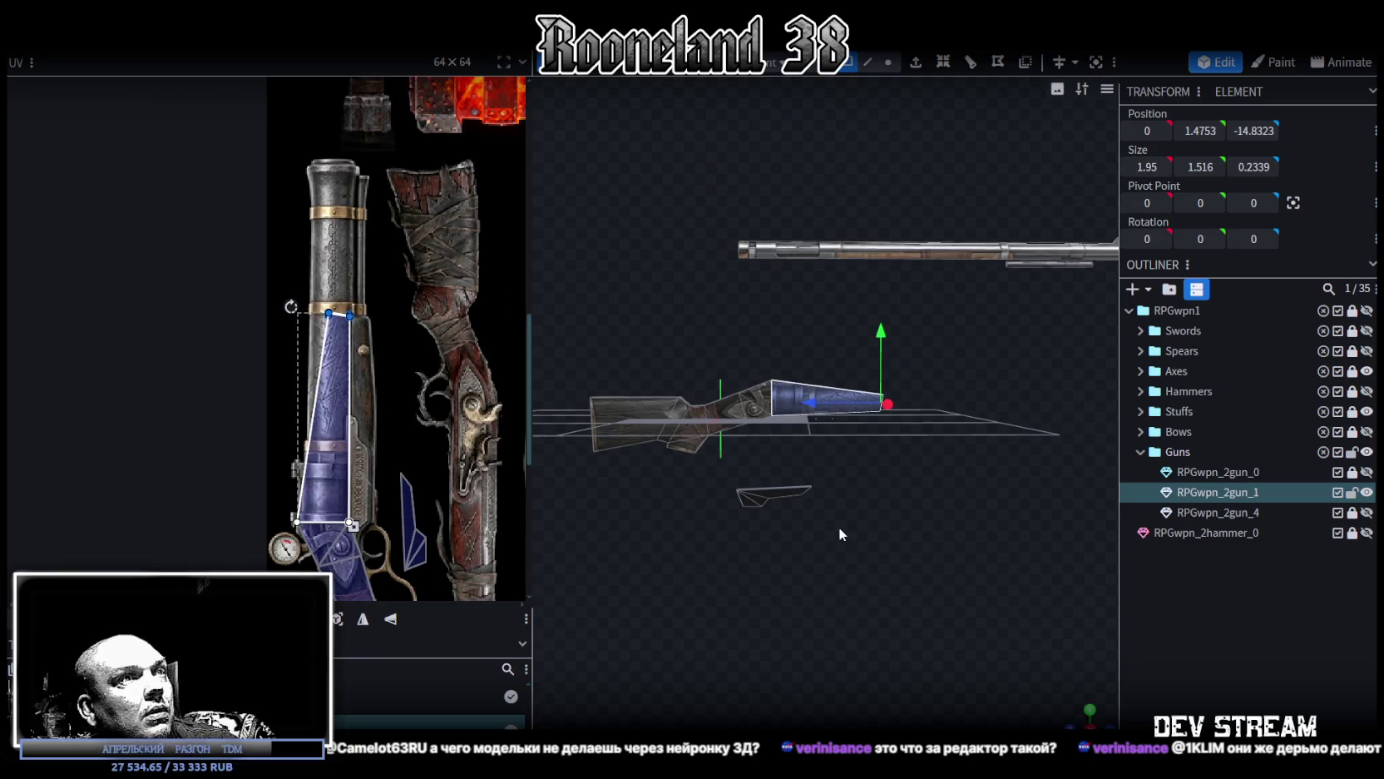
middle_drag(396, 499, 358, 291)
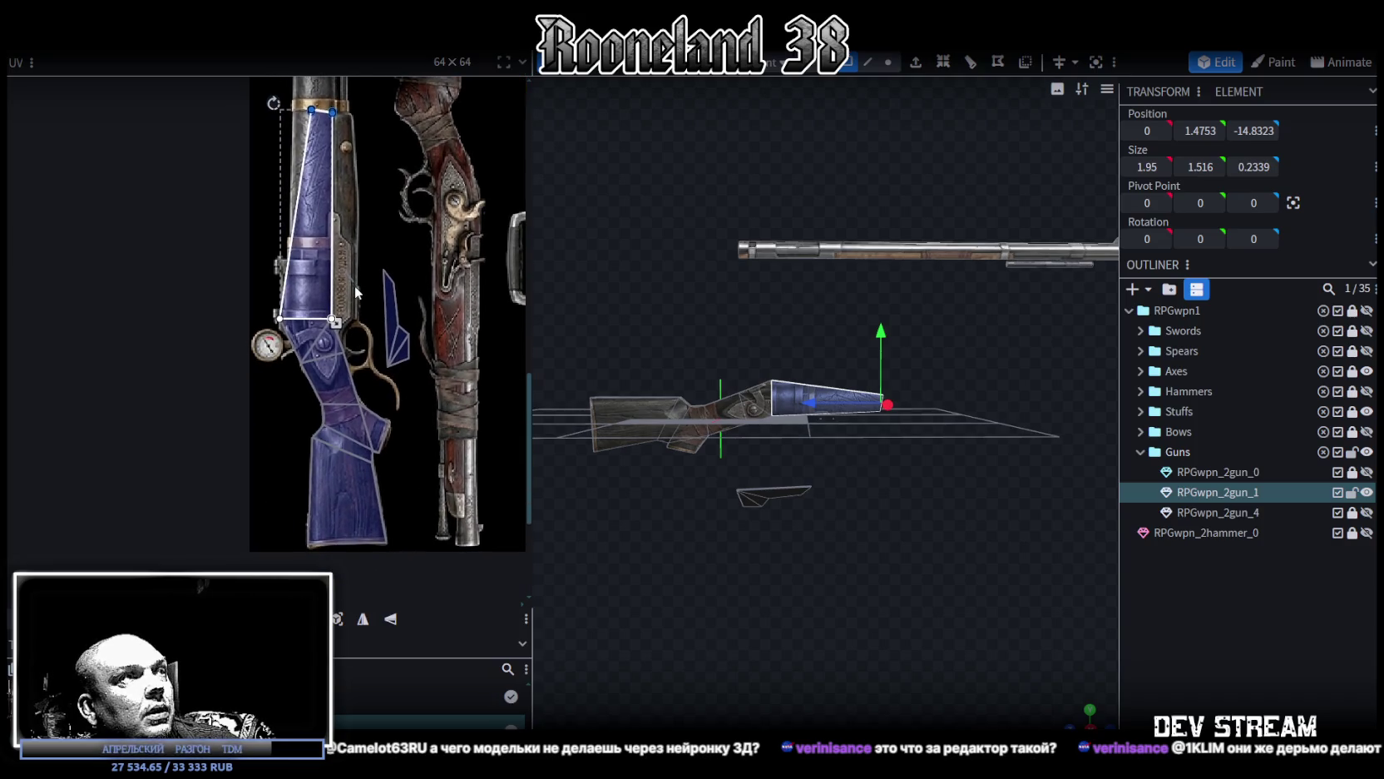
drag(652, 400, 725, 263)
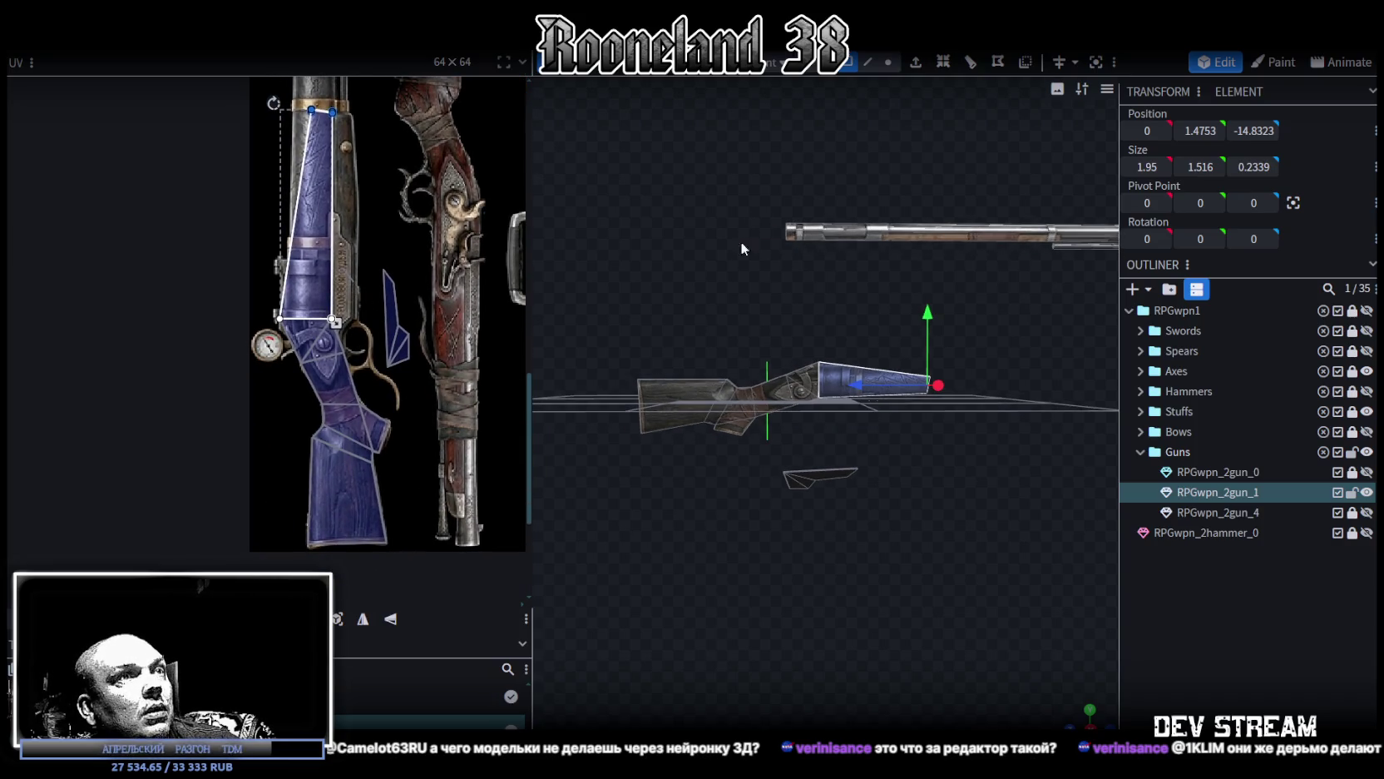
Step: In vertex mode, select the stock's corner vertex, trying then cancelling a receiver vertex move
click(886, 61)
click(818, 359)
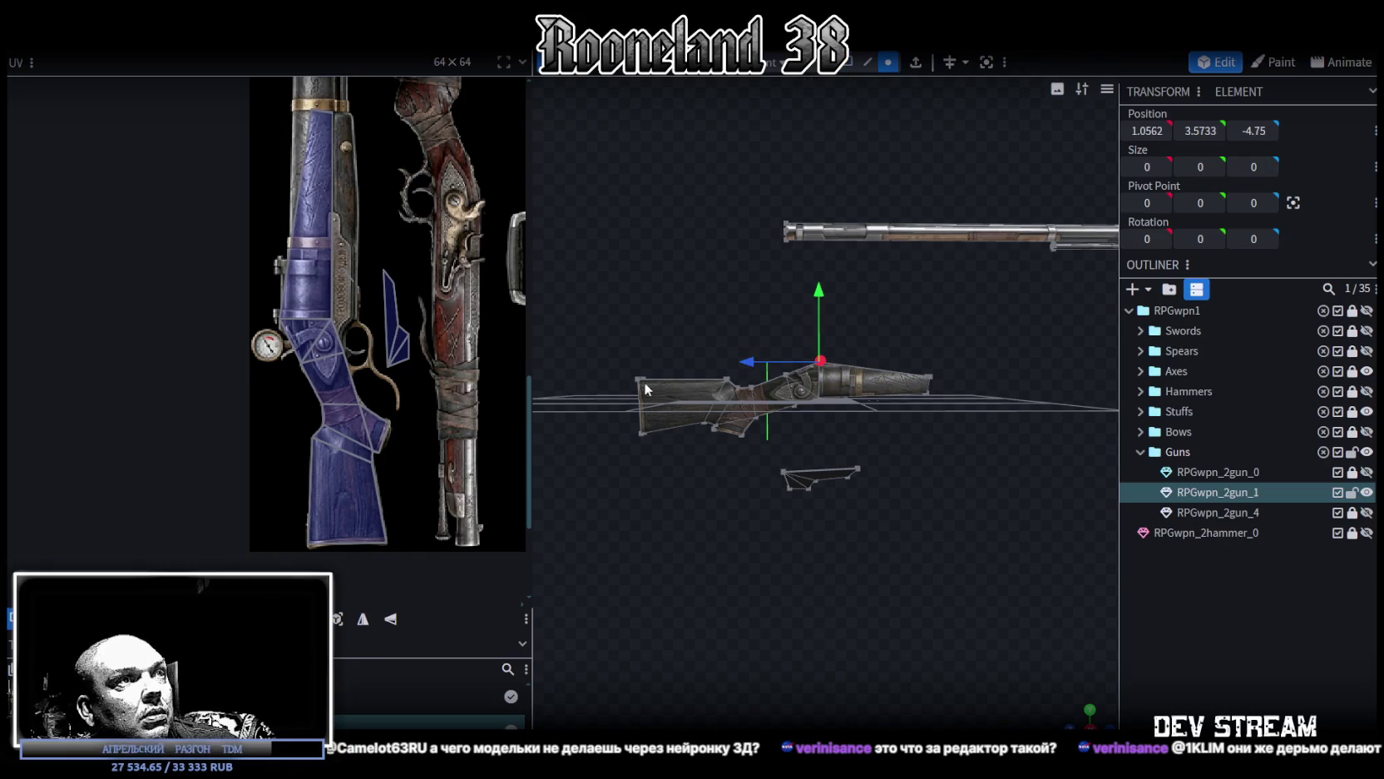
click(637, 378)
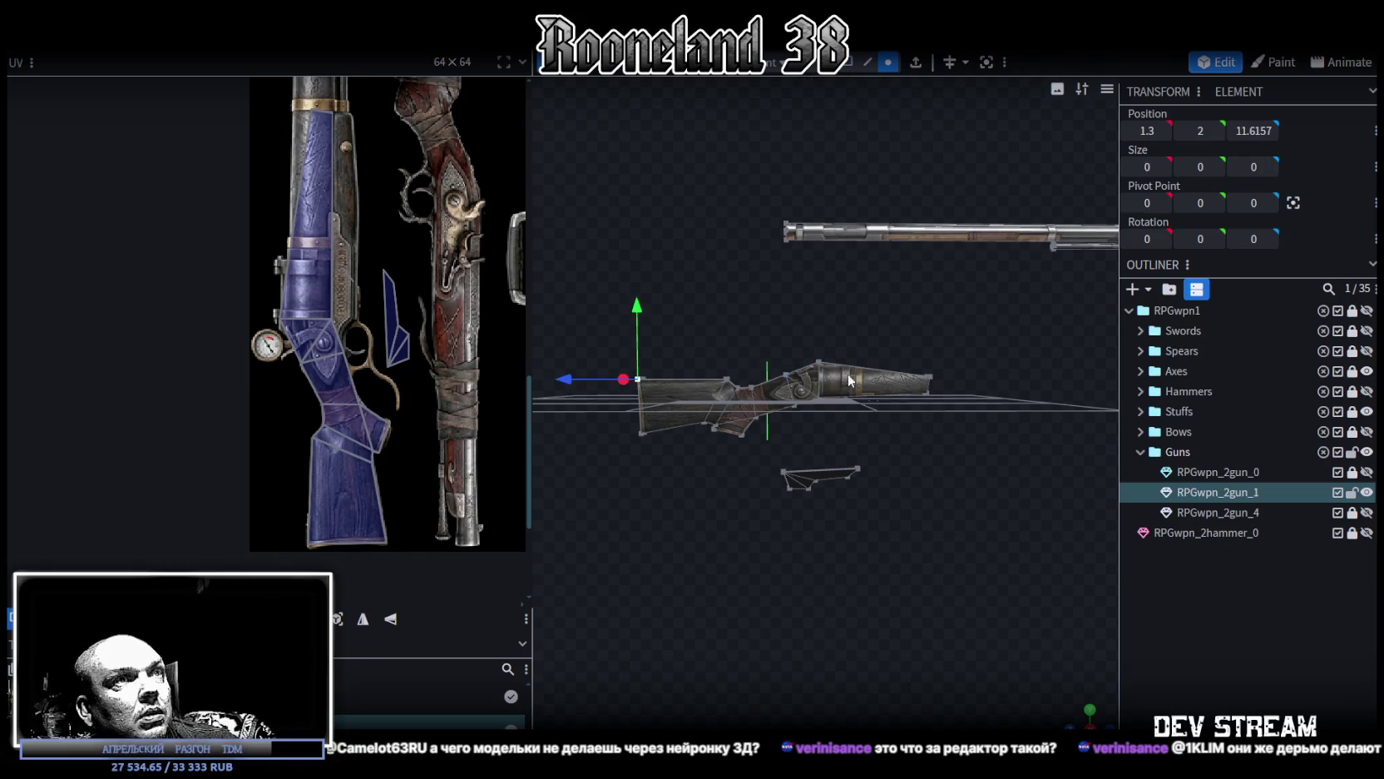
click(818, 360)
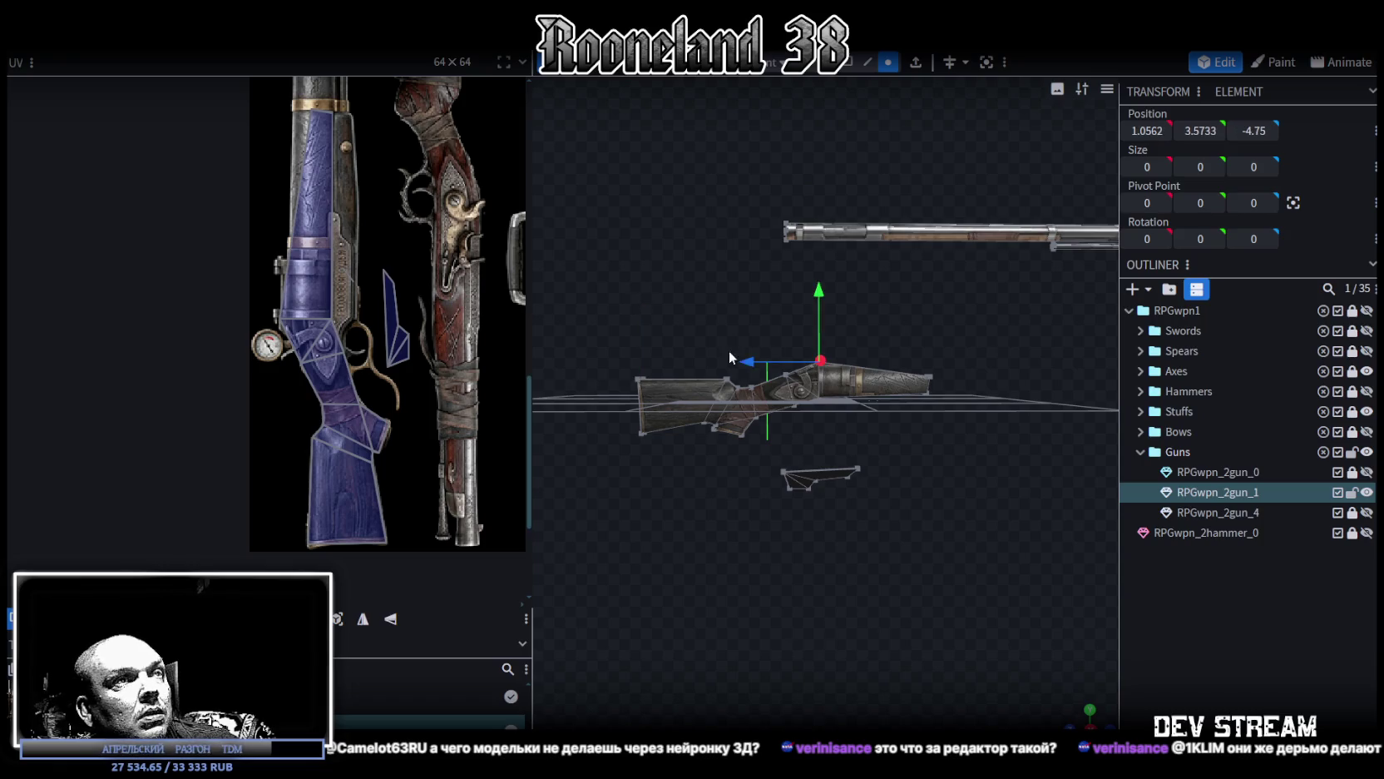
drag(754, 358, 675, 361)
key(Escape)
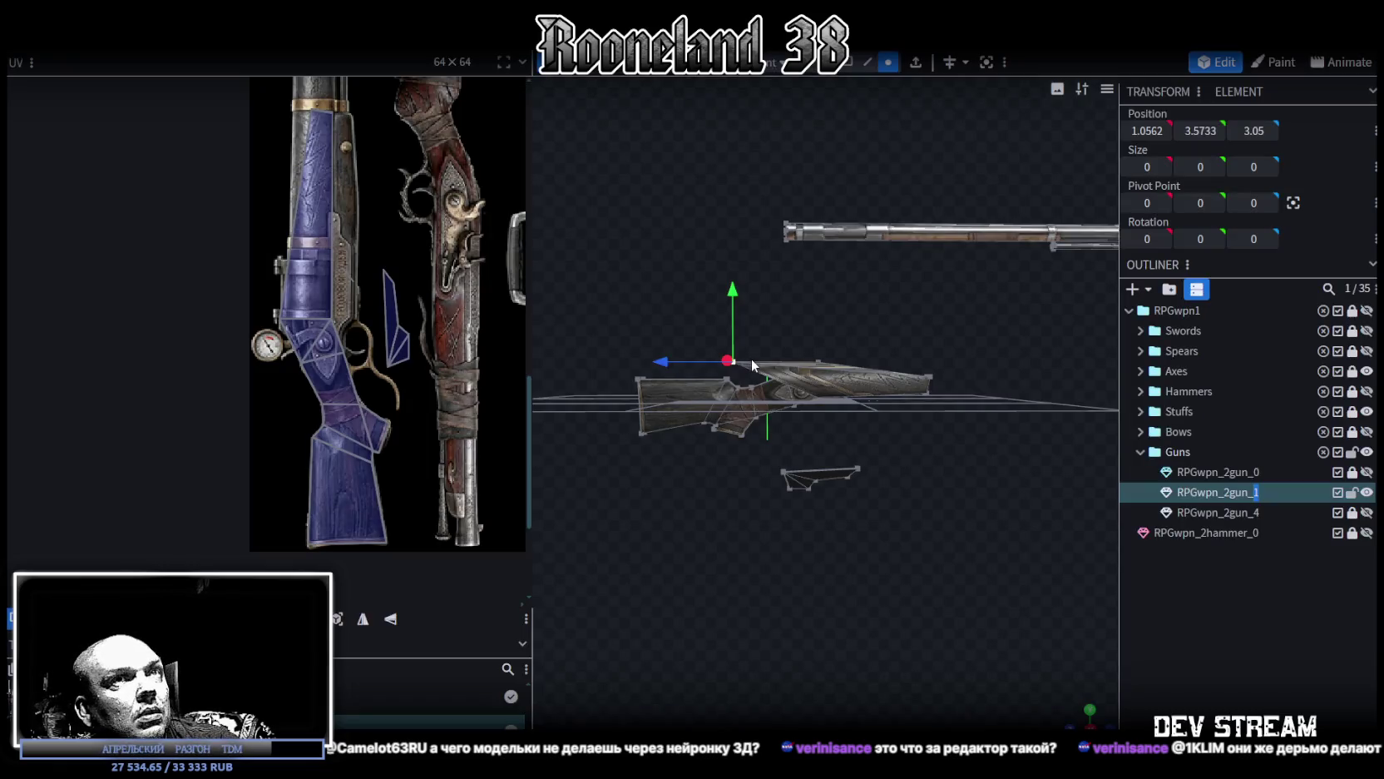
click(647, 376)
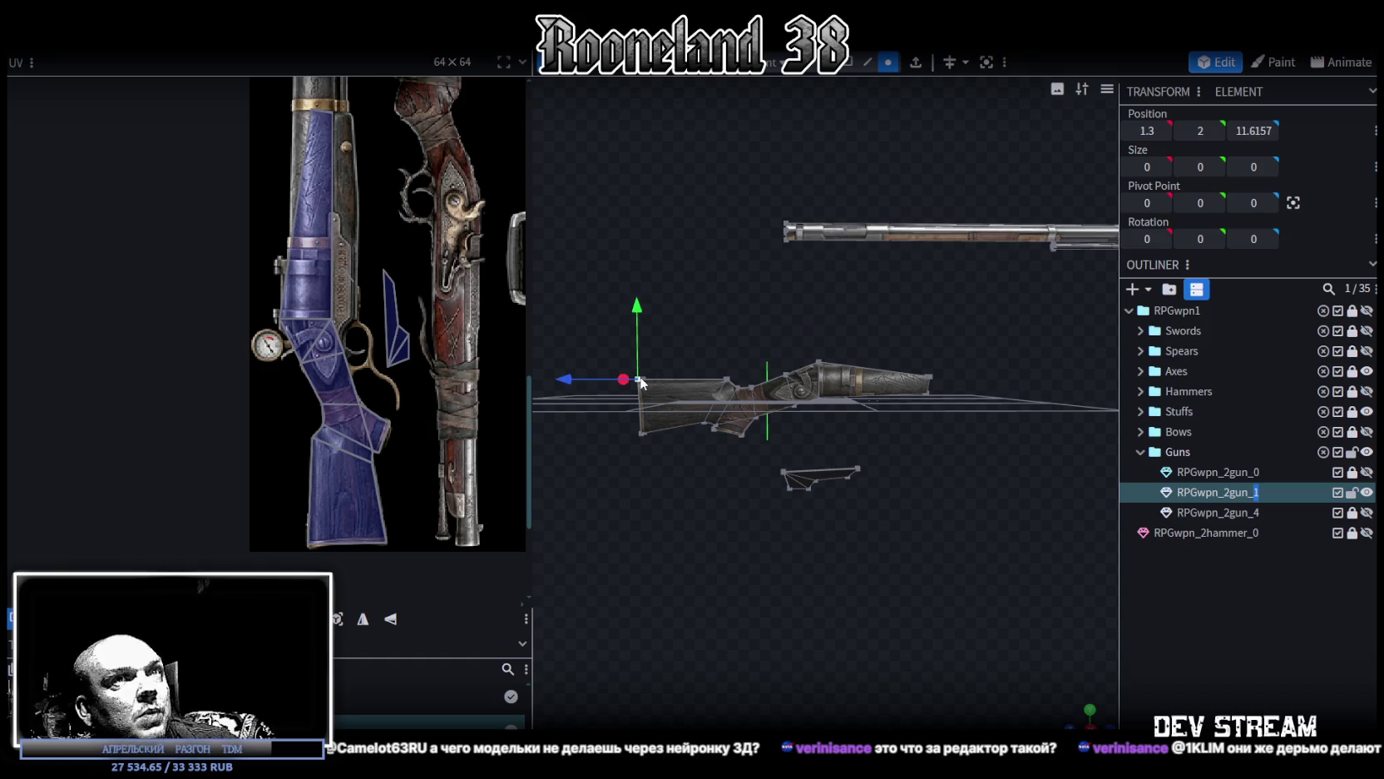
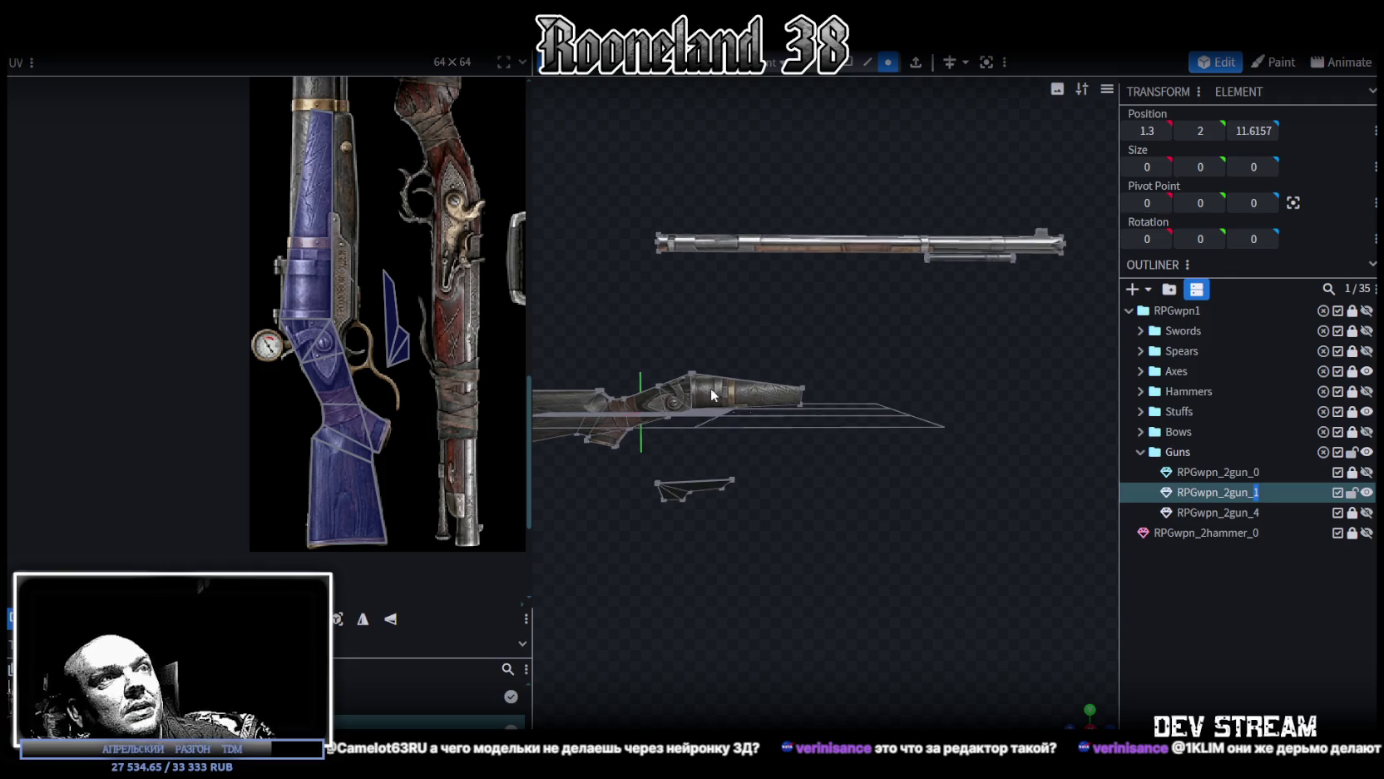
Step: Select the barrel-tip vertices and move them to Z -21
click(690, 376)
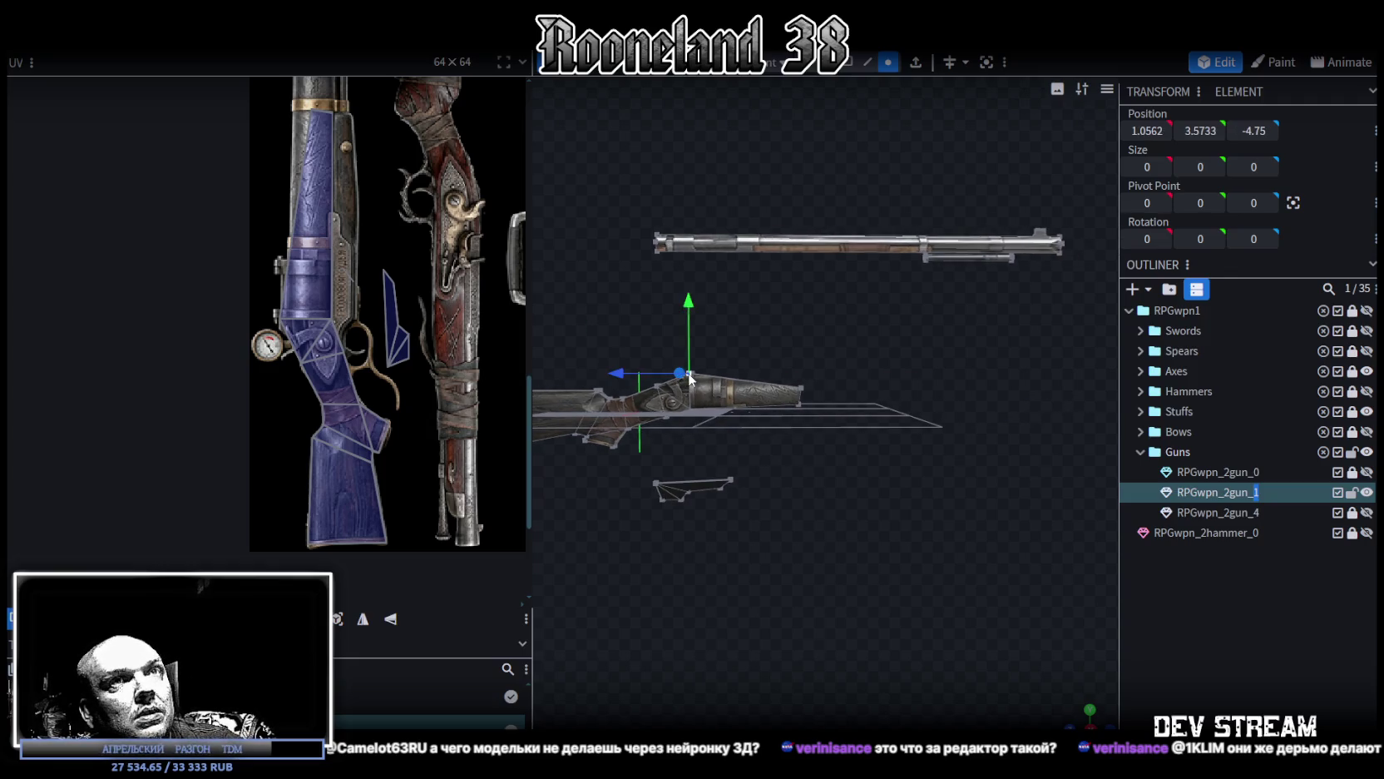
click(801, 389)
drag(807, 383, 773, 413)
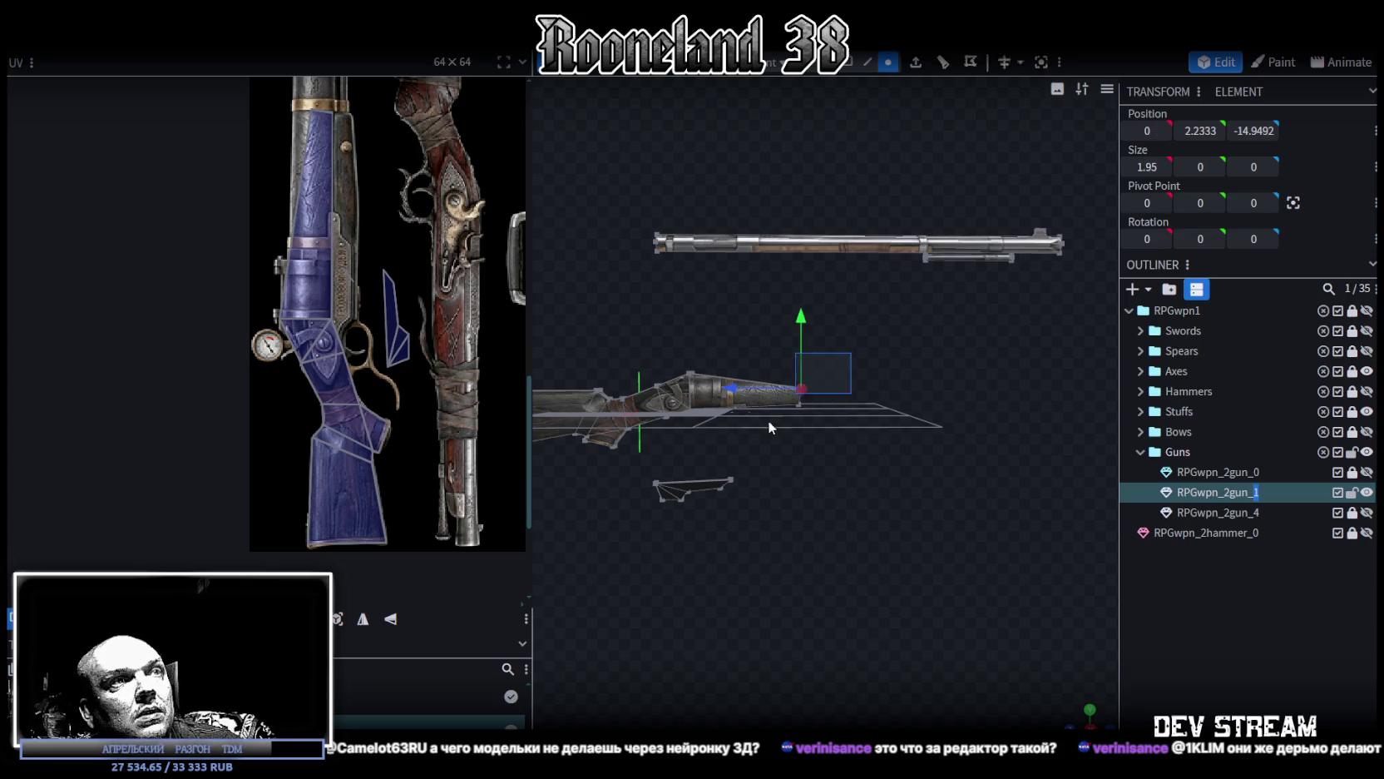
text(-21)
key(Return)
scroll(958, 481, up, 3)
mouse_move(870, 532)
mouse_down()
mouse_move(920, 515)
mouse_move(927, 416)
mouse_move(924, 429)
mouse_up()
Step: Extrude the strip of faces under the barrel by 1.5
click(847, 61)
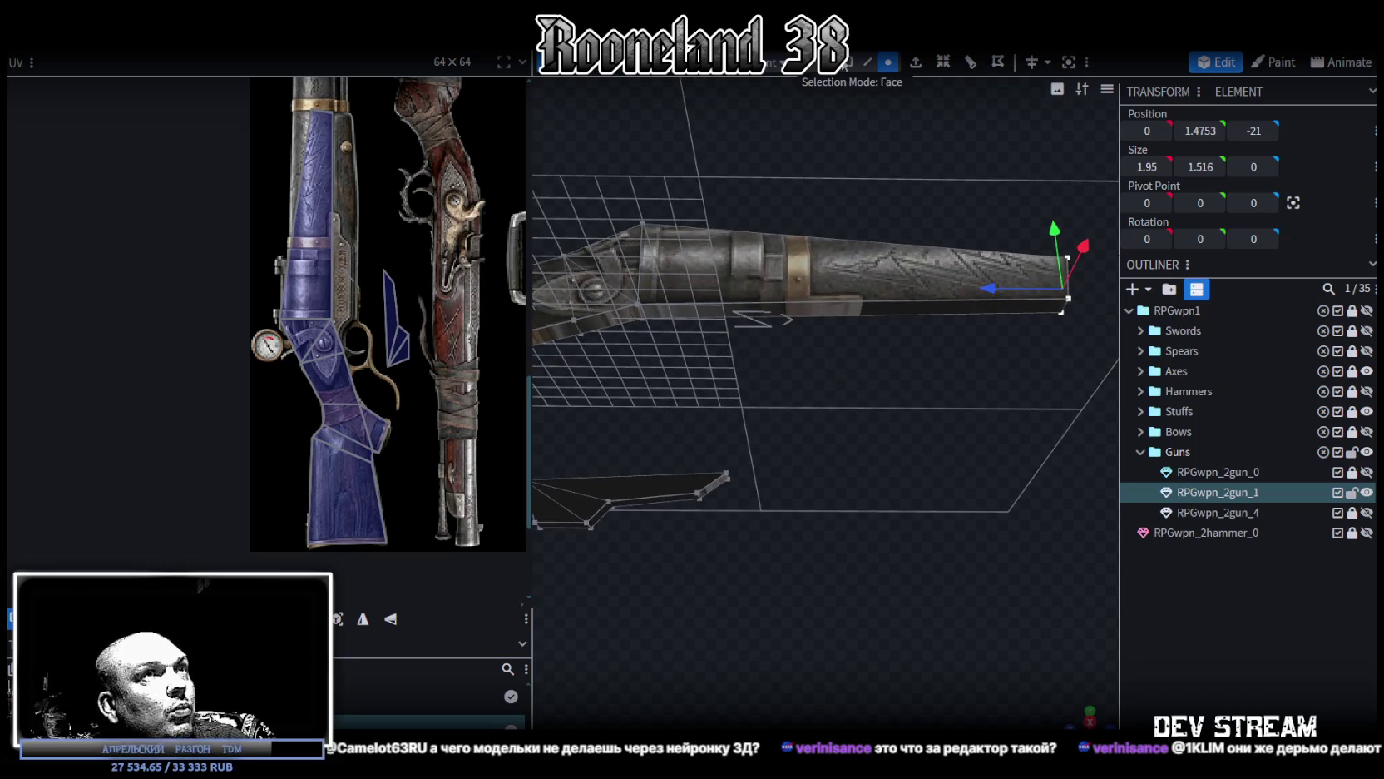
click(791, 305)
mouse_move(790, 389)
mouse_down()
mouse_move(830, 376)
mouse_move(833, 403)
mouse_up()
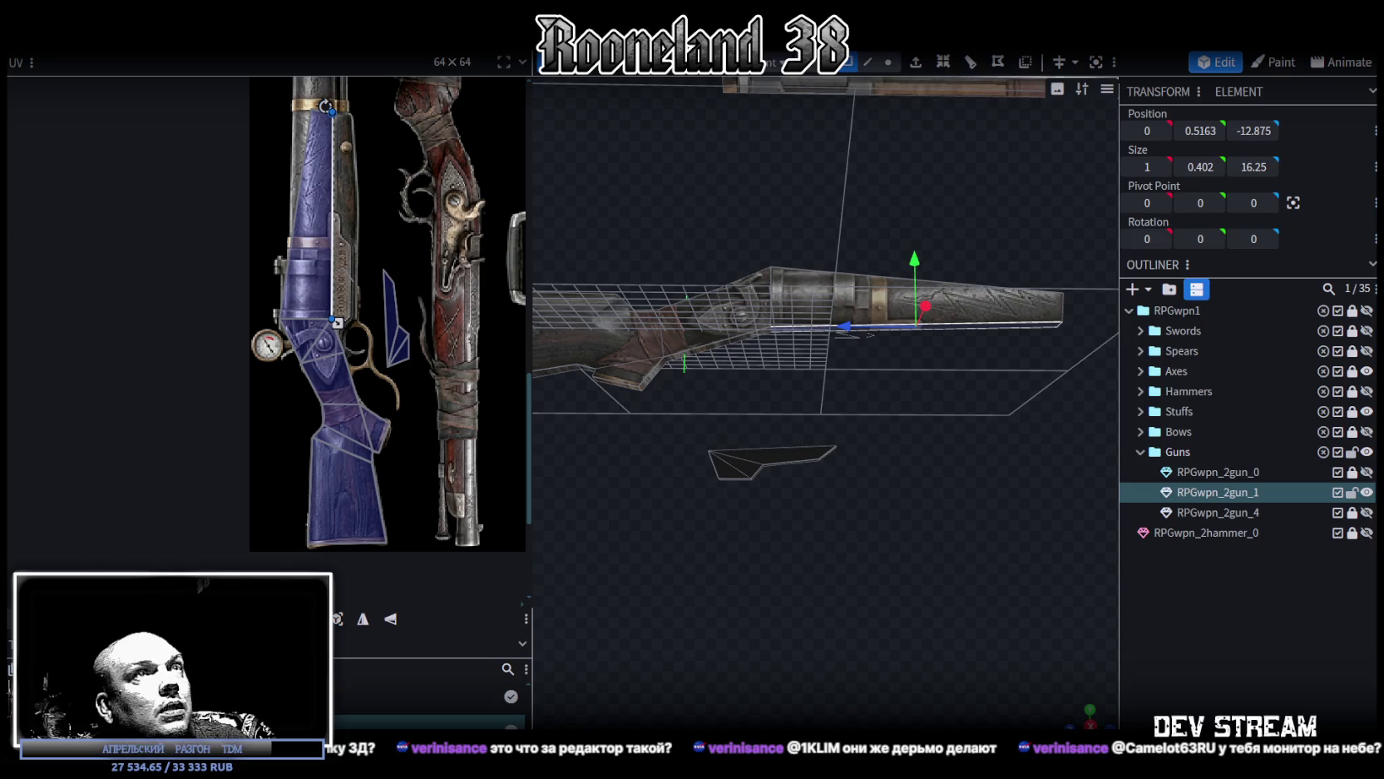
click(915, 61)
click(878, 693)
Step: Narrow the extruded under-barrel piece to 0.8 wide, keeping it at its original height
mouse_move(928, 516)
mouse_down()
mouse_move(840, 516)
mouse_move(841, 425)
mouse_up()
mouse_move(876, 379)
mouse_down()
mouse_move(882, 464)
mouse_move(879, 450)
mouse_up()
drag(842, 364, 829, 373)
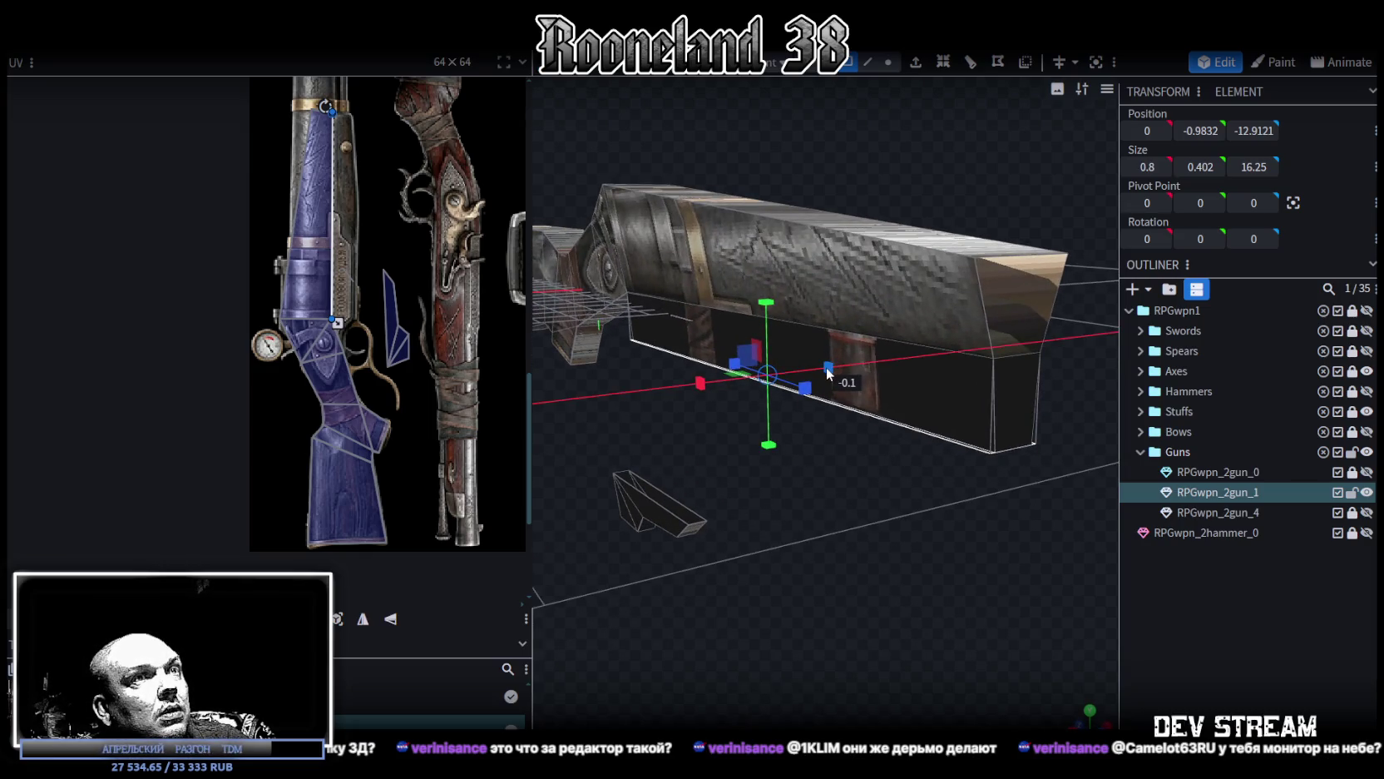
drag(826, 367, 826, 367)
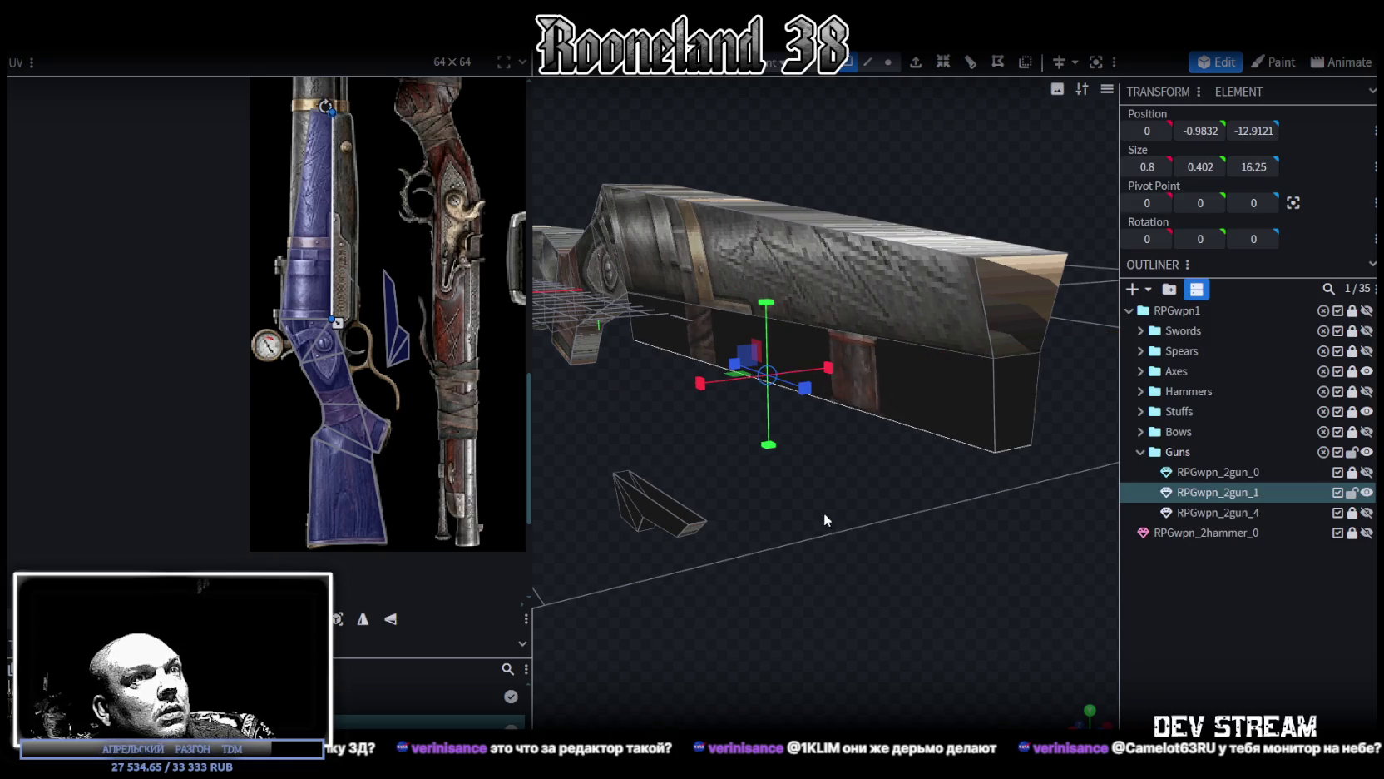
drag(824, 513, 912, 484)
drag(940, 251, 939, 256)
mouse_move(643, 415)
mouse_down()
mouse_move(794, 452)
mouse_move(773, 283)
mouse_up()
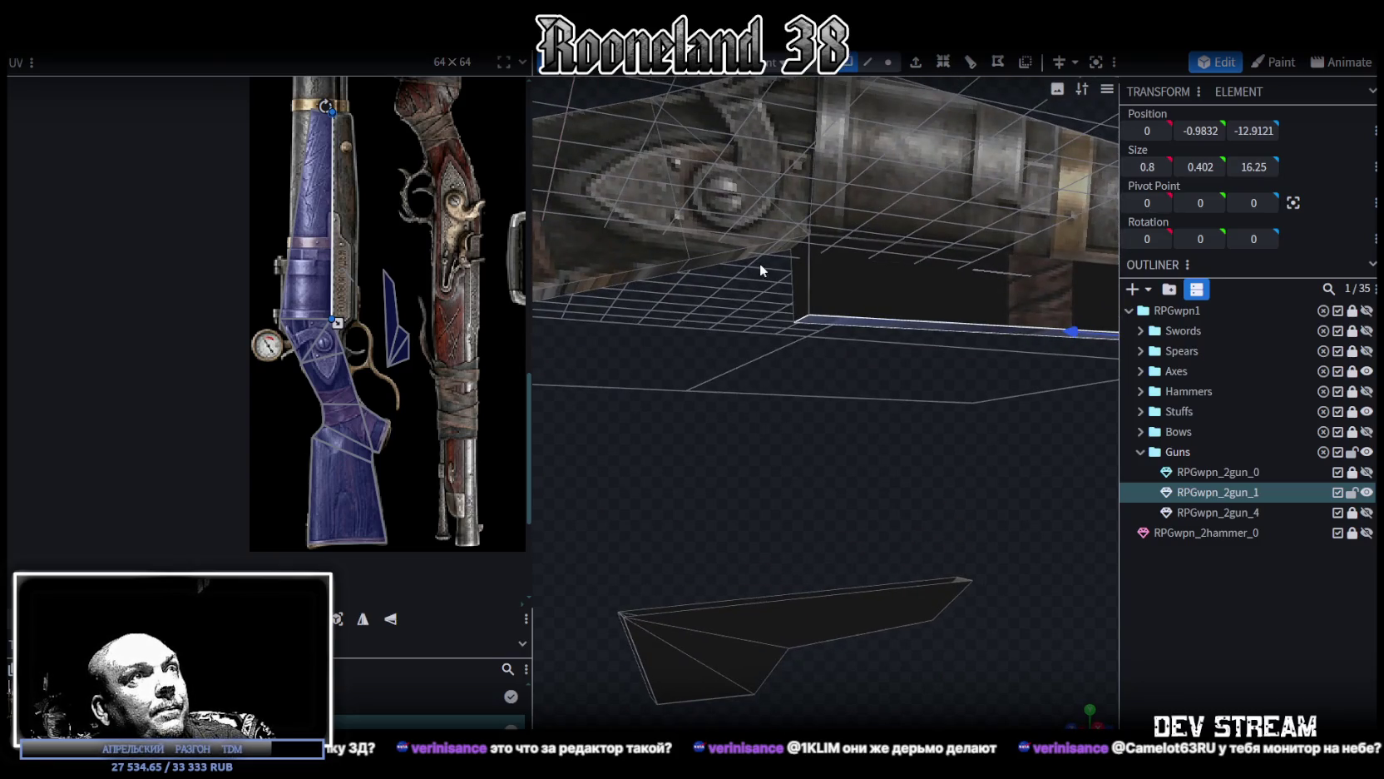
Step: Shrink an edge on the rifle body from 2.1125 to 1.3125
click(811, 269)
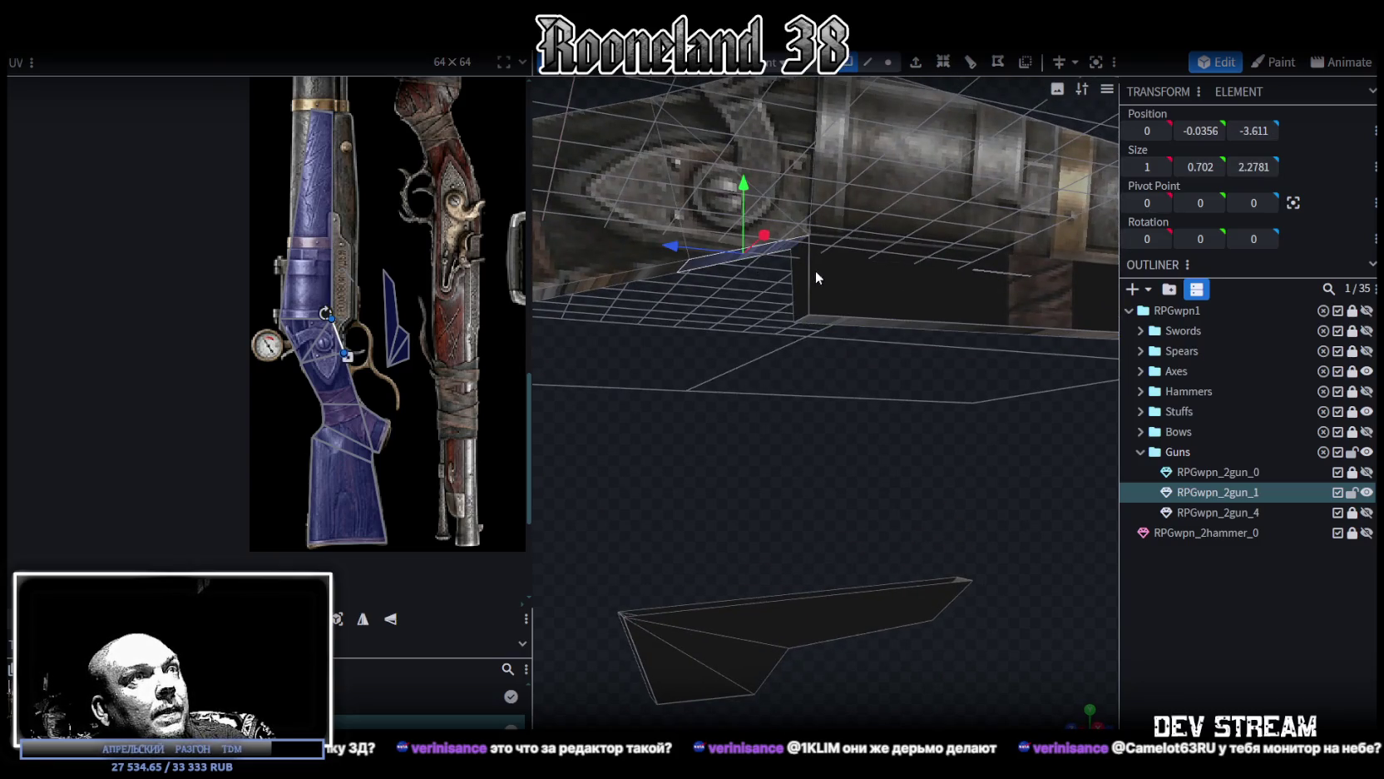
click(783, 297)
click(868, 61)
click(787, 237)
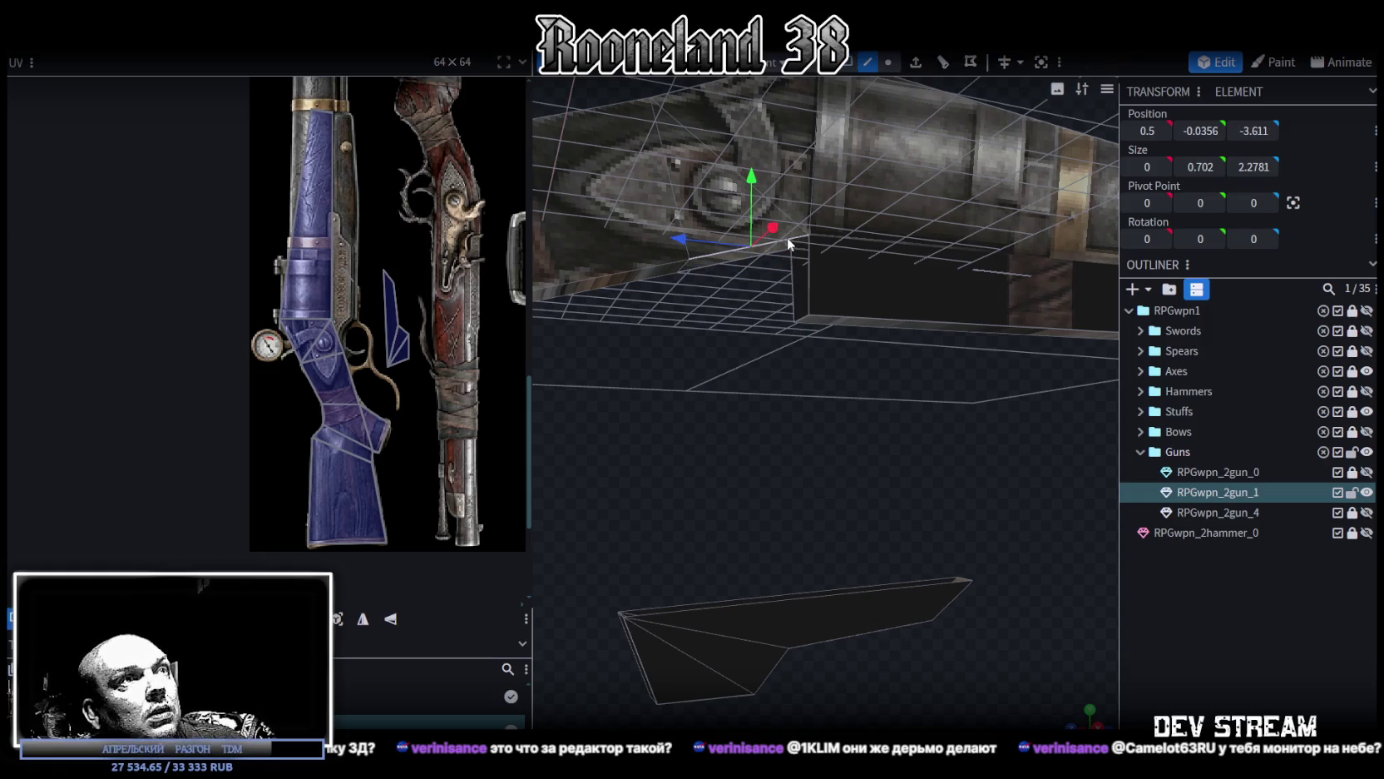
mouse_move(811, 267)
mouse_down()
mouse_move(937, 369)
mouse_move(1059, 377)
mouse_move(1064, 321)
mouse_up()
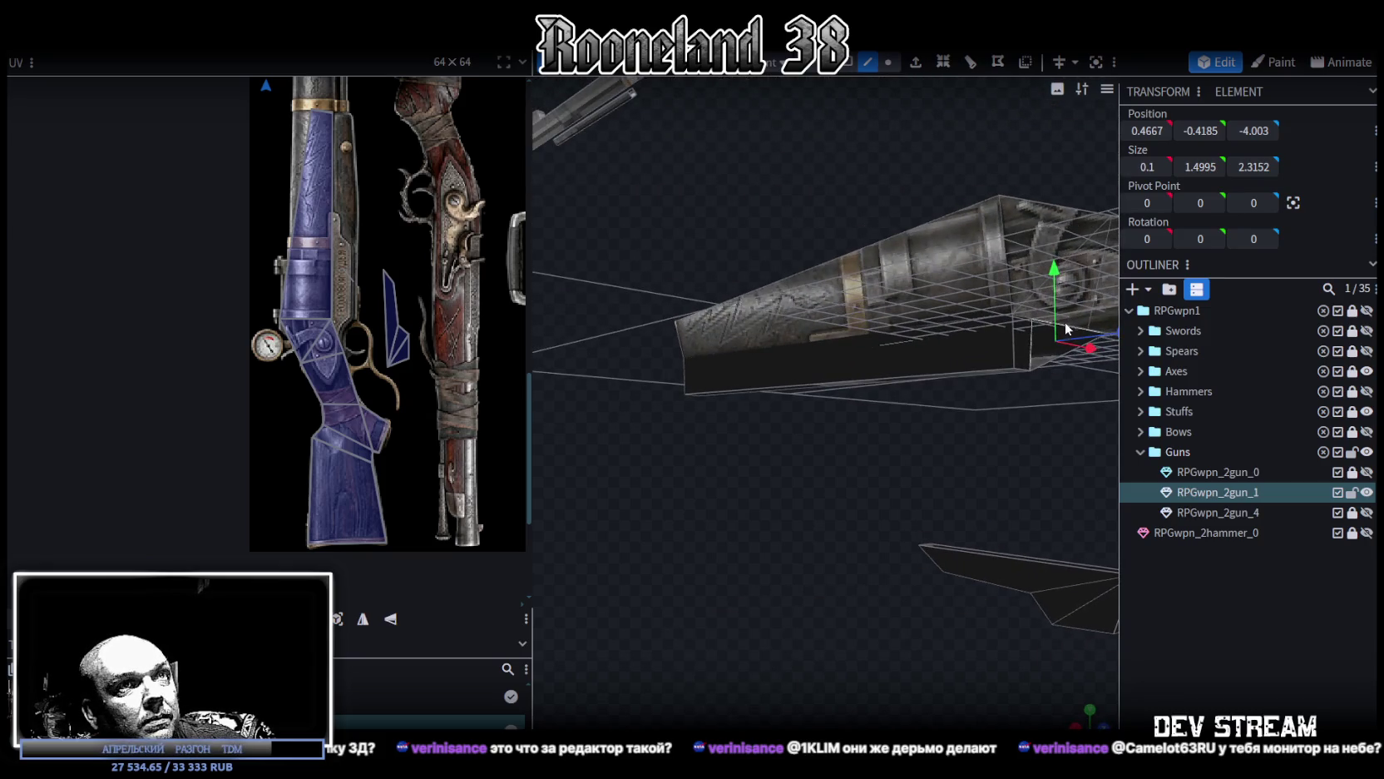
click(1028, 332)
mouse_move(1049, 383)
mouse_down()
mouse_move(1055, 359)
mouse_move(1012, 430)
mouse_move(727, 505)
mouse_move(887, 524)
mouse_move(871, 575)
mouse_move(930, 563)
mouse_move(948, 532)
mouse_up()
click(1073, 349)
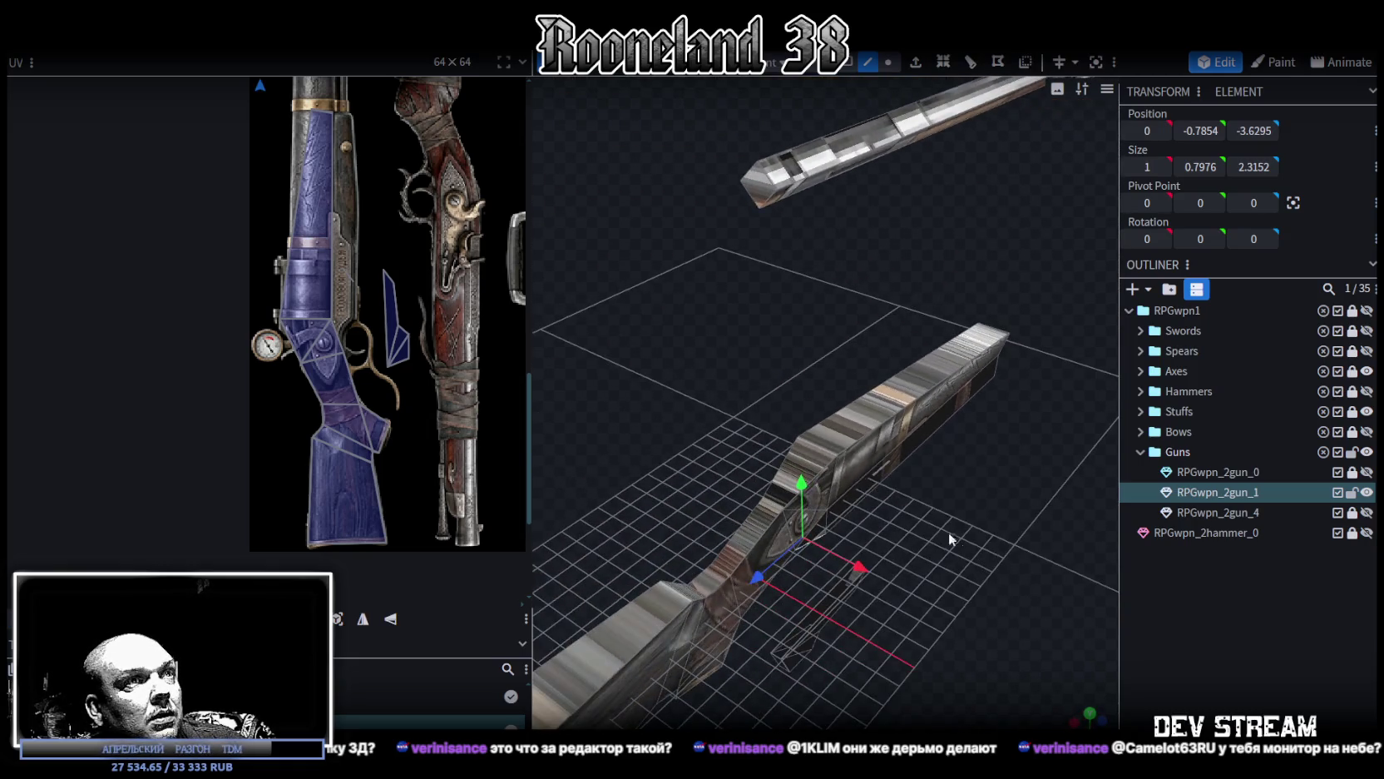
click(819, 449)
key(s)
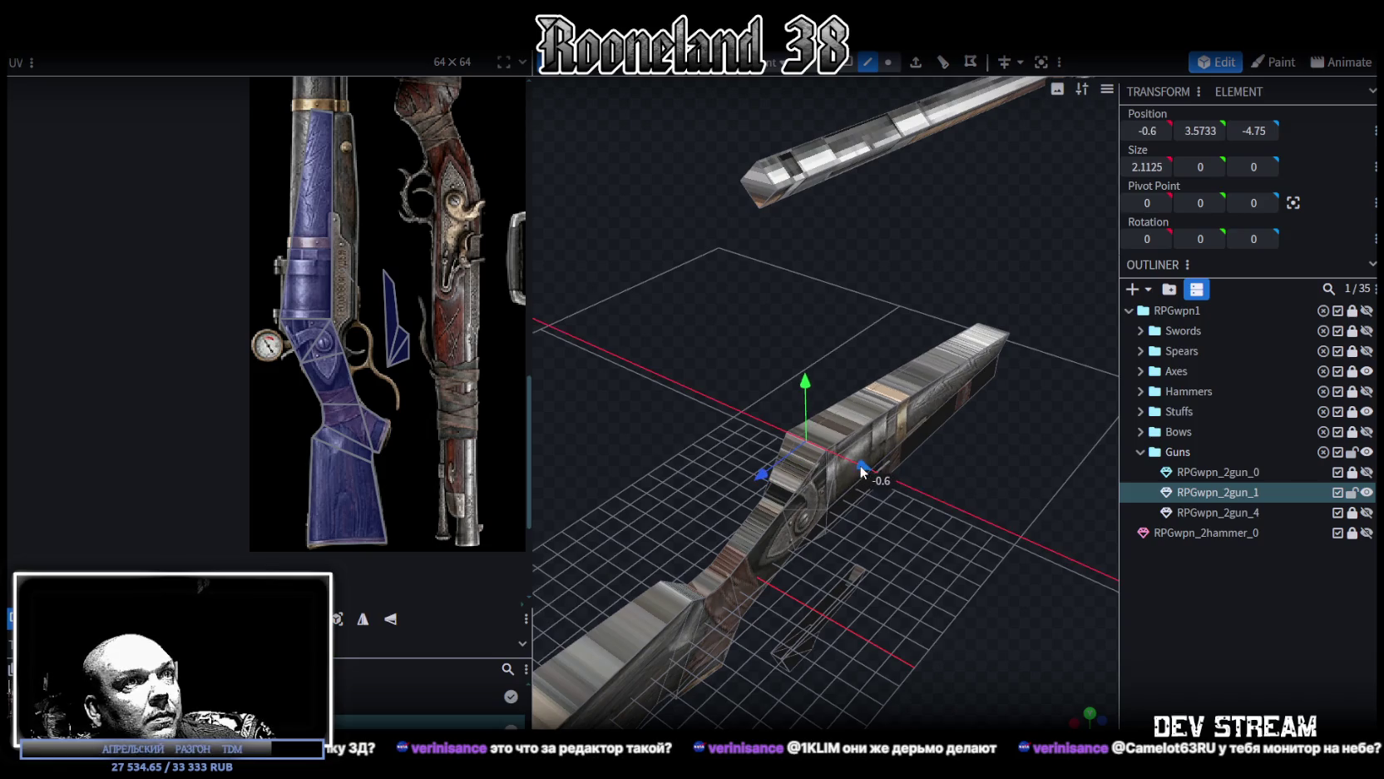
drag(871, 468, 864, 465)
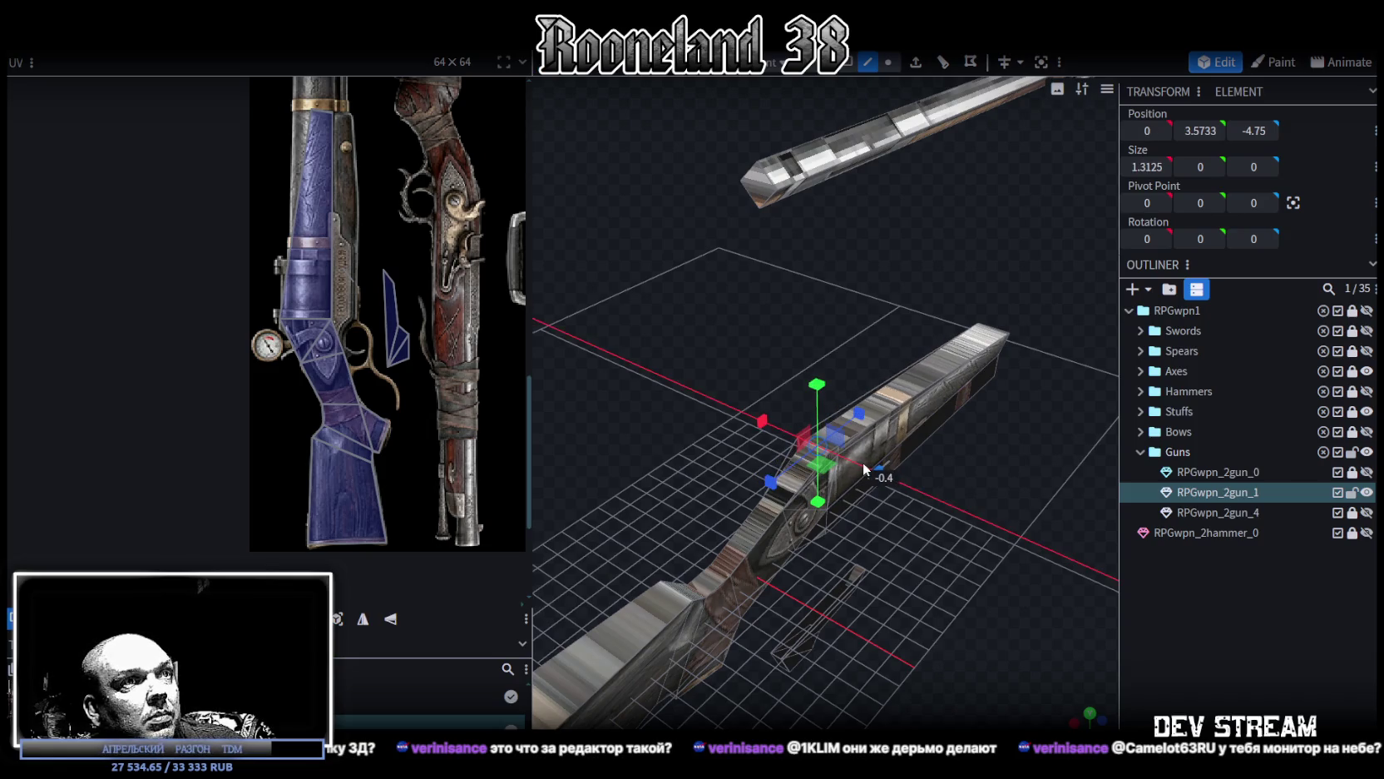
mouse_move(954, 495)
mouse_down()
mouse_move(865, 433)
mouse_move(795, 137)
mouse_up()
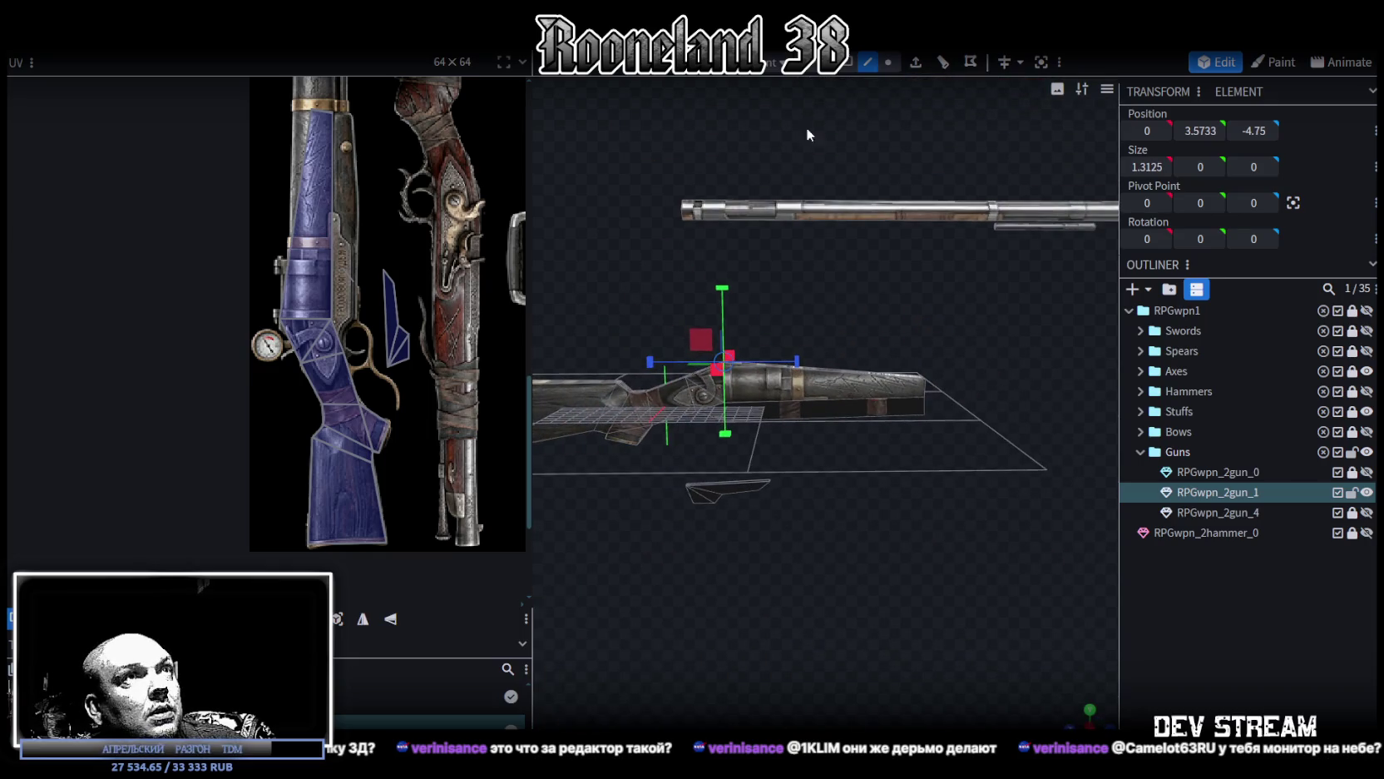
click(852, 63)
Step: Select the barrel block and bring the gun into a flat side view
click(960, 333)
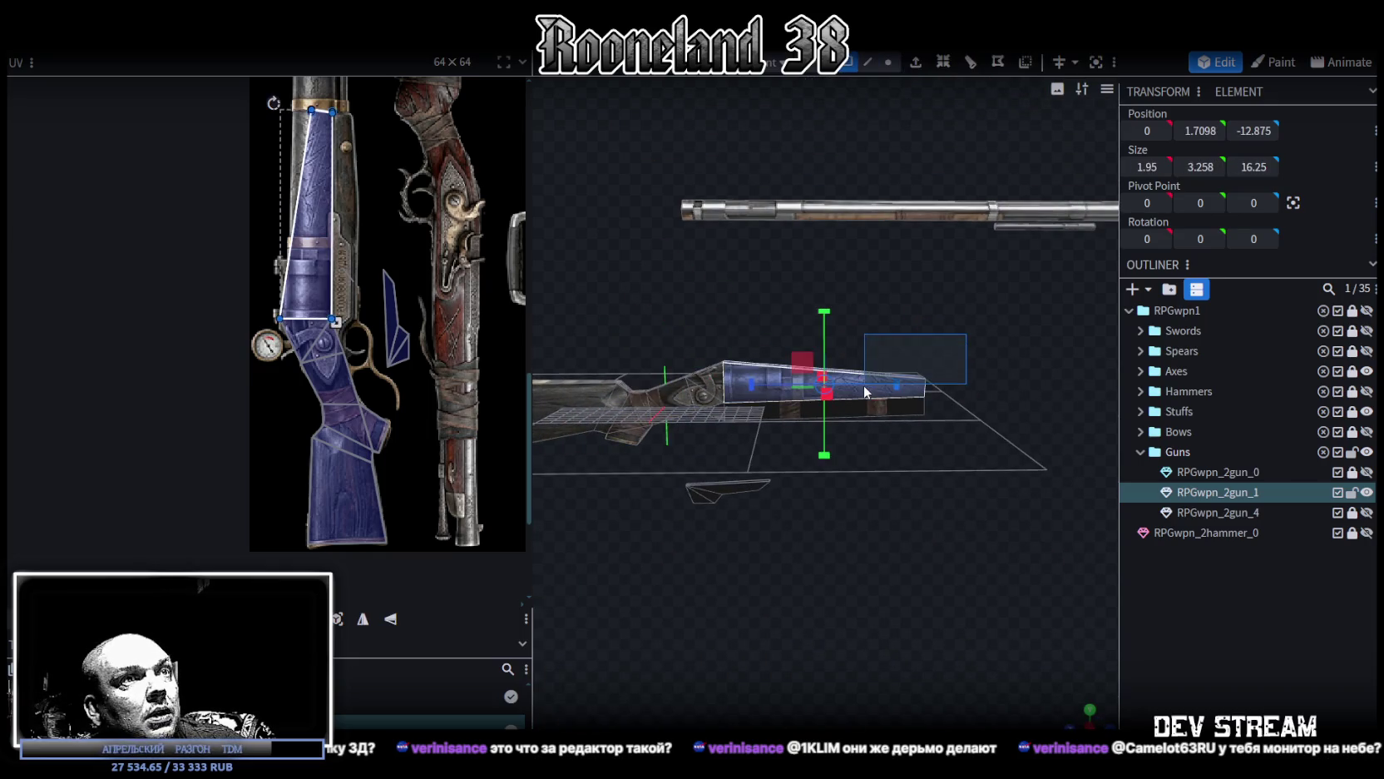
mouse_move(945, 407)
mouse_down()
mouse_move(785, 475)
mouse_move(783, 516)
mouse_move(785, 494)
mouse_move(855, 457)
mouse_move(836, 551)
mouse_move(804, 486)
mouse_move(838, 474)
mouse_up()
scroll(335, 134, up, 2)
drag(979, 279, 1064, 306)
click(982, 381)
mouse_move(982, 380)
mouse_down()
mouse_move(610, 333)
mouse_move(832, 416)
mouse_up()
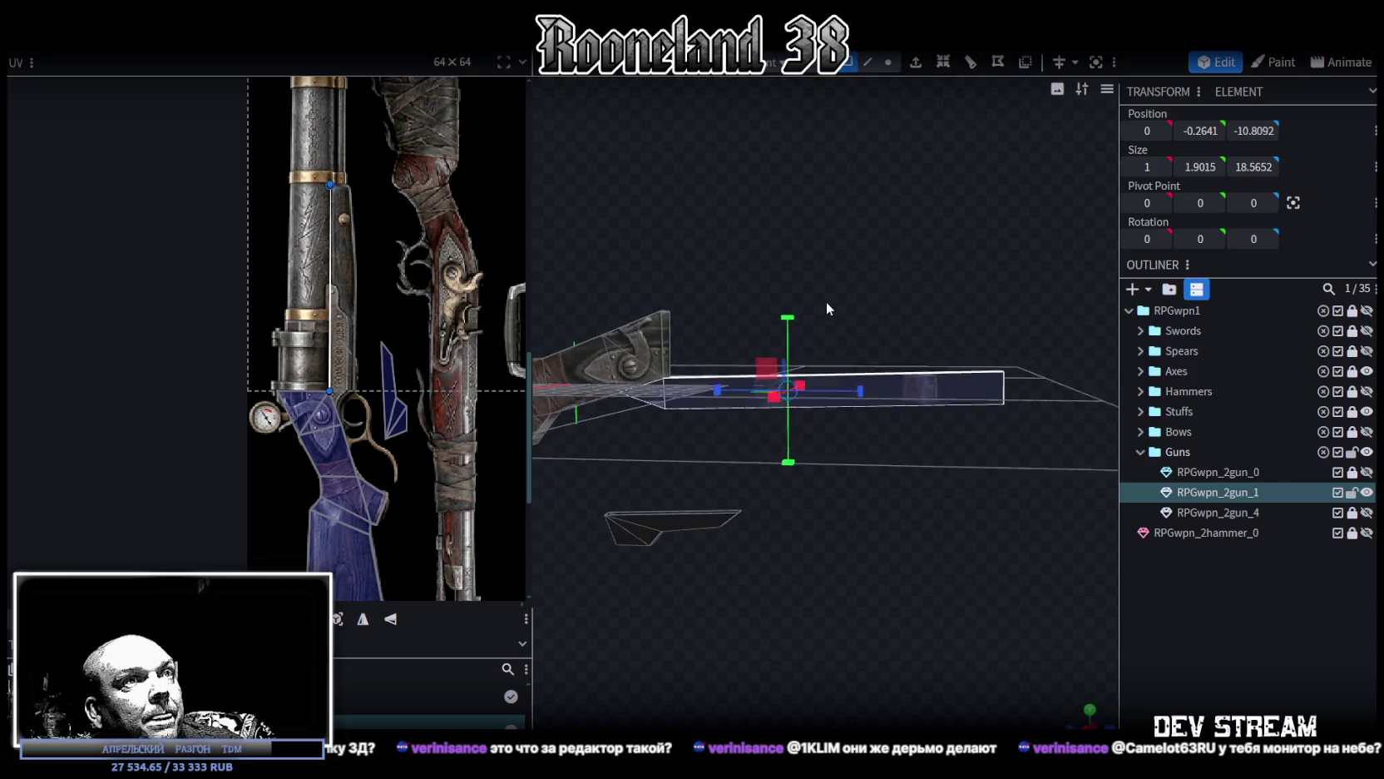
click(1090, 711)
scroll(848, 581, down, 3)
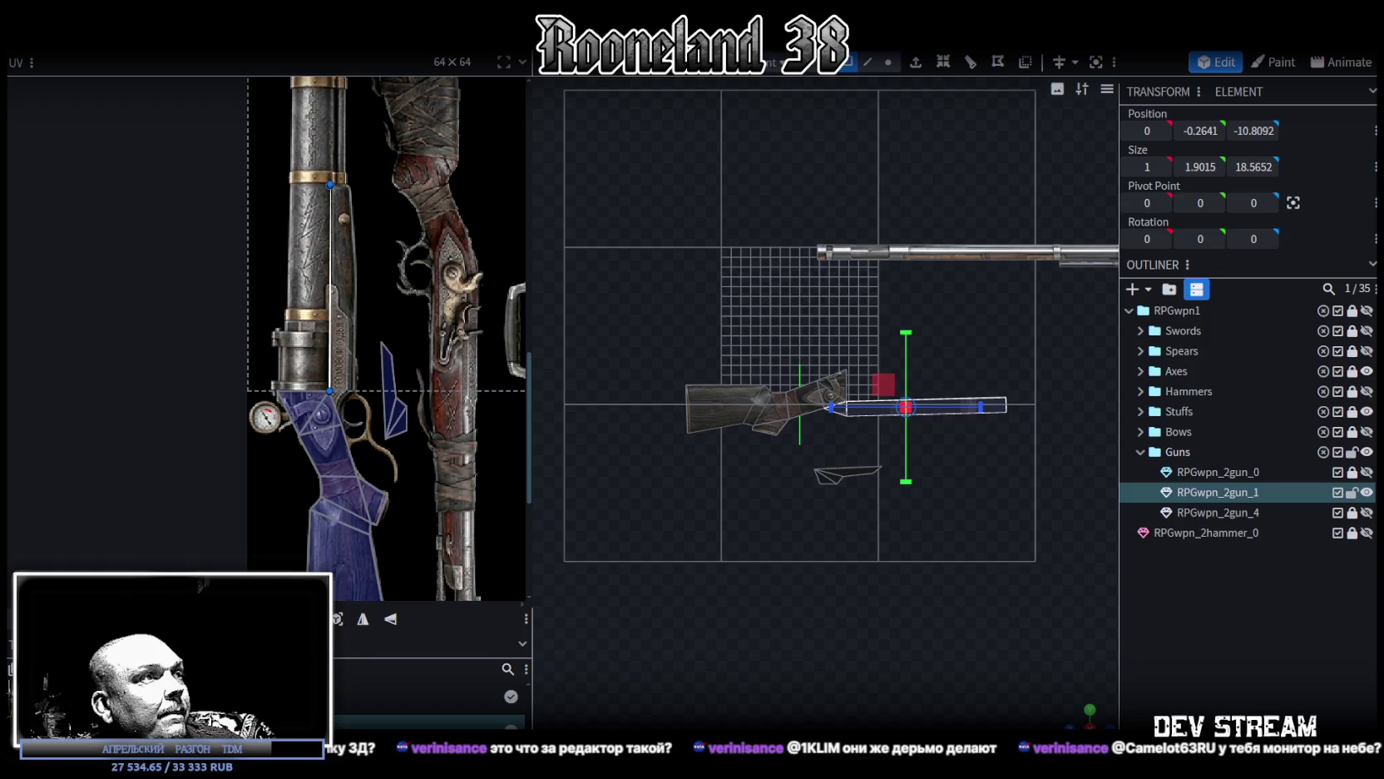
scroll(400, 430, down, 2)
scroll(390, 394, down, 2)
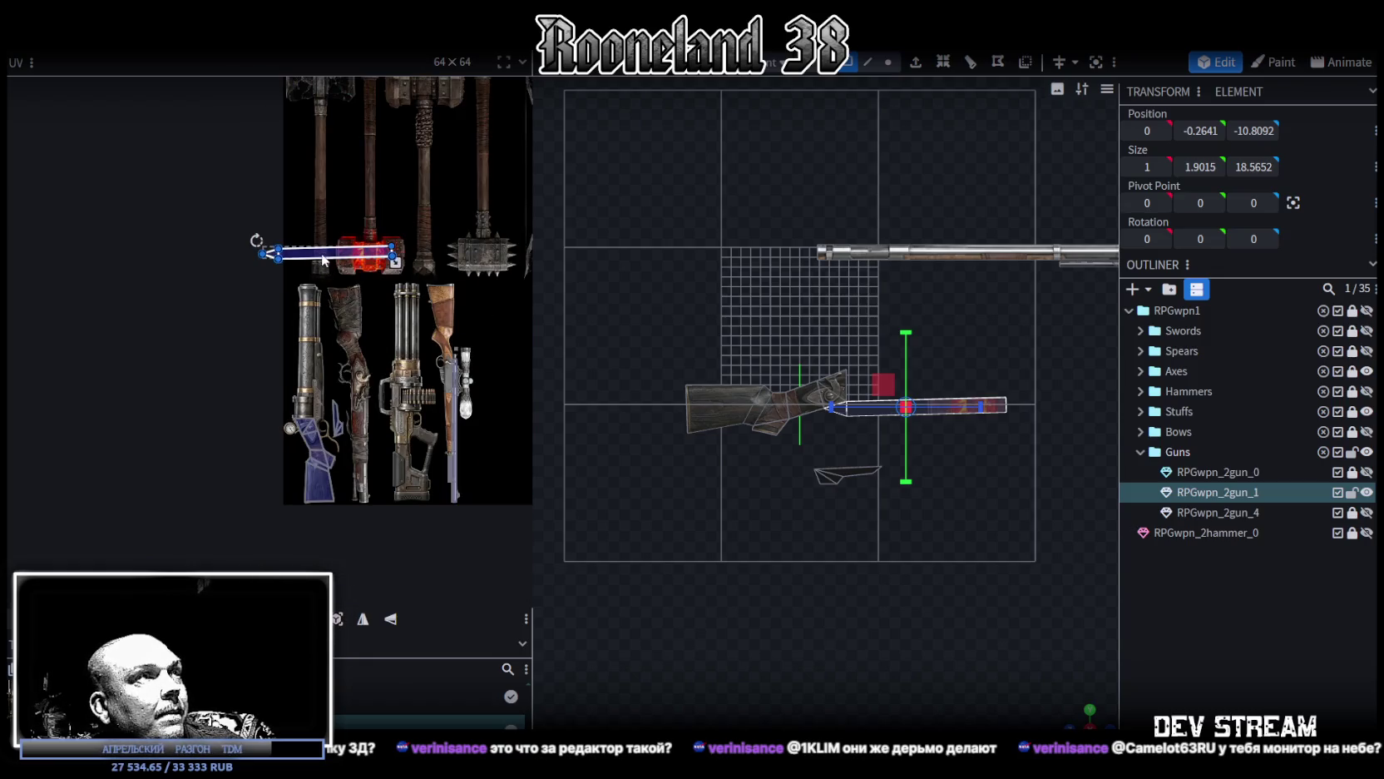
Step: Rotate the barrel's UV strip to vertical and move another strip left onto the barrel texture
right_click(378, 265)
click(453, 569)
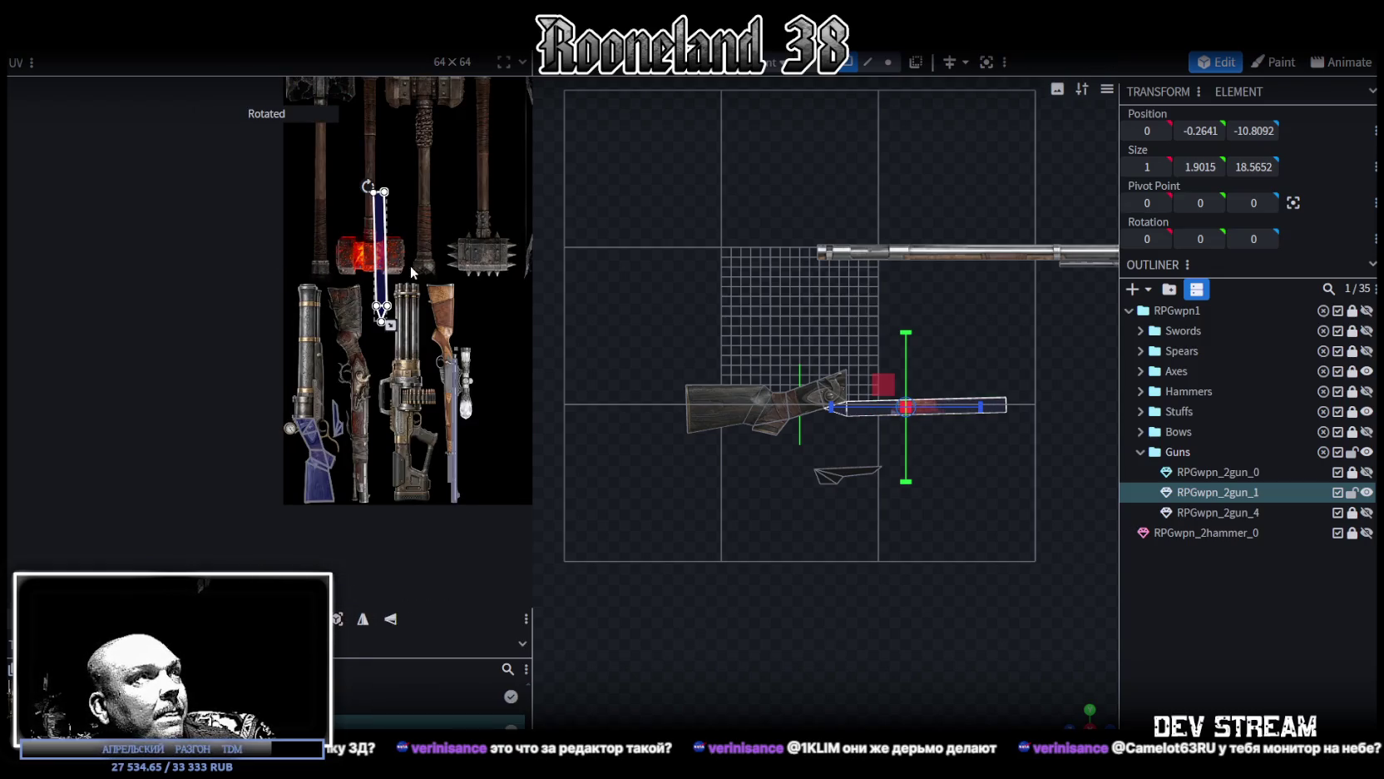
click(325, 391)
scroll(328, 404, up, 3)
scroll(329, 403, up, 2)
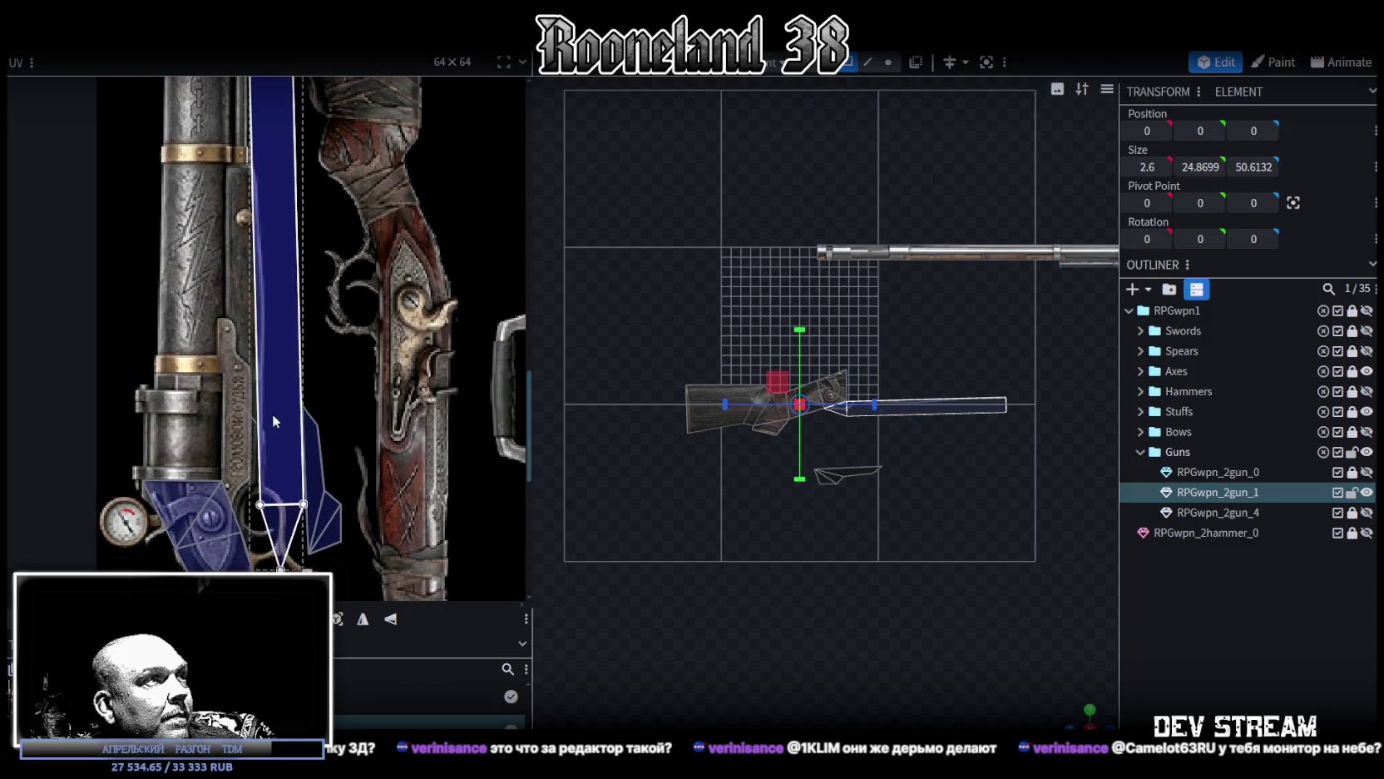
drag(276, 419, 249, 404)
scroll(251, 406, down, 2)
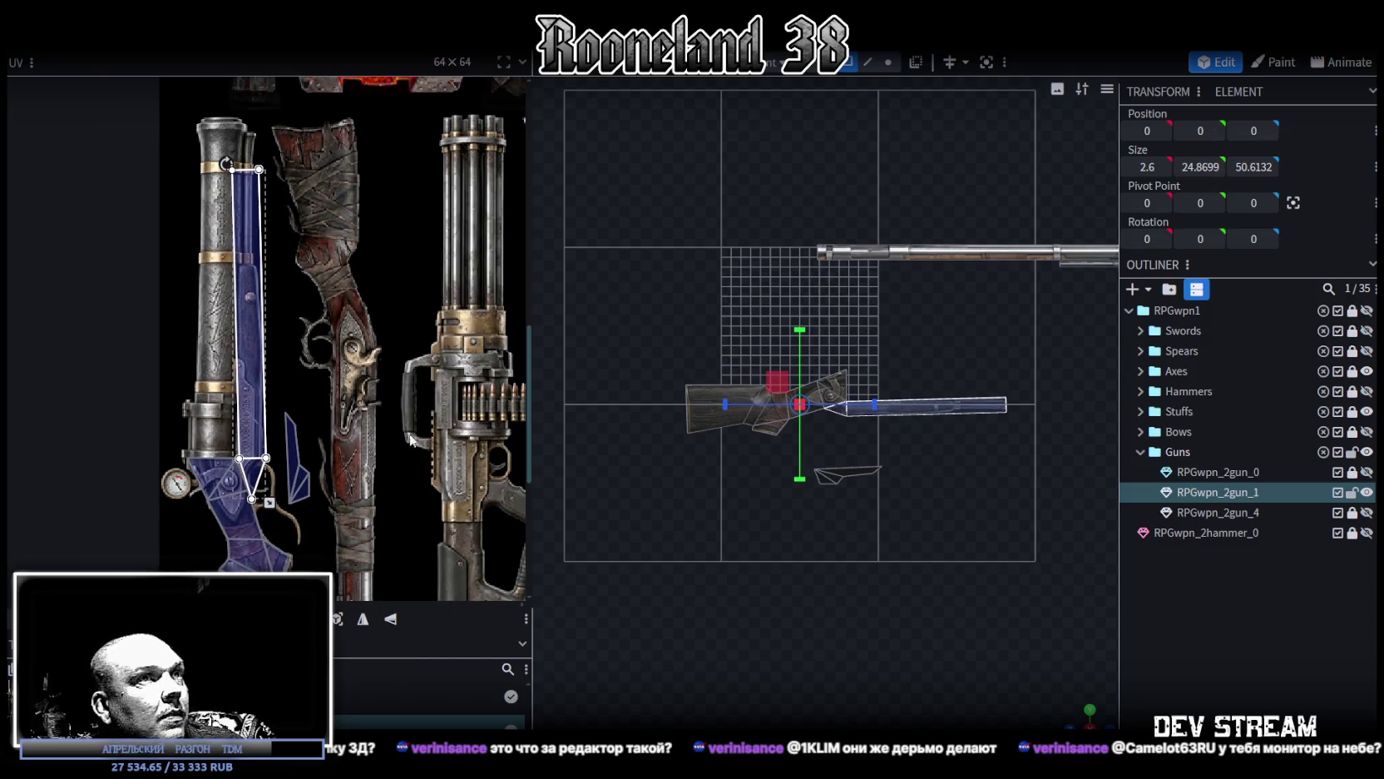
scroll(824, 562, up, 2)
Step: Move the upper rectangular UV face up and to the left
right_drag(787, 541, 762, 543)
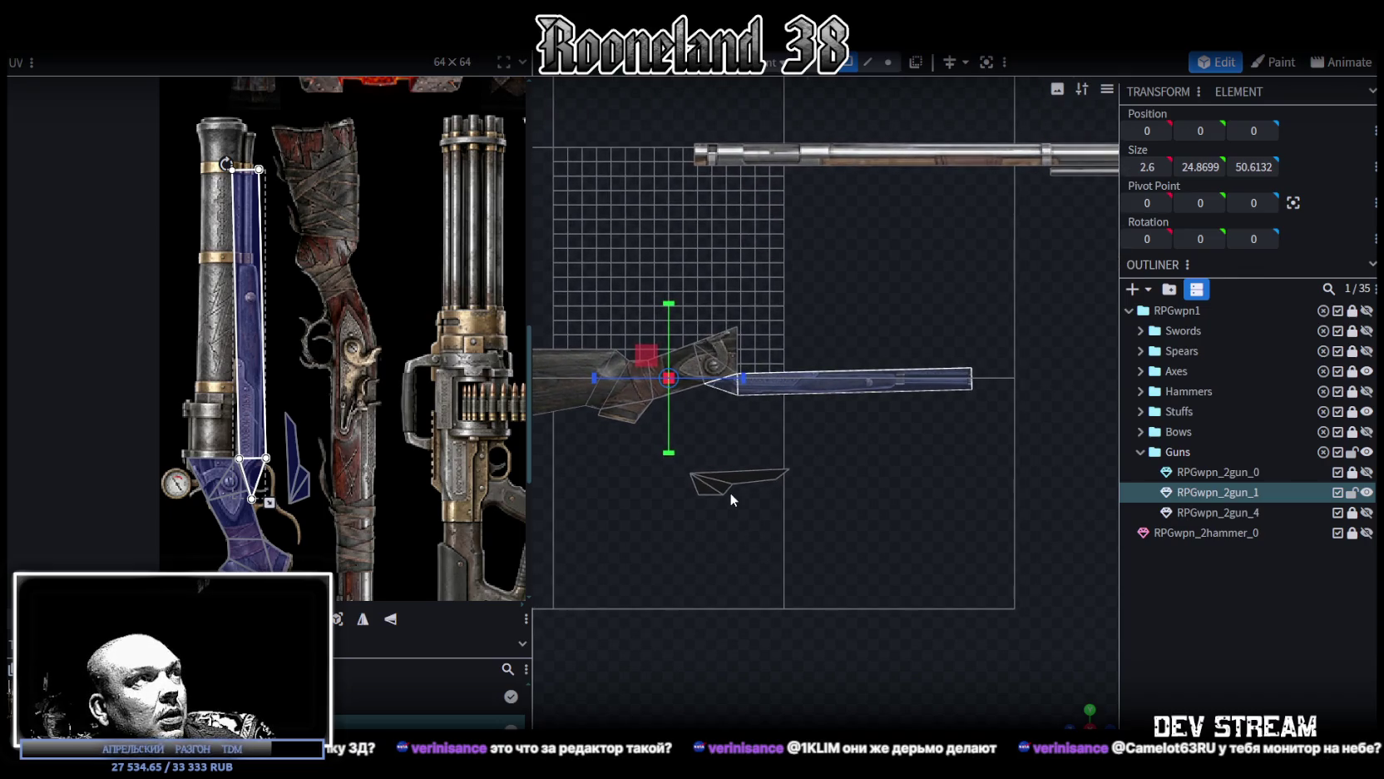
scroll(349, 450, up, 1)
scroll(308, 445, up, 1)
scroll(275, 440, up, 2)
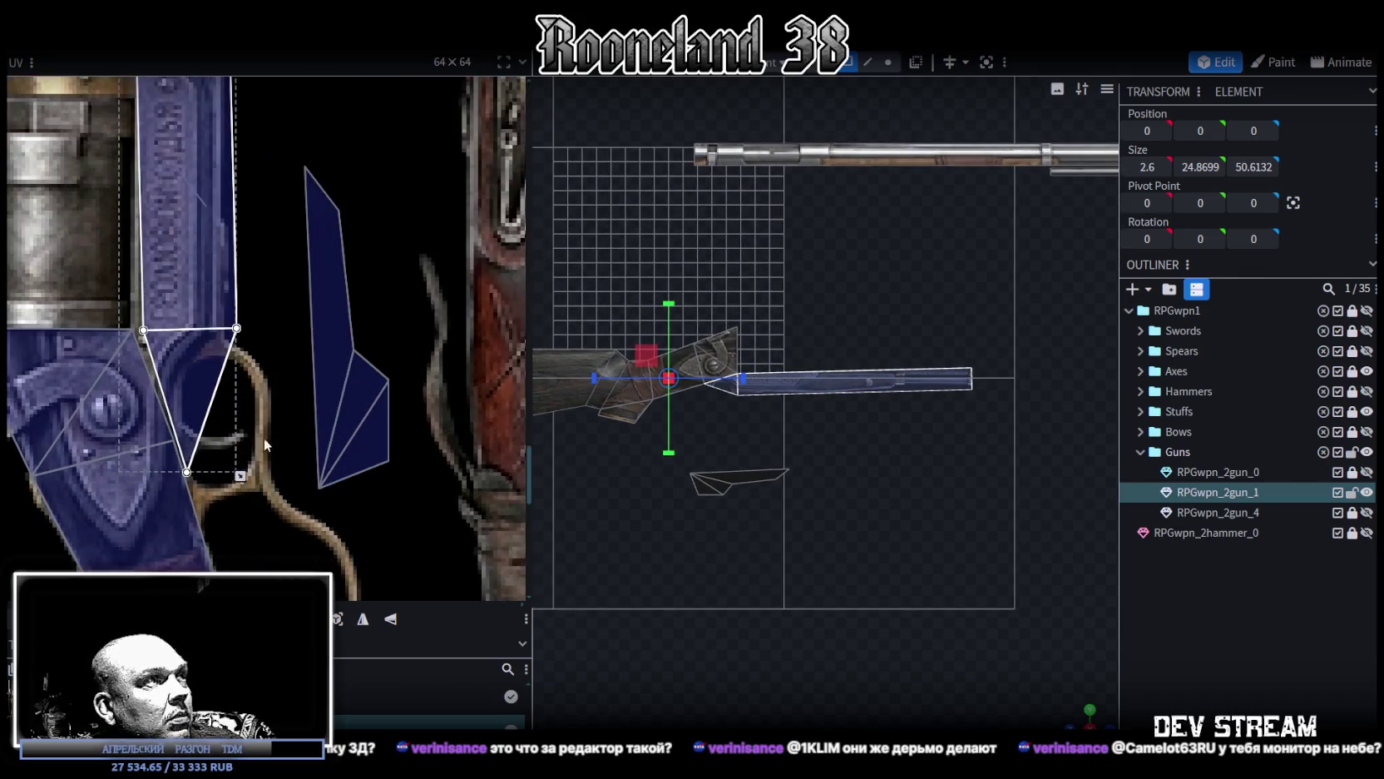
scroll(199, 485, up, 2)
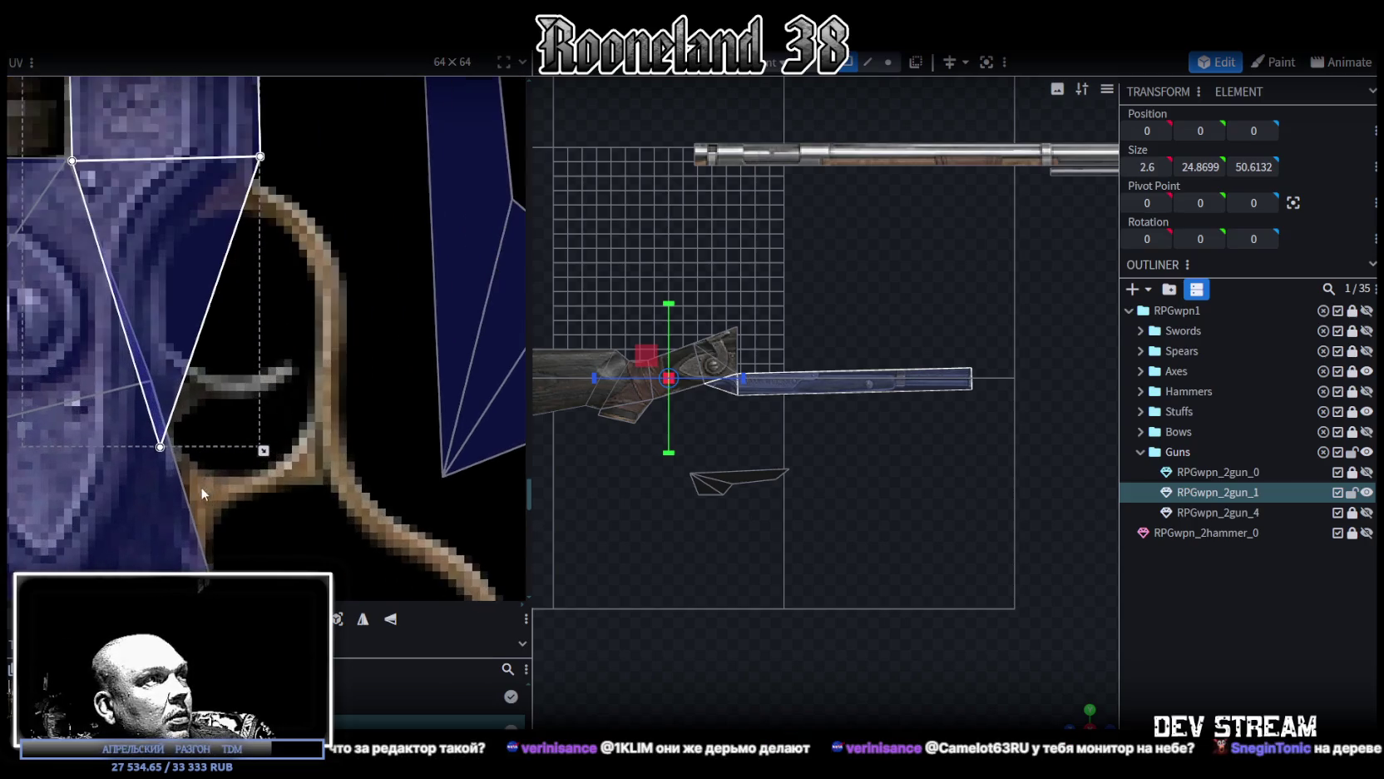
click(138, 437)
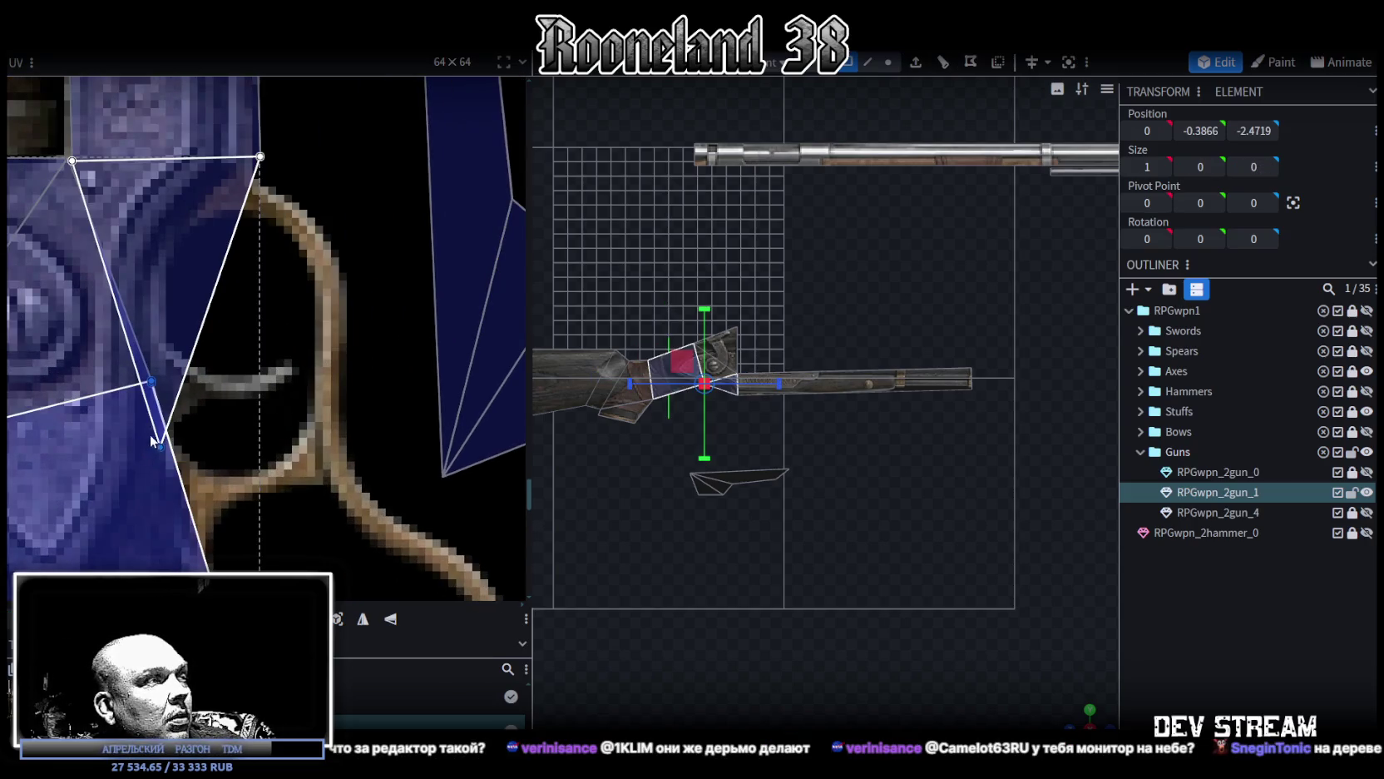
scroll(198, 429, down, 1)
click(162, 220)
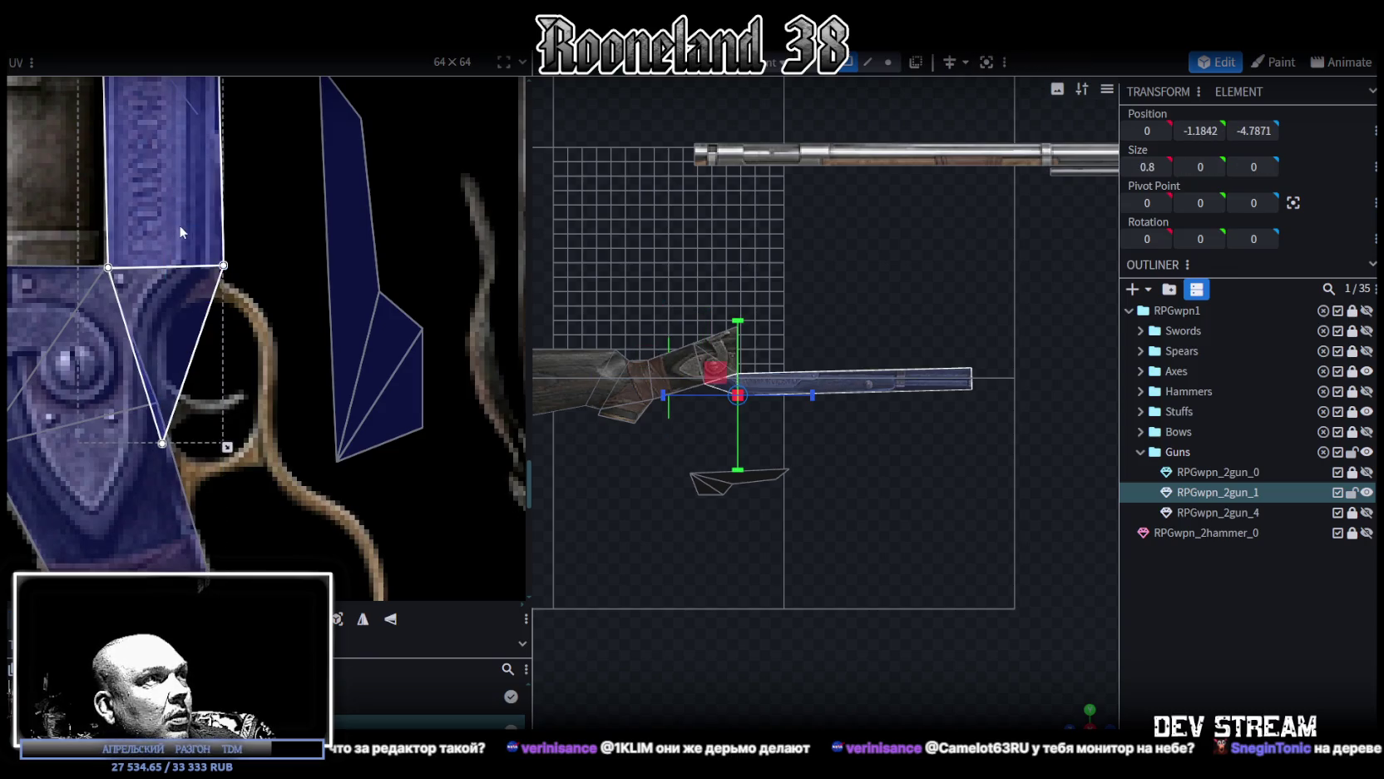
drag(186, 217, 164, 184)
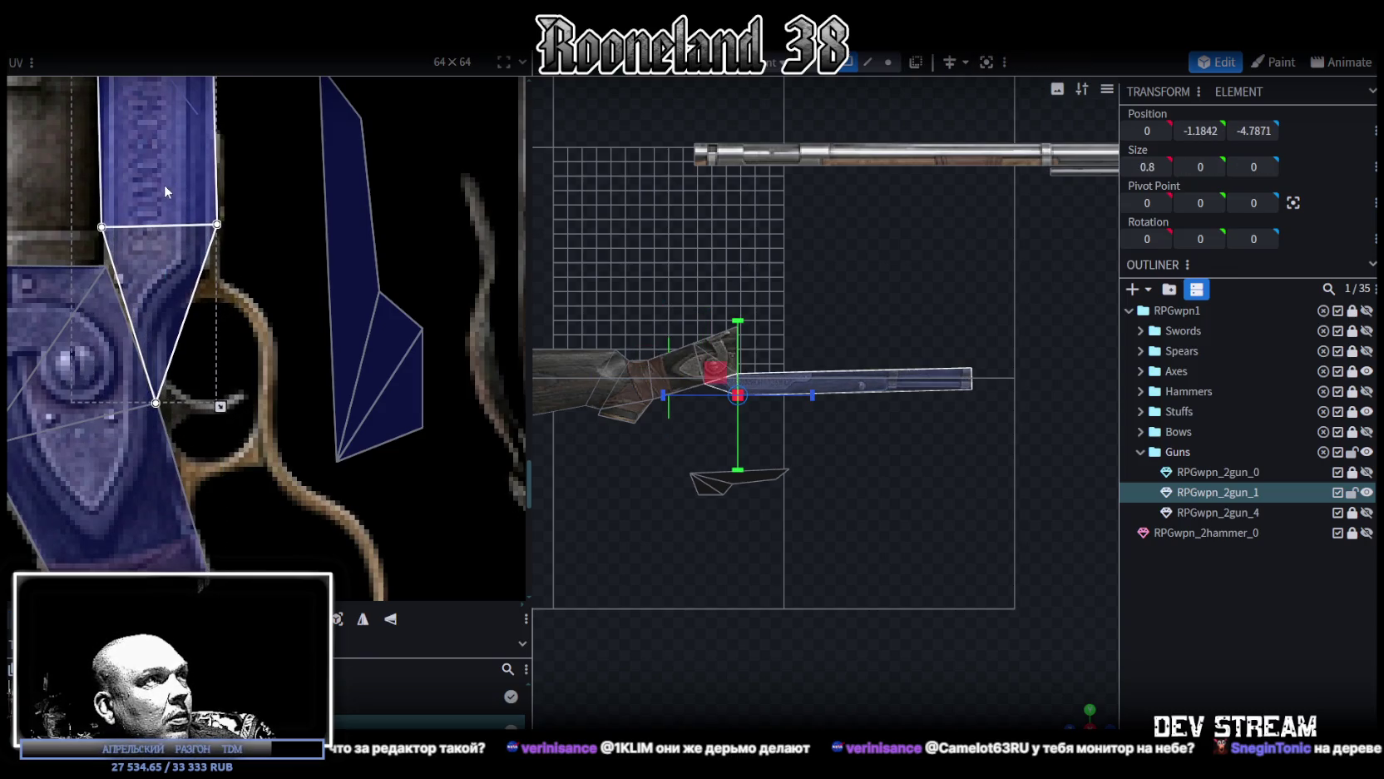
Step: Lower the lock face's top UV edge and shift its corner slightly left
click(291, 311)
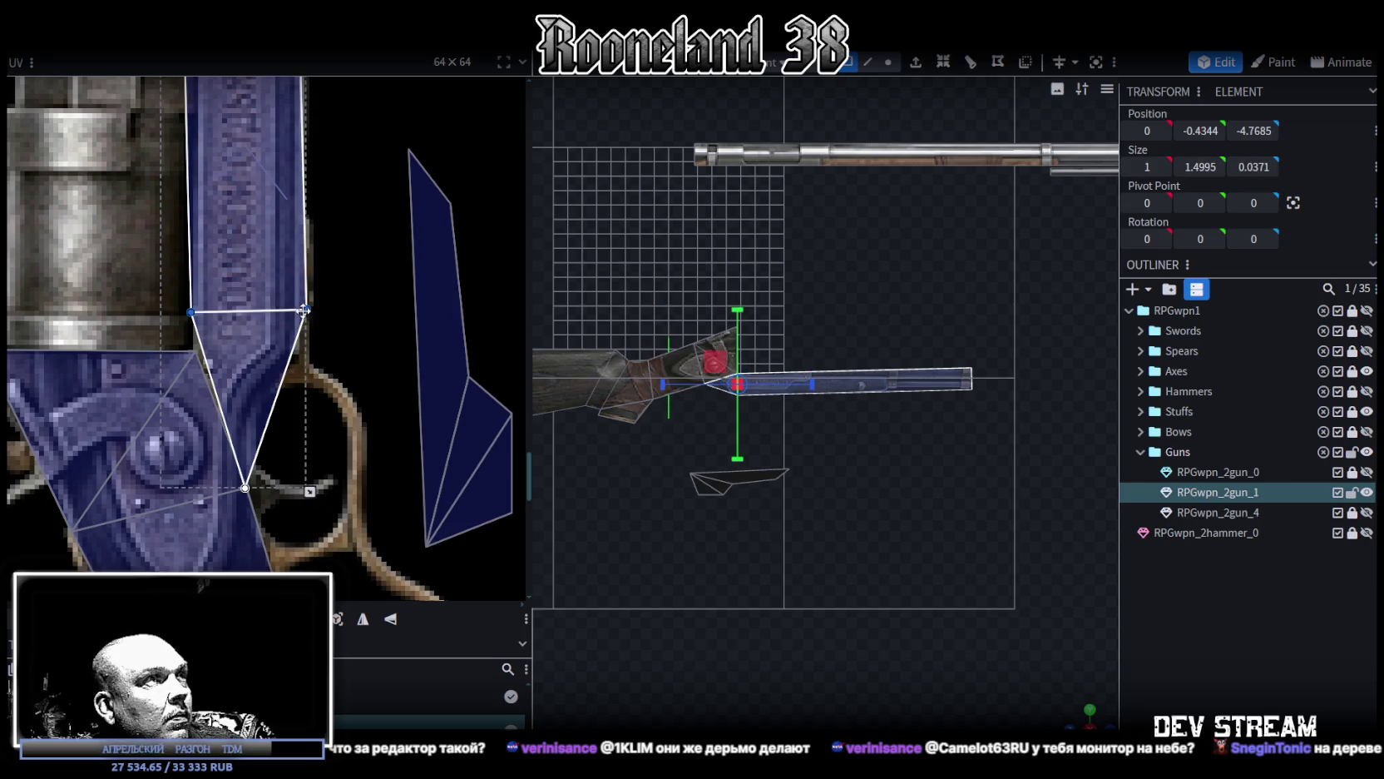
drag(306, 309, 309, 347)
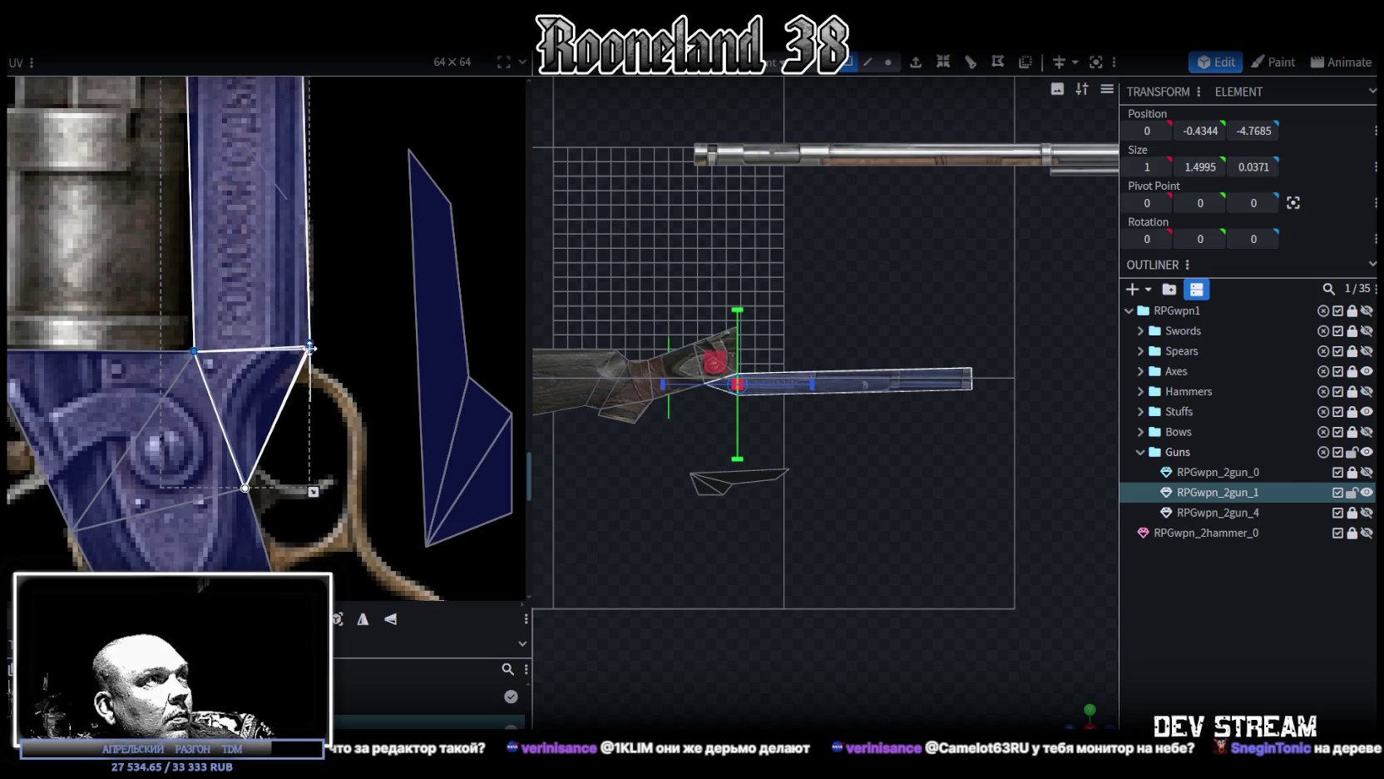
scroll(324, 349, up, 2)
click(294, 344)
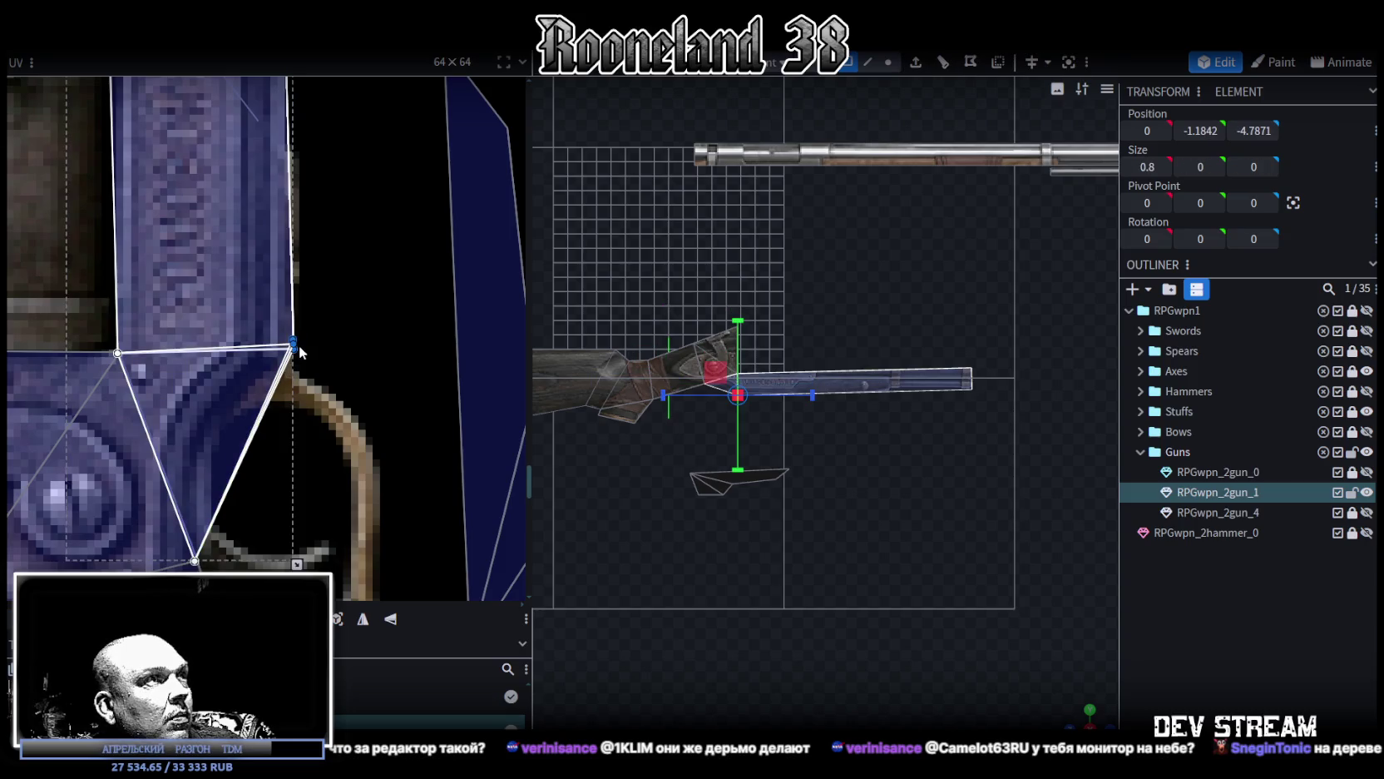
drag(294, 345, 284, 350)
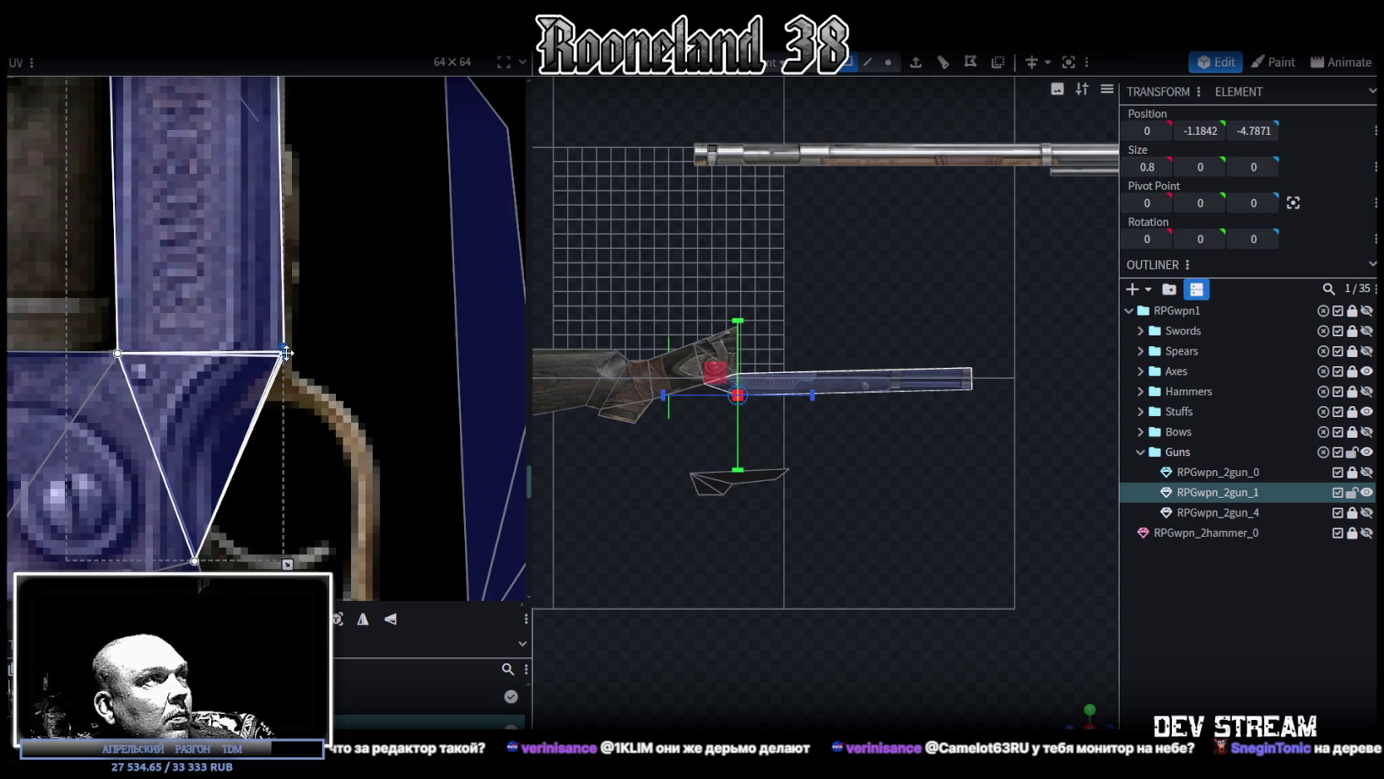
scroll(799, 463, up, 2)
scroll(800, 462, up, 3)
scroll(944, 526, up, 2)
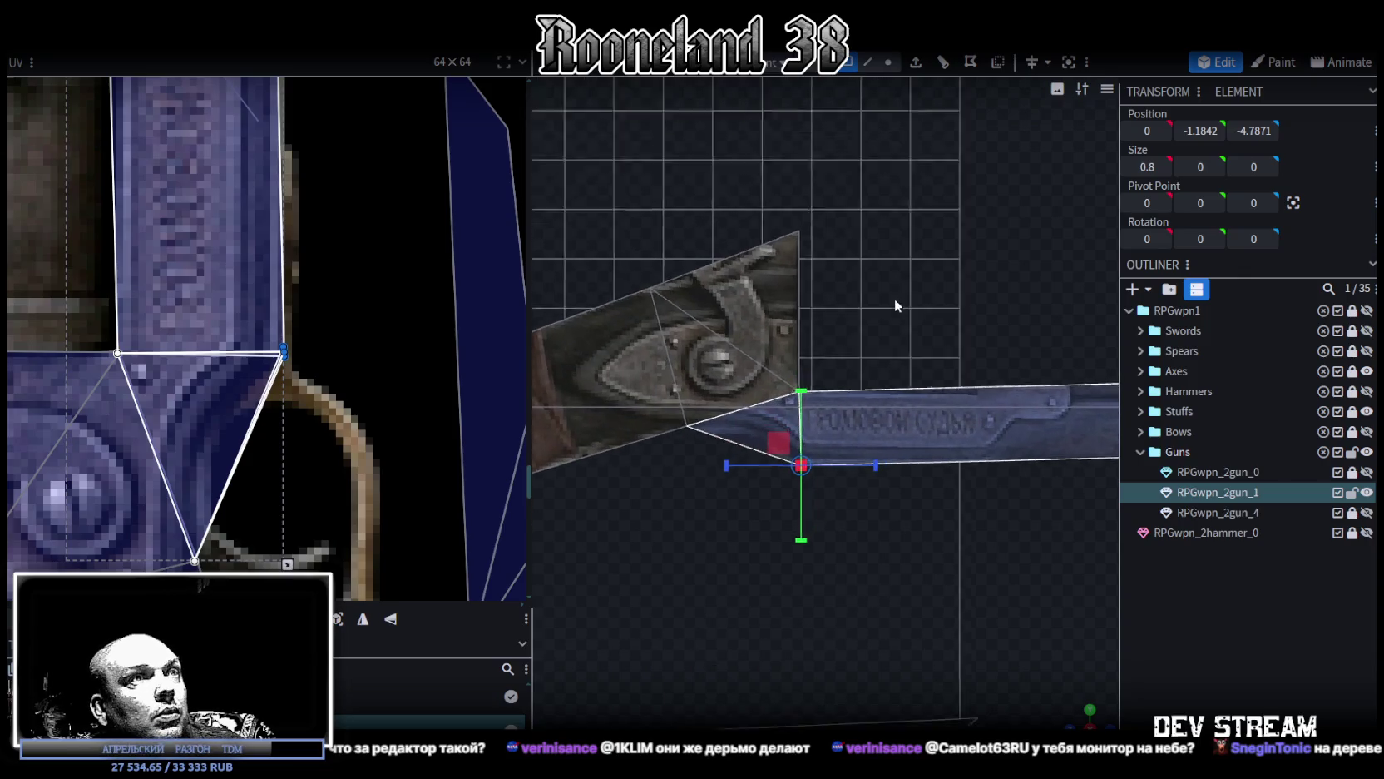
click(888, 62)
Step: Flatten the column of lock-edge vertices to depth Z -4.75
click(792, 181)
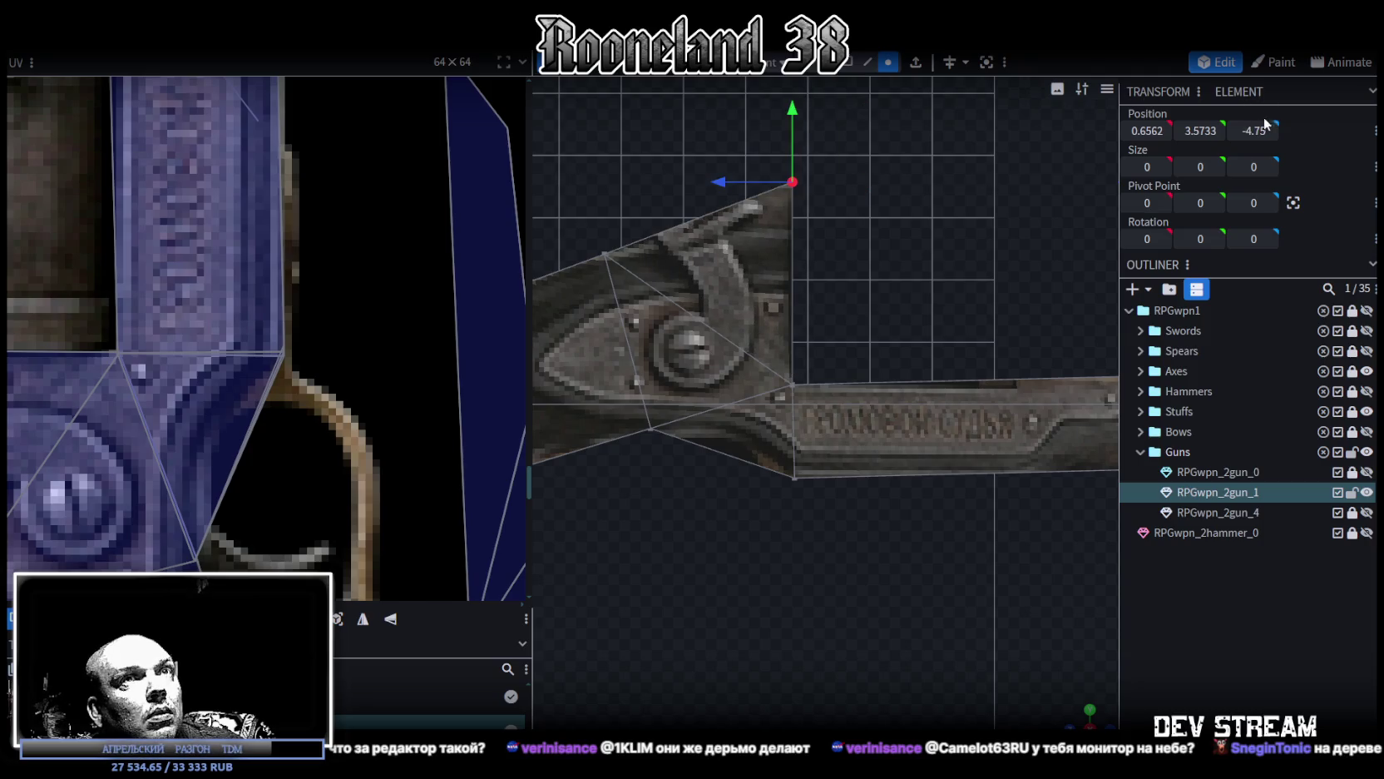
drag(761, 139, 811, 534)
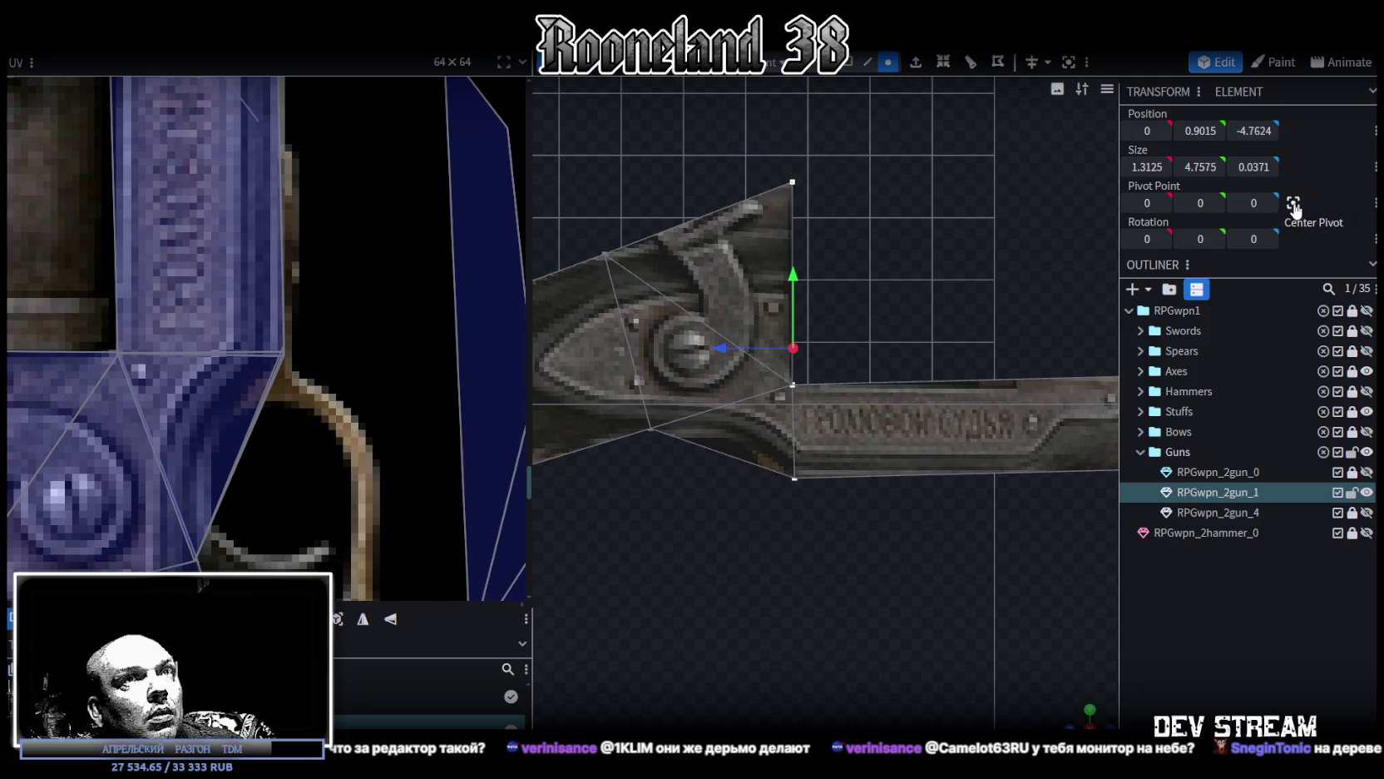
drag(1253, 131, 1244, 132)
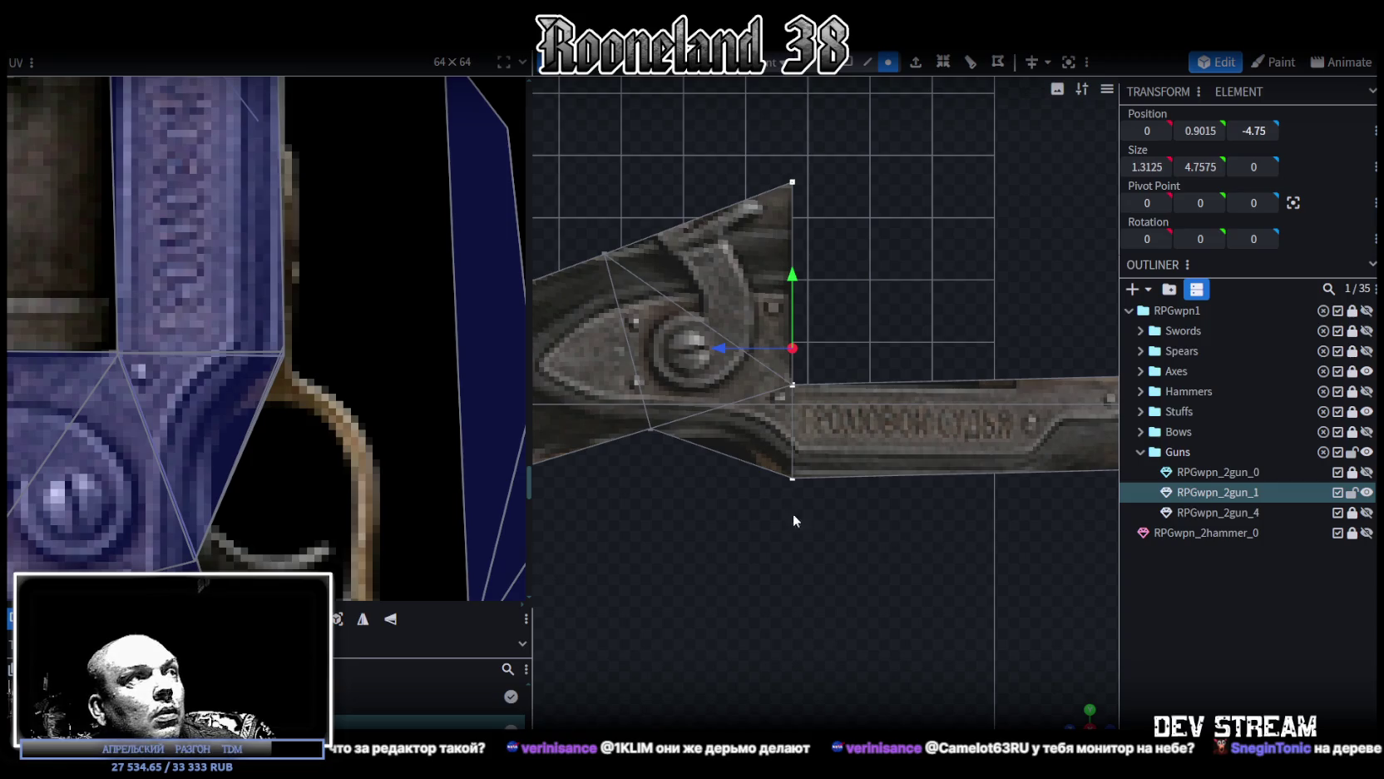
scroll(839, 459, down, 2)
Step: Move the muzzle-end vertices so the under-barrel front sits flush with the barrel tip
click(805, 398)
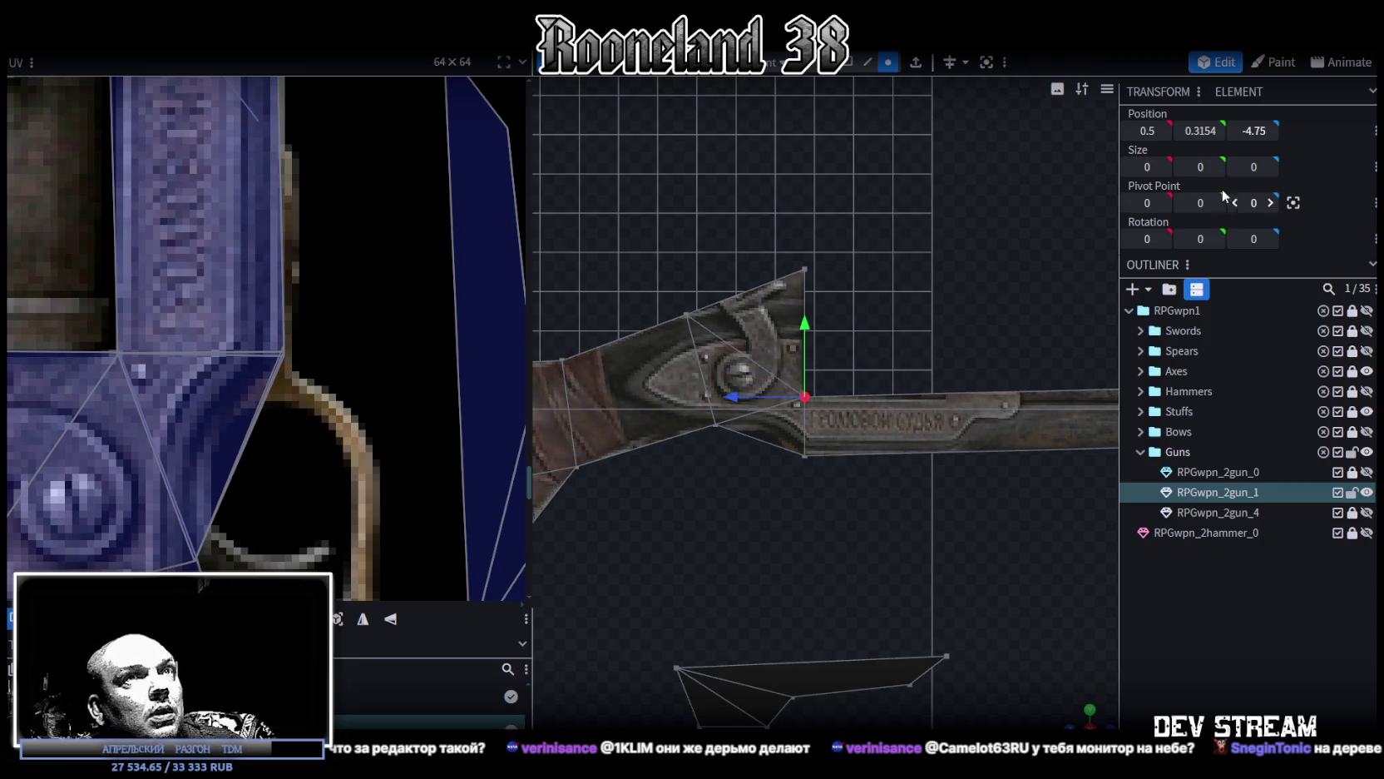
scroll(932, 481, down, 2)
right_drag(933, 483, 731, 482)
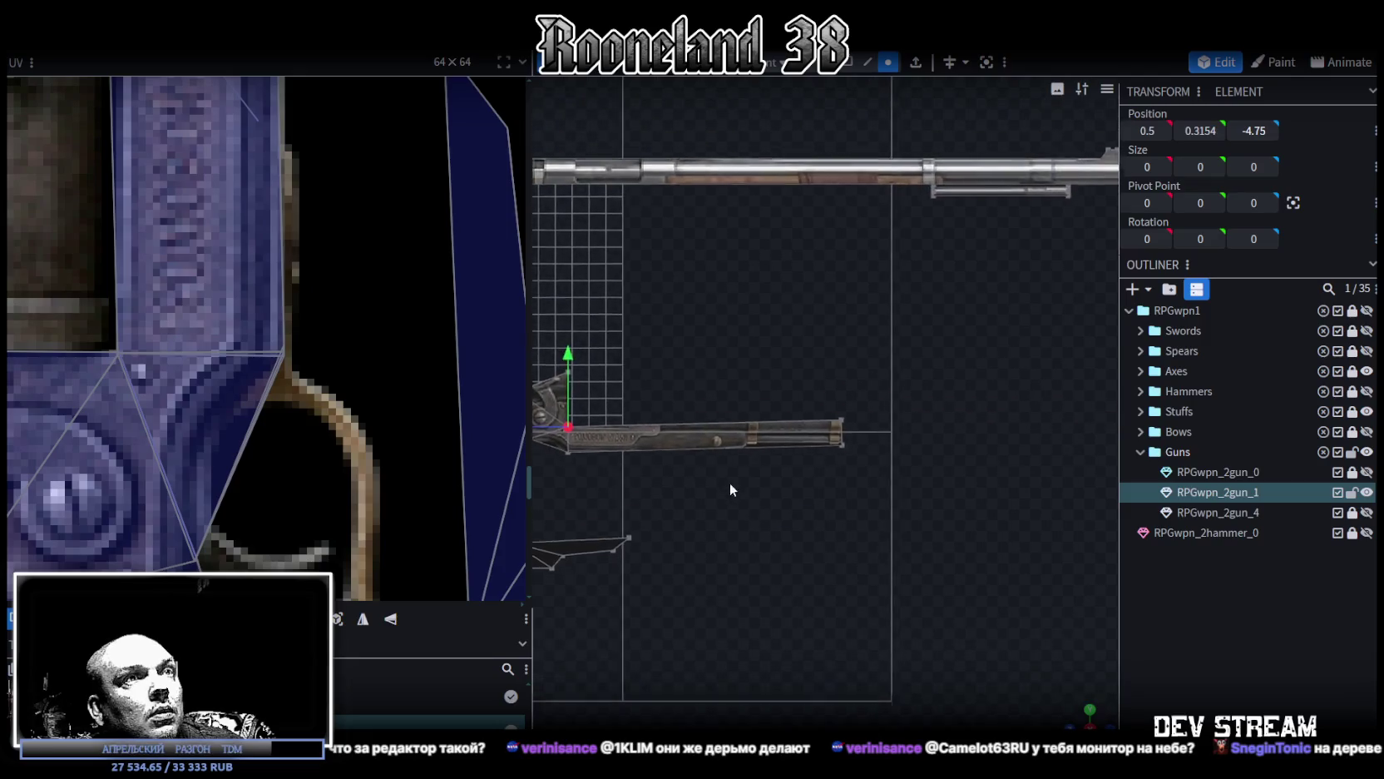
drag(891, 387, 821, 435)
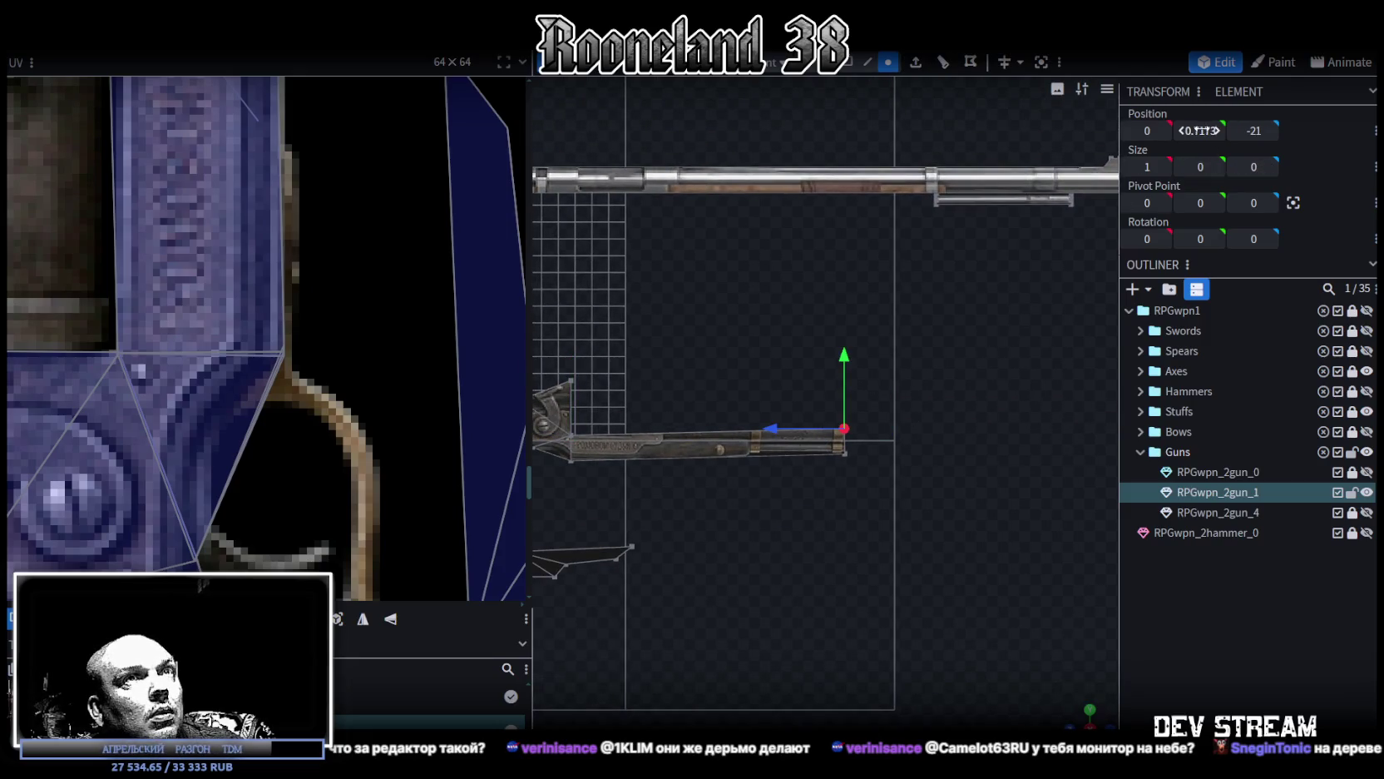
scroll(965, 332, up, 2)
drag(988, 301, 824, 547)
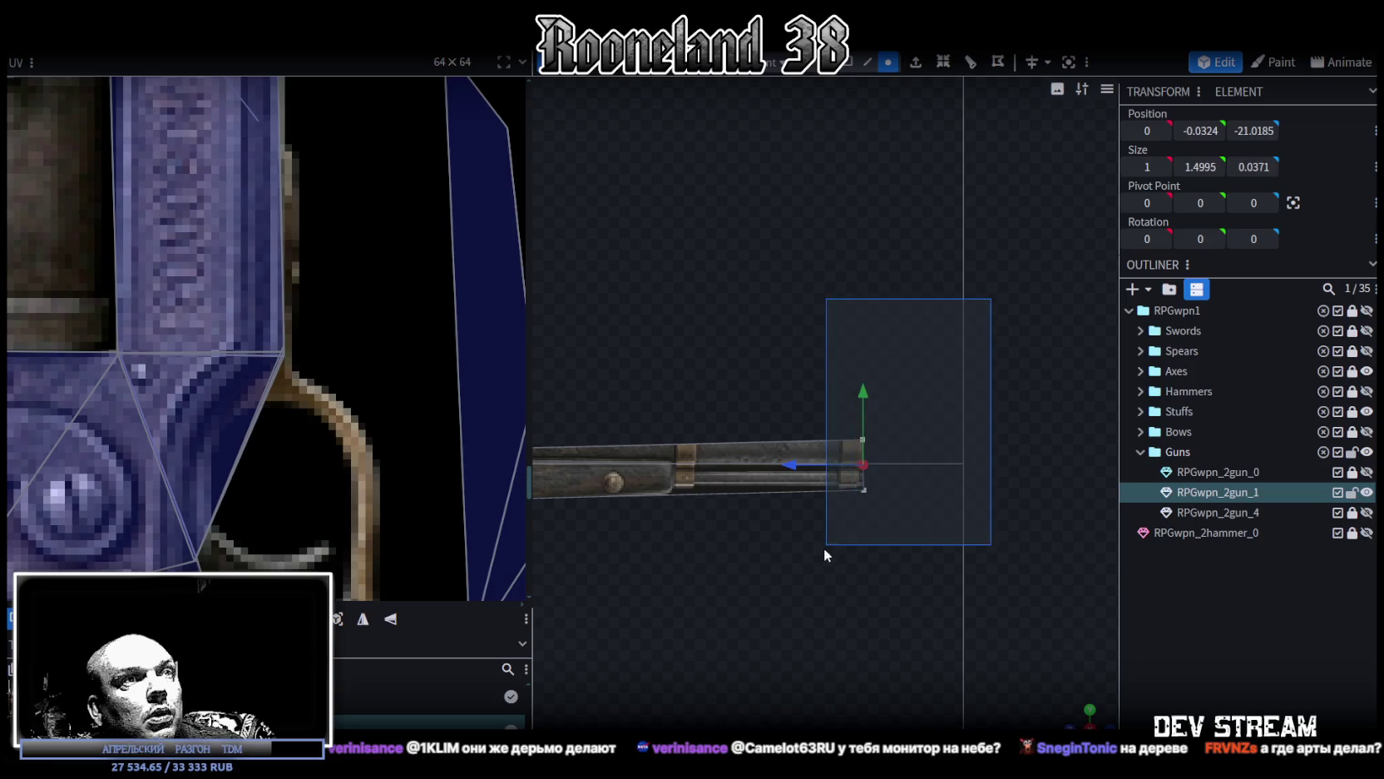
drag(874, 390, 862, 404)
click(865, 504)
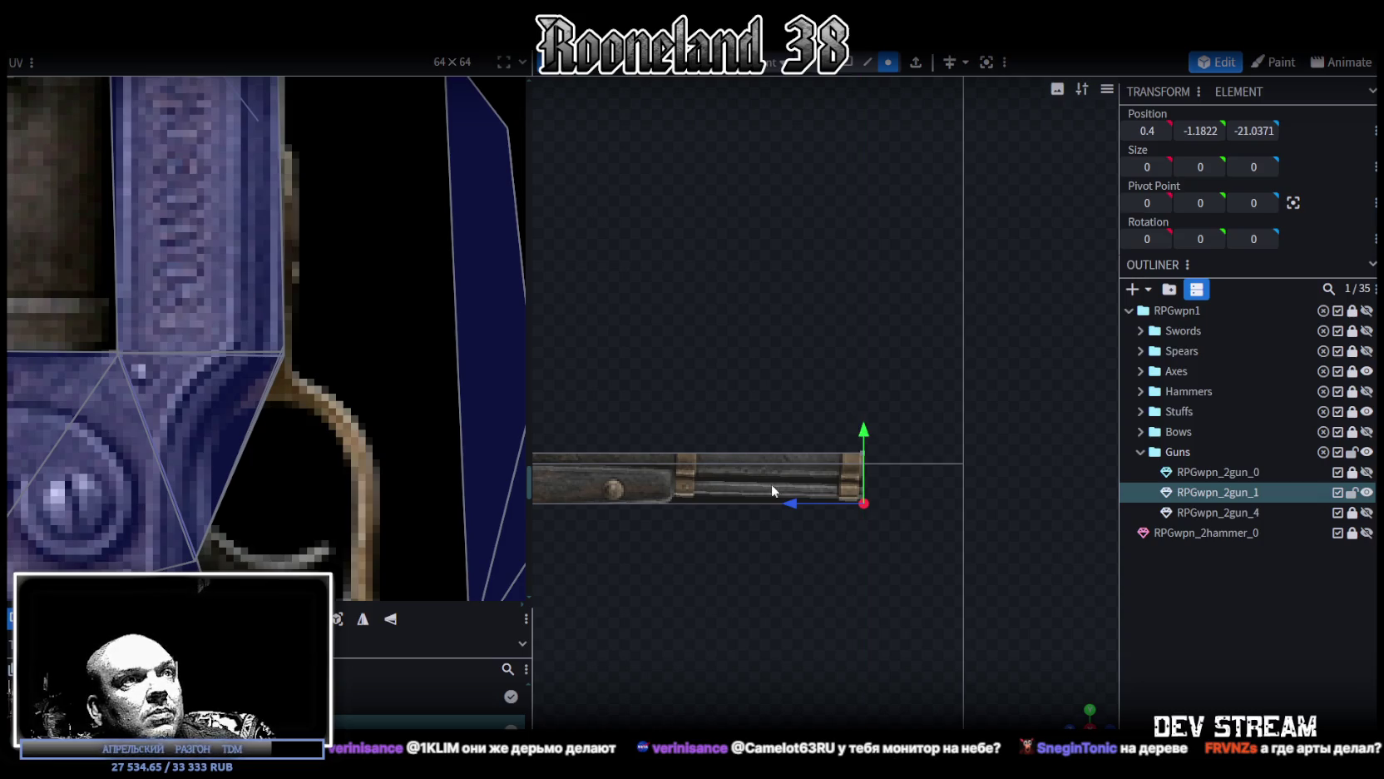
scroll(771, 484, down, 2)
click(731, 451)
click(857, 444)
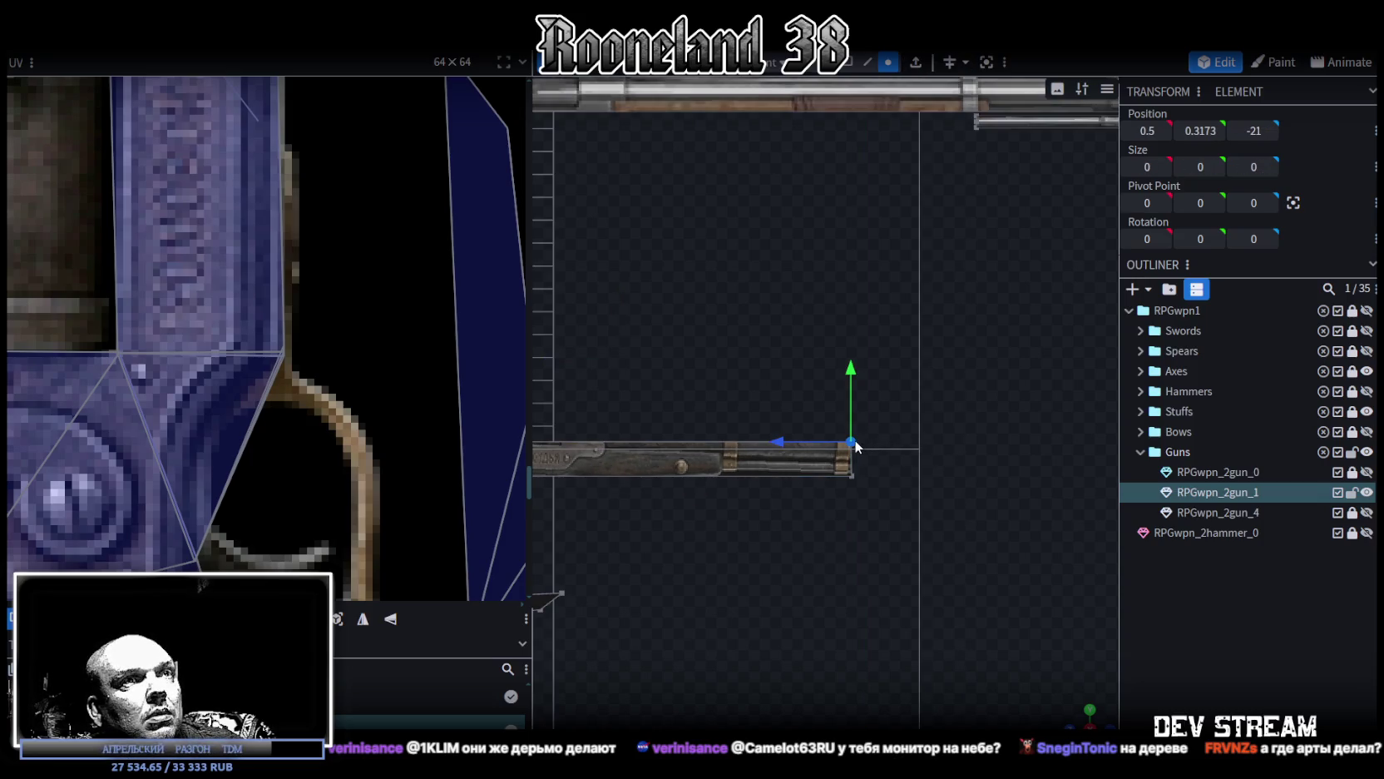
drag(830, 447, 848, 406)
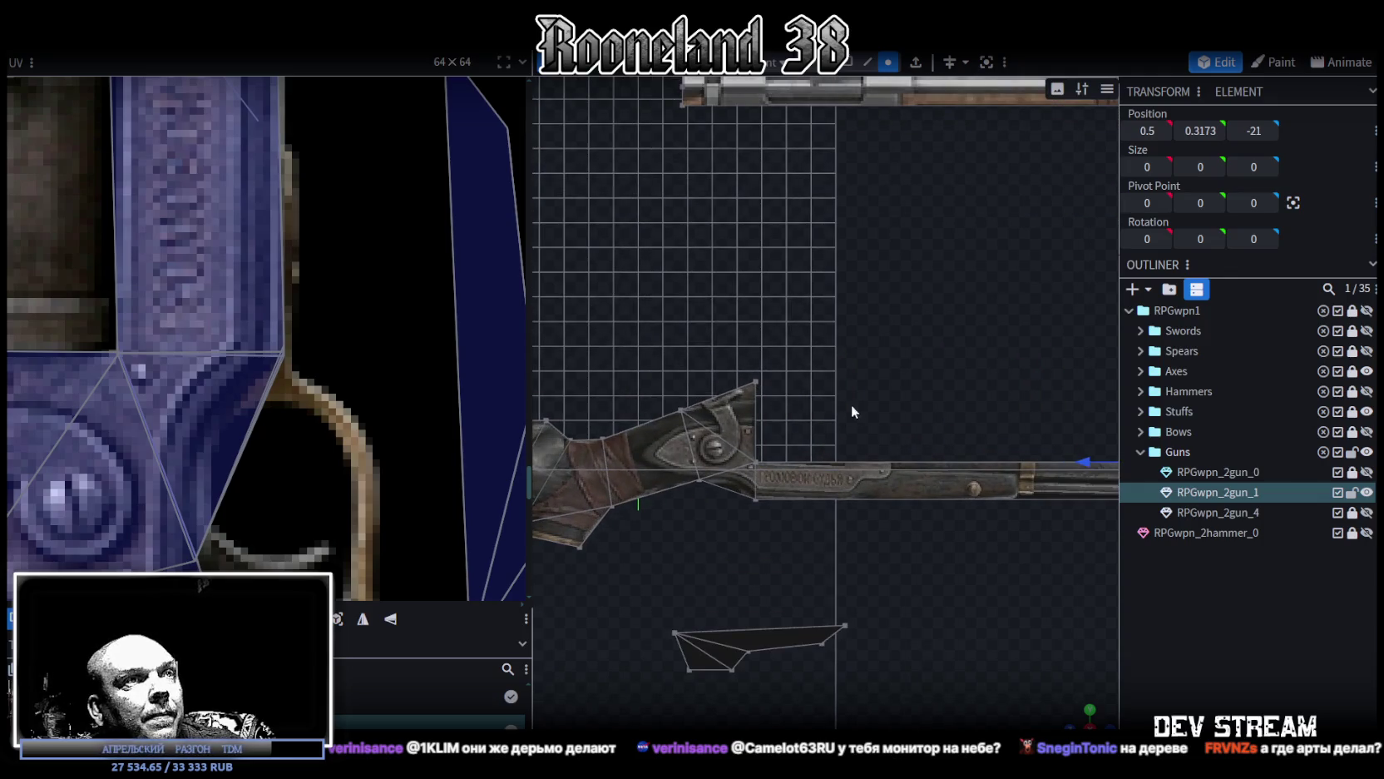
Step: Select the small muzzle-end face in the UV editor
scroll(325, 315, down, 3)
scroll(329, 309, down, 2)
scroll(302, 242, down, 1)
scroll(302, 242, down, 2)
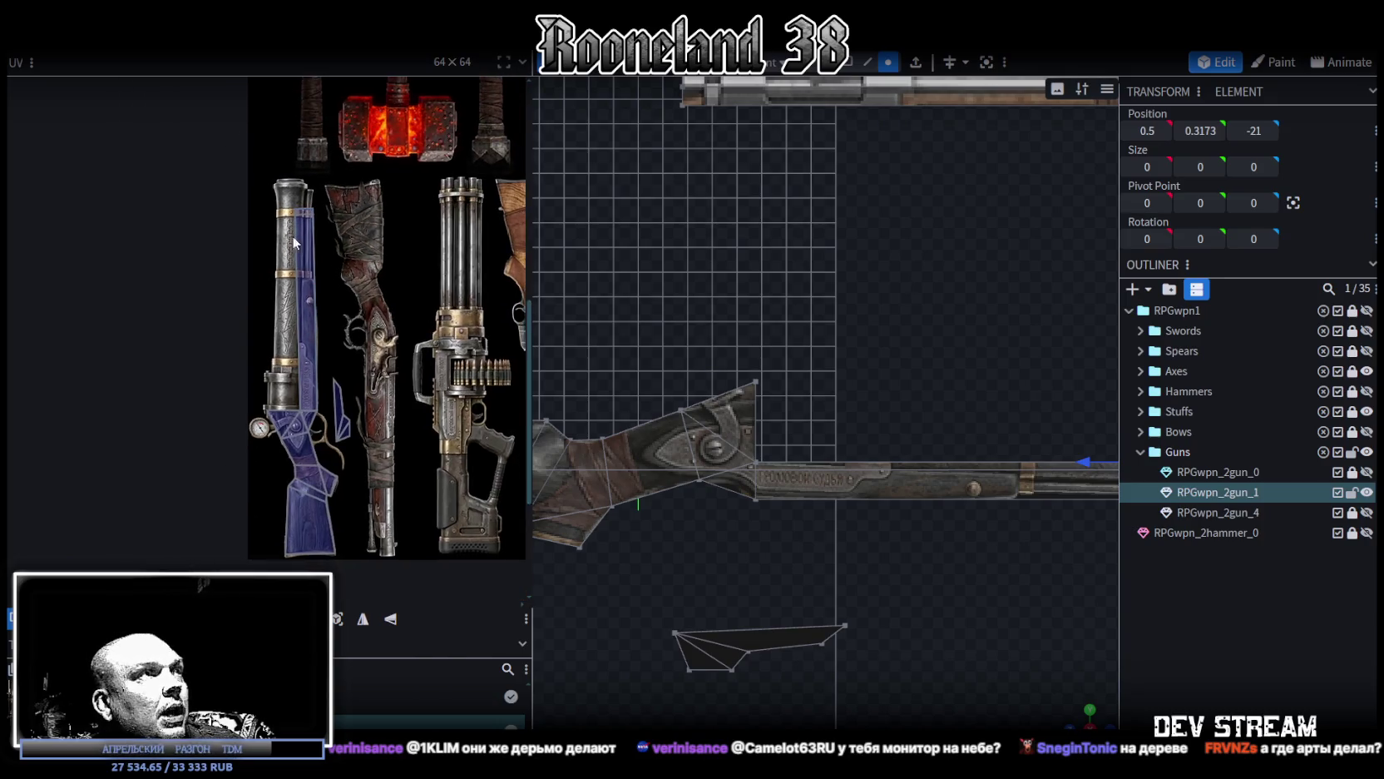
scroll(292, 236, up, 2)
click(326, 201)
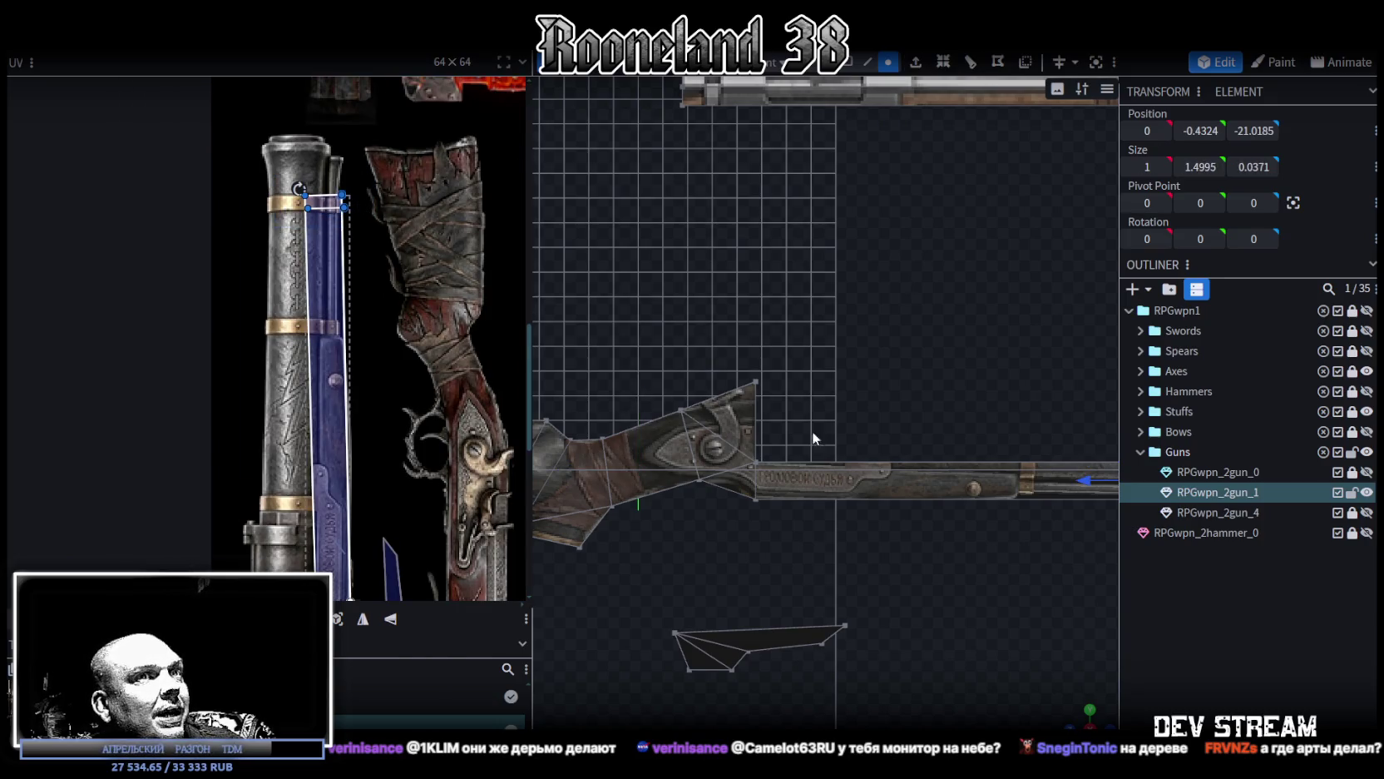
scroll(812, 430, down, 3)
drag(1084, 717, 913, 587)
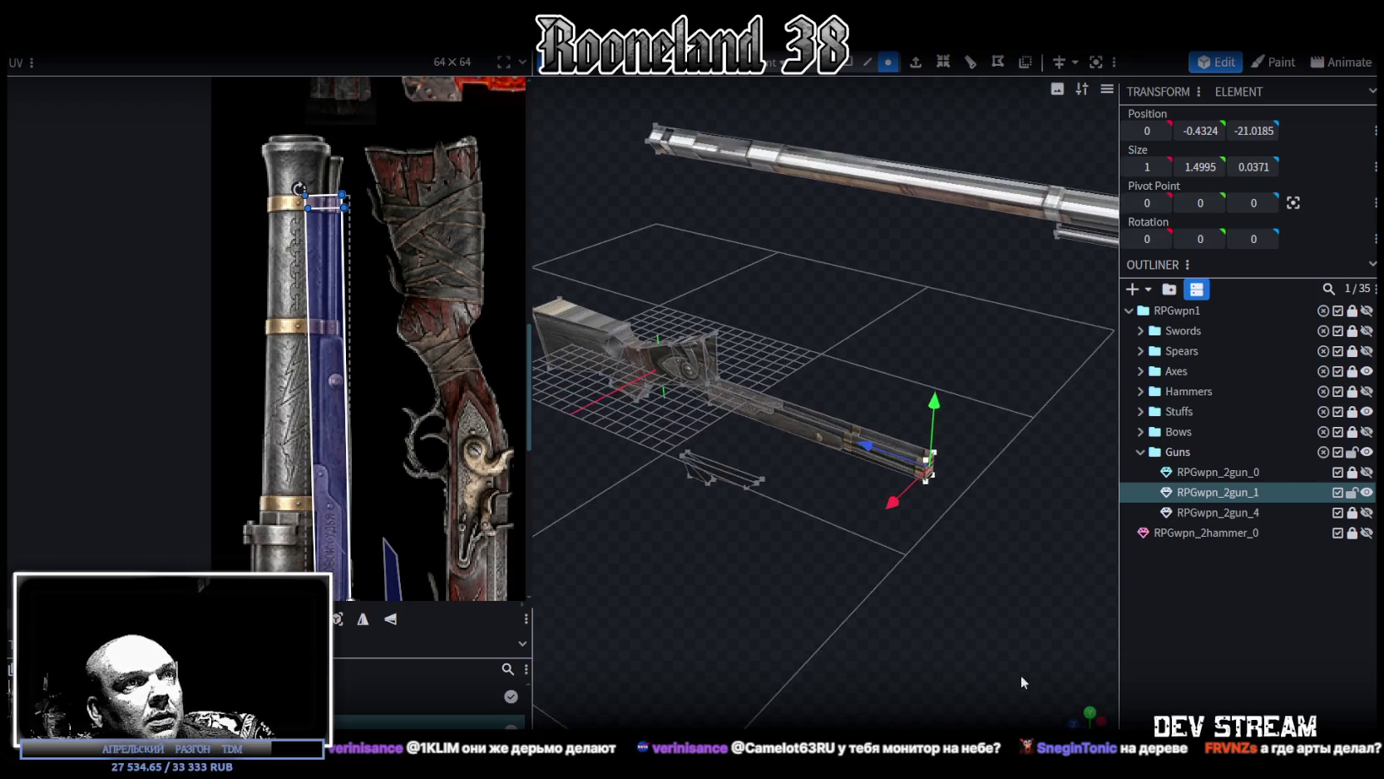
middle_drag(410, 273, 409, 191)
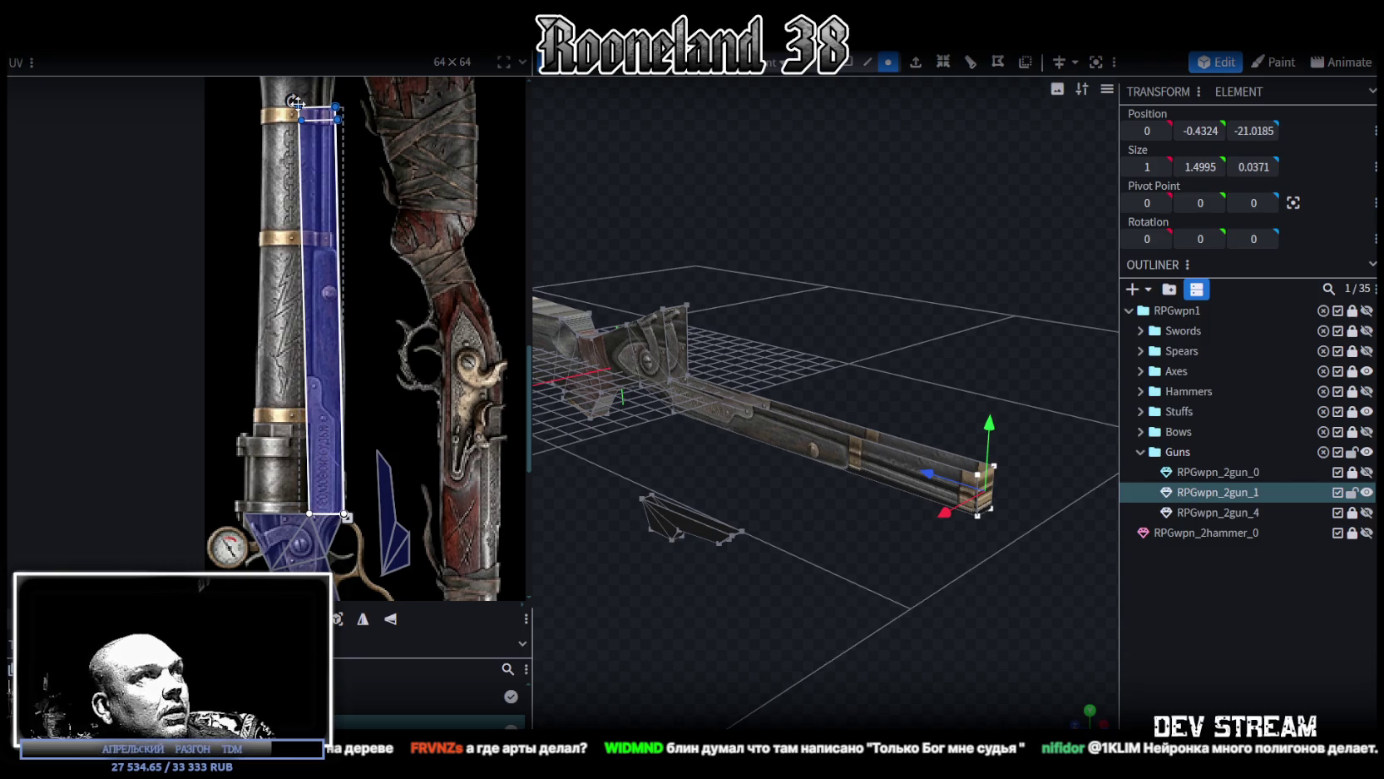
Step: Fit the end face's UV onto the barrel strip just below the brass band
drag(298, 103, 308, 243)
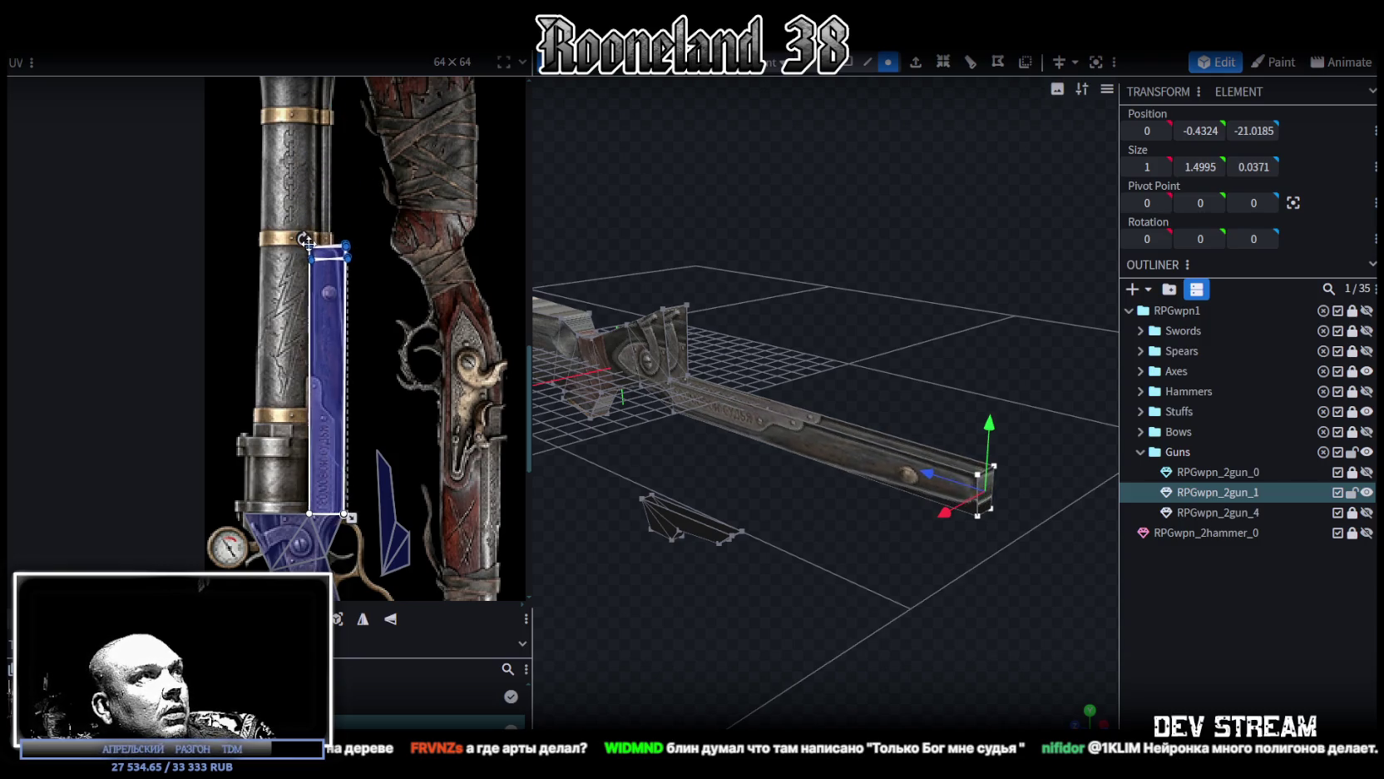
scroll(303, 212, up, 2)
scroll(303, 212, up, 2)
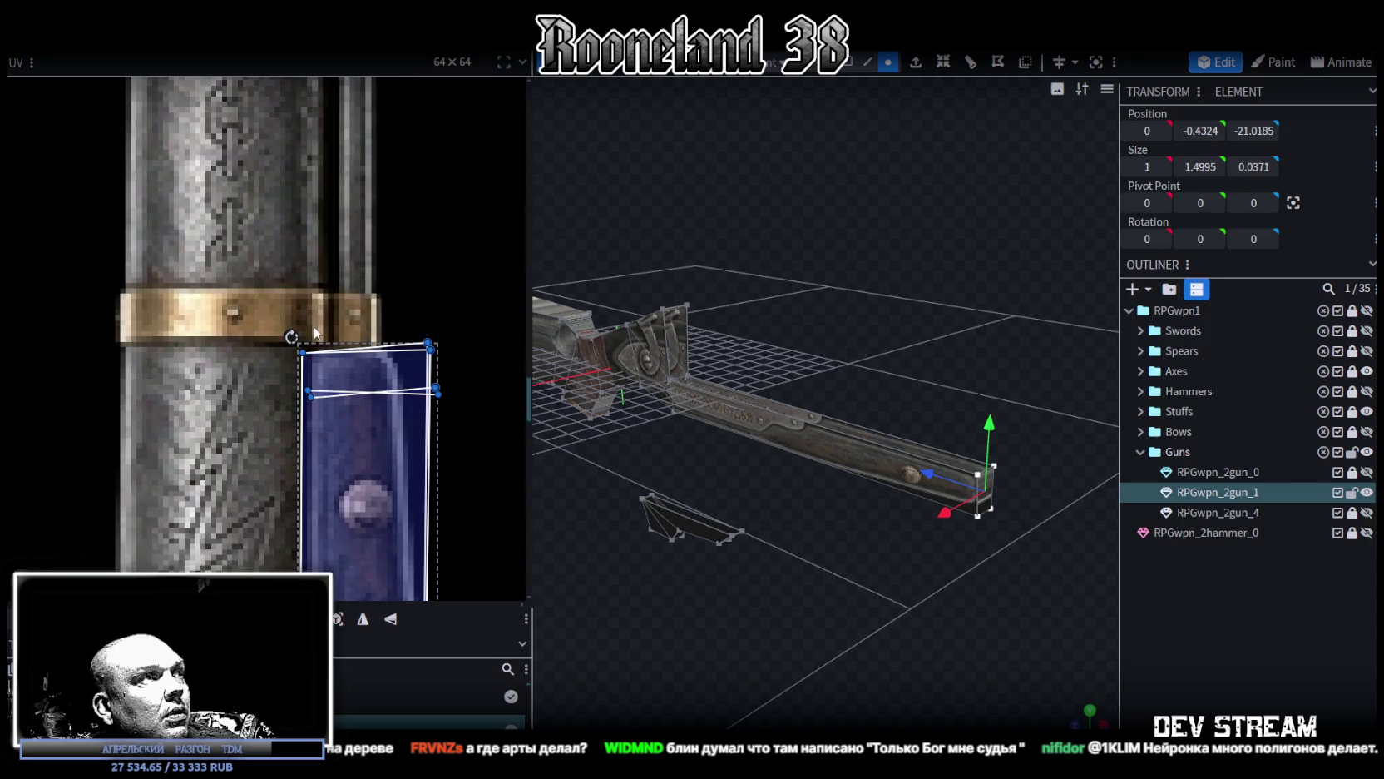
mouse_move(461, 321)
mouse_down()
mouse_move(417, 372)
mouse_move(390, 361)
mouse_up()
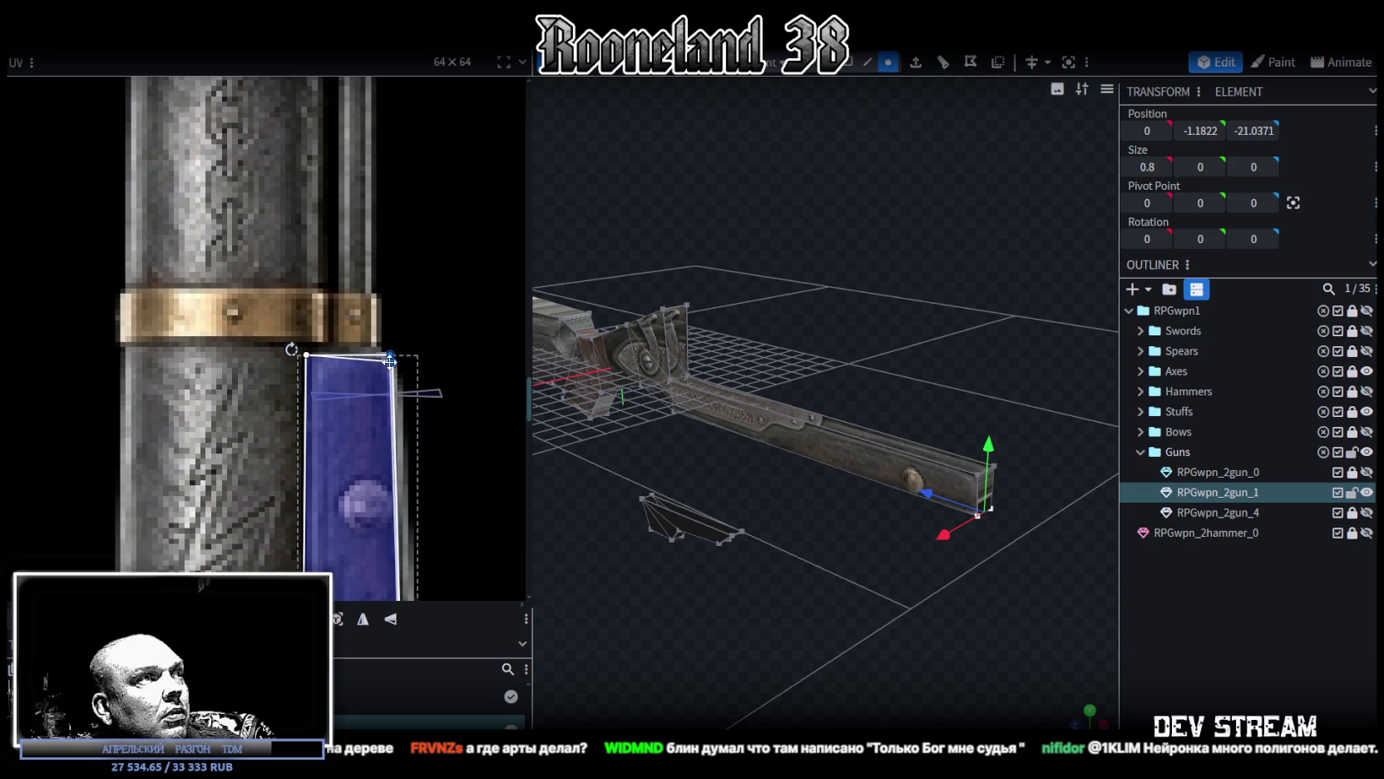
Step: Raise the muzzle end edge by 0.2 units
scroll(411, 365, down, 4)
mouse_move(748, 574)
mouse_down()
mouse_move(844, 593)
mouse_move(944, 557)
mouse_move(869, 461)
mouse_move(945, 432)
mouse_up()
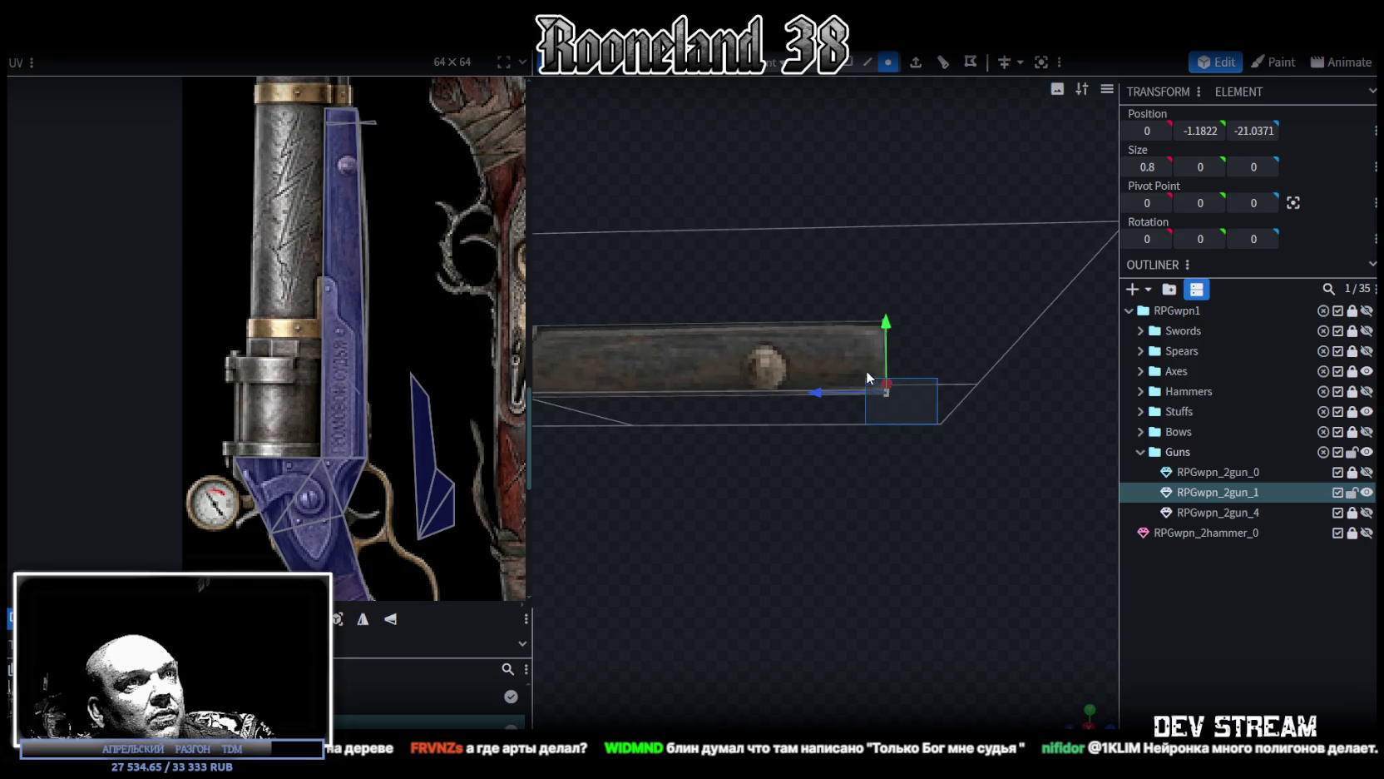
drag(890, 321, 886, 311)
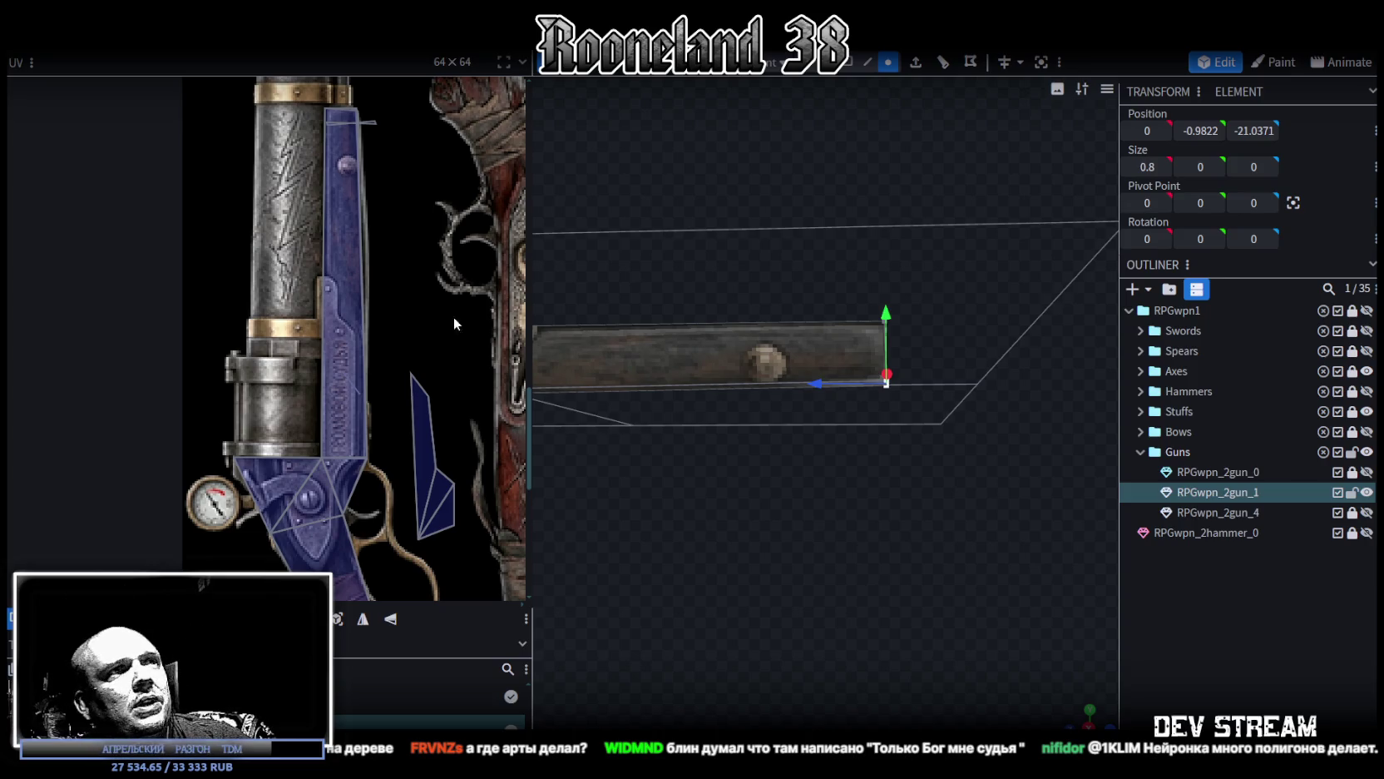
scroll(425, 356, down, 5)
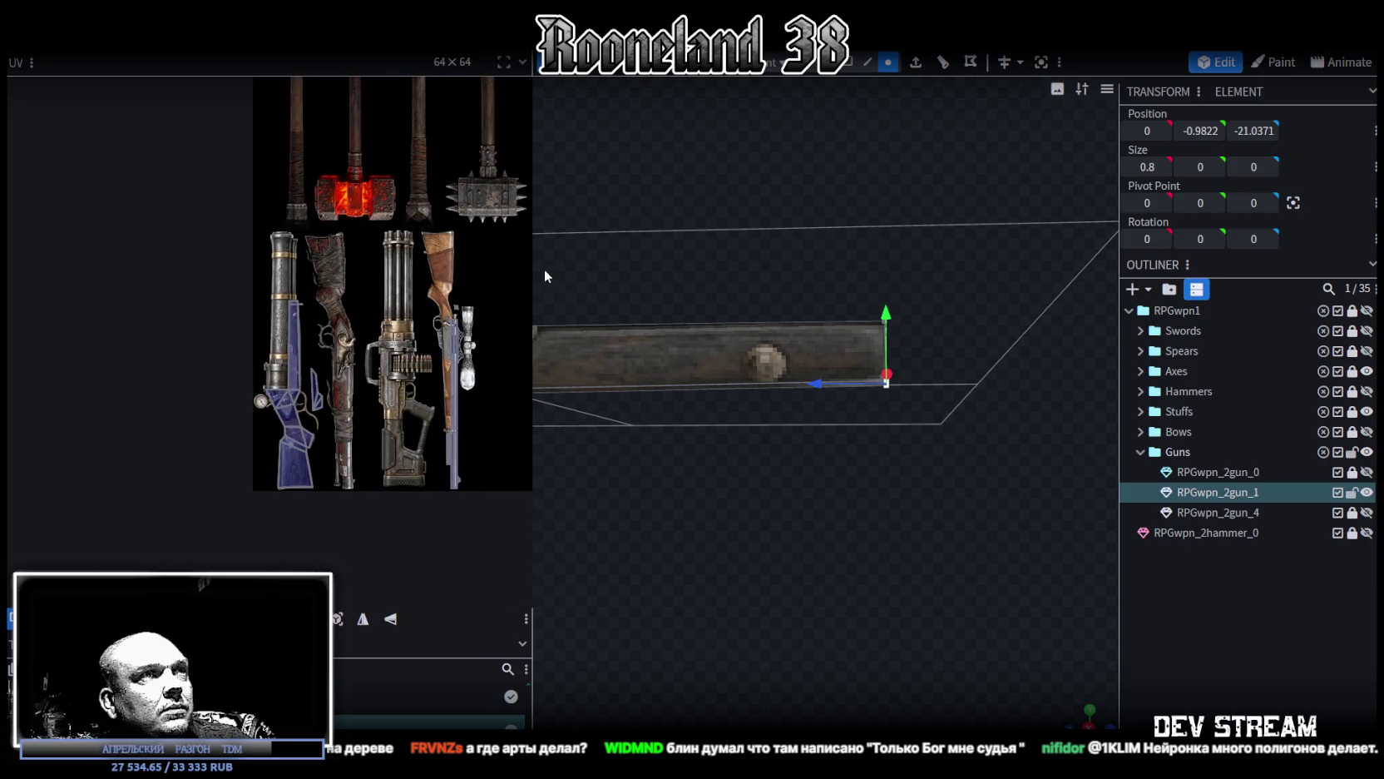
drag(536, 264, 788, 265)
scroll(490, 518, up, 5)
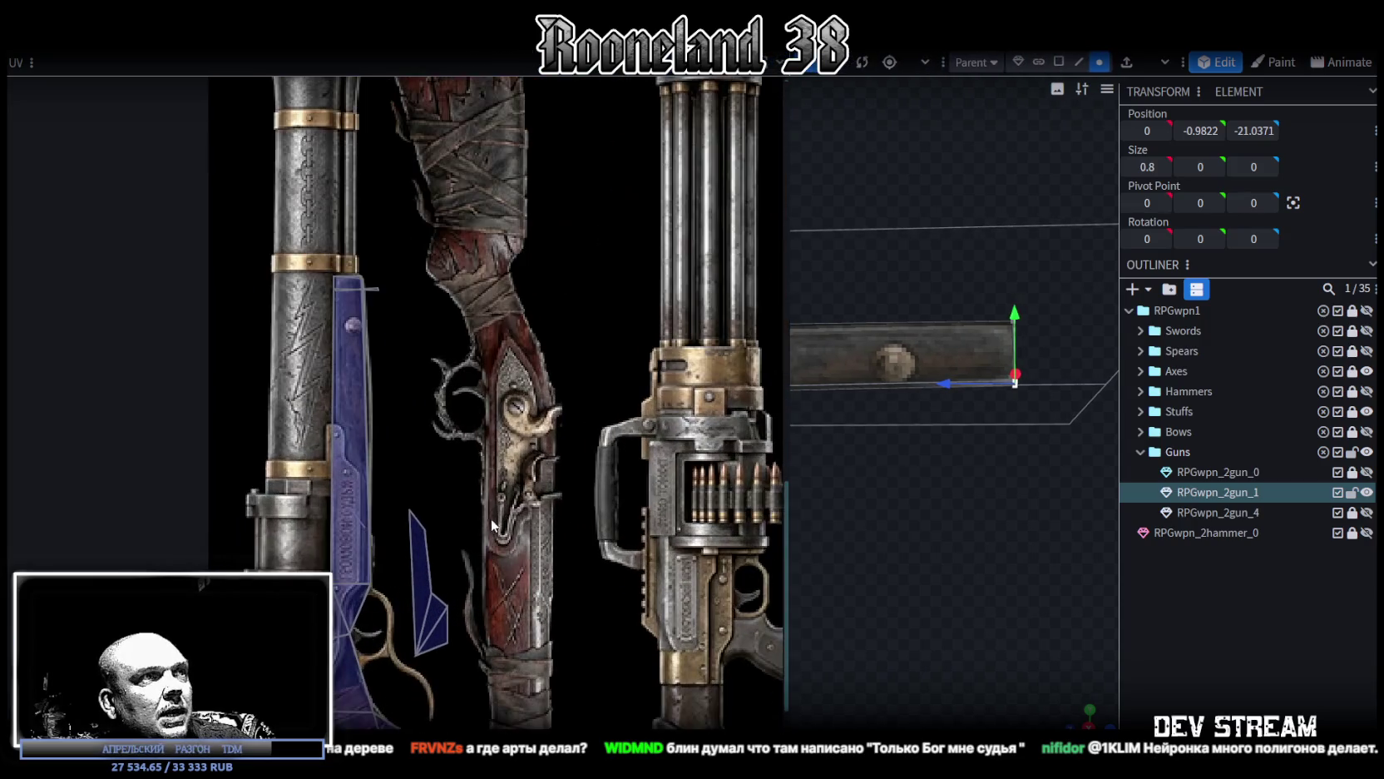
scroll(389, 294, up, 2)
scroll(370, 248, up, 2)
scroll(401, 291, up, 2)
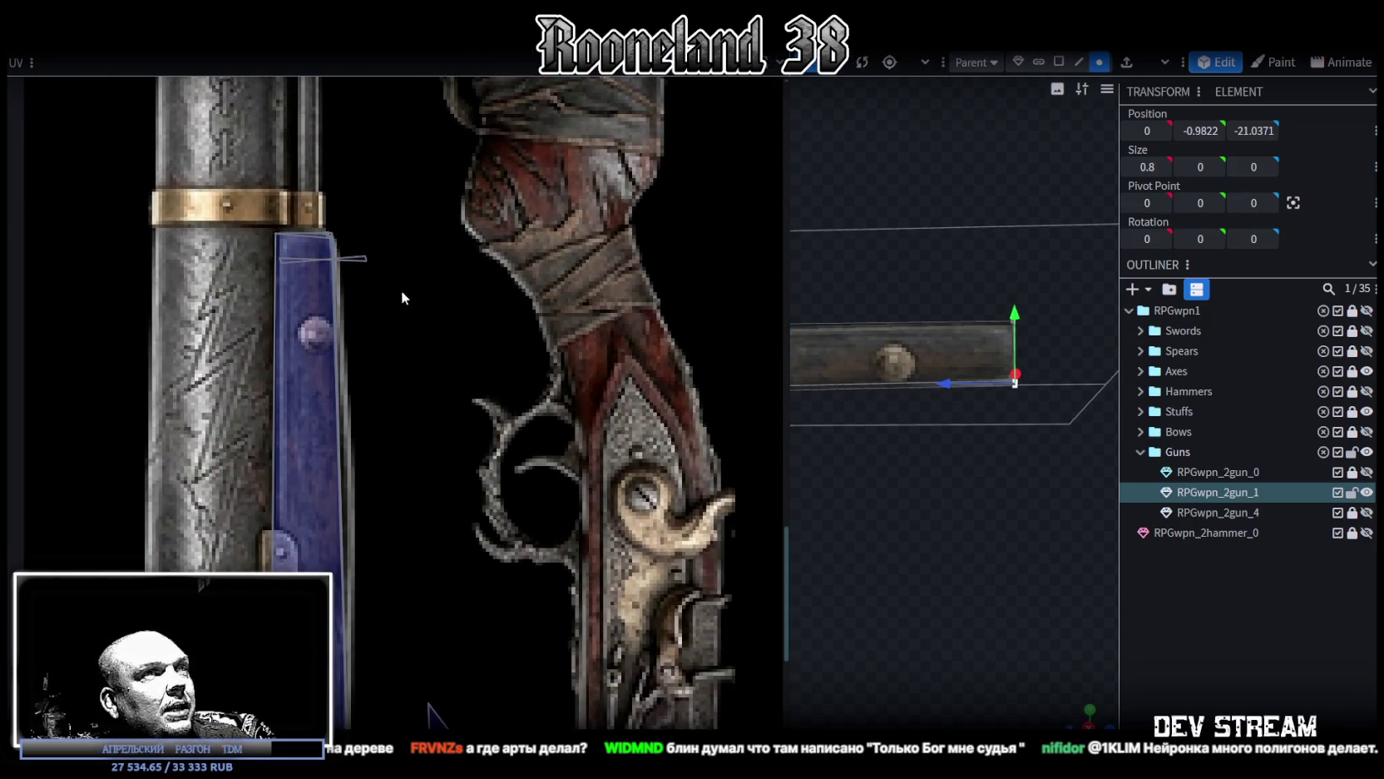
scroll(977, 475, up, 1)
scroll(802, 400, up, 1)
drag(791, 389, 541, 389)
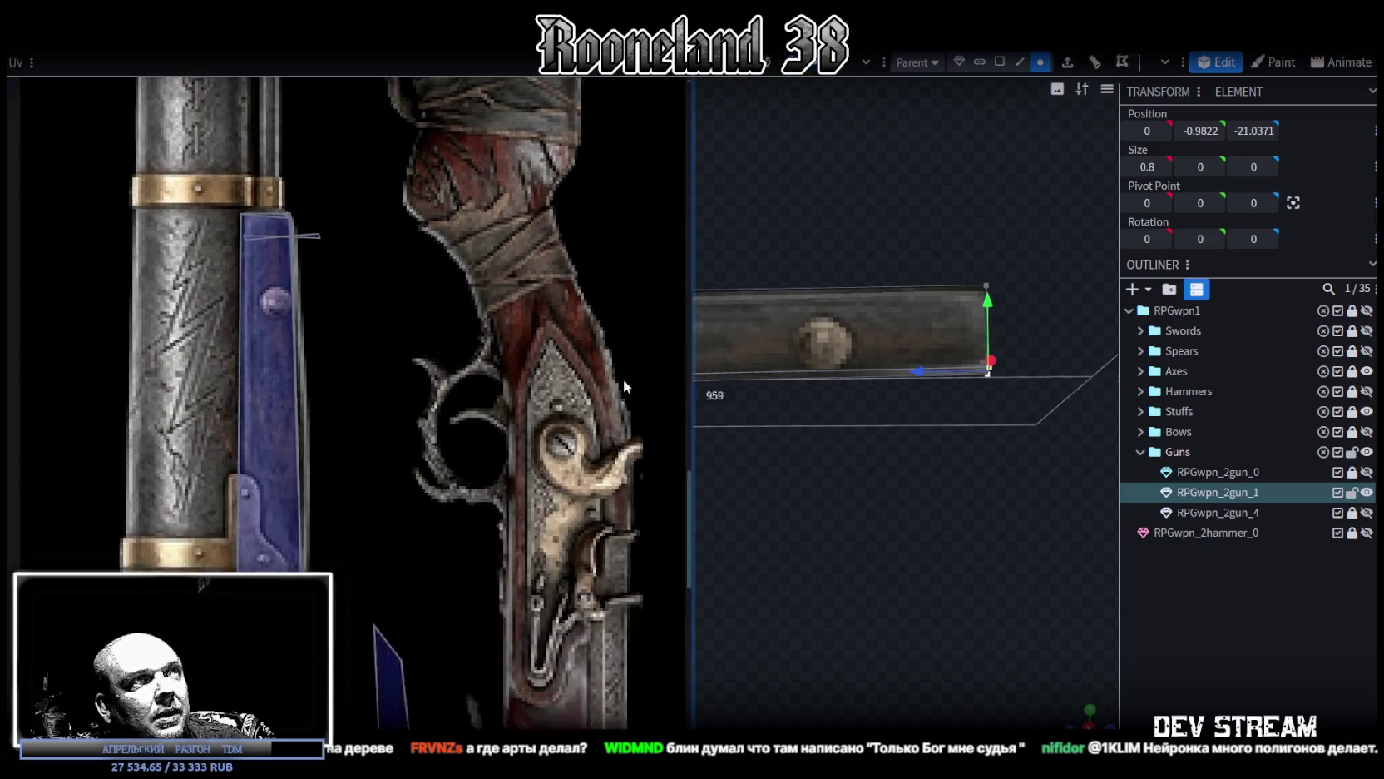
scroll(436, 366, down, 2)
middle_drag(504, 364, 459, 435)
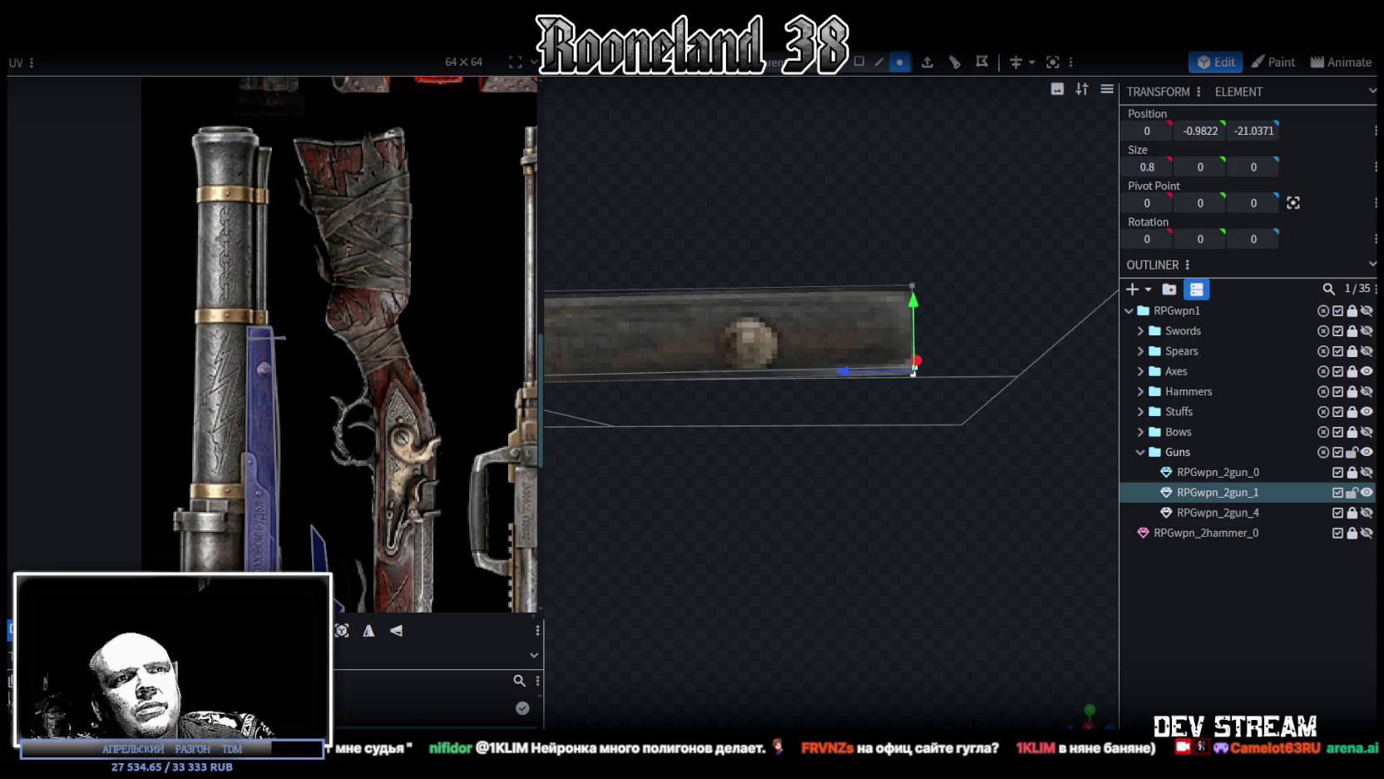
mouse_move(559, 469)
mouse_down()
mouse_move(558, 360)
mouse_move(426, 345)
mouse_up()
mouse_move(610, 480)
mouse_down()
mouse_move(678, 555)
mouse_move(609, 471)
mouse_move(722, 486)
mouse_move(724, 445)
mouse_move(685, 449)
mouse_move(632, 424)
mouse_up()
scroll(351, 332, down, 2)
scroll(317, 329, down, 1)
scroll(701, 456, down, 2)
scroll(667, 455, up, 4)
scroll(595, 471, down, 1)
scroll(270, 309, up, 2)
scroll(246, 382, up, 1)
scroll(291, 354, up, 2)
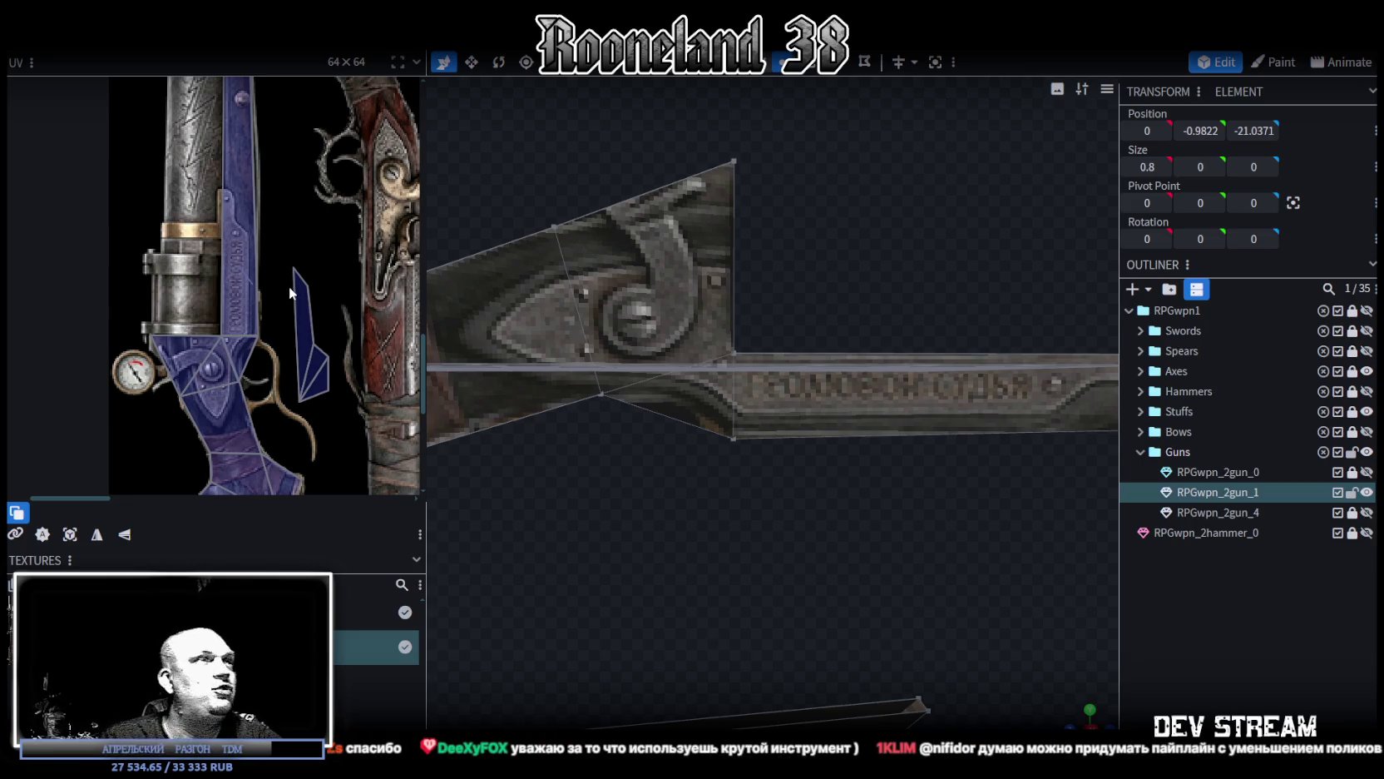
mouse_move(632, 452)
mouse_down()
mouse_move(738, 473)
mouse_move(725, 496)
mouse_up()
scroll(326, 292, down, 2)
mouse_move(697, 363)
mouse_down()
mouse_move(665, 354)
mouse_move(611, 394)
mouse_move(915, 432)
mouse_move(817, 389)
mouse_up()
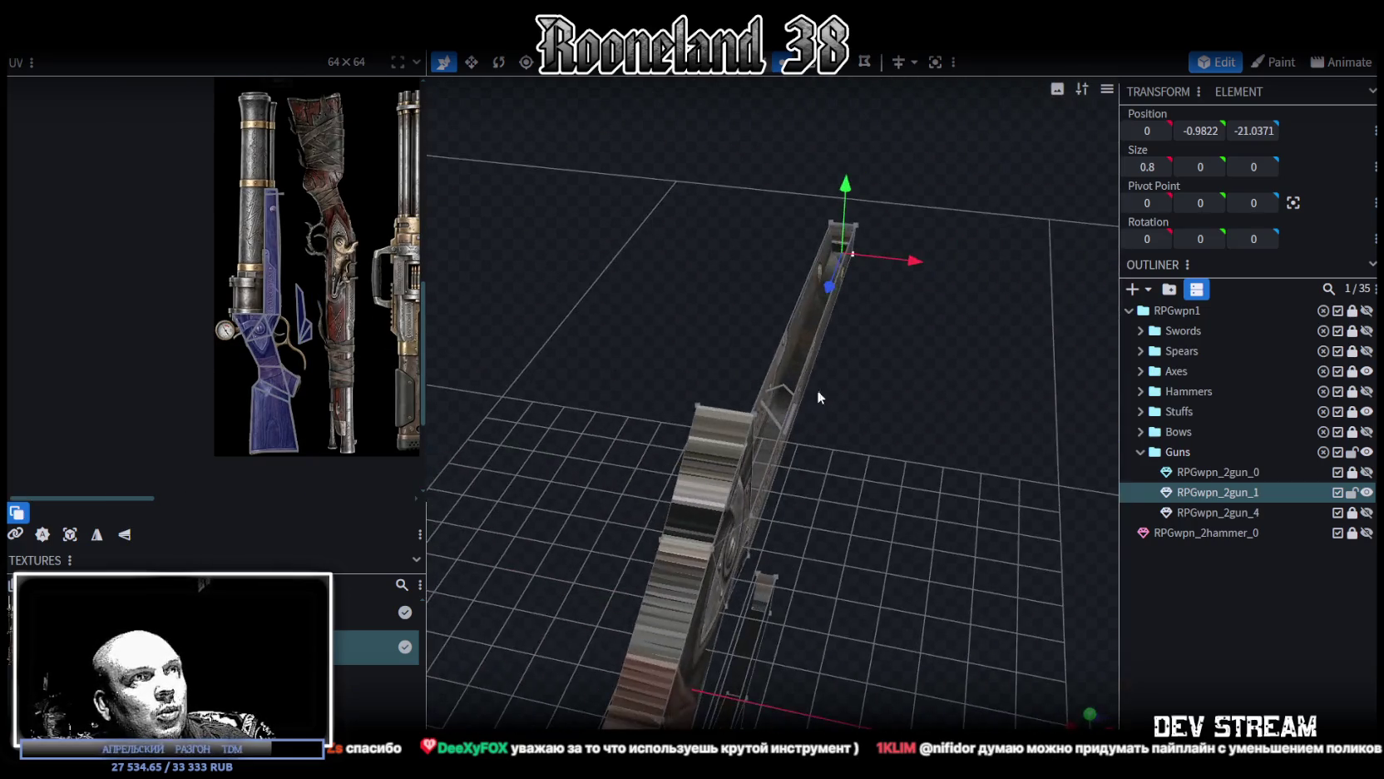
Step: Shorten the drum's top edge slightly with the resize tool
click(698, 405)
scroll(765, 435, up, 3)
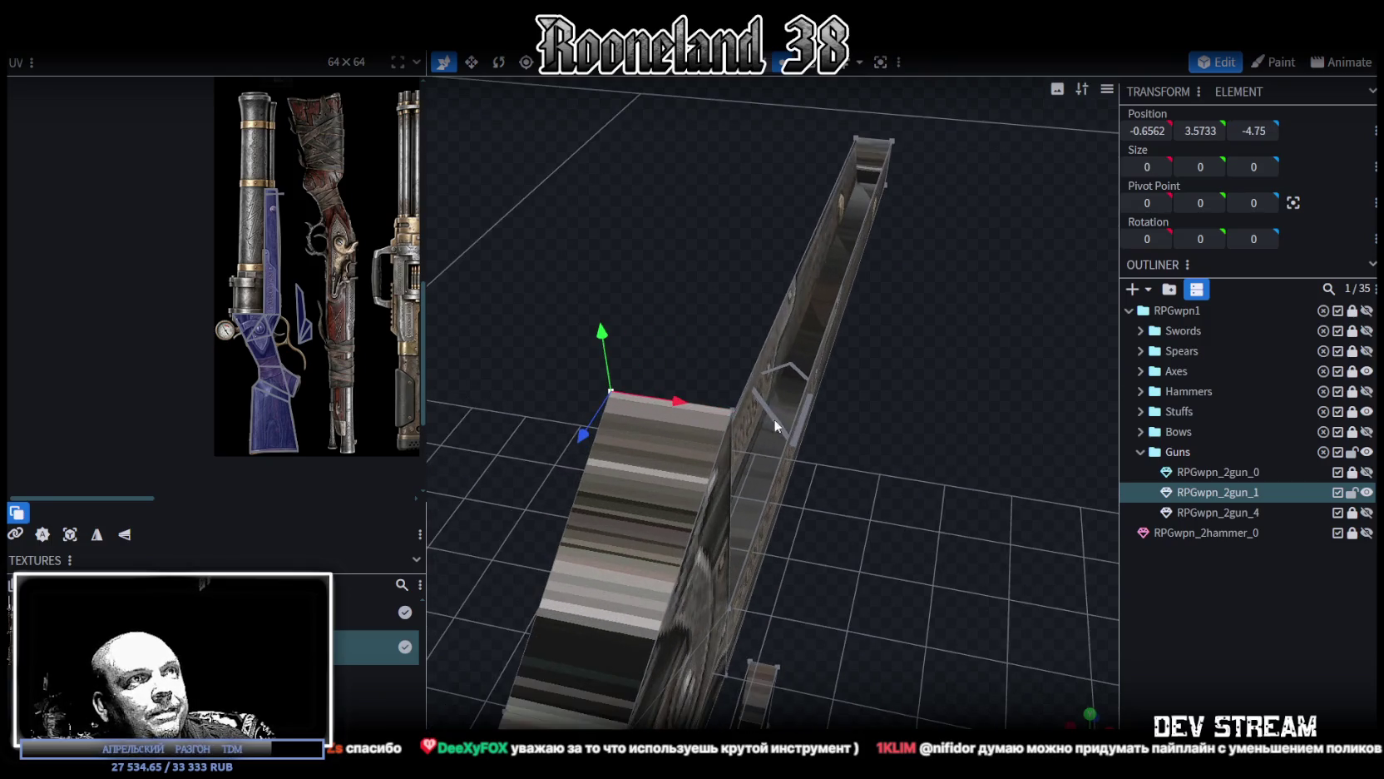
shift+click(733, 406)
key(s)
mouse_move(737, 408)
mouse_down()
mouse_move(891, 505)
mouse_move(738, 413)
mouse_move(595, 382)
mouse_move(714, 435)
mouse_move(727, 461)
mouse_move(839, 455)
mouse_move(819, 453)
mouse_up()
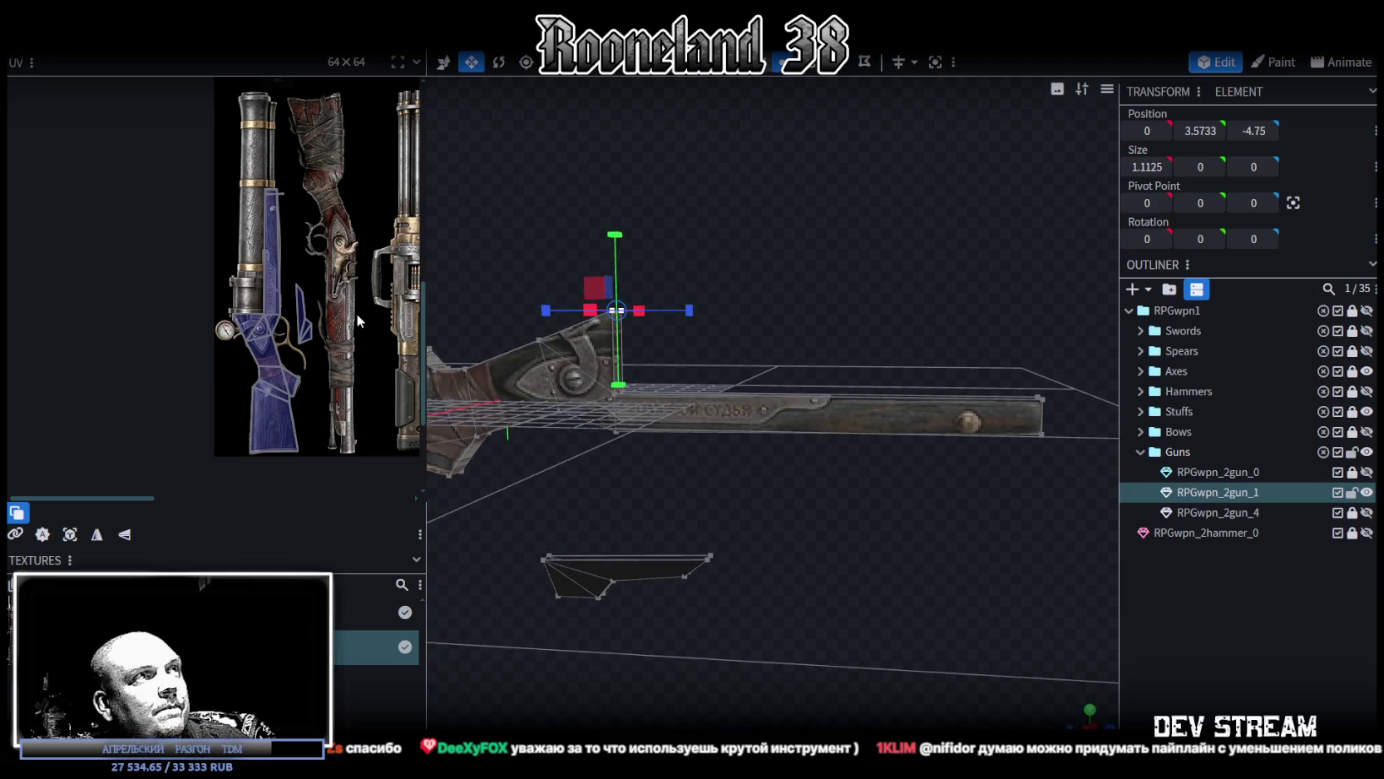
scroll(257, 265, down, 1)
scroll(263, 307, up, 3)
Step: Shift two lower-piece vertices along depth, ignoring the concave face warning
mouse_move(736, 482)
mouse_down()
mouse_move(778, 454)
mouse_move(735, 472)
mouse_move(732, 450)
mouse_move(770, 445)
mouse_move(748, 429)
mouse_up()
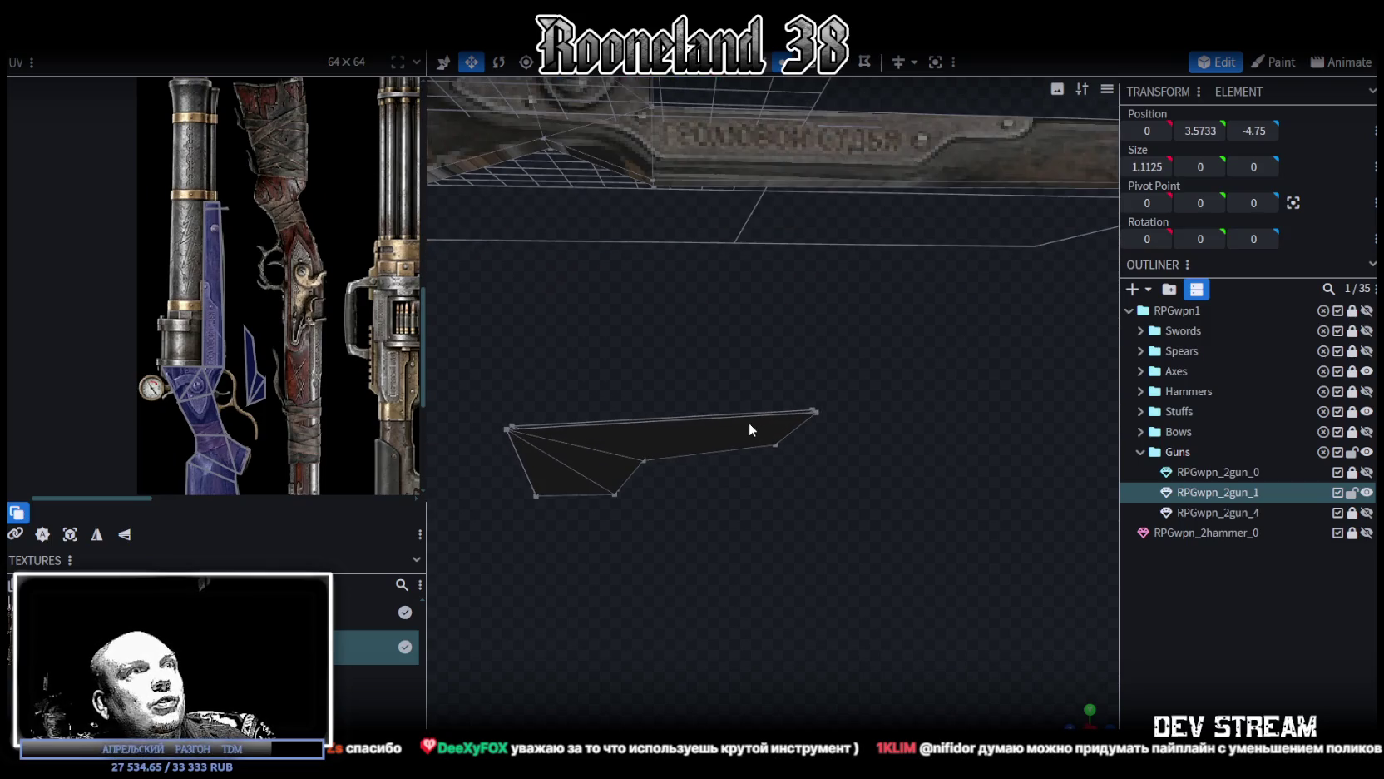
drag(863, 379, 735, 484)
drag(750, 431, 614, 440)
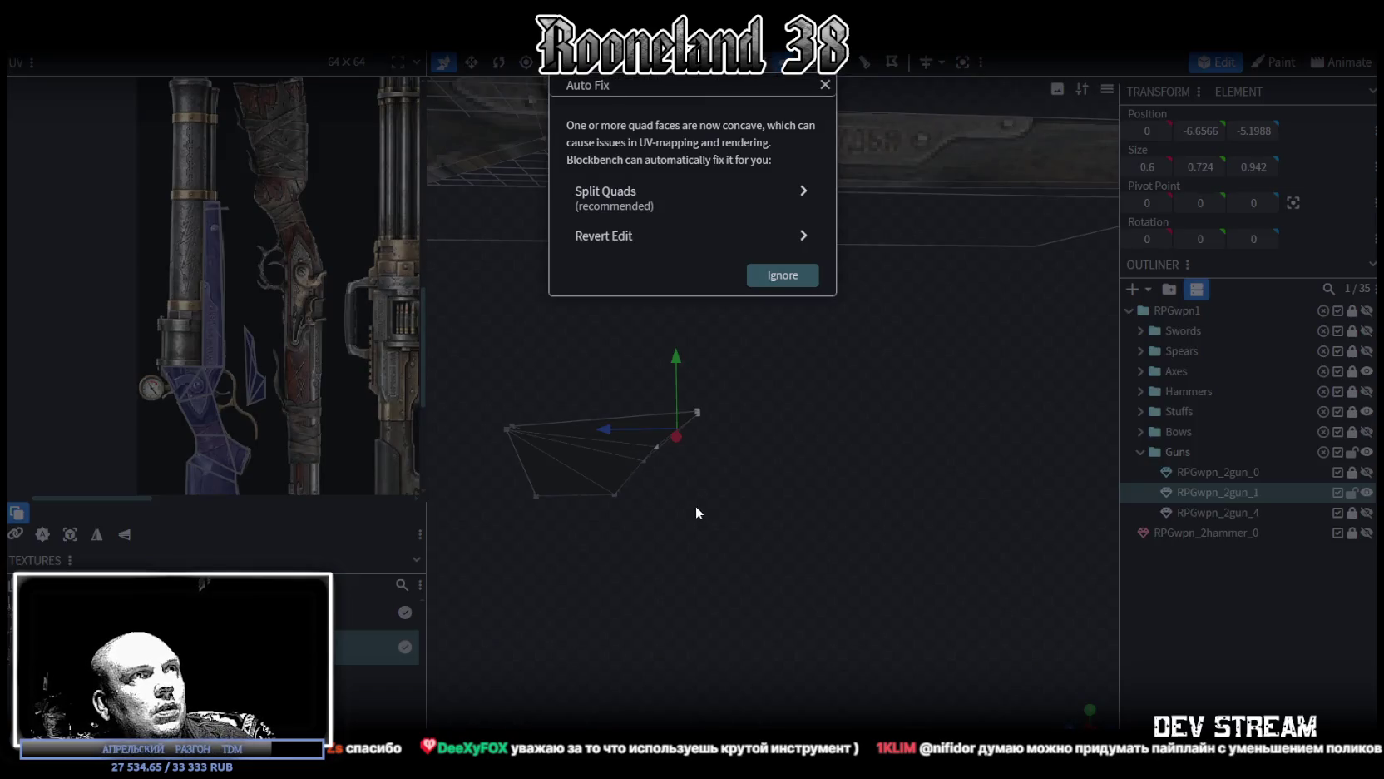
click(698, 512)
Step: Merge the two pairs of stray vertices on the lower piece
mouse_move(774, 505)
mouse_down()
mouse_move(740, 476)
mouse_move(668, 470)
mouse_up()
scroll(739, 477, up, 2)
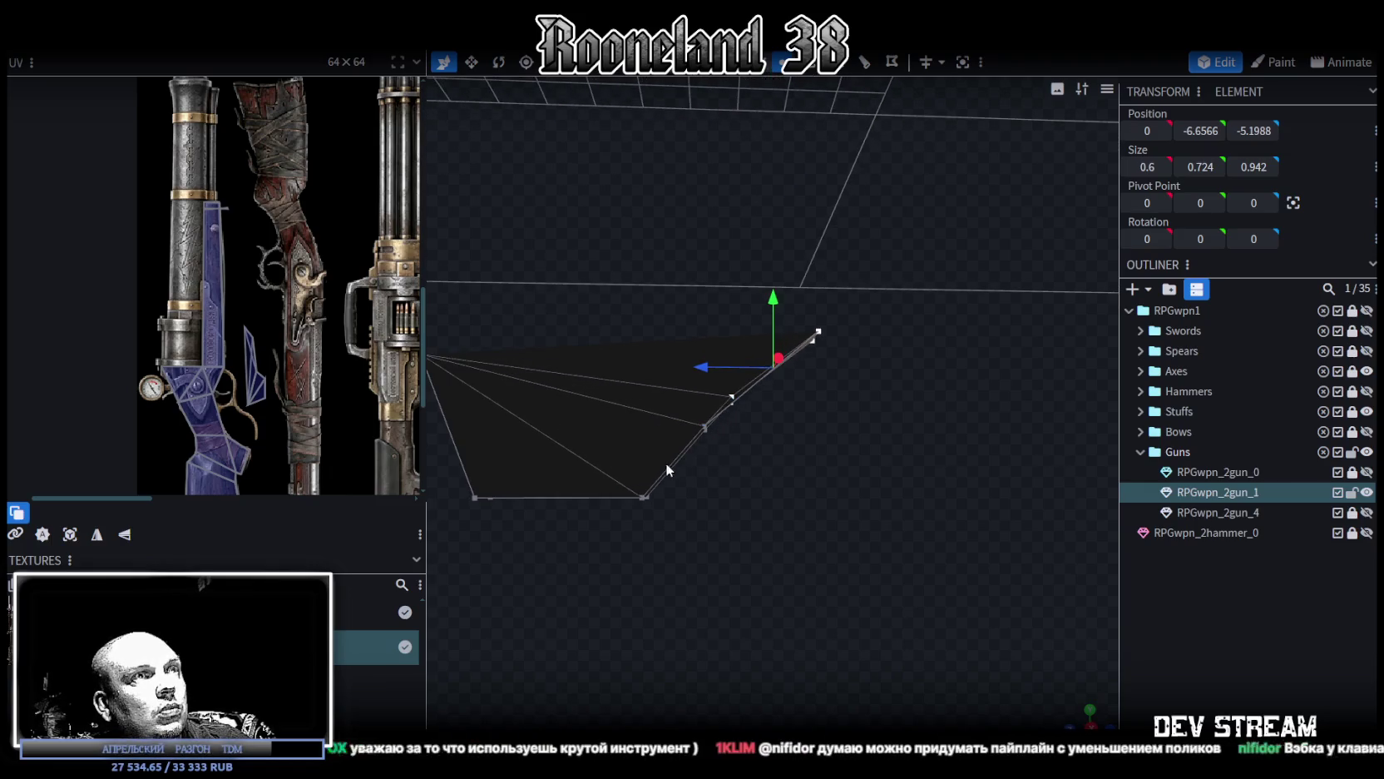
click(643, 498)
shift+click(732, 397)
right_click(732, 399)
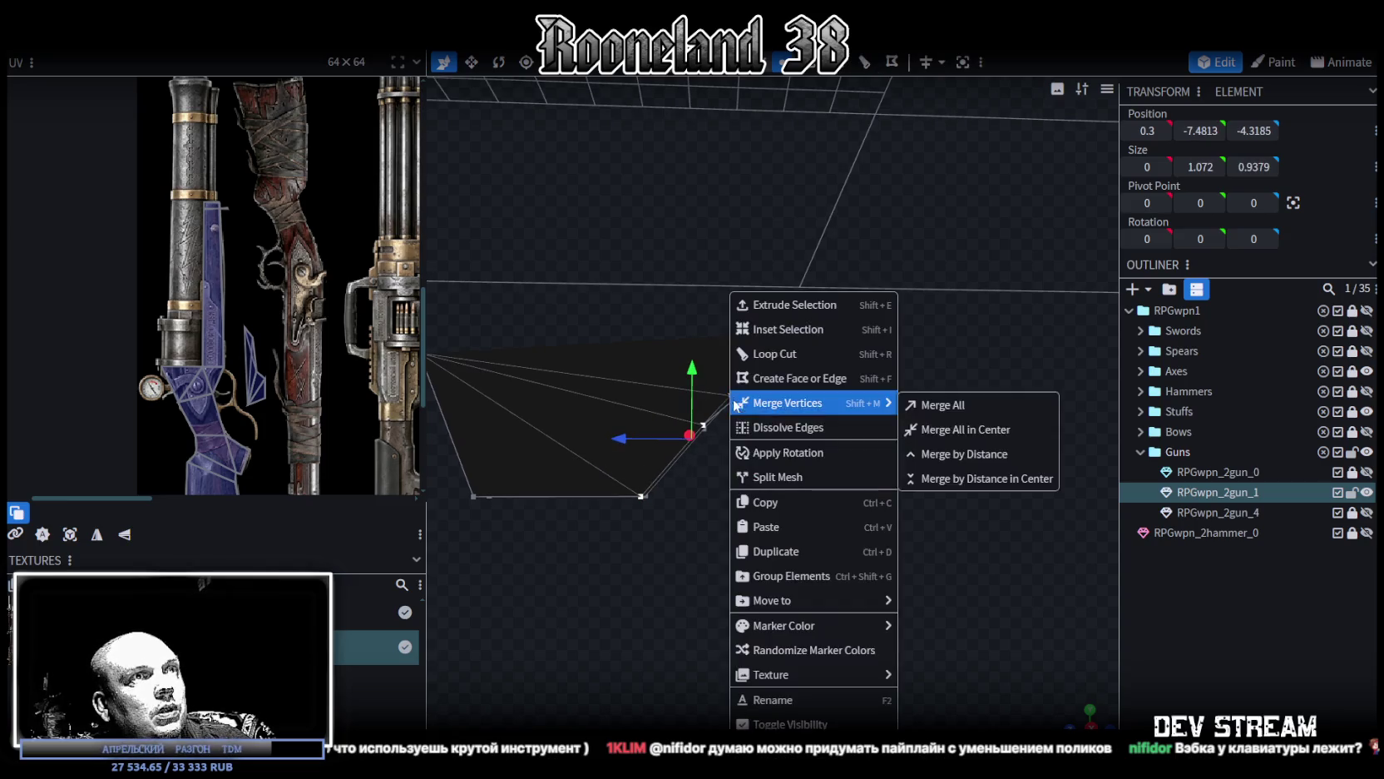
click(903, 404)
mouse_move(822, 421)
mouse_down()
mouse_move(680, 491)
mouse_move(580, 444)
mouse_up()
click(559, 446)
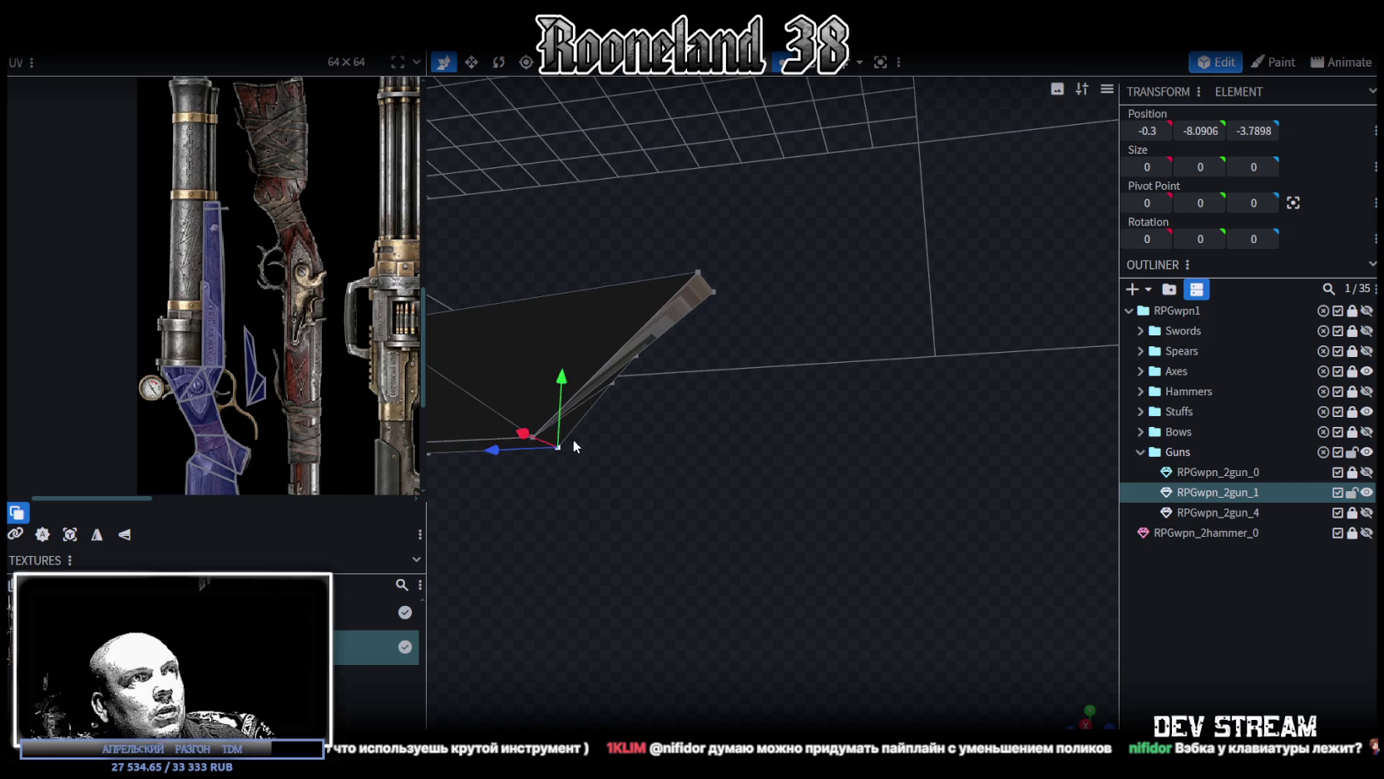
shift+click(615, 382)
right_click(635, 354)
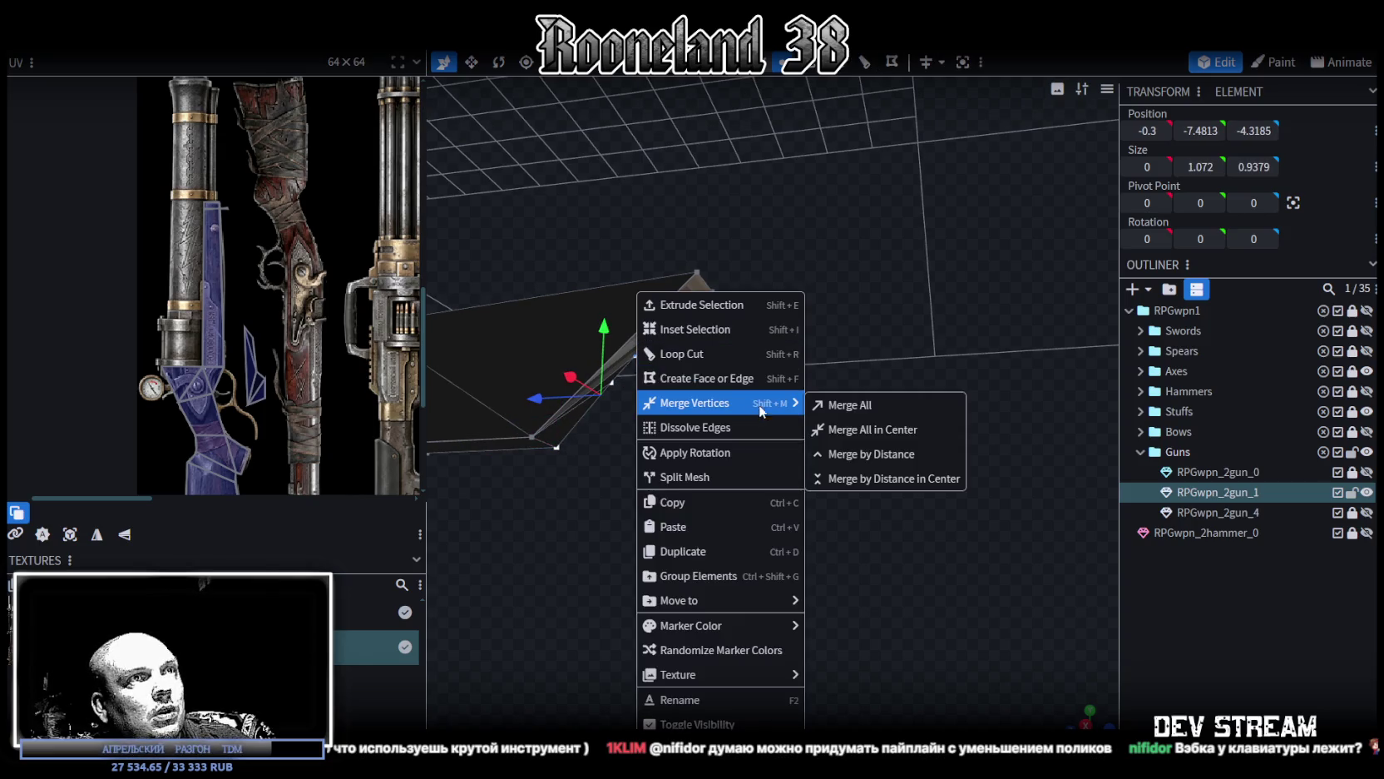
click(836, 399)
Step: Shift and slightly lower the top edge, then select the whole trapezoid face
mouse_move(832, 411)
mouse_down()
mouse_move(697, 457)
mouse_move(746, 495)
mouse_move(865, 341)
mouse_up()
click(823, 387)
shift+click(678, 385)
drag(684, 397, 680, 396)
drag(747, 318, 746, 320)
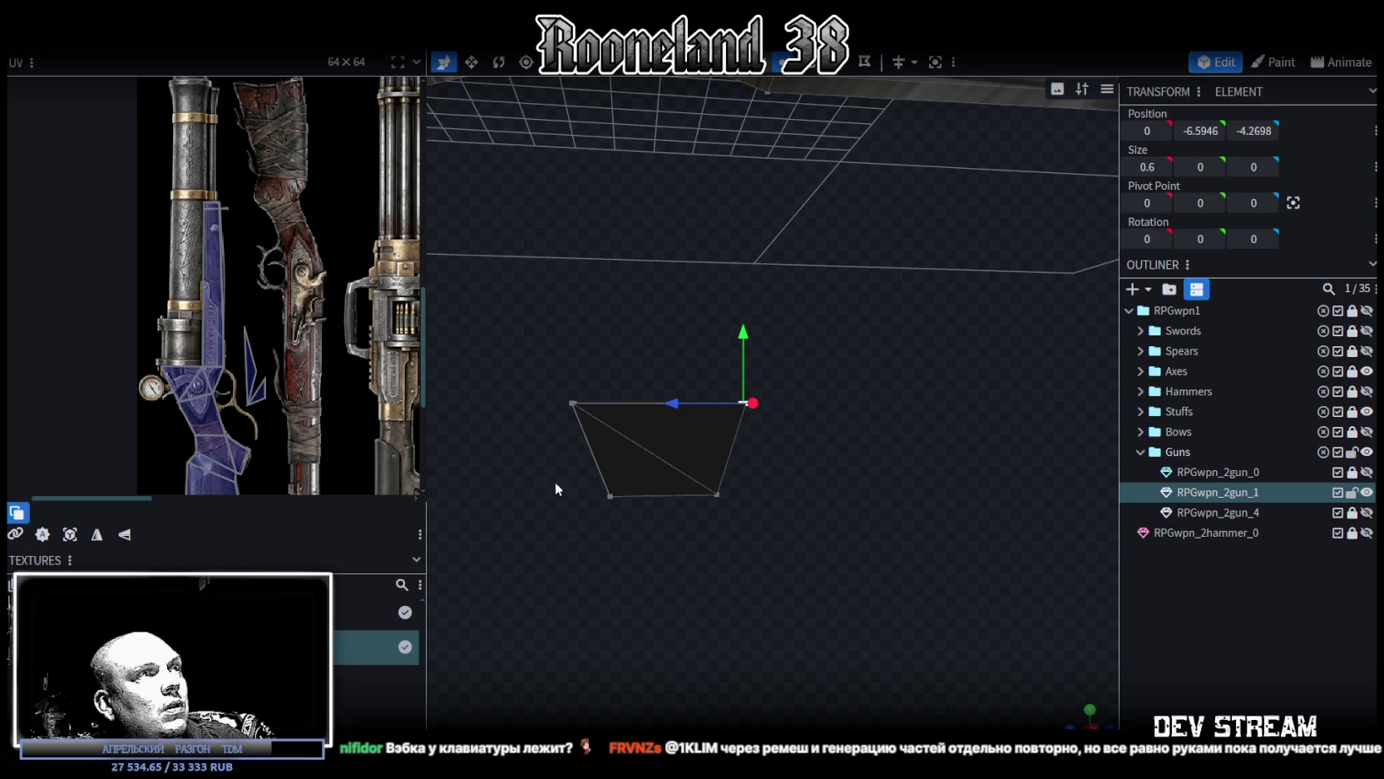
drag(538, 530, 758, 370)
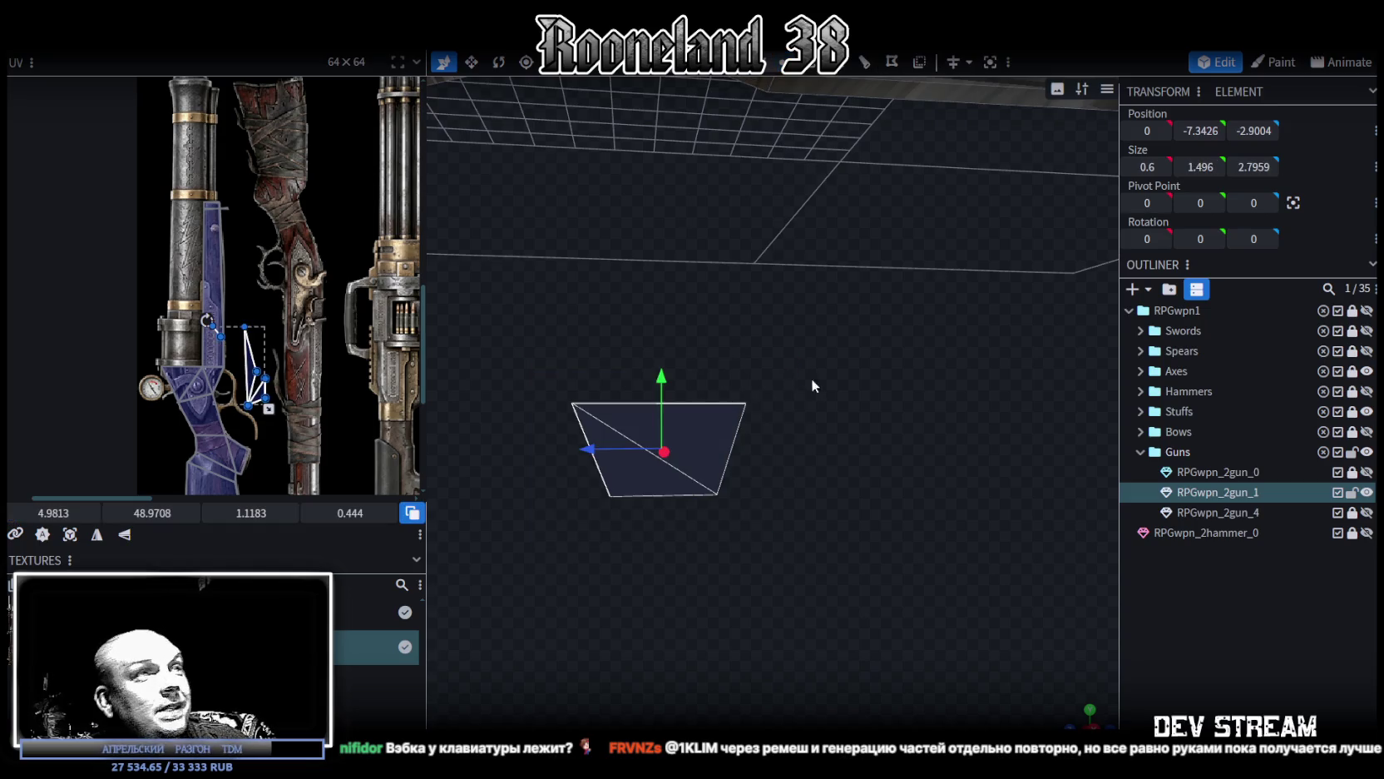
Step: In side view, project the trapezoid face's UVs from view, merge its UV vertices and move them onto the guard area
key(KP_3)
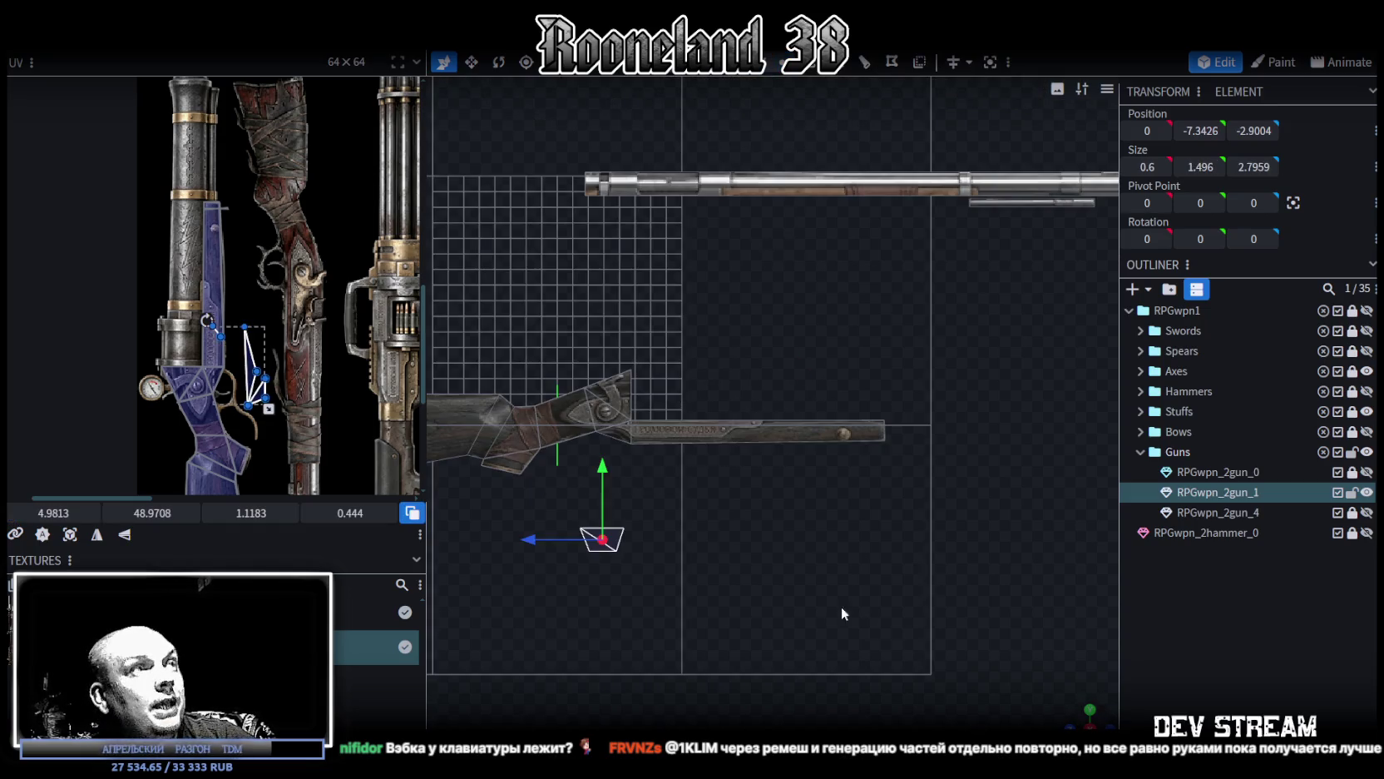
right_drag(681, 571, 764, 510)
click(70, 534)
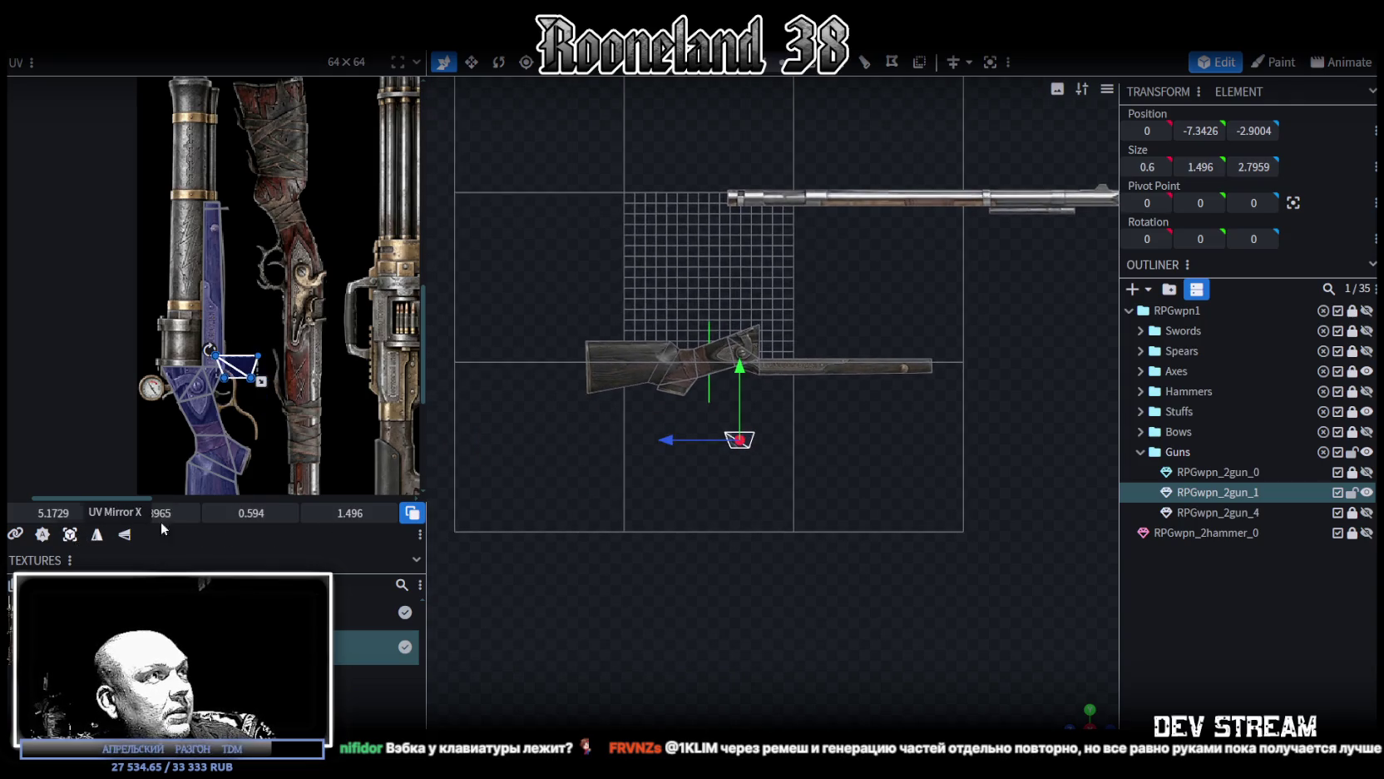
scroll(218, 368, up, 3)
right_click(254, 293)
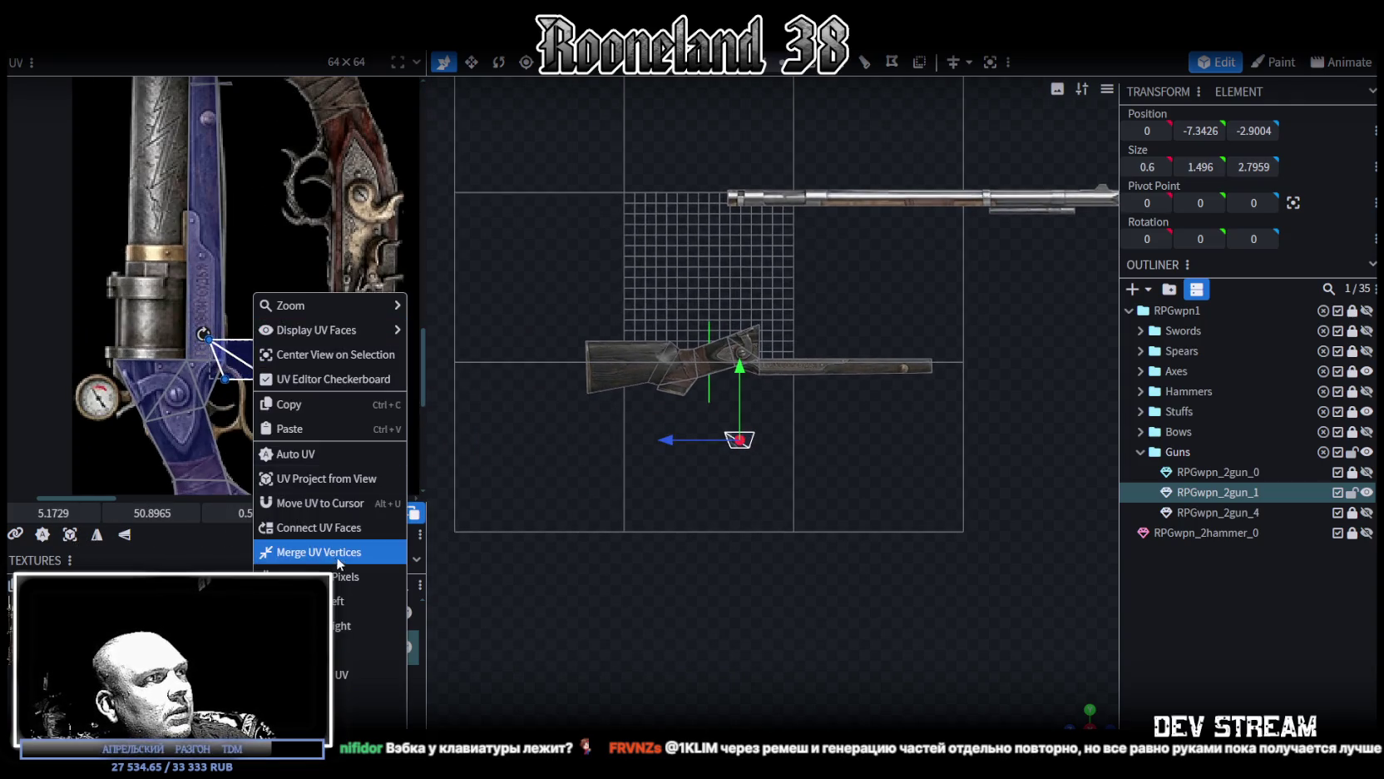
click(331, 551)
drag(250, 353, 225, 397)
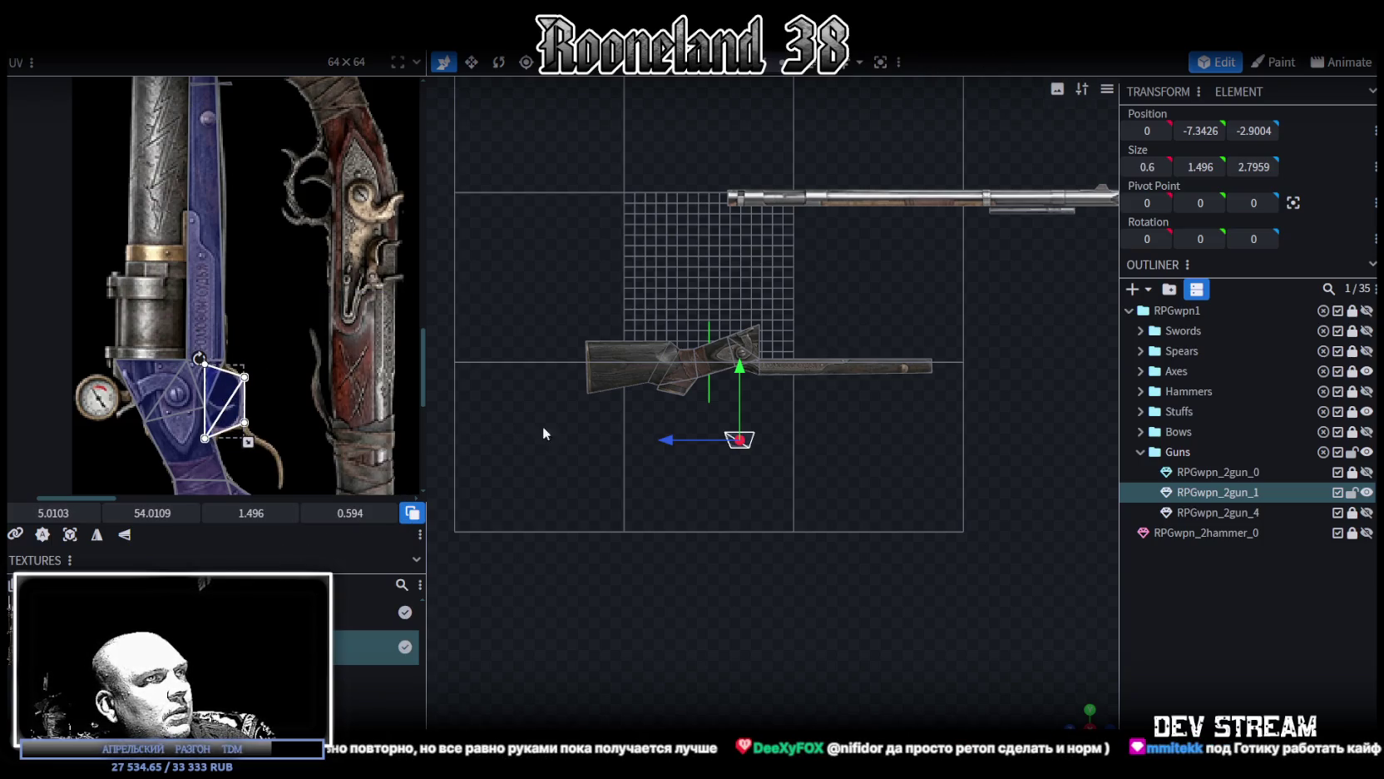
Step: Raise the trapezoid face up under the rifle stock, nudging it 0.3 in depth and 0.2 higher
scroll(771, 492, up, 3)
click(770, 492)
scroll(739, 346, up, 2)
click(742, 521)
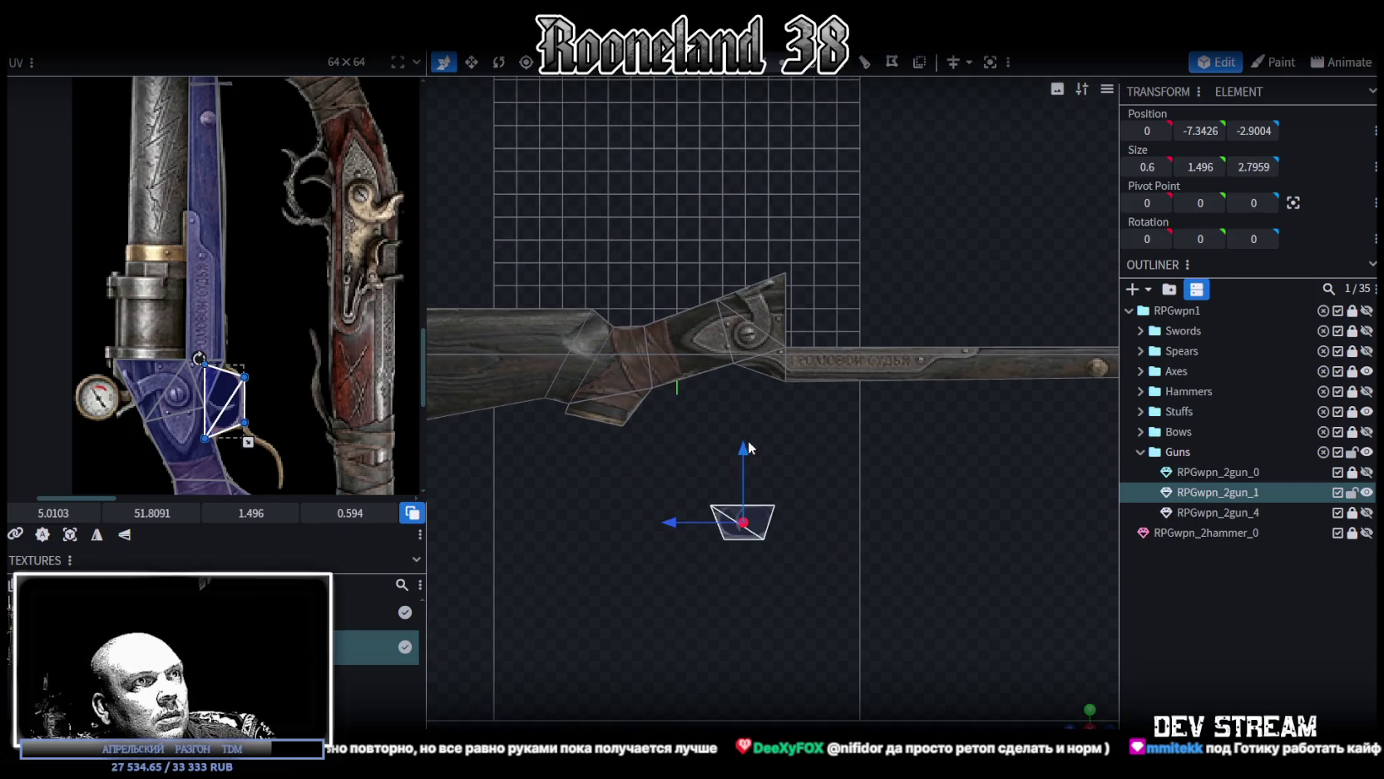
drag(748, 446, 760, 332)
scroll(785, 421, up, 1)
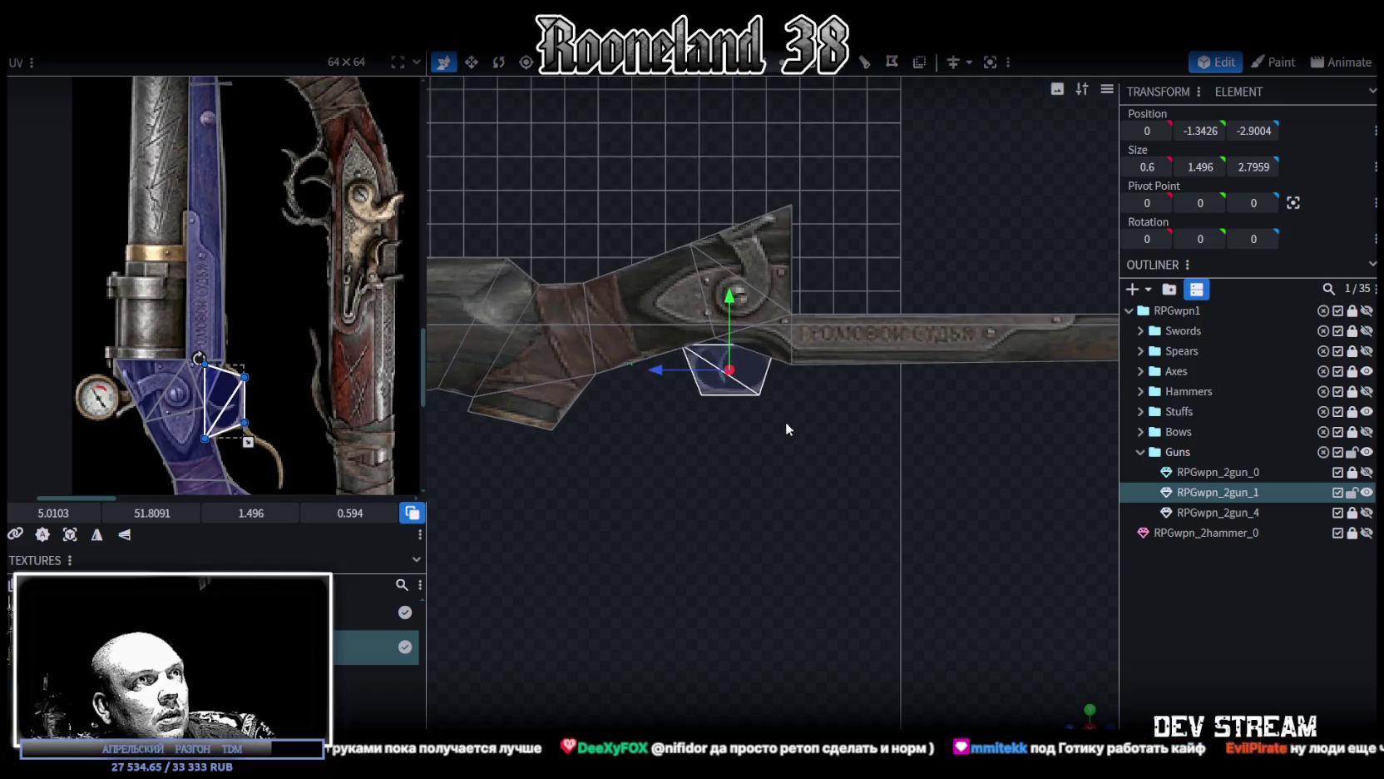
scroll(786, 424, up, 3)
mouse_move(620, 432)
mouse_down()
mouse_move(644, 426)
mouse_move(647, 438)
mouse_up()
drag(718, 346, 717, 329)
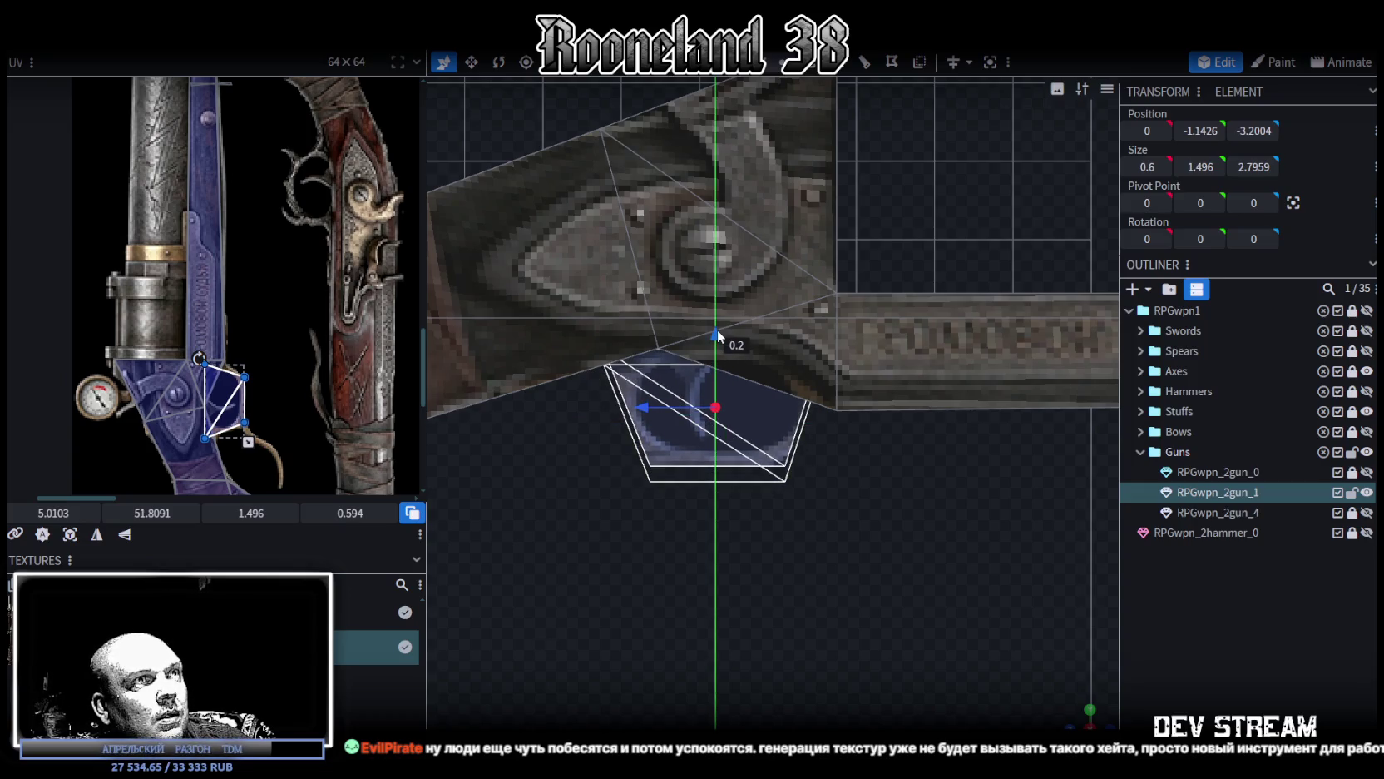
Step: Shift the face's UV onto the round guard detail and stretch it taller to fit
scroll(258, 387, up, 3)
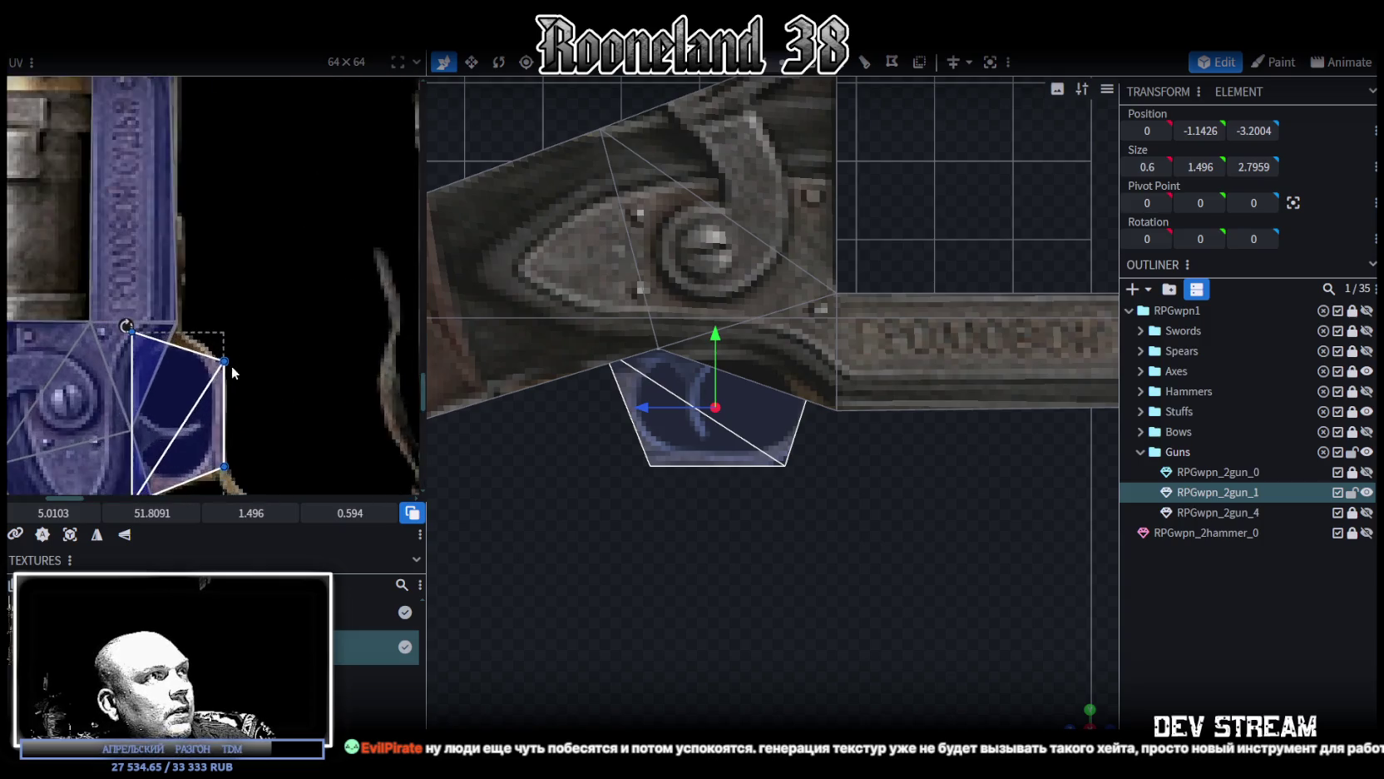
scroll(250, 387, up, 2)
drag(155, 403, 136, 365)
scroll(268, 297, down, 2)
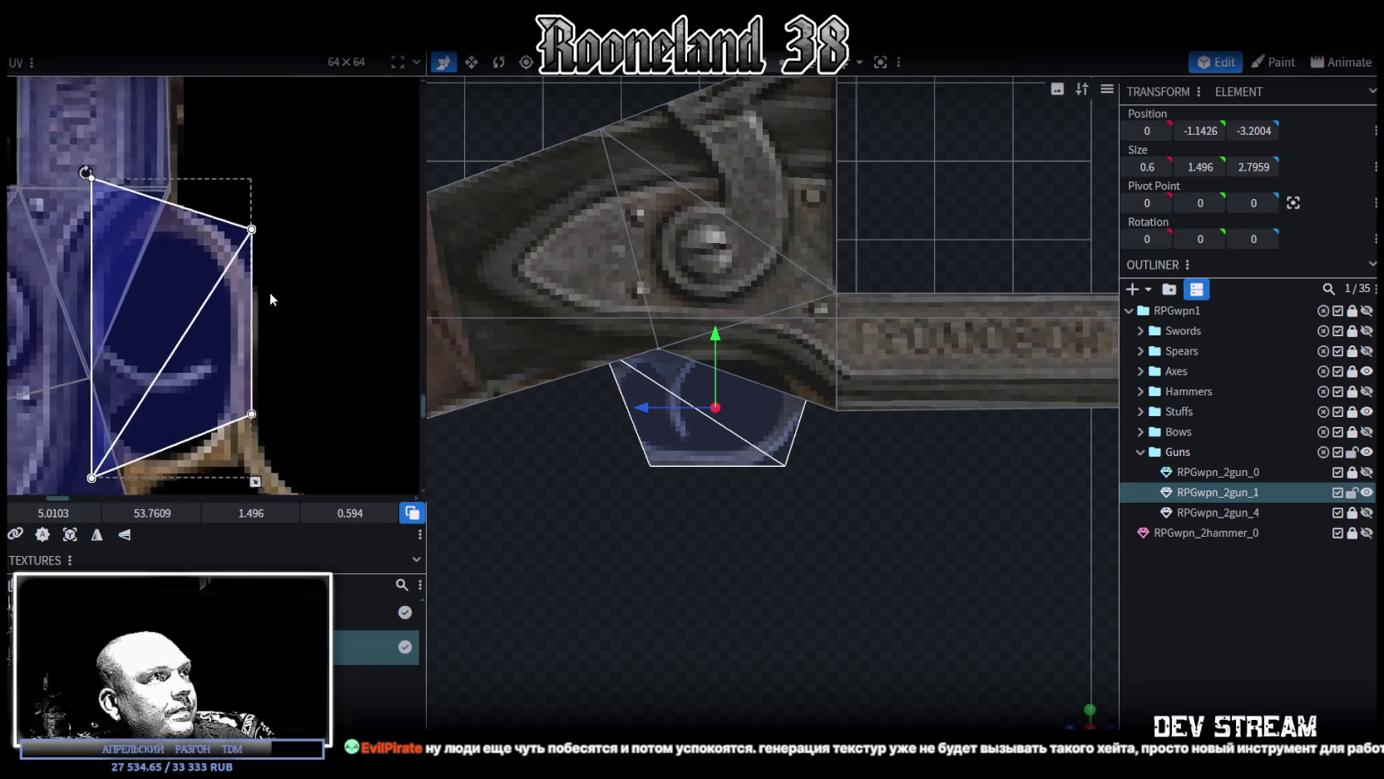
drag(264, 428, 264, 472)
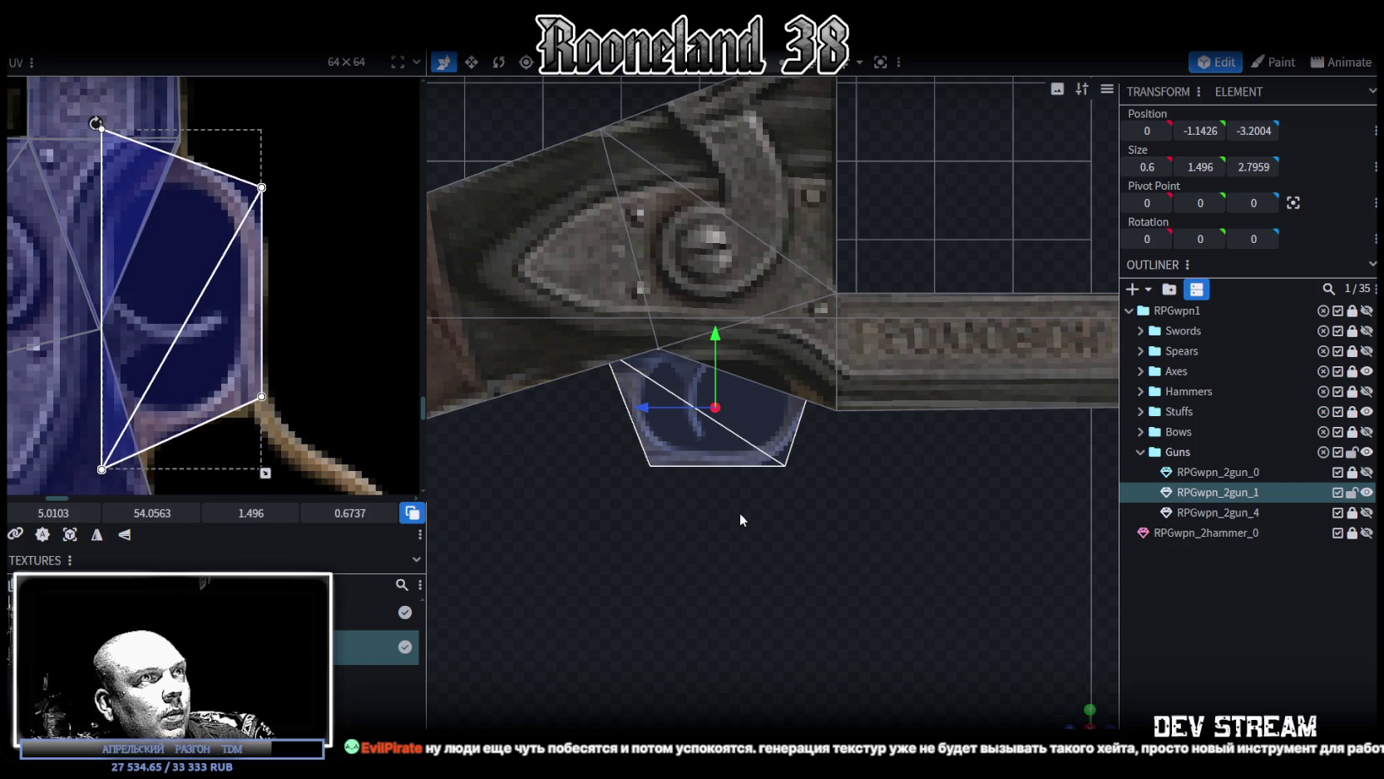
Step: In element move mode, nudge the lower trigger-guard face by 0.3, then deselect everything
right_drag(740, 513, 803, 501)
key(v)
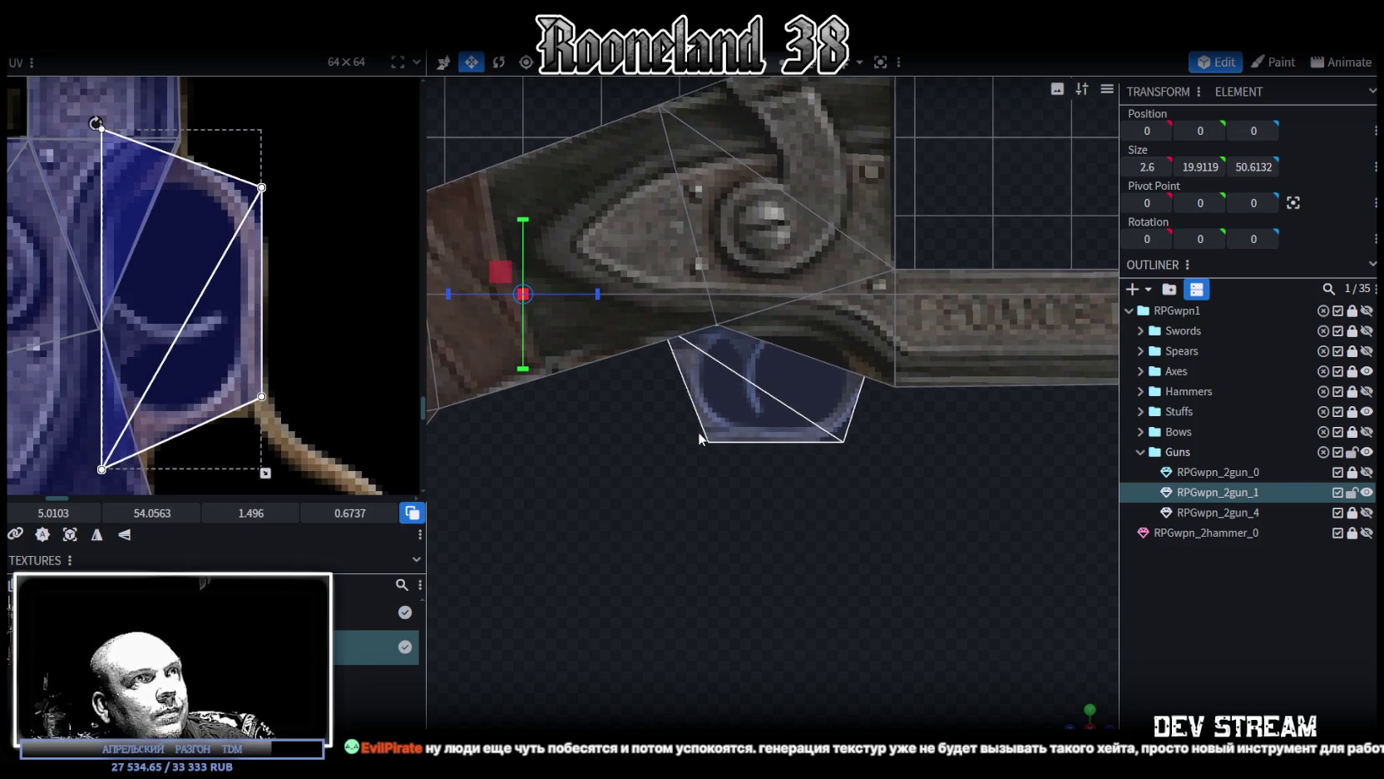
click(698, 439)
drag(849, 383, 880, 396)
click(1233, 591)
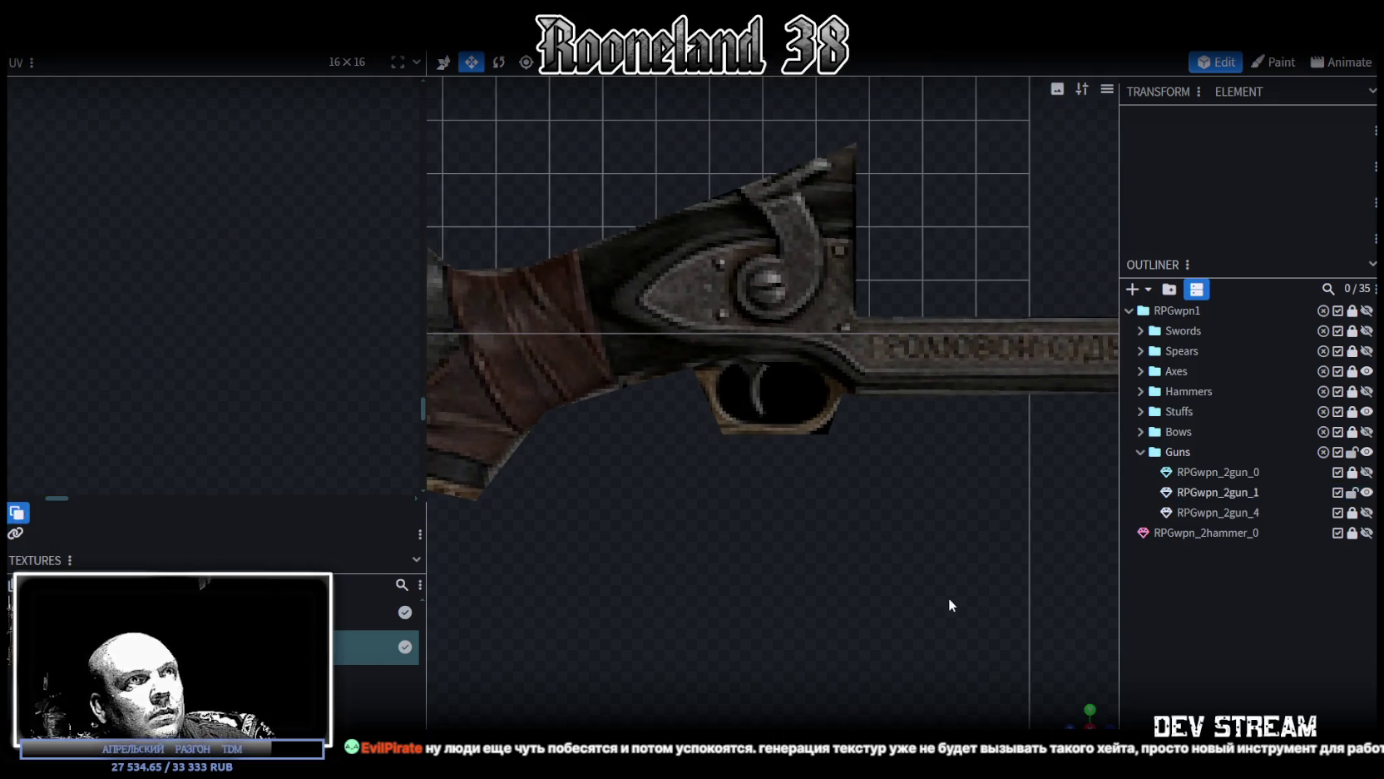
Step: Save the project with Ctrl+S, flick to the other project tab and back to RPGwpn1
scroll(998, 649, down, 3)
mouse_move(1103, 711)
mouse_down()
mouse_move(905, 608)
mouse_move(727, 574)
mouse_move(985, 517)
mouse_move(970, 538)
mouse_up()
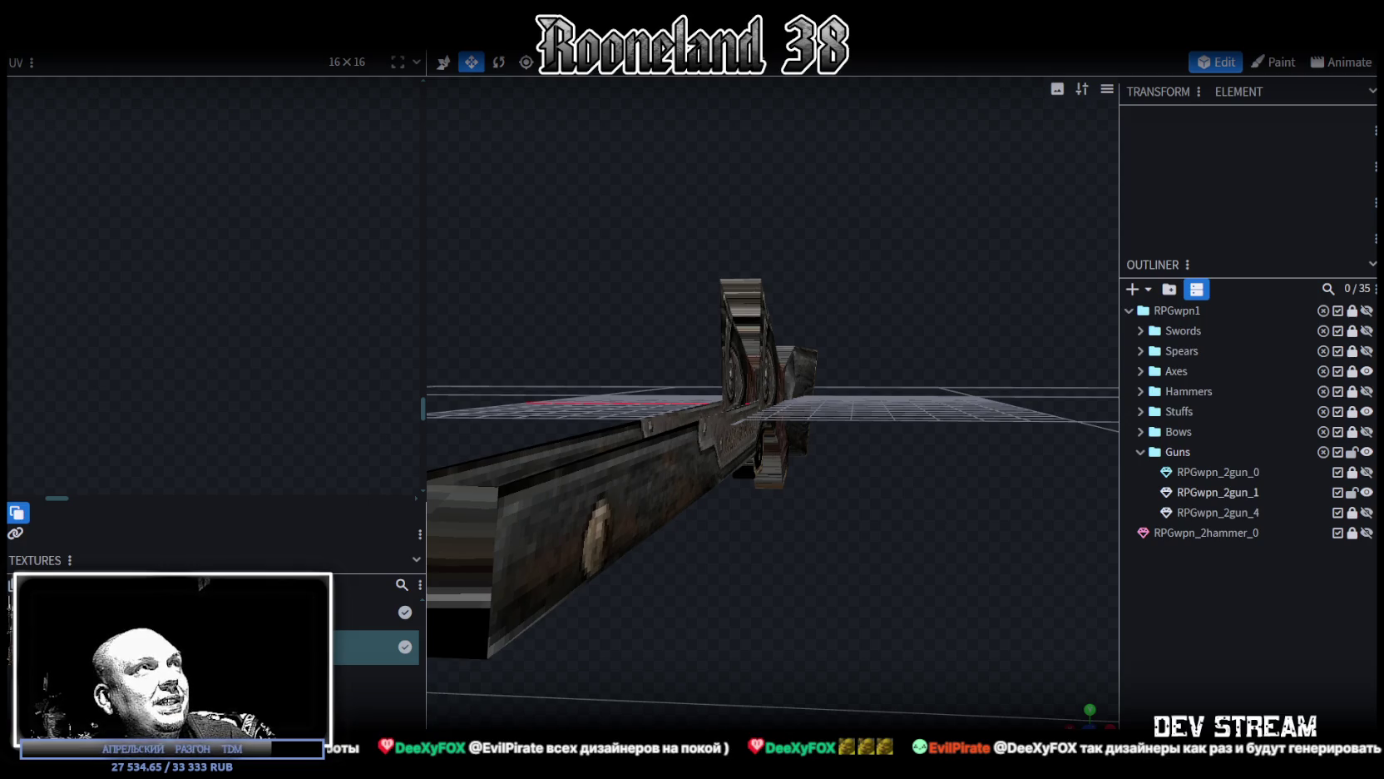
key(ctrl+s)
key(ctrl+Tab)
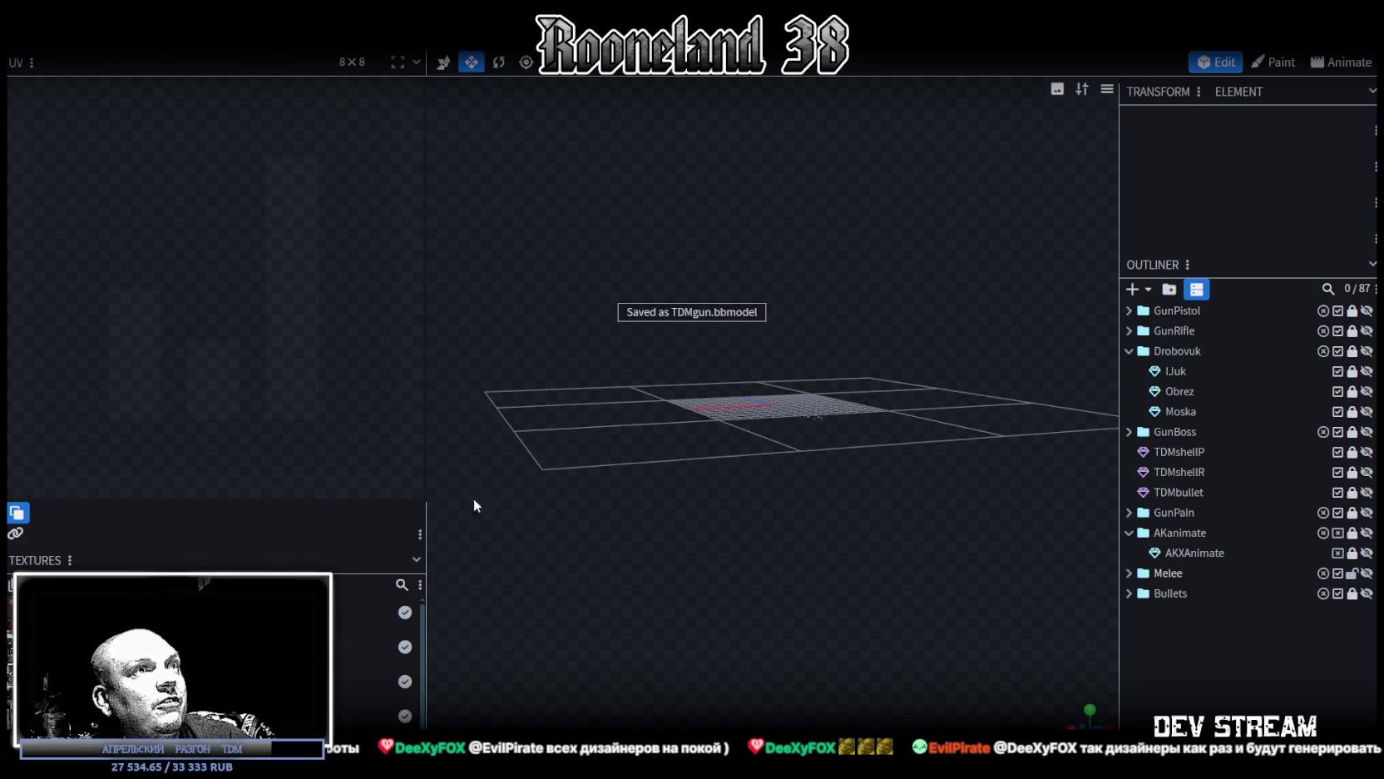
key(ctrl+Tab)
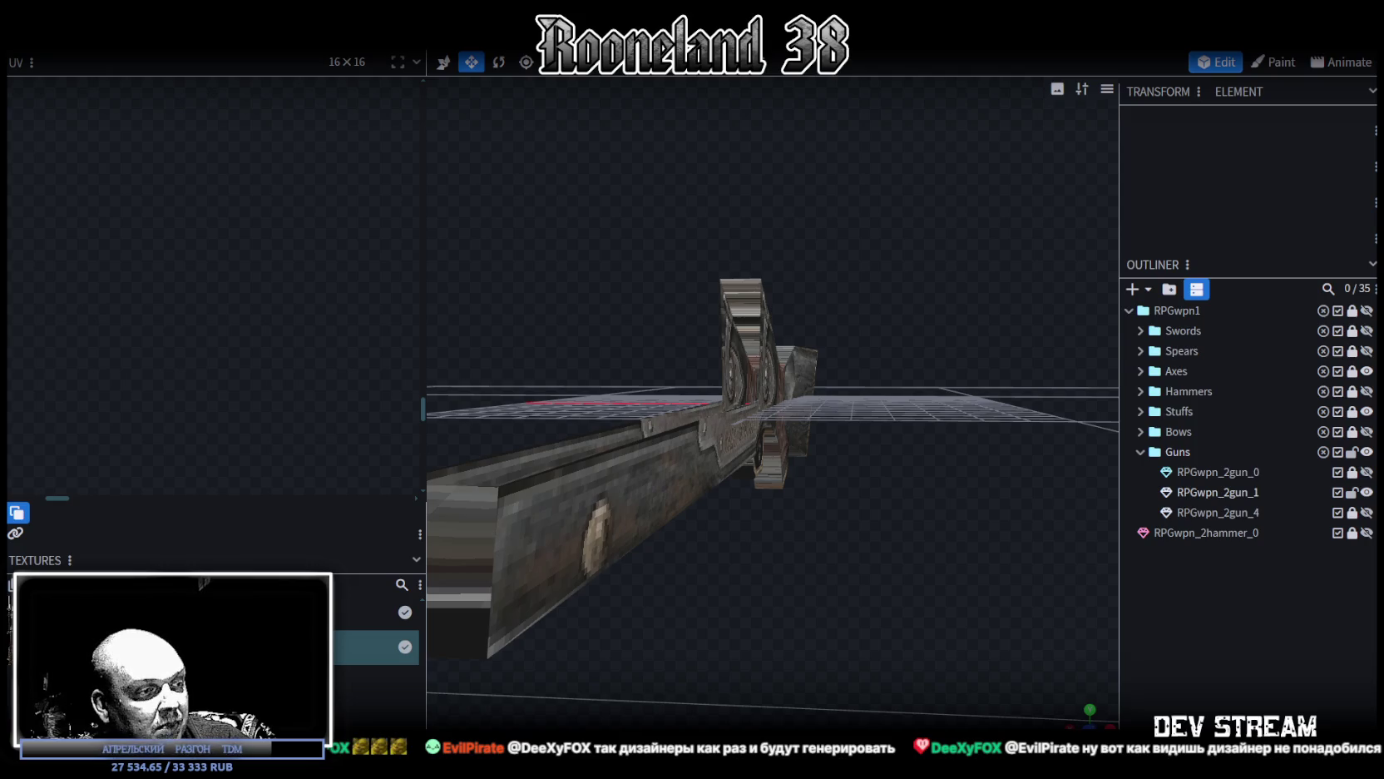
Step: Minimize and restore Blockbench, then open the yellow Volga taxi photo in the Telegram chat
key(super+d)
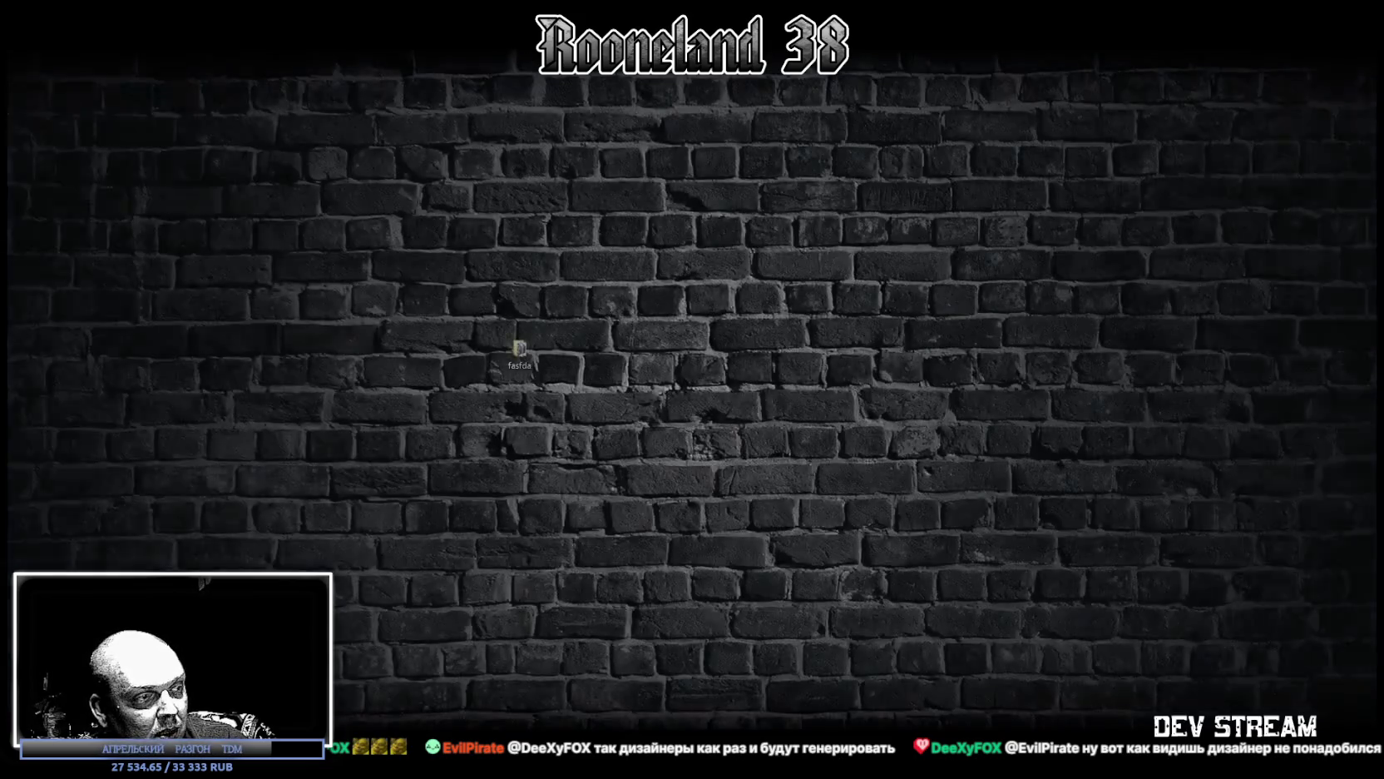
key(super+d)
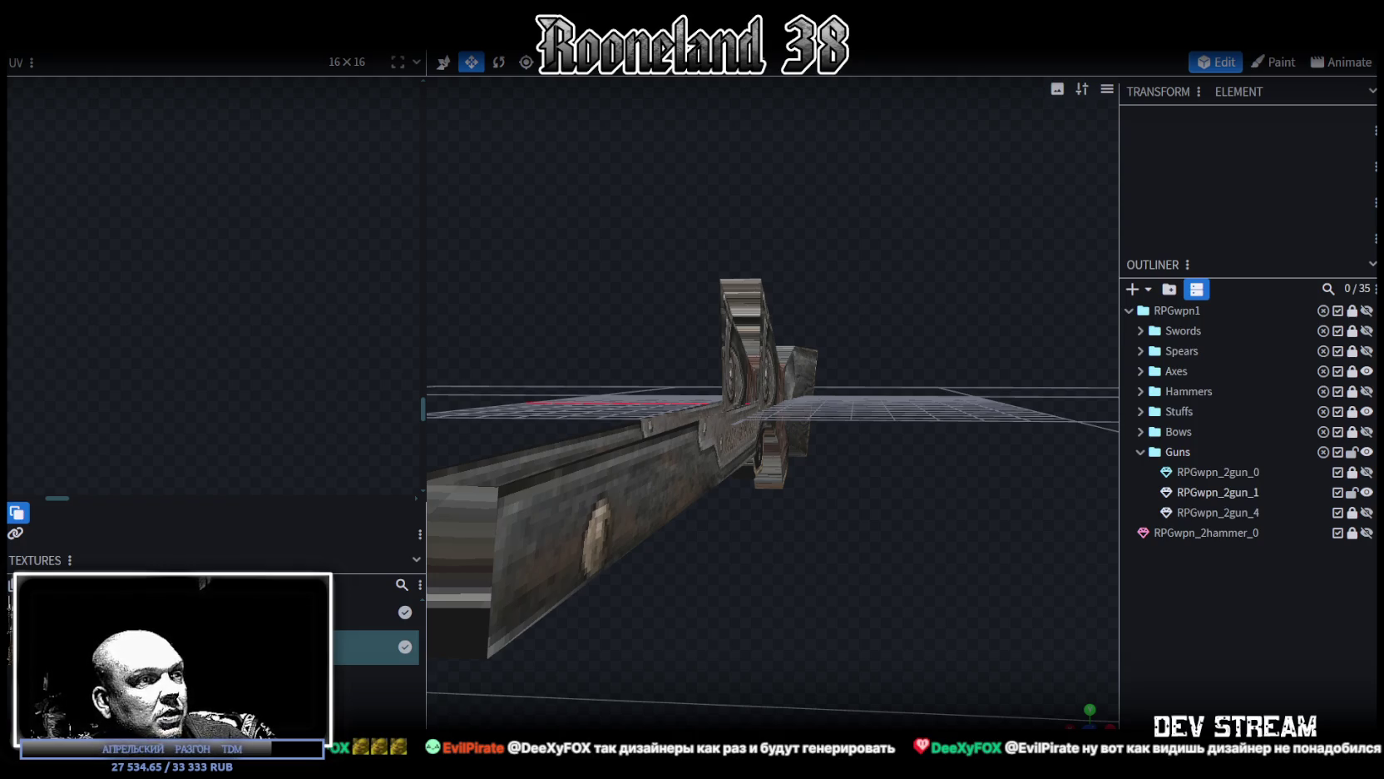
key(alt+Tab)
click(411, 356)
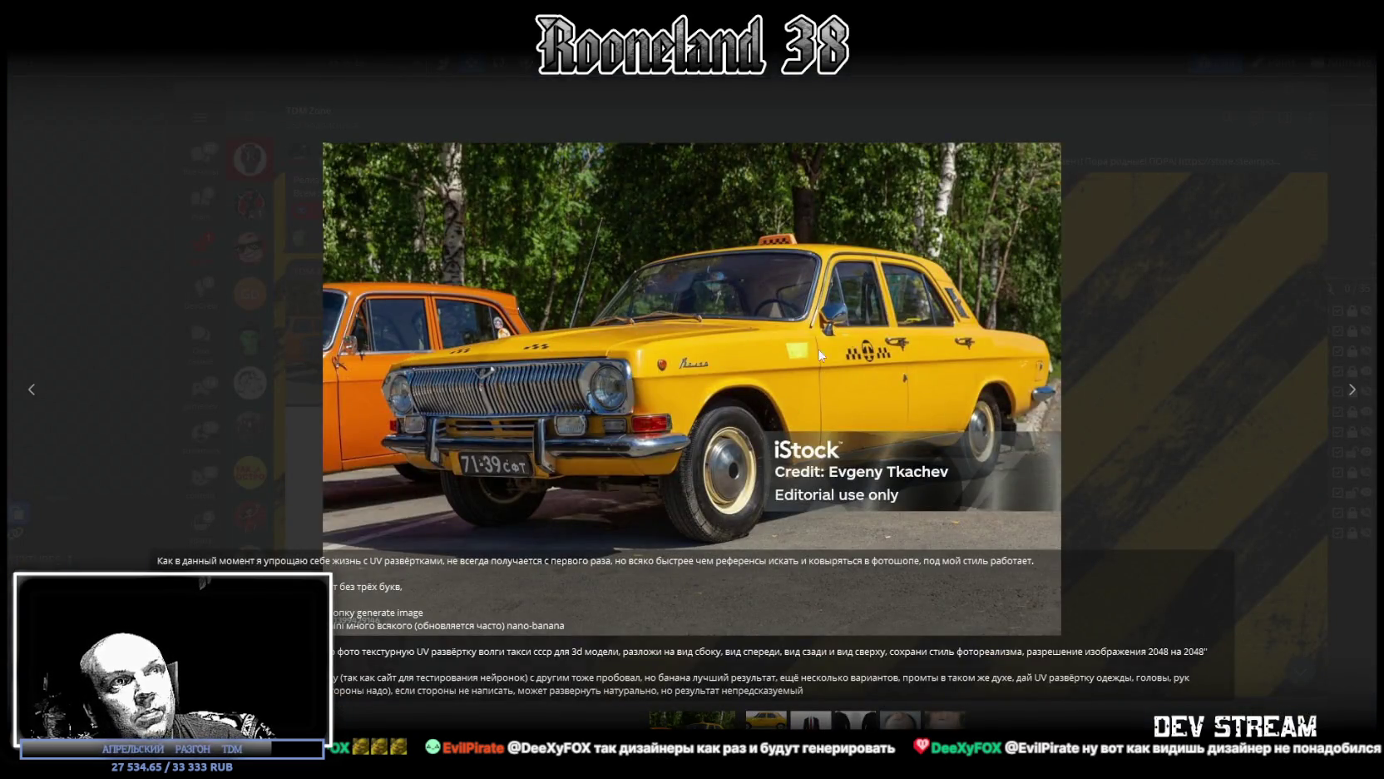
Step: Close the taxi photo, view the taxi's UV-layout image, and close that viewer too
click(828, 409)
click(509, 331)
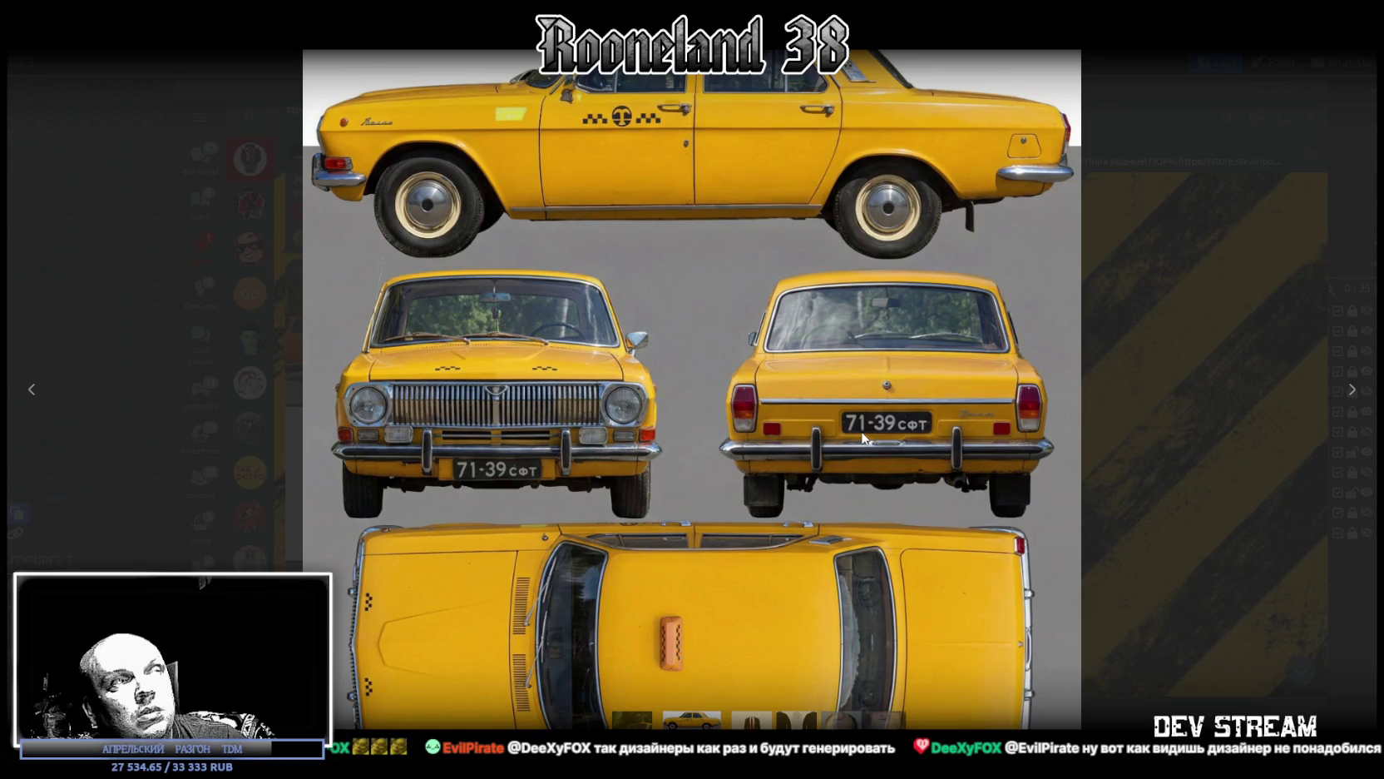
click(805, 378)
scroll(520, 487, down, 2)
scroll(520, 487, down, 3)
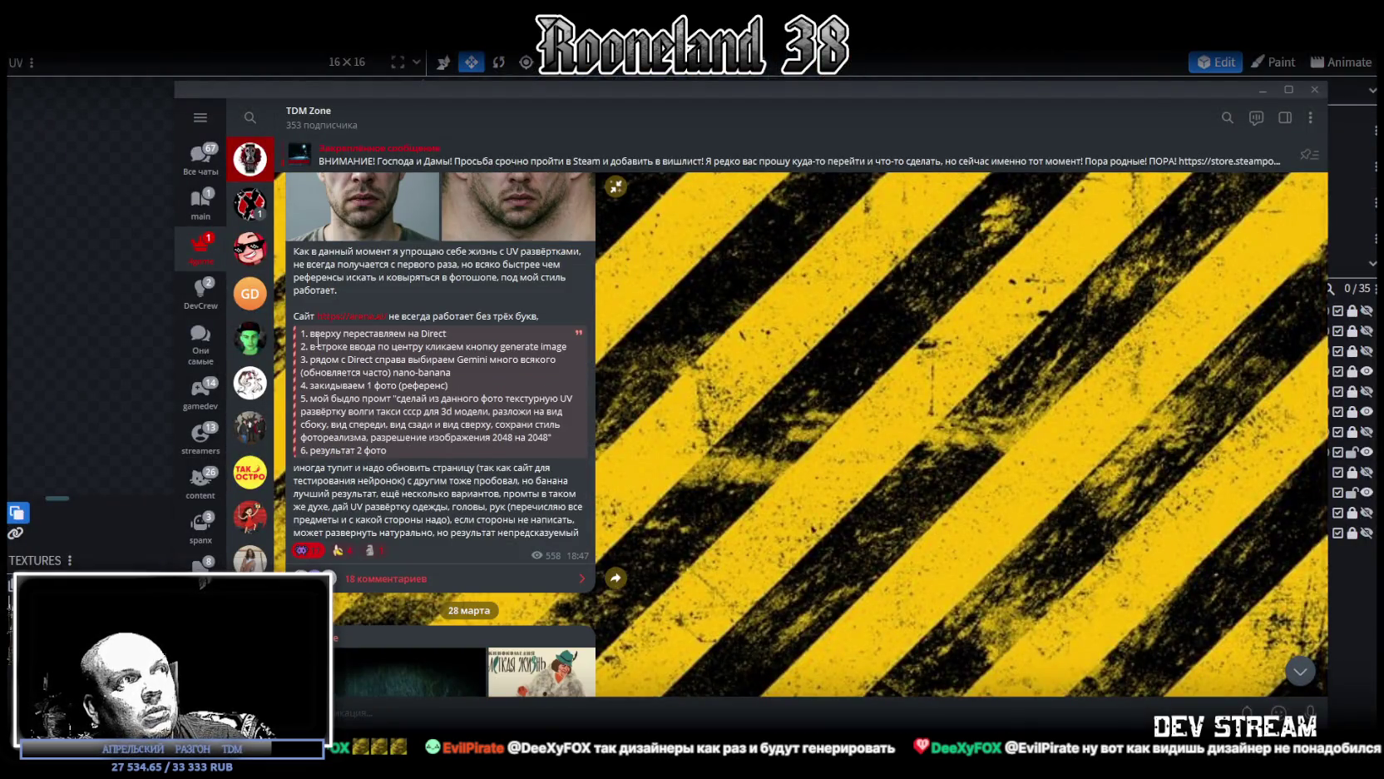
Step: Highlight the example UV-unwrap prompt under item 5, then switch back to Blockbench
drag(397, 444, 348, 374)
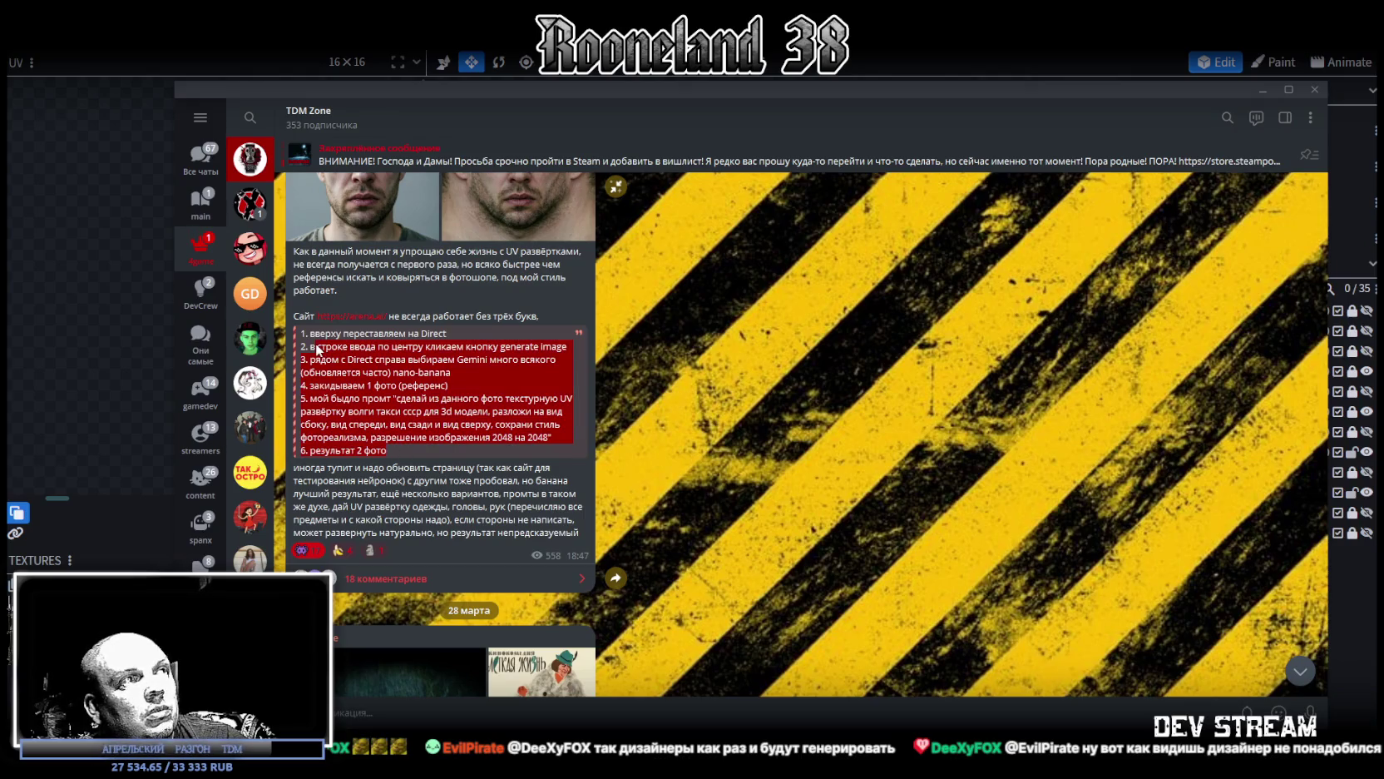
click(407, 469)
scroll(399, 433, down, 1)
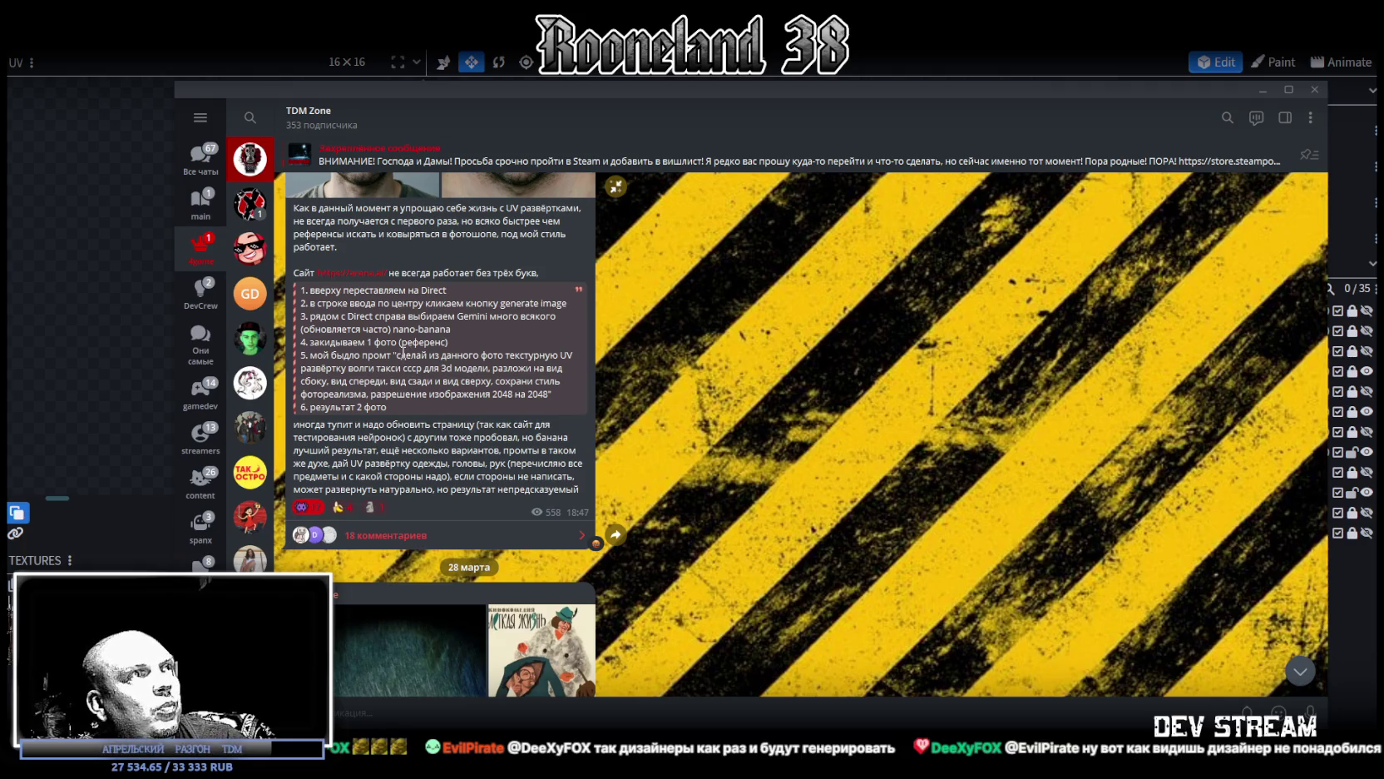
mouse_move(397, 354)
mouse_down()
mouse_move(400, 380)
mouse_move(544, 394)
mouse_up()
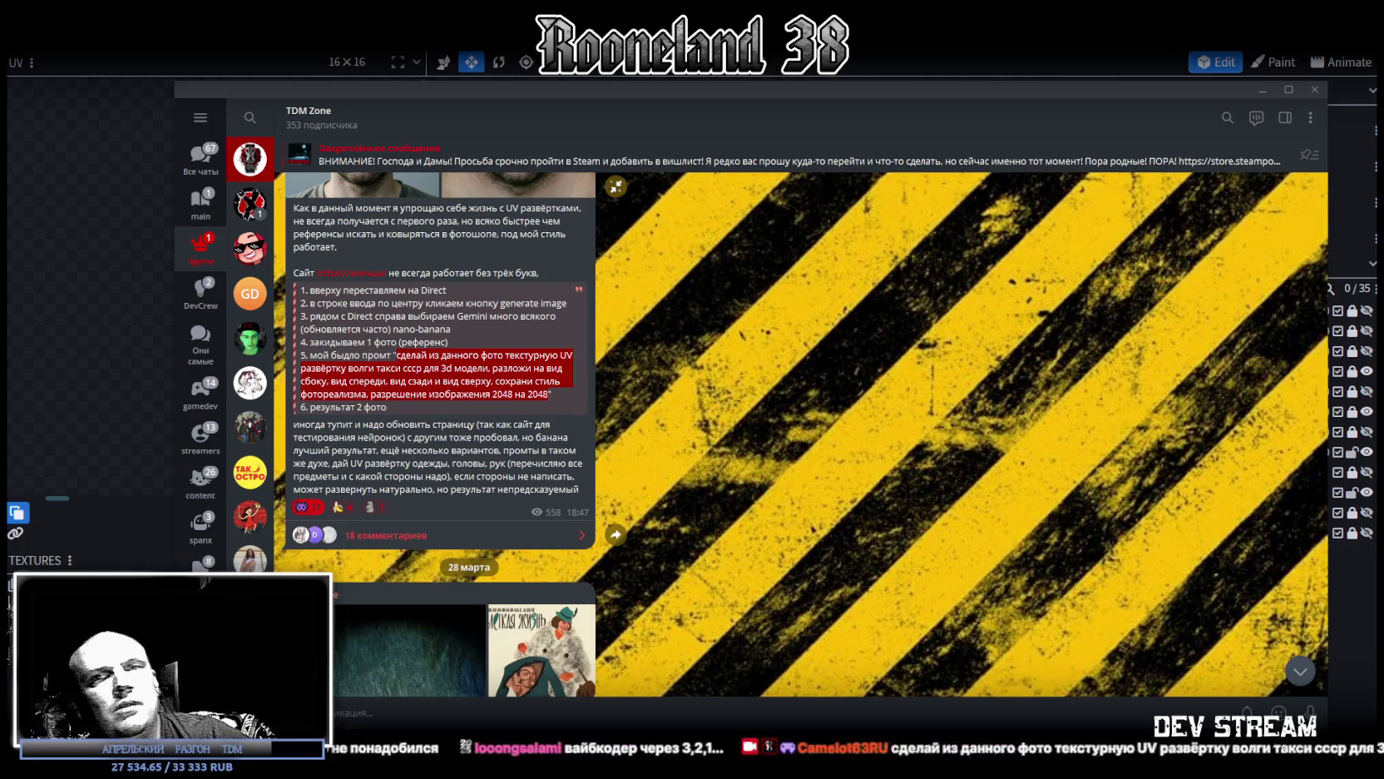
key(alt+Tab)
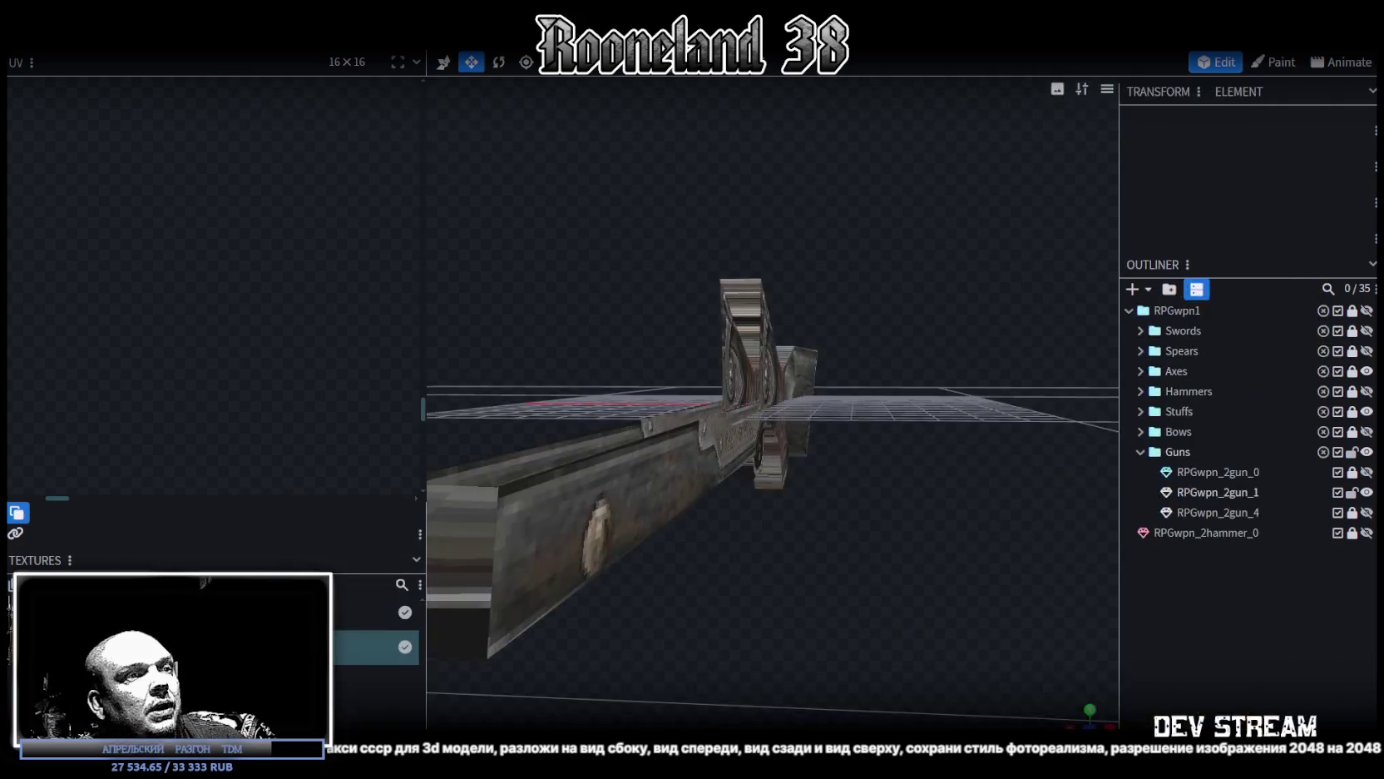
Step: Alt+Tab past the start screen and Unity to the Blockbench taxi project, zooming in on the car
key(alt+Tab)
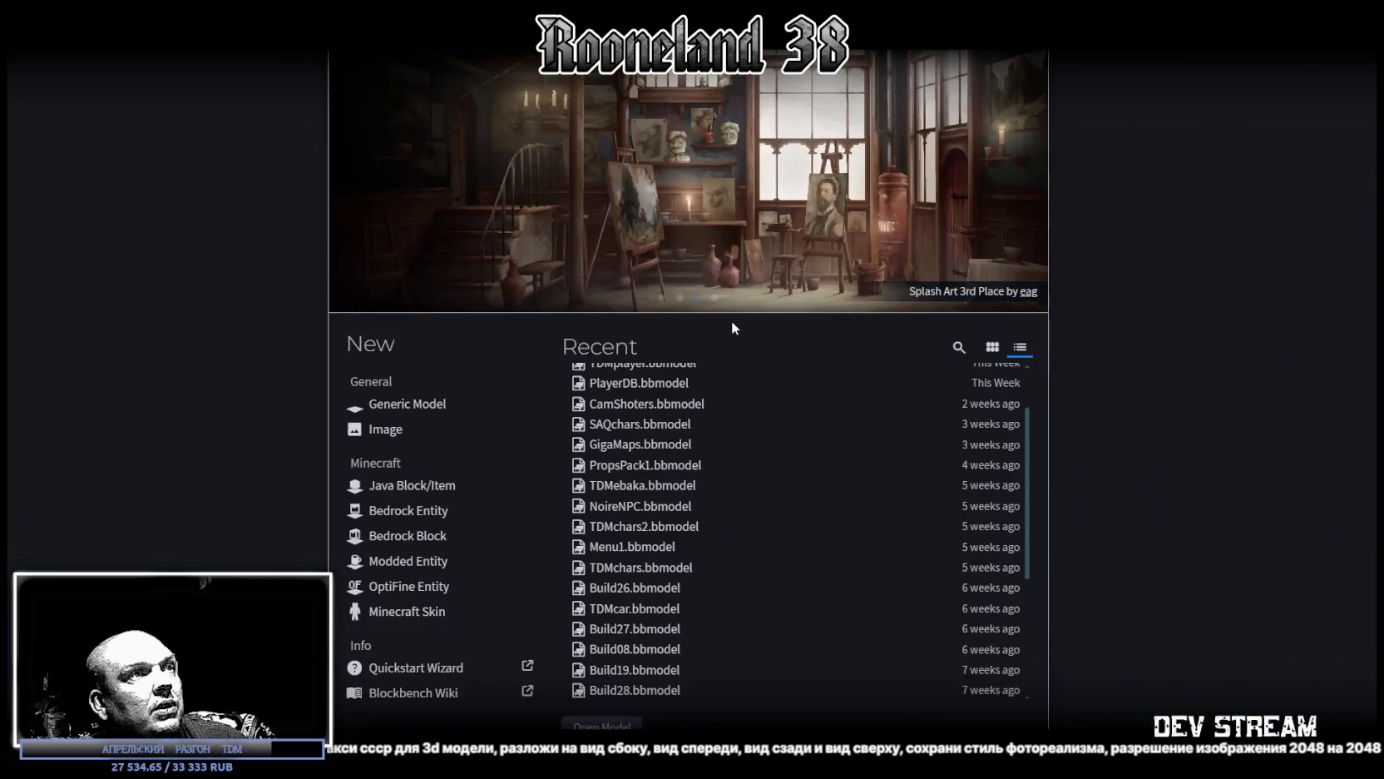
key(alt+Tab)
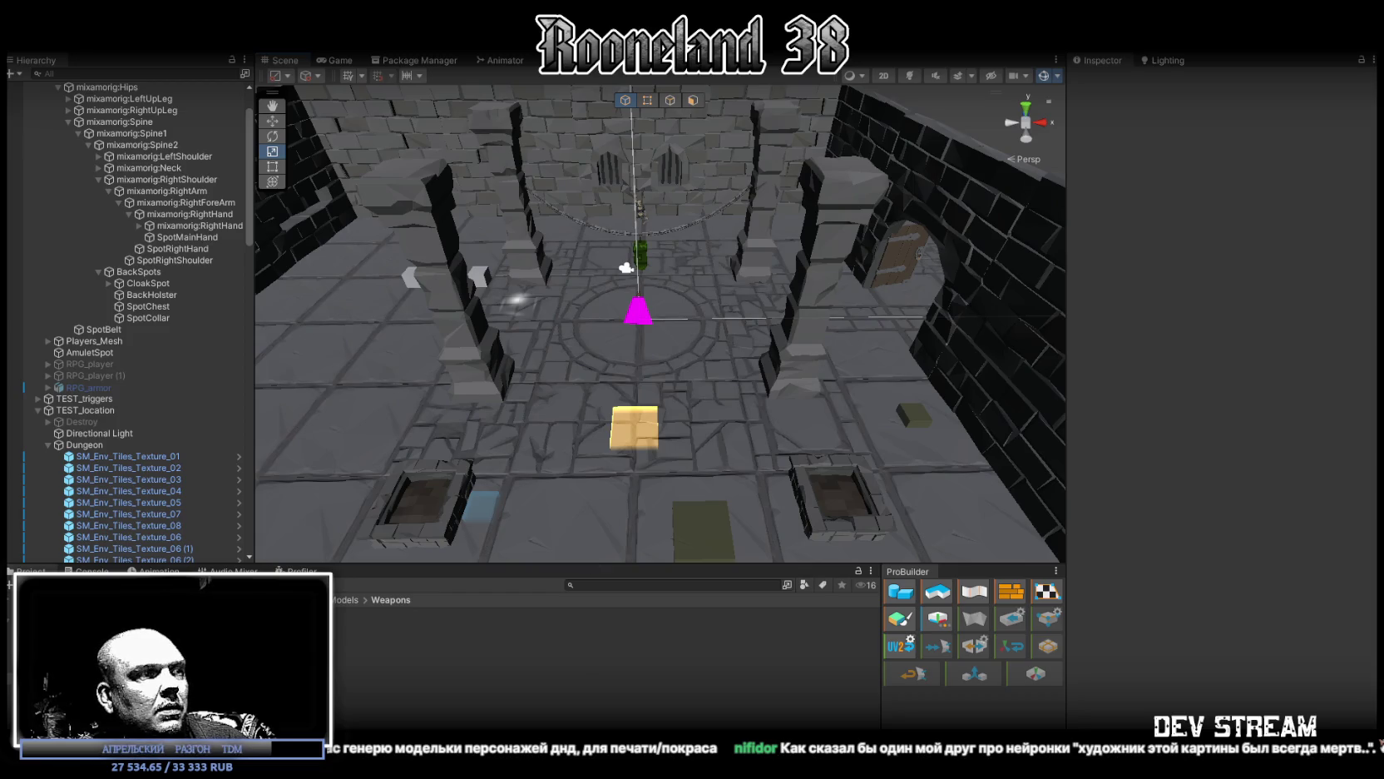
key(alt+Tab)
scroll(752, 273, up, 3)
scroll(807, 371, up, 3)
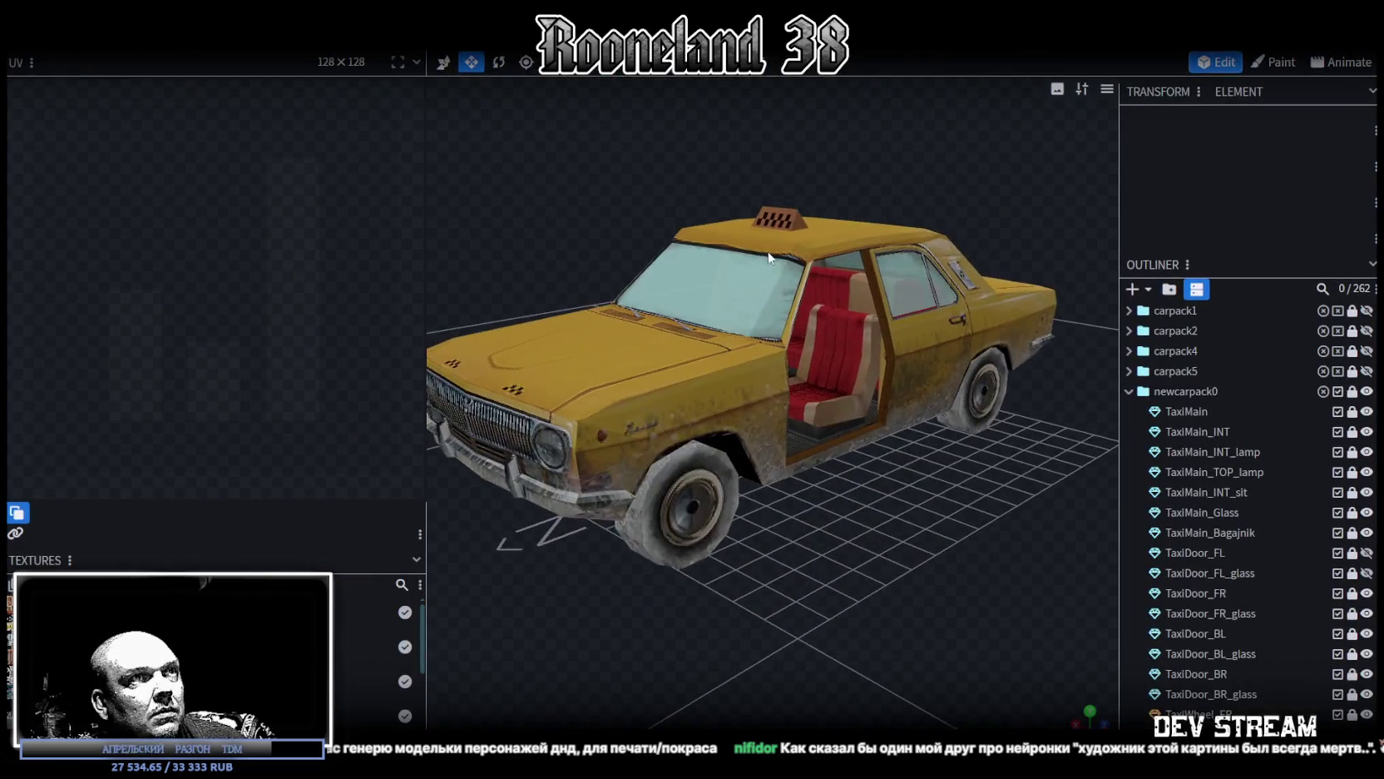
Step: Widen the 3D view and orbit the taxi to inspect its open door, front and rear
drag(606, 587, 864, 589)
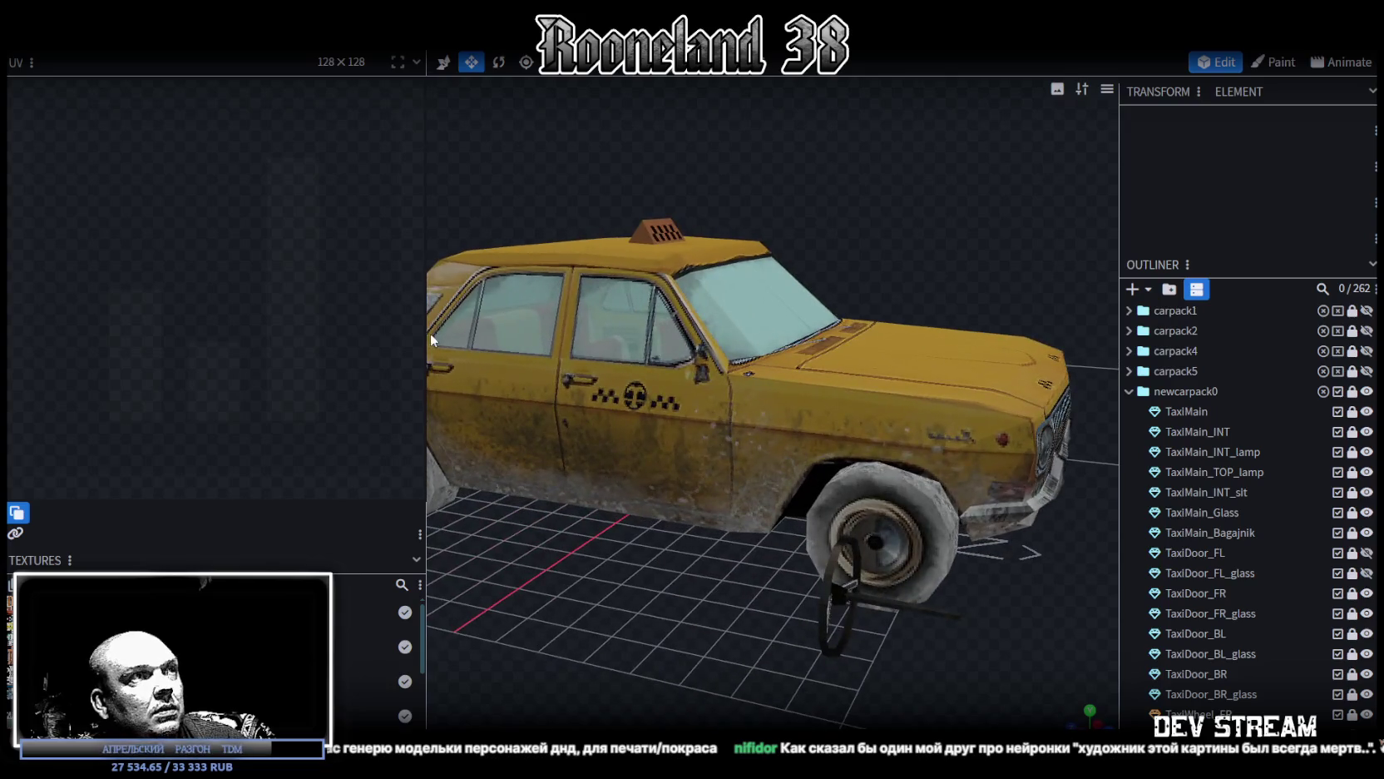
drag(424, 317, 242, 317)
mouse_move(483, 576)
mouse_down()
mouse_move(949, 596)
mouse_move(642, 558)
mouse_up()
scroll(724, 565, up, 3)
mouse_move(715, 530)
mouse_down()
mouse_move(610, 526)
mouse_move(562, 546)
mouse_up()
scroll(752, 510, down, 3)
mouse_move(752, 511)
mouse_down()
mouse_move(946, 529)
mouse_move(703, 557)
mouse_up()
scroll(695, 558, up, 3)
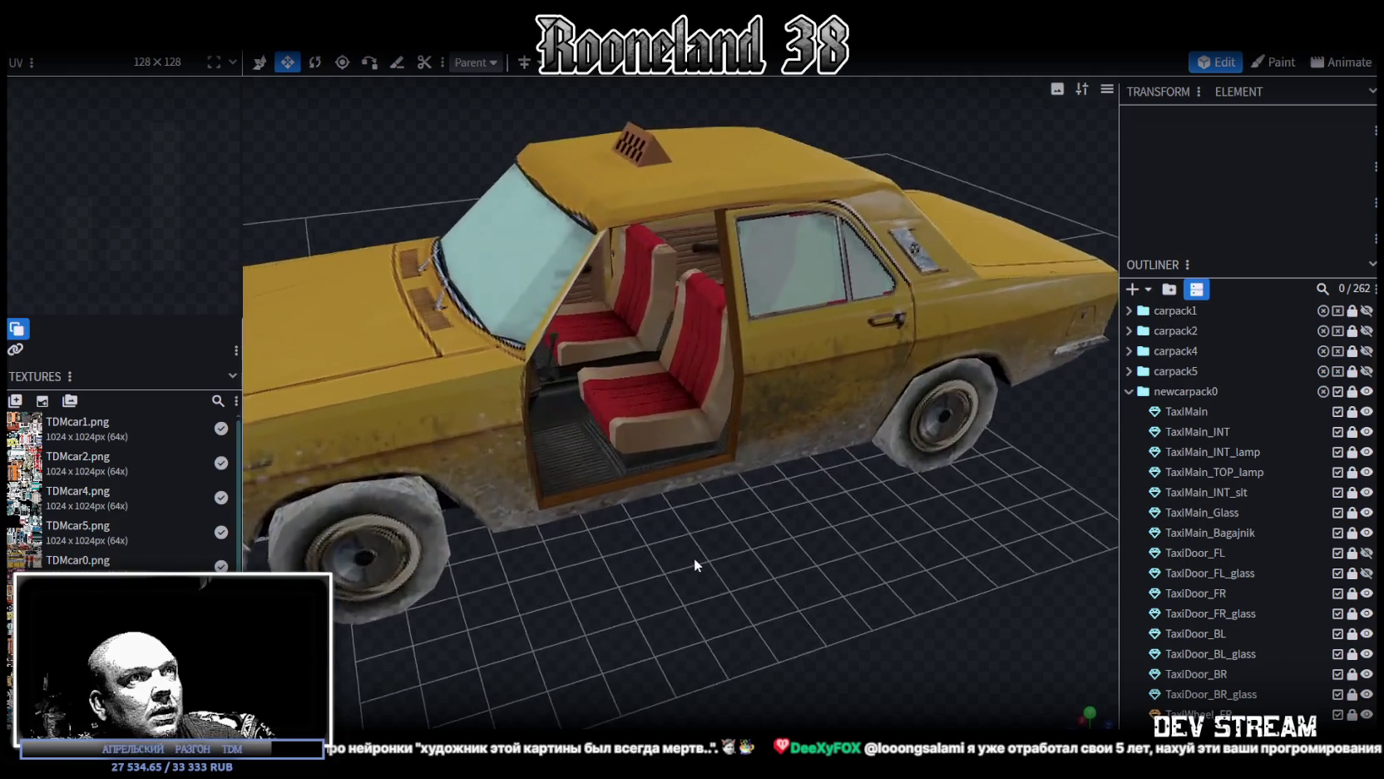
mouse_move(822, 592)
mouse_down()
mouse_move(654, 554)
mouse_move(613, 565)
mouse_move(669, 591)
mouse_move(811, 329)
mouse_move(636, 530)
mouse_move(789, 499)
mouse_move(781, 483)
mouse_up()
scroll(669, 591, up, 2)
scroll(790, 498, down, 3)
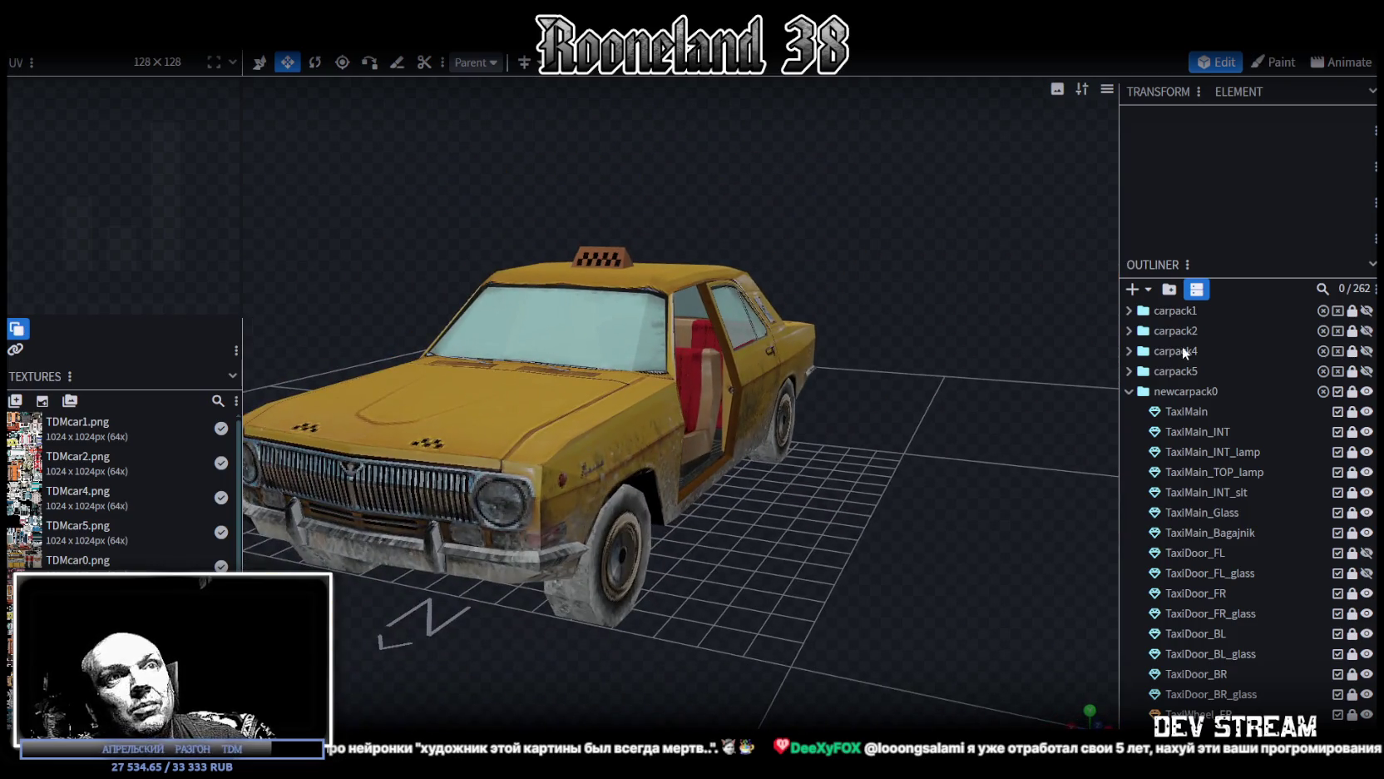
Step: Collapse and hide newcarpack0, expand newcarpack1, and make Puzan and Puzan_glass visible
click(1133, 393)
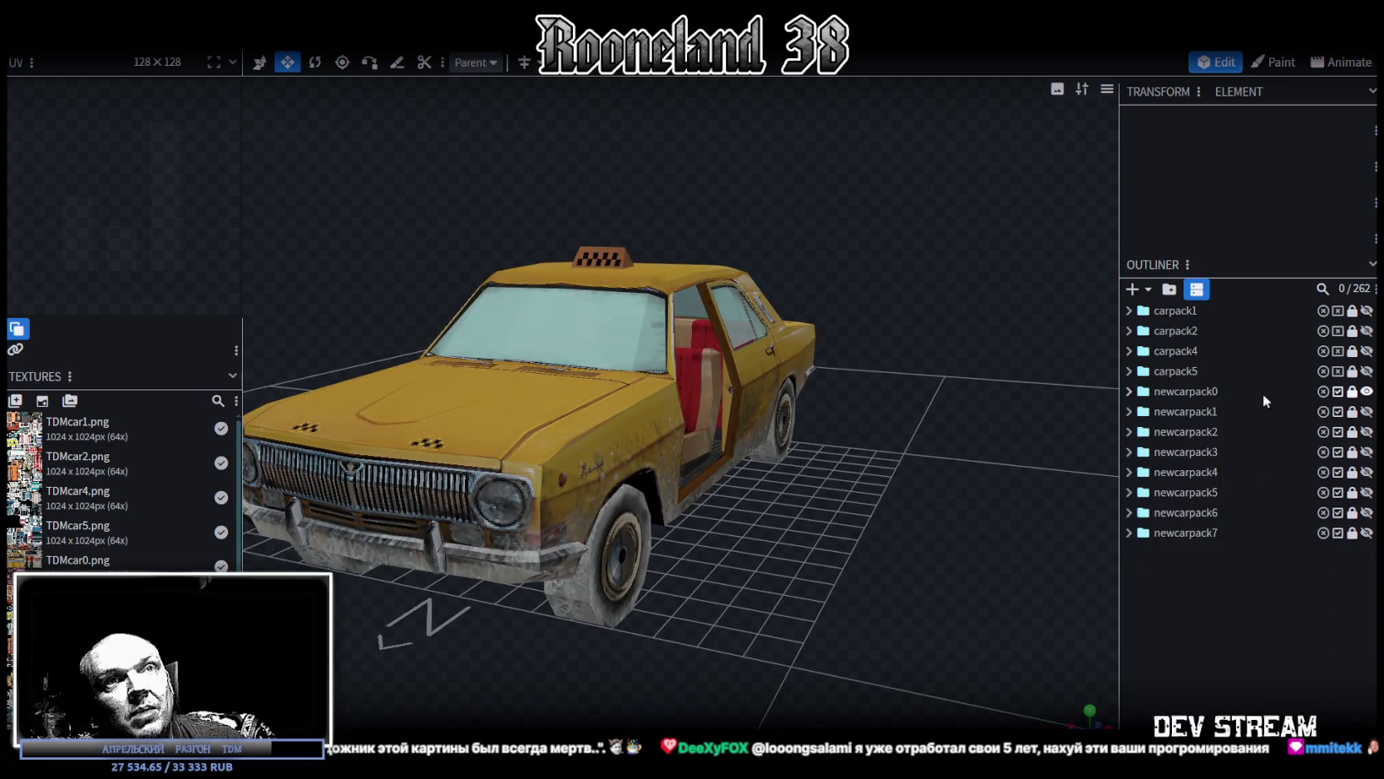
click(1367, 392)
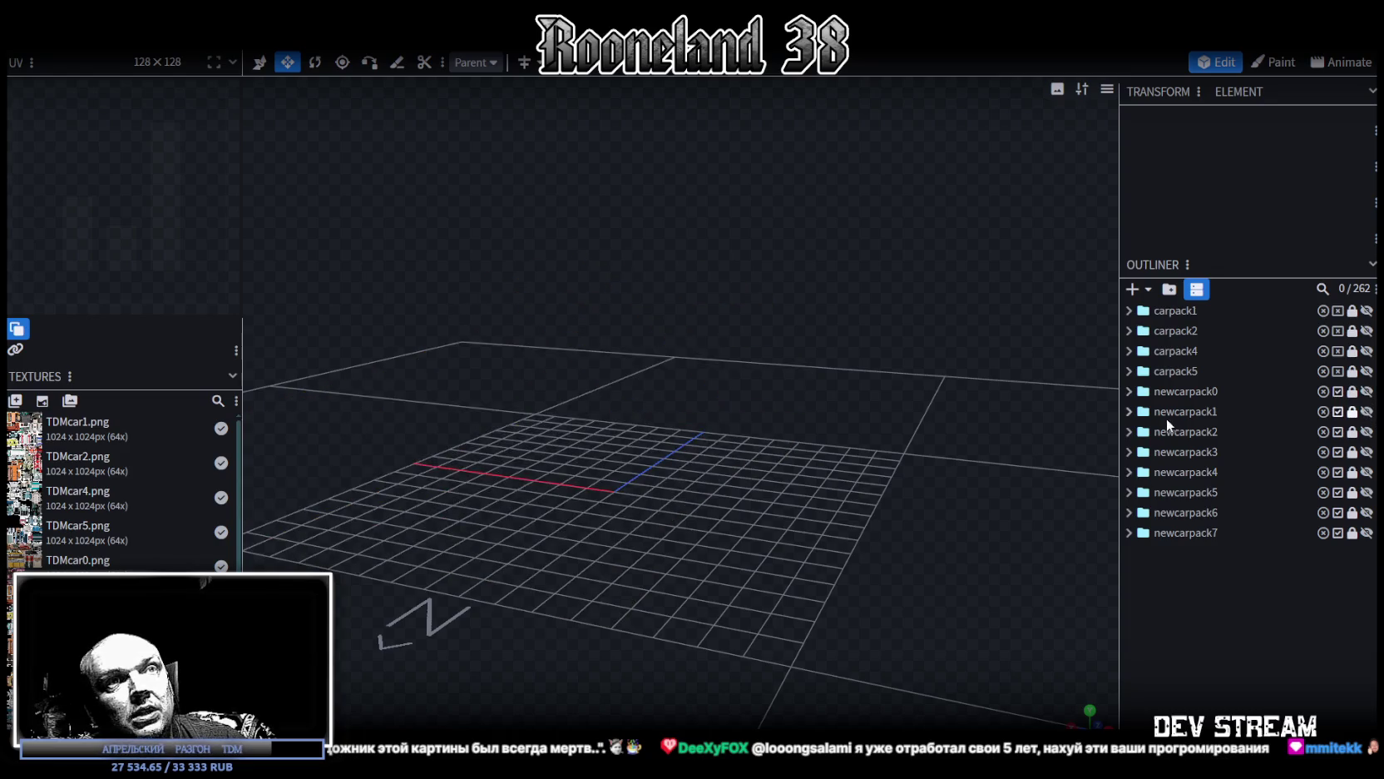
click(1129, 411)
click(1367, 452)
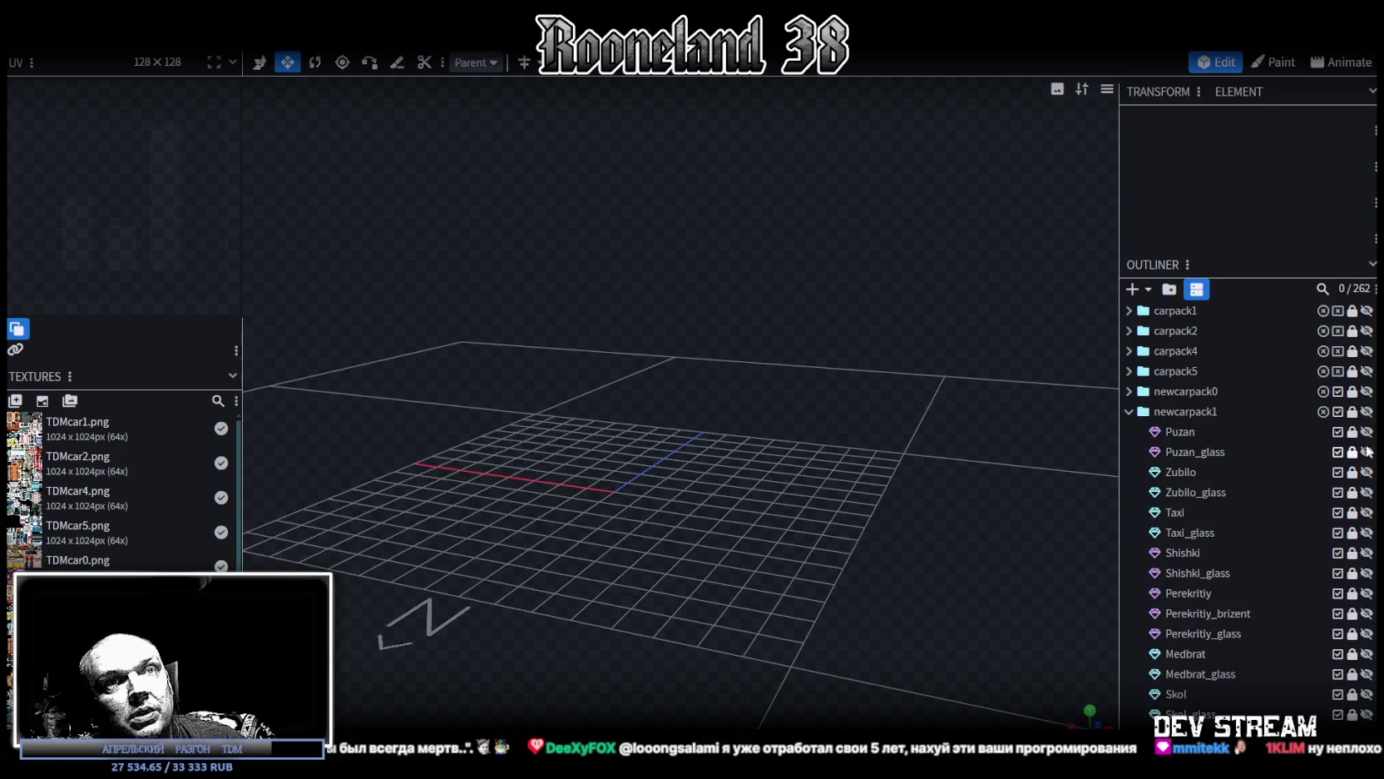
click(1366, 431)
click(1369, 434)
Step: Unlock the Puzan body and Puzan_glass parts and select both
scroll(734, 471, down, 2)
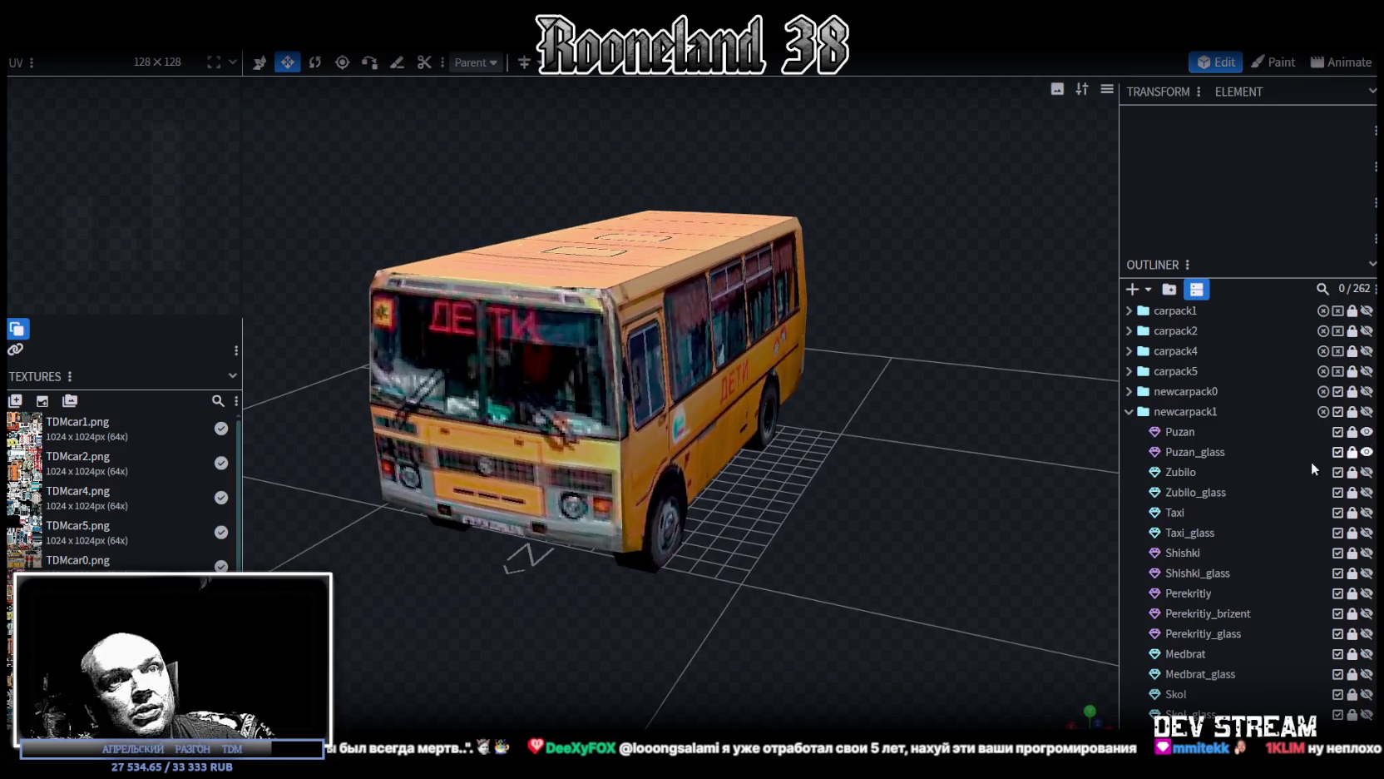
click(1352, 452)
click(1352, 432)
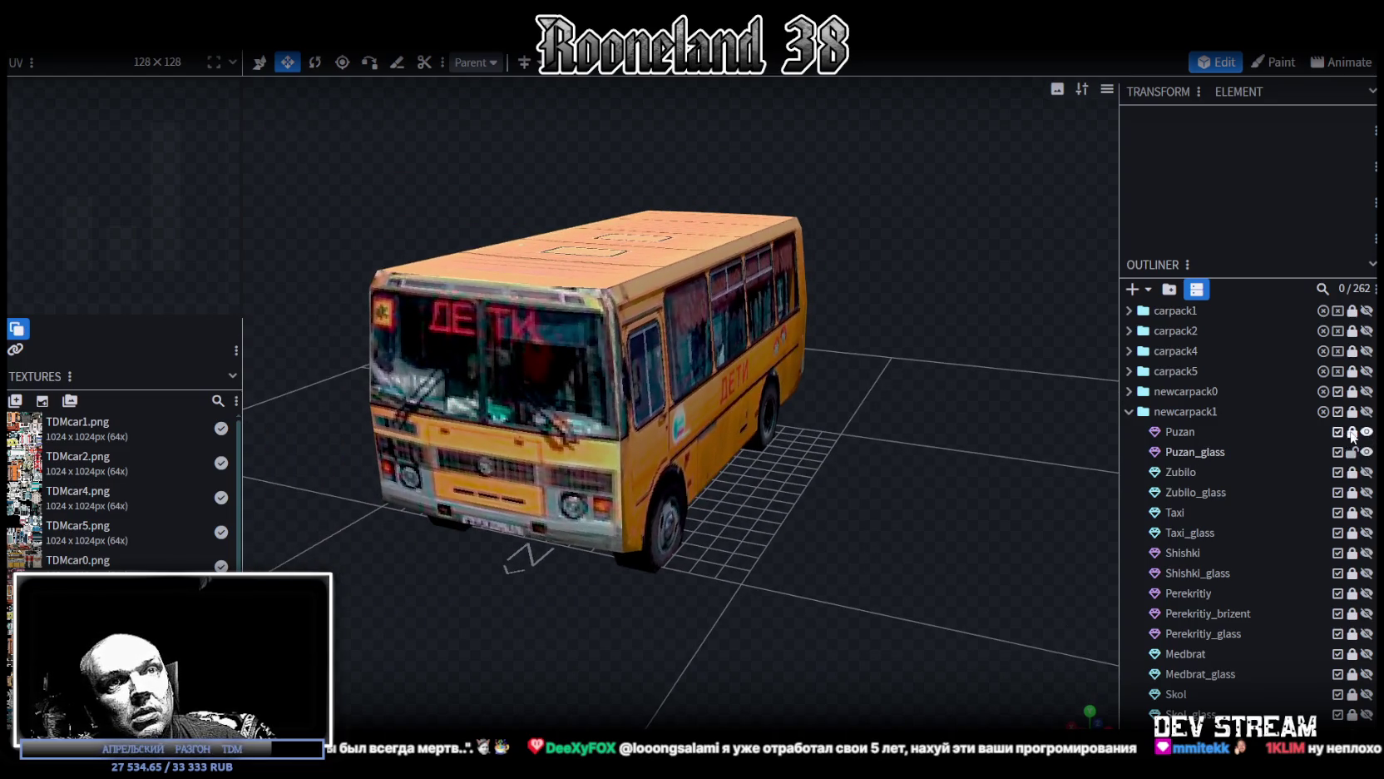
click(1191, 431)
click(1195, 452)
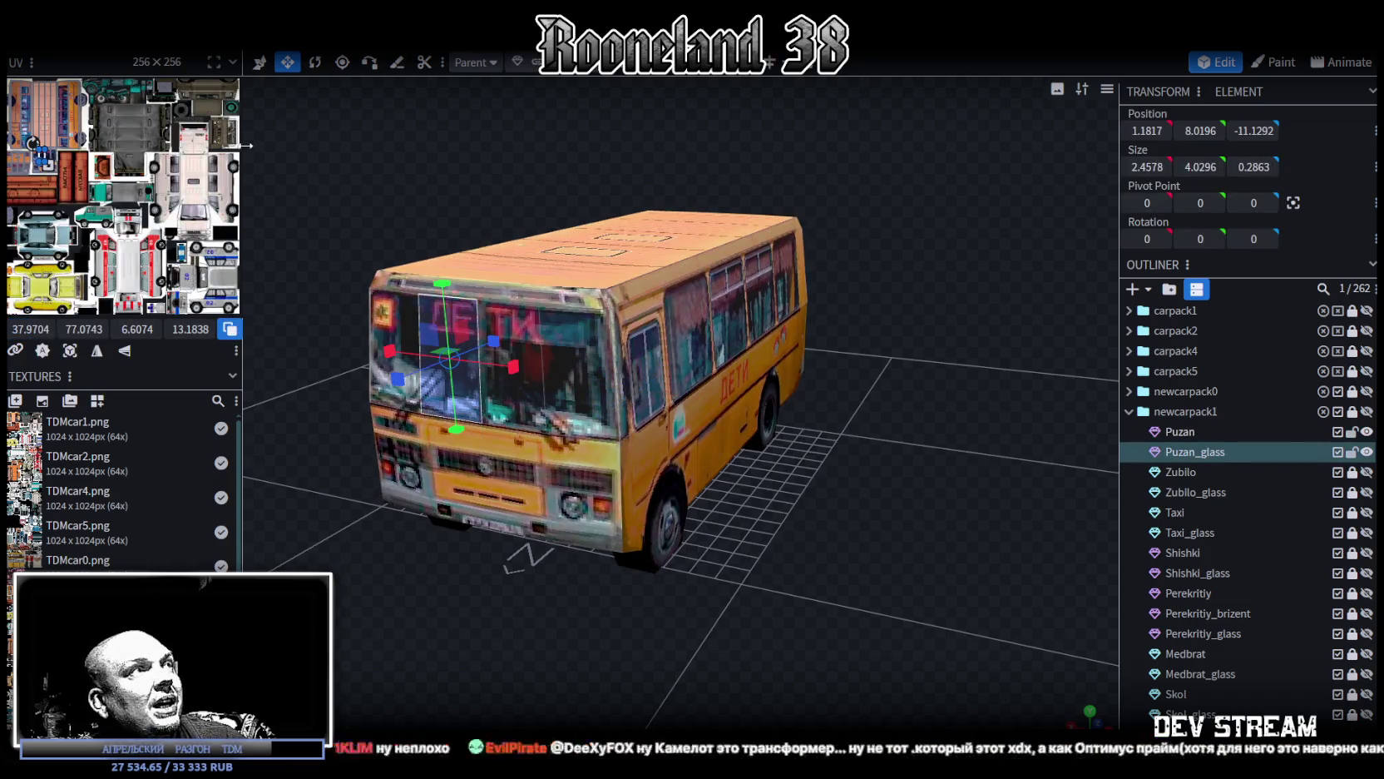
mouse_move(246, 127)
mouse_down()
mouse_move(517, 200)
mouse_move(805, 250)
mouse_up()
scroll(424, 254, up, 3)
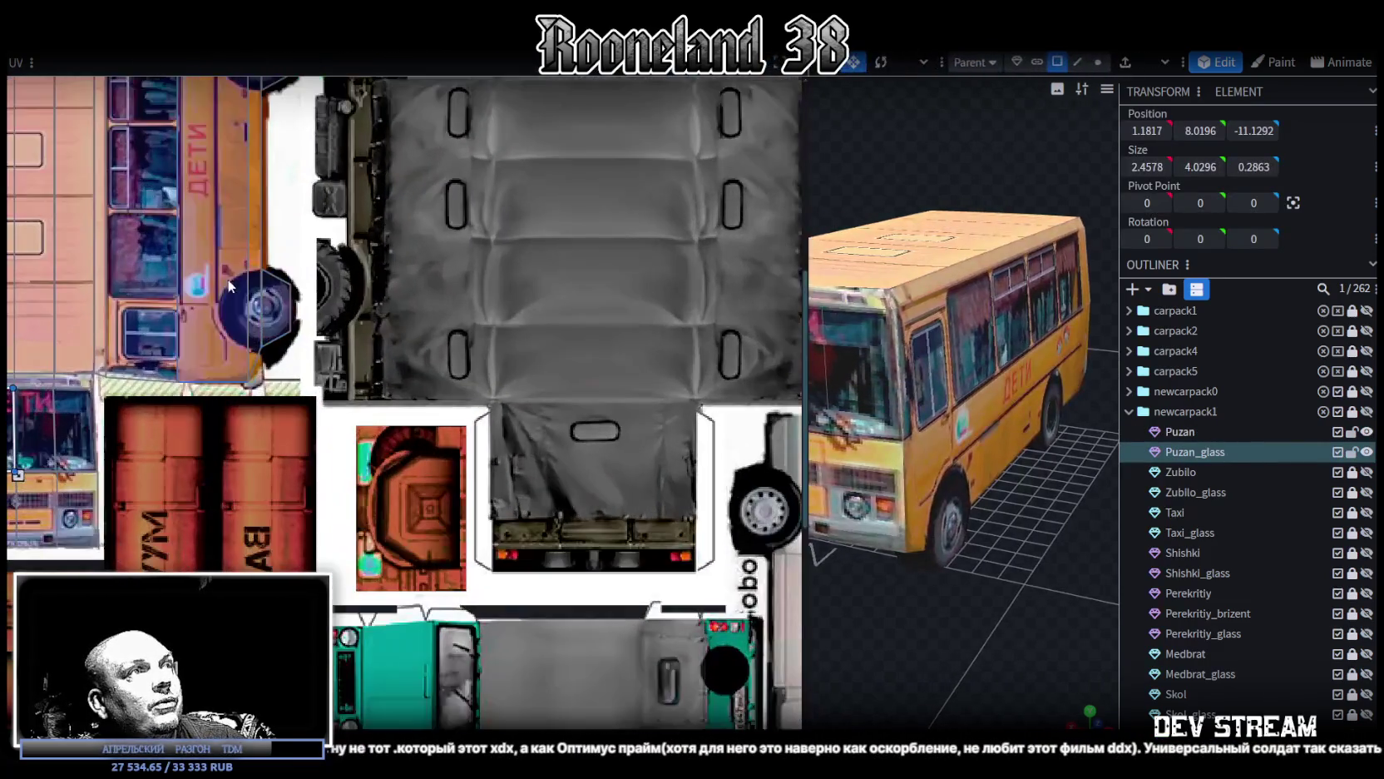
scroll(350, 395, down, 1)
scroll(350, 394, down, 3)
scroll(350, 394, down, 2)
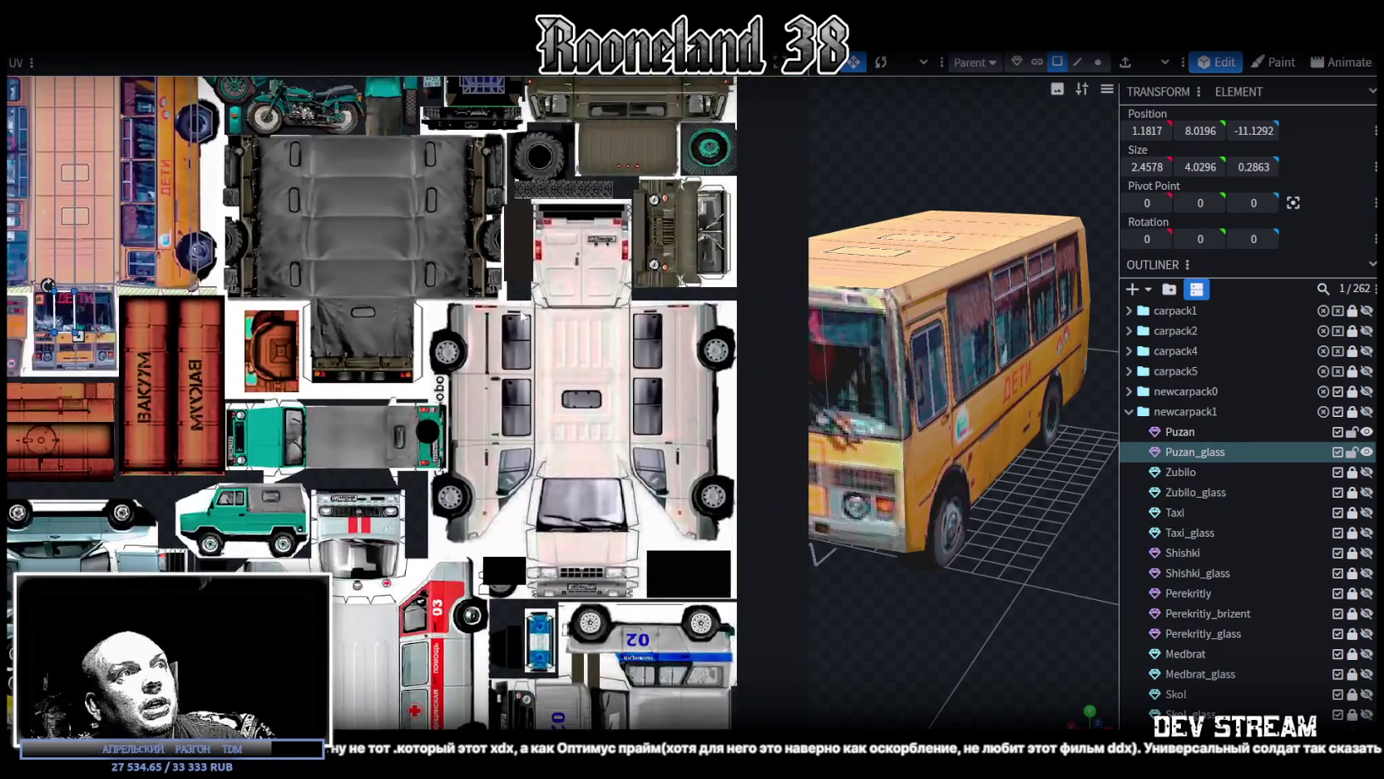
scroll(616, 596, up, 3)
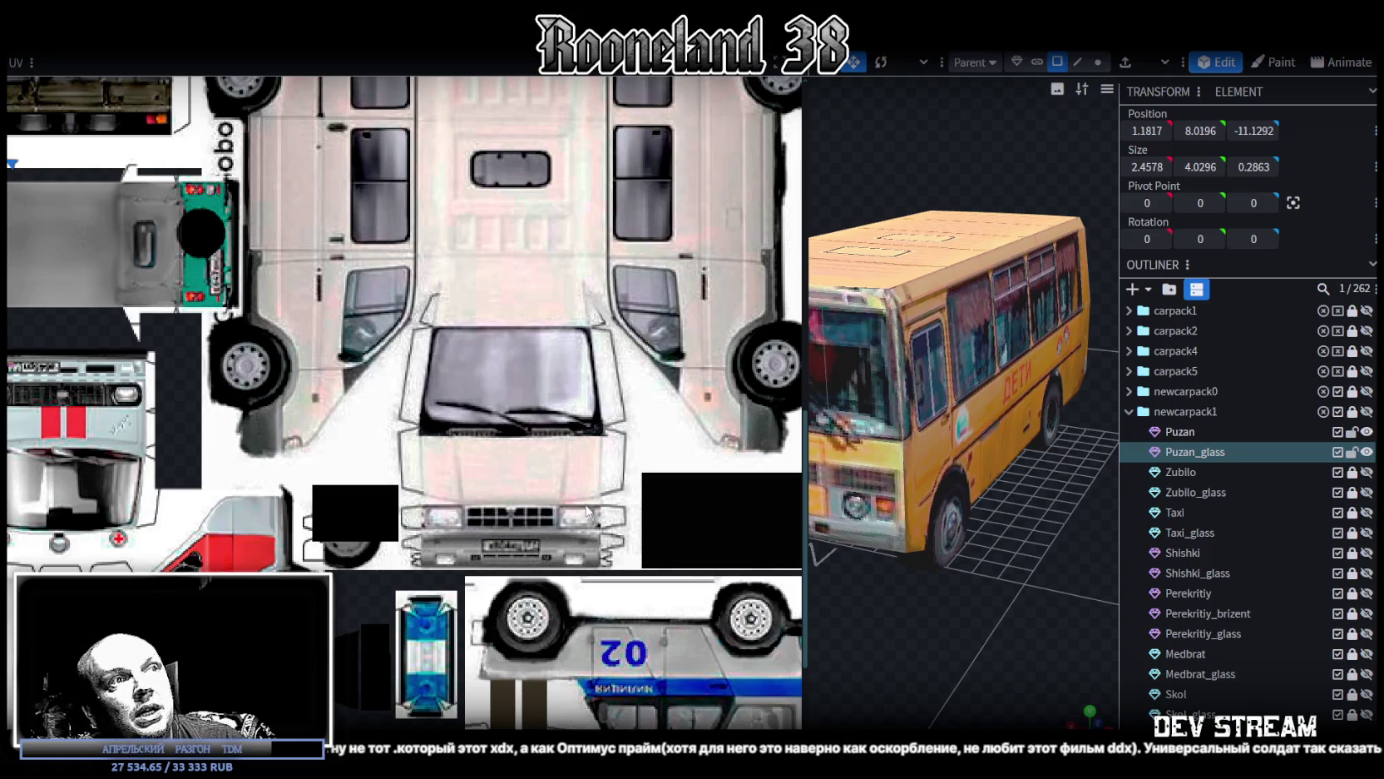
scroll(587, 524, down, 2)
scroll(327, 394, down, 2)
scroll(413, 551, up, 2)
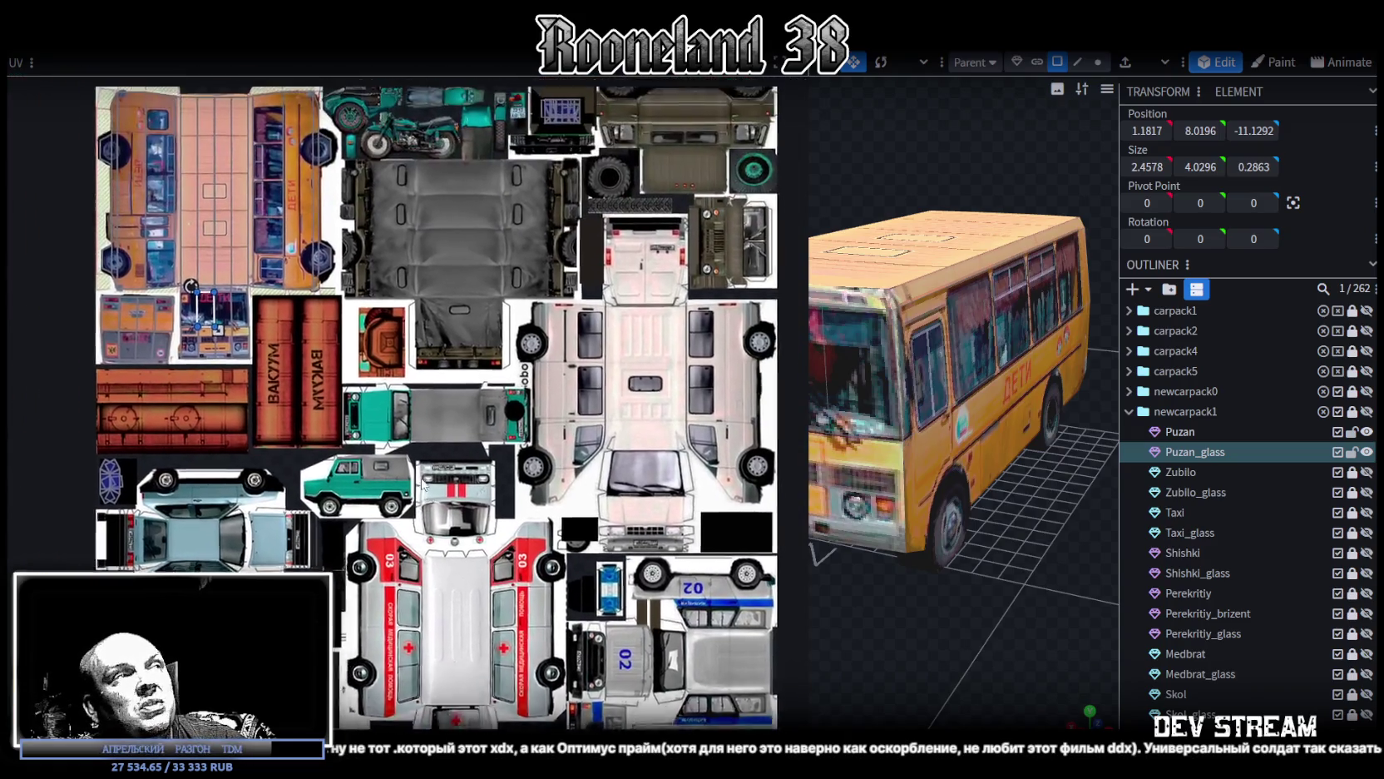
scroll(414, 550, up, 2)
scroll(412, 499, up, 2)
scroll(412, 449, up, 2)
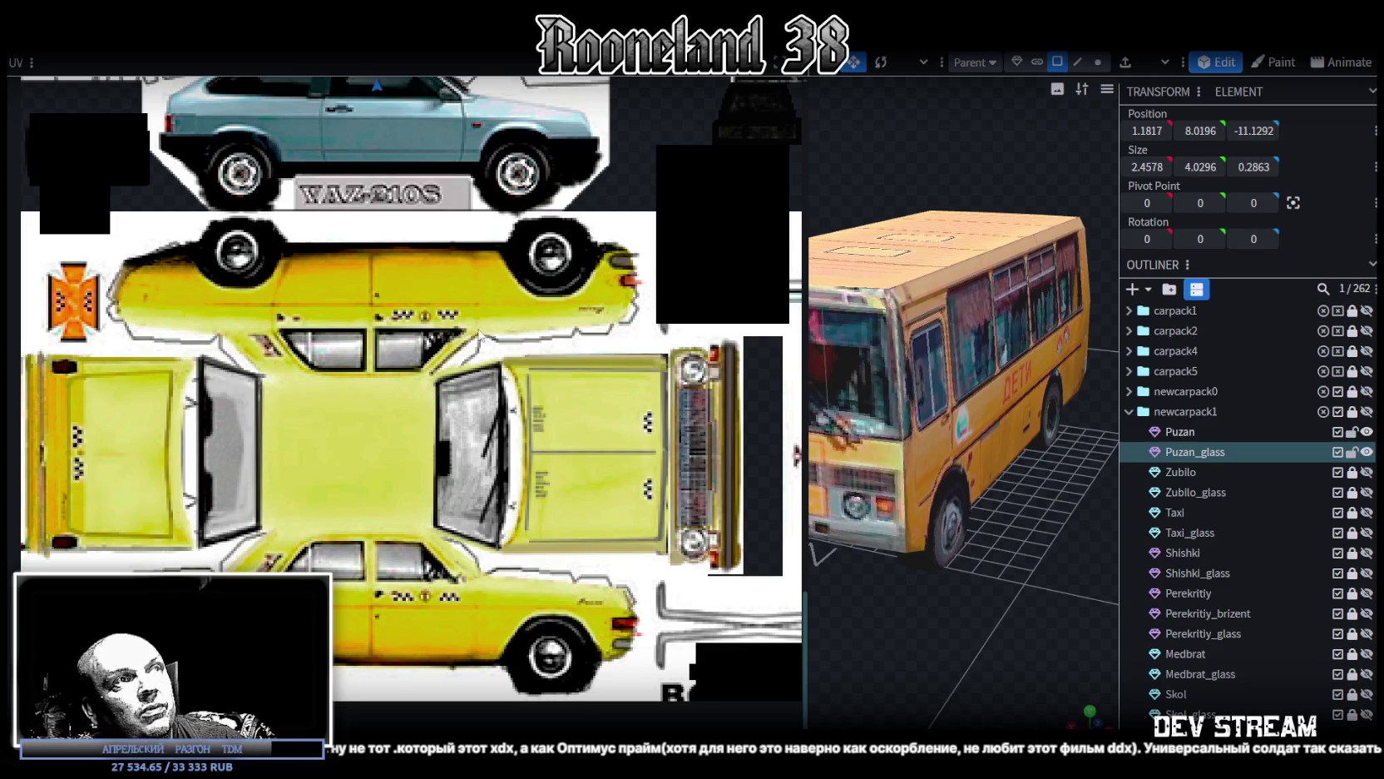
scroll(545, 584, down, 3)
scroll(493, 529, down, 2)
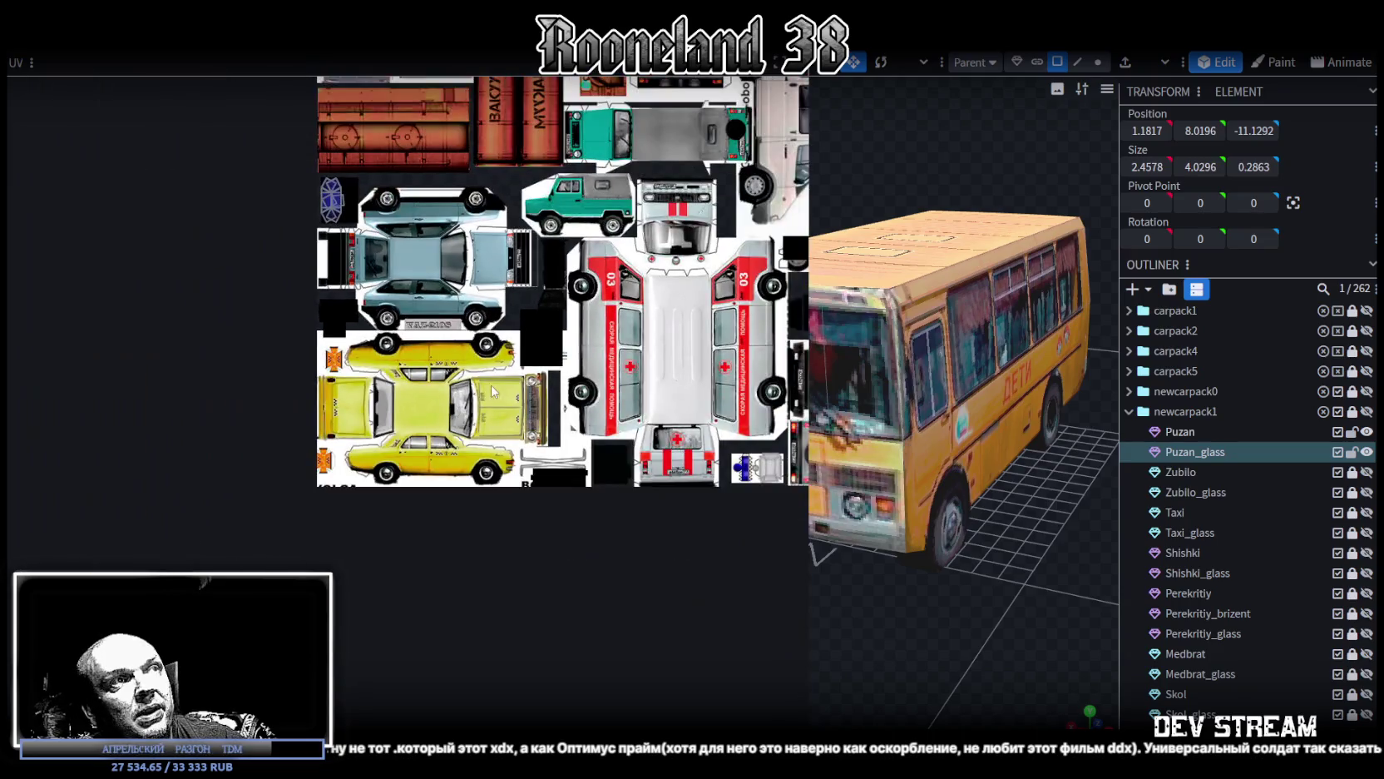
scroll(494, 529, down, 1)
scroll(494, 529, down, 1)
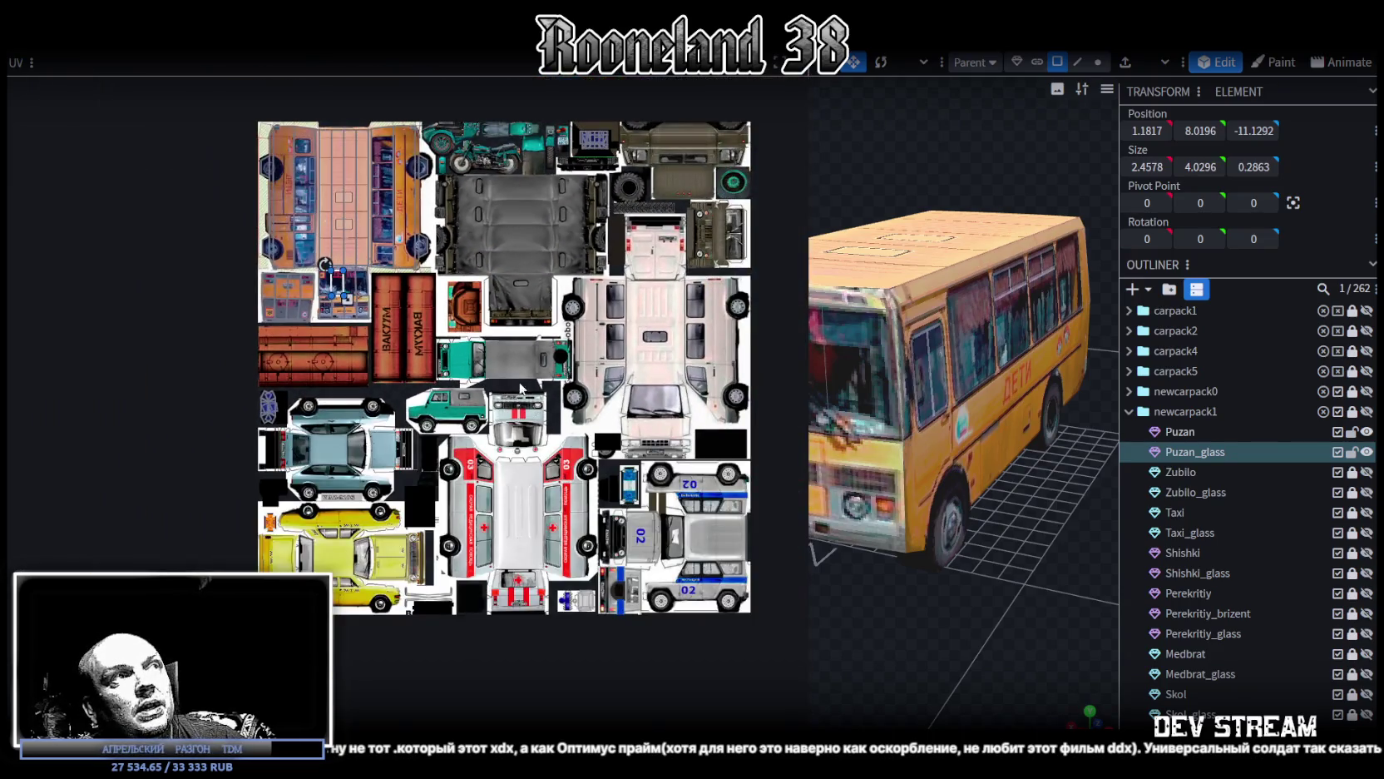
scroll(493, 529, down, 2)
drag(805, 298, 386, 301)
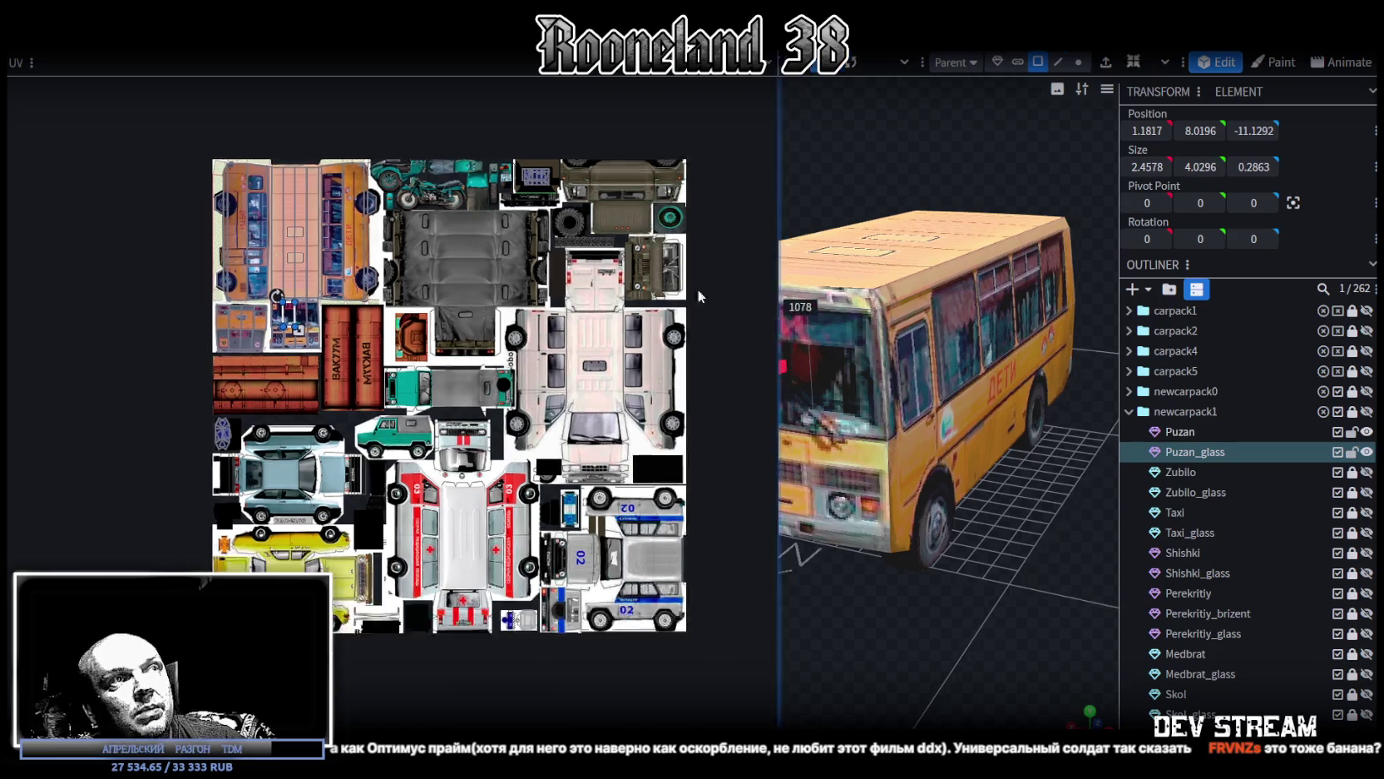
mouse_move(878, 579)
mouse_down()
mouse_move(870, 537)
mouse_move(910, 573)
mouse_move(557, 550)
mouse_move(731, 579)
mouse_move(919, 576)
mouse_up()
scroll(911, 573, up, 3)
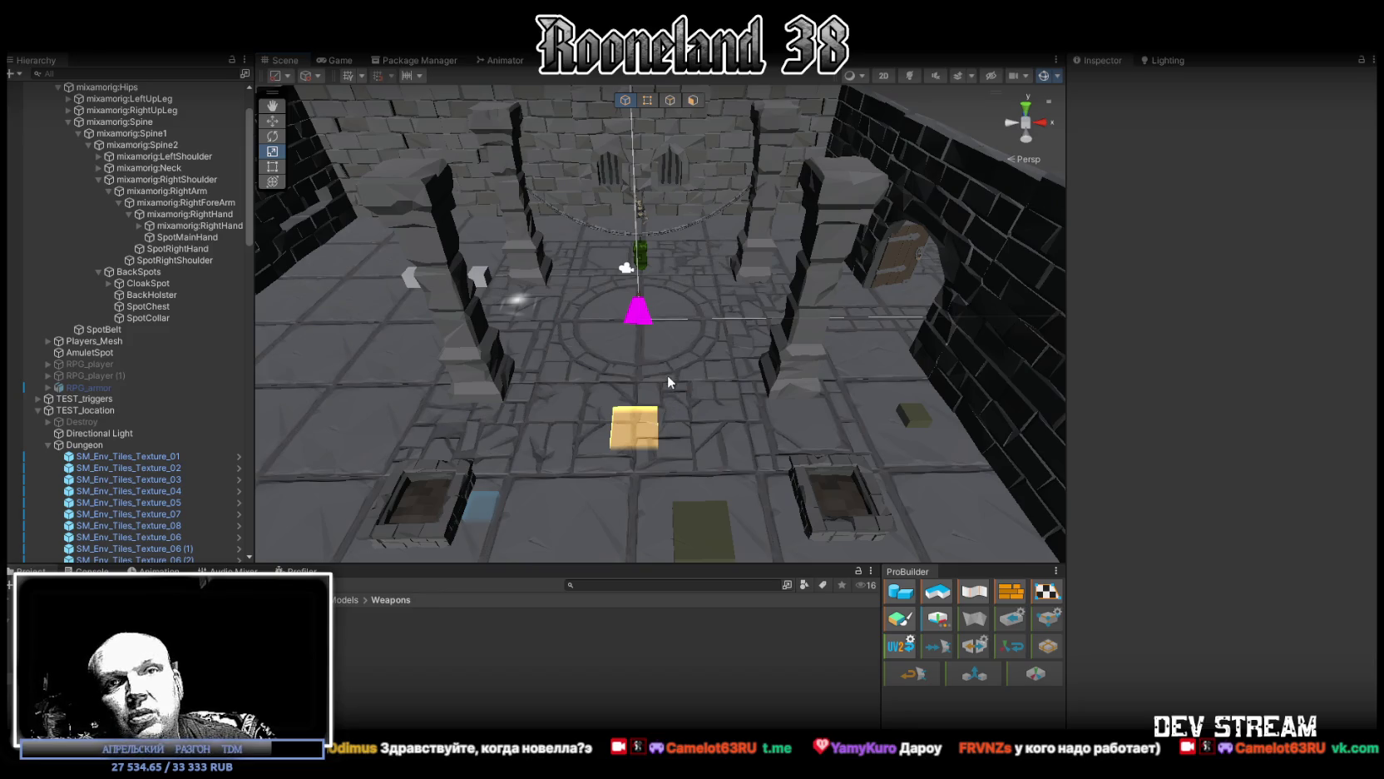
Step: Orbit and zoom the Unity Scene view in close around the magenta cone in the dungeon room
alt+drag(657, 370, 654, 347)
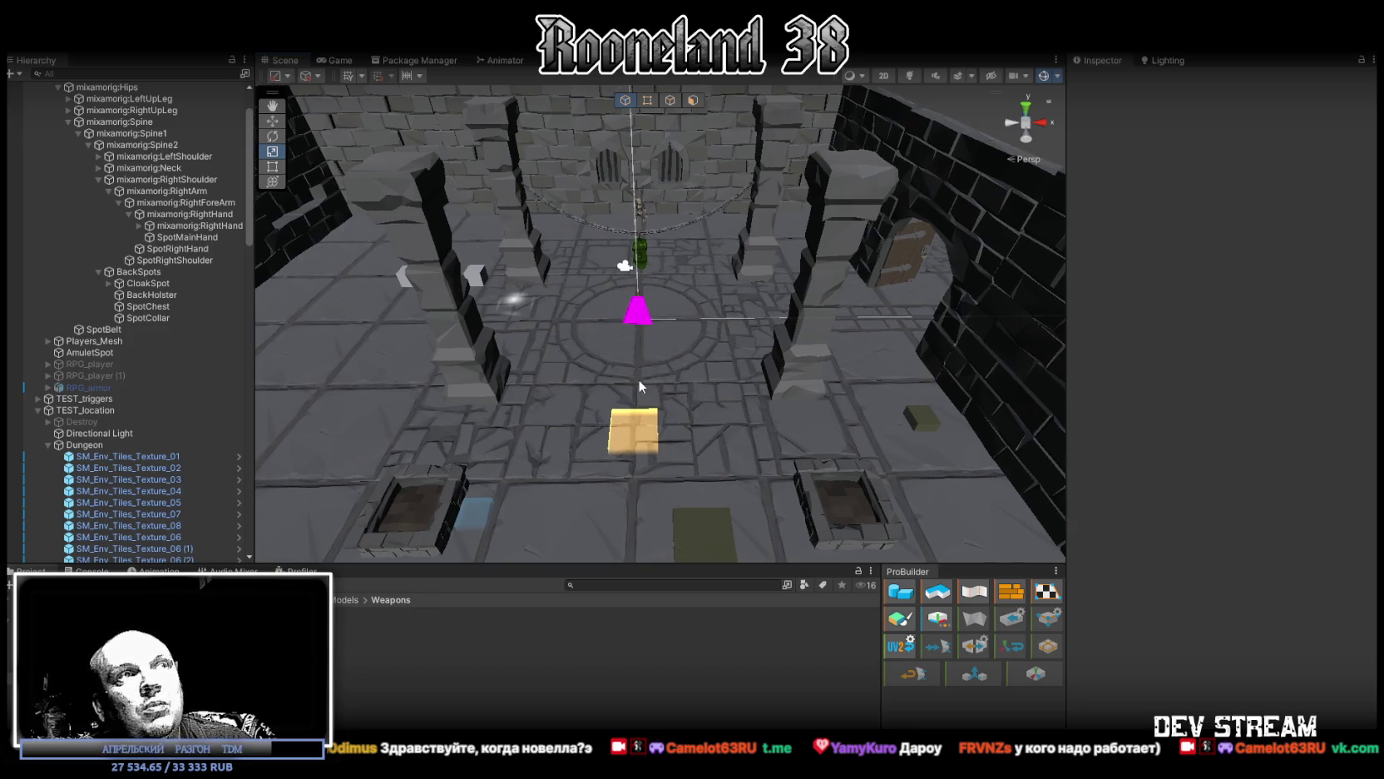
scroll(658, 350, up, 2)
scroll(665, 351, up, 2)
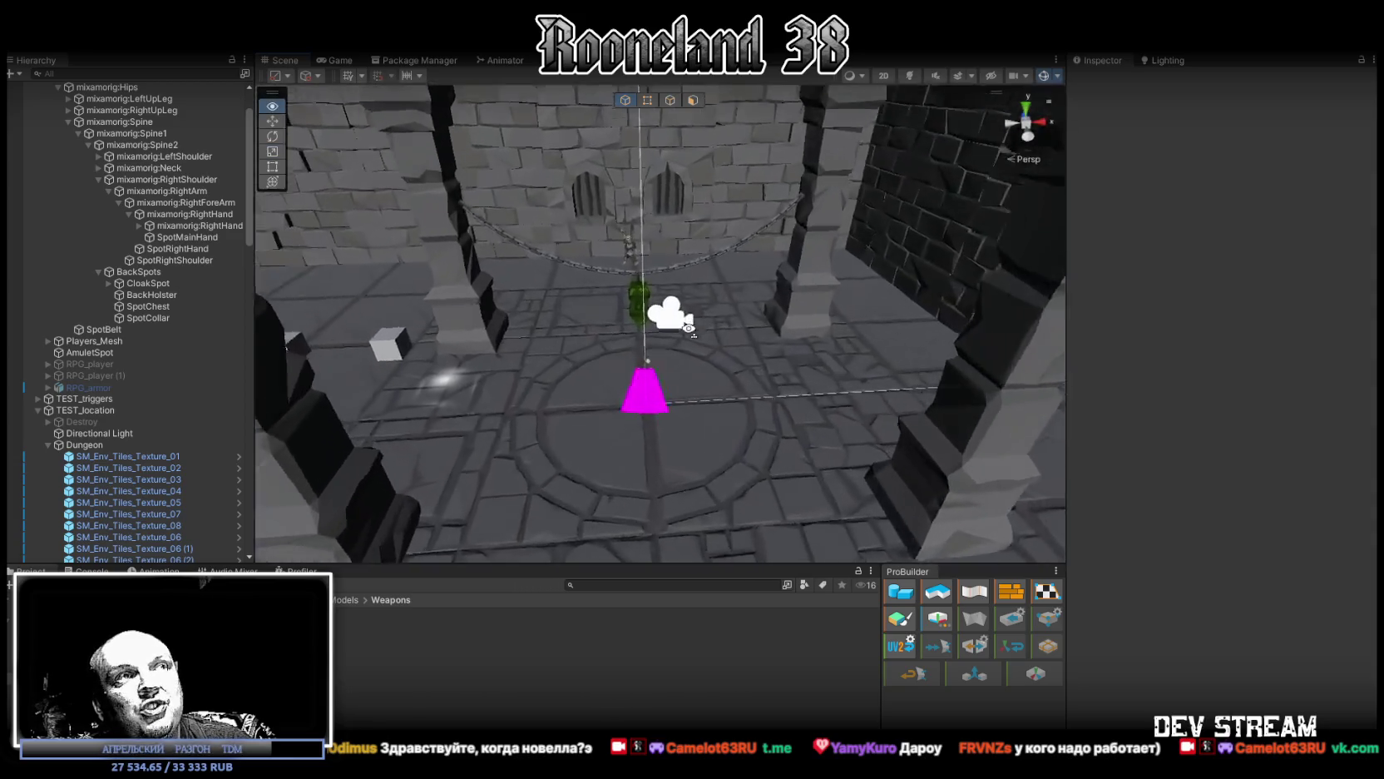
scroll(682, 353, up, 2)
scroll(707, 358, up, 2)
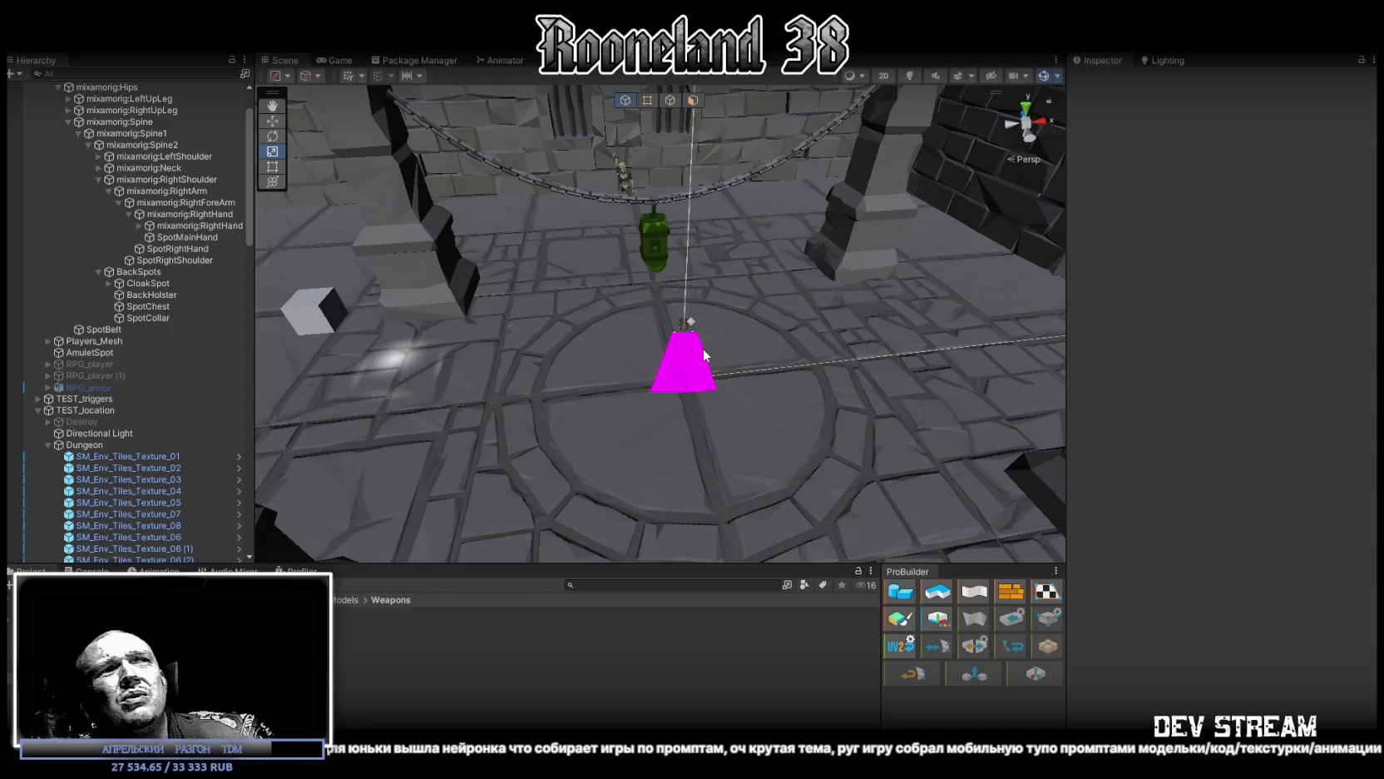
alt+drag(703, 355, 504, 376)
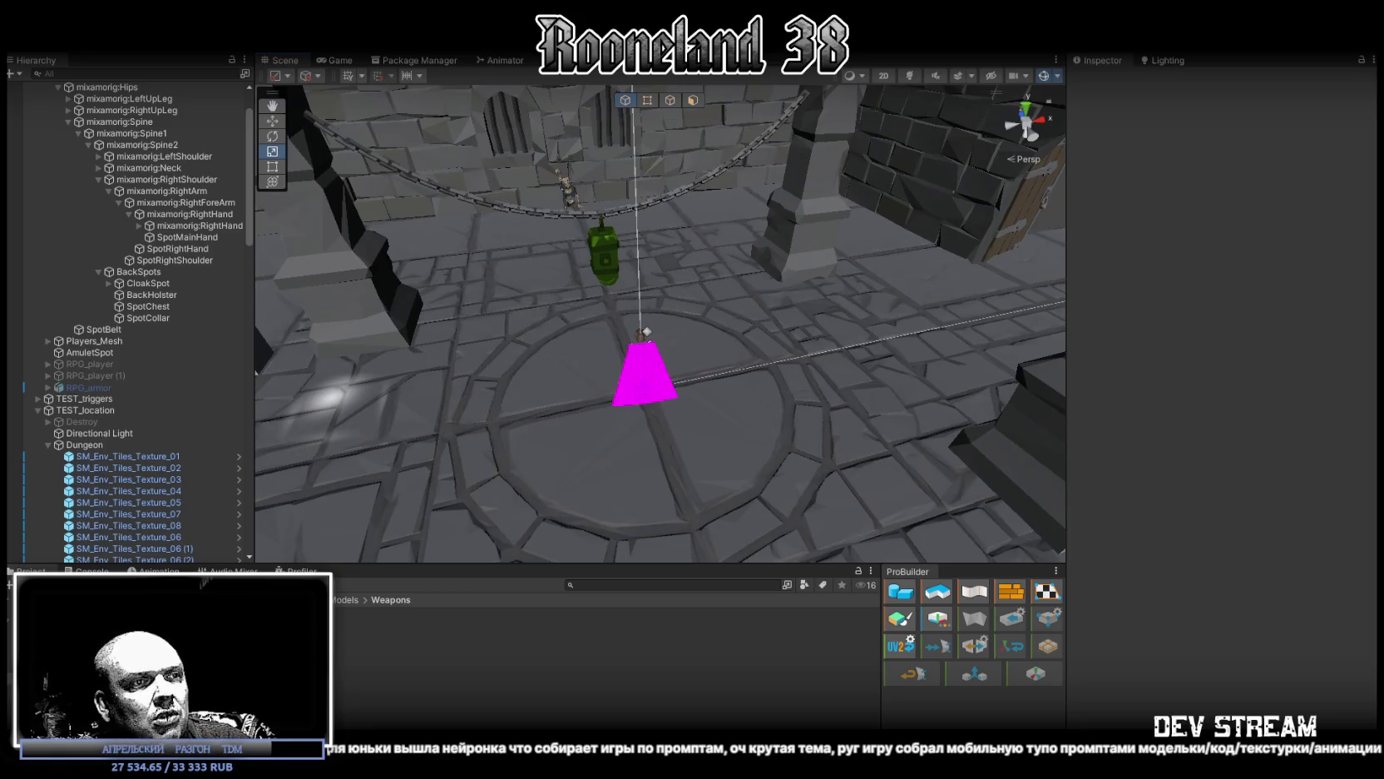
Step: Back in Blockbench, select the RPGwpn_2gun_1 part and a box piece from a near-top view
key(alt+Tab)
mouse_move(793, 285)
mouse_down()
mouse_move(817, 486)
mouse_move(577, 514)
mouse_move(781, 437)
mouse_up()
click(781, 438)
mouse_move(787, 322)
mouse_down()
mouse_move(854, 343)
mouse_move(861, 333)
mouse_up()
click(803, 324)
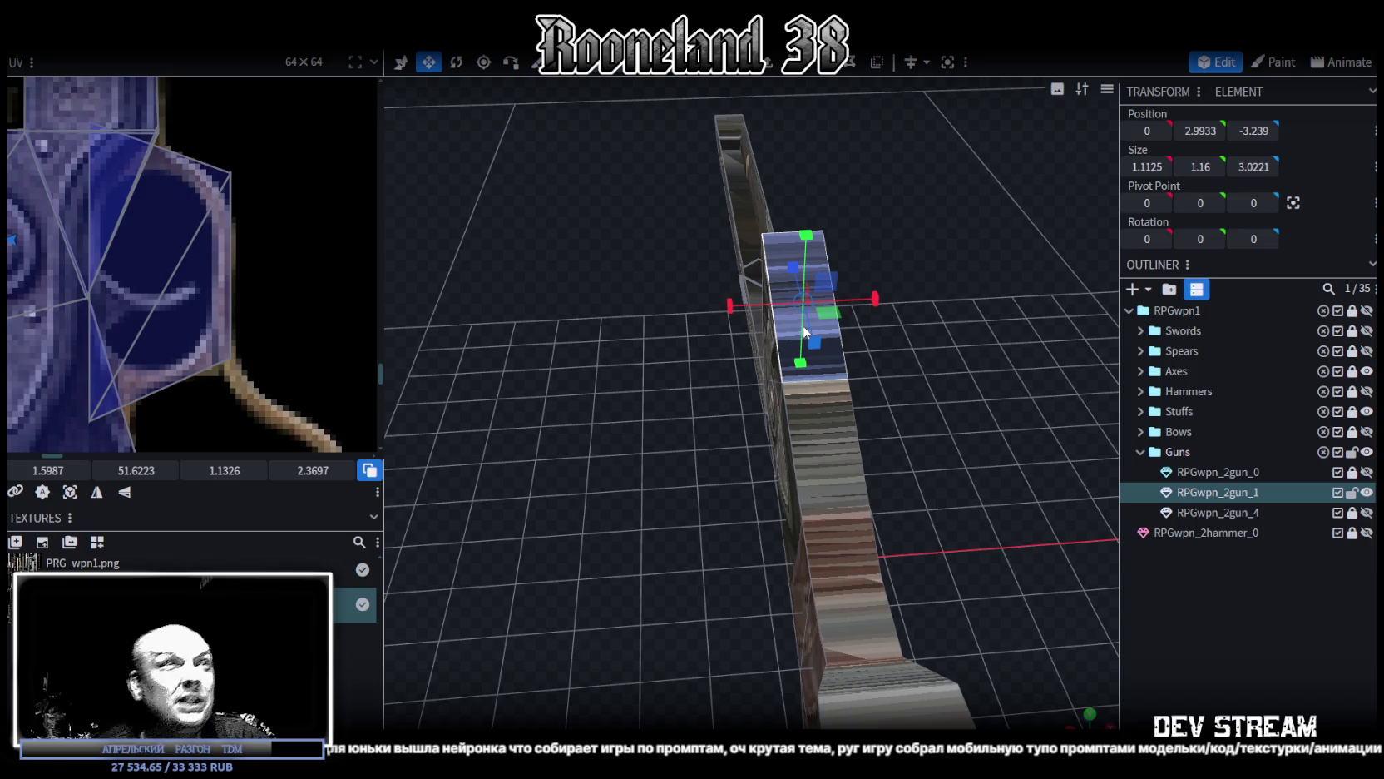
mouse_move(592, 365)
mouse_down()
mouse_move(669, 502)
mouse_move(954, 489)
mouse_move(915, 532)
mouse_up()
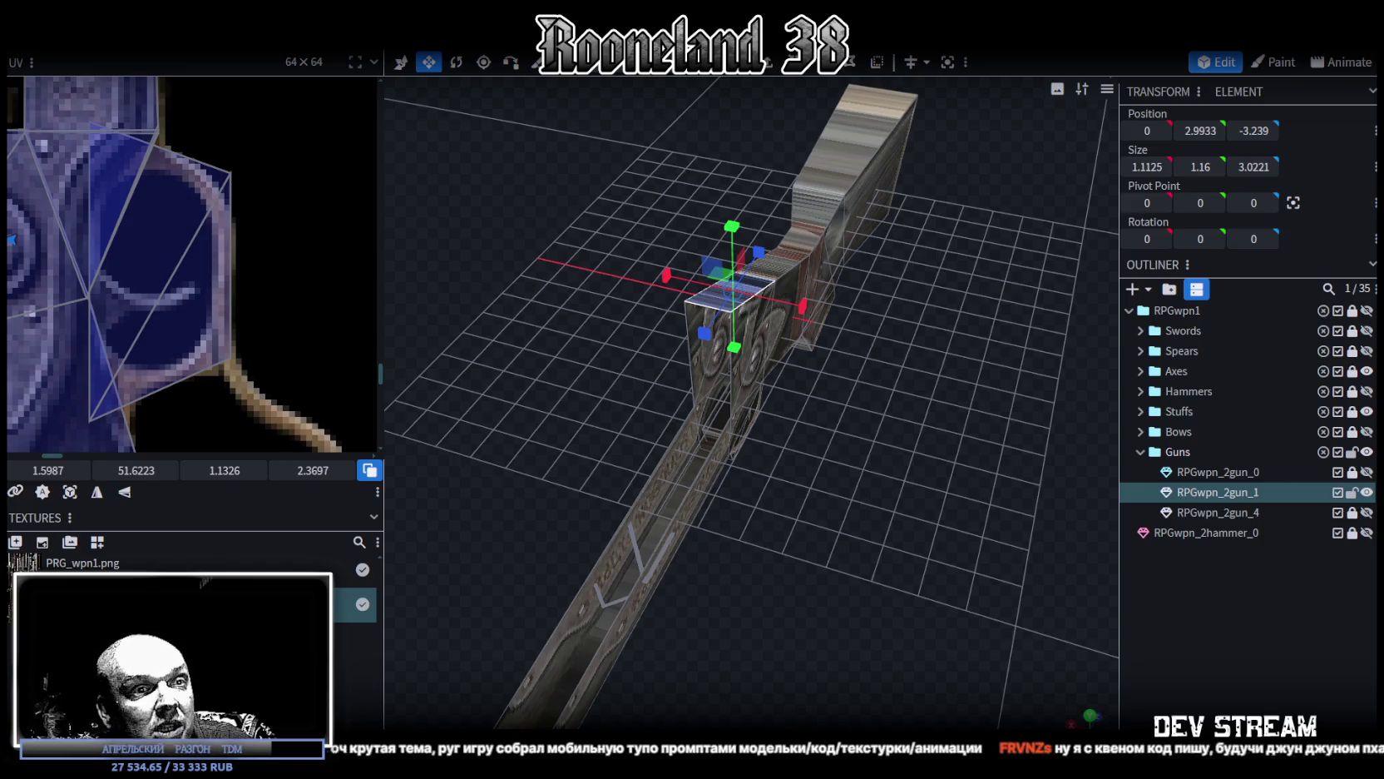
key(alt+Tab)
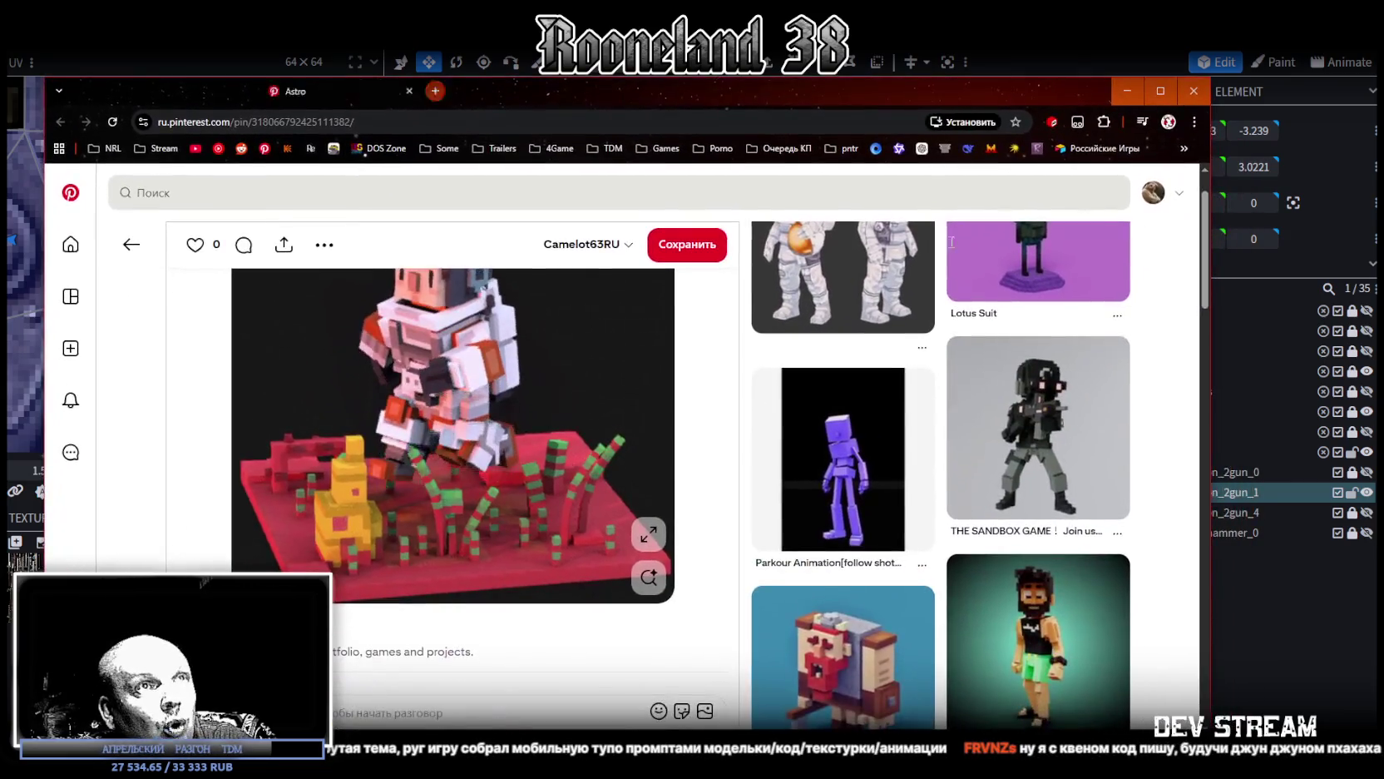
Step: Scroll through the Pinterest voxel model references, then switch back to Blockbench and on to Unity
scroll(924, 411, down, 5)
scroll(923, 411, down, 5)
scroll(857, 391, down, 5)
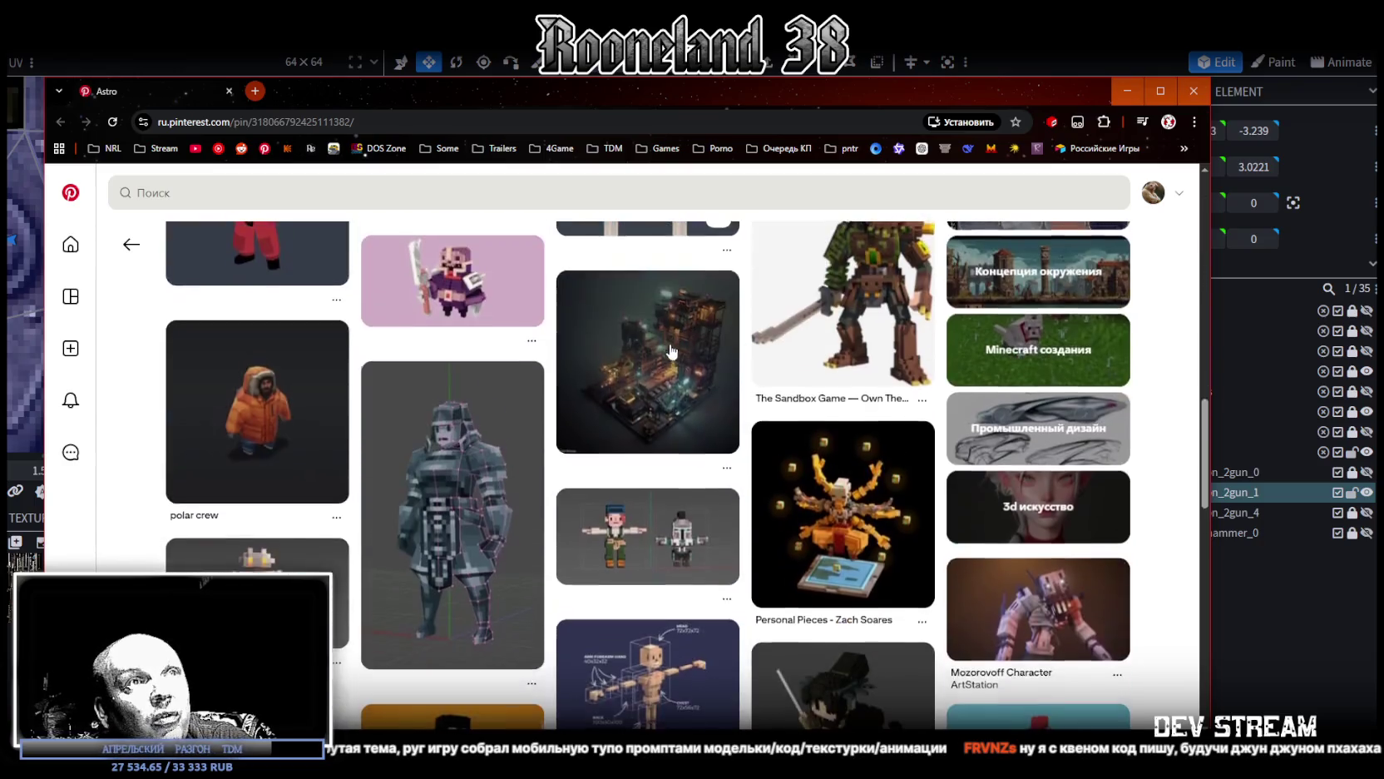
scroll(774, 366, down, 5)
scroll(670, 345, down, 5)
scroll(673, 347, down, 5)
scroll(676, 348, down, 5)
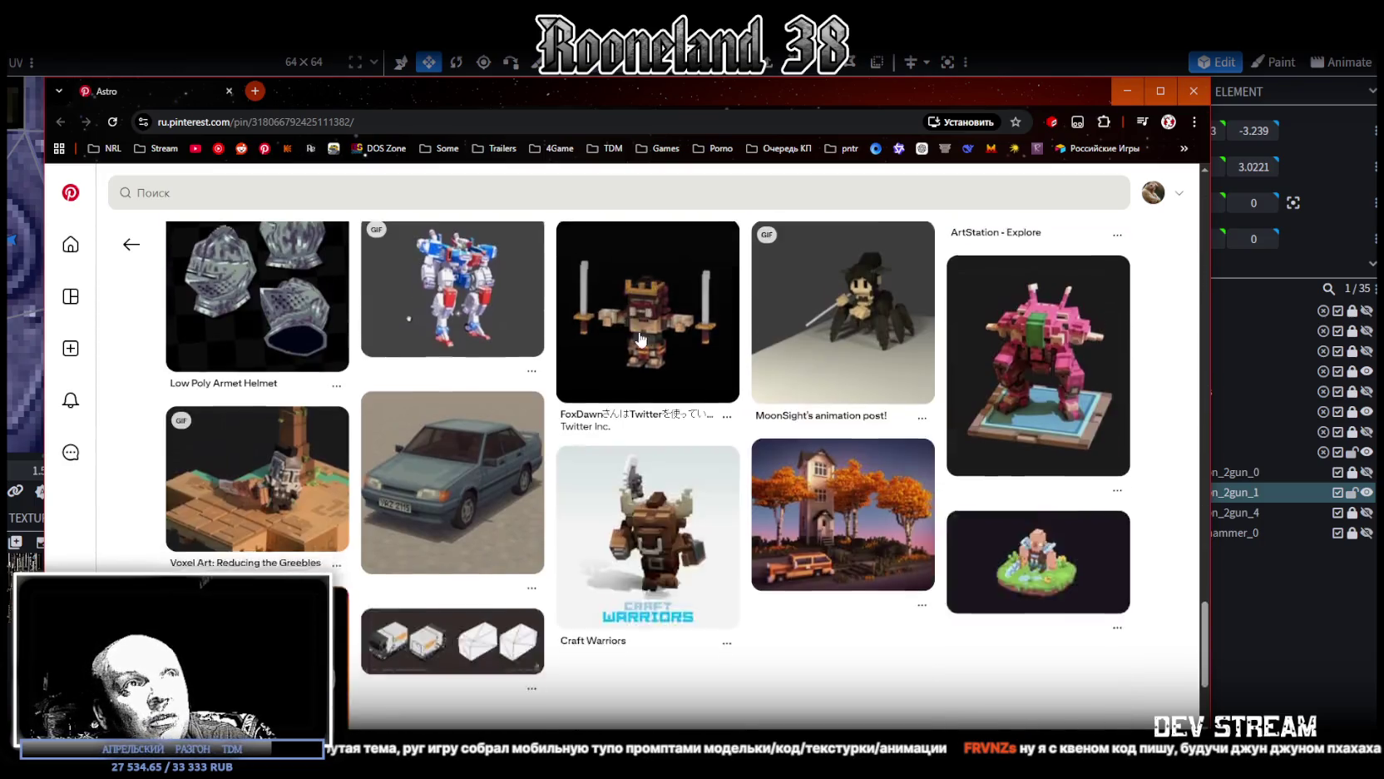
scroll(679, 349, down, 5)
scroll(682, 351, down, 5)
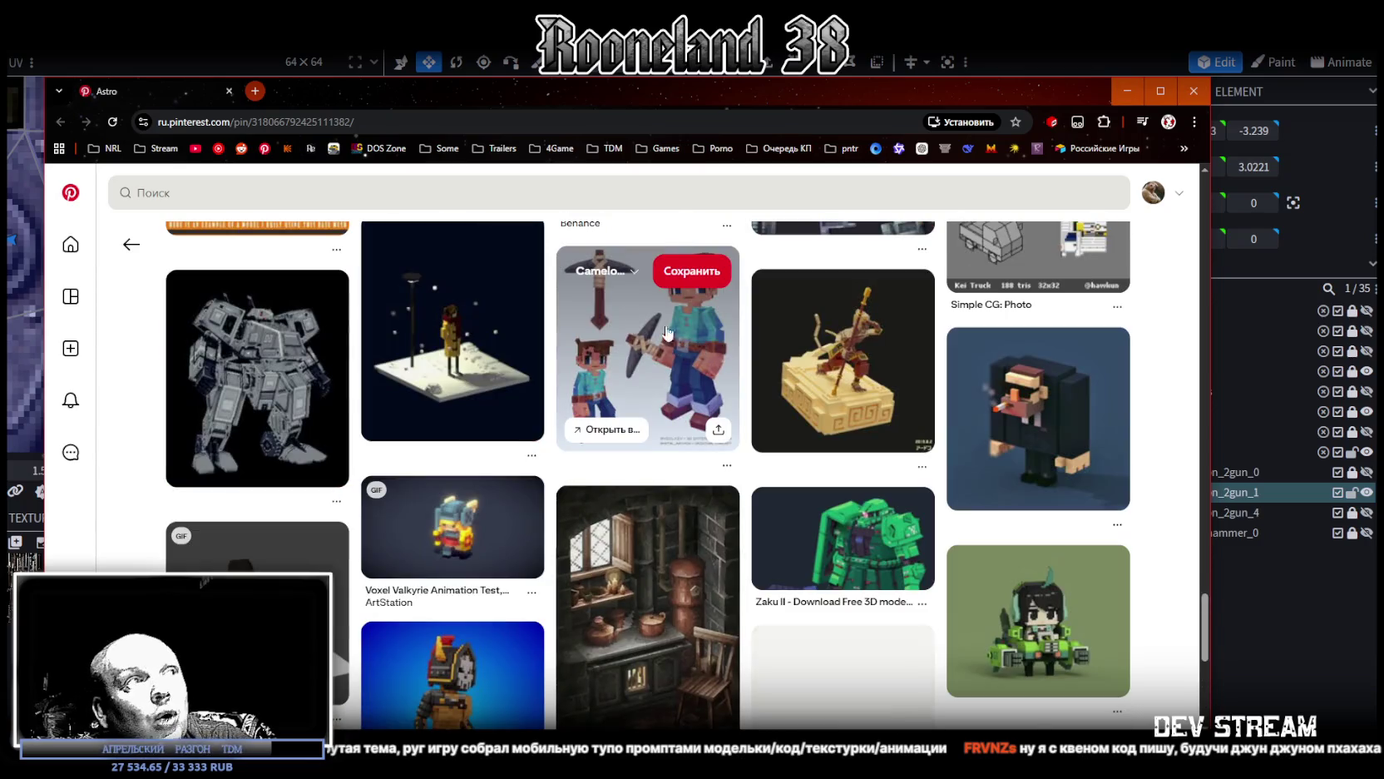
key(alt+Tab)
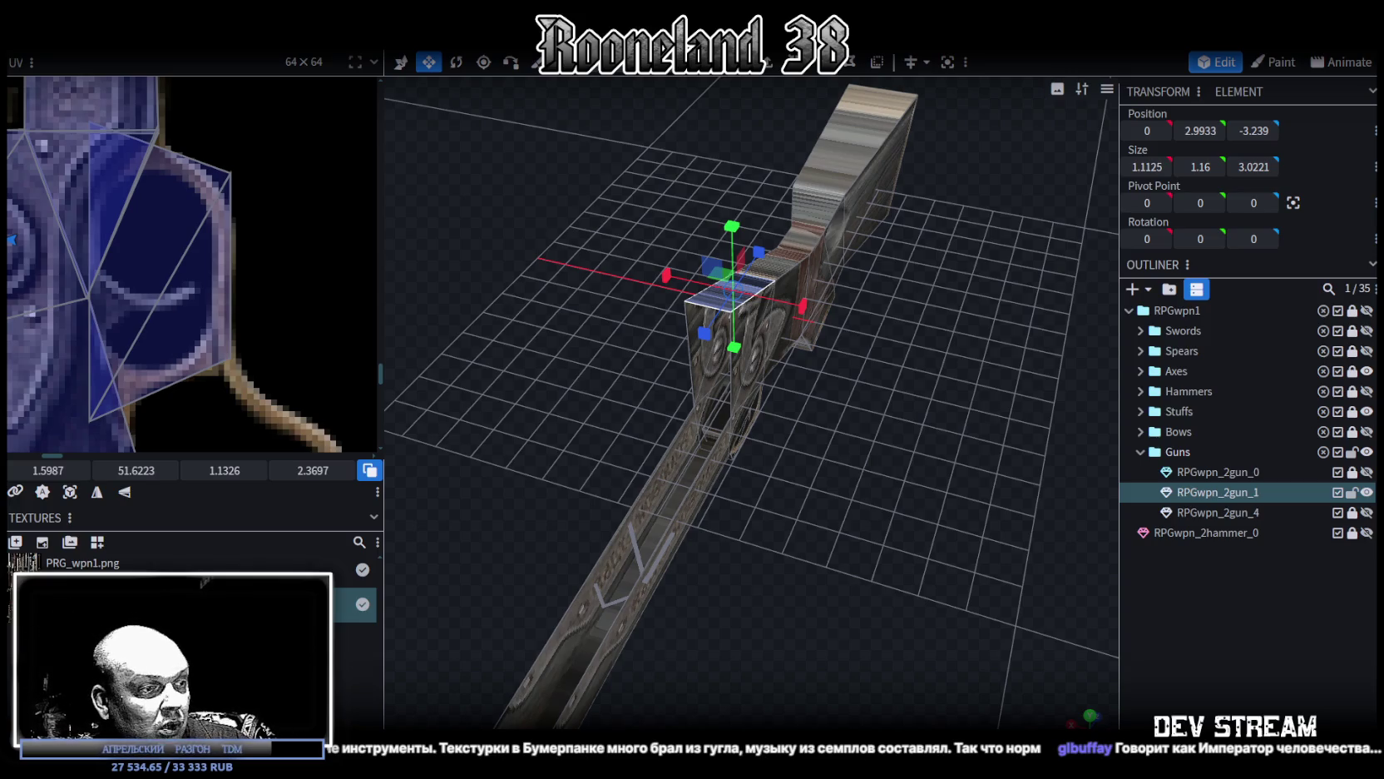
key(alt+Tab)
scroll(639, 360, down, 5)
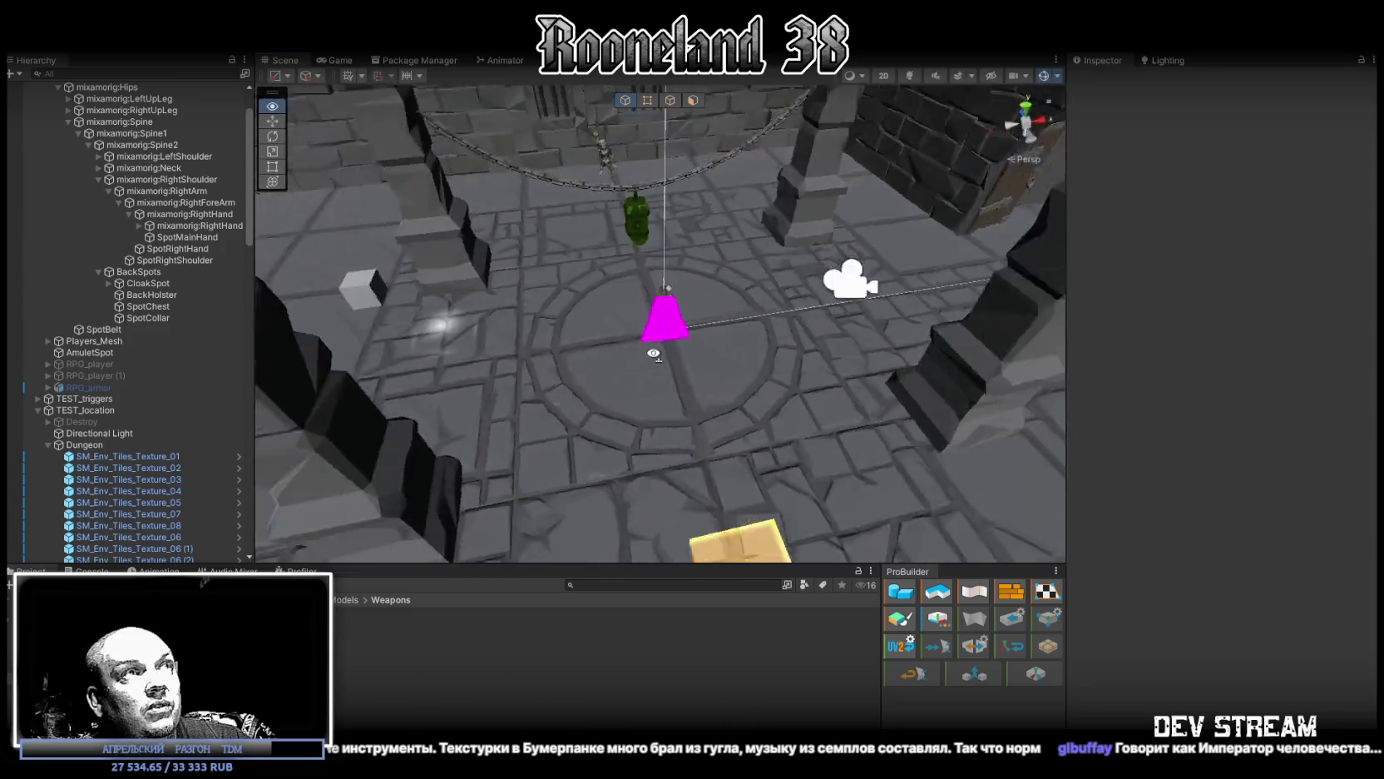
scroll(100, 166, up, 3)
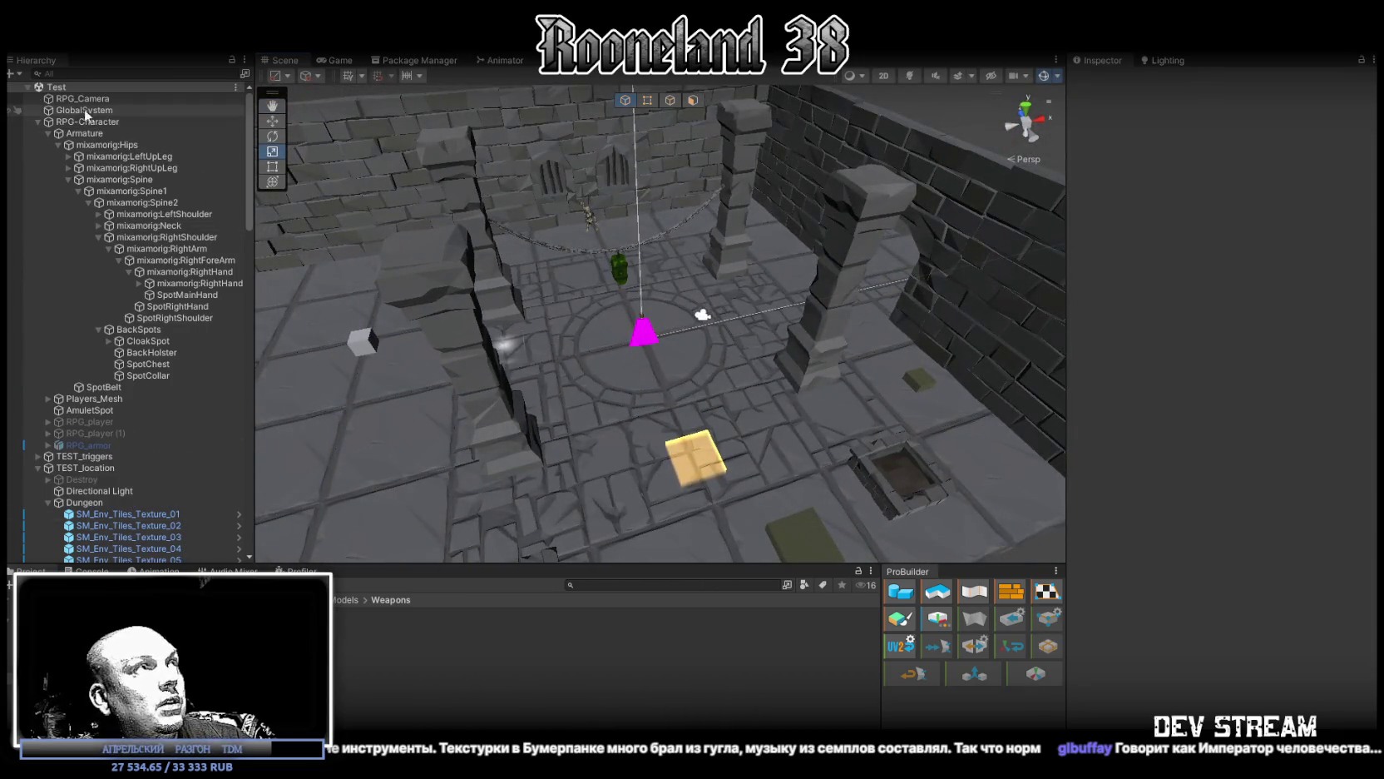
click(86, 122)
click(37, 121)
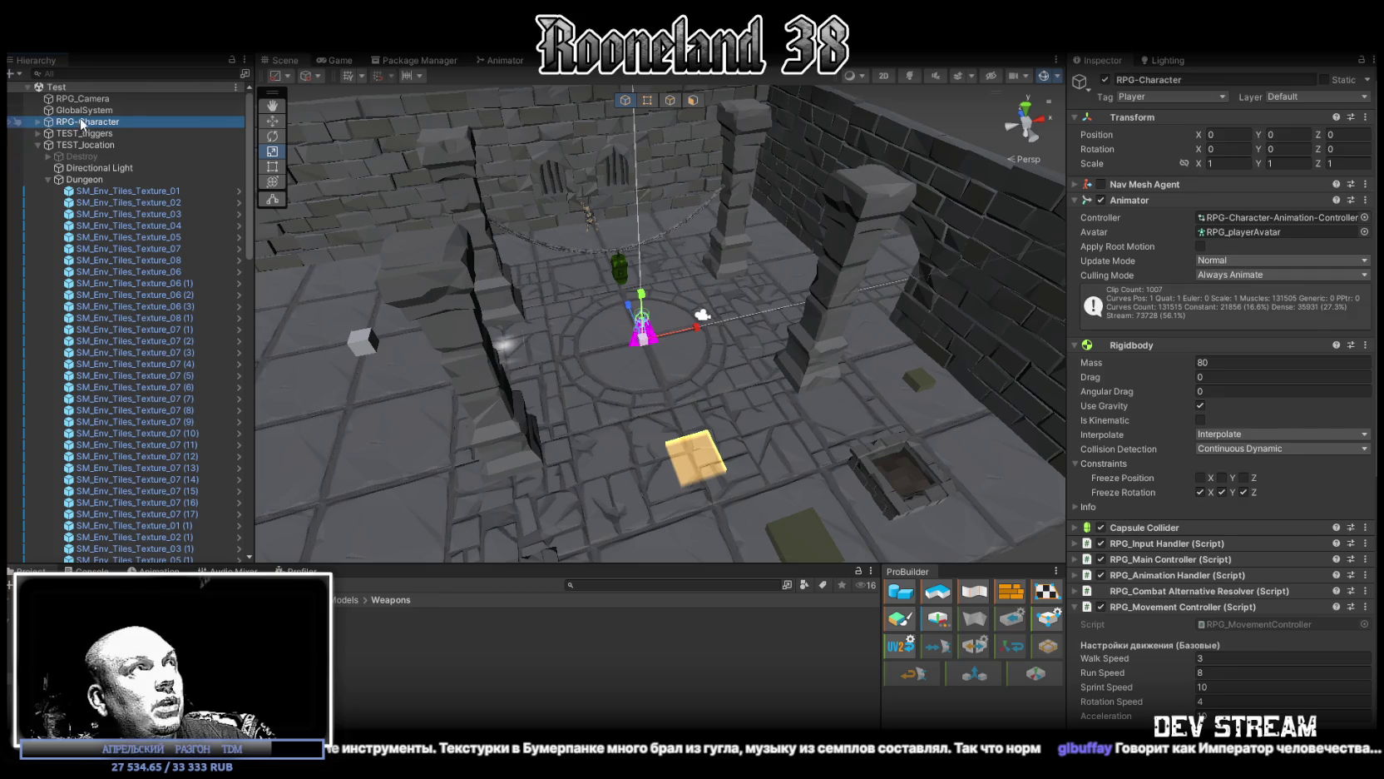
scroll(1275, 583, down, 3)
scroll(1274, 583, down, 5)
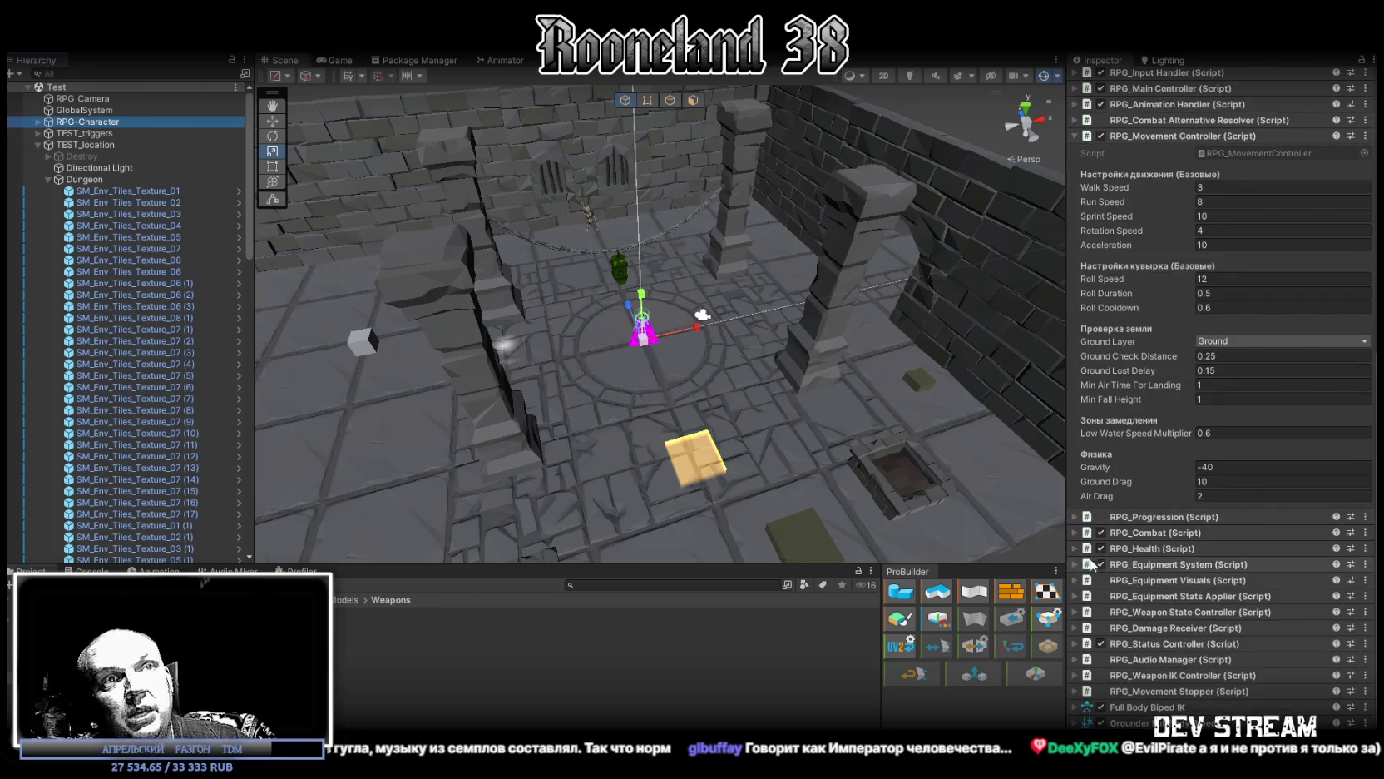
click(1075, 533)
scroll(1154, 633, down, 2)
scroll(1163, 490, down, 3)
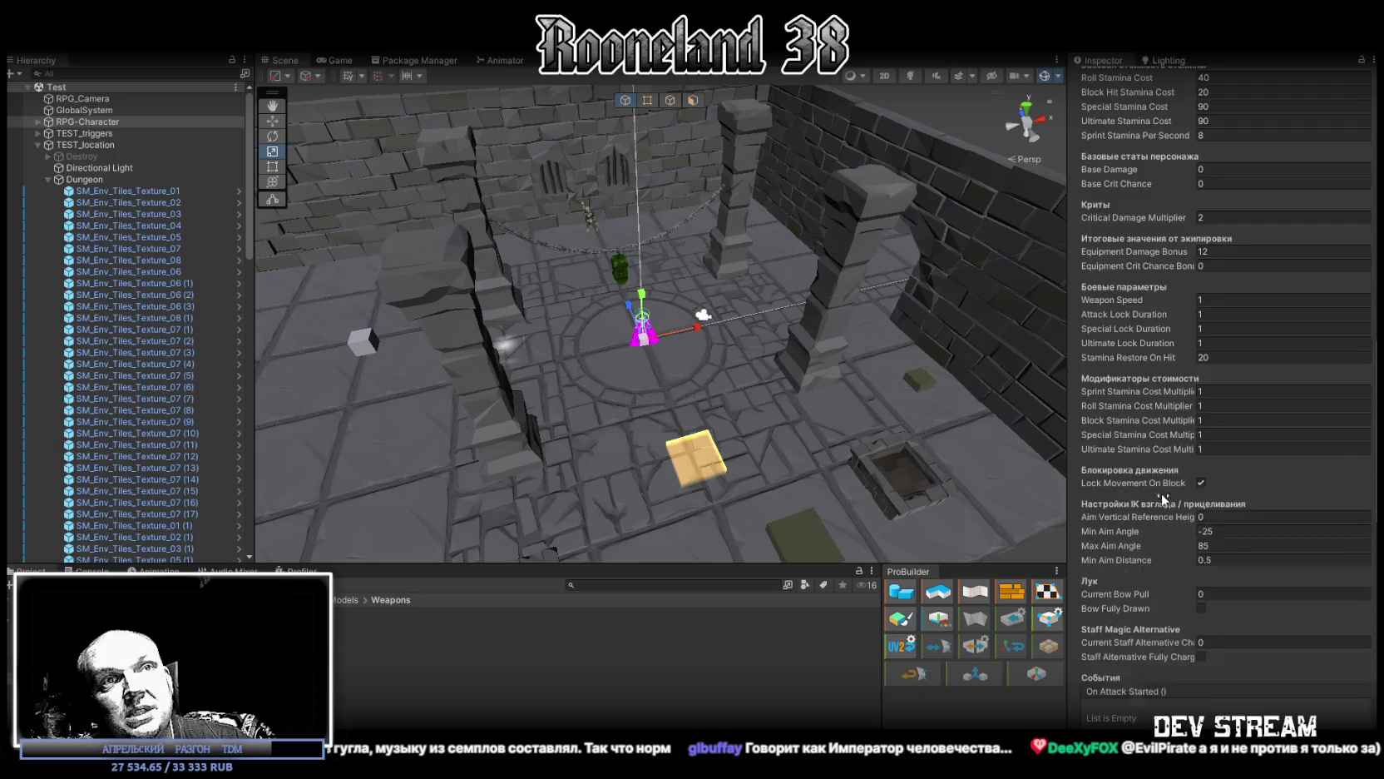
scroll(1081, 581, down, 3)
scroll(1113, 668, down, 3)
scroll(1113, 668, down, 5)
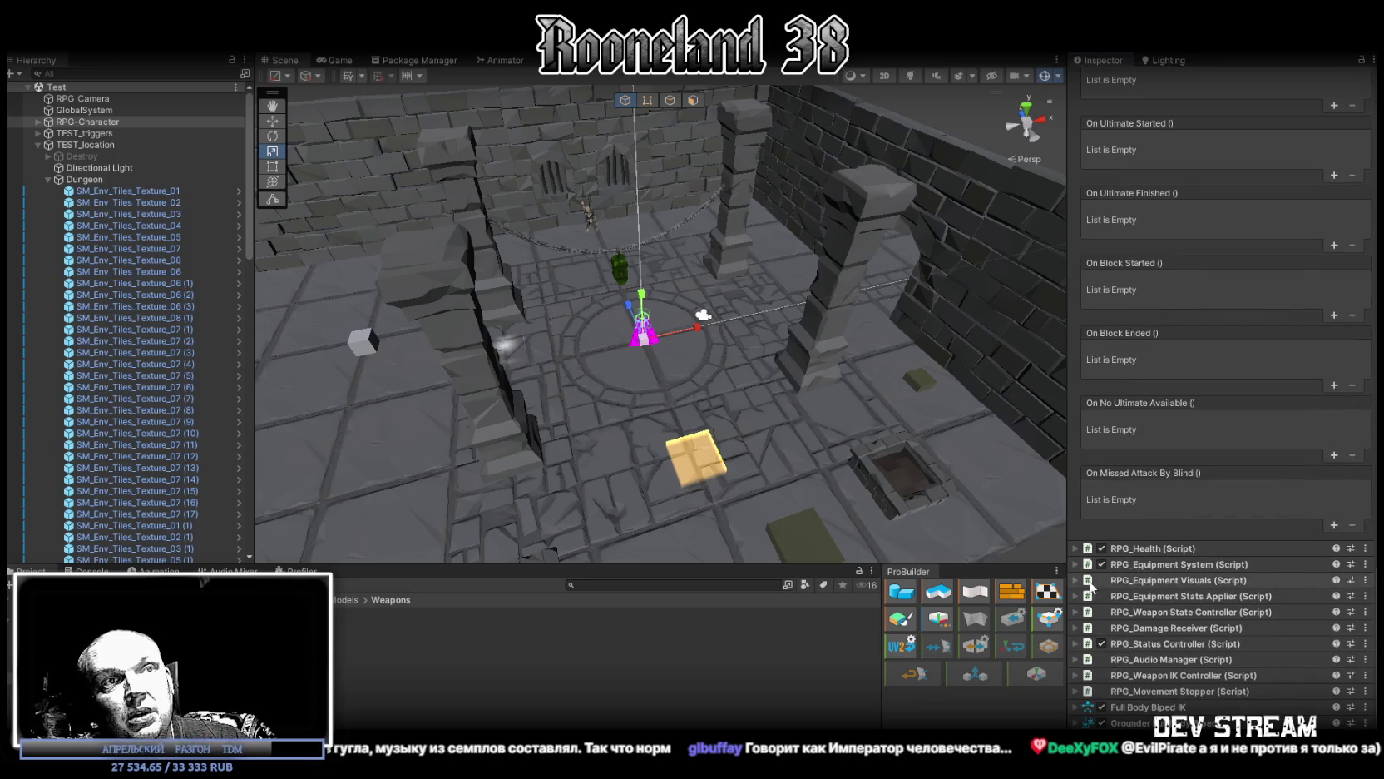
click(1164, 587)
scroll(1197, 643, down, 5)
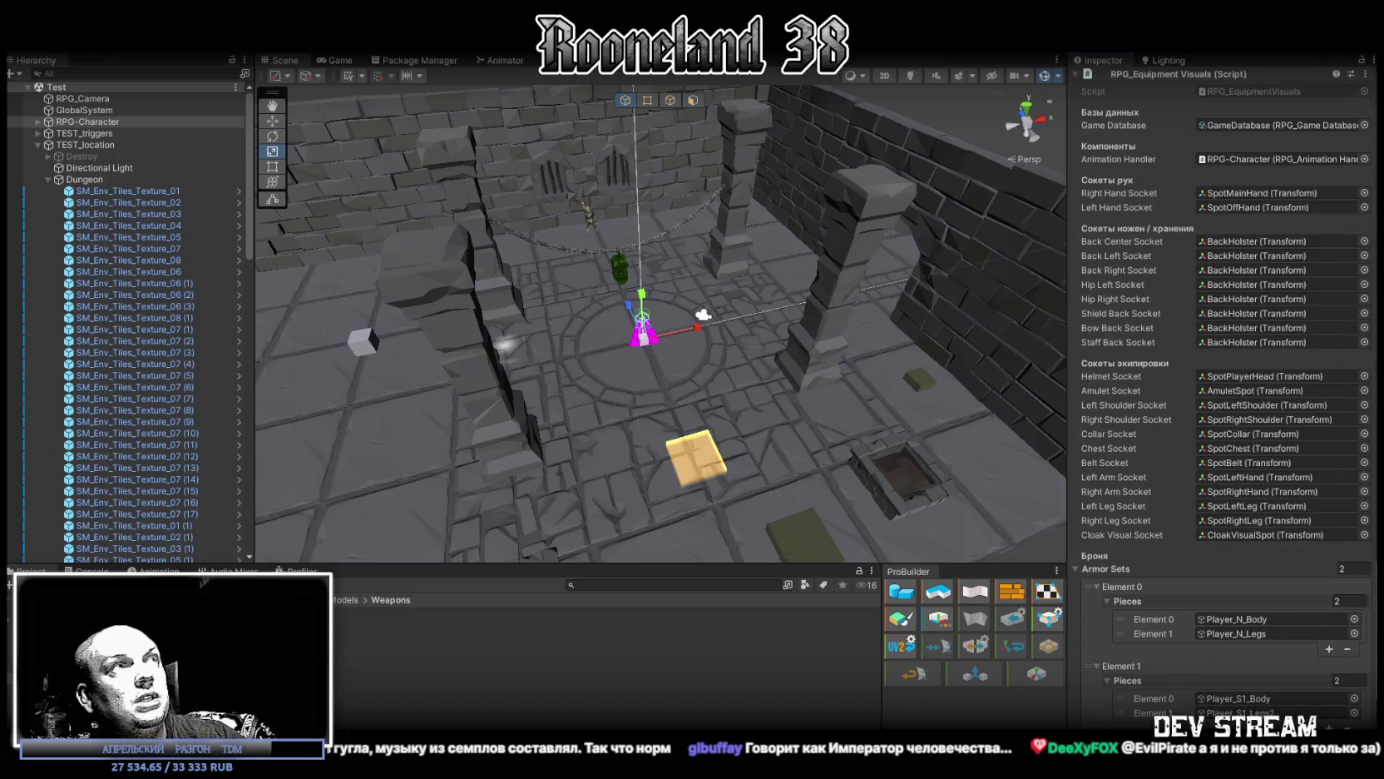
key(alt+Tab)
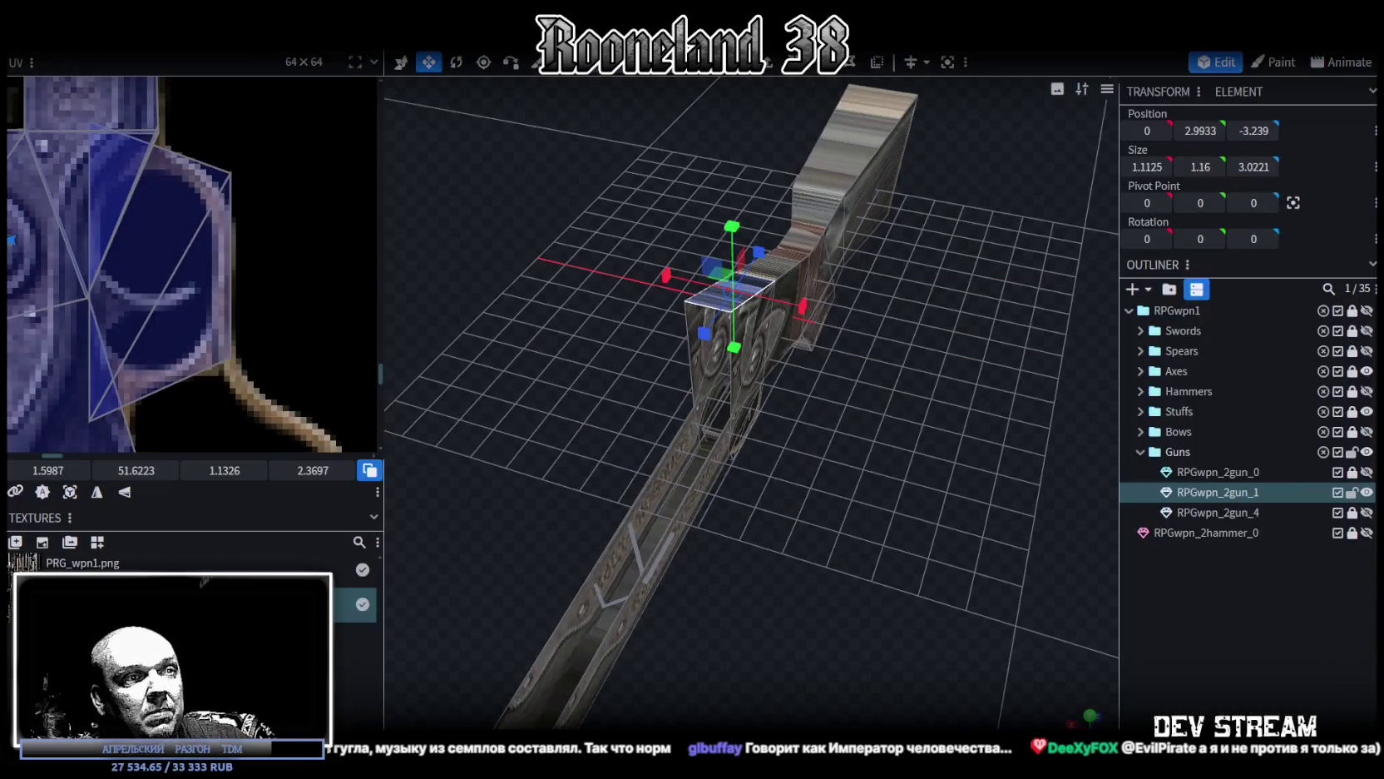
Step: Return from Unity to the Blockbench gun and select the rifle's rear stock piece
key(alt+Tab)
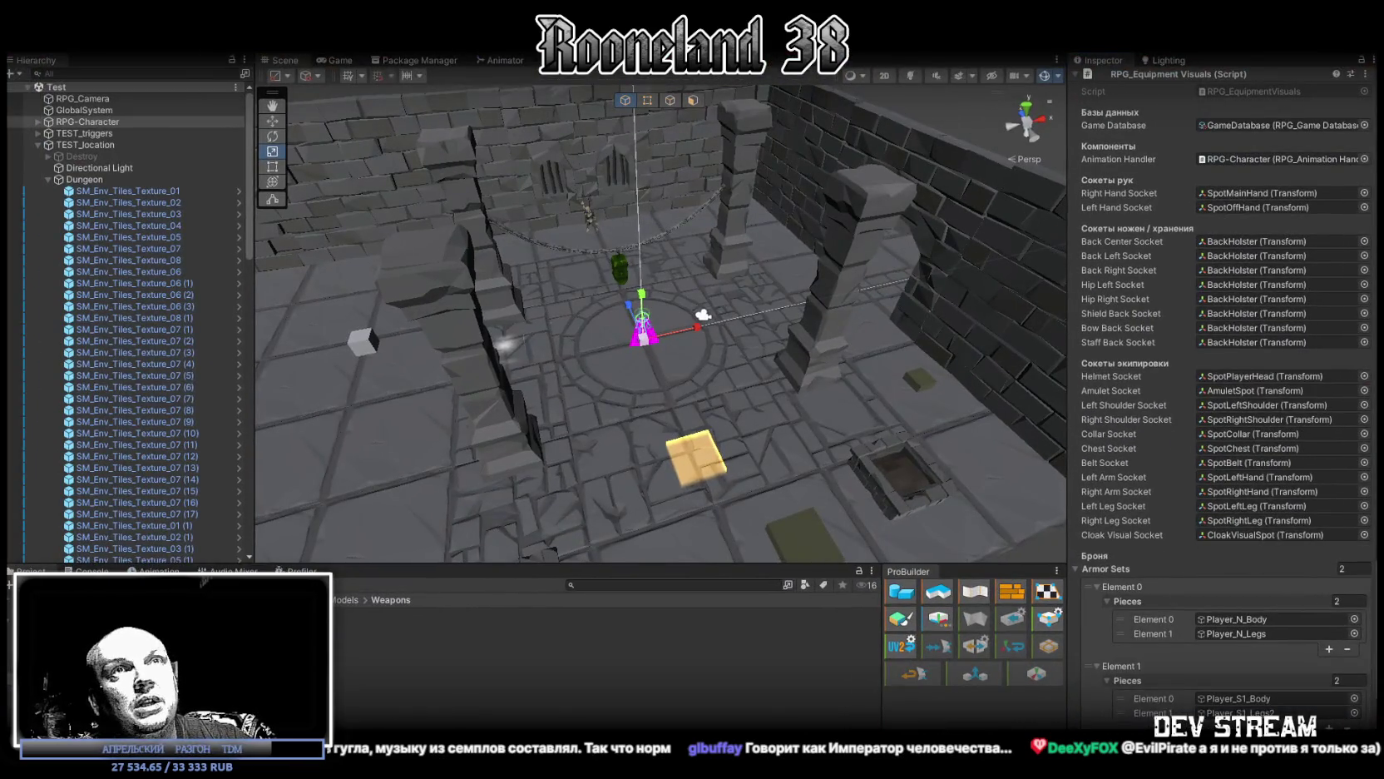
key(alt+Tab)
drag(614, 385, 881, 463)
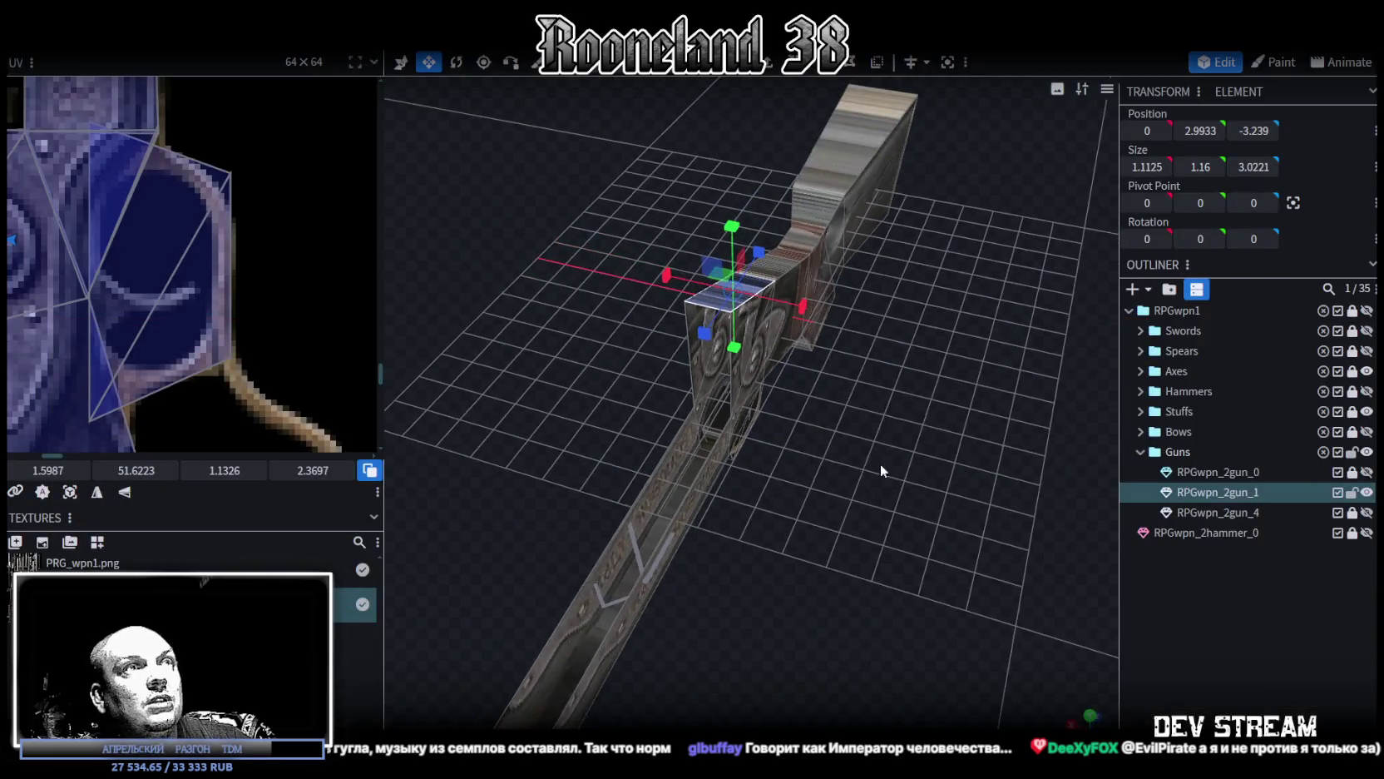
scroll(581, 468, up, 3)
drag(582, 467, 613, 452)
click(951, 538)
Step: Narrow the rear stock's width from 2.6 to 2.2, then 1.8, checking it from above
drag(933, 512, 838, 381)
scroll(835, 401, up, 3)
mouse_move(854, 447)
mouse_down()
mouse_move(735, 329)
mouse_move(681, 331)
mouse_up()
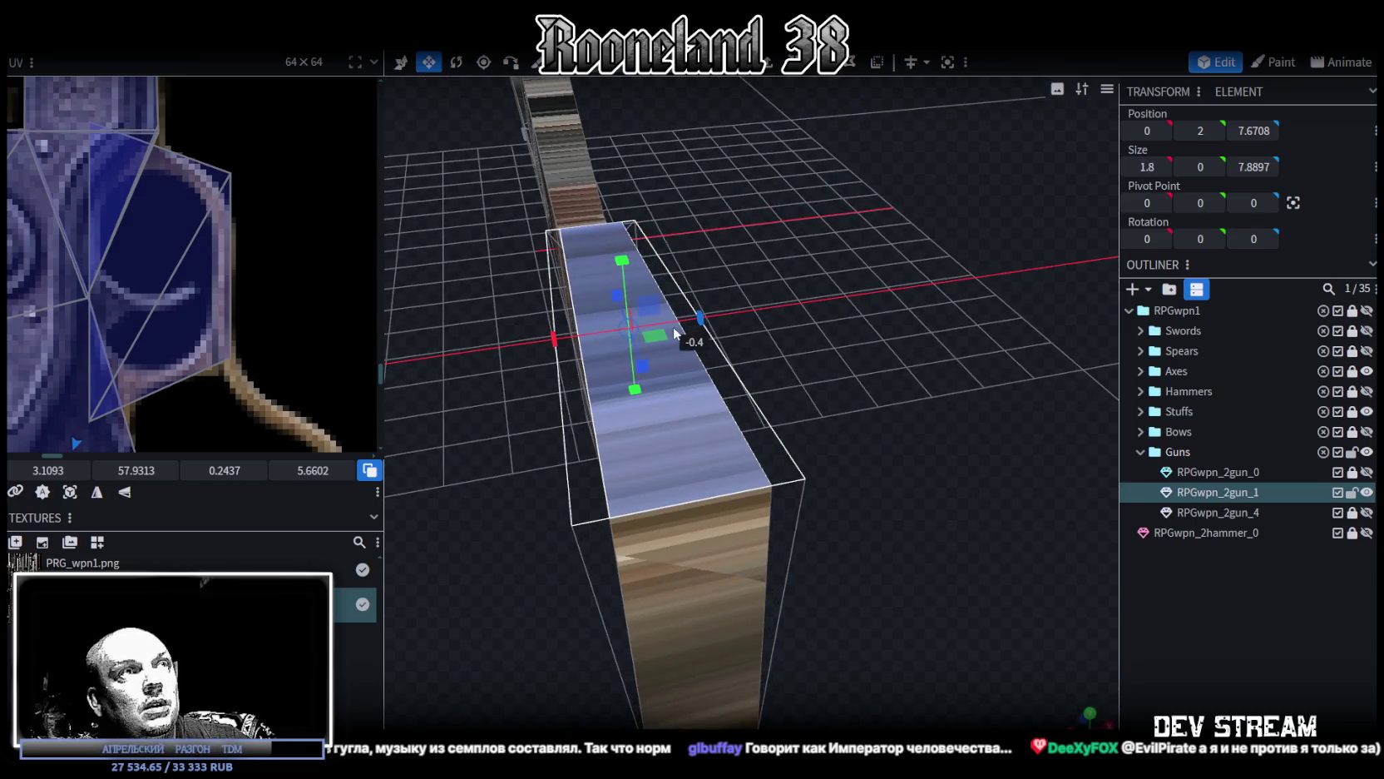
mouse_move(526, 492)
mouse_down()
mouse_move(622, 475)
mouse_move(800, 515)
mouse_move(877, 504)
mouse_move(483, 561)
mouse_move(671, 512)
mouse_move(599, 519)
mouse_move(773, 452)
mouse_up()
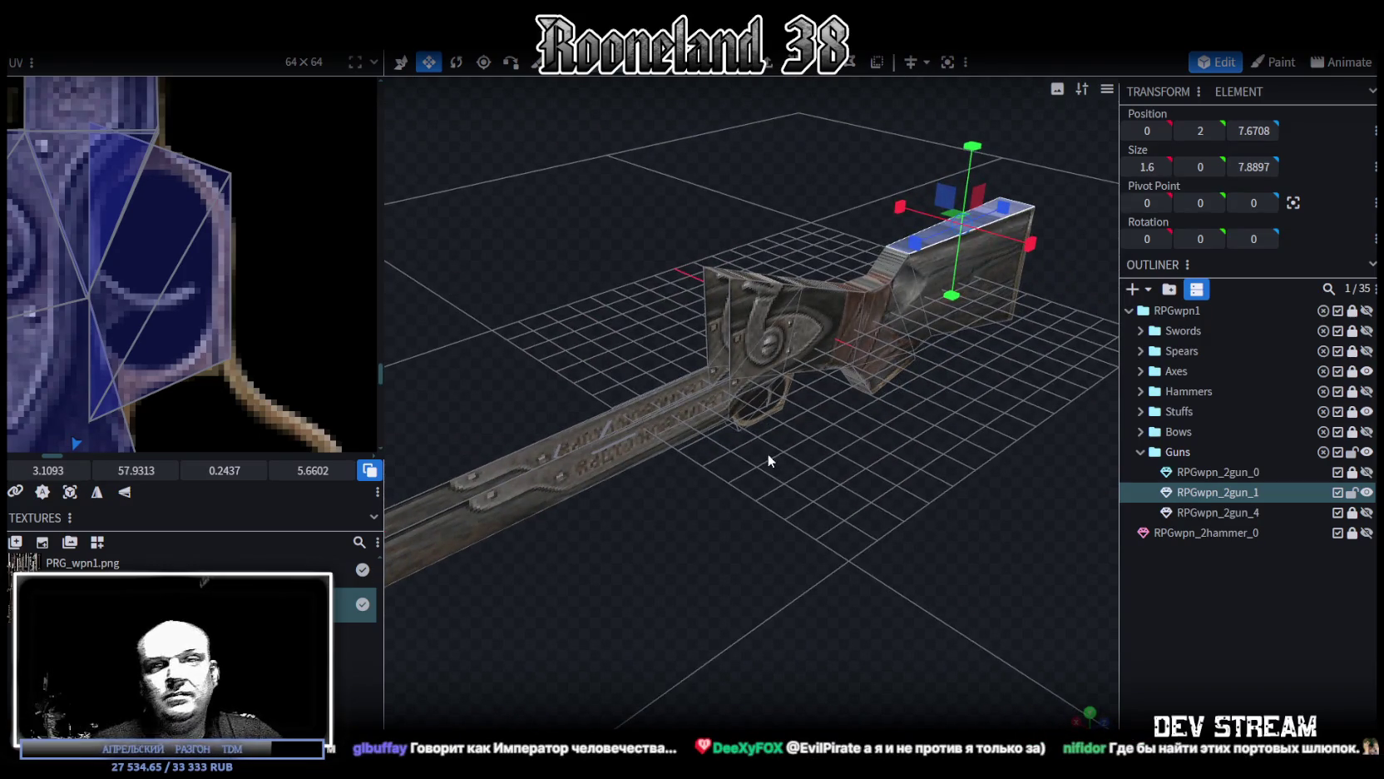
mouse_move(805, 481)
mouse_down()
mouse_move(735, 563)
mouse_move(873, 541)
mouse_move(890, 563)
mouse_move(887, 524)
mouse_move(682, 443)
mouse_move(811, 501)
mouse_move(854, 478)
mouse_move(700, 534)
mouse_move(758, 506)
mouse_move(765, 460)
mouse_up()
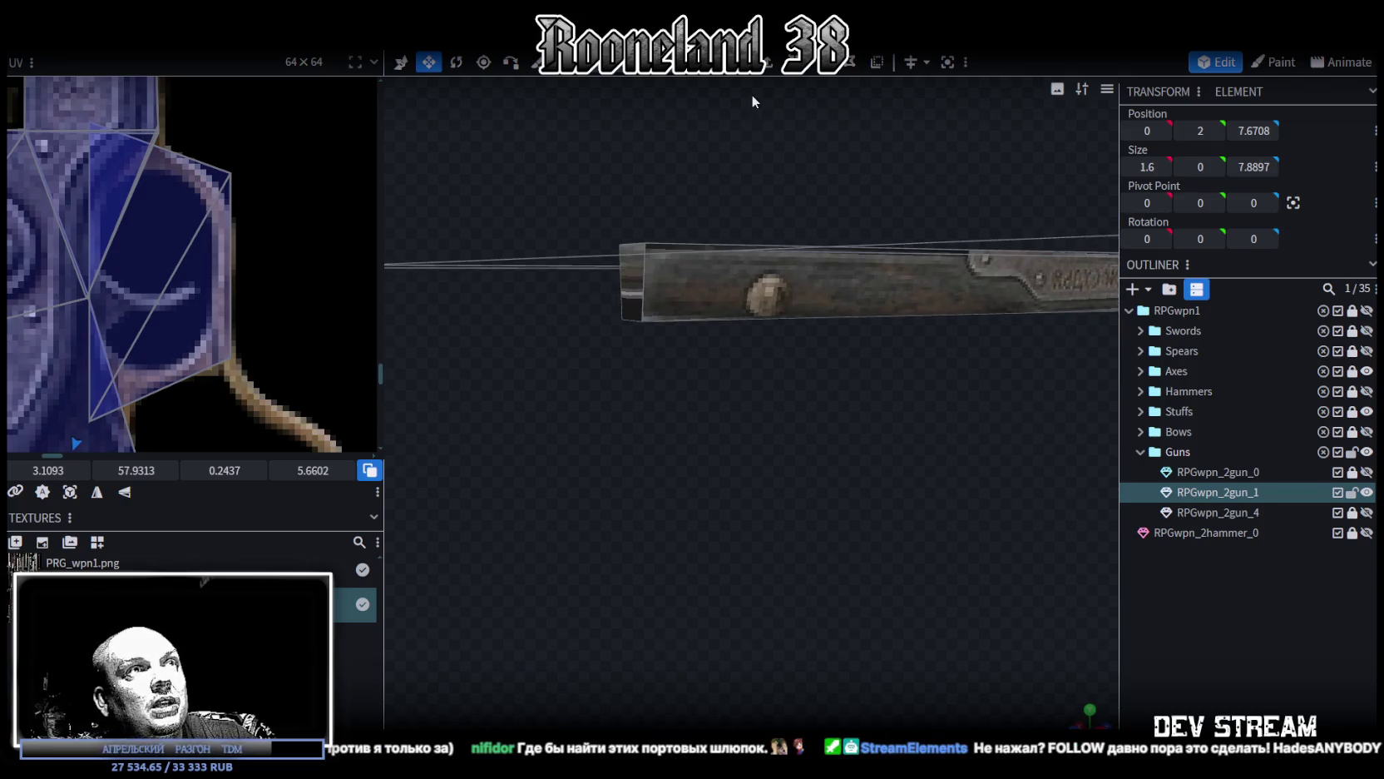
Step: Move the flat barrel-tip piece forward to Z -21.2
click(623, 243)
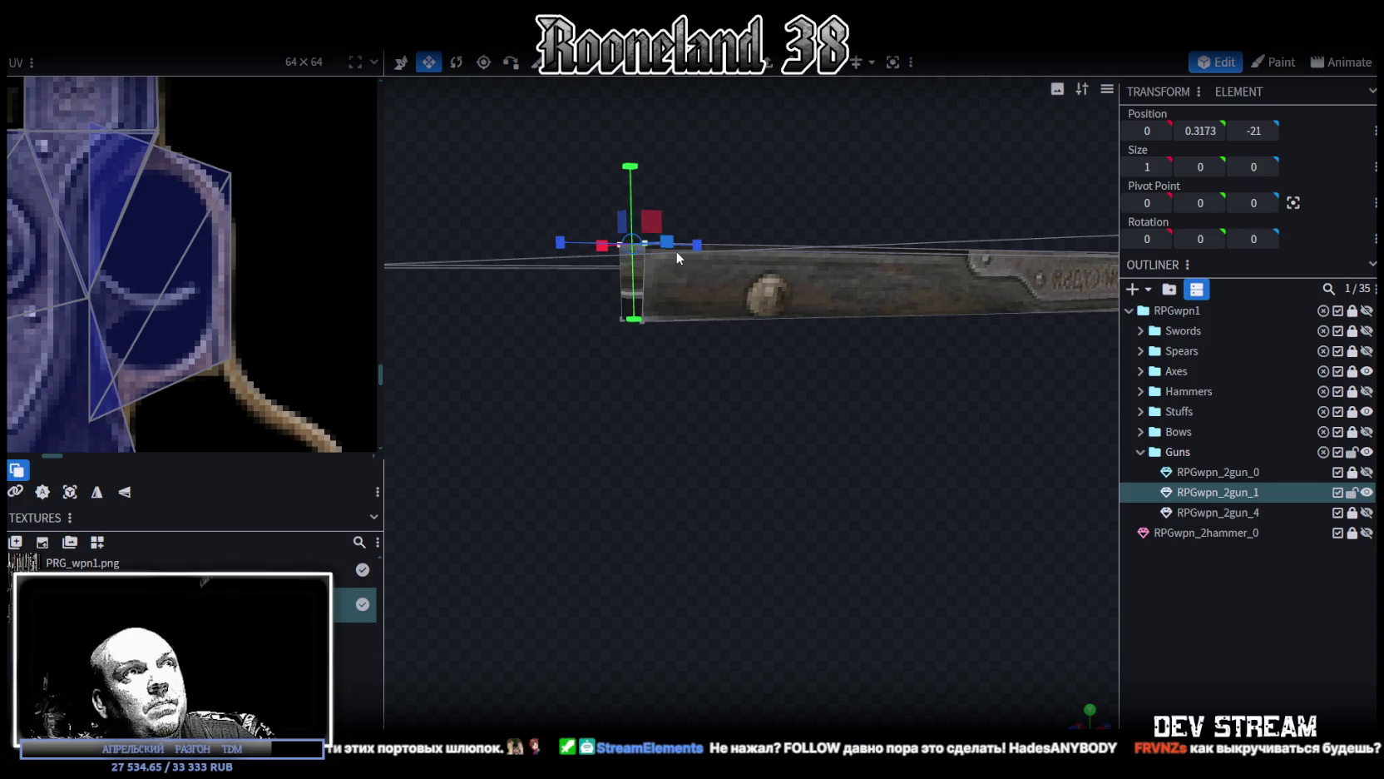
key(v)
mouse_move(682, 250)
mouse_down()
mouse_move(706, 417)
mouse_move(687, 414)
mouse_move(689, 397)
mouse_up()
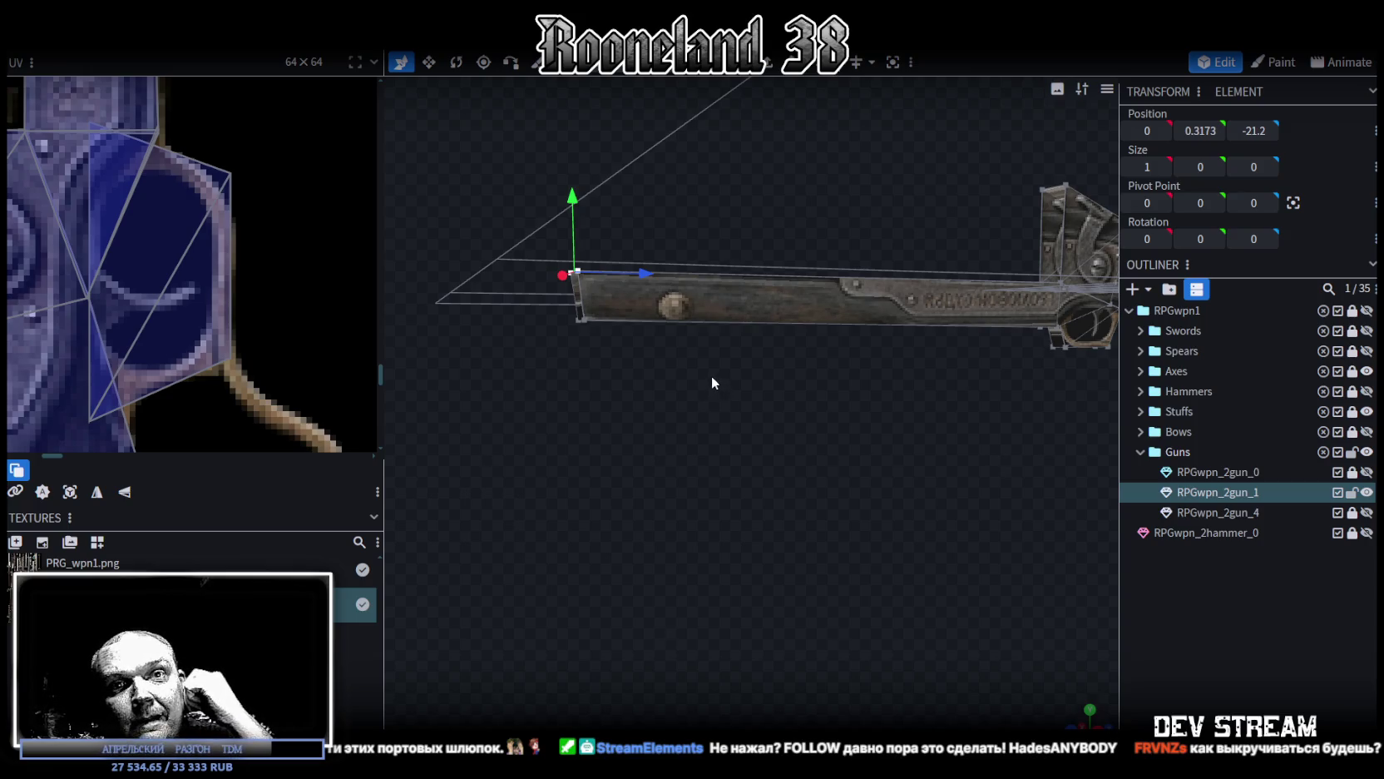
Step: Orbit around the barrel, select the small muzzle-end cube, and bring ChatGPT to the front
drag(719, 385, 733, 384)
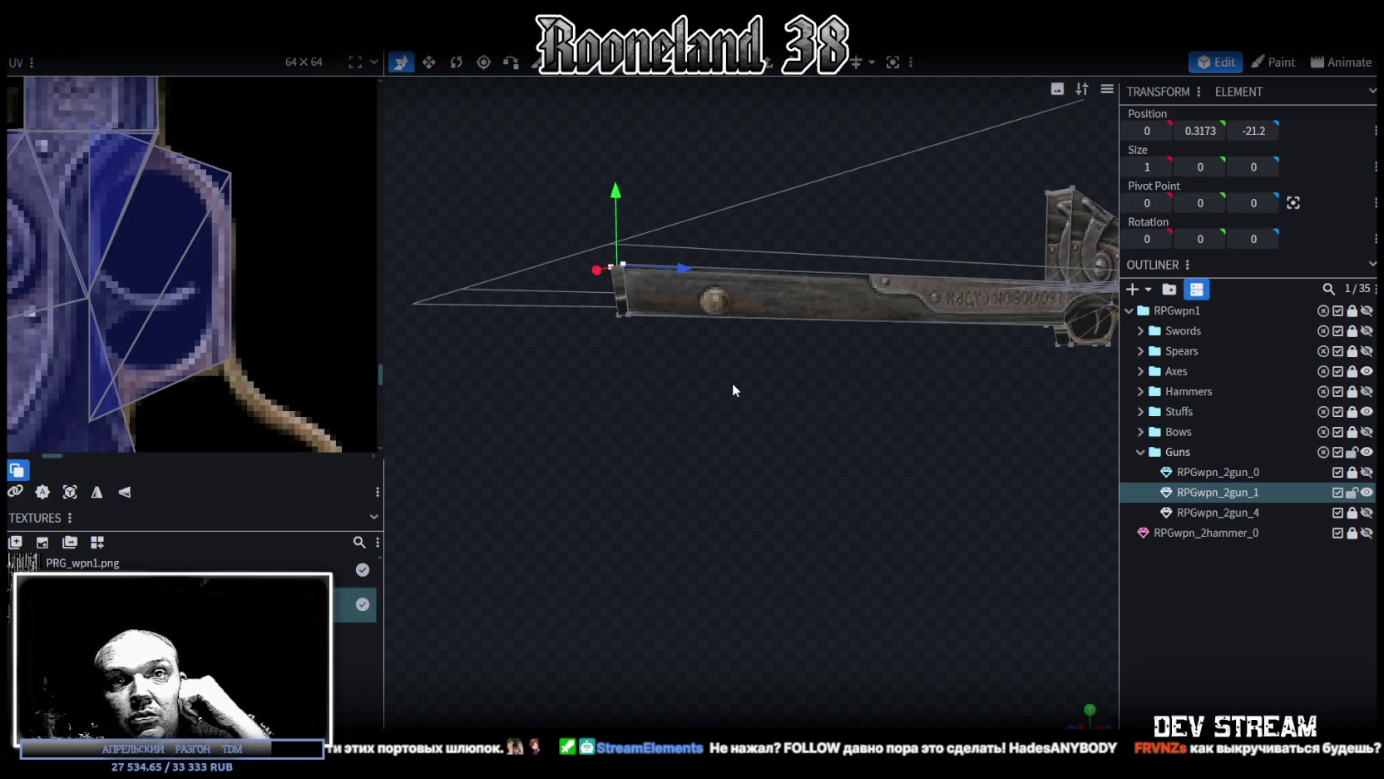
mouse_move(732, 383)
mouse_down()
mouse_move(786, 335)
mouse_move(796, 457)
mouse_move(786, 403)
mouse_up()
click(738, 308)
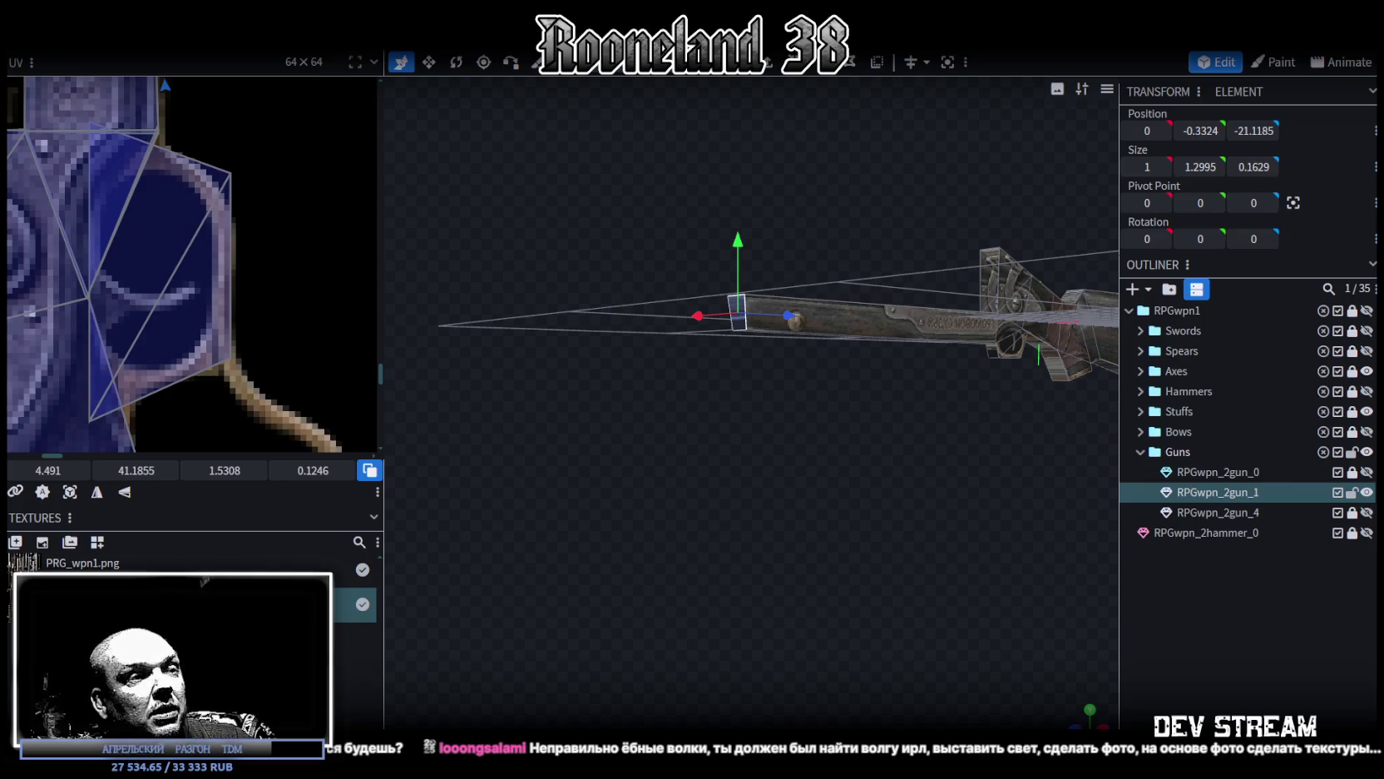
key(alt+Tab)
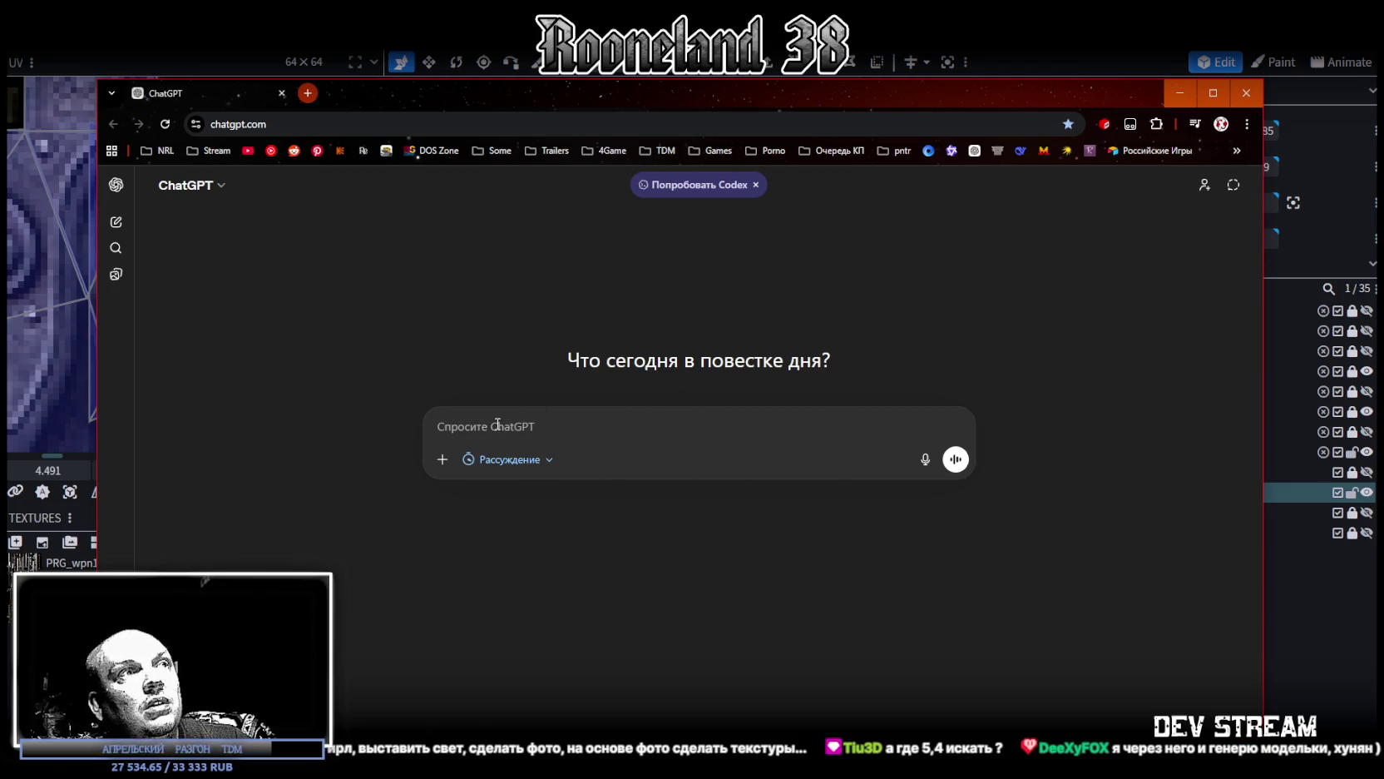
Step: Open the Рассуждение options and the ChatGPT model list, close it, and return to Blockbench
click(552, 464)
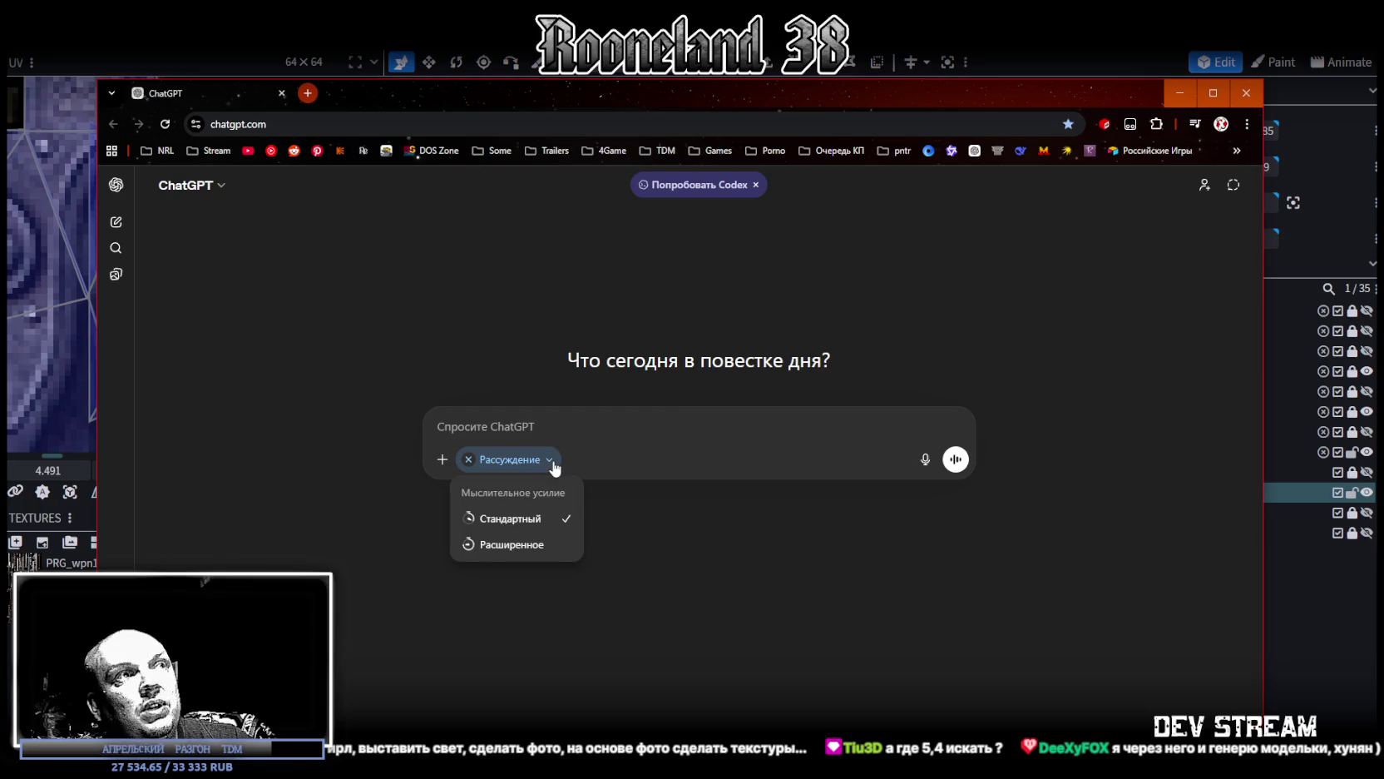
click(214, 193)
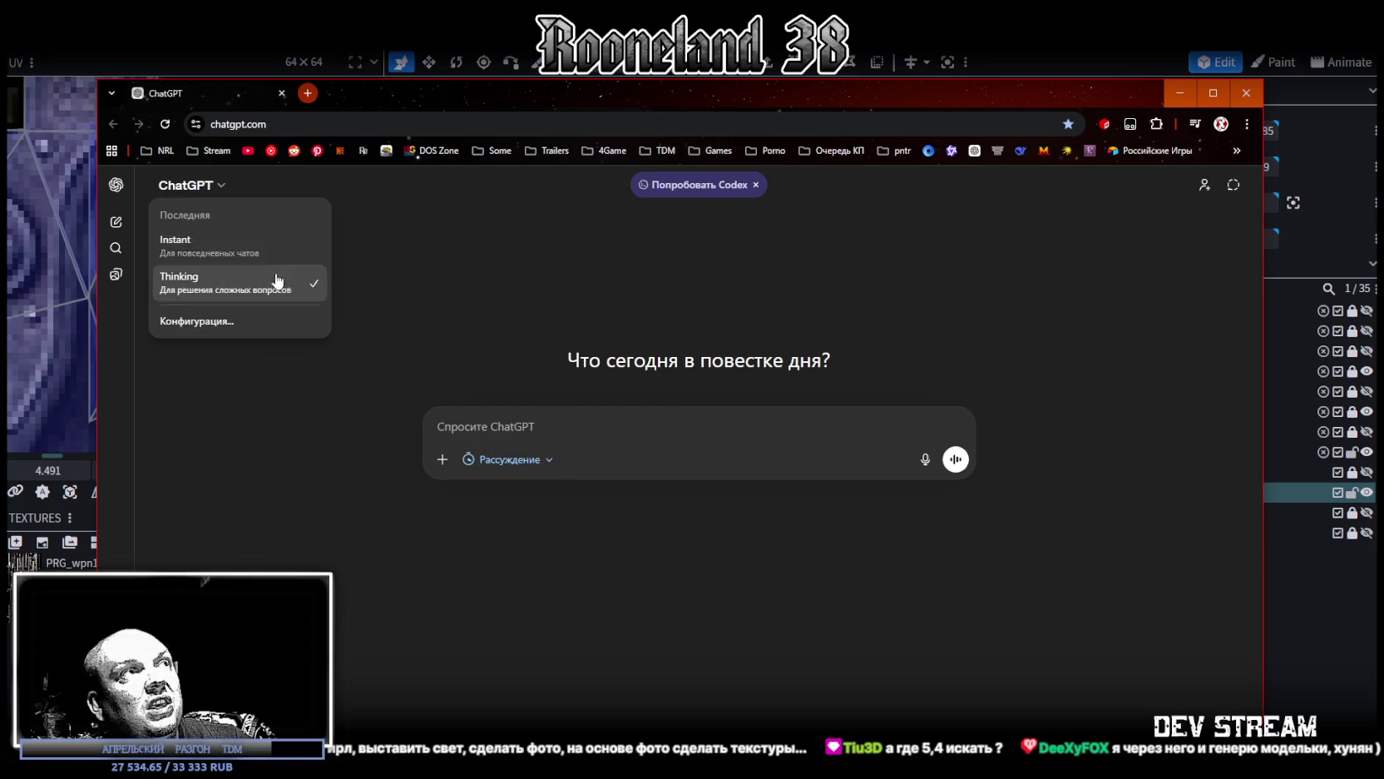
click(624, 249)
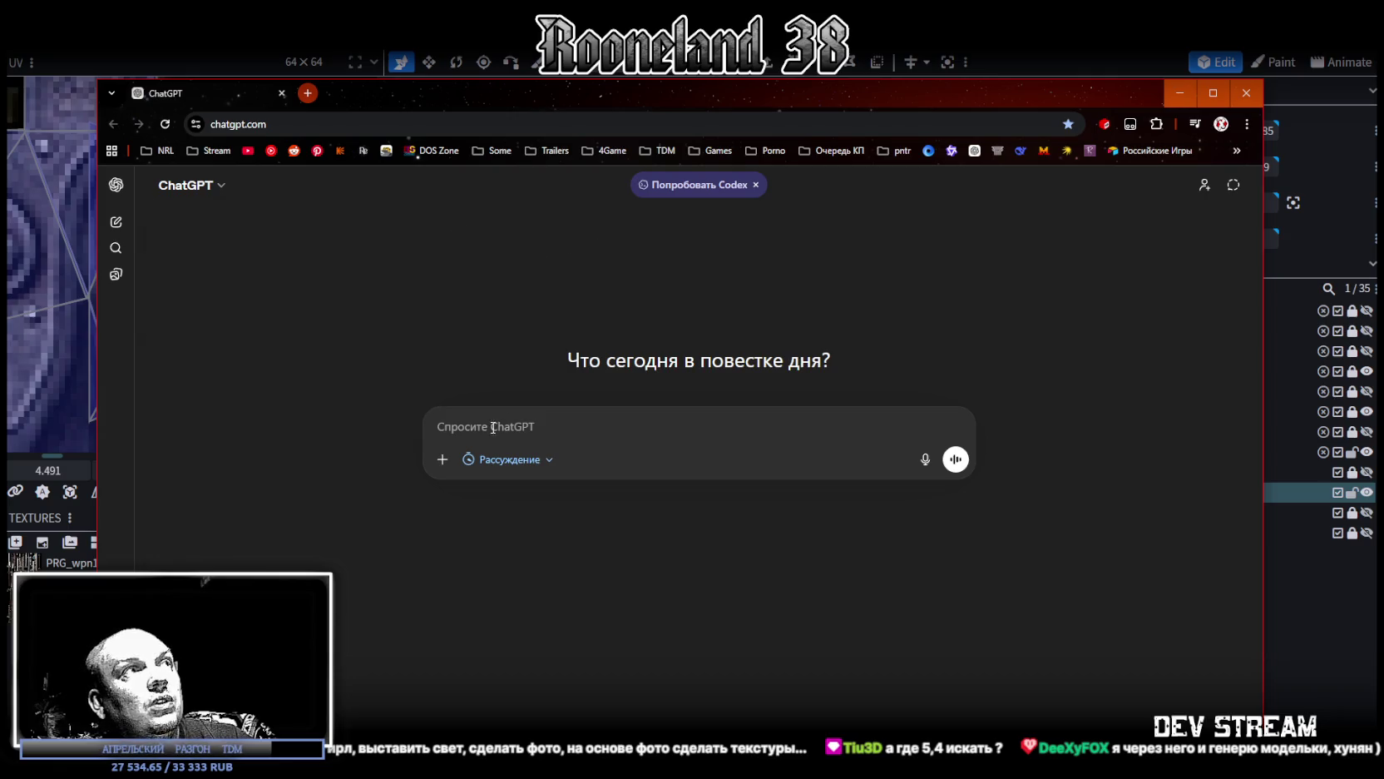
key(alt+Tab)
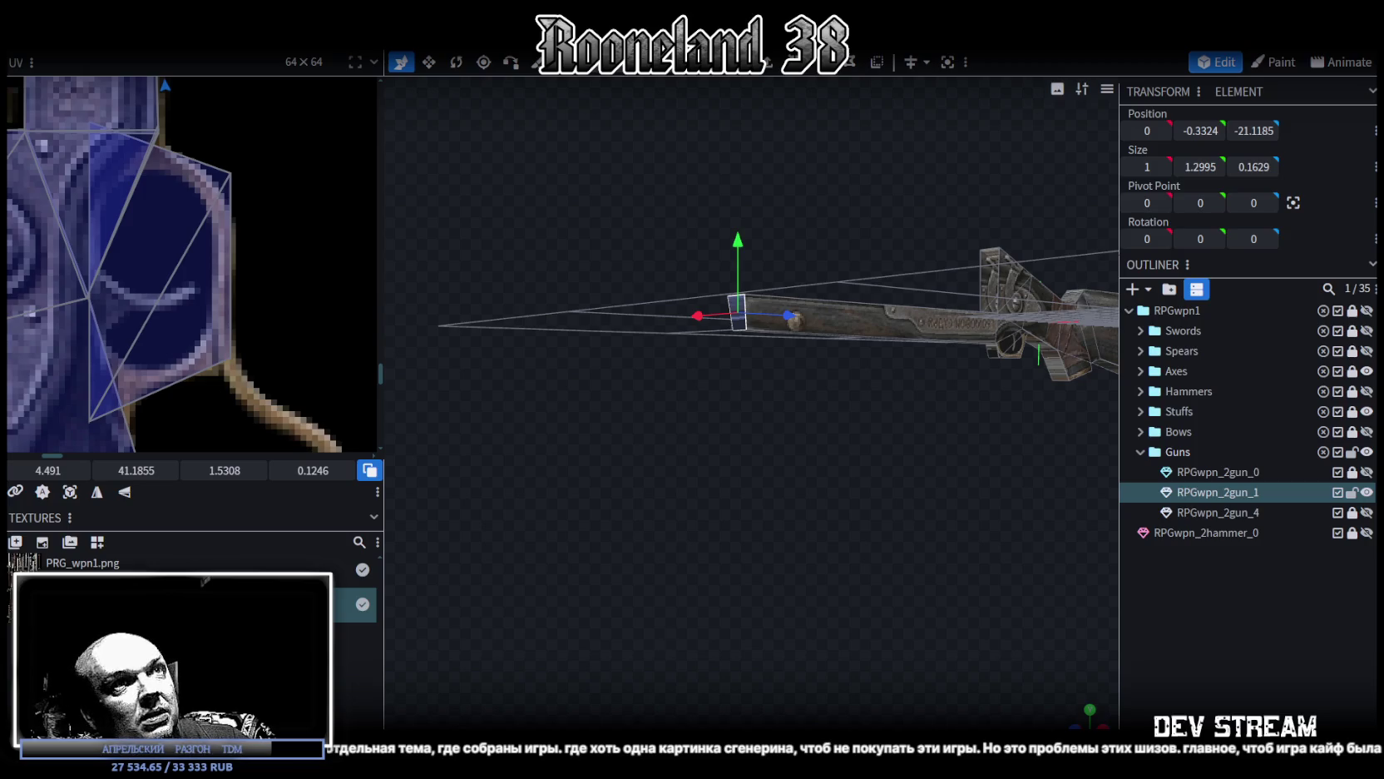
Step: Narrow the UV panel, orbit around the gun, and save the project with Ctrl+S
drag(721, 371, 687, 558)
drag(380, 330, 248, 324)
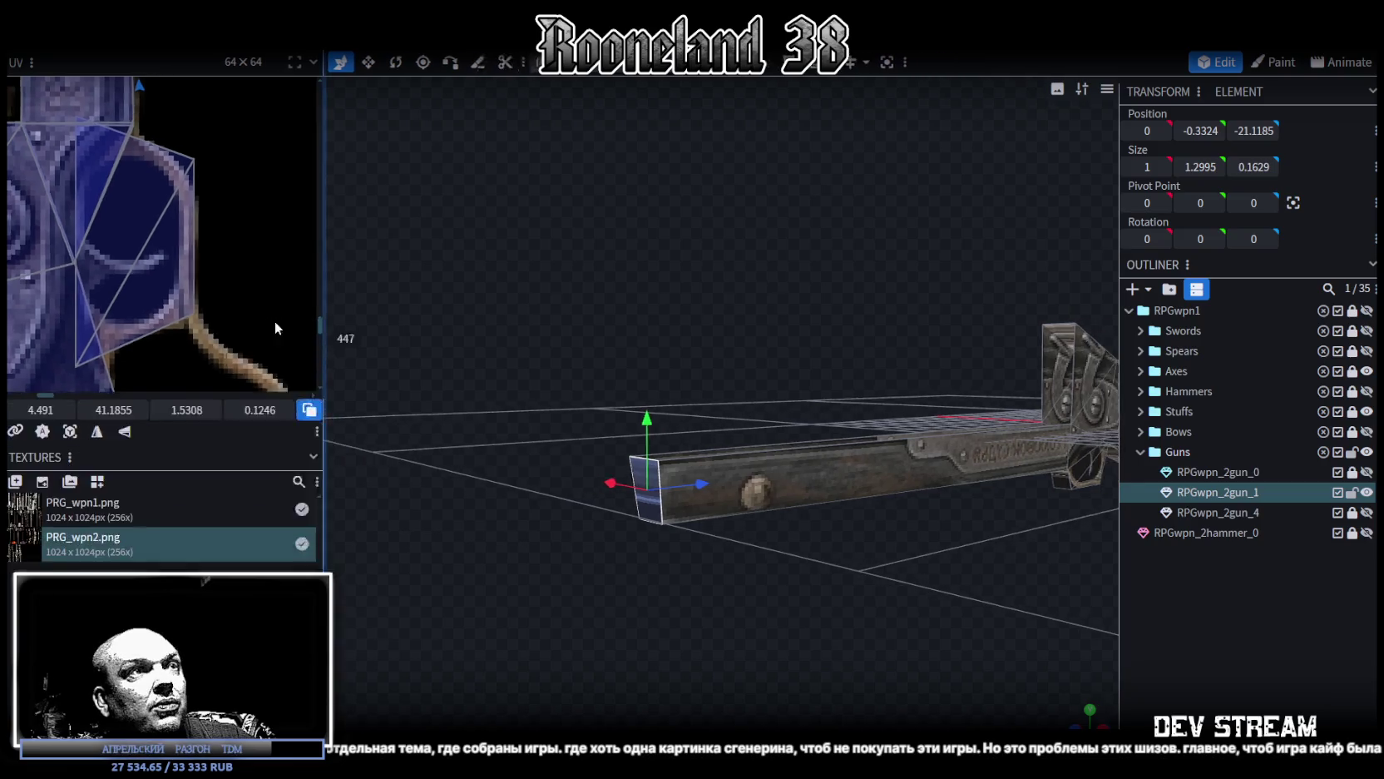
mouse_move(687, 471)
mouse_down()
mouse_move(726, 587)
mouse_move(851, 580)
mouse_move(805, 555)
mouse_up()
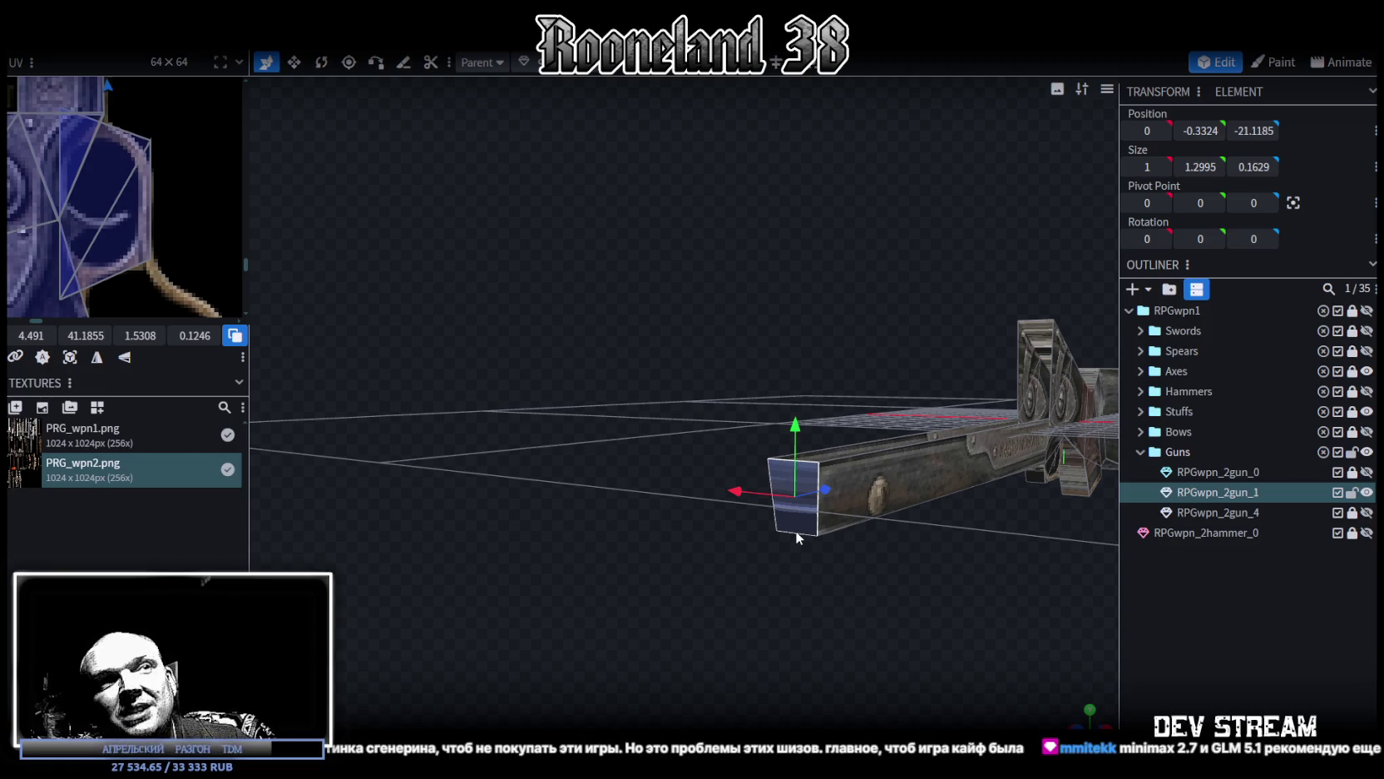
mouse_move(786, 538)
mouse_down()
mouse_move(822, 532)
mouse_move(735, 530)
mouse_move(906, 565)
mouse_move(839, 574)
mouse_move(675, 536)
mouse_move(700, 489)
mouse_move(721, 528)
mouse_move(545, 512)
mouse_move(600, 521)
mouse_up()
scroll(707, 541, down, 3)
key(ctrl+s)
Step: Orbit to a side view and widen the UV editor over the gun texture sheet
scroll(720, 527, up, 2)
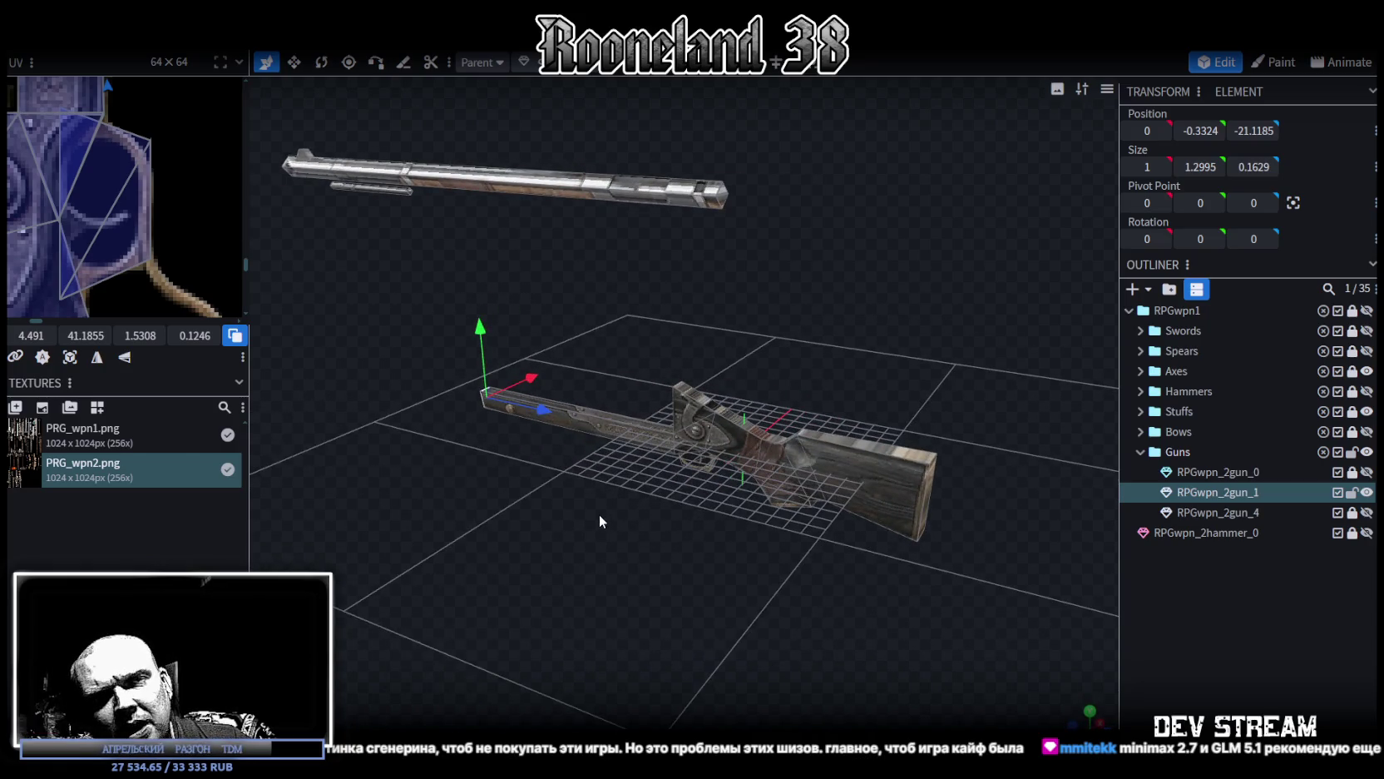
mouse_move(599, 516)
mouse_down()
mouse_move(666, 545)
mouse_move(587, 558)
mouse_move(851, 514)
mouse_move(753, 493)
mouse_move(793, 551)
mouse_move(449, 361)
mouse_up()
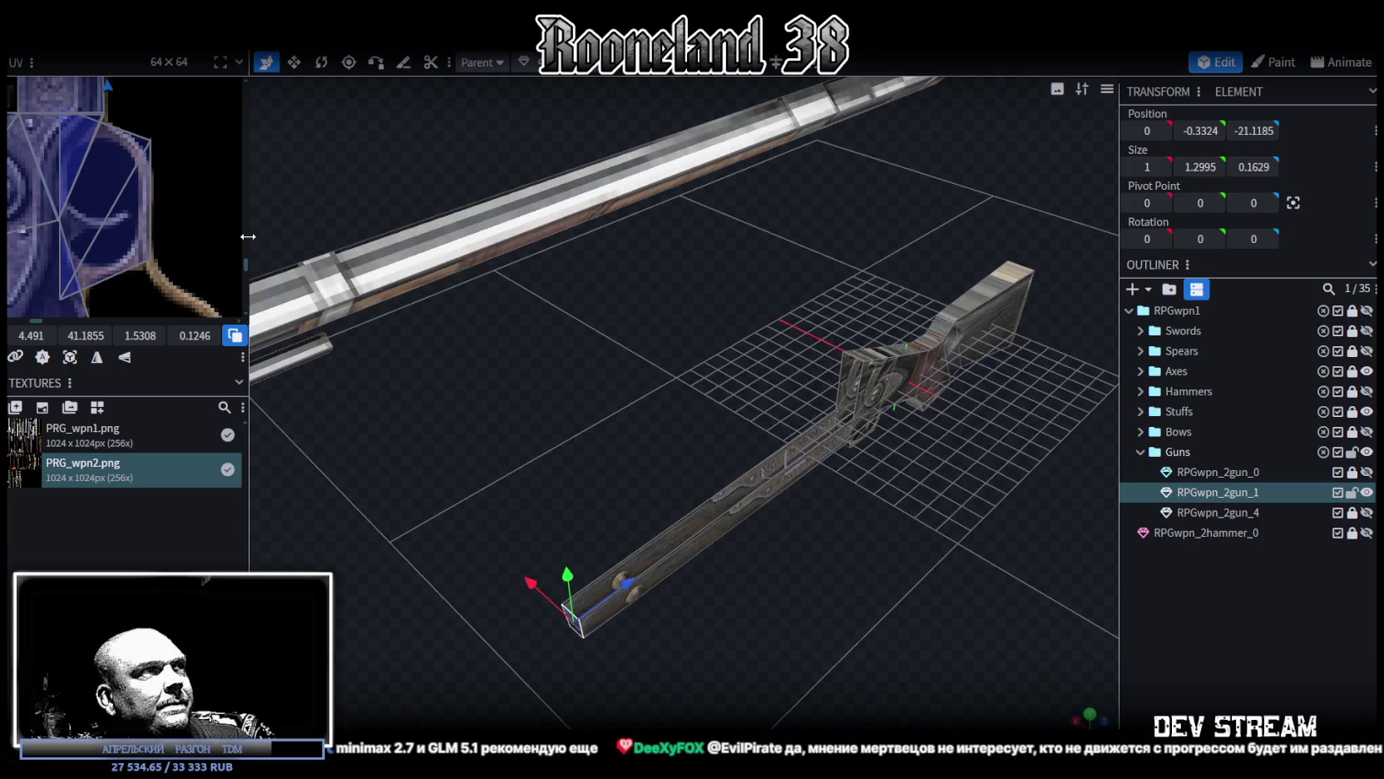
drag(249, 249, 536, 274)
scroll(340, 470, down, 3)
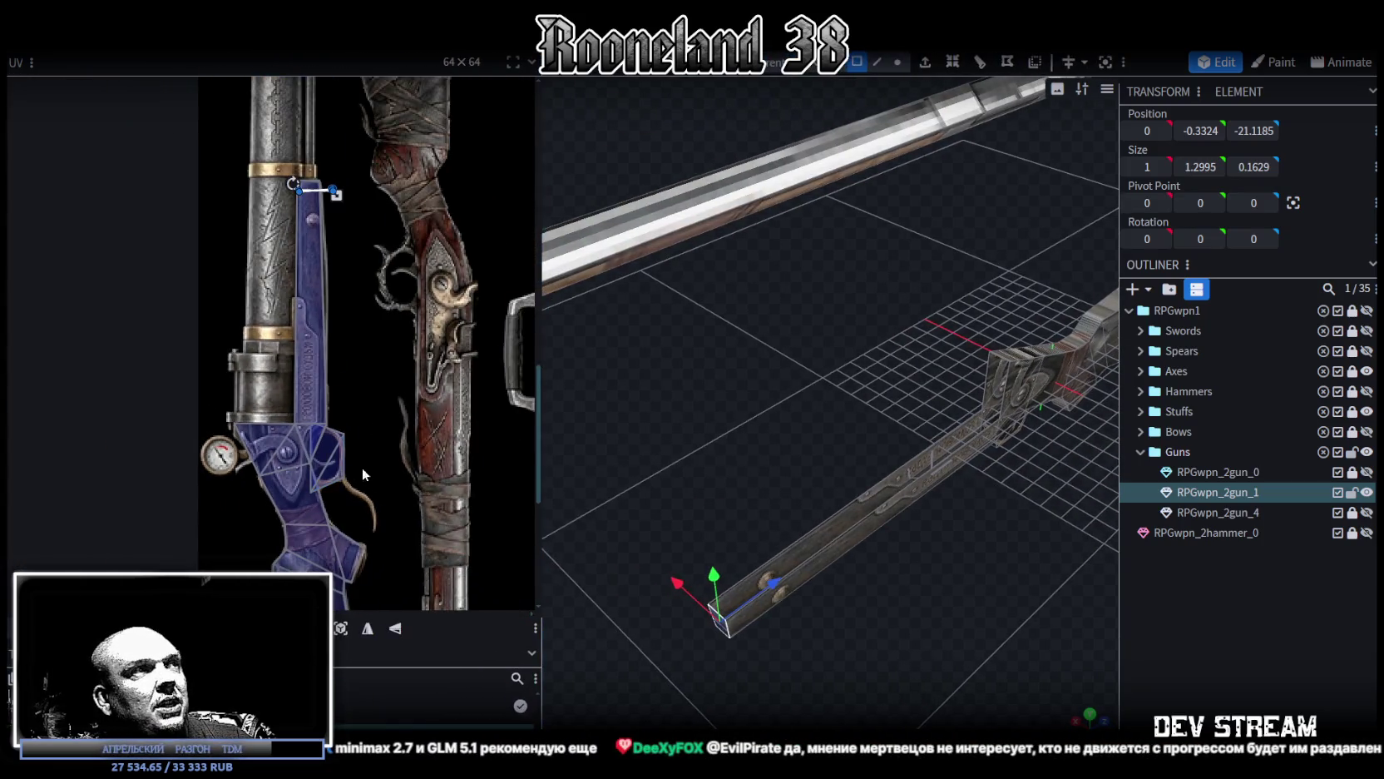
Step: Switch the rifle to top view and zoom into the UV editor
scroll(359, 468, down, 2)
mouse_move(760, 658)
mouse_down()
mouse_move(836, 577)
mouse_move(732, 589)
mouse_up()
click(1089, 709)
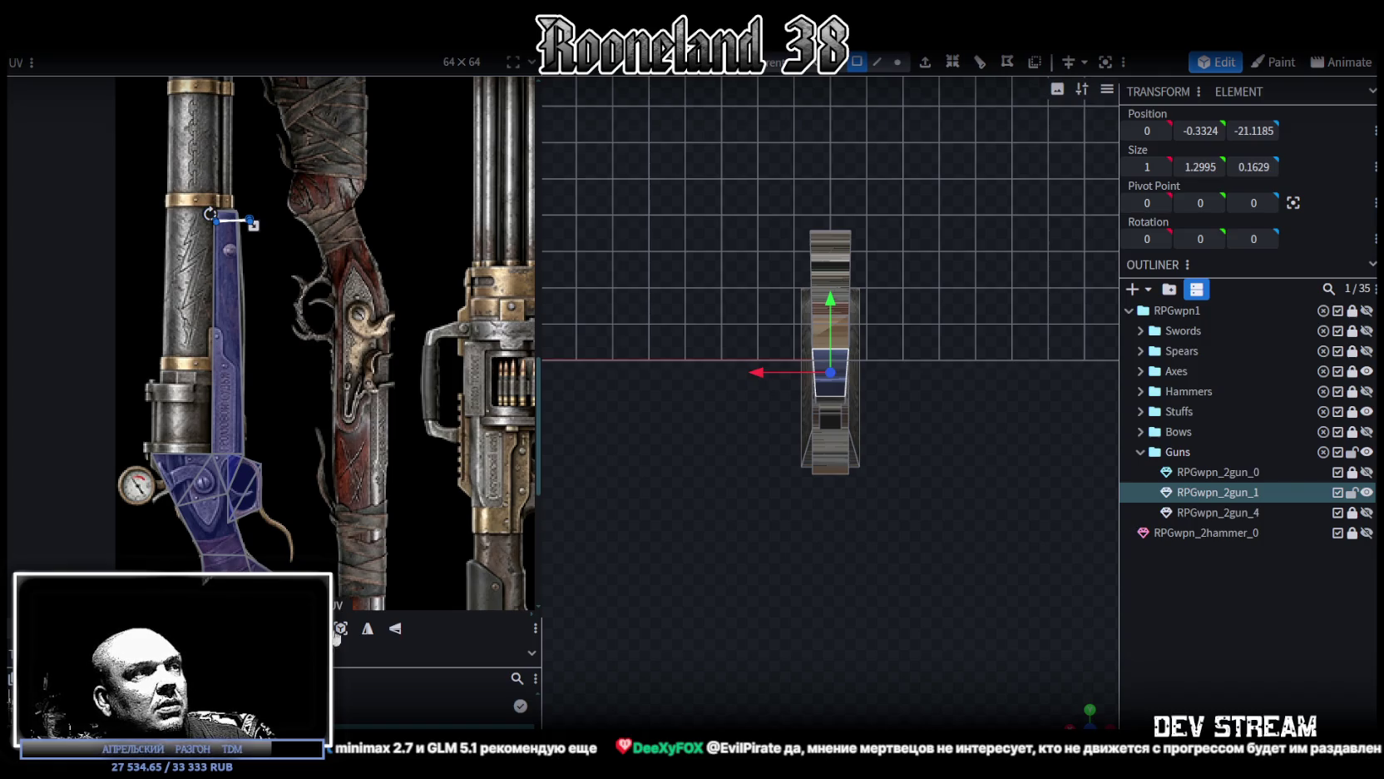
scroll(325, 542, down, 2)
scroll(325, 542, up, 1)
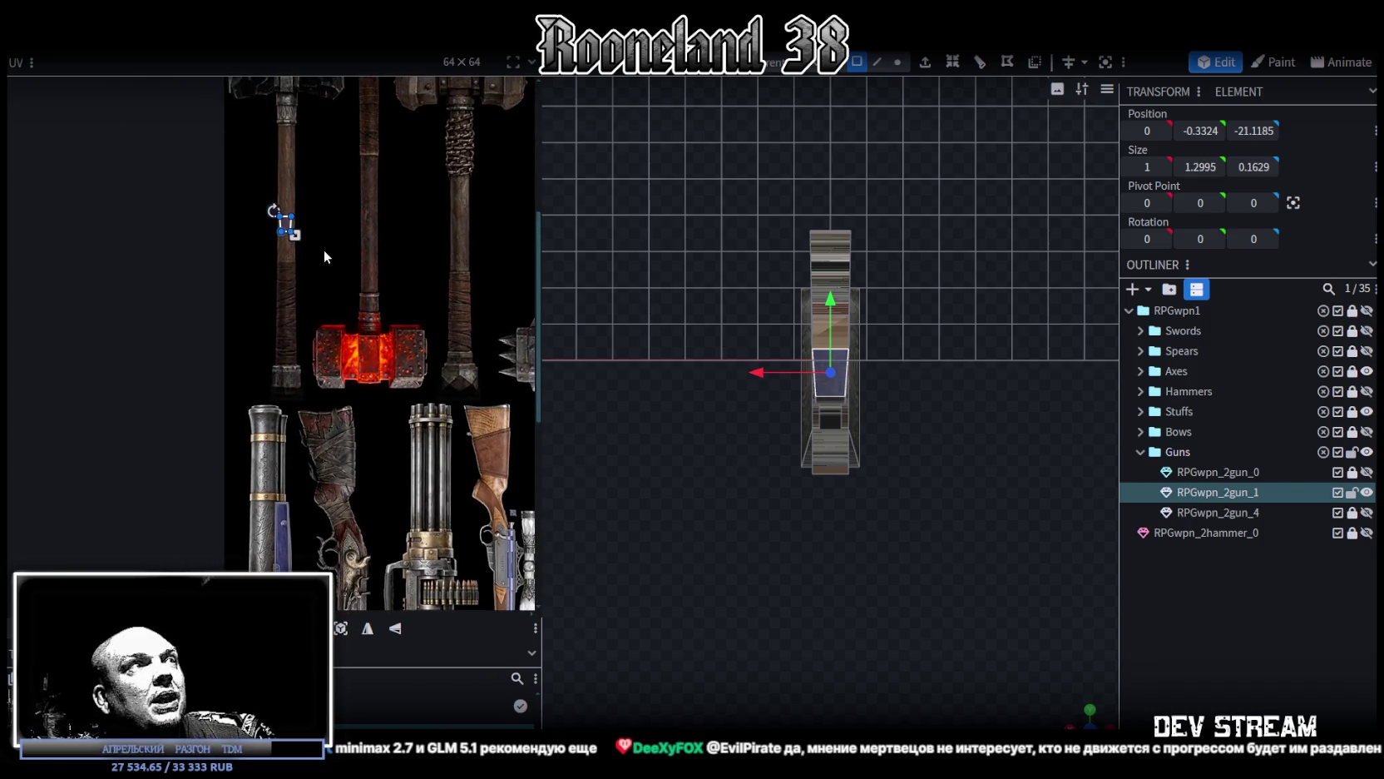
scroll(282, 500, up, 2)
scroll(332, 390, up, 2)
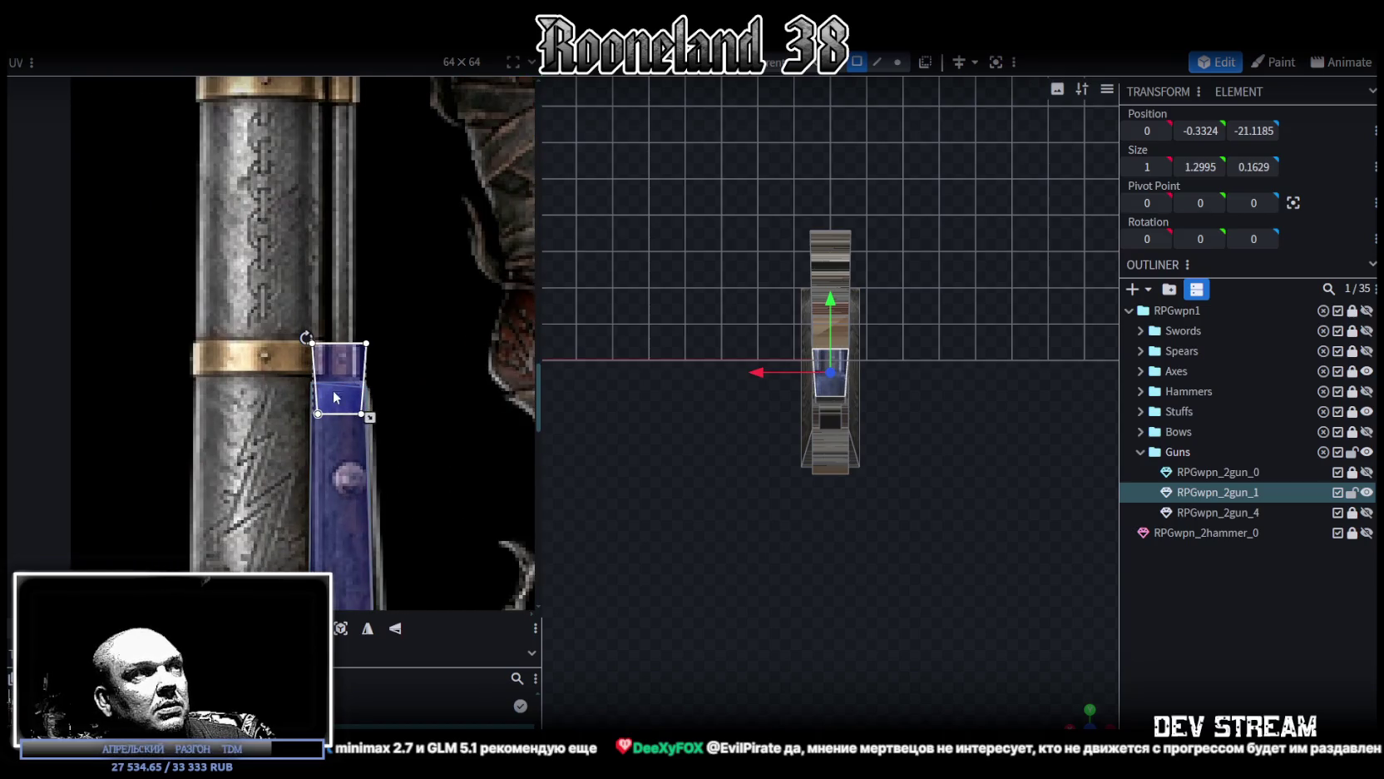
Step: Rotate the face's UV and shrink the patch, shifting it slightly up on the blue grip
right_click(328, 368)
click(428, 602)
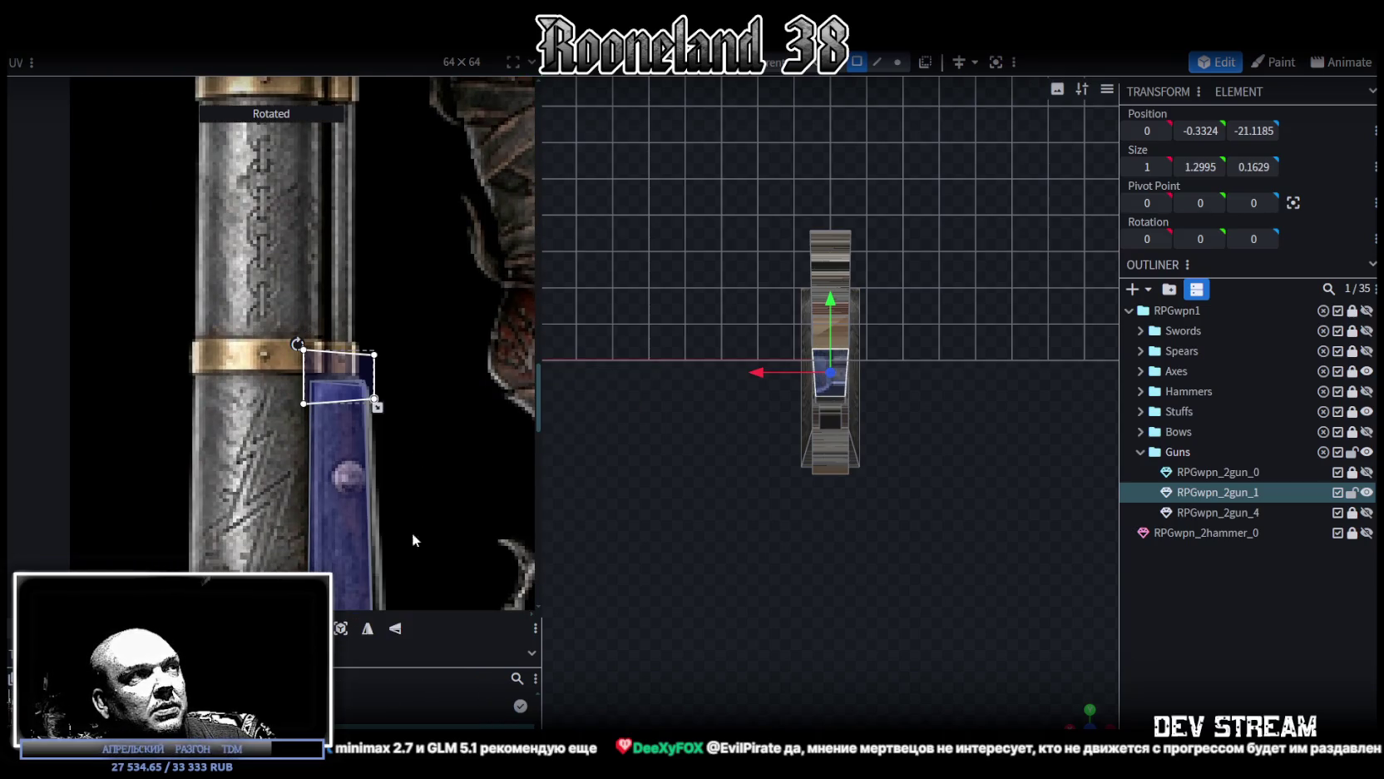
scroll(343, 411, up, 2)
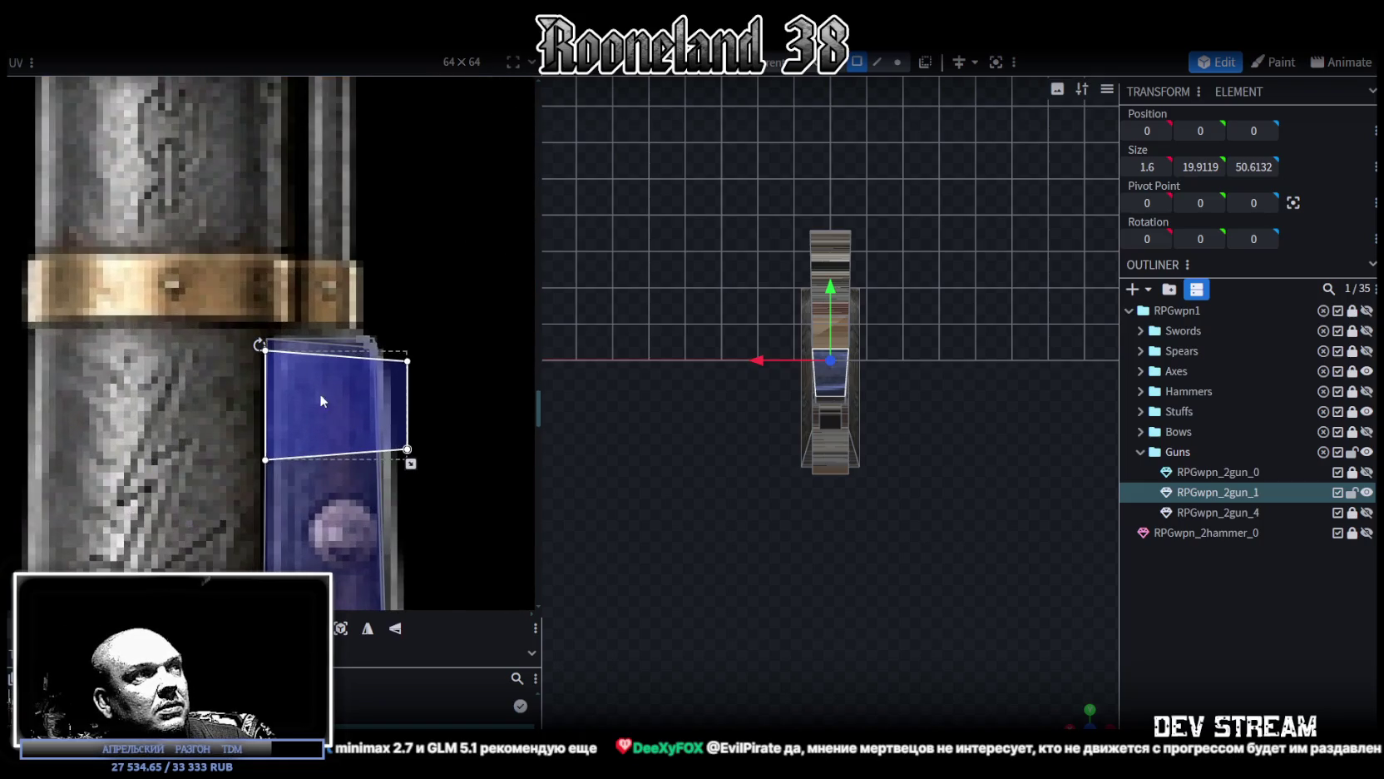
drag(409, 460, 380, 450)
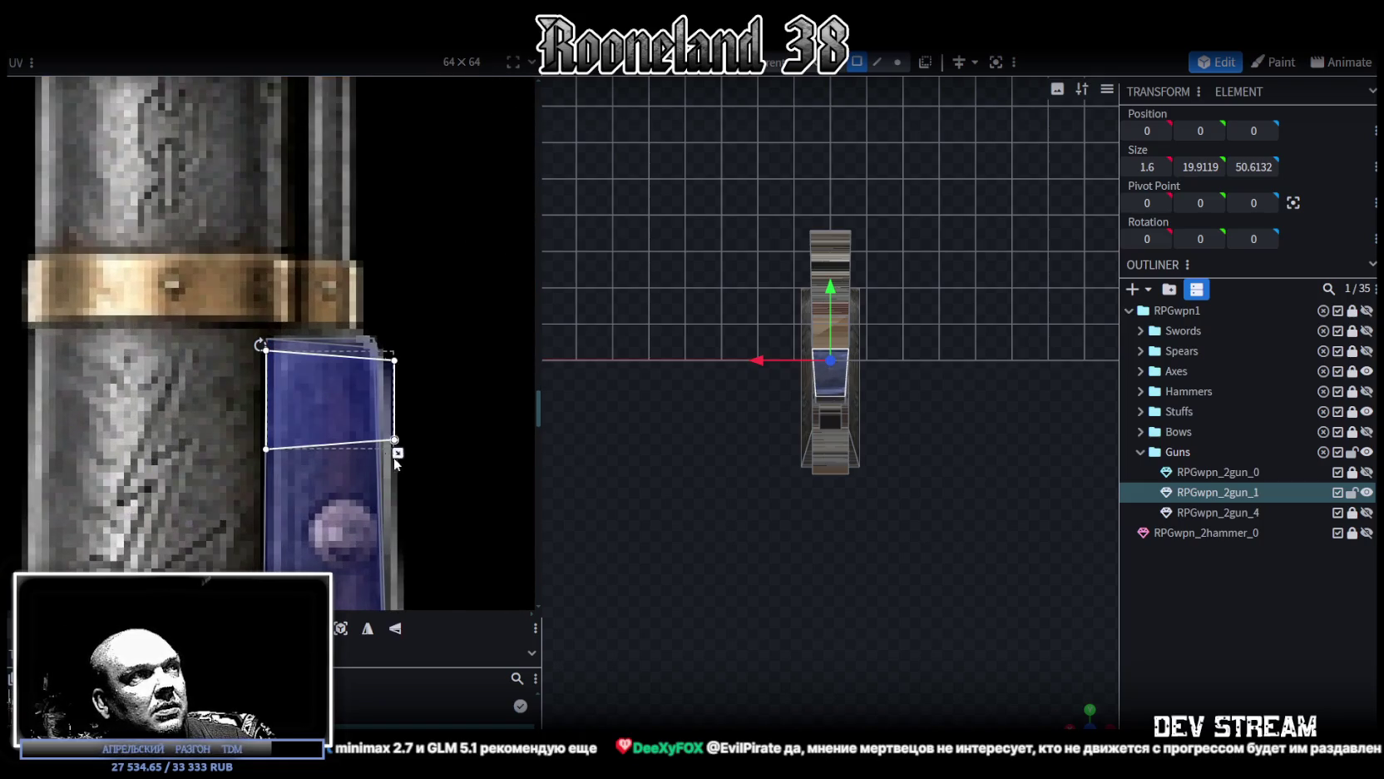
drag(320, 397, 319, 393)
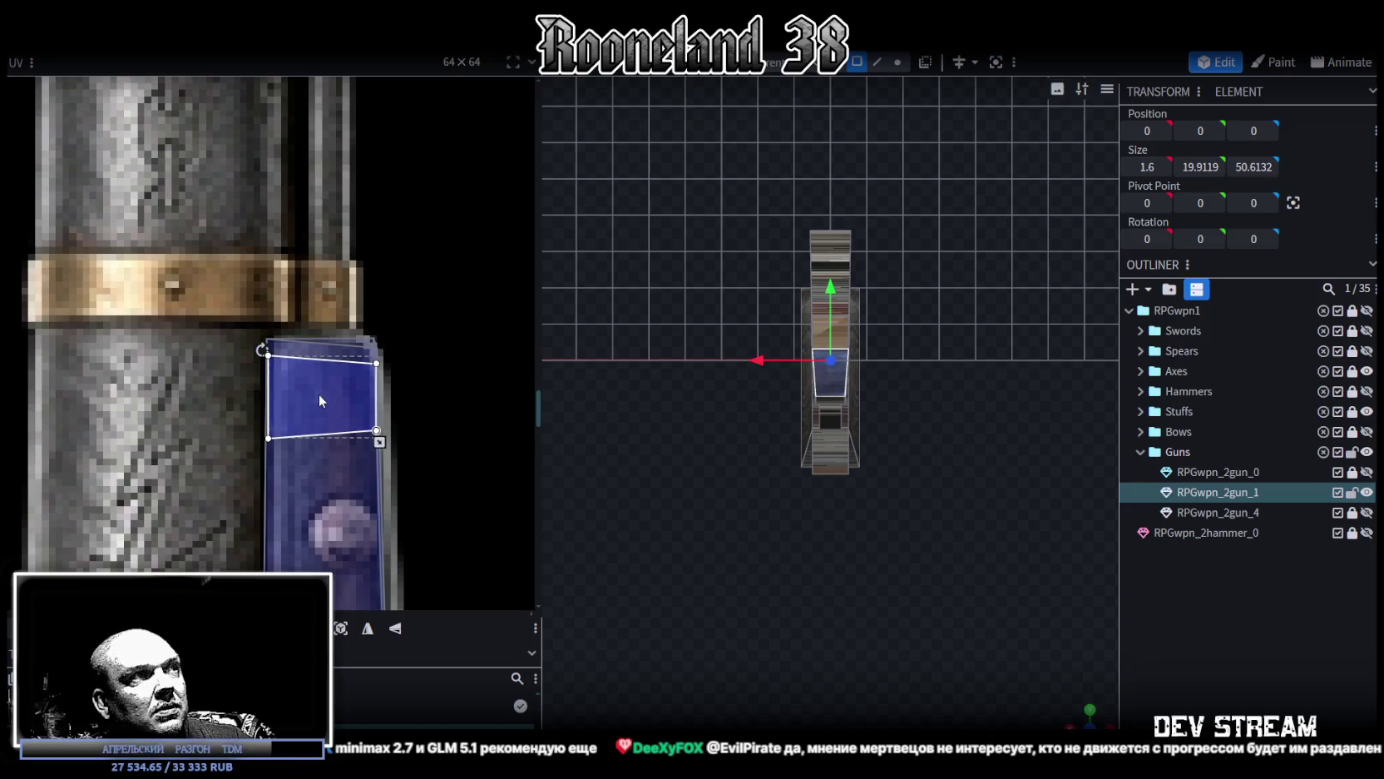
Step: Select another rifle block, then minimize Blockbench to show the desktop
mouse_move(678, 588)
mouse_down()
mouse_move(933, 584)
mouse_move(804, 591)
mouse_move(721, 647)
mouse_move(589, 384)
mouse_move(281, 376)
mouse_up()
click(645, 472)
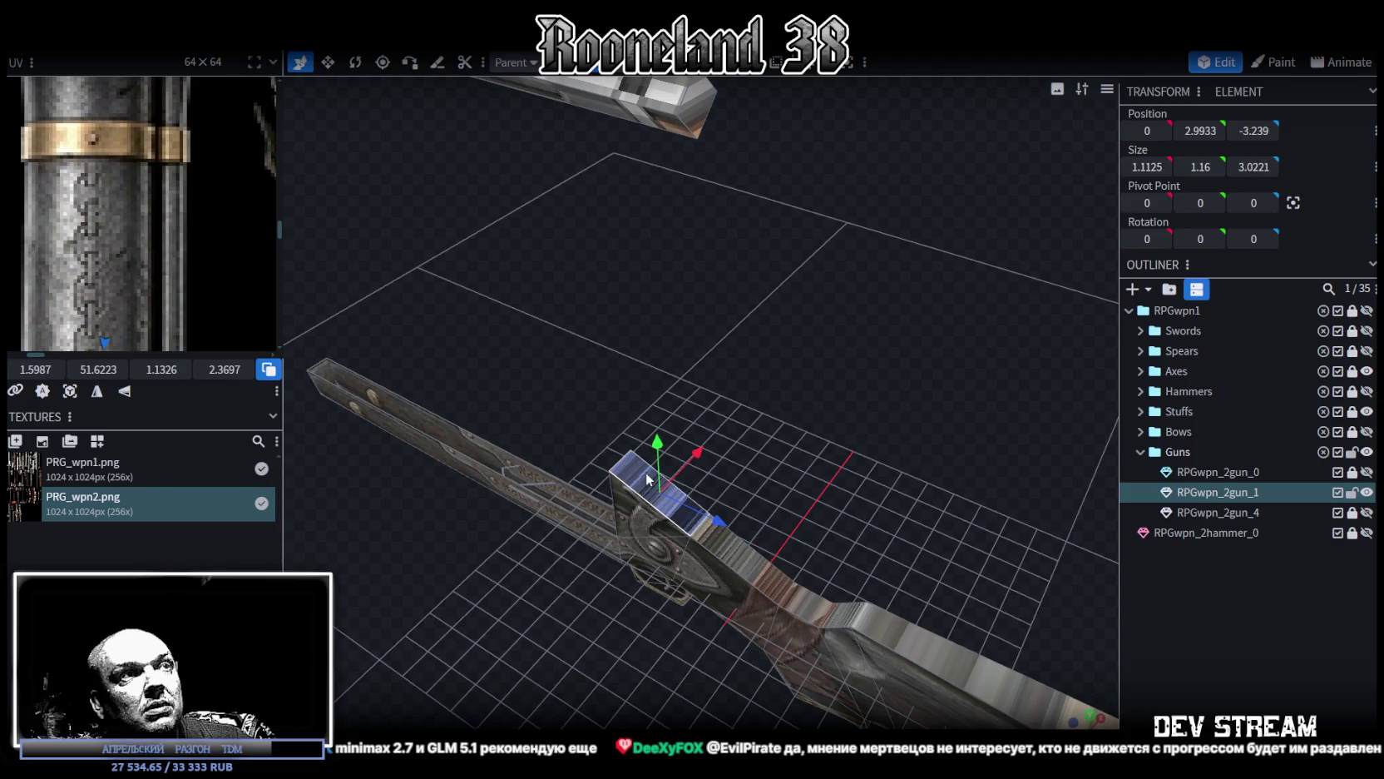
scroll(895, 500, up, 3)
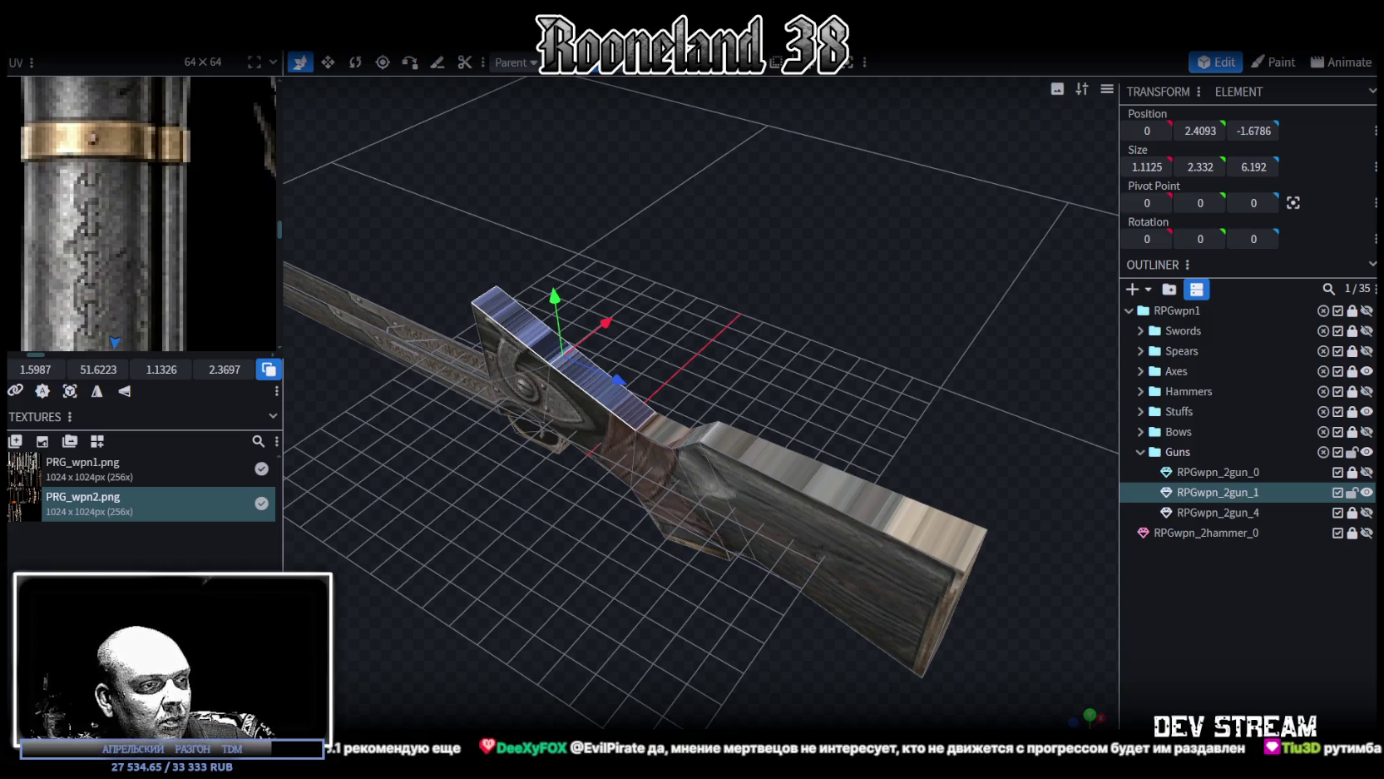
key(super+d)
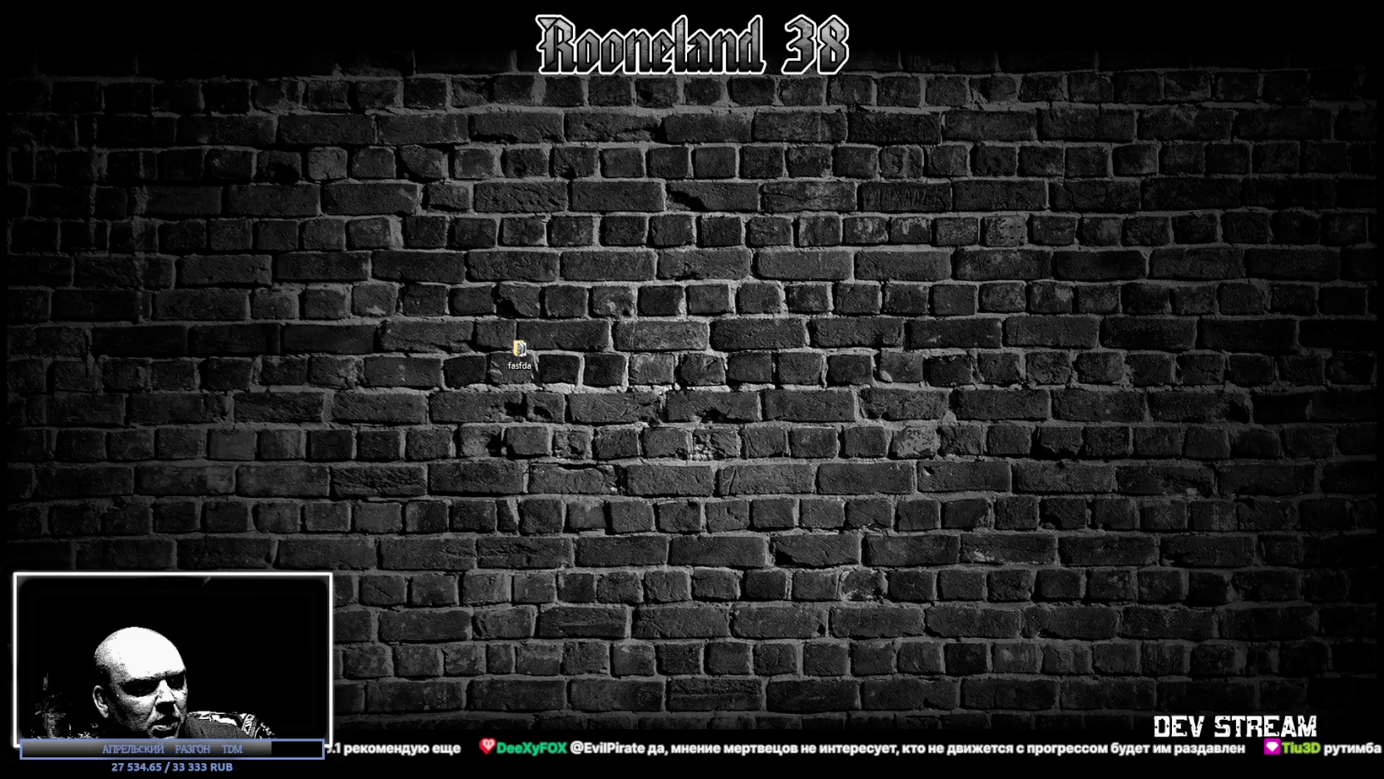
Step: Restore Blockbench, bring up the frog concept JPEG, and move its viewer window slightly right
key(super+d)
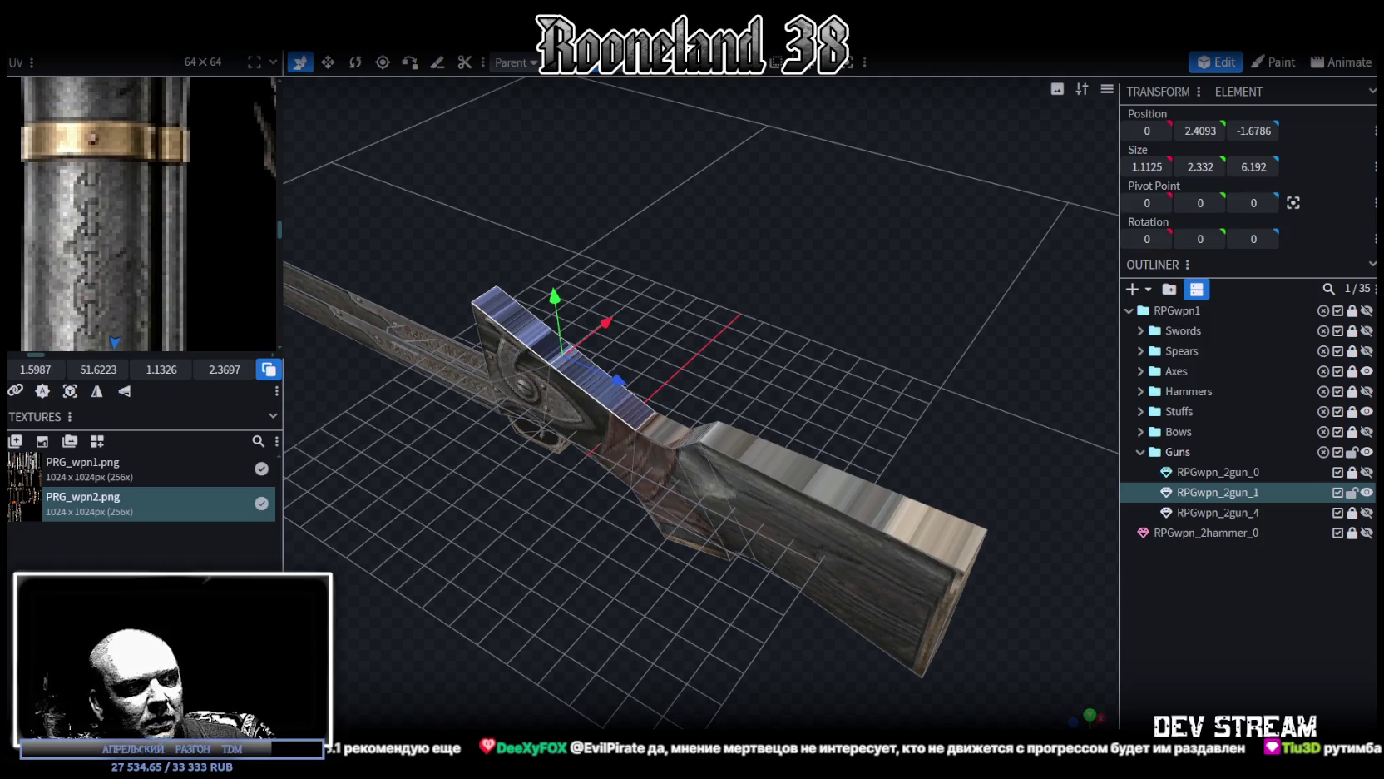
key(alt+Tab)
drag(884, 105, 937, 100)
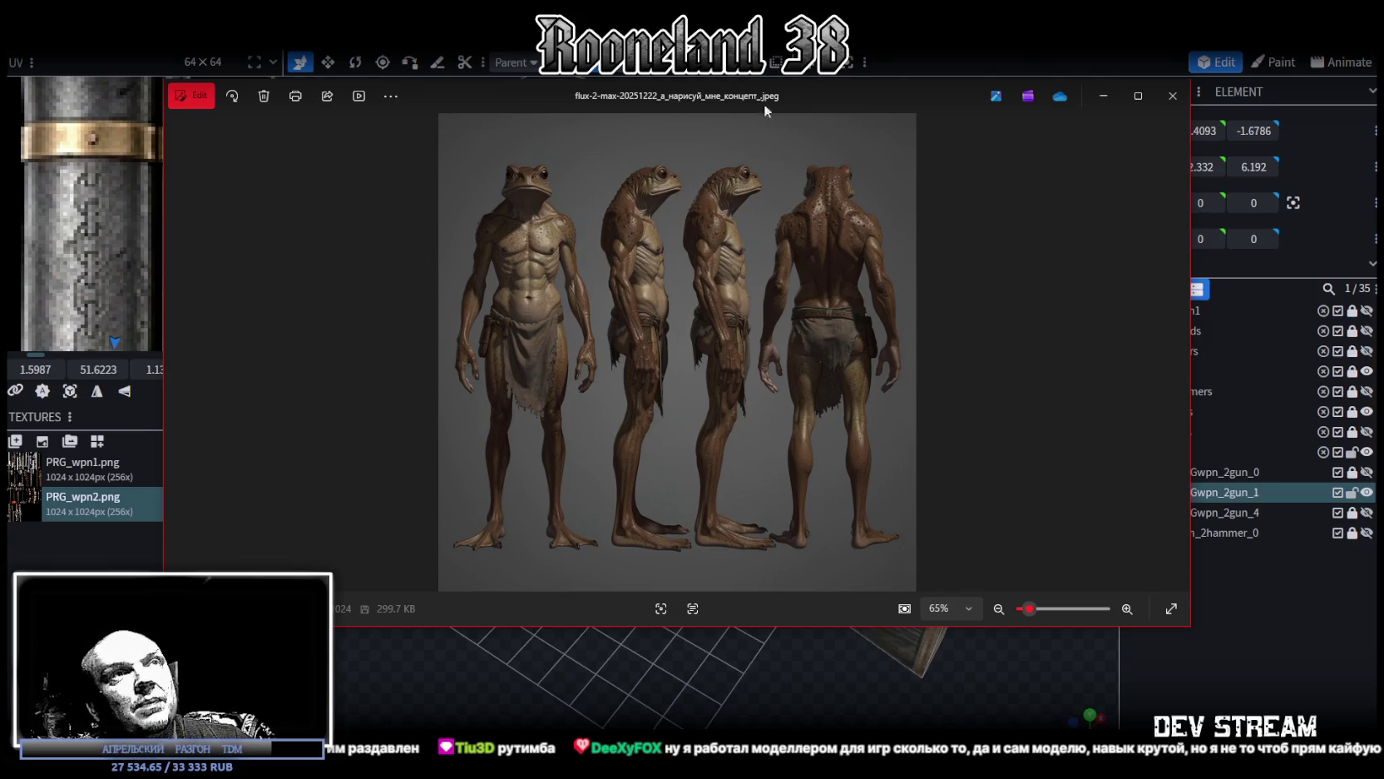
Step: View the frog concept full-screen and close it, then save and close the rifle project
click(1138, 96)
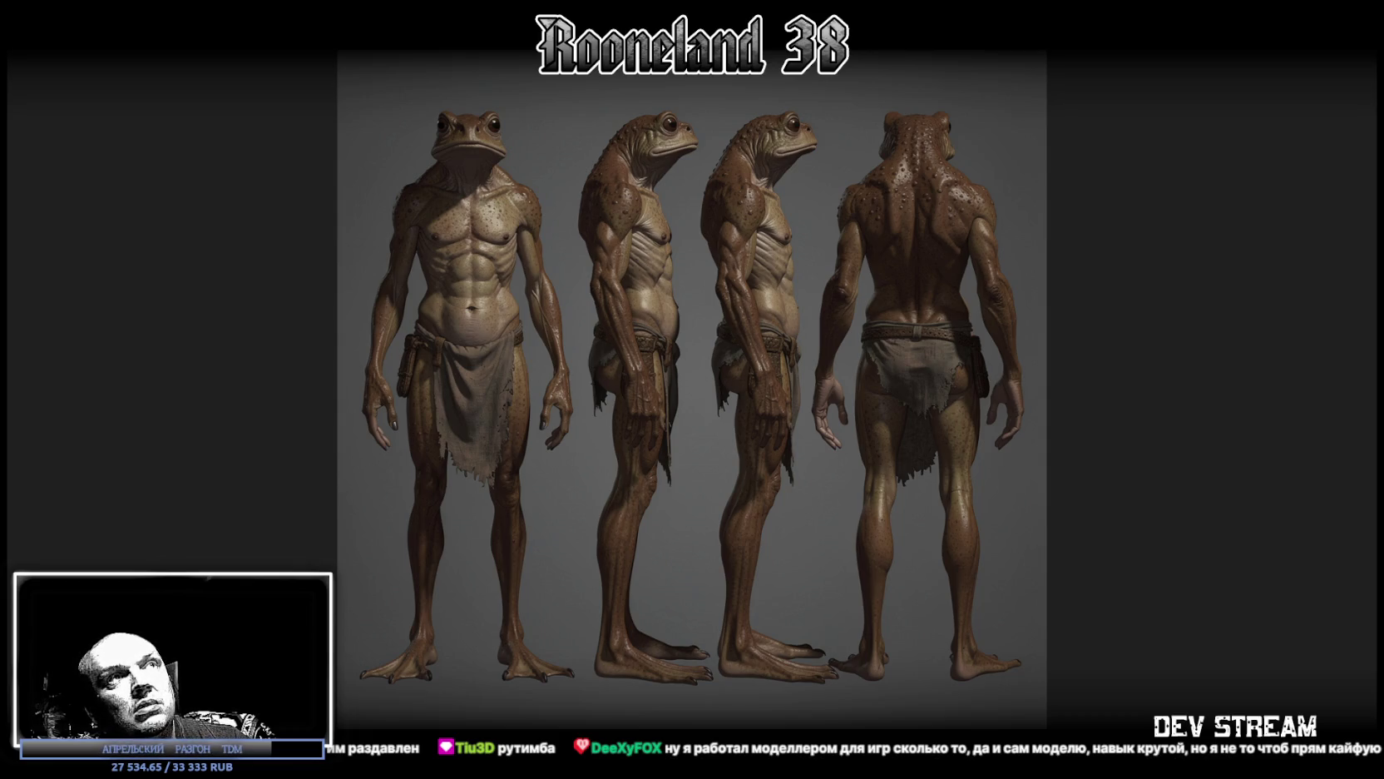
key(Escape)
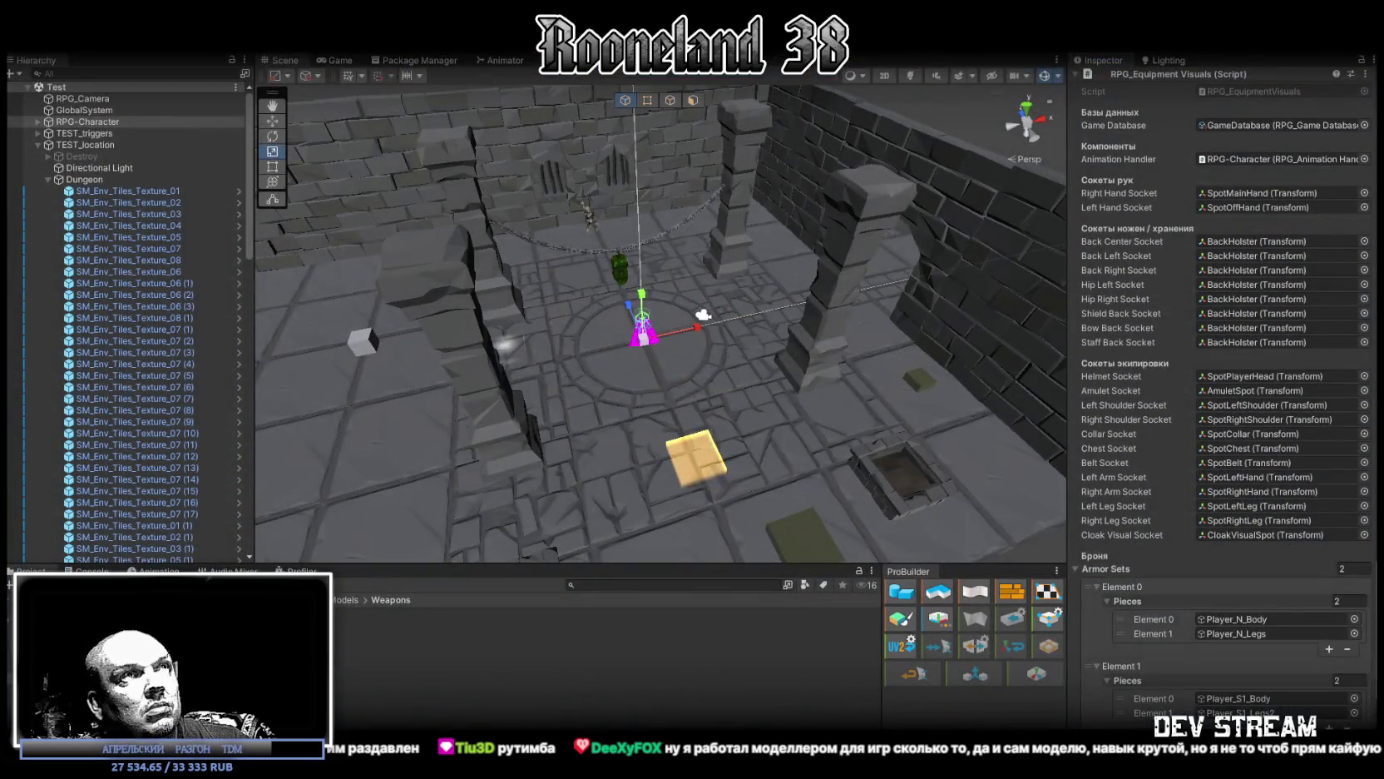
key(alt+Tab)
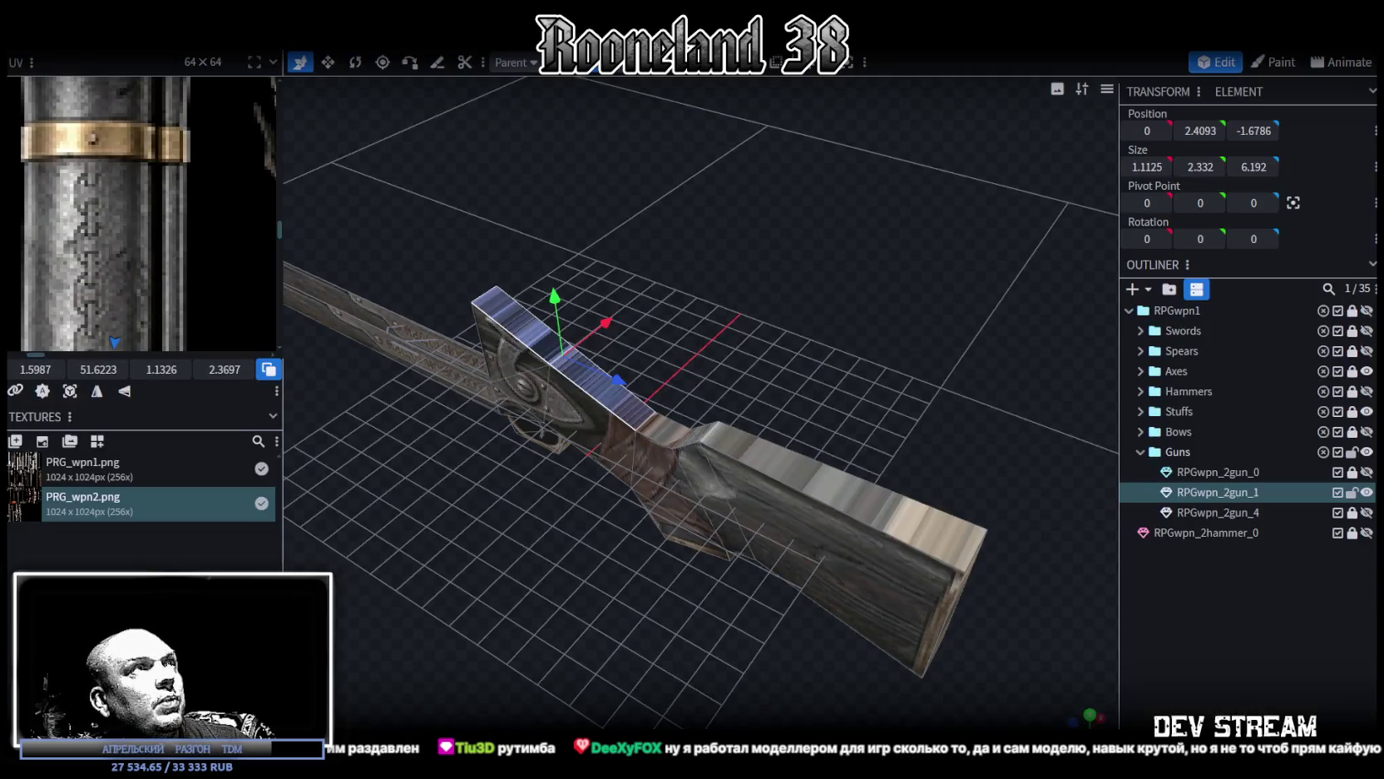
key(ctrl+s)
key(ctrl+w)
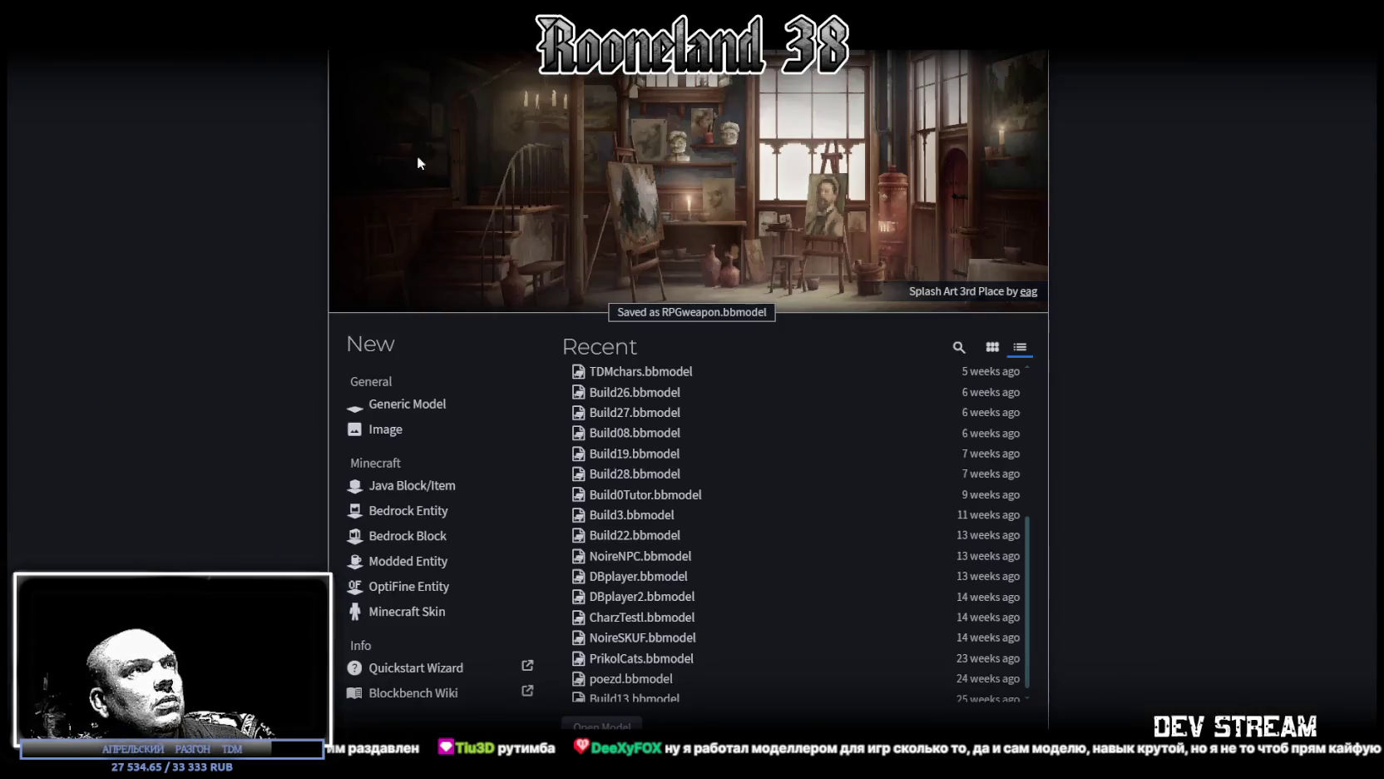
scroll(608, 540, up, 3)
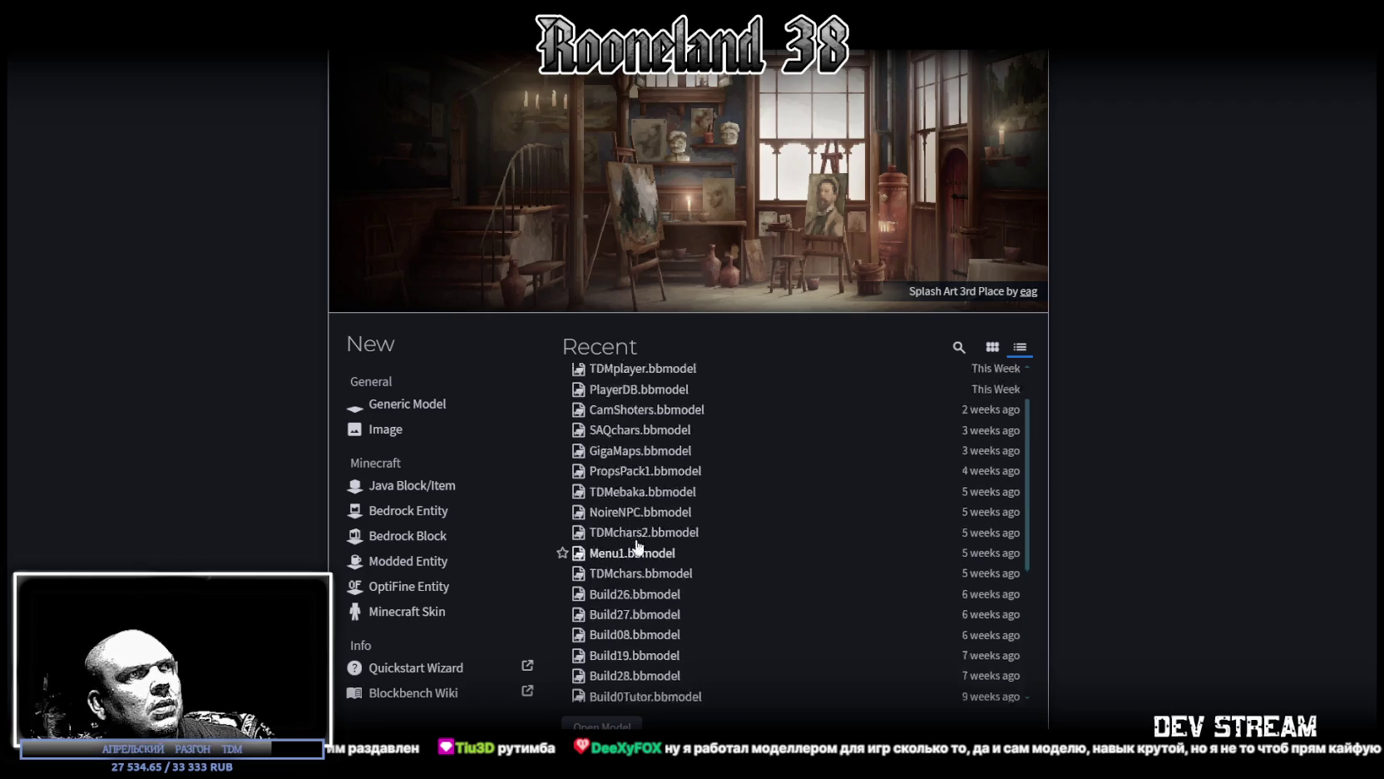
Step: Orbit to face the frog character and select the Player_Hands mesh
scroll(643, 466, up, 5)
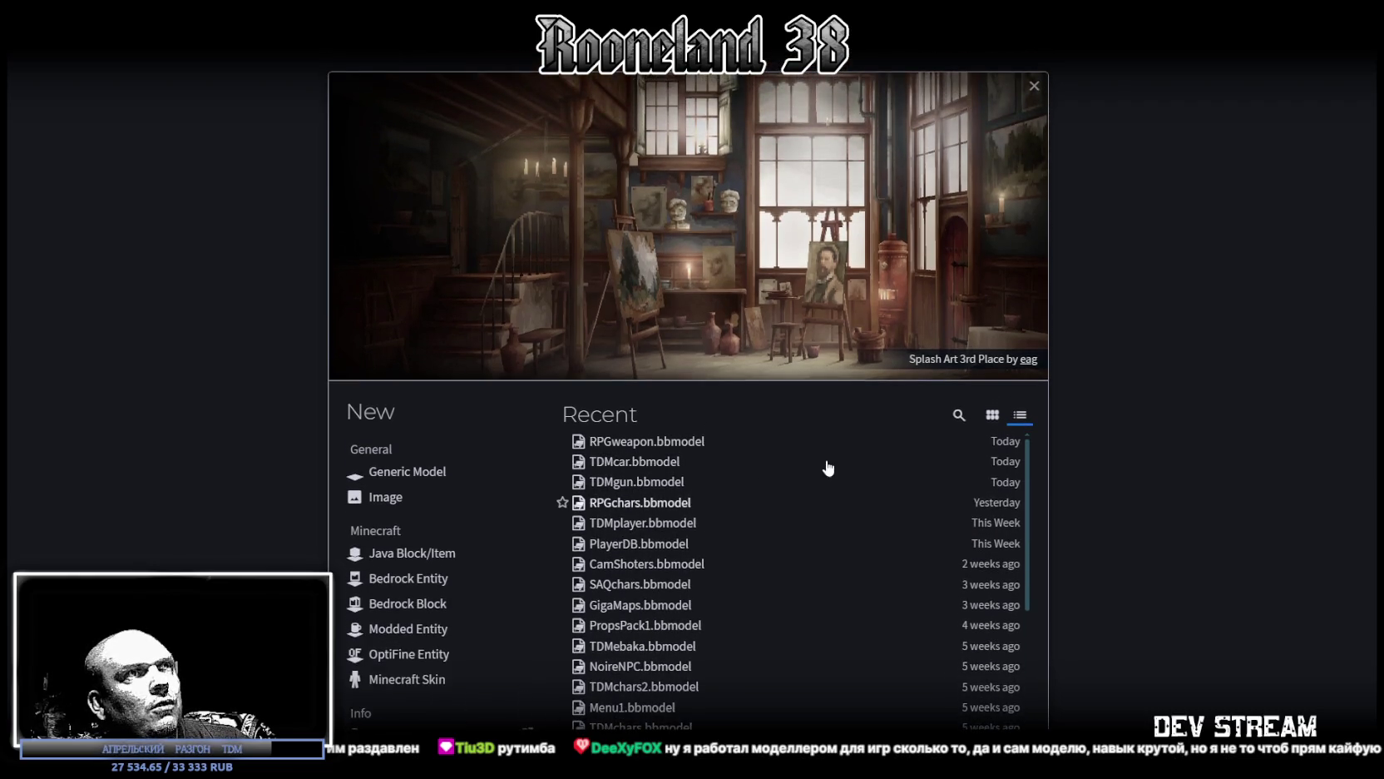
scroll(851, 406, down, 3)
scroll(850, 406, down, 2)
scroll(721, 438, up, 3)
mouse_move(721, 438)
mouse_down()
mouse_move(870, 498)
mouse_move(827, 489)
mouse_move(857, 481)
mouse_up()
scroll(857, 481, up, 2)
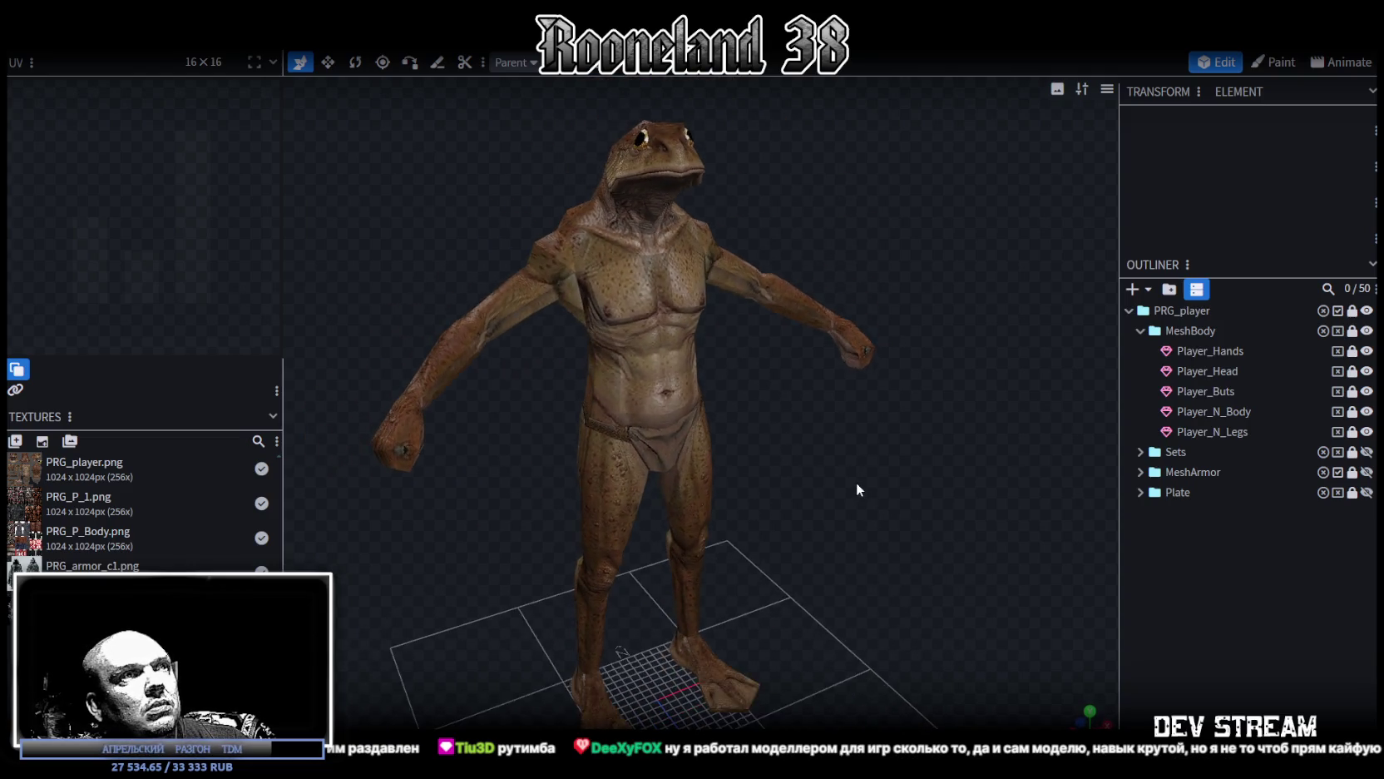
click(1356, 353)
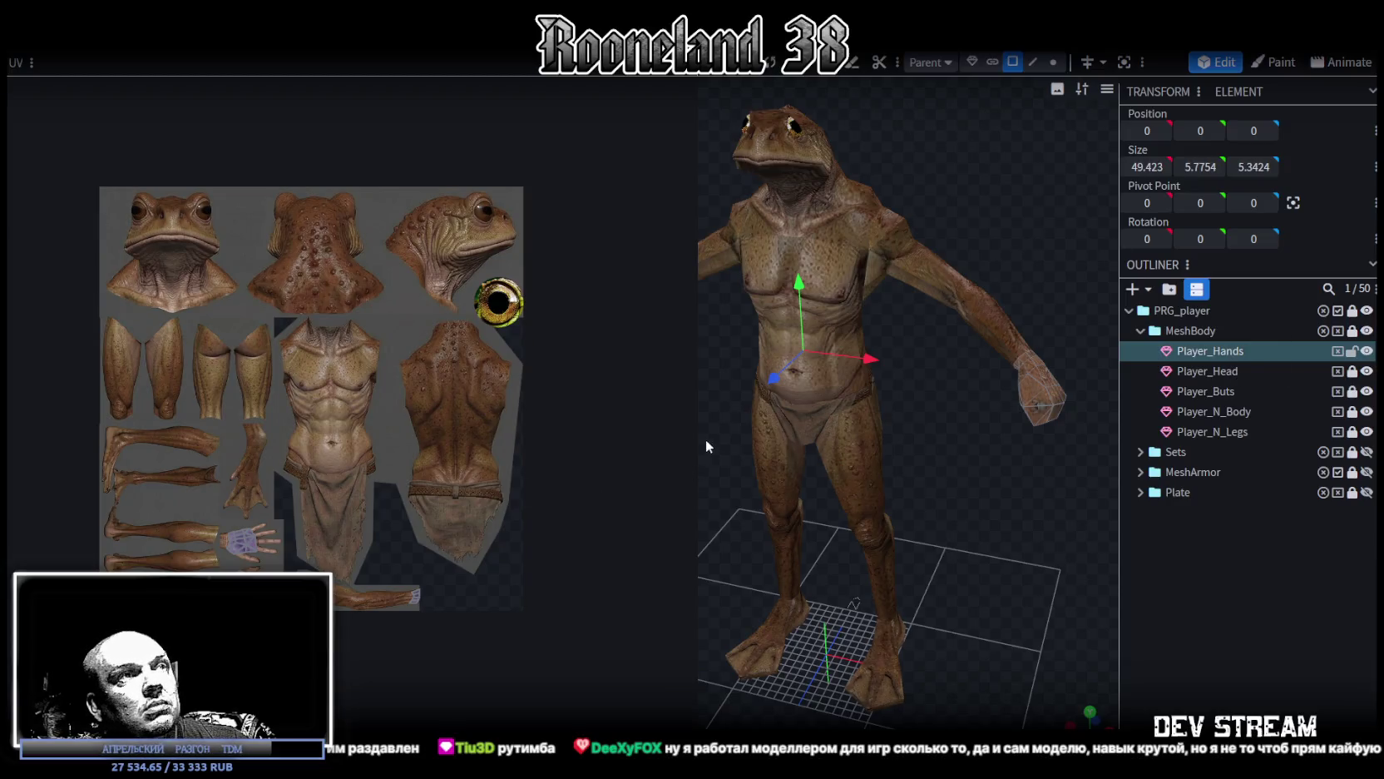
Step: Narrow the UV area and unlock the other body meshes, including Player_N_Legs
drag(700, 421, 561, 421)
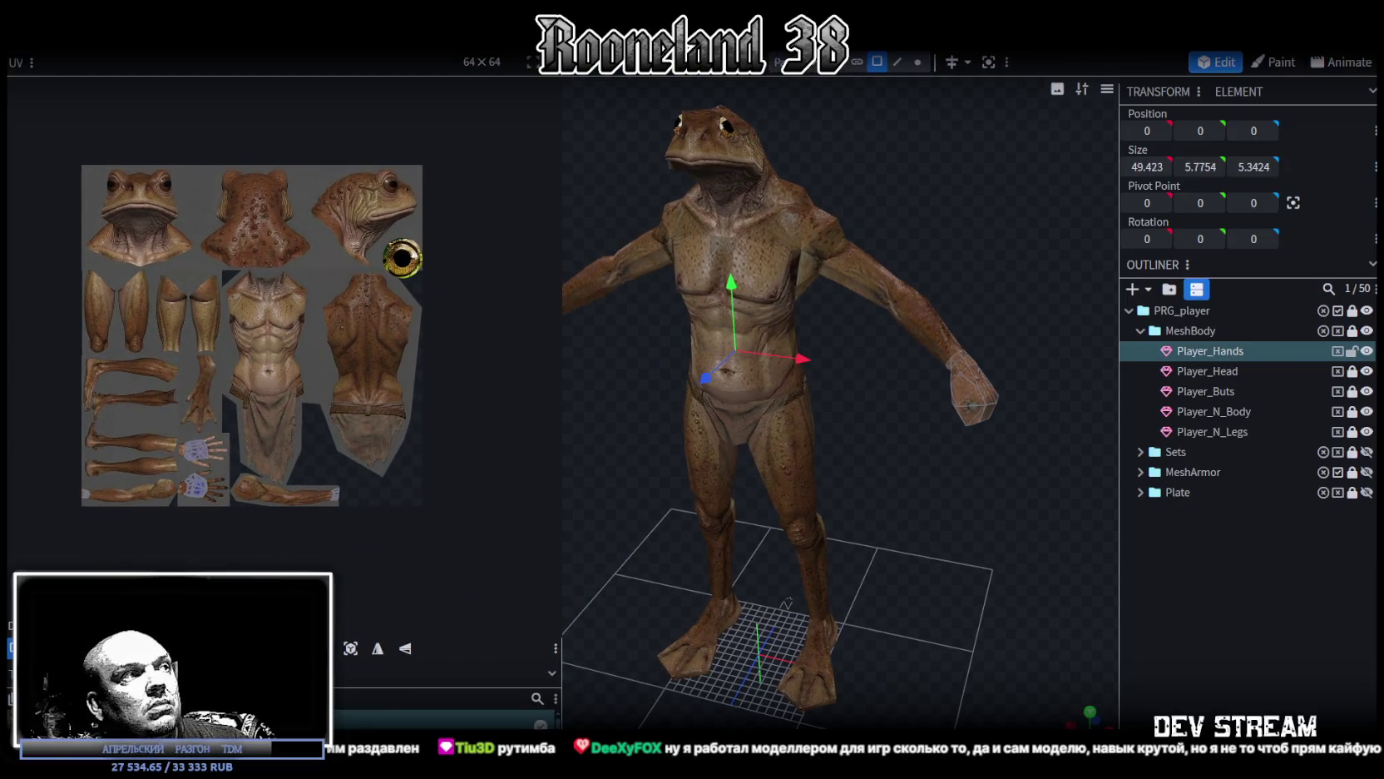
drag(1344, 384, 1355, 431)
click(1354, 433)
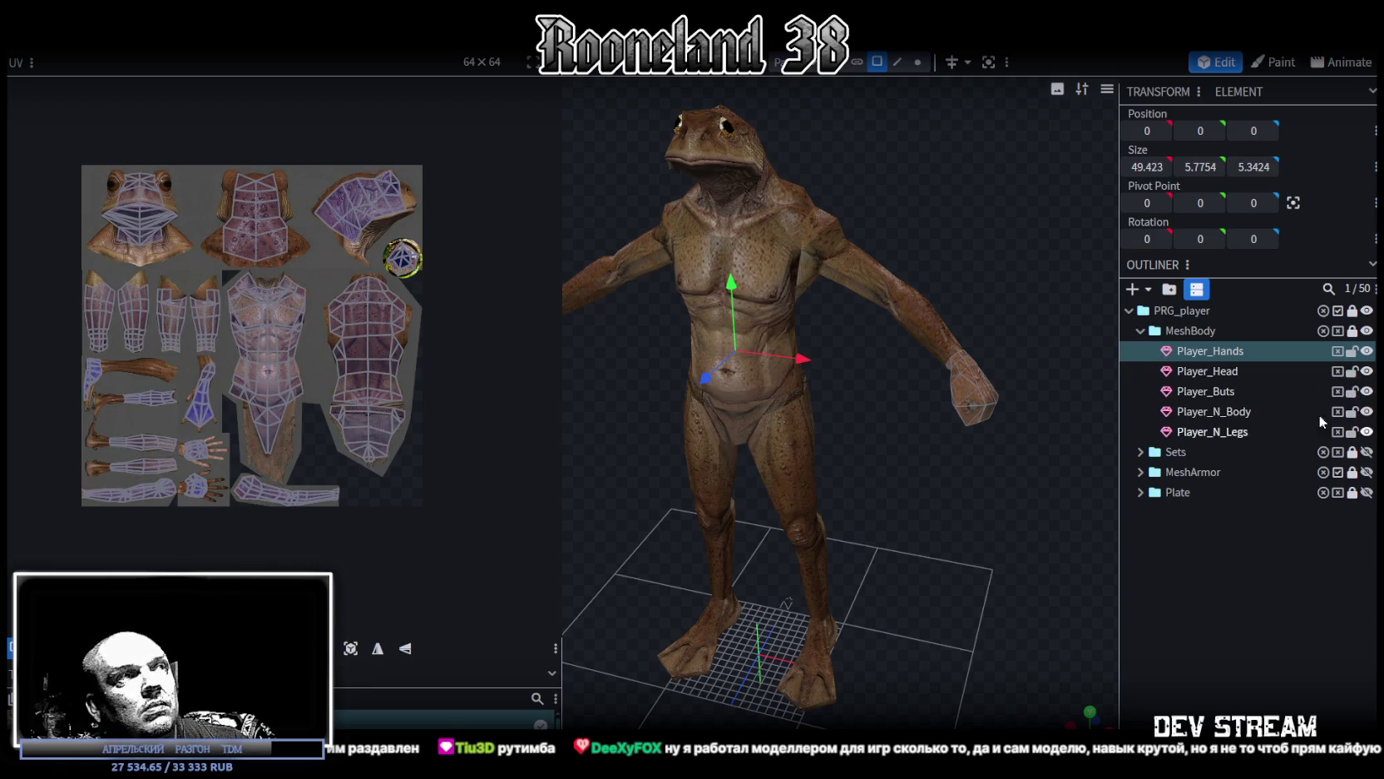
Step: Orbit out to the whole frog, save the character project, and switch to the RPGwpn1 tab
mouse_move(935, 576)
mouse_down()
mouse_move(1008, 523)
mouse_move(630, 549)
mouse_move(935, 613)
mouse_move(914, 573)
mouse_up()
scroll(997, 579, up, 5)
scroll(998, 574, up, 3)
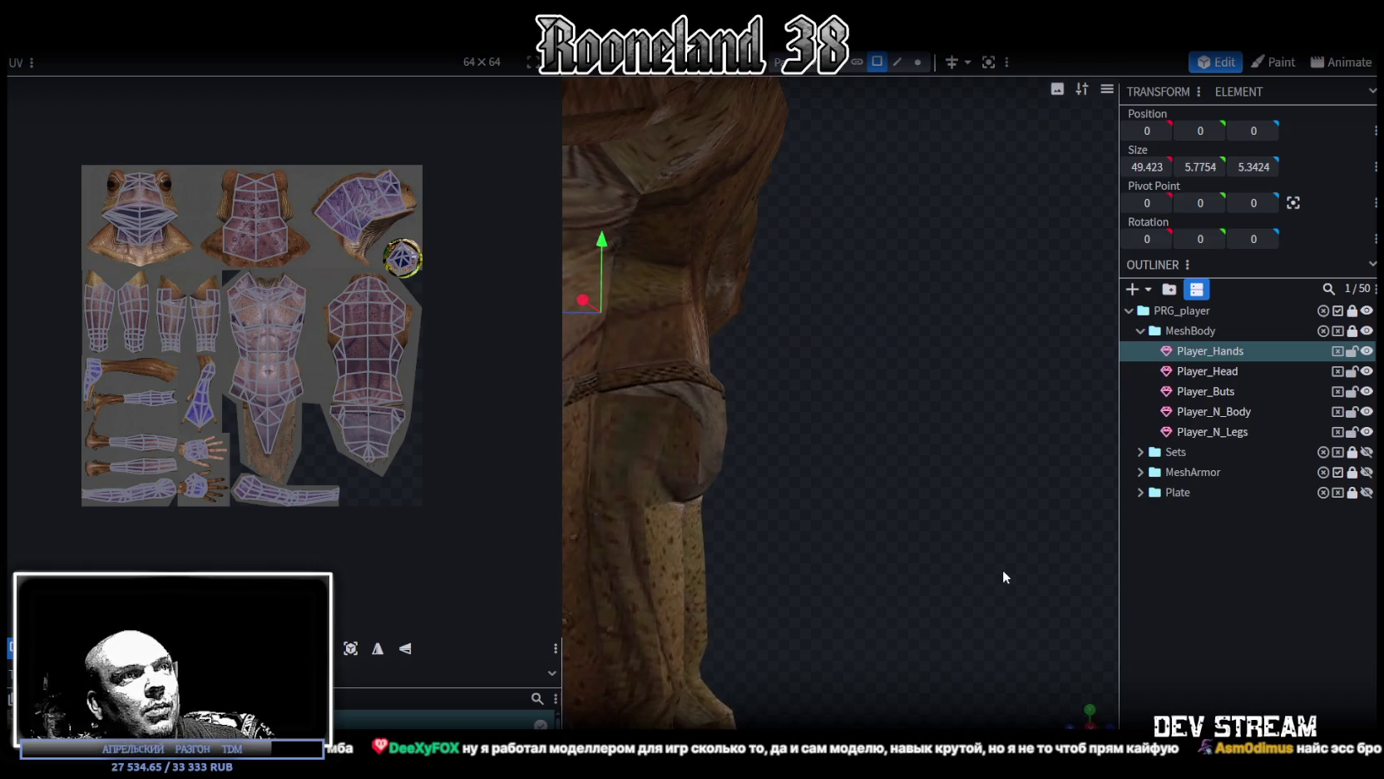
scroll(1006, 591, up, 2)
scroll(979, 610, down, 5)
mouse_move(979, 610)
mouse_down()
mouse_move(792, 595)
mouse_move(1081, 606)
mouse_up()
scroll(793, 594, down, 3)
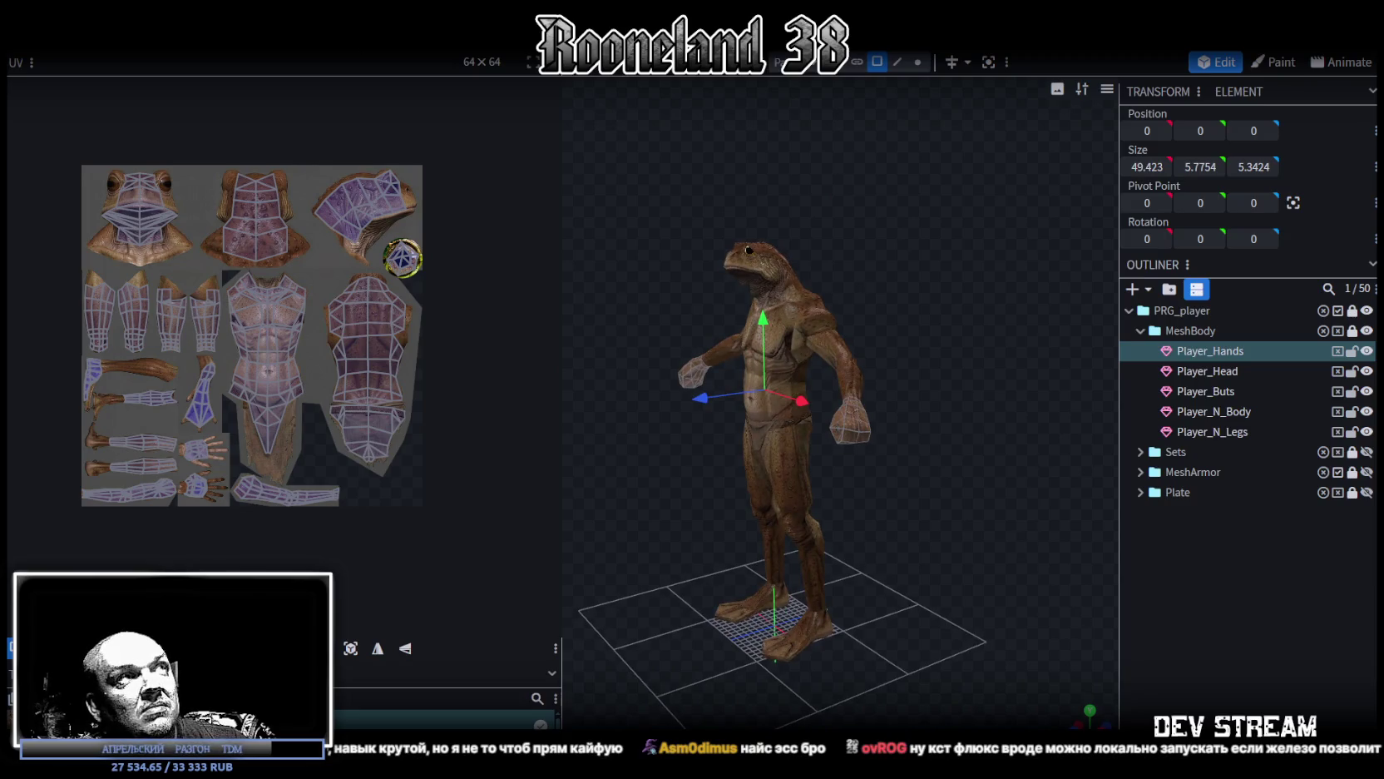
key(ctrl+s)
click(392, 55)
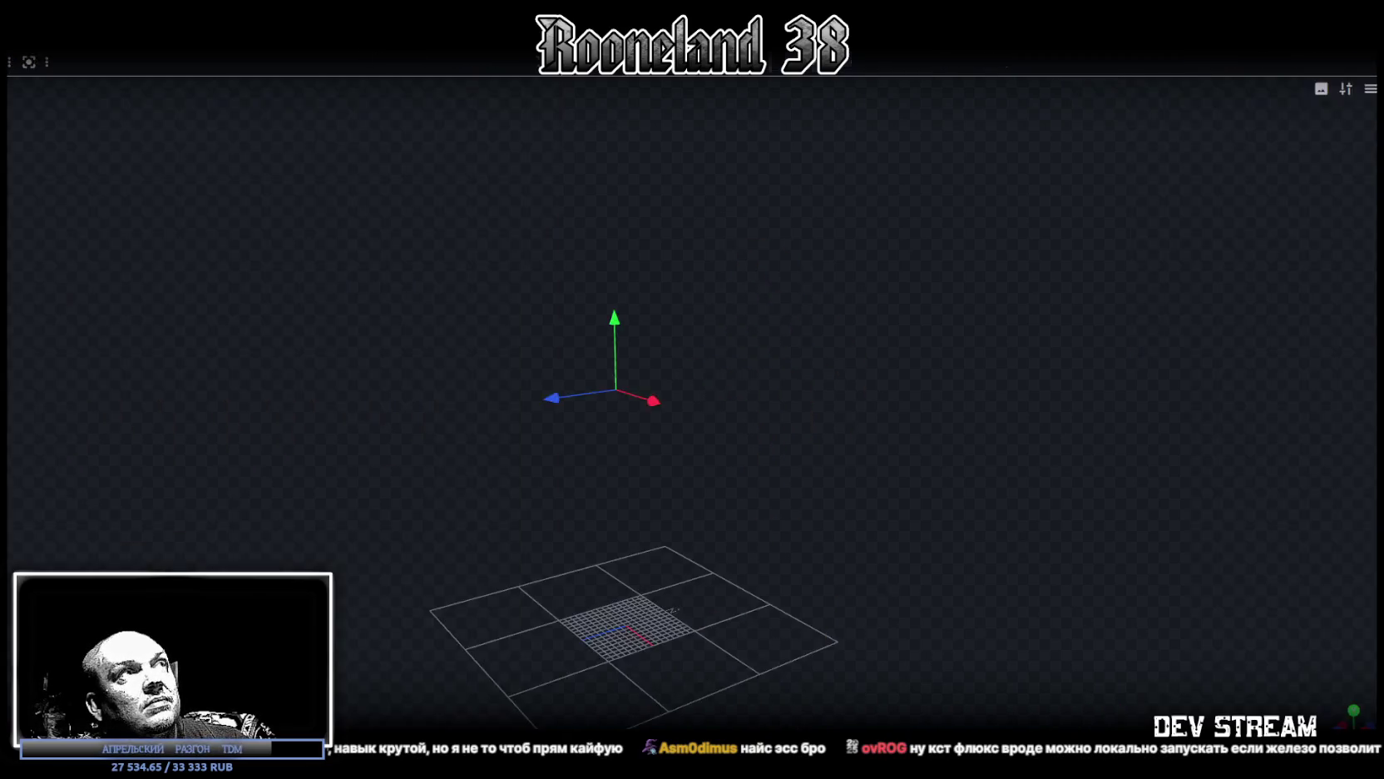
Step: Widen the 3D view and resize the rifle's middle block to an X size of 0.9125
scroll(798, 493, down, 3)
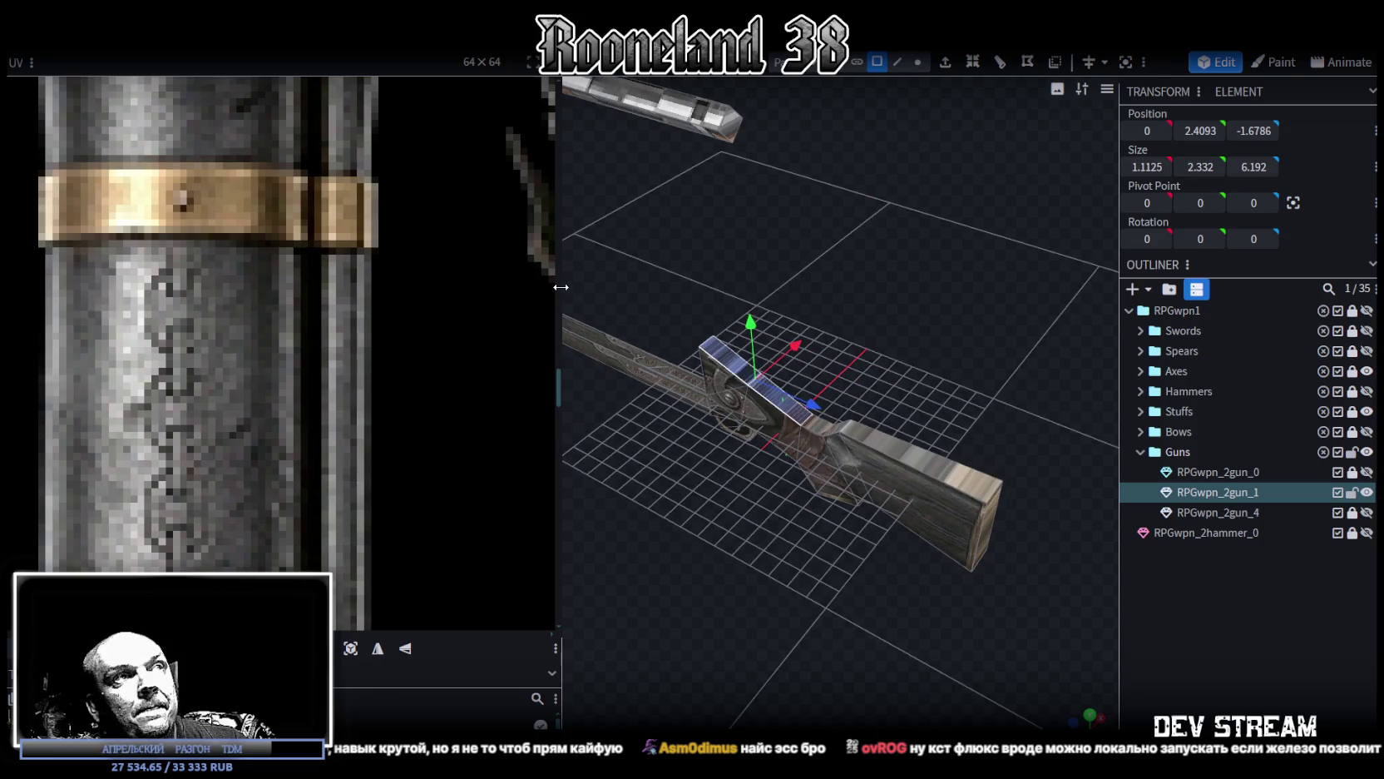
drag(561, 287, 262, 287)
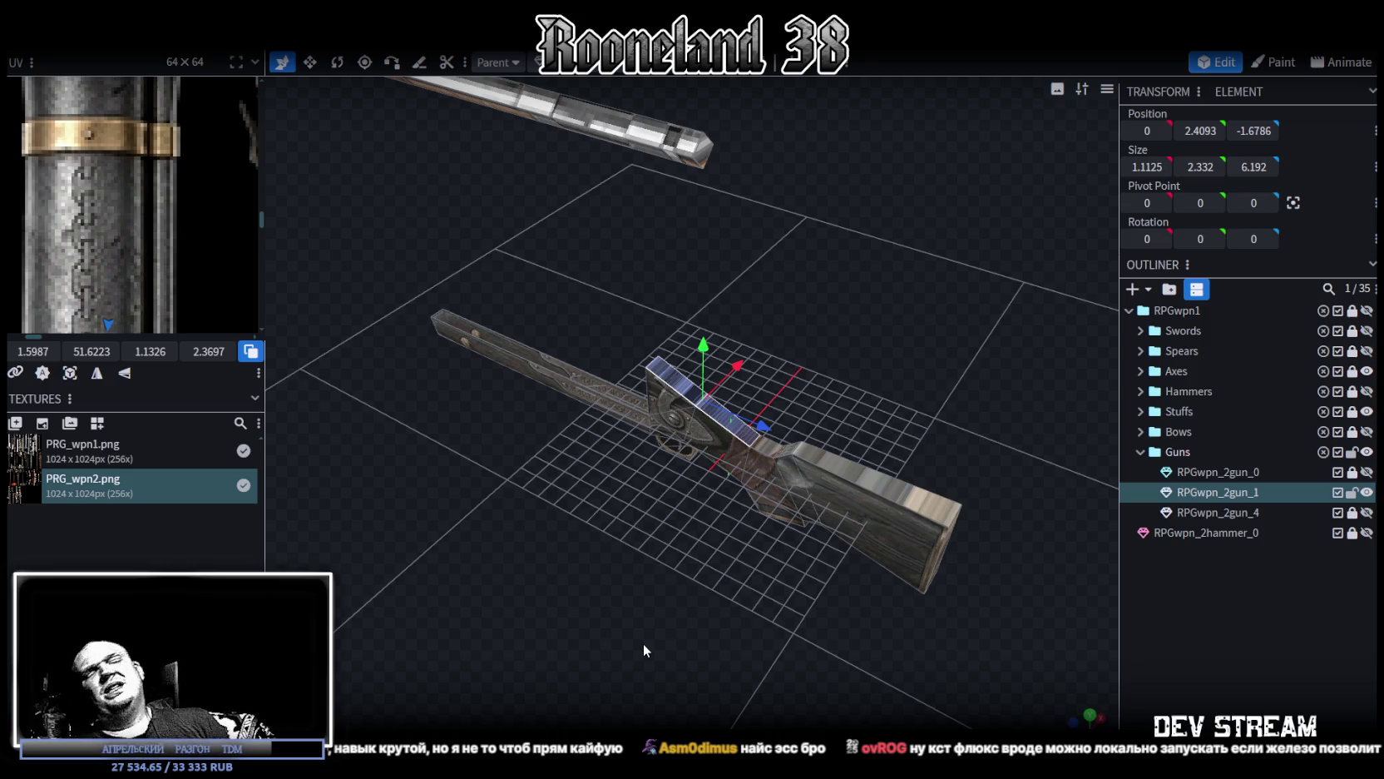
mouse_move(644, 648)
mouse_down()
mouse_move(626, 596)
mouse_move(666, 563)
mouse_move(586, 550)
mouse_move(475, 560)
mouse_move(487, 565)
mouse_move(555, 493)
mouse_up()
key(s)
mouse_move(597, 332)
mouse_down()
mouse_move(557, 365)
mouse_move(515, 479)
mouse_move(489, 495)
mouse_move(598, 484)
mouse_move(691, 528)
mouse_up()
Step: Widen the UV editor panel and zoom the texture view while orbiting the rifle
scroll(113, 245, down, 2)
scroll(125, 216, down, 1)
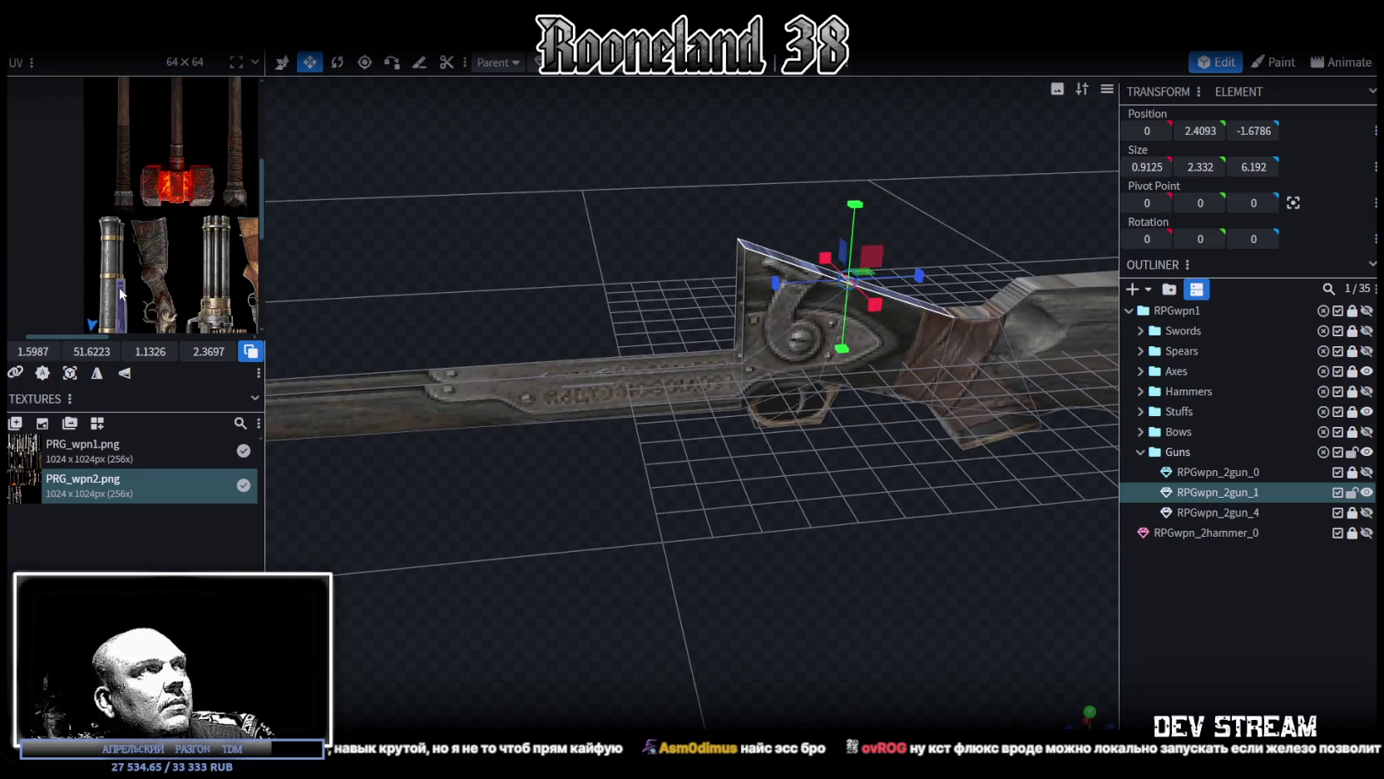
scroll(143, 172, down, 2)
drag(264, 218, 530, 249)
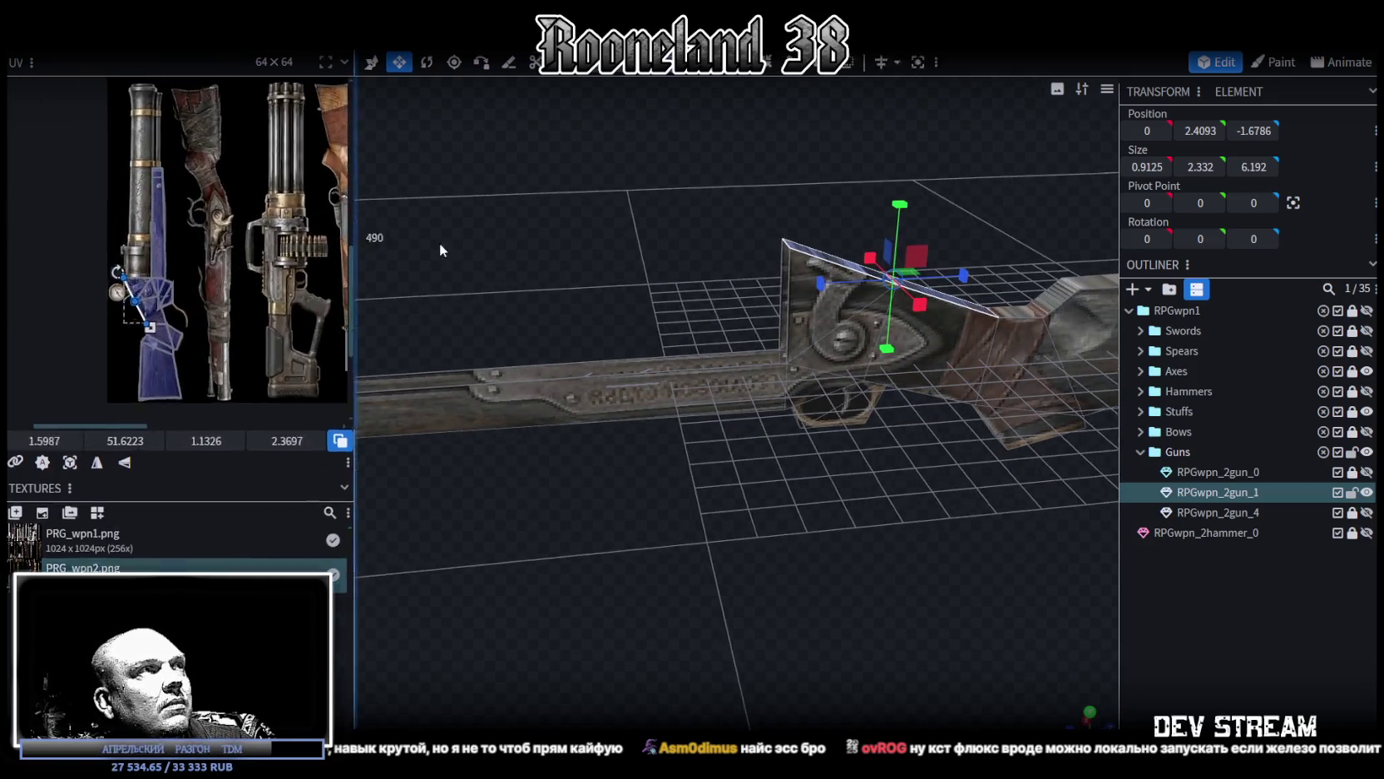
scroll(233, 417, up, 3)
scroll(241, 412, up, 1)
mouse_move(883, 538)
mouse_down()
mouse_move(897, 551)
mouse_move(866, 524)
mouse_move(876, 490)
mouse_move(829, 473)
mouse_move(844, 509)
mouse_move(772, 546)
mouse_move(749, 537)
mouse_up()
Step: Zoom and pan the UV view over the gun texture, orbit, and deselect the model
scroll(829, 474, down, 4)
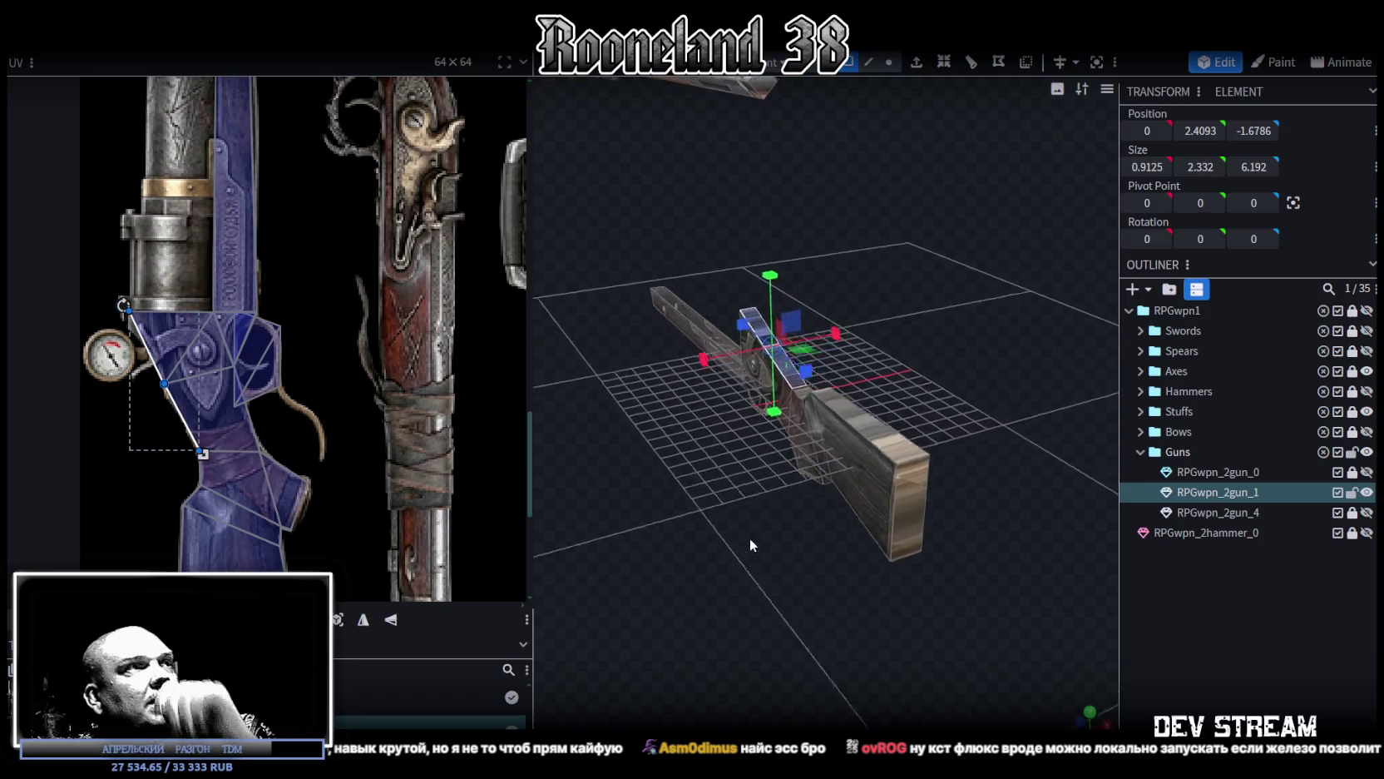
scroll(260, 415, down, 4)
scroll(260, 413, up, 4)
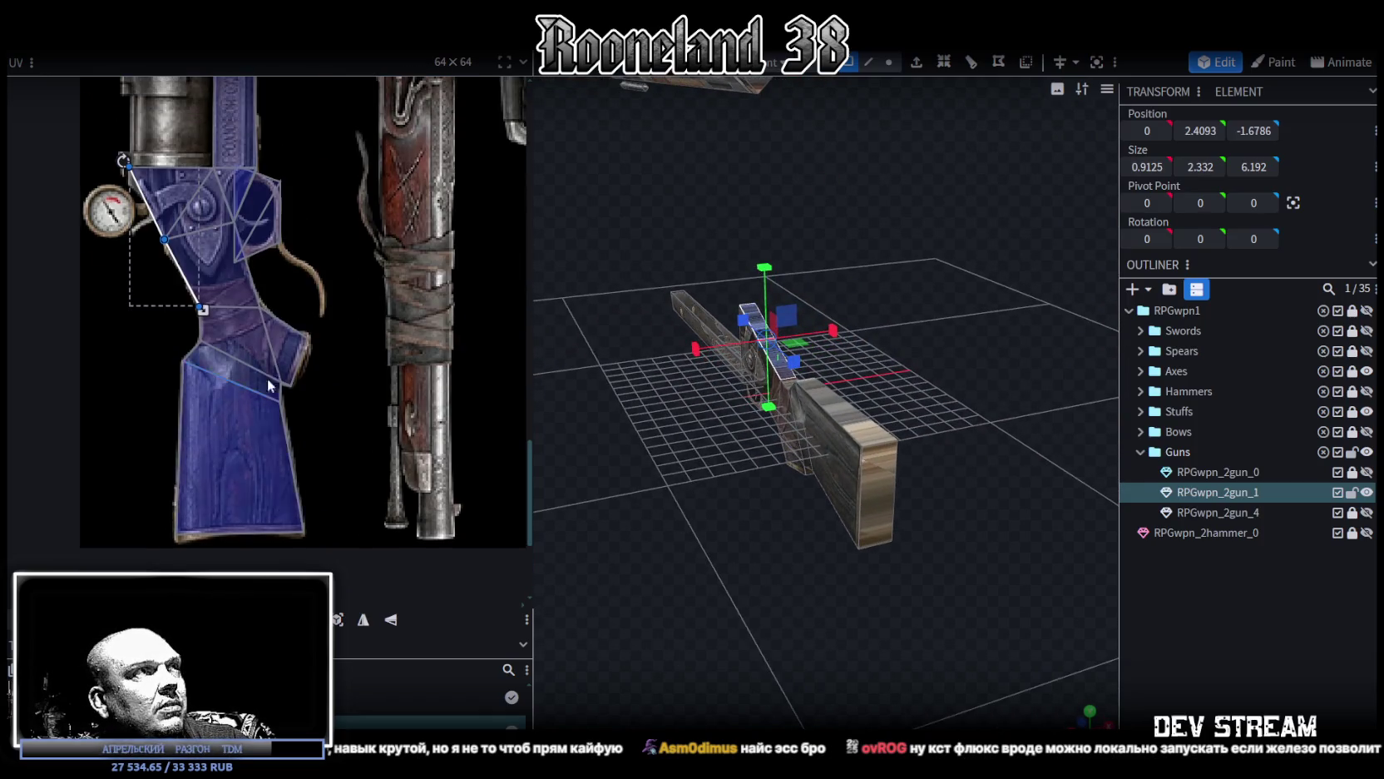
scroll(228, 329, up, 5)
scroll(228, 329, up, 1)
mouse_move(571, 480)
mouse_down()
mouse_move(855, 574)
mouse_move(981, 580)
mouse_move(948, 574)
mouse_up()
scroll(327, 347, down, 3)
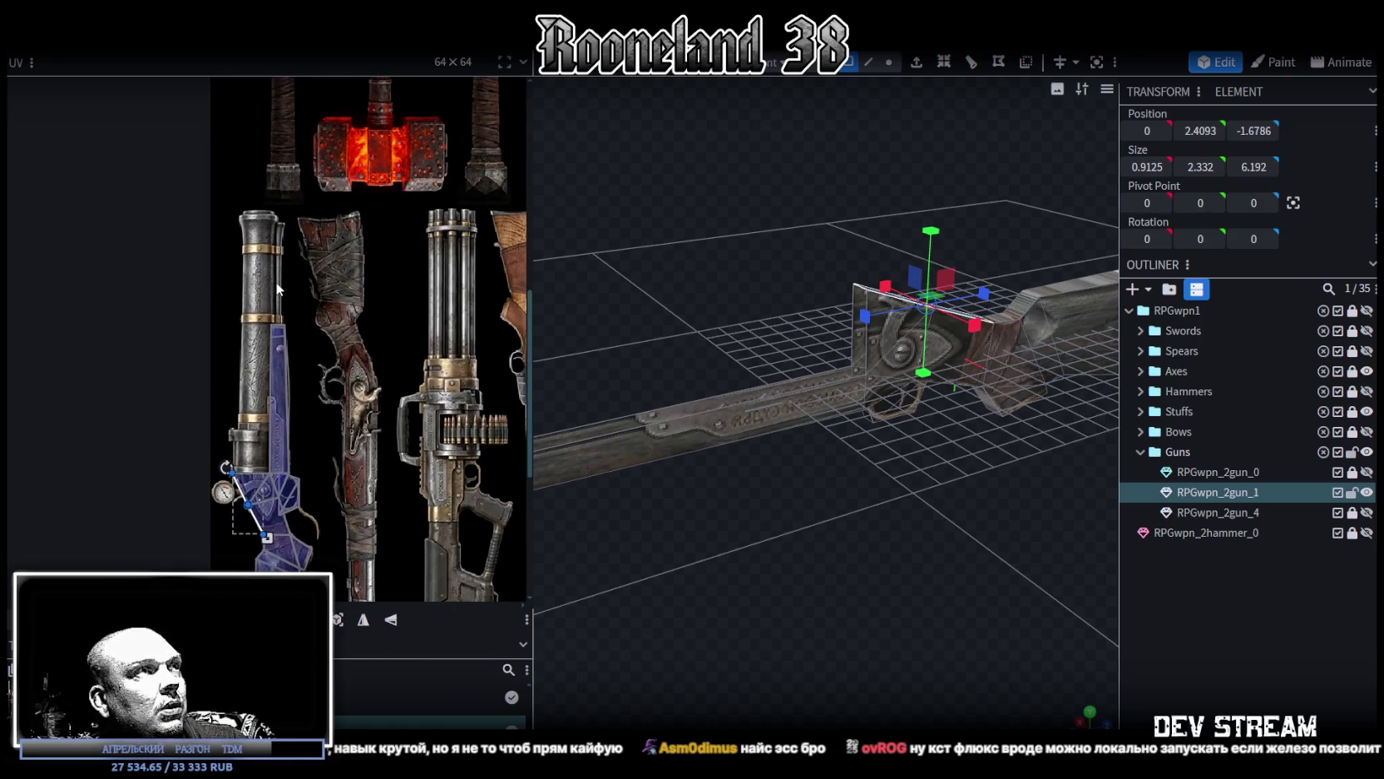
scroll(277, 282, up, 4)
scroll(271, 304, down, 6)
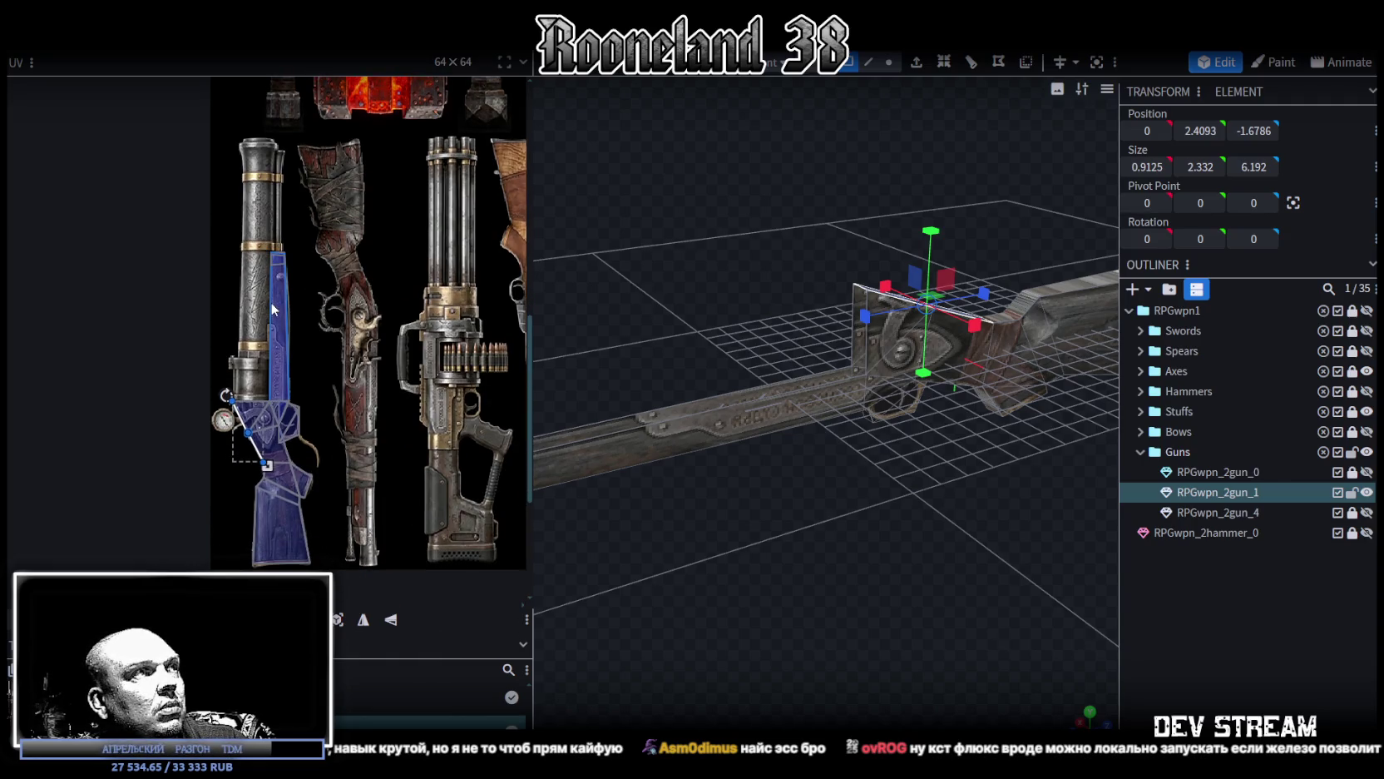
mouse_move(890, 550)
mouse_down()
mouse_move(971, 543)
mouse_move(708, 565)
mouse_move(756, 601)
mouse_move(724, 583)
mouse_move(908, 552)
mouse_move(935, 522)
mouse_move(898, 529)
mouse_move(926, 531)
mouse_move(915, 537)
mouse_up()
click(1142, 580)
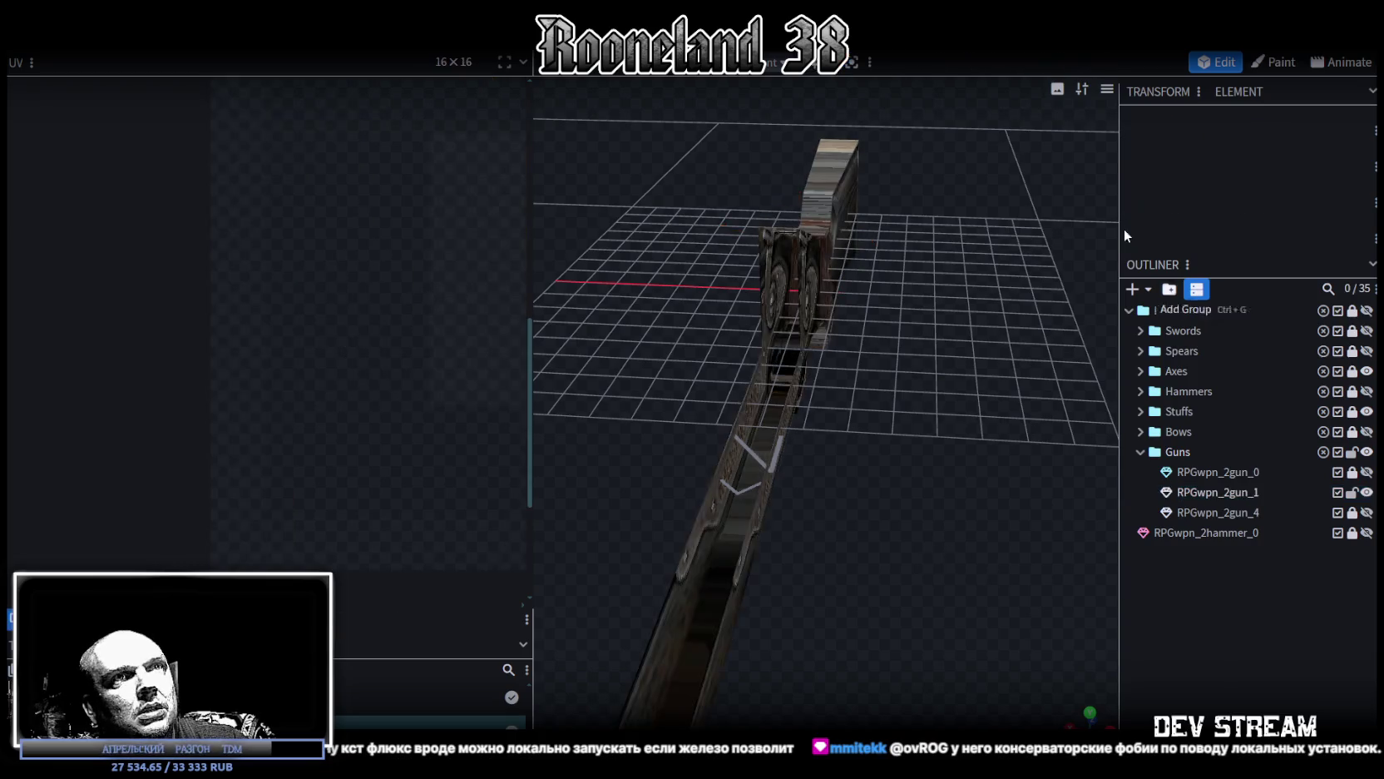
Step: Add a cylinder mesh element, then delete it
click(1144, 291)
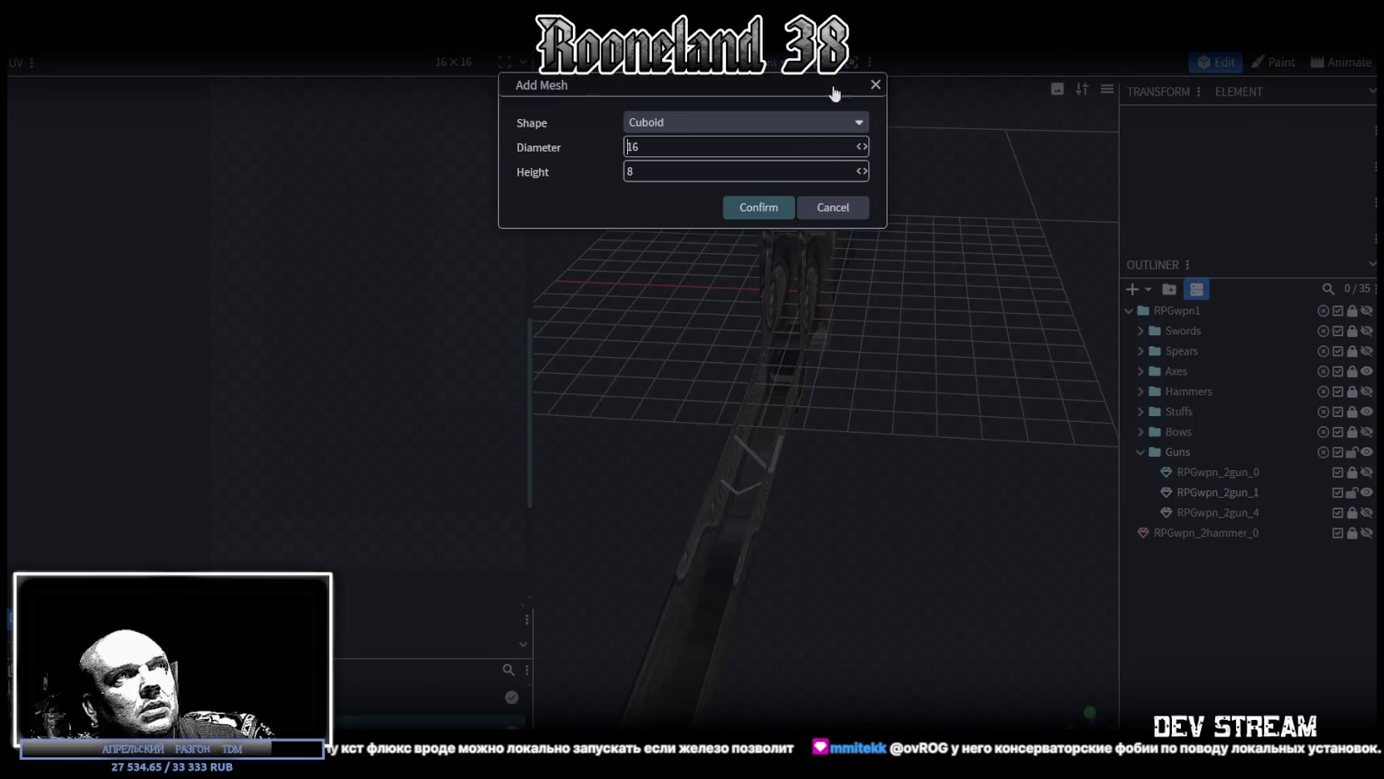
click(863, 124)
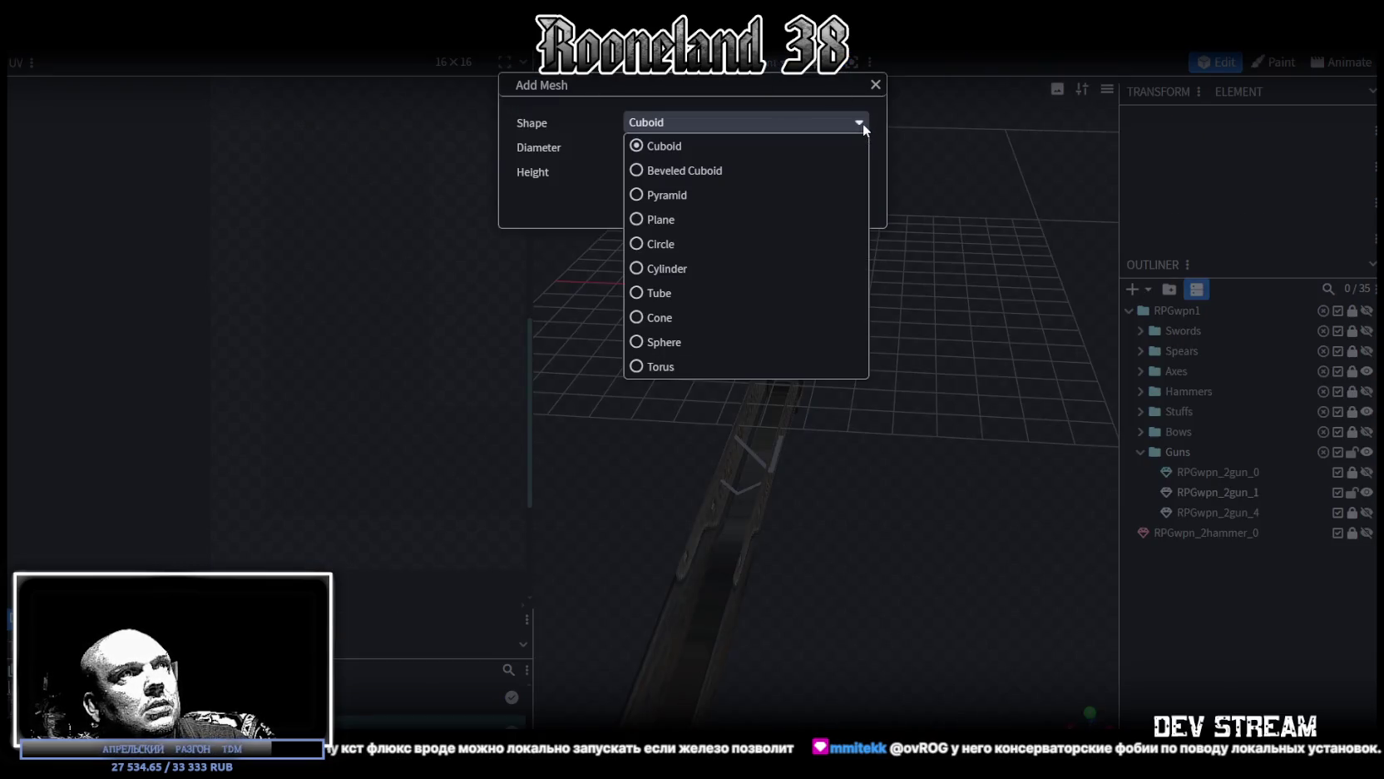
click(635, 273)
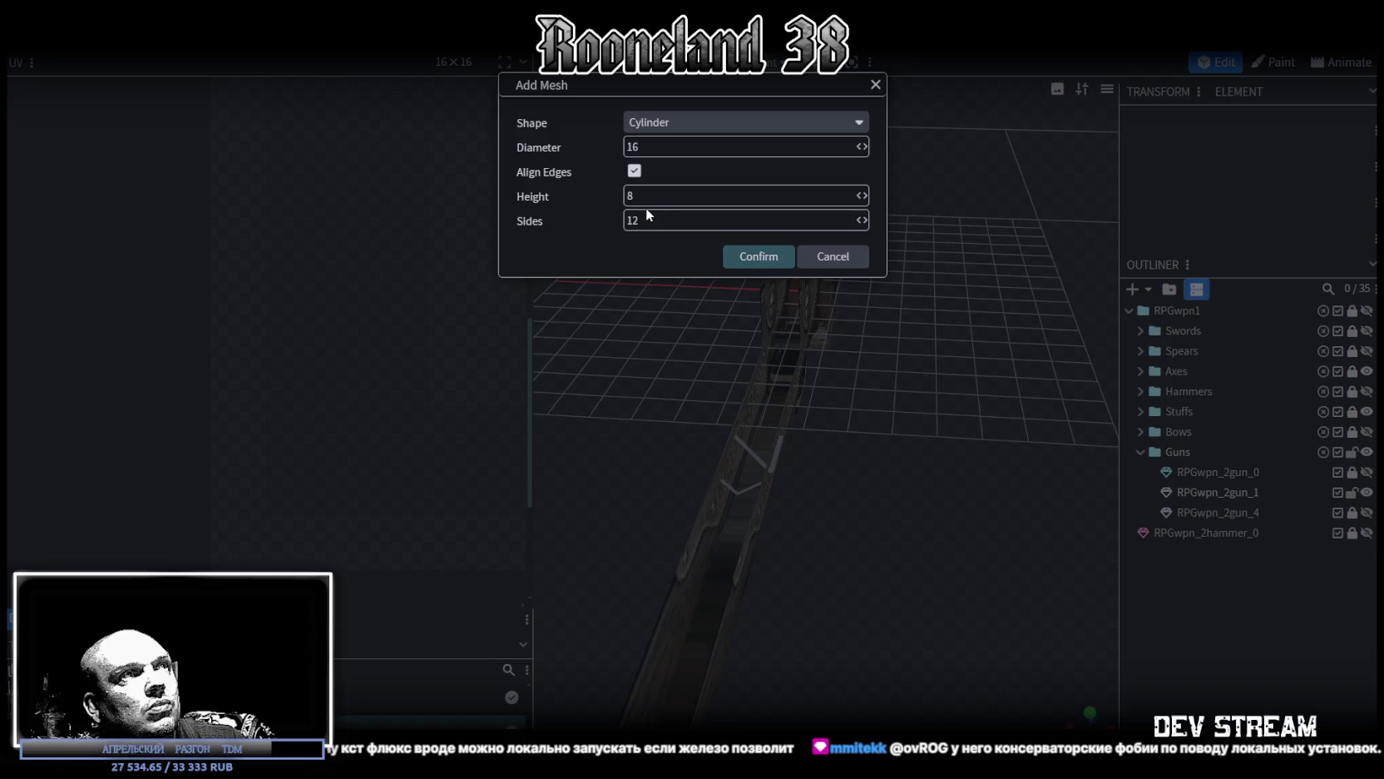
key(Return)
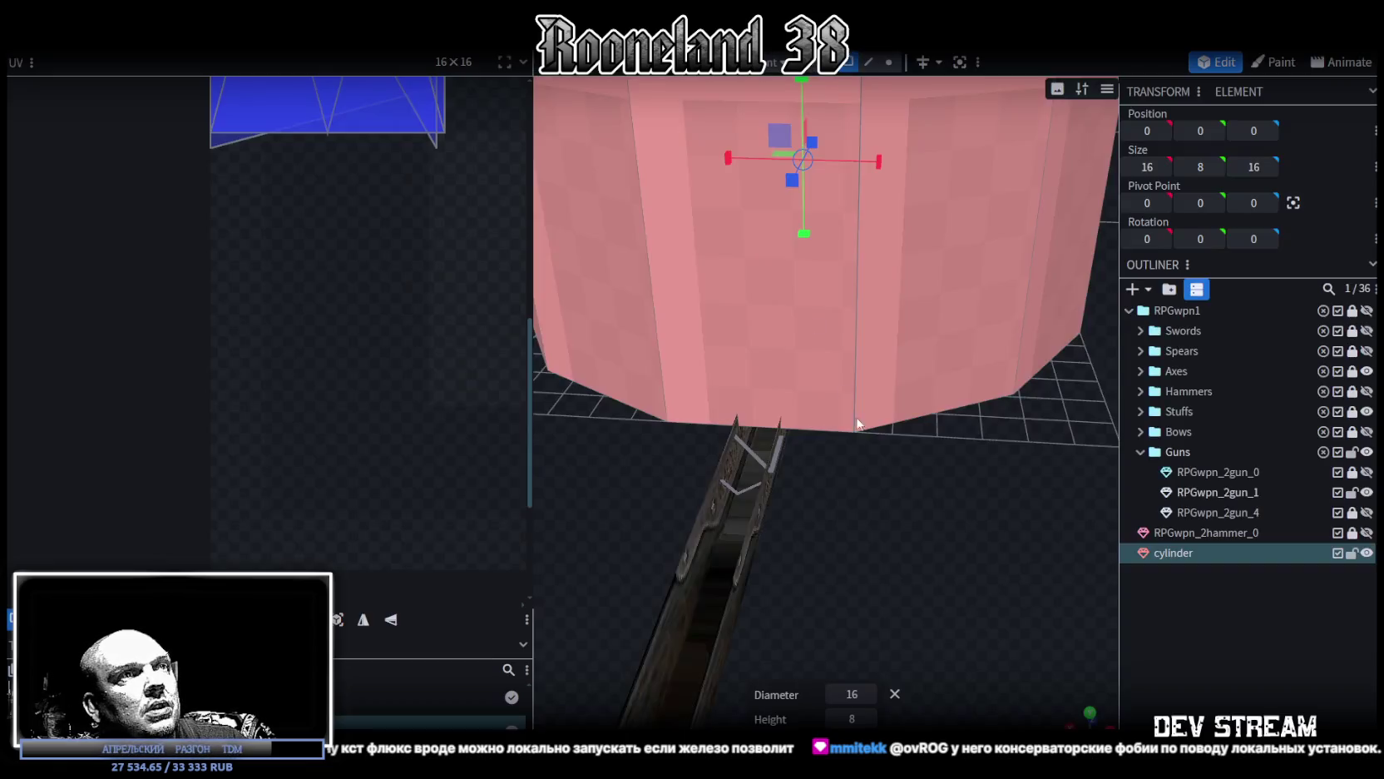
scroll(839, 386, down, 3)
scroll(852, 512, up, 3)
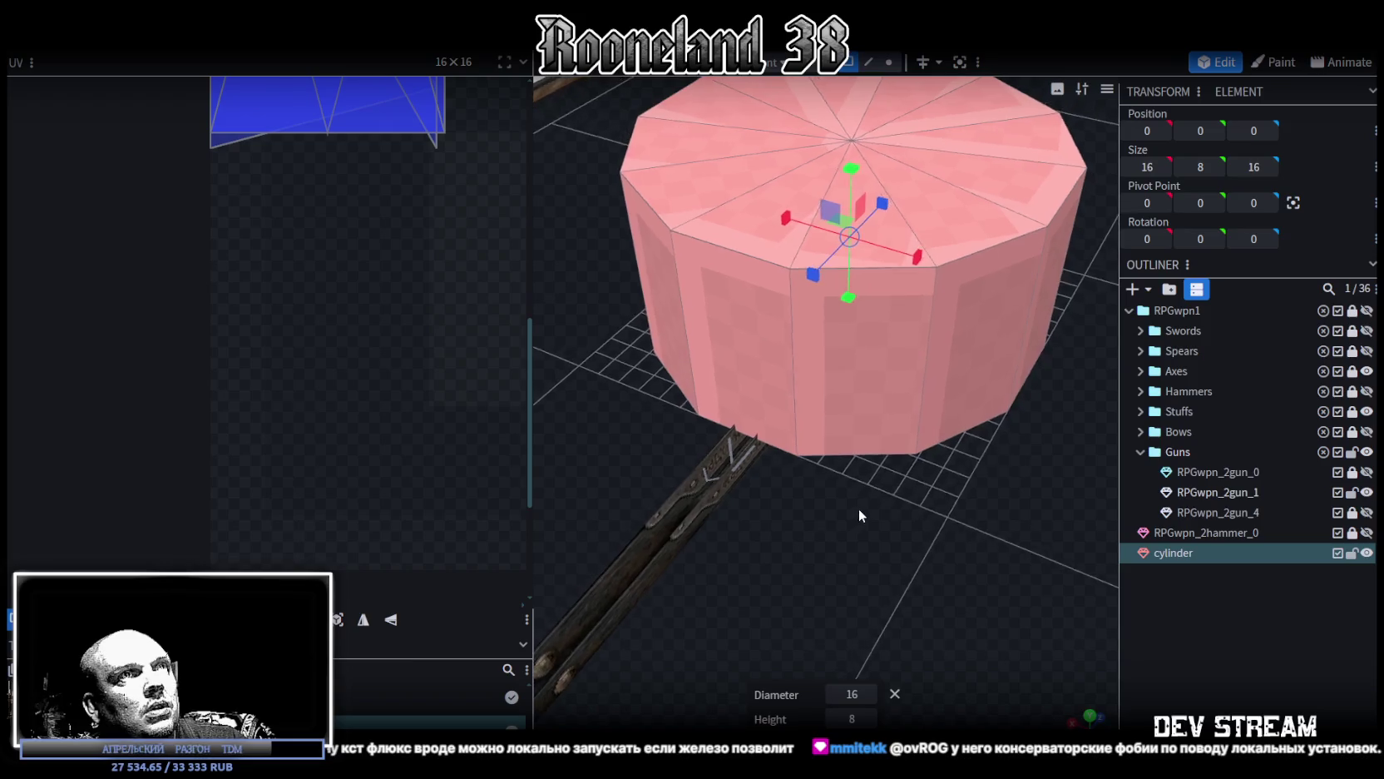
key(Delete)
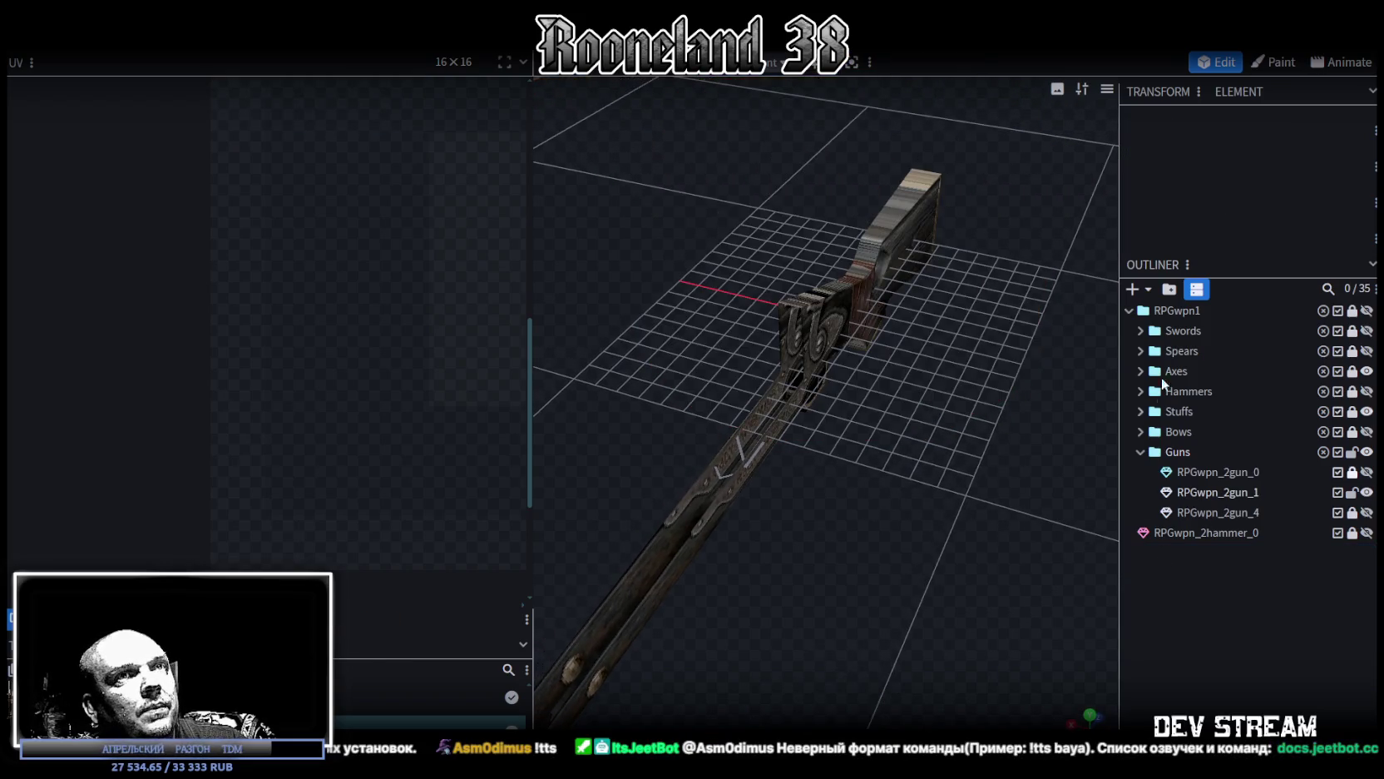
Step: Add a new 12-sided cylinder mesh element
click(1133, 289)
click(701, 121)
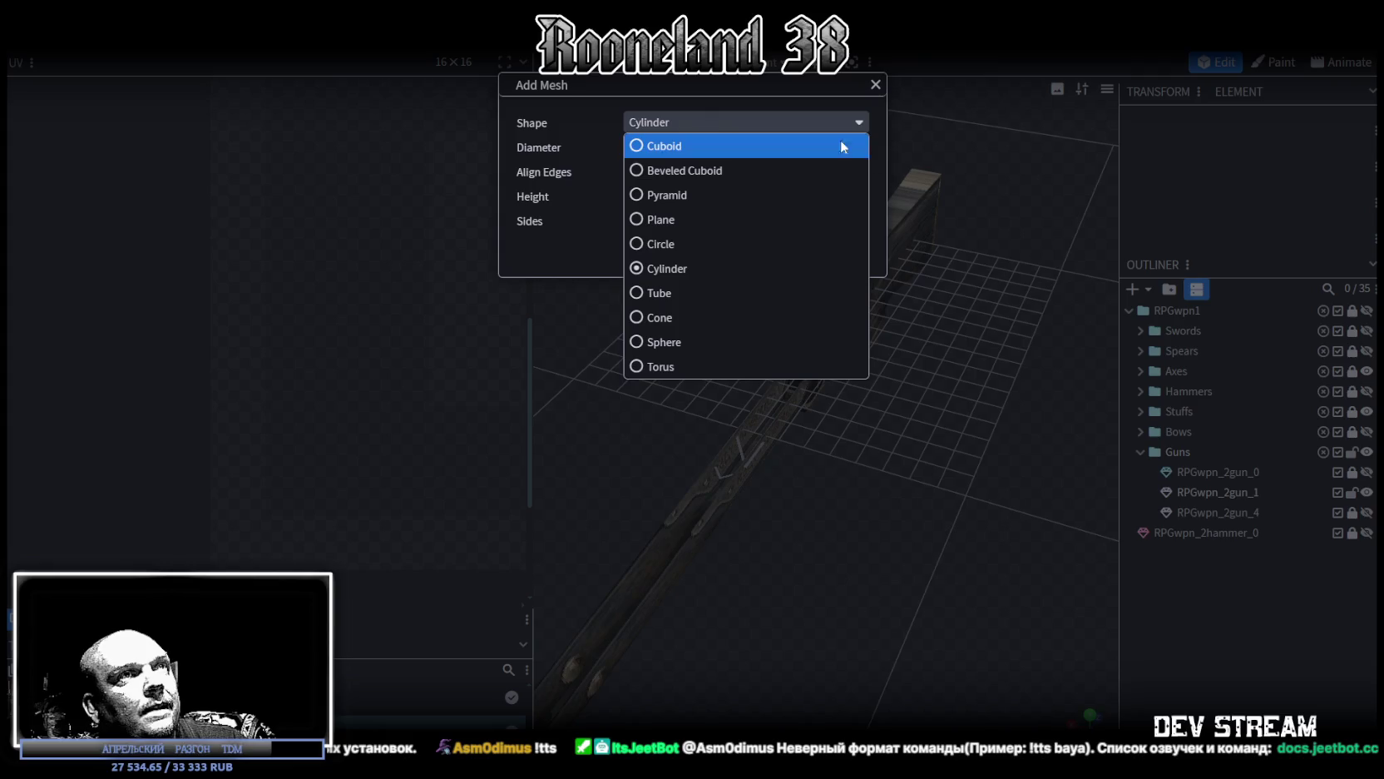
click(885, 199)
click(665, 218)
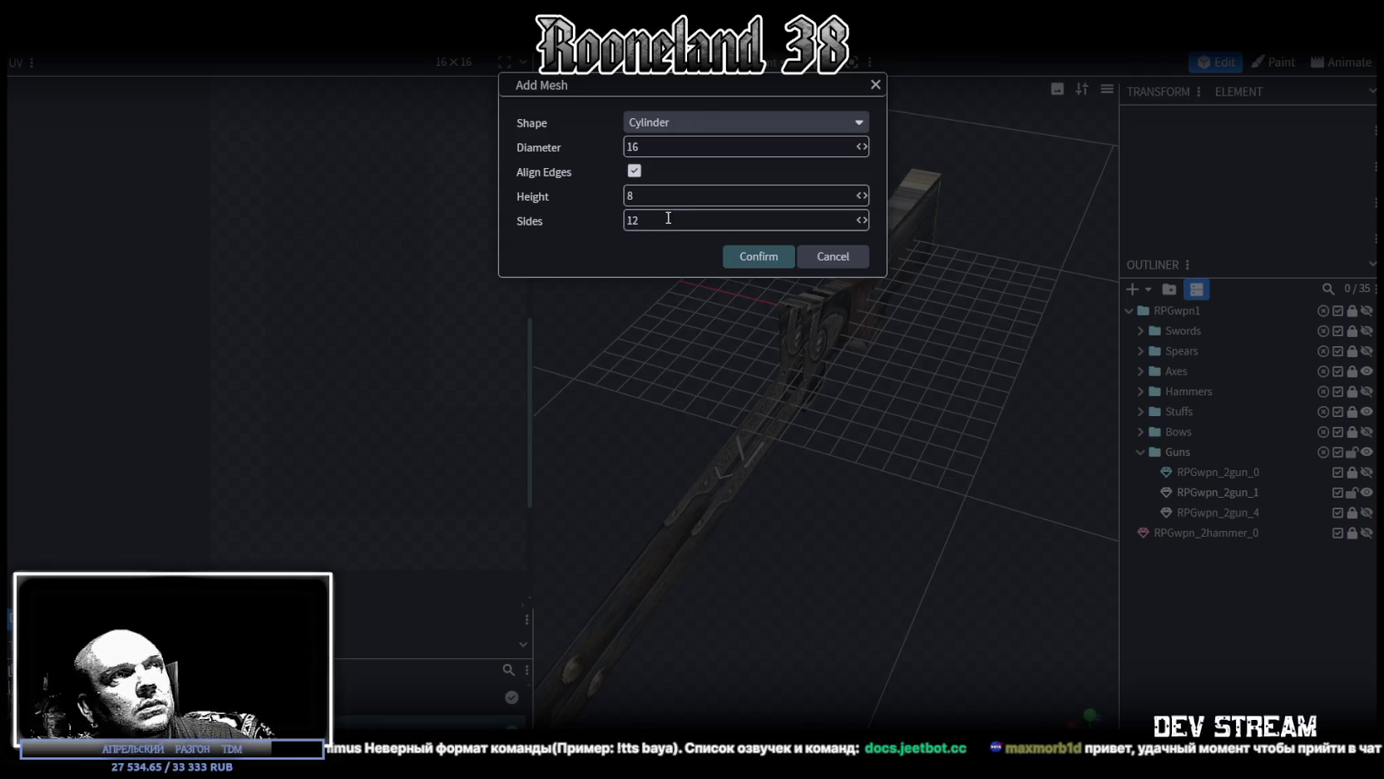
click(731, 261)
mouse_move(754, 257)
mouse_down()
mouse_move(1016, 551)
mouse_move(885, 453)
mouse_move(913, 509)
mouse_move(778, 316)
mouse_up()
Step: Tip the cylinder onto its side with an X rotation of -90 degrees
key(r)
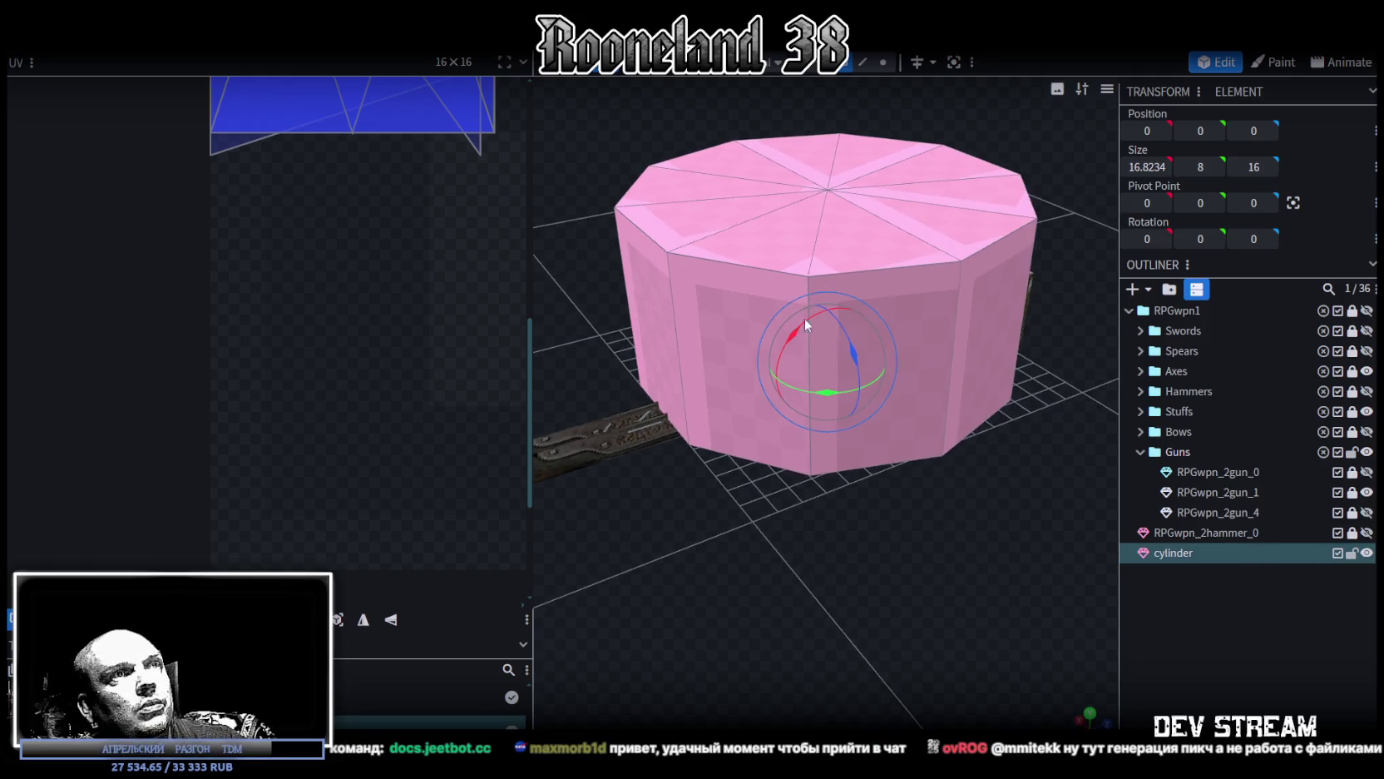
drag(809, 316, 680, 492)
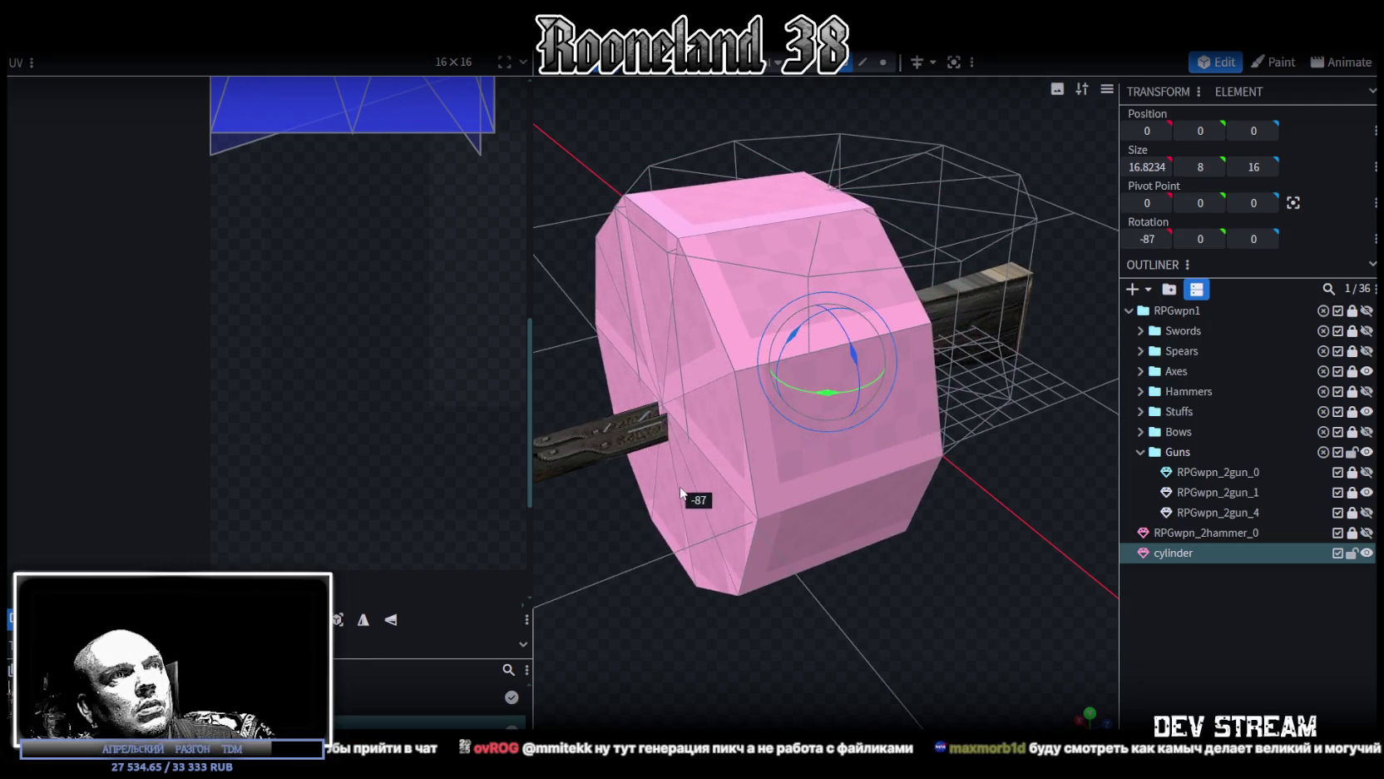
mouse_move(680, 492)
mouse_down()
mouse_move(935, 524)
mouse_move(995, 451)
mouse_move(948, 393)
mouse_up()
key(v)
drag(797, 366, 943, 259)
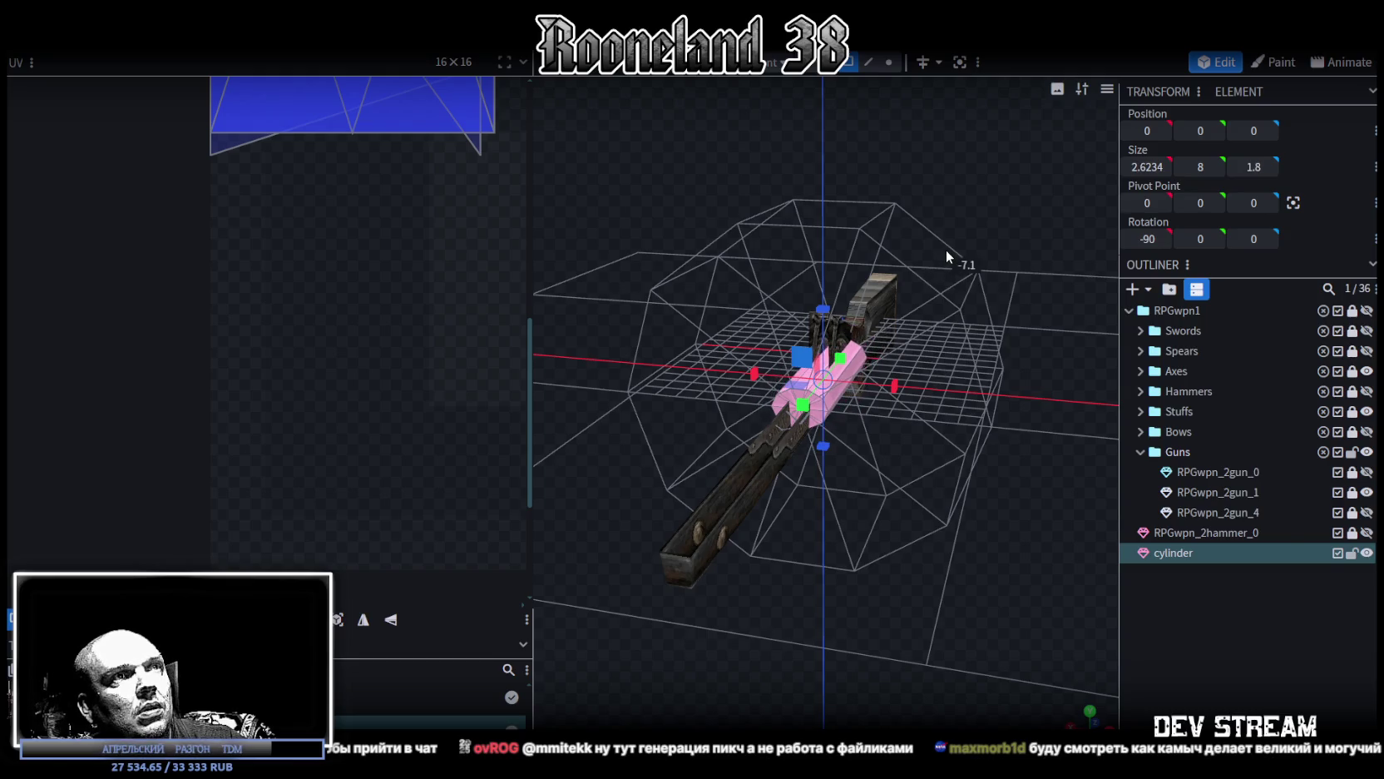
drag(941, 252, 951, 398)
Step: Select the whole cylinder mesh, try scaling it by dragging, then undo
click(951, 397)
key(KP_1)
key(ctrl+a)
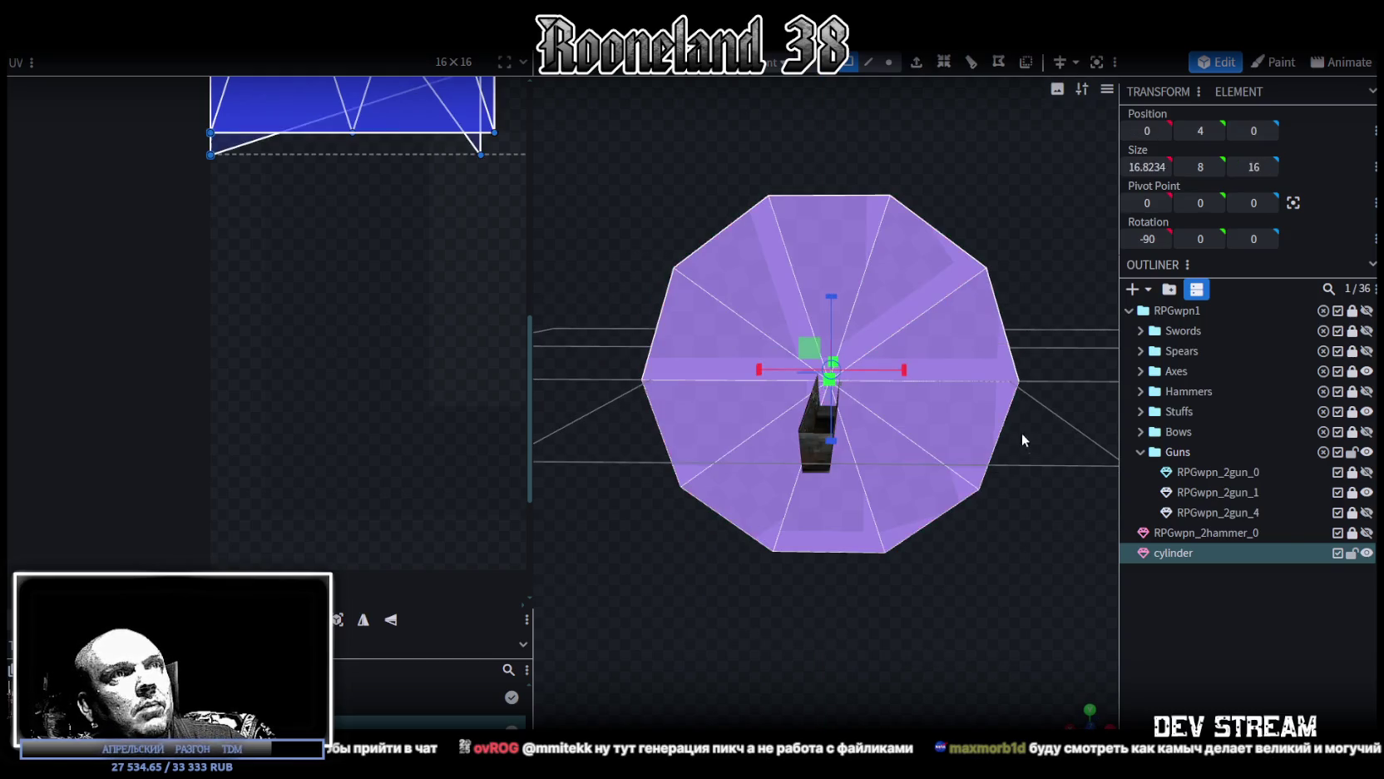
mouse_move(812, 339)
mouse_down()
mouse_move(994, 454)
mouse_move(971, 416)
mouse_move(829, 418)
mouse_move(984, 400)
mouse_move(931, 449)
mouse_up()
key(ctrl+z)
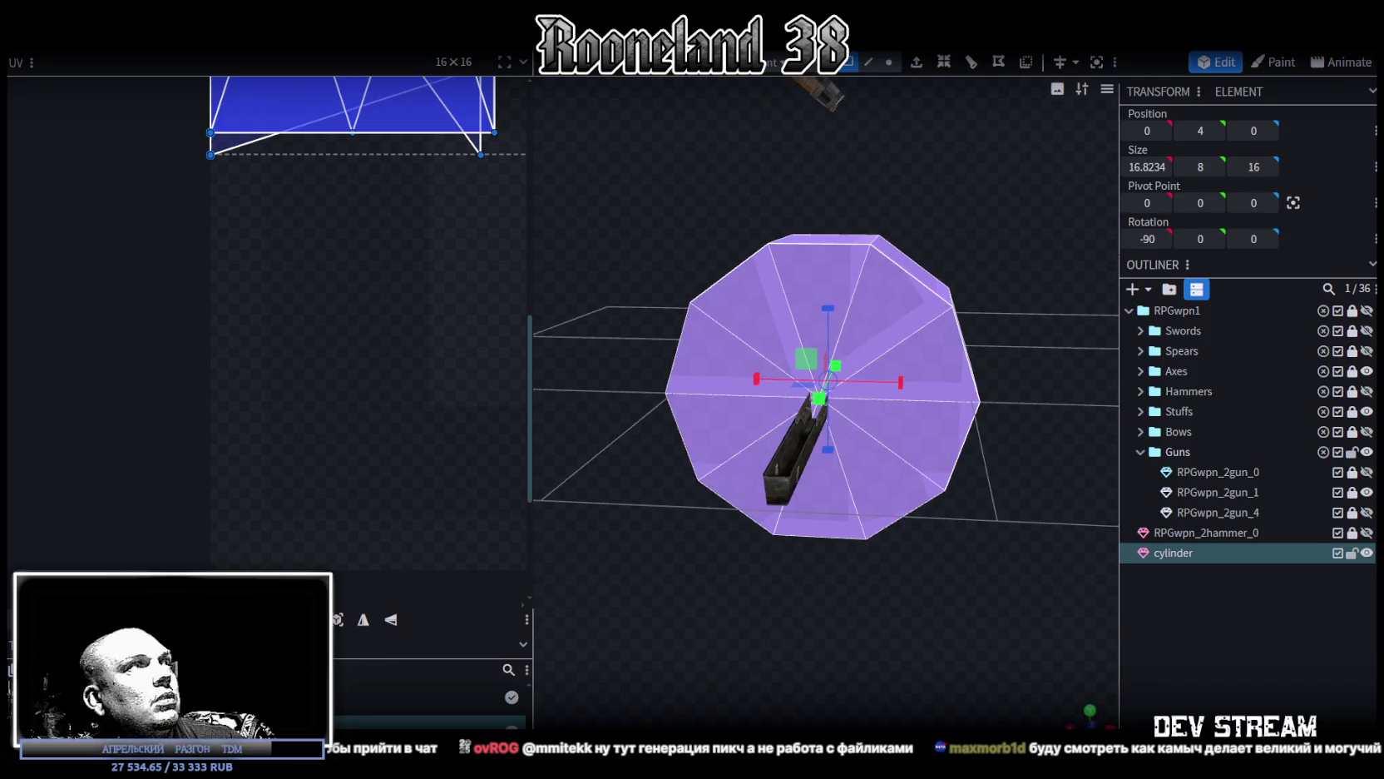
Step: Scale the cylinder uniformly by 0.2 via Transform > Scale into a small drum
click(158, 17)
click(200, 53)
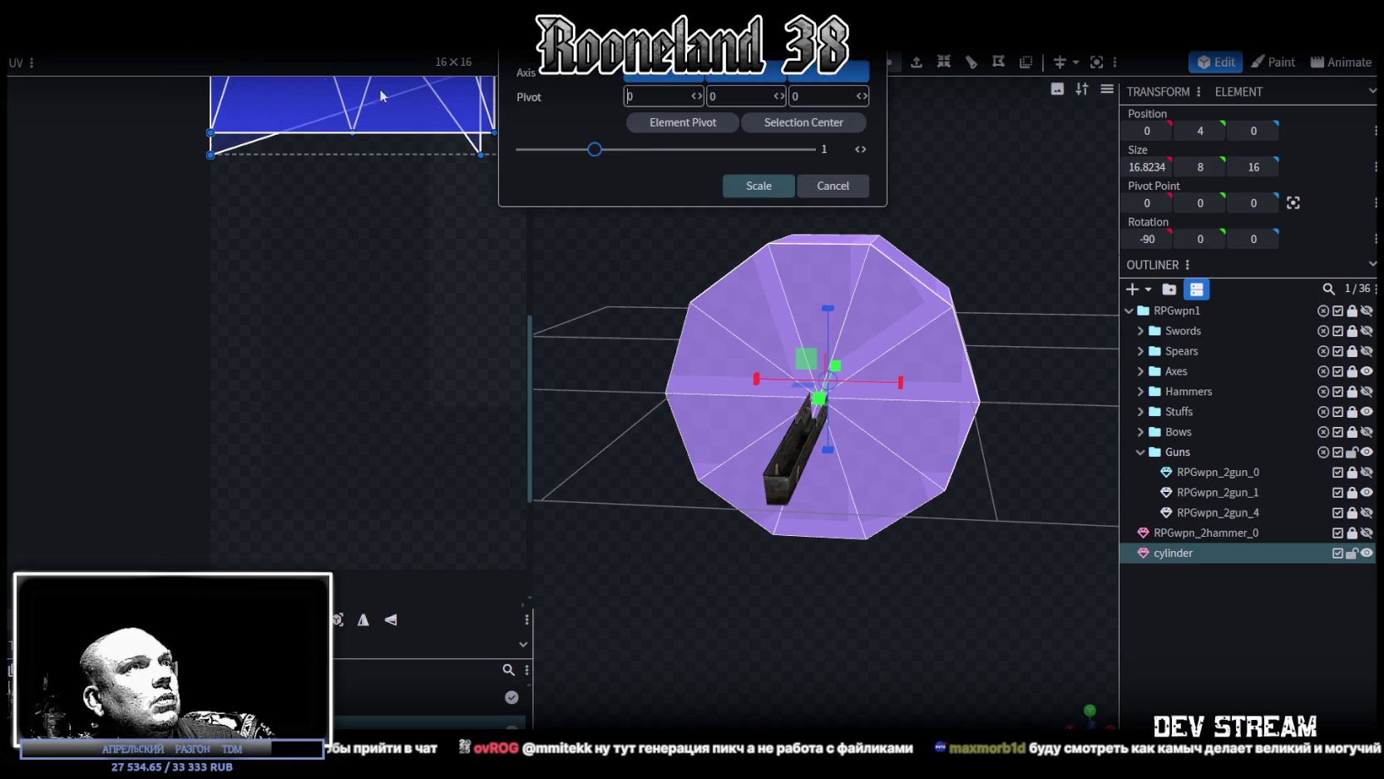
drag(594, 148, 537, 174)
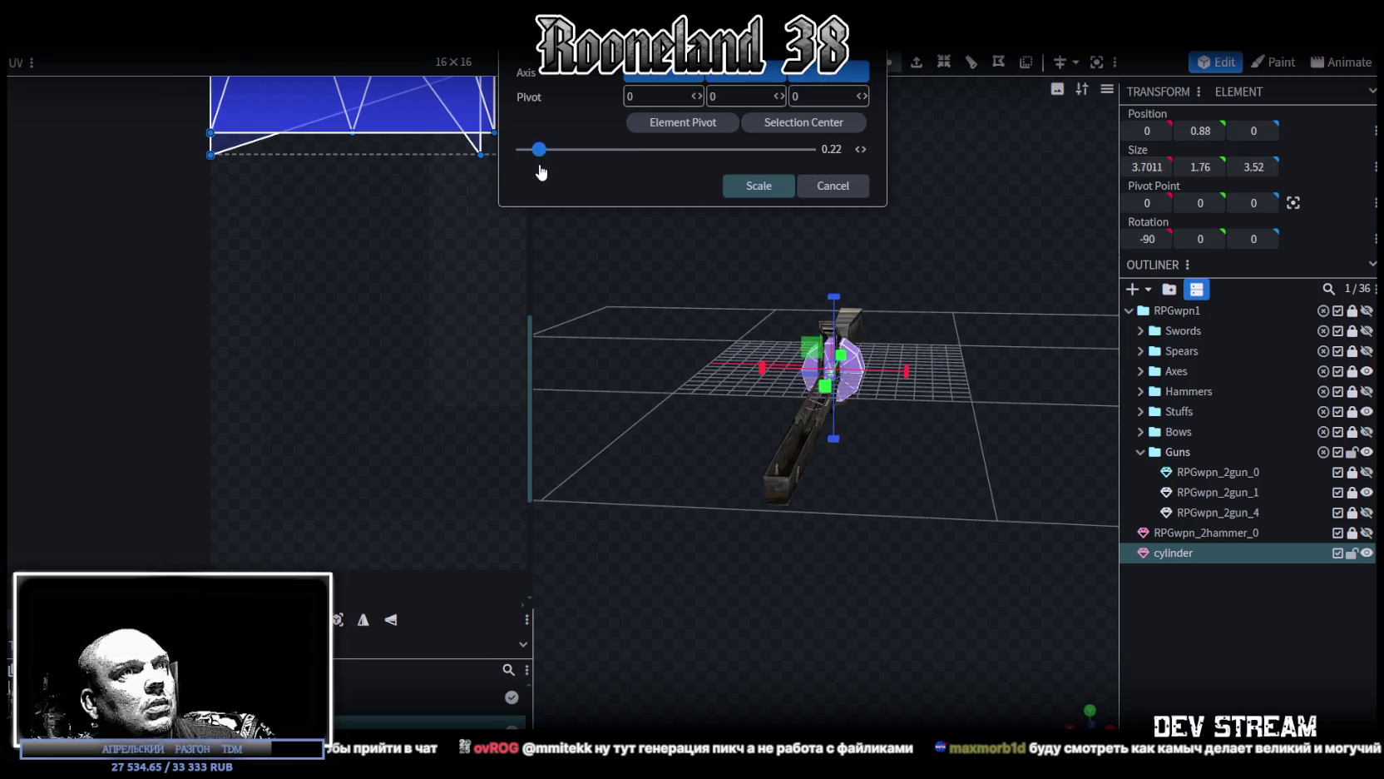
drag(536, 174, 534, 174)
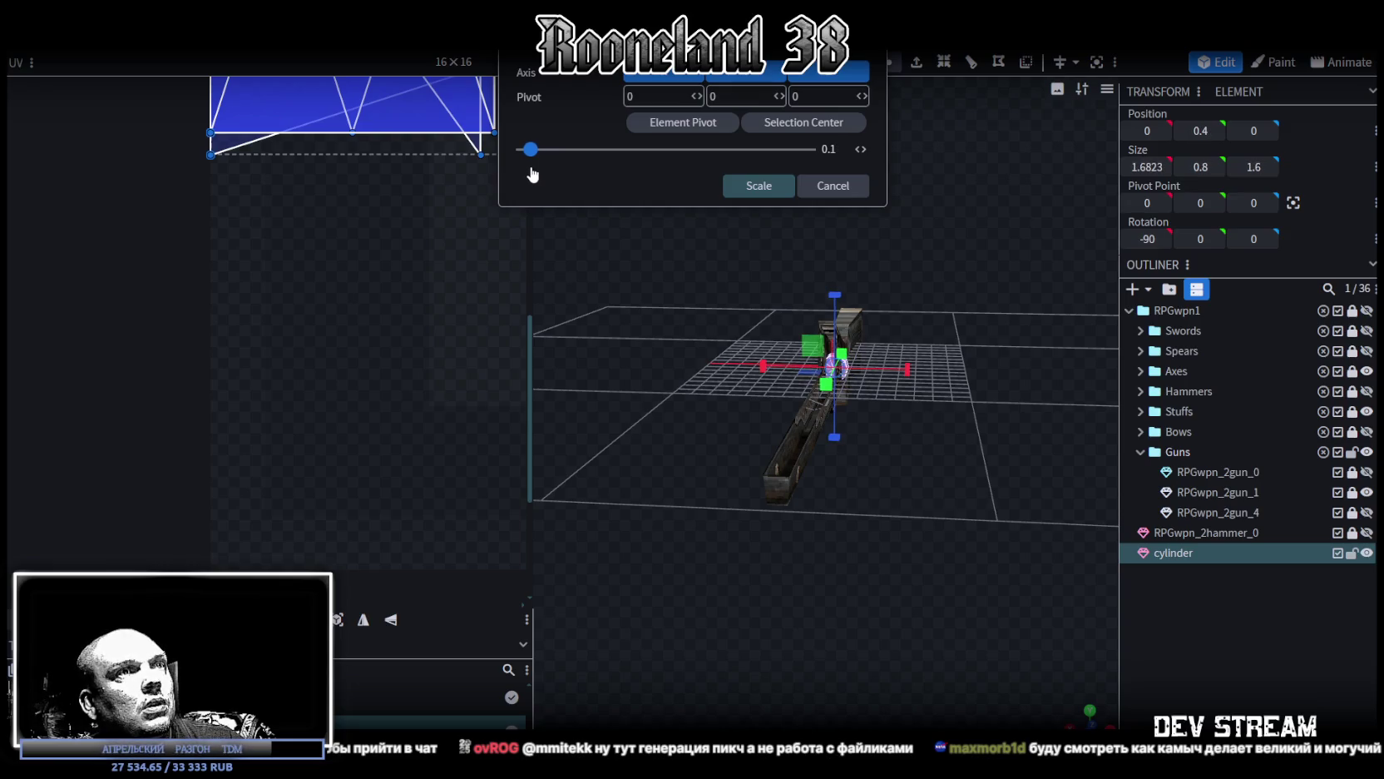
drag(533, 175, 541, 175)
click(759, 185)
mouse_move(1026, 349)
mouse_down()
mouse_move(809, 346)
mouse_move(965, 374)
mouse_move(905, 363)
mouse_up()
scroll(801, 344, up, 5)
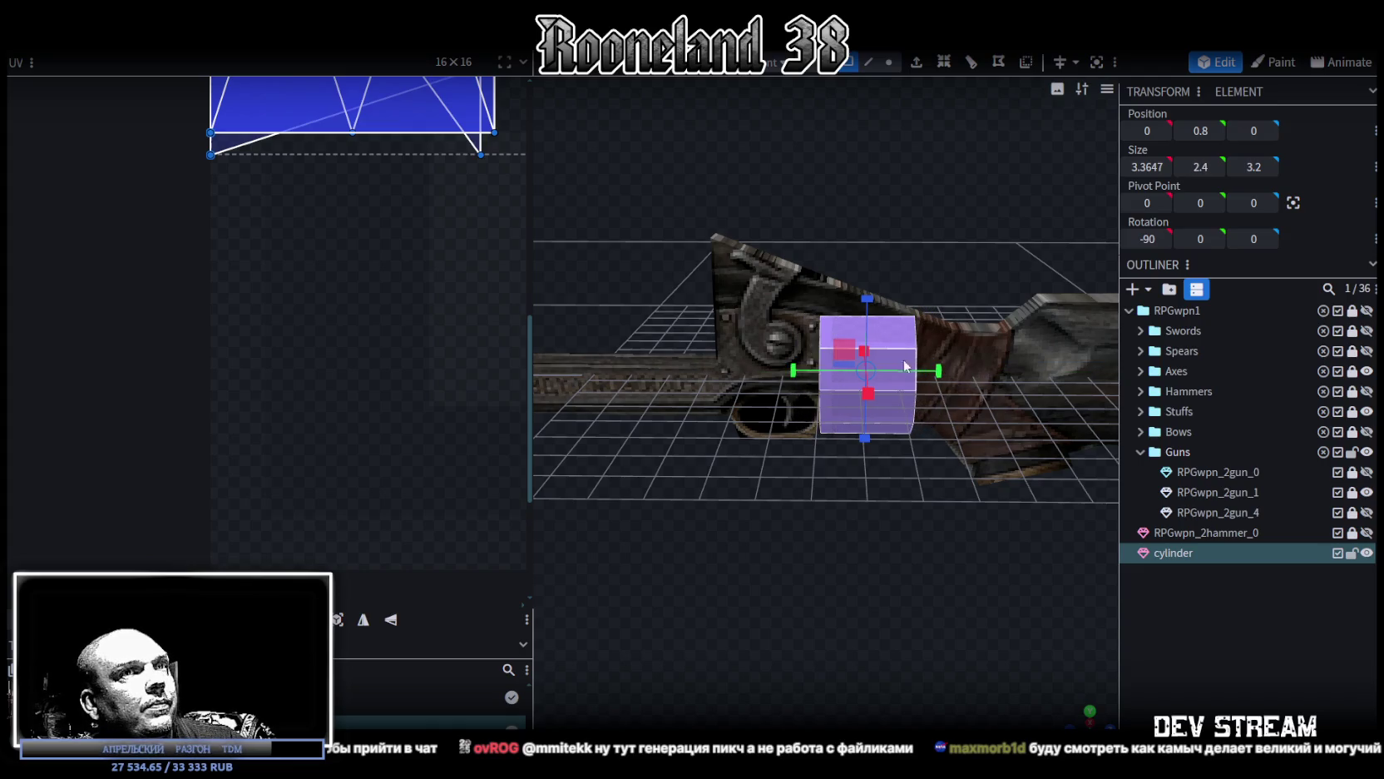
Step: Apply the weapon texture to the drum cylinder
right_click(1178, 560)
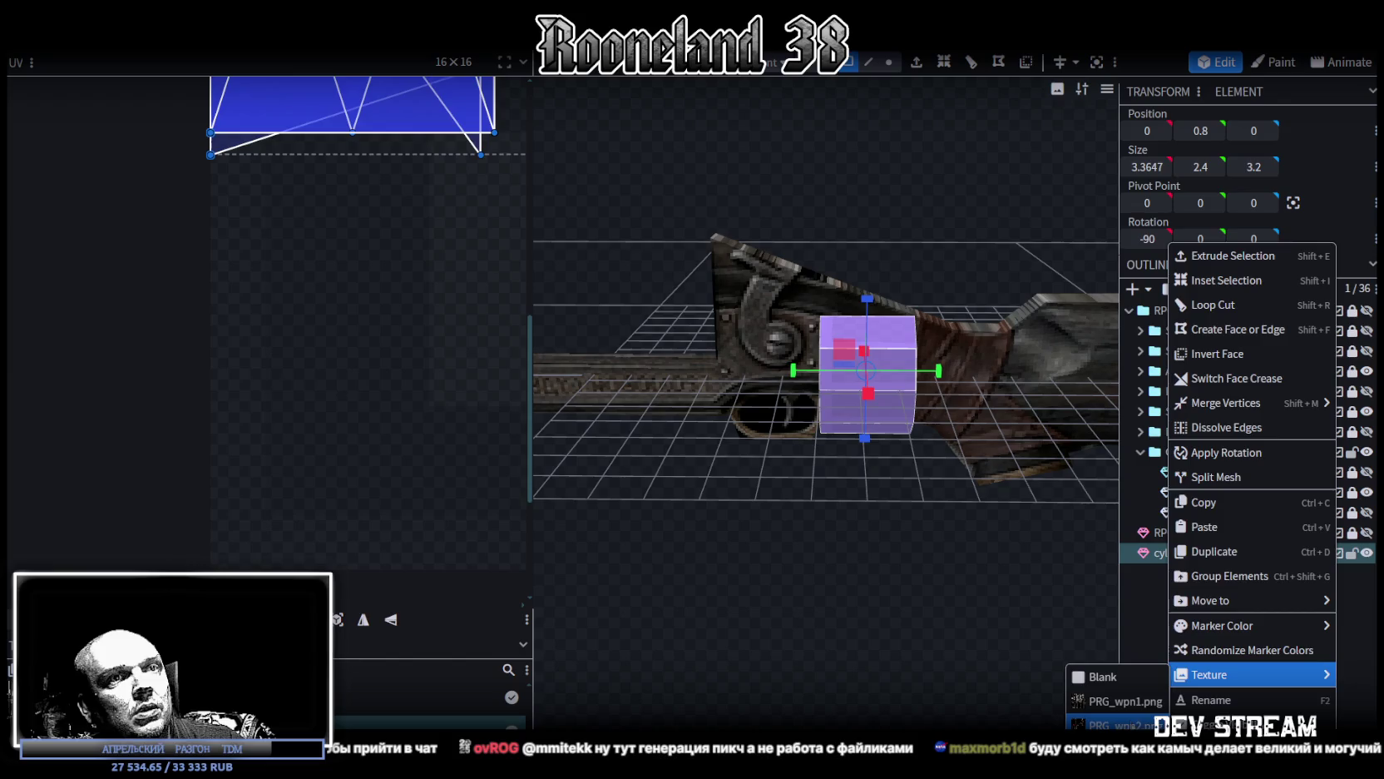
click(1110, 724)
scroll(363, 341, down, 3)
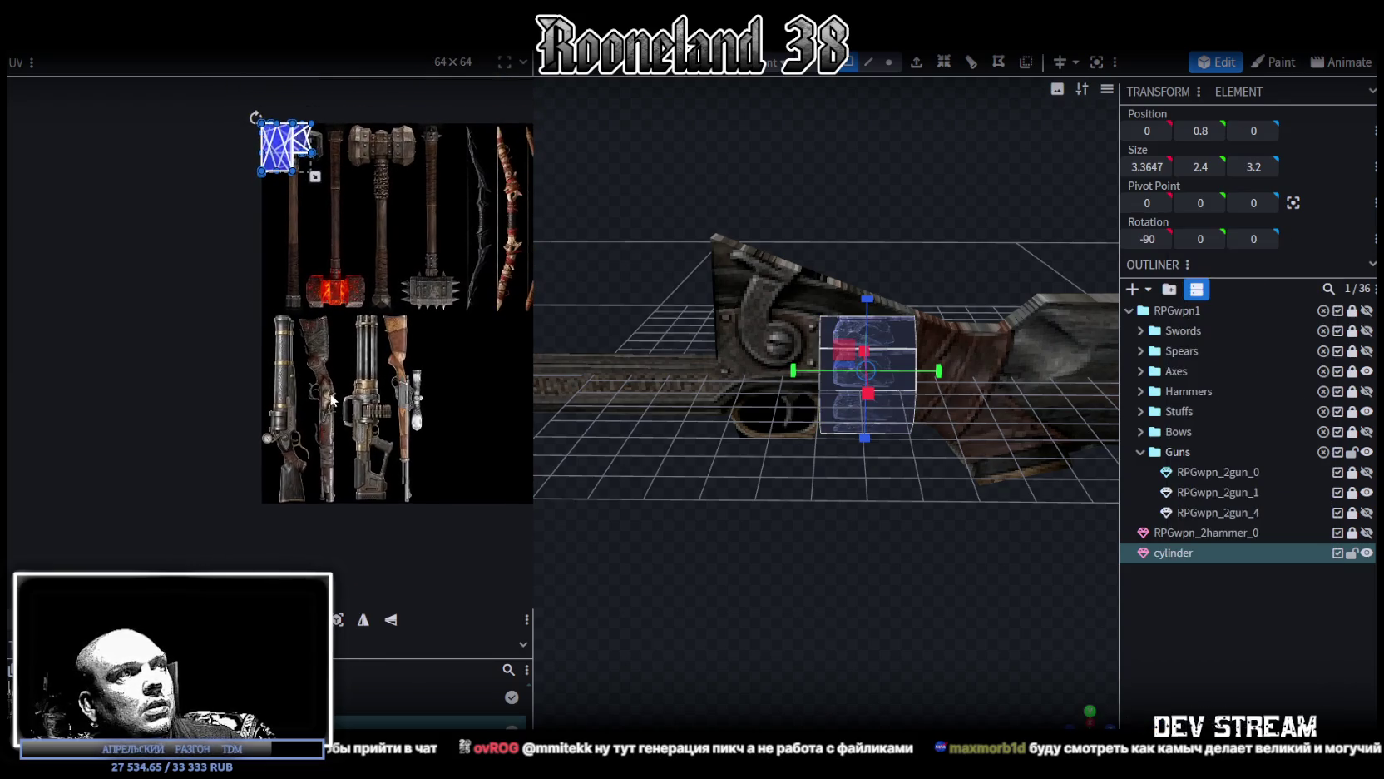
scroll(284, 428, up, 4)
Step: Slide the cylinder forward along the rifle and sideways onto it at -1.4
mouse_move(803, 493)
middle_down()
mouse_move(918, 501)
mouse_move(860, 516)
middle_up()
drag(931, 377, 745, 387)
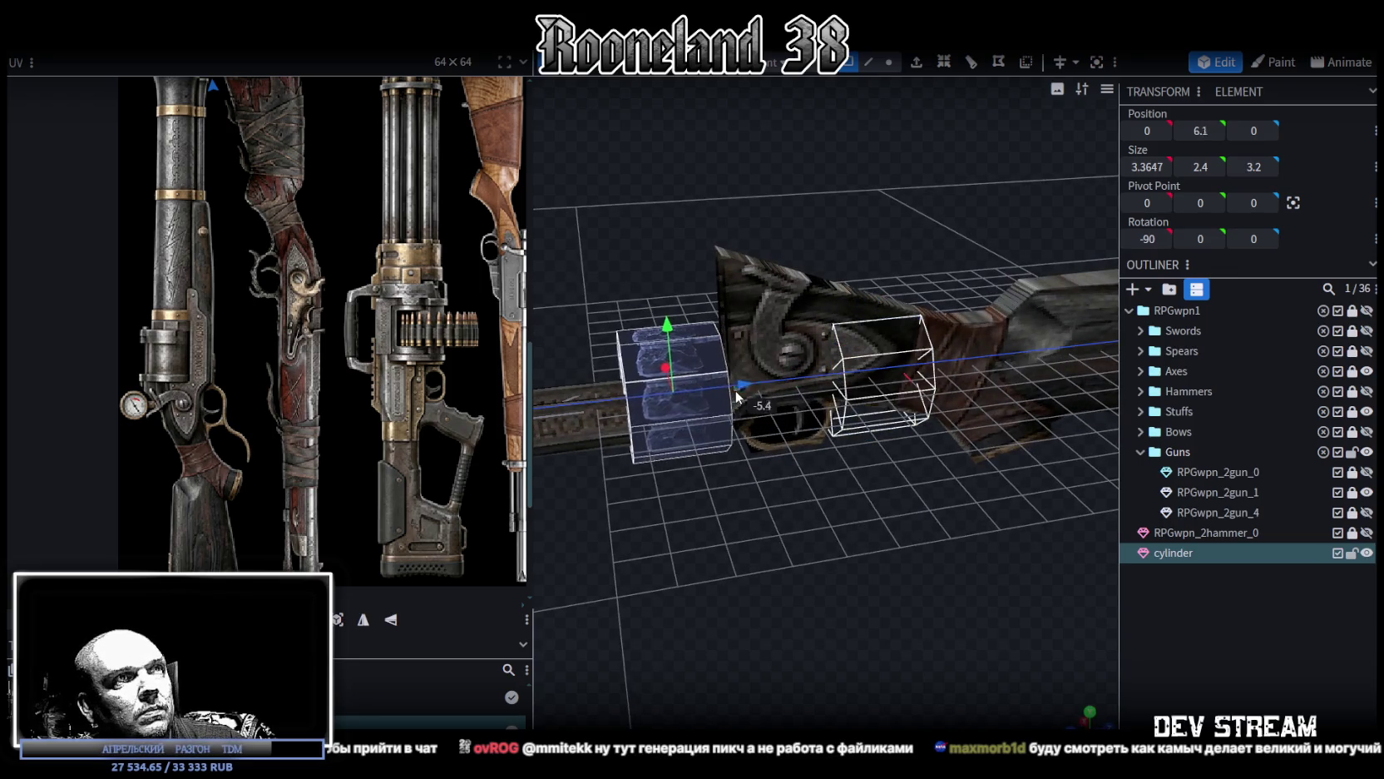
mouse_move(749, 387)
middle_down()
mouse_move(930, 599)
mouse_move(963, 595)
middle_up()
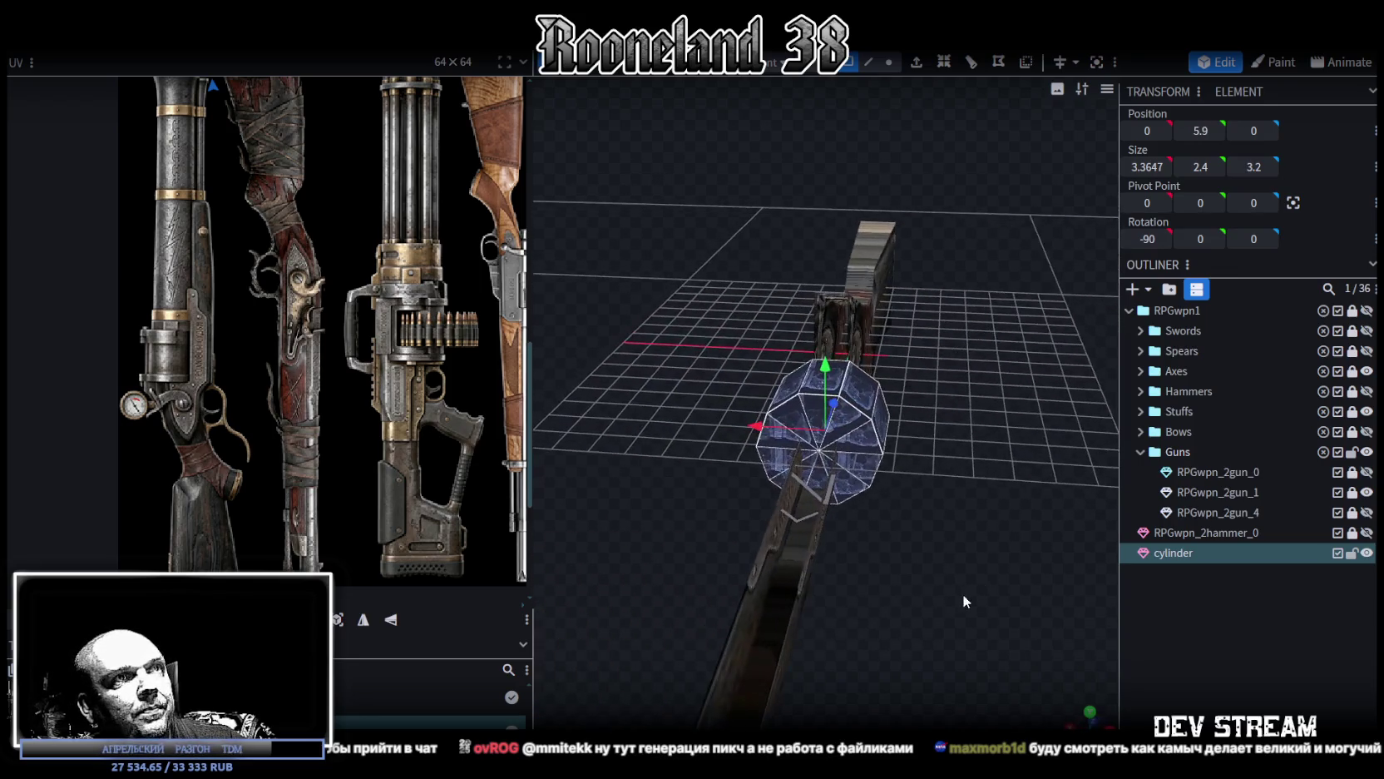
middle_drag(954, 500, 922, 495)
mouse_move(705, 448)
mouse_down()
mouse_move(746, 449)
mouse_move(724, 443)
mouse_up()
mouse_move(747, 449)
middle_down()
mouse_move(940, 509)
mouse_move(938, 495)
mouse_move(940, 508)
middle_up()
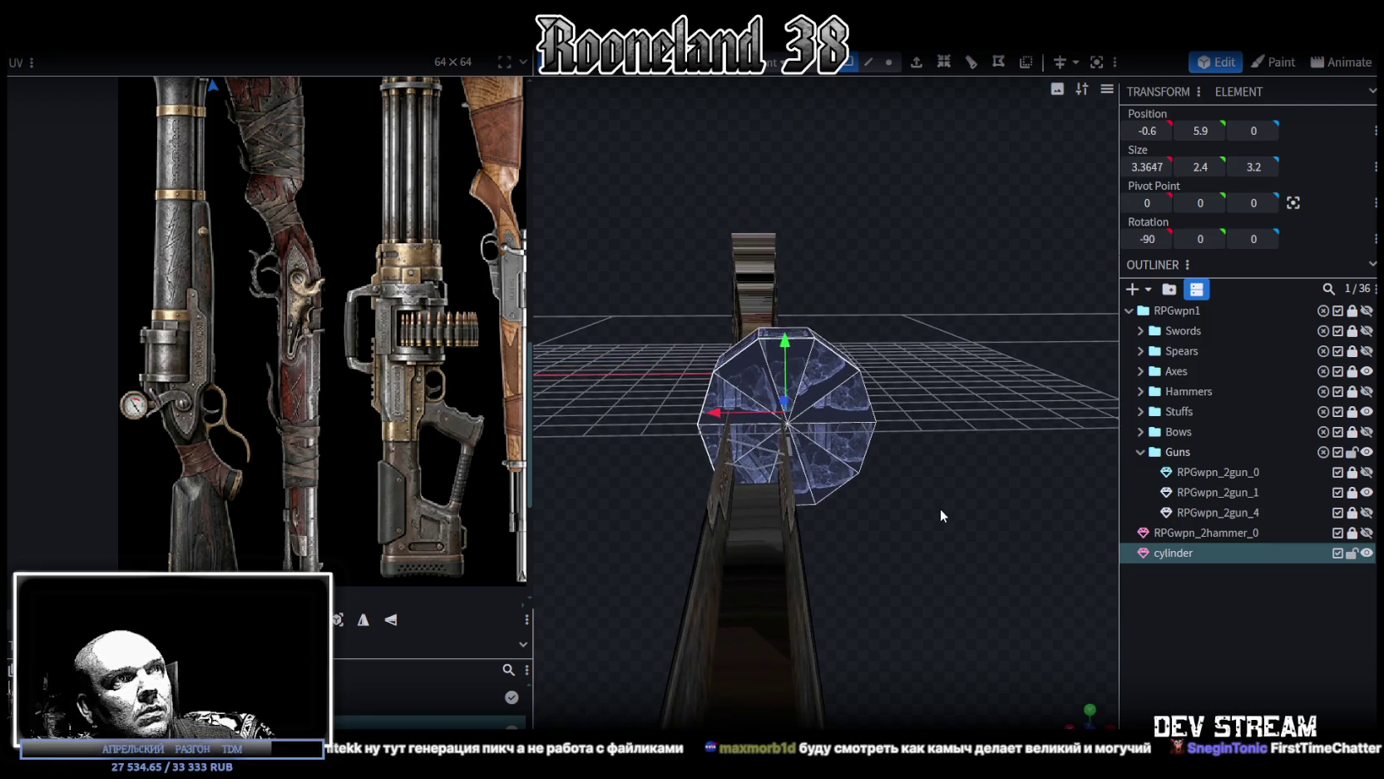
drag(721, 411, 762, 413)
mouse_move(923, 357)
middle_down()
mouse_move(952, 345)
mouse_move(1005, 152)
middle_up()
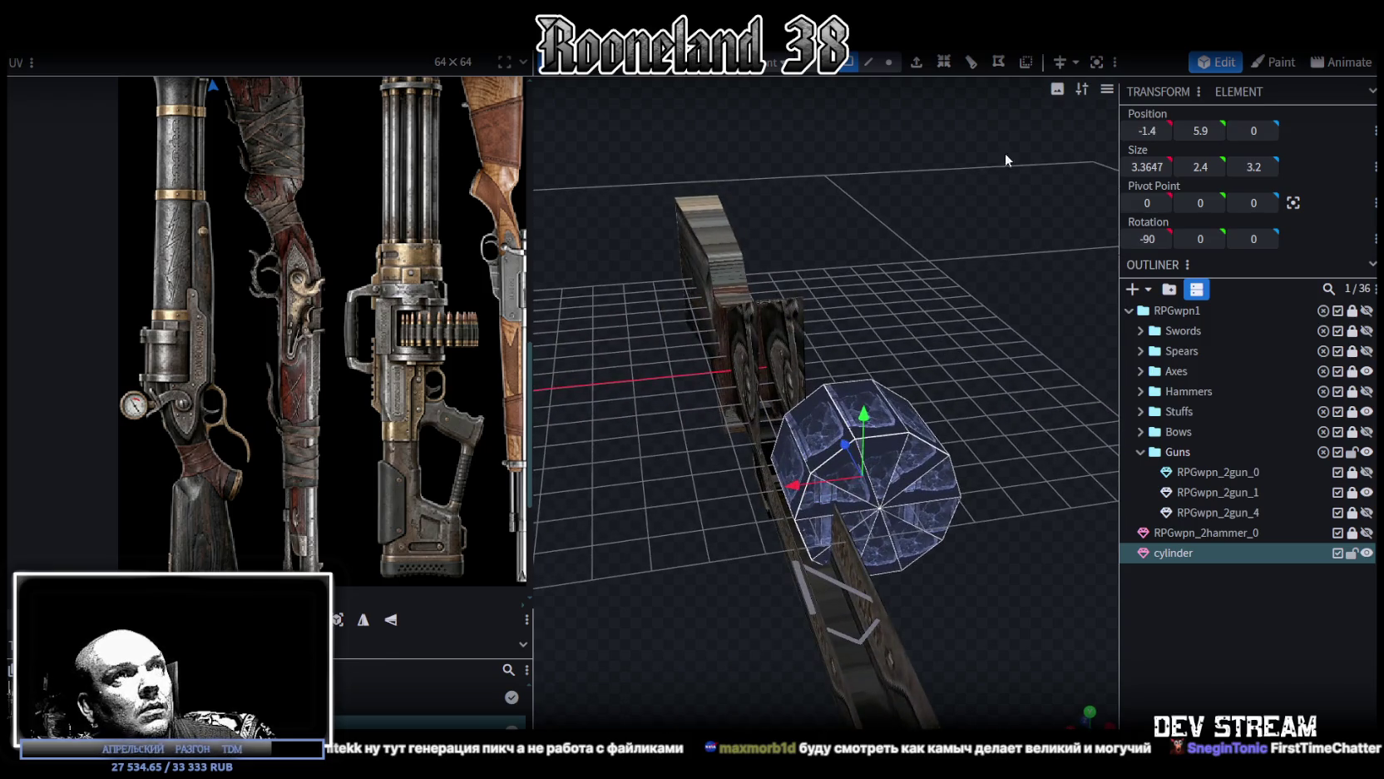
Step: Duplicate the cylinder in edge mode and center the copy's pivot
click(865, 67)
click(800, 437)
mouse_move(963, 311)
middle_down()
mouse_move(935, 268)
mouse_move(950, 301)
middle_up()
key(ctrl+d)
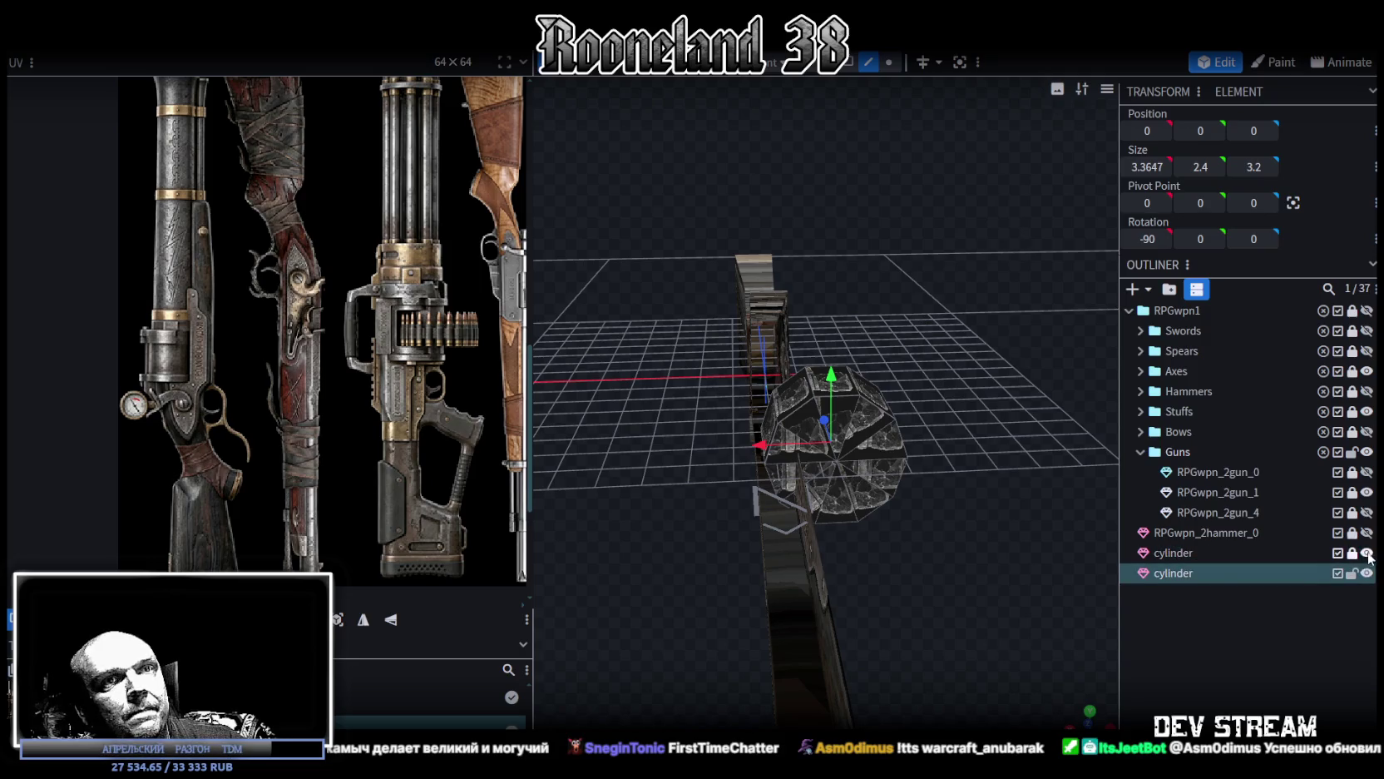
click(741, 398)
middle_drag(927, 358, 932, 223)
click(1294, 204)
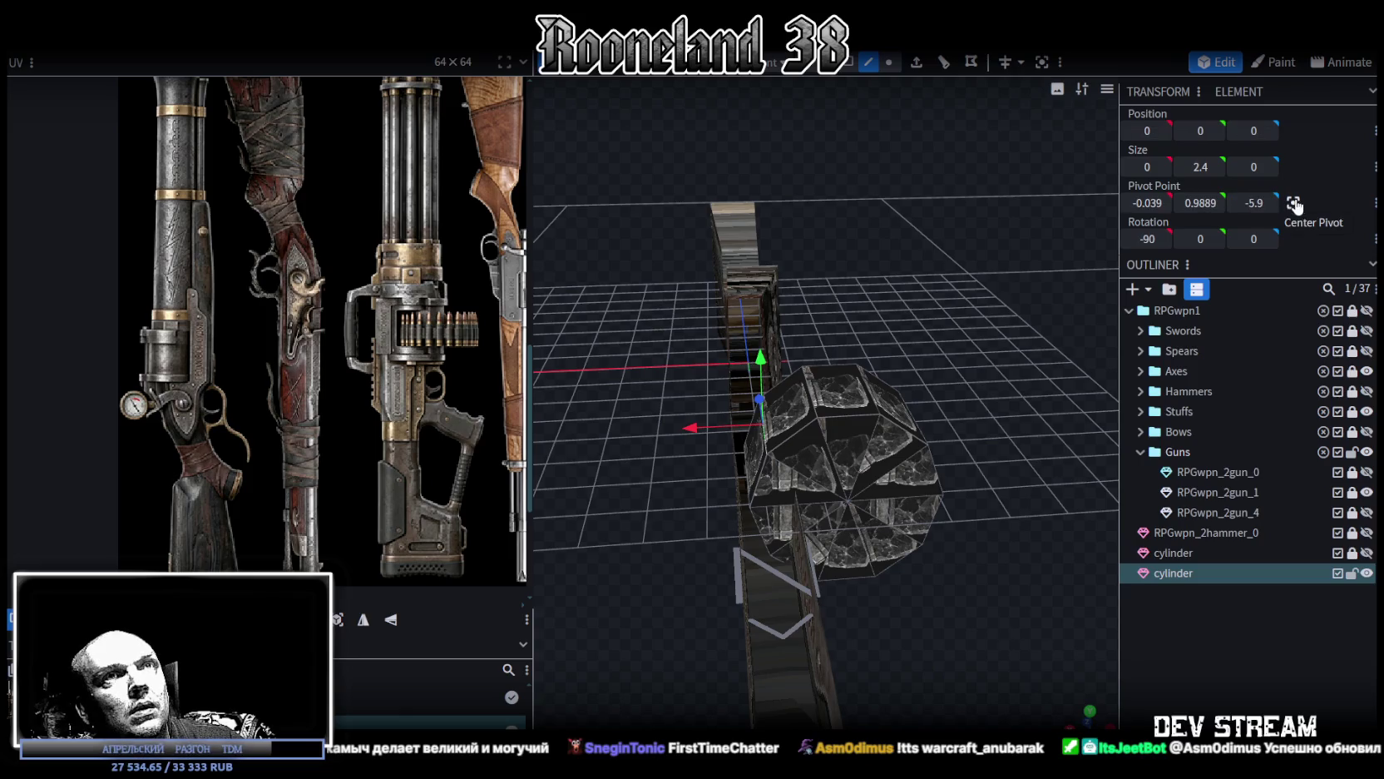
middle_drag(990, 299, 951, 331)
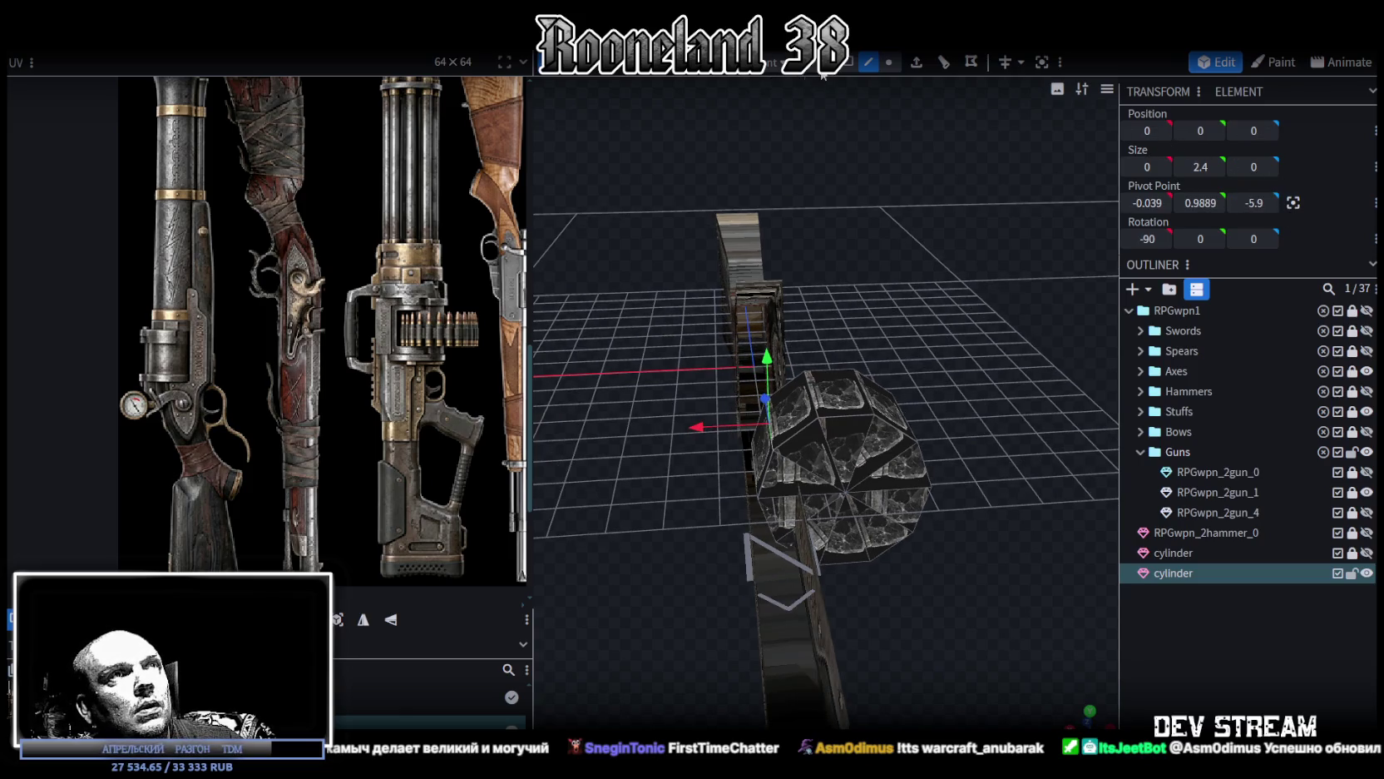
Step: In Cluster selection, select a cylinder face, try flattening it to 0 width, then undo
click(853, 65)
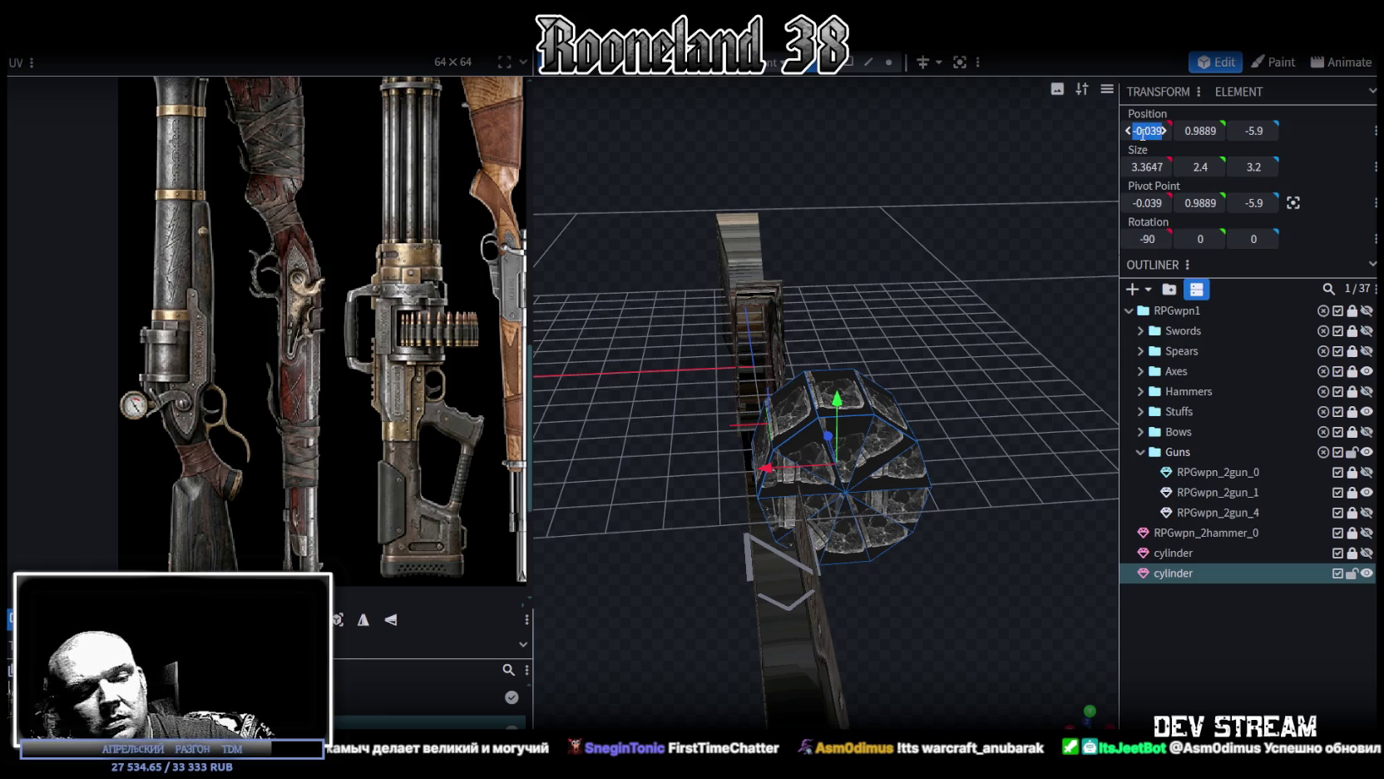
drag(1033, 305, 992, 283)
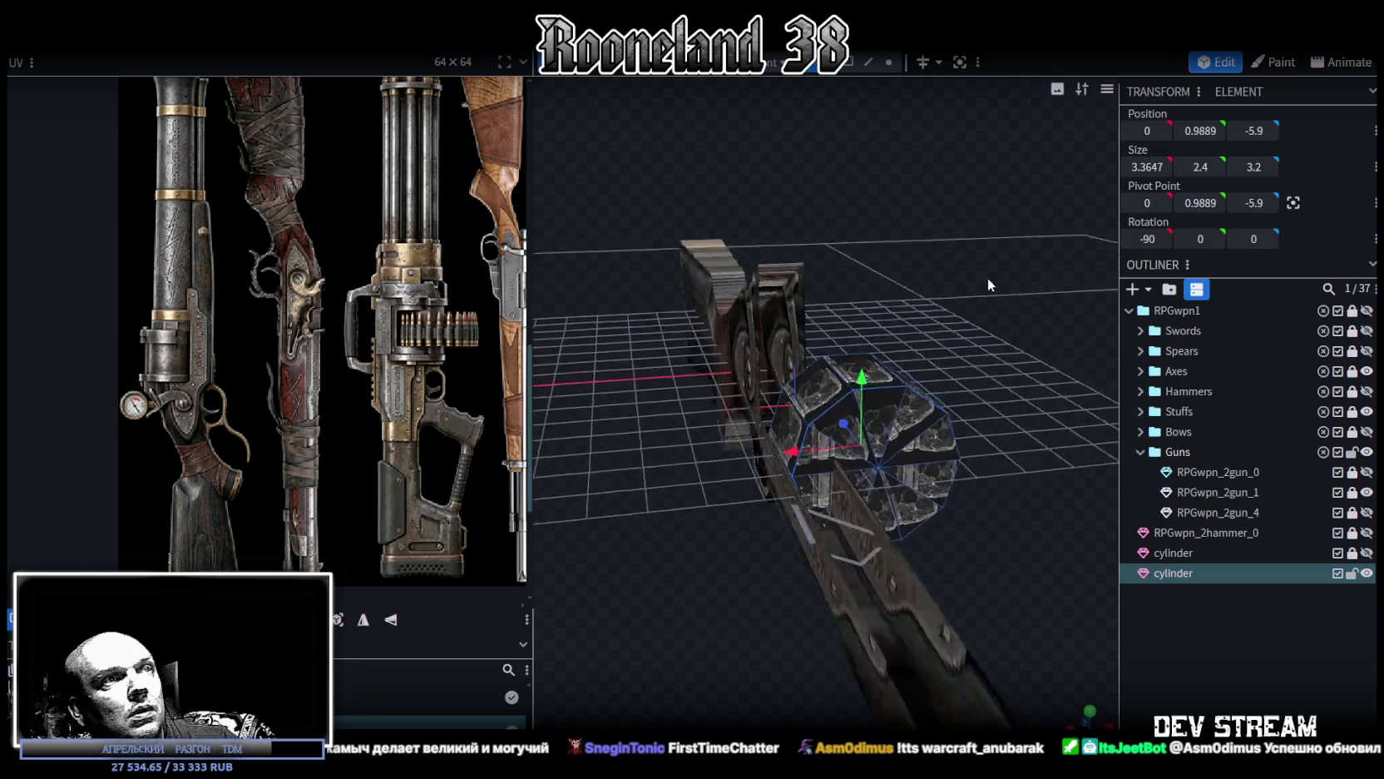
click(994, 285)
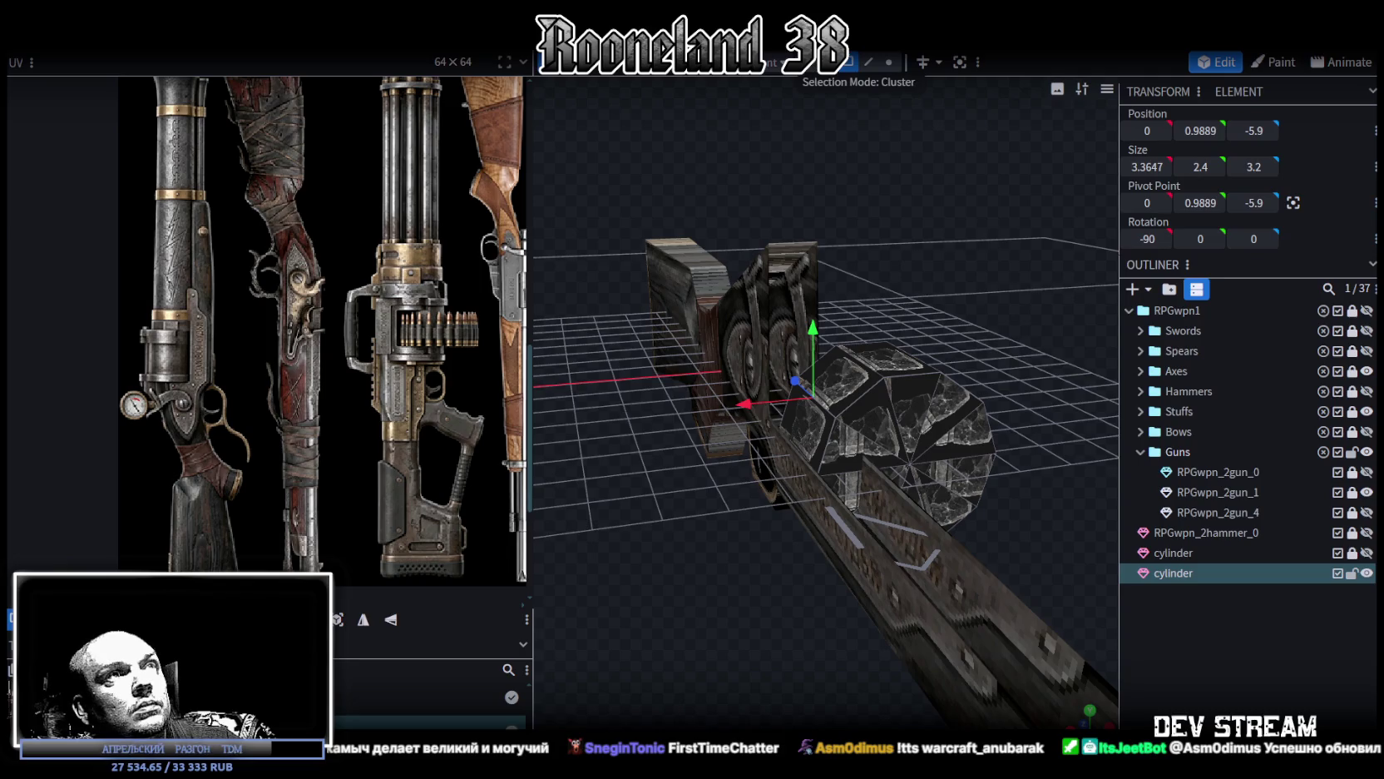
click(805, 357)
mouse_move(805, 358)
mouse_down()
mouse_move(769, 494)
mouse_move(976, 401)
mouse_up()
drag(1060, 253, 938, 276)
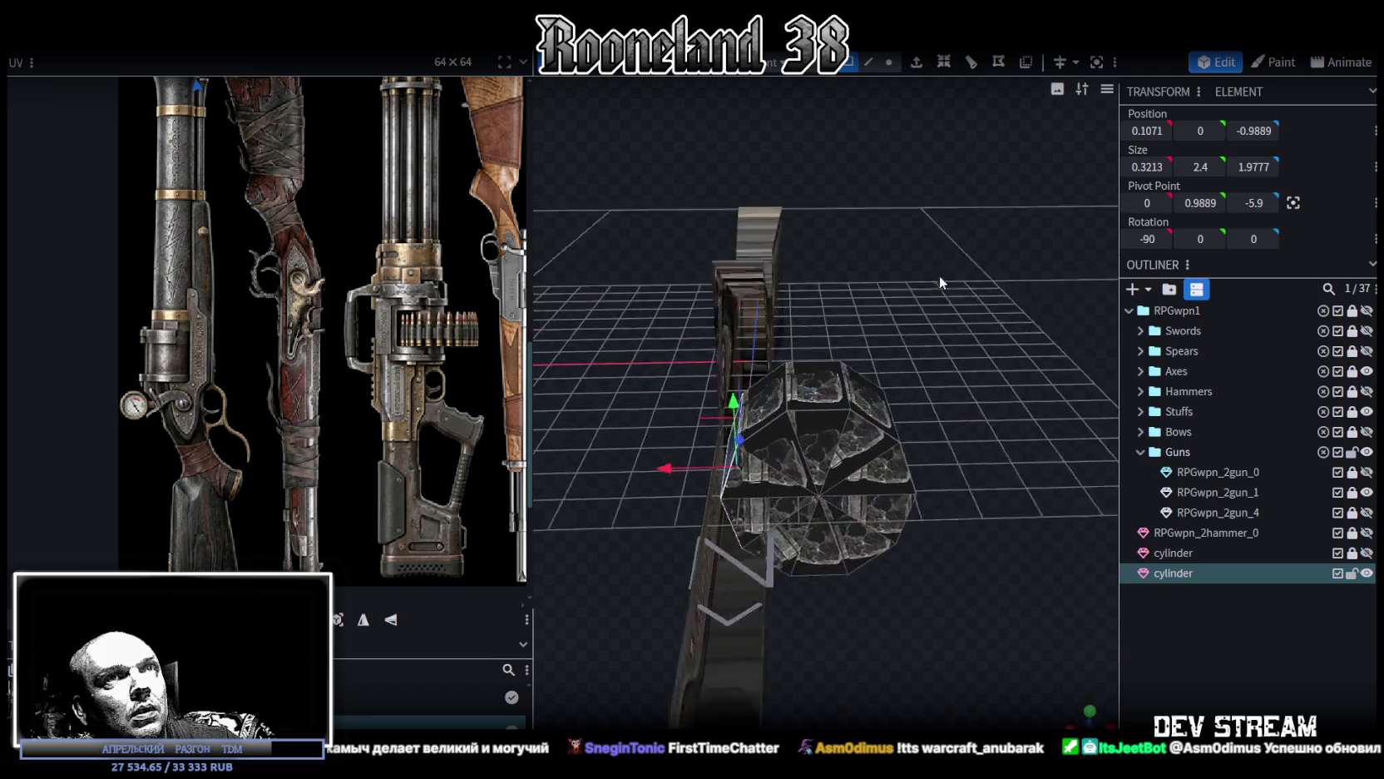
text(0)
key(Return)
mouse_move(1001, 226)
mouse_down()
mouse_move(1003, 293)
mouse_move(945, 433)
mouse_up()
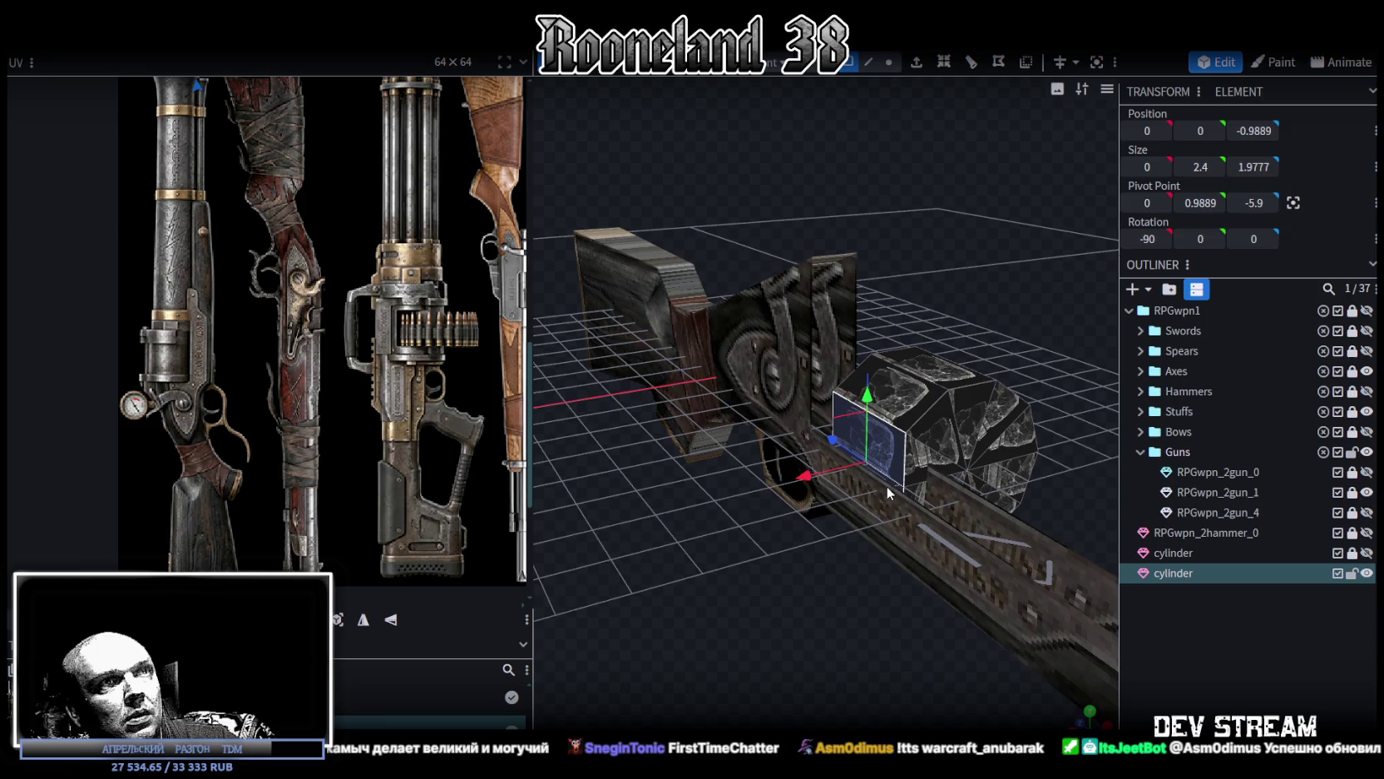
key(ctrl+z)
mouse_move(1019, 320)
mouse_down()
mouse_move(884, 306)
mouse_move(916, 290)
mouse_up()
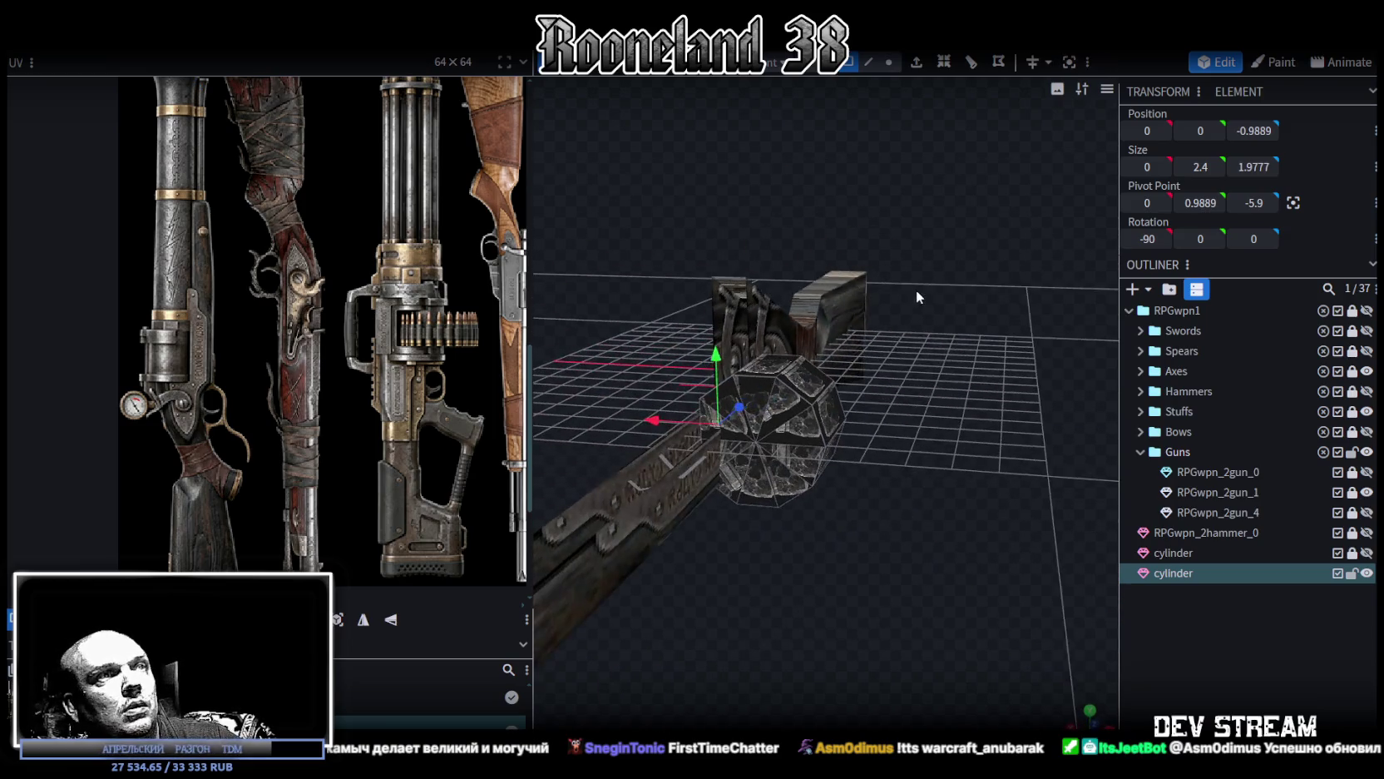
drag(891, 417, 943, 429)
Step: Paste a copy of the faces into the same mesh, Flip X, and Auto Fix merge vertices
key(ctrl+c)
key(ctrl+v)
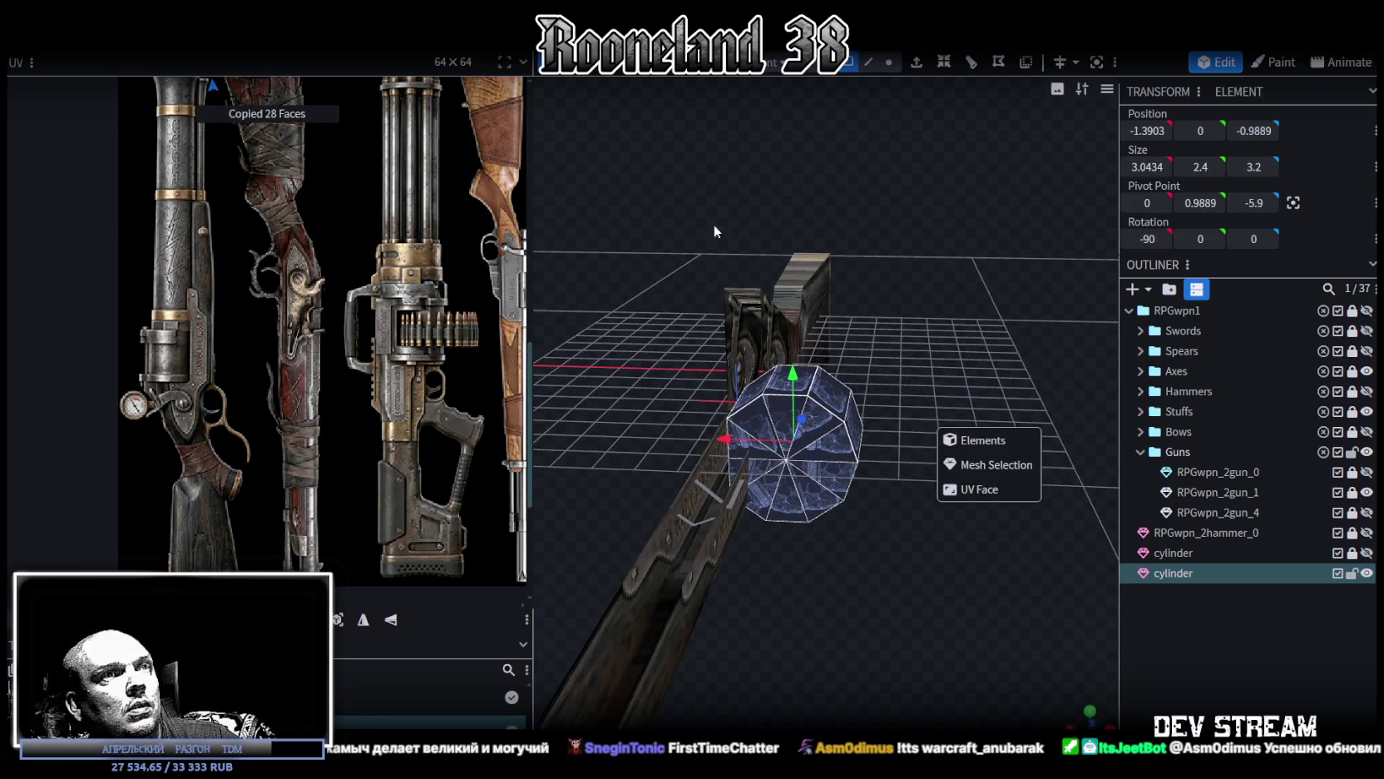
click(987, 476)
click(179, 43)
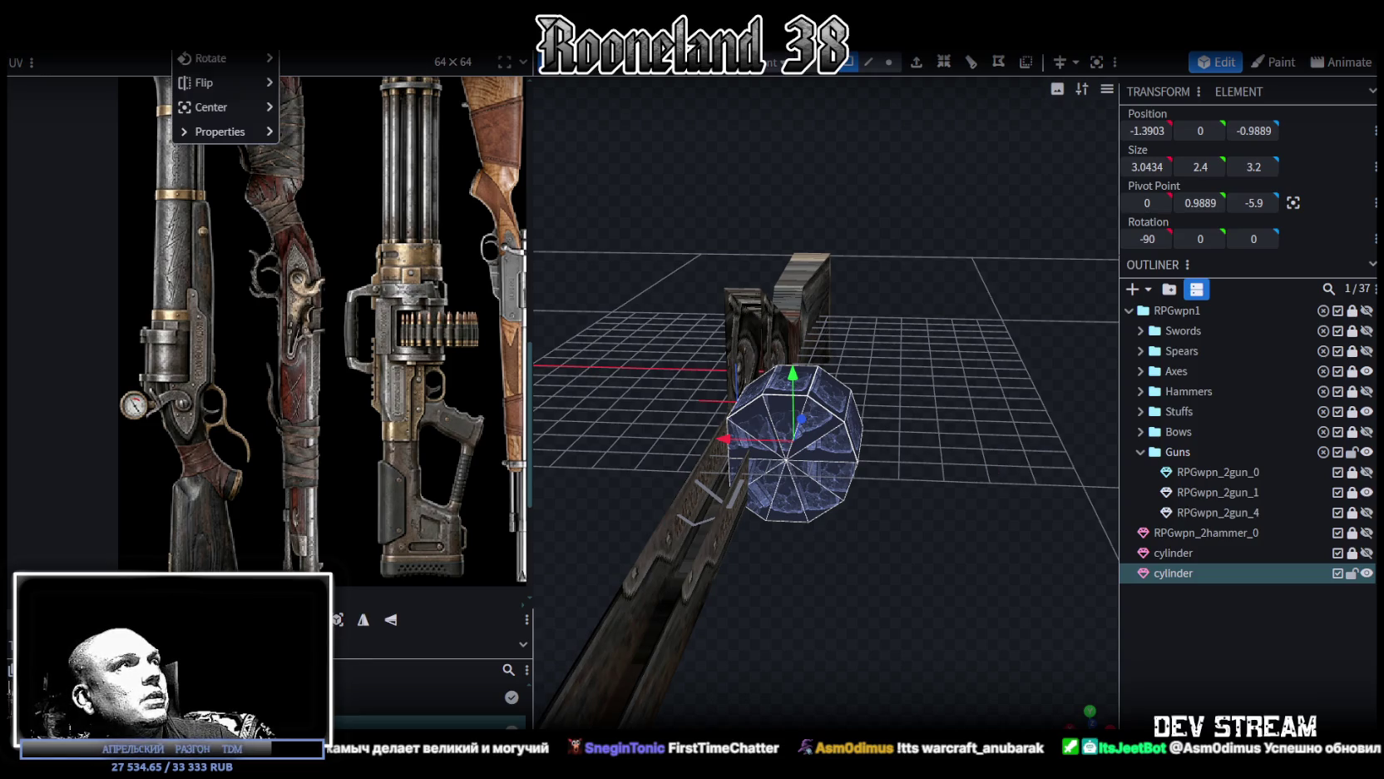
click(304, 90)
click(669, 175)
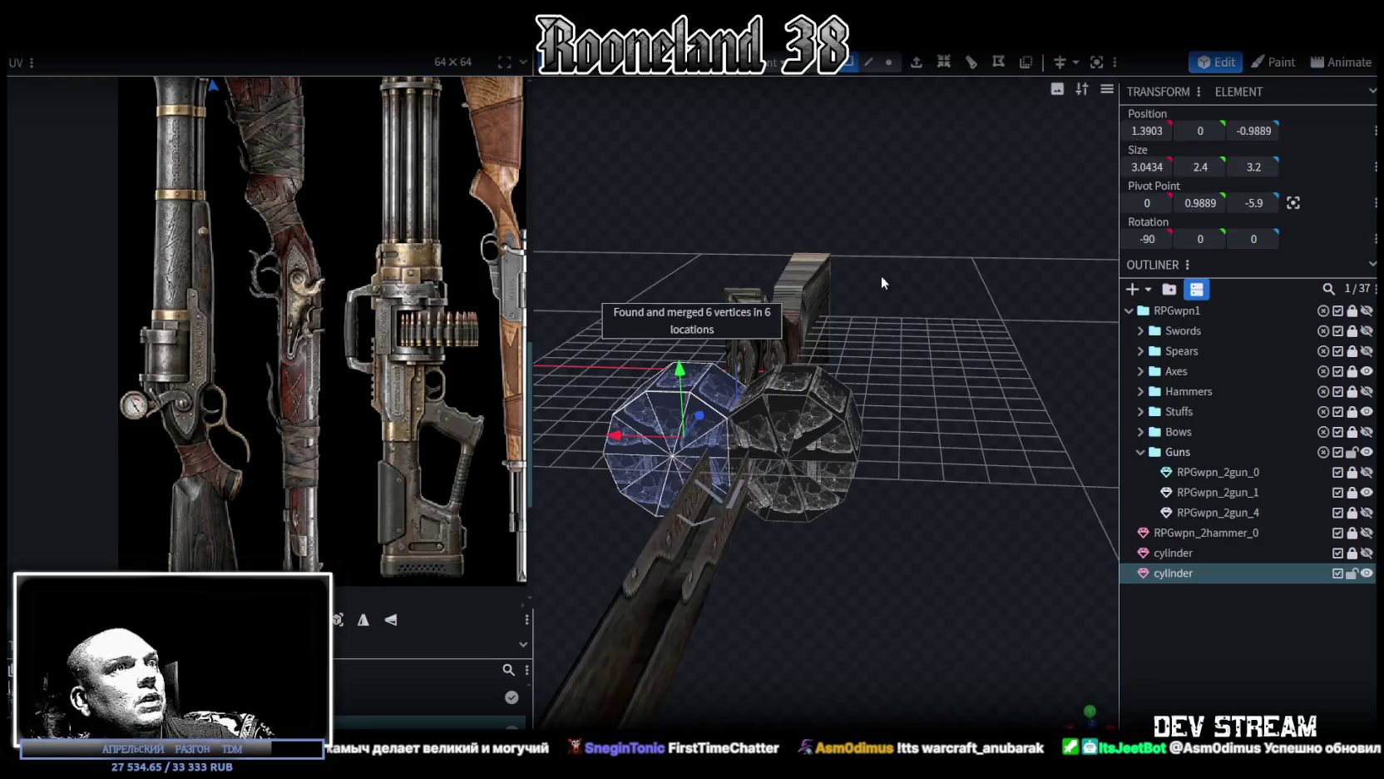
drag(843, 256, 844, 428)
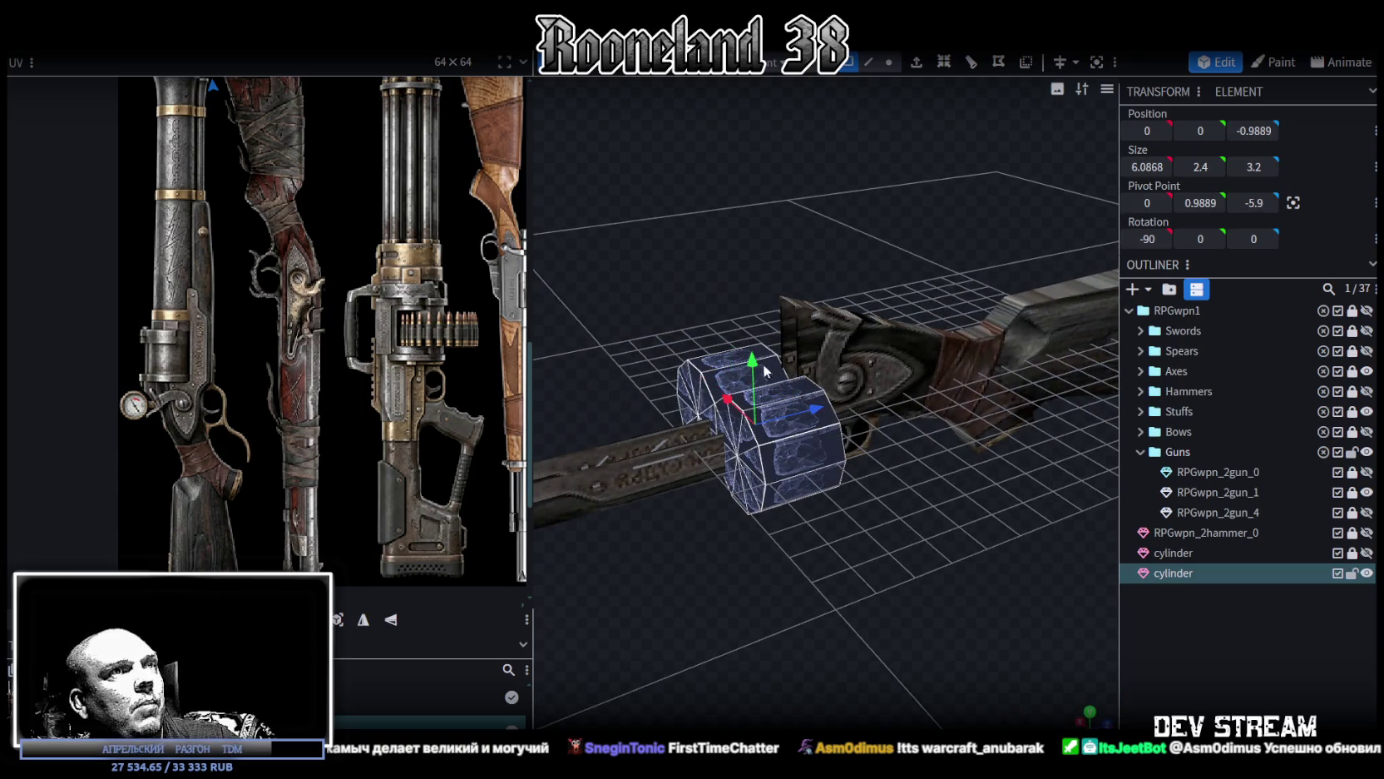
Step: Lift the merged double cylinder to about Z 1.6 so it sits in the receiver
drag(754, 364, 774, 287)
mouse_move(781, 219)
mouse_down()
mouse_move(833, 306)
mouse_move(815, 310)
mouse_move(827, 283)
mouse_up()
mouse_move(927, 217)
mouse_down()
mouse_move(849, 209)
mouse_move(792, 229)
mouse_move(835, 187)
mouse_move(879, 176)
mouse_move(889, 194)
mouse_move(1022, 227)
mouse_up()
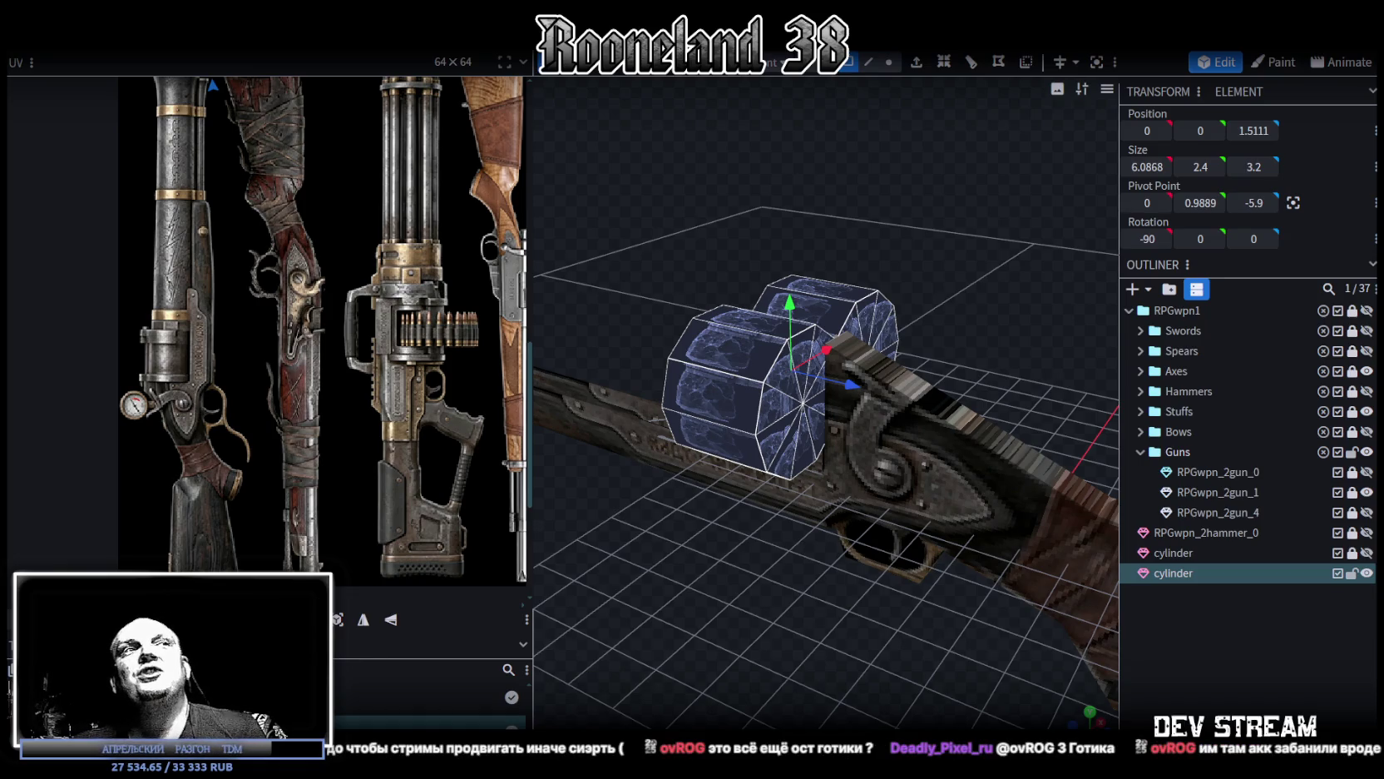
mouse_move(697, 644)
mouse_down()
mouse_move(988, 619)
mouse_move(897, 634)
mouse_move(962, 613)
mouse_move(663, 632)
mouse_move(657, 648)
mouse_move(949, 610)
mouse_move(938, 628)
mouse_move(649, 659)
mouse_move(599, 649)
mouse_move(898, 253)
mouse_move(833, 240)
mouse_move(697, 563)
mouse_move(1064, 533)
mouse_up()
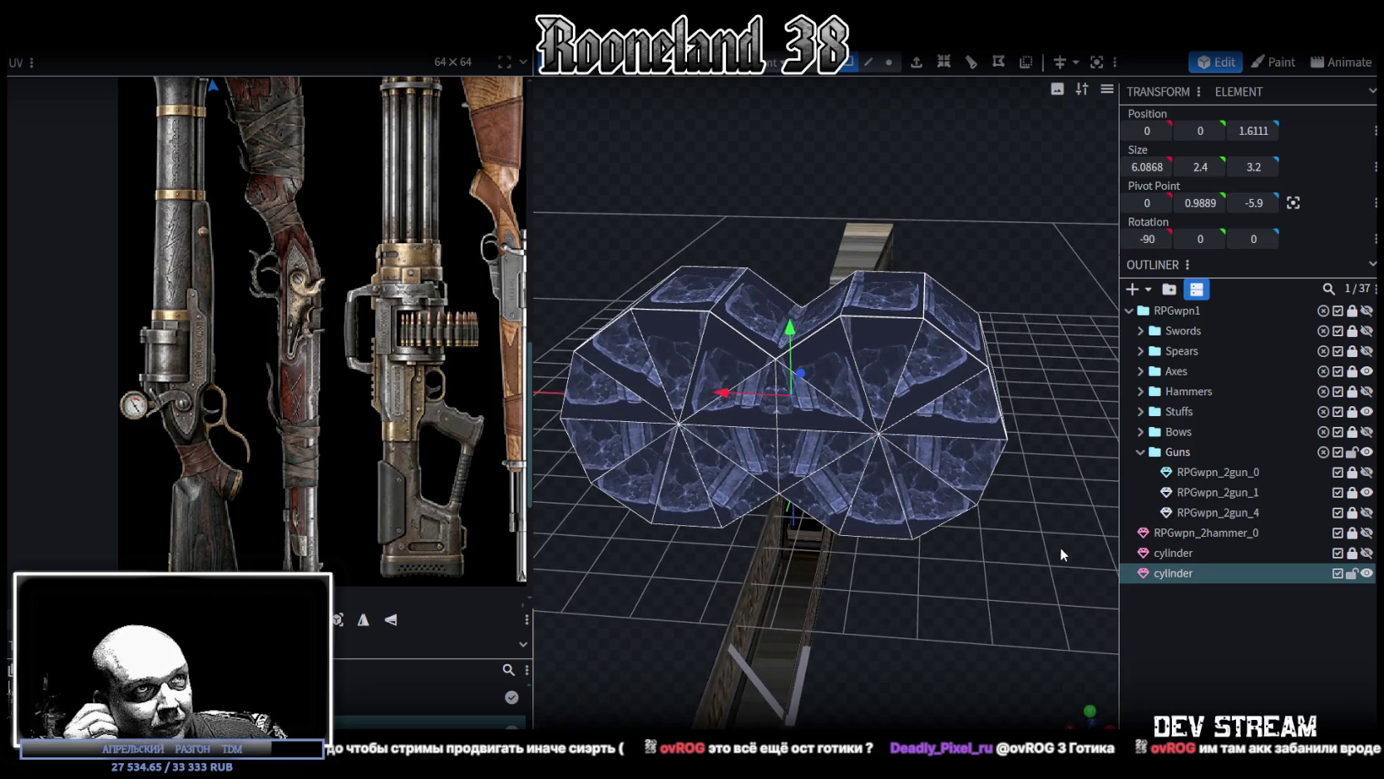
mouse_move(1057, 547)
mouse_down()
mouse_move(771, 613)
mouse_move(813, 574)
mouse_move(1233, 567)
mouse_move(1033, 695)
mouse_move(890, 504)
mouse_move(824, 531)
mouse_up()
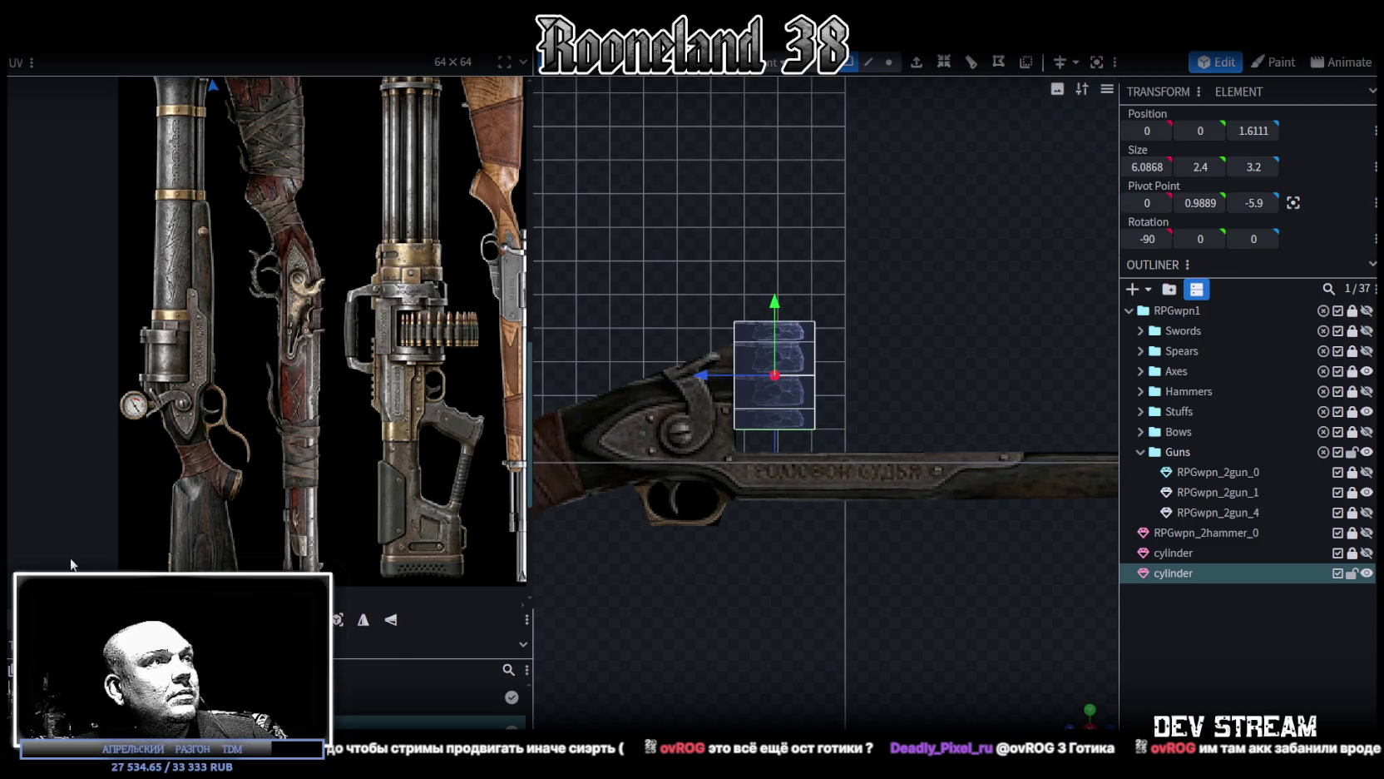
Step: Project the face's UV from view, rotate it 90°, and fit it onto the drum texture
click(337, 619)
scroll(255, 384, down, 2)
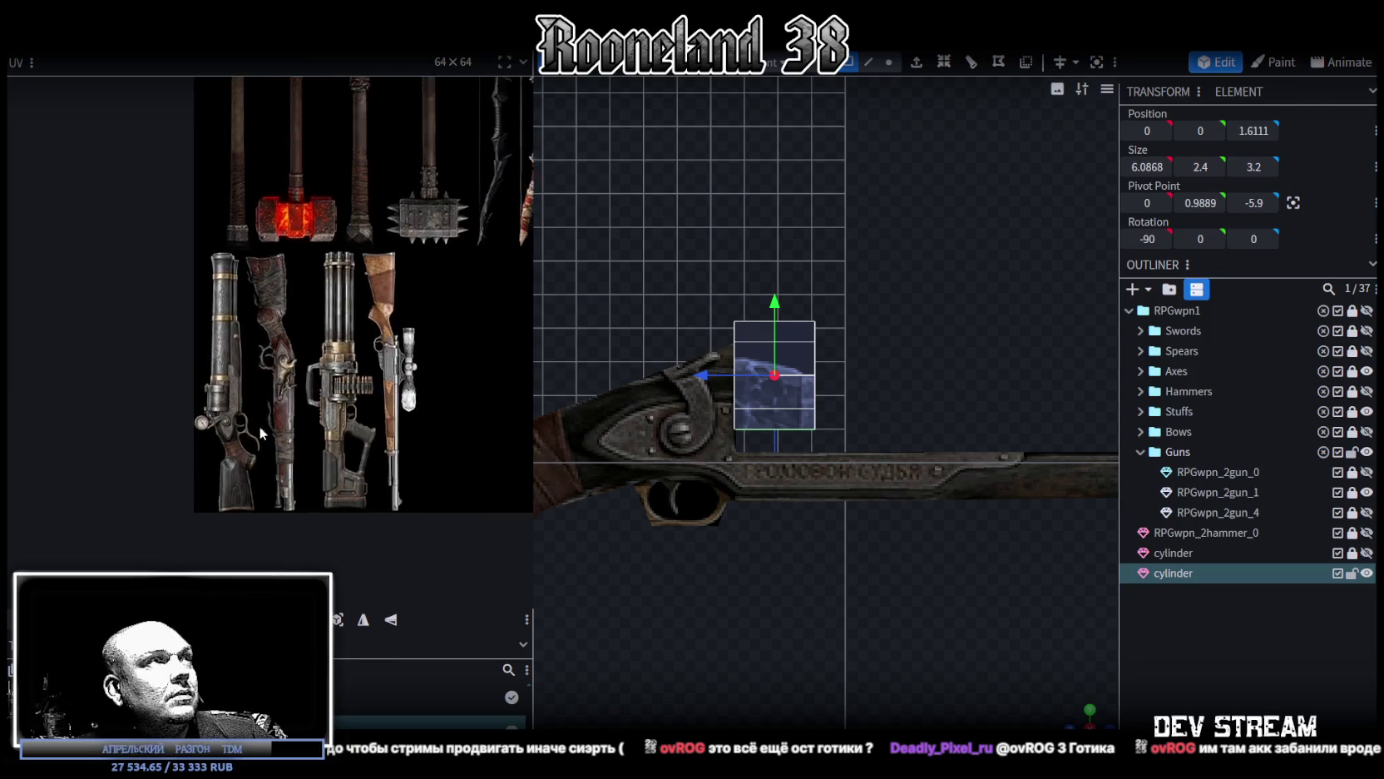
scroll(255, 384, down, 2)
mouse_move(258, 193)
mouse_down()
mouse_move(260, 366)
mouse_move(287, 528)
mouse_up()
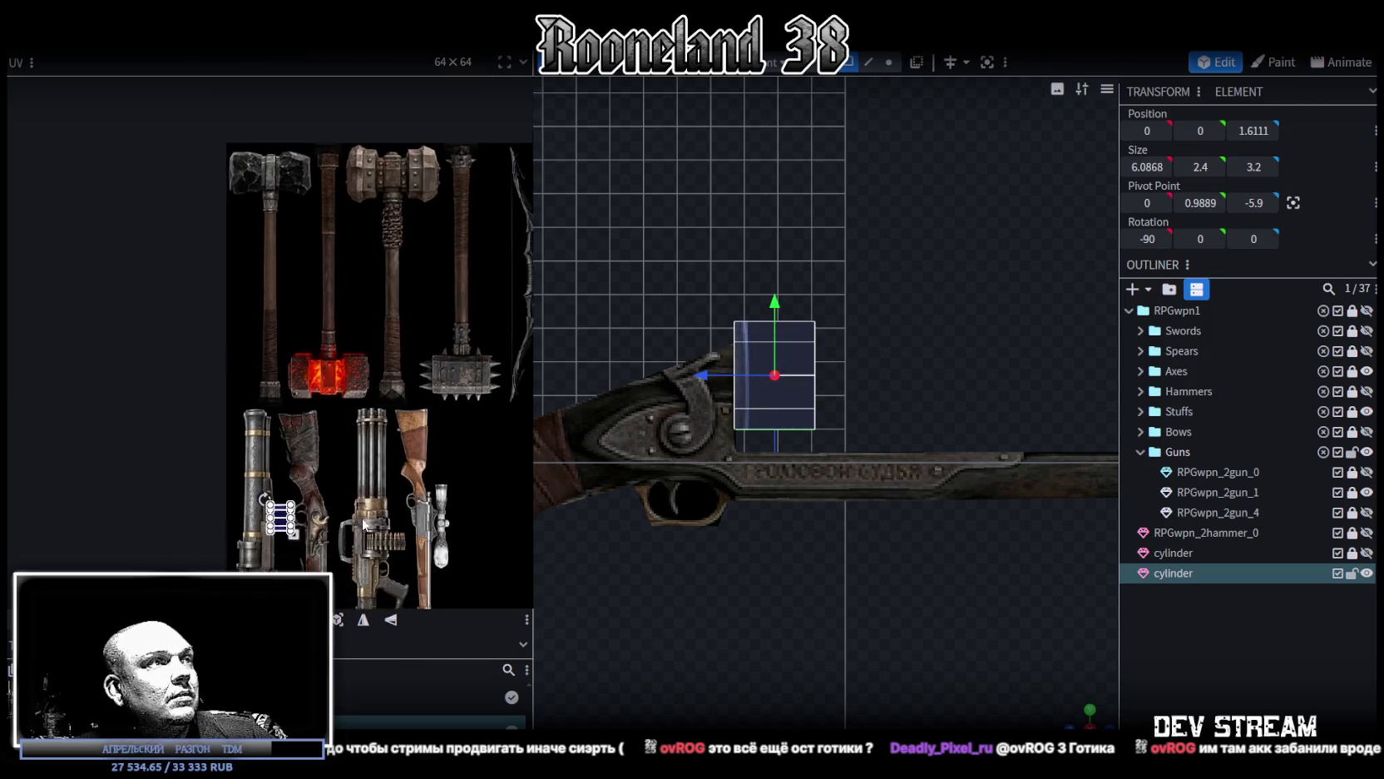
scroll(287, 529, up, 5)
right_click(311, 375)
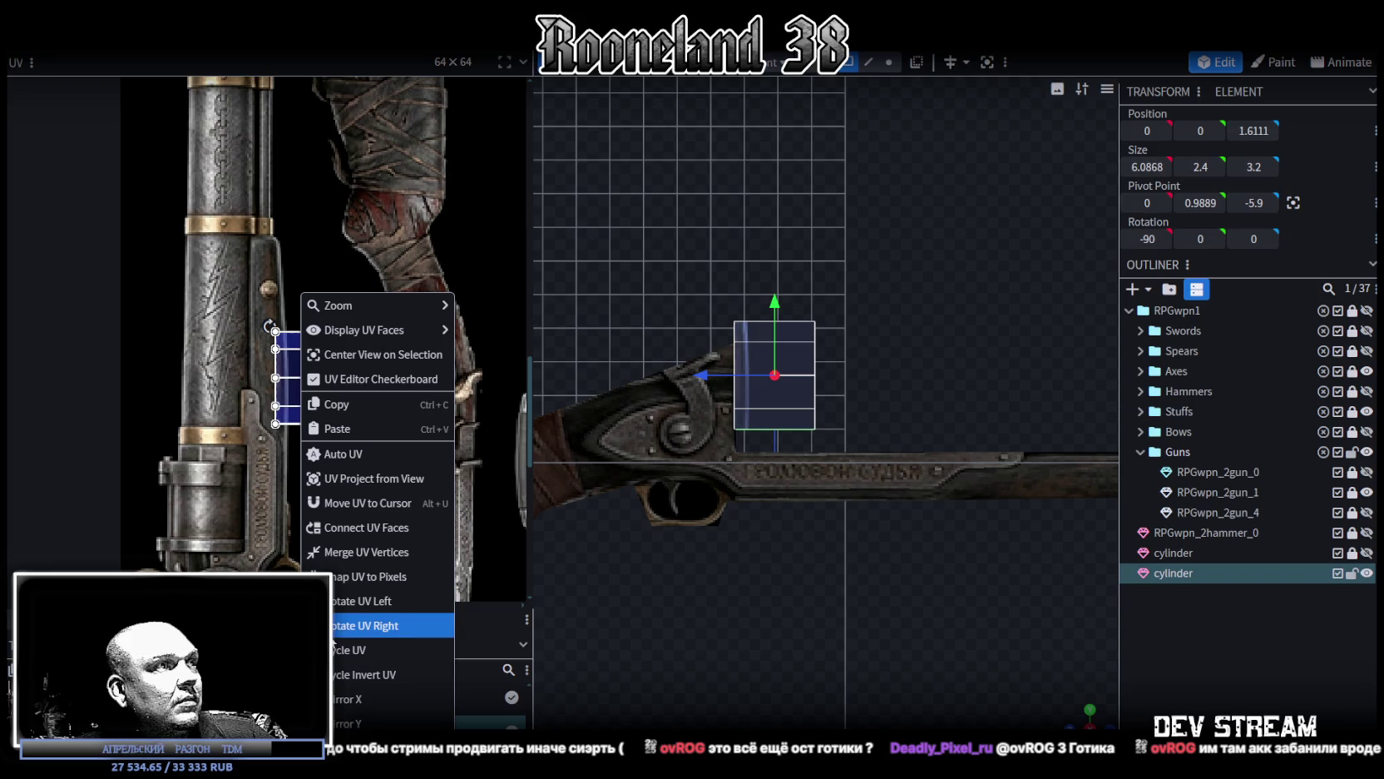
click(358, 593)
mouse_move(293, 382)
mouse_down()
mouse_move(192, 486)
mouse_move(170, 470)
mouse_up()
scroll(192, 478, up, 2)
scroll(179, 470, up, 2)
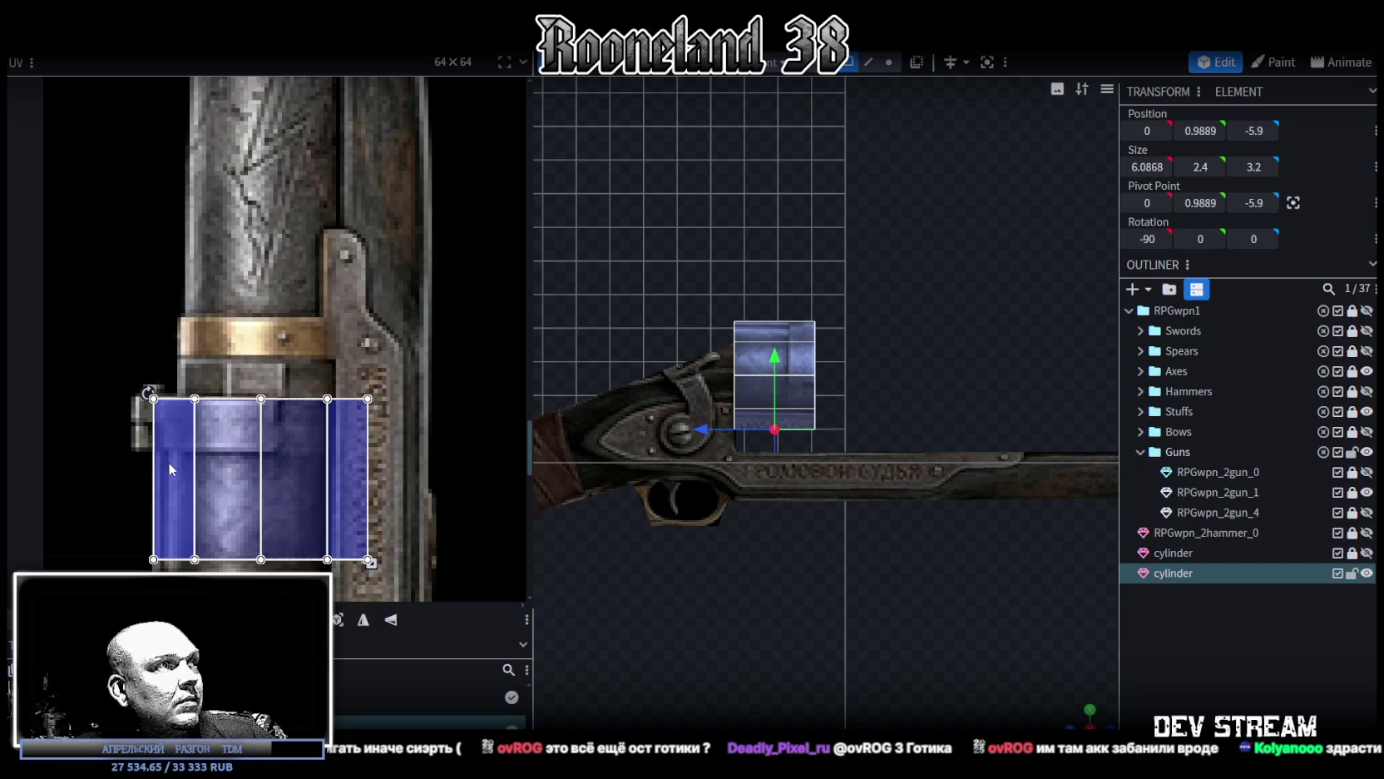
scroll(437, 543, down, 3)
drag(375, 450, 340, 497)
scroll(811, 587, up, 2)
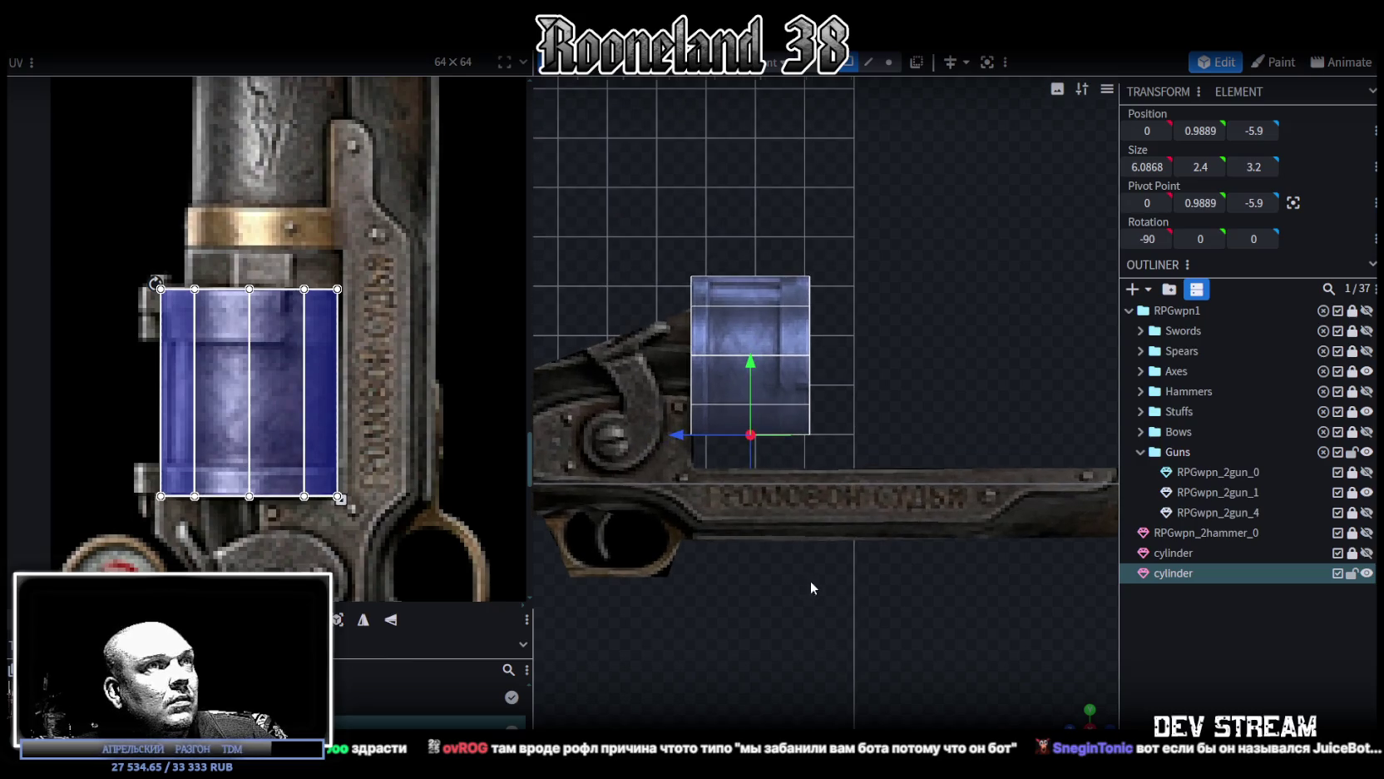
Step: Select the drum's right-side vertices and raise them
drag(1086, 717, 982, 583)
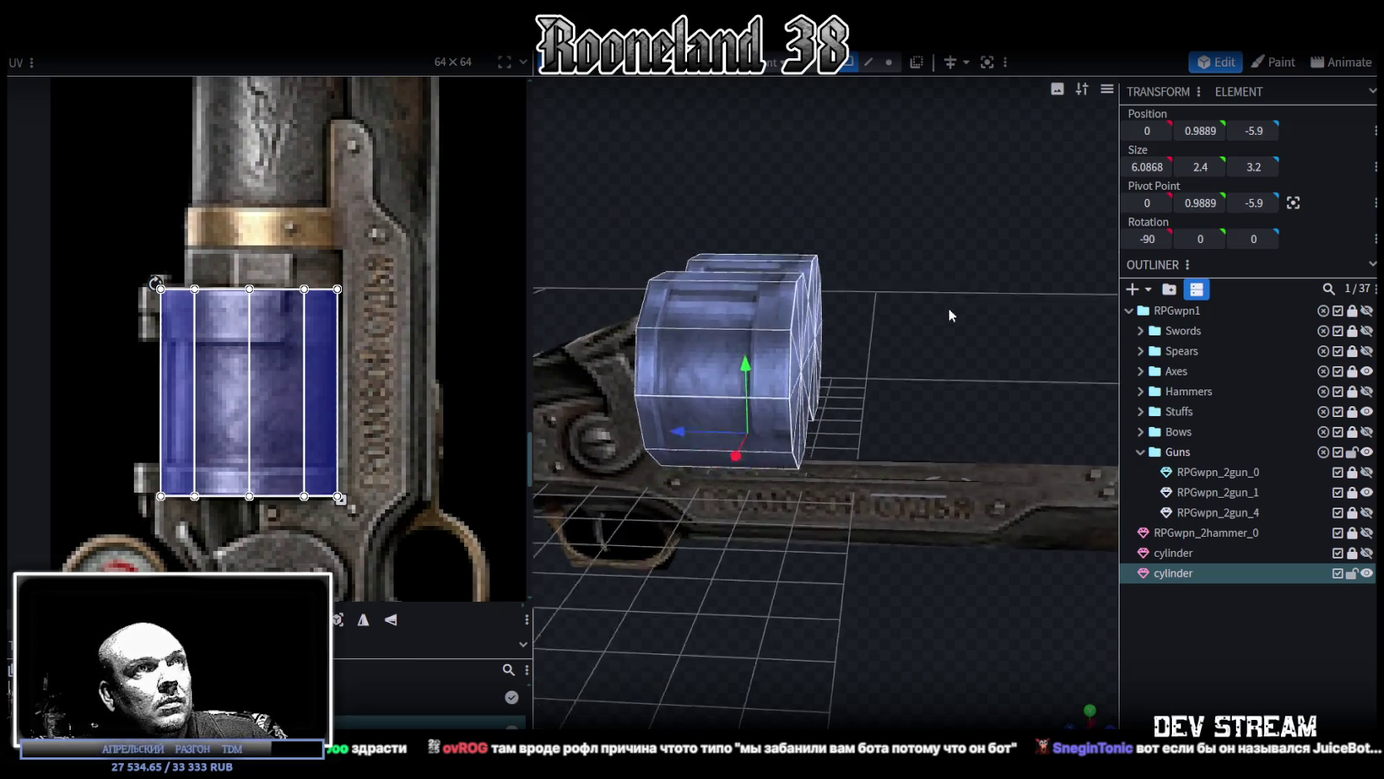
click(890, 63)
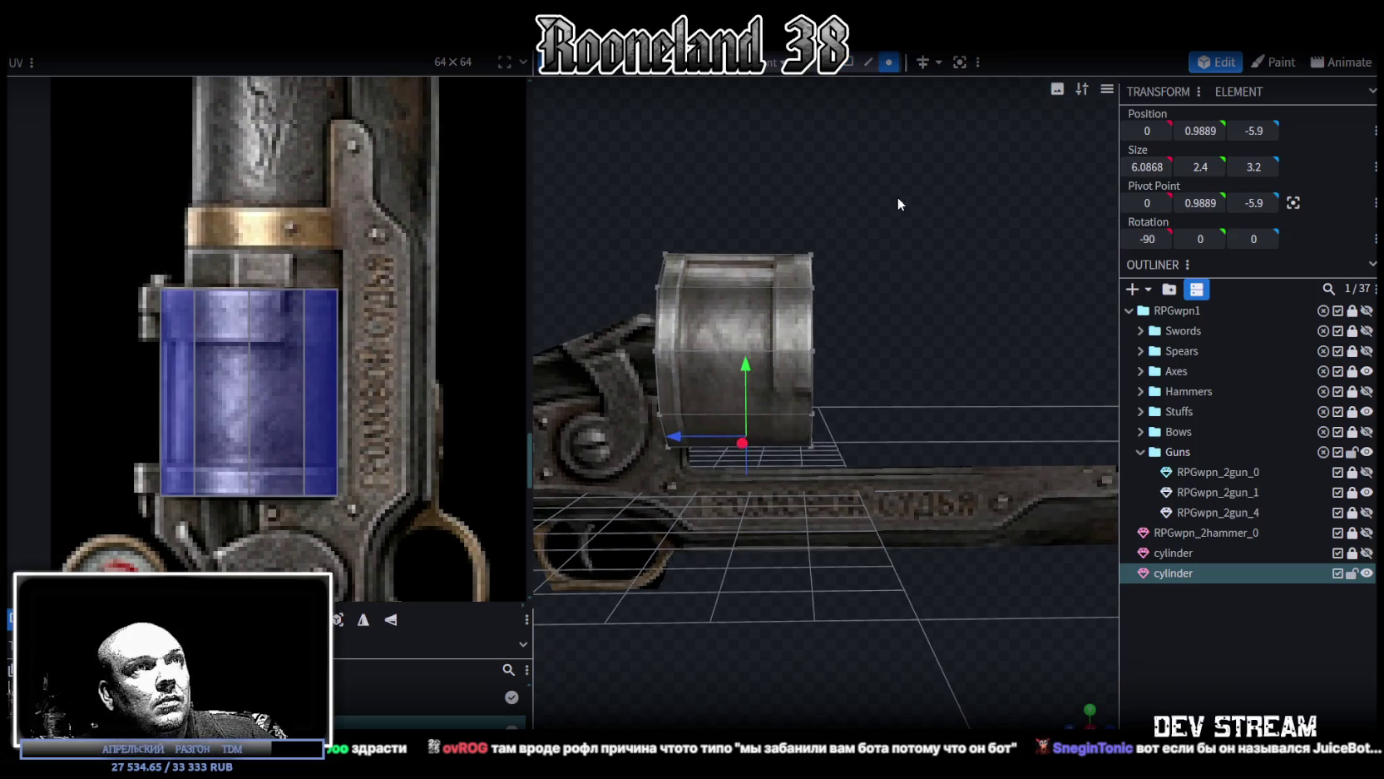
drag(897, 200, 771, 458)
drag(763, 345, 778, 333)
mouse_move(796, 437)
mouse_down()
mouse_move(852, 606)
mouse_move(764, 654)
mouse_move(835, 595)
mouse_up()
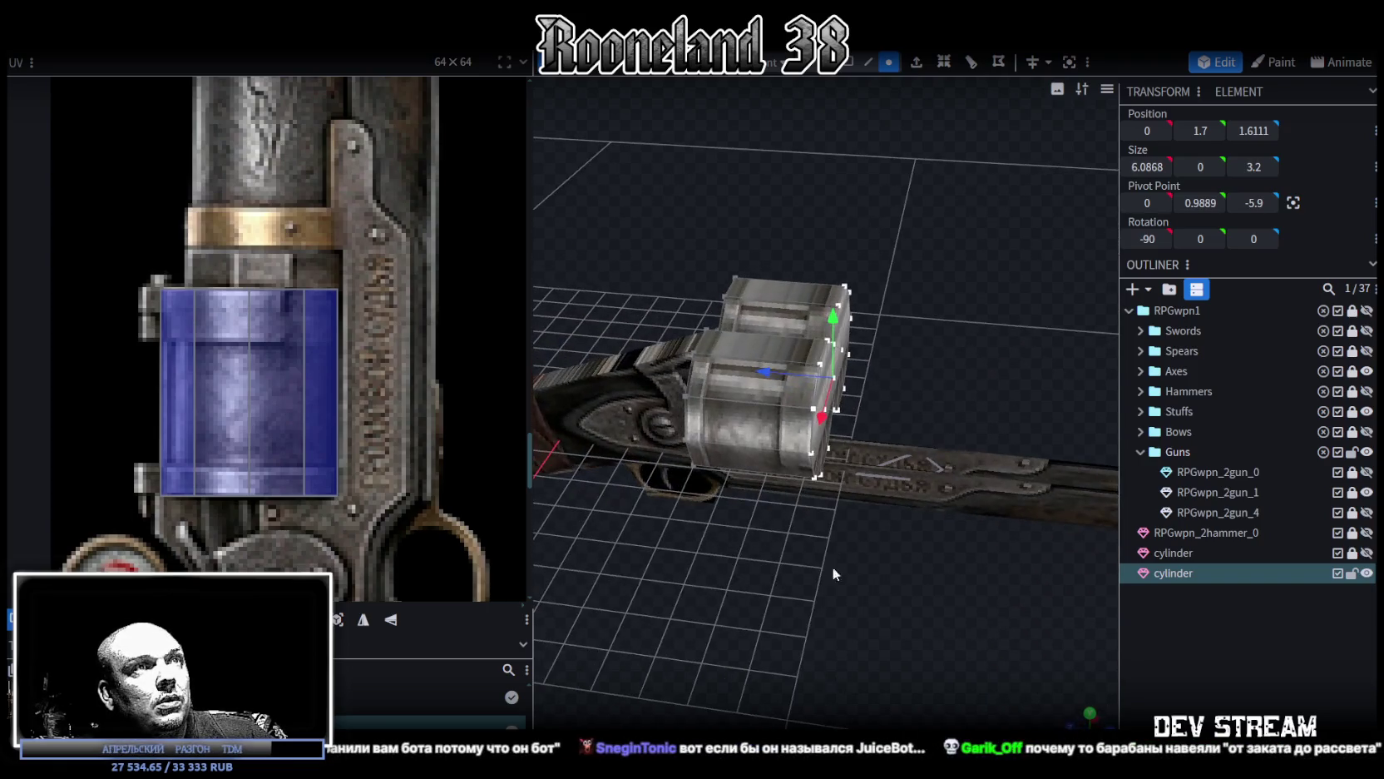
drag(773, 377, 771, 365)
drag(940, 302, 882, 208)
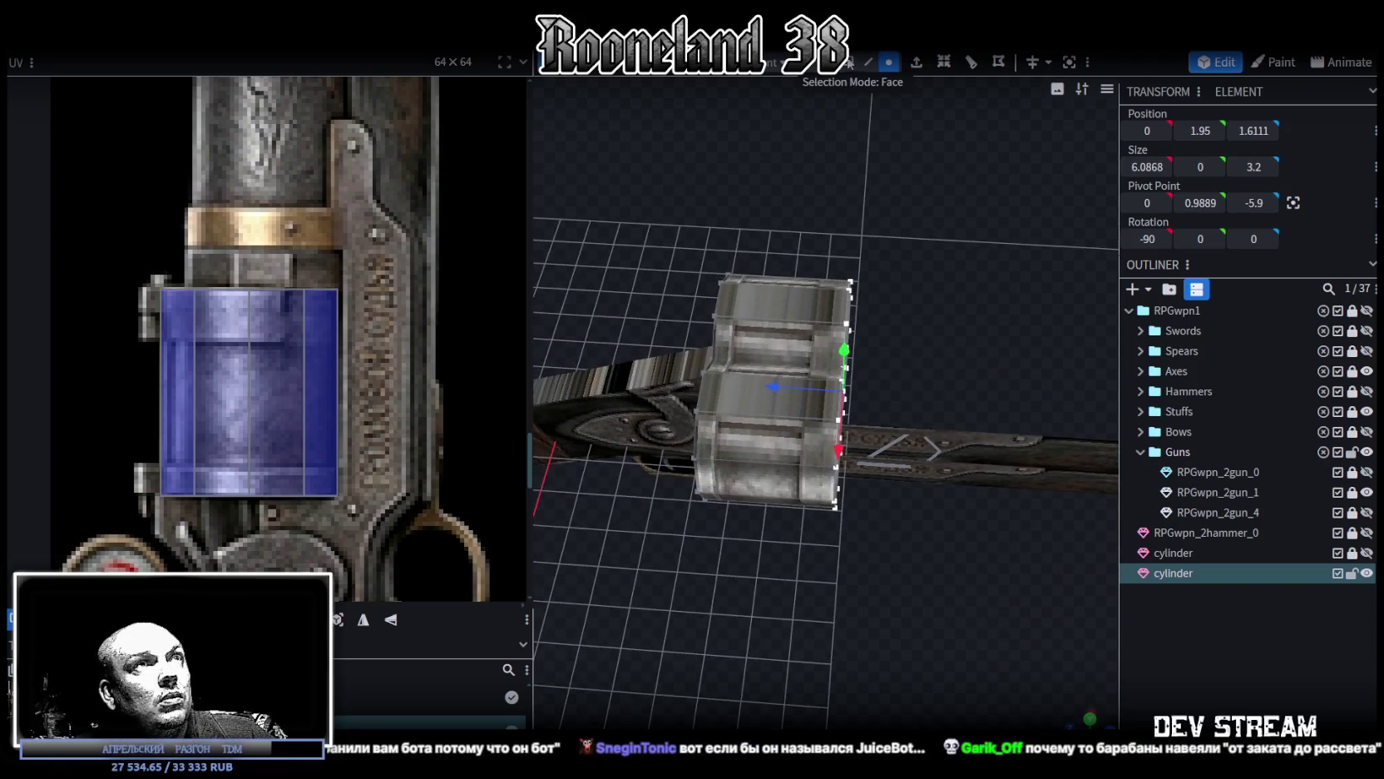
Step: Select several side faces of the drum in face mode
click(849, 62)
click(776, 298)
mouse_move(848, 429)
mouse_down()
mouse_move(929, 165)
mouse_move(777, 422)
mouse_up()
click(777, 422)
mouse_move(935, 614)
mouse_down()
mouse_move(817, 564)
mouse_move(926, 666)
mouse_move(736, 603)
mouse_move(851, 574)
mouse_up()
click(805, 431)
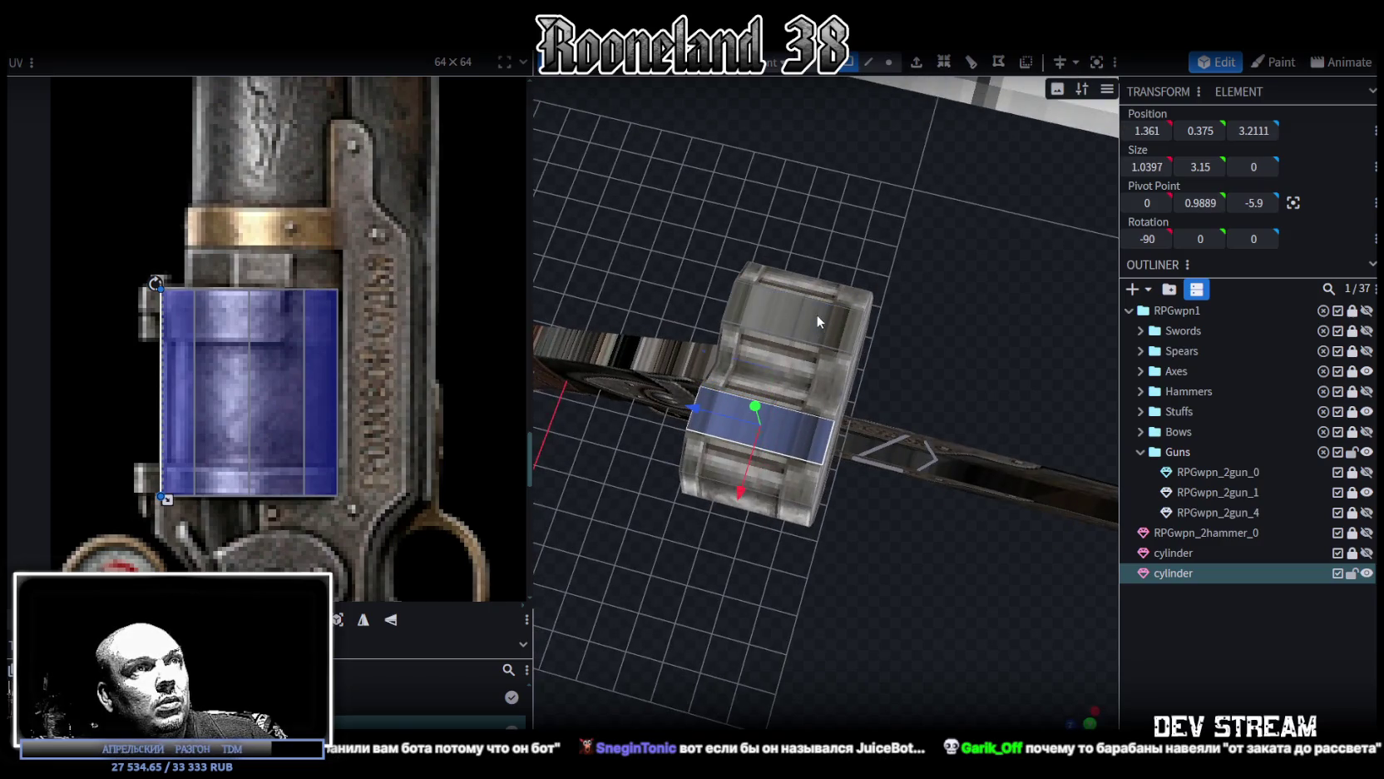
click(817, 314)
mouse_move(1042, 608)
mouse_down()
mouse_move(1141, 502)
mouse_move(944, 619)
mouse_move(881, 583)
mouse_up()
Step: From top view, fit the faces' UV box onto the blue revolver-drum texture
click(1089, 723)
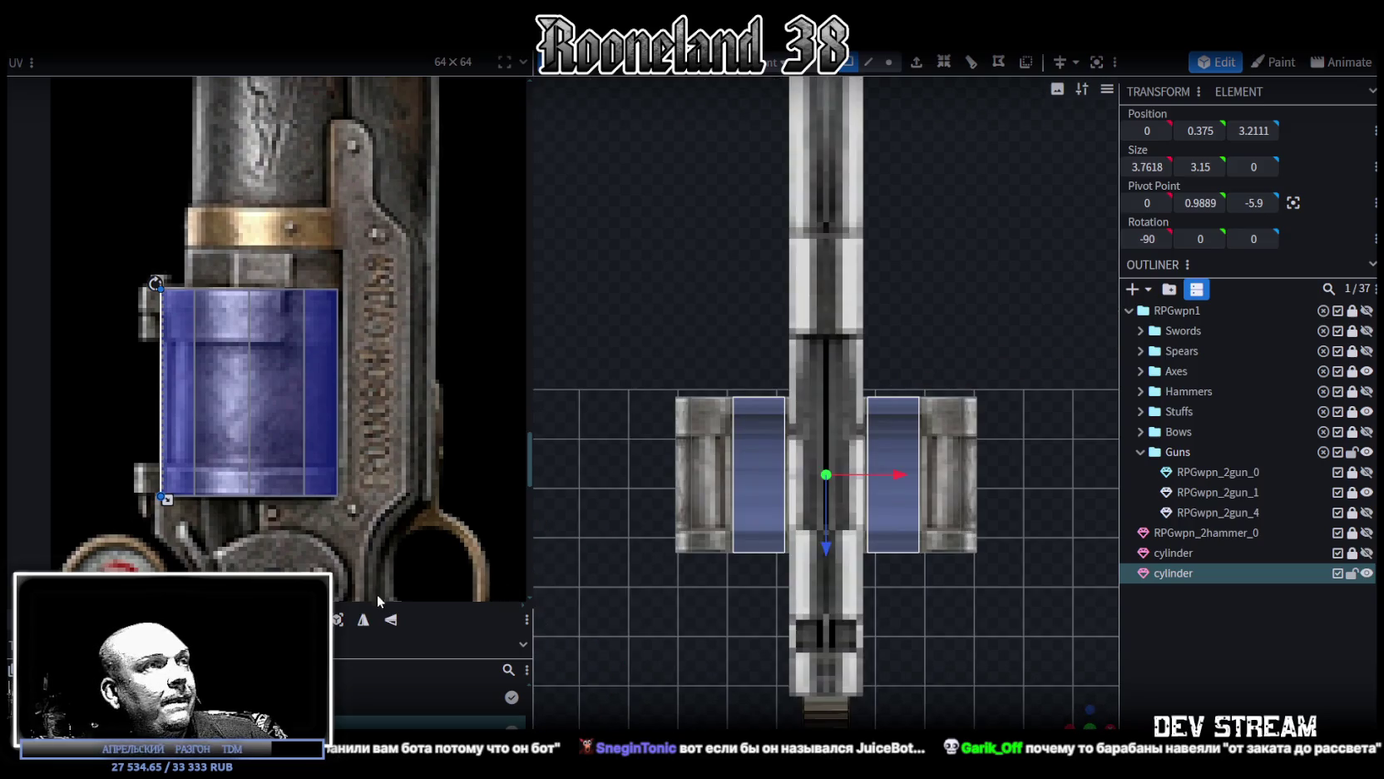
scroll(378, 403, down, 3)
scroll(271, 410, up, 3)
drag(326, 355, 393, 385)
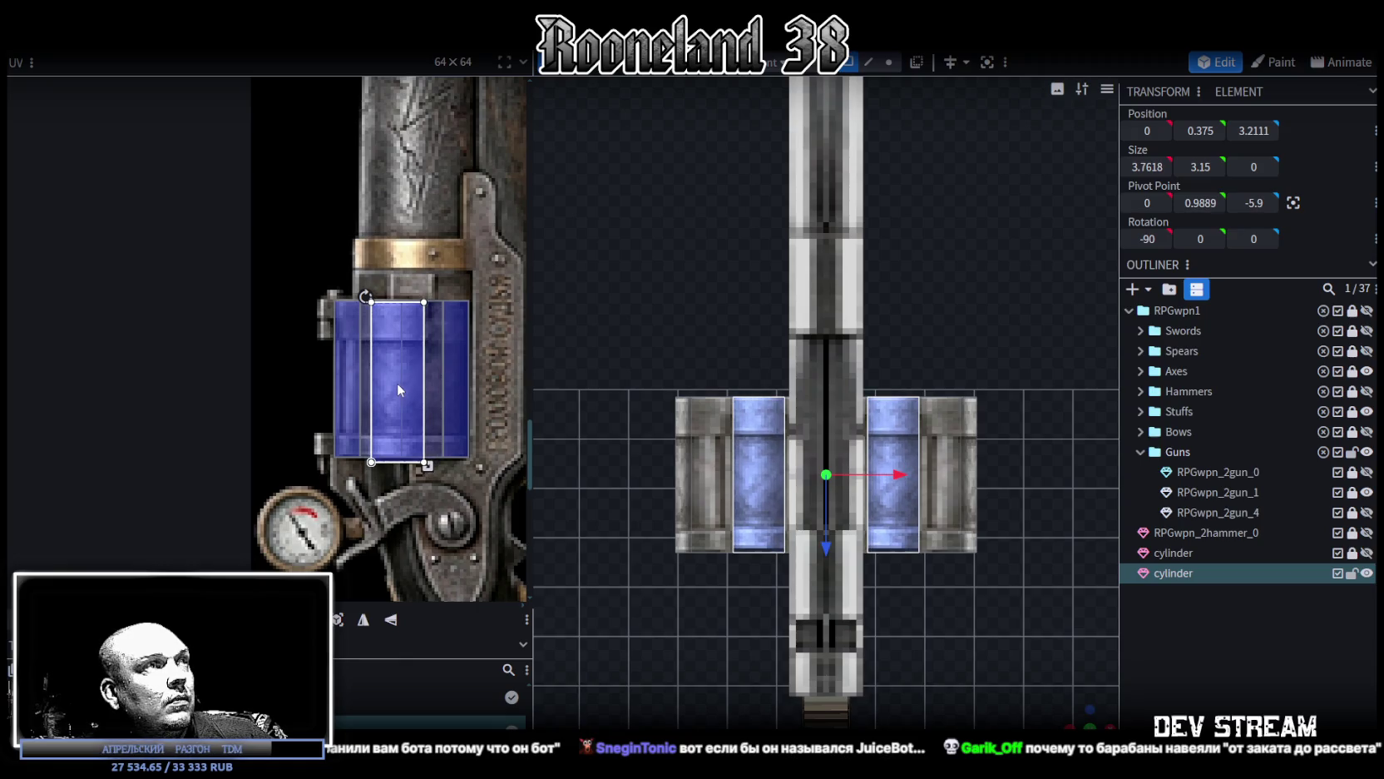
scroll(397, 383, up, 2)
click(403, 382)
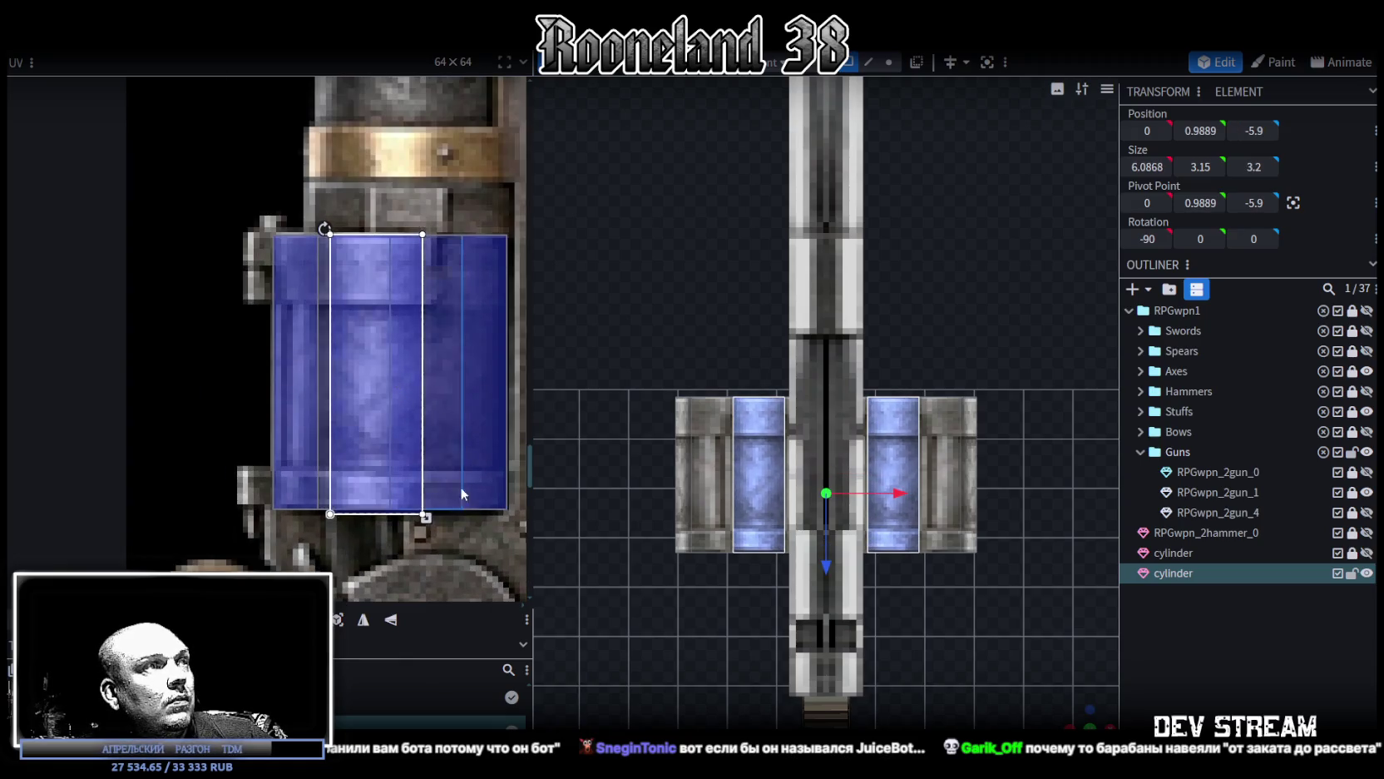
drag(426, 518, 426, 513)
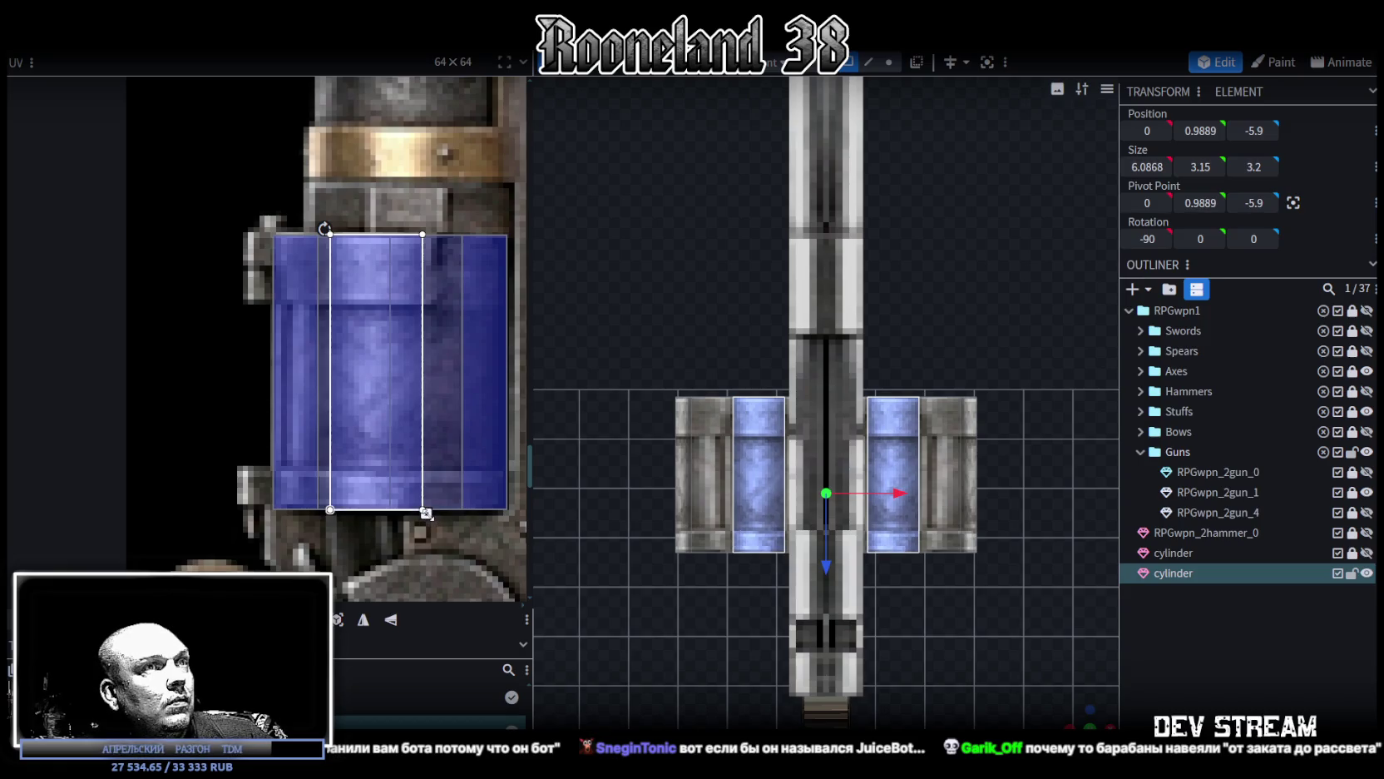
drag(378, 408, 364, 406)
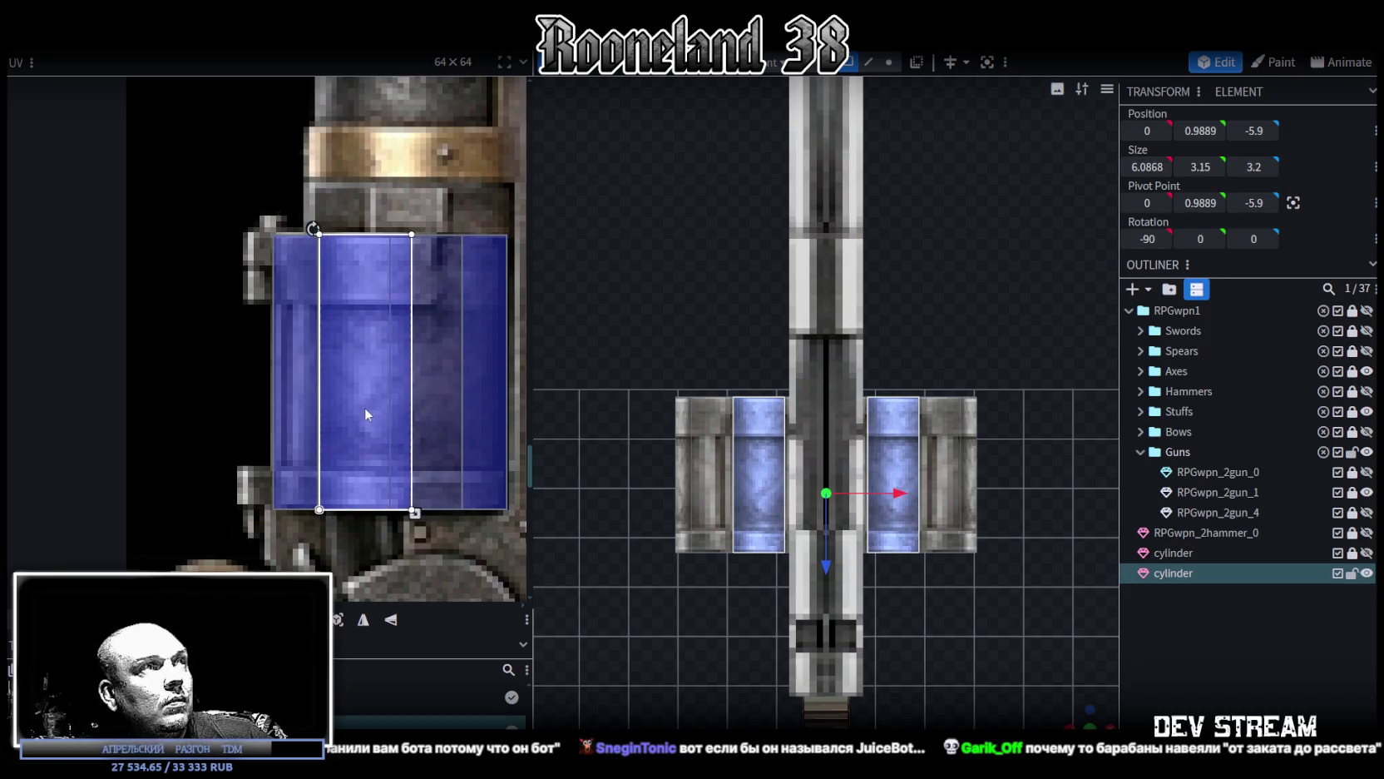
click(1055, 697)
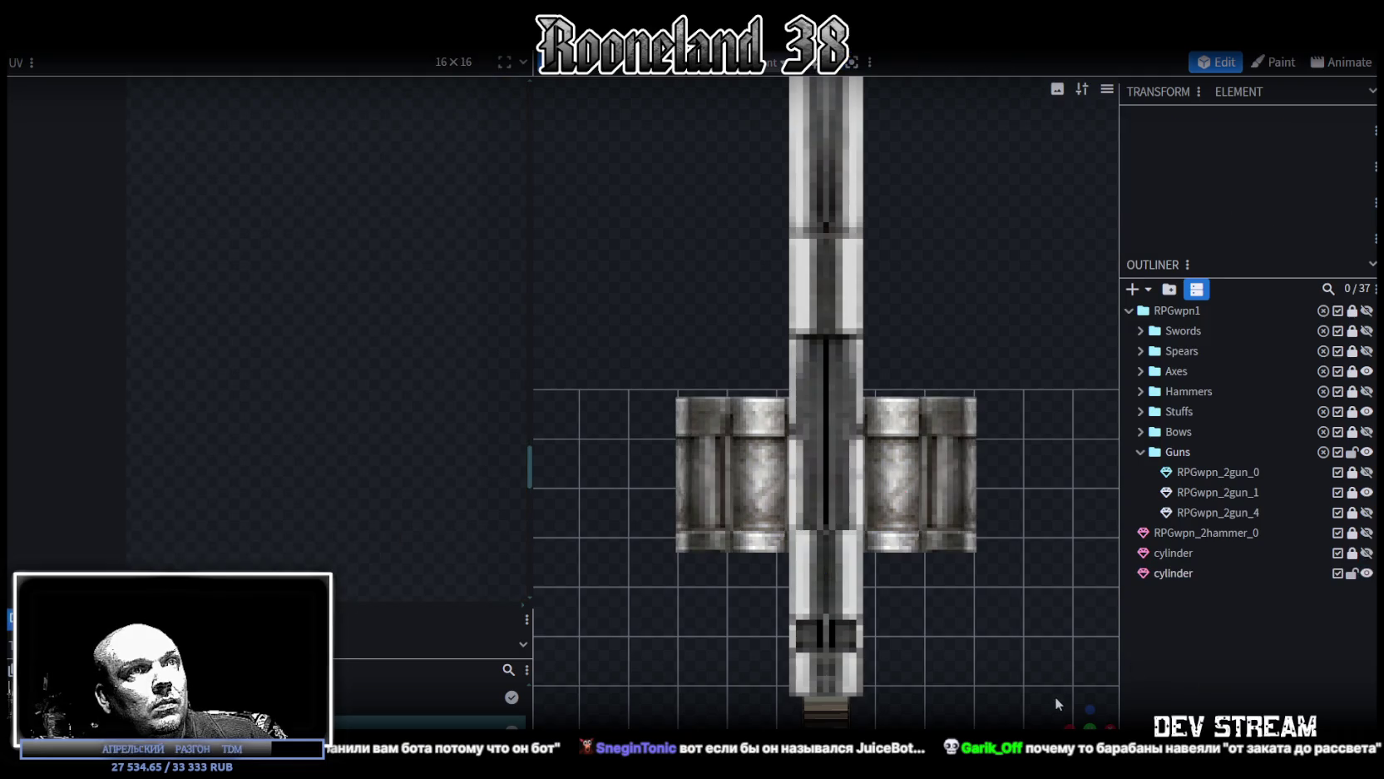
click(761, 447)
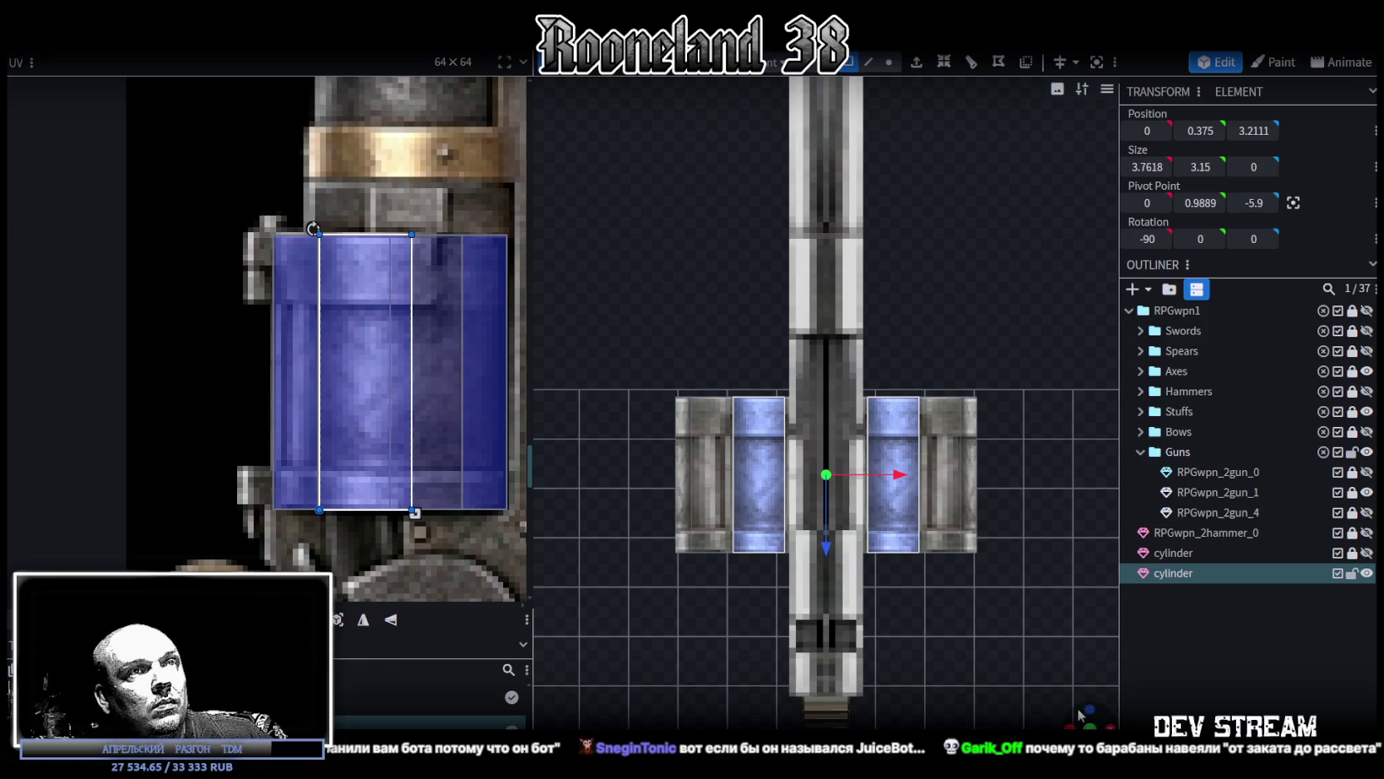
Step: Nudge the drum texture two steps left on the cylinder tops
drag(1079, 712, 911, 643)
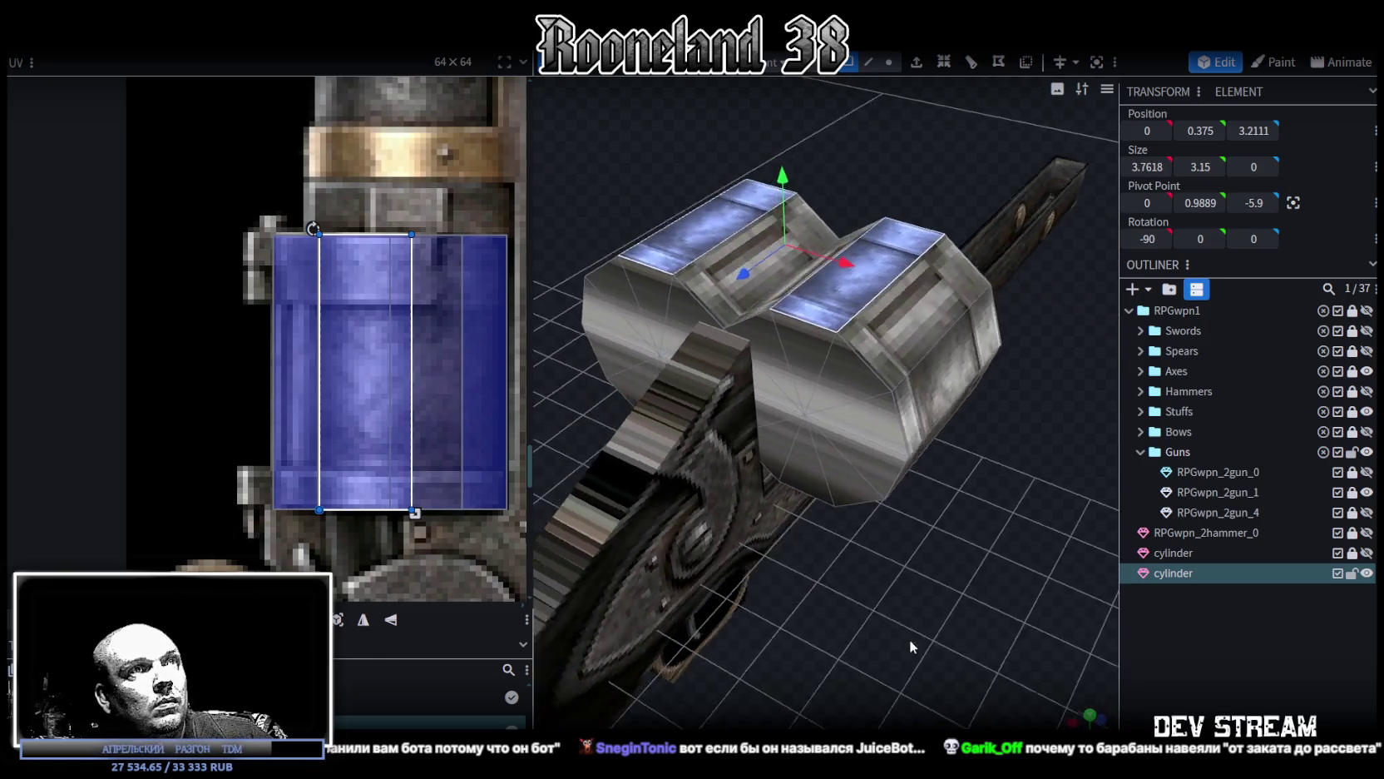
drag(909, 638, 827, 668)
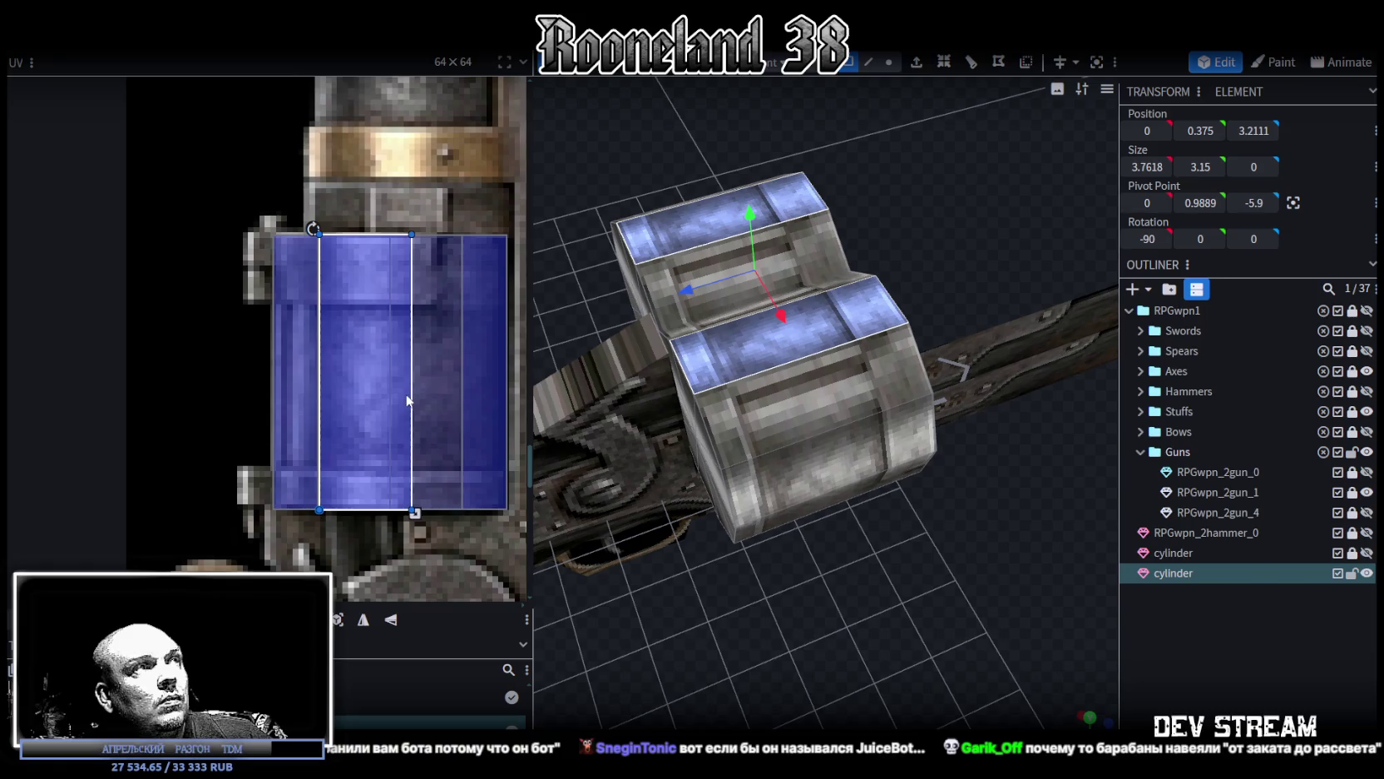
scroll(407, 400, down, 1)
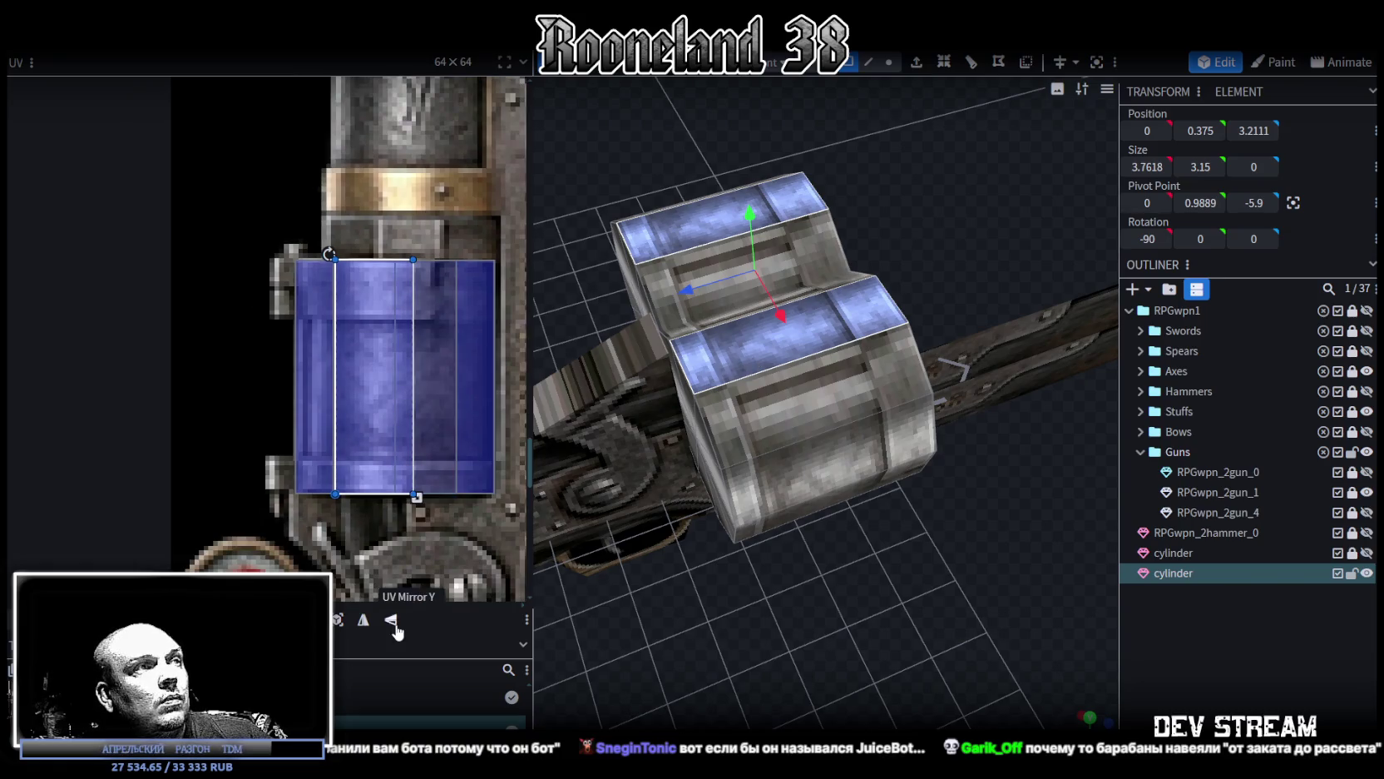
key(Left)
key(Left)
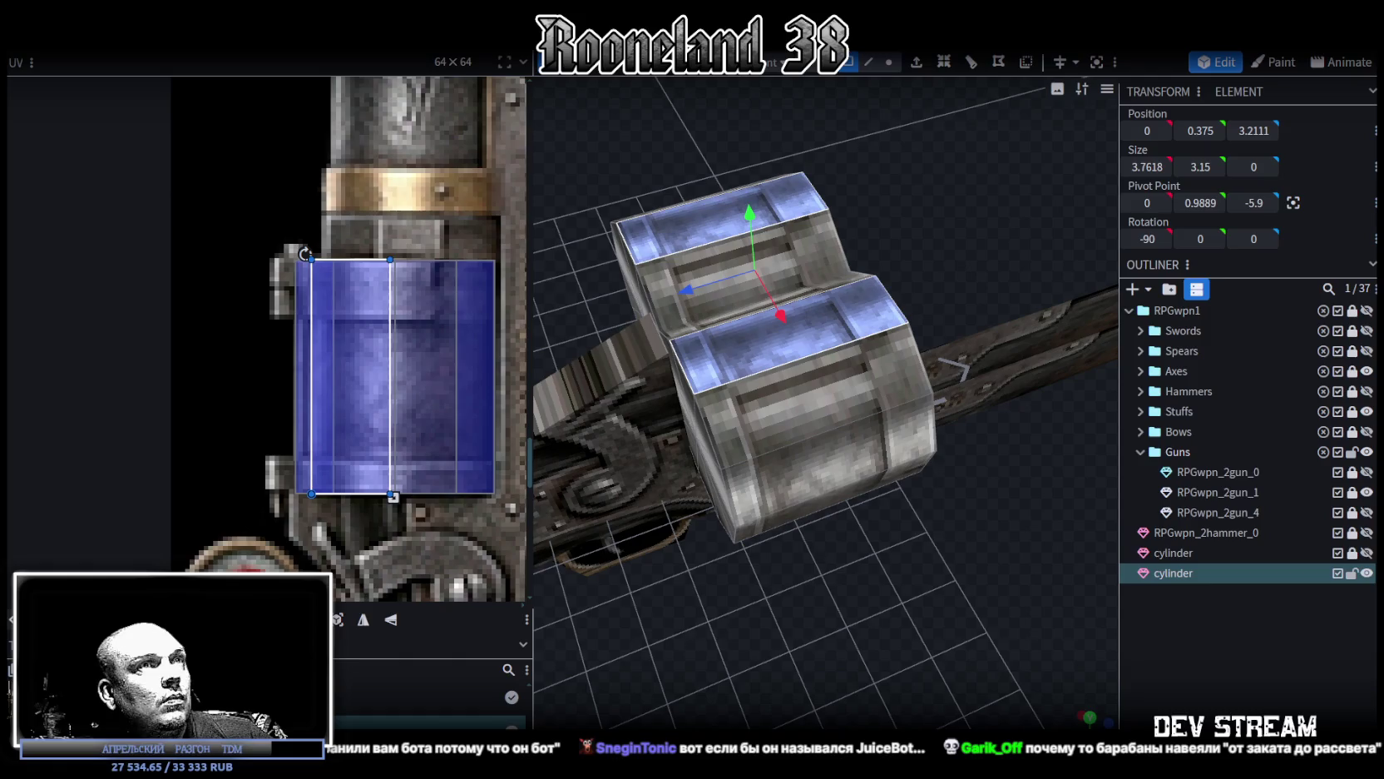
key(Left)
key(Left)
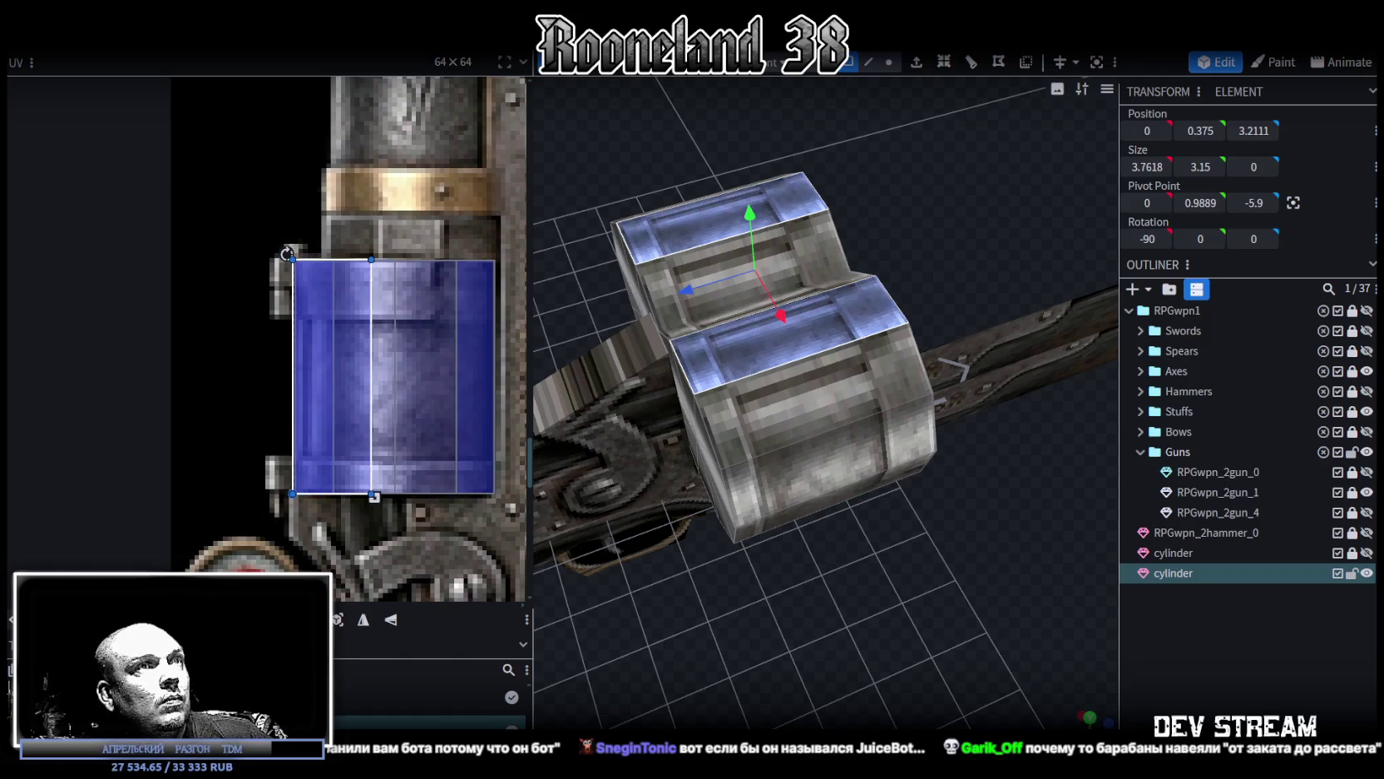
Step: Select the right cylinder's end-cap faces
mouse_move(575, 430)
mouse_down()
mouse_move(854, 632)
mouse_move(952, 644)
mouse_up()
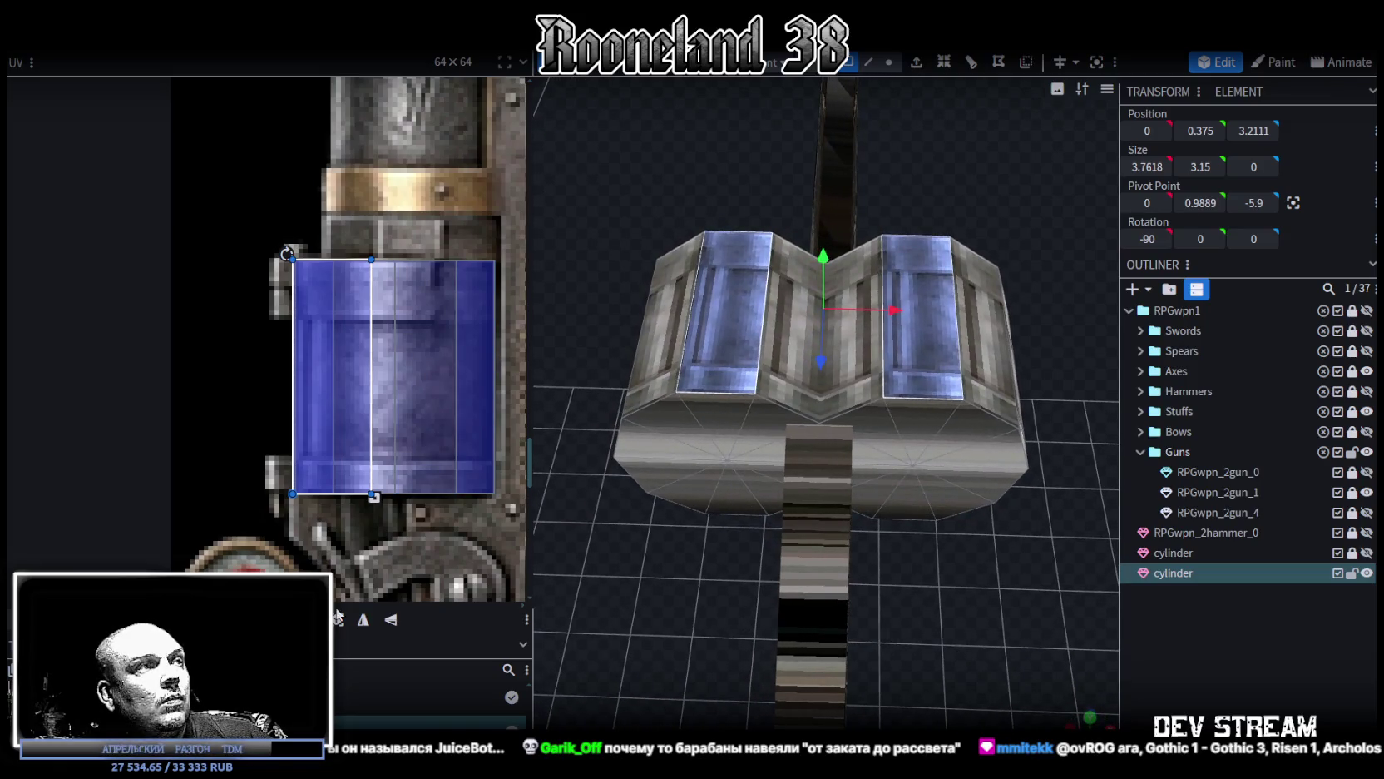
click(918, 374)
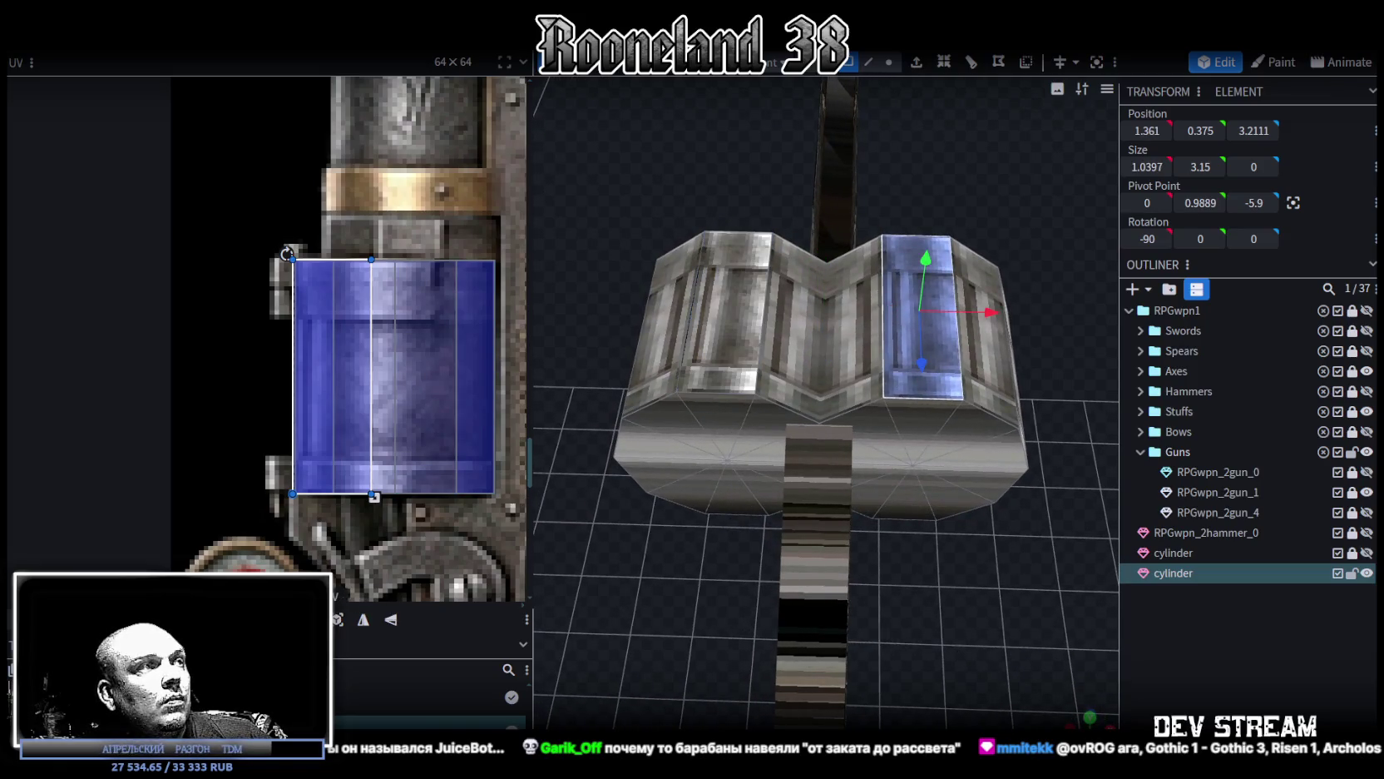
click(1171, 615)
mouse_move(987, 601)
mouse_down()
mouse_move(577, 571)
mouse_move(790, 473)
mouse_move(616, 500)
mouse_move(834, 498)
mouse_move(926, 392)
mouse_up()
click(909, 295)
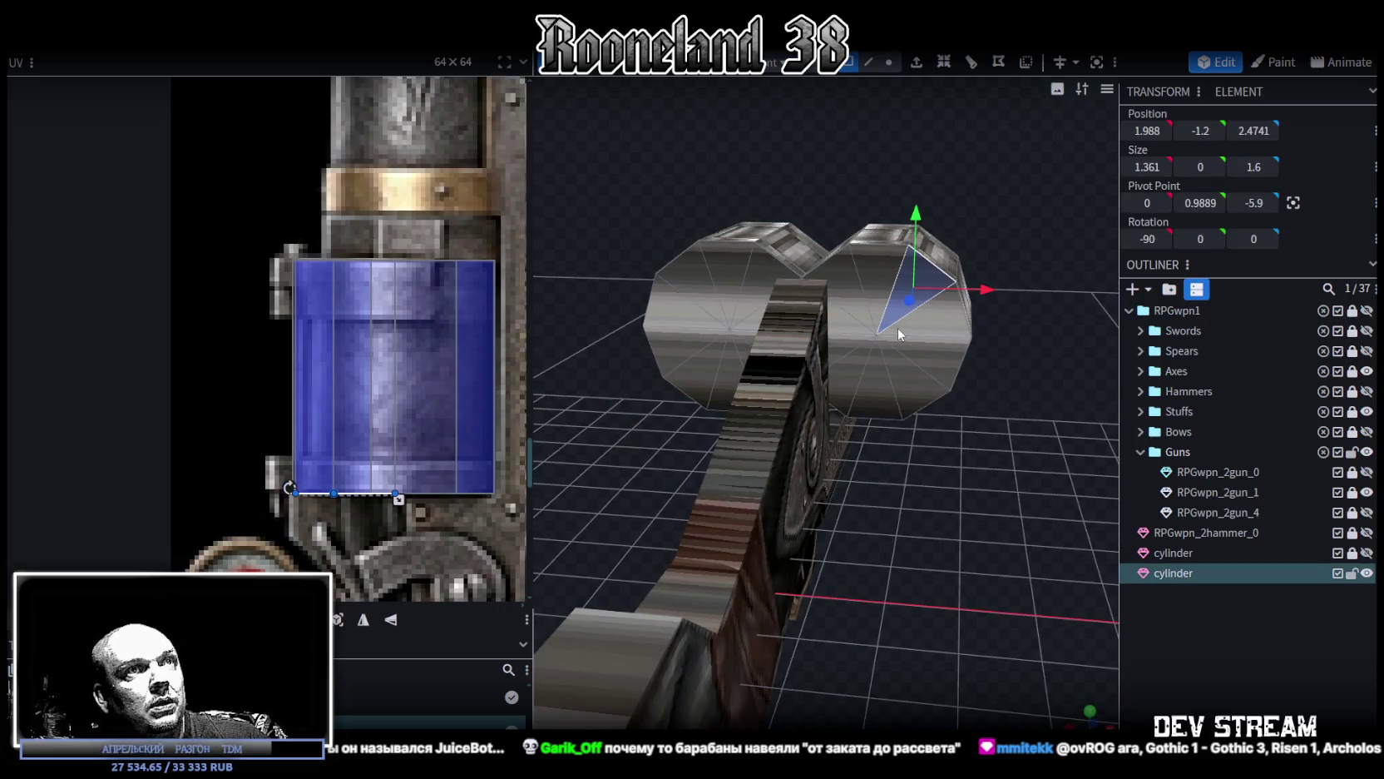
shift+click(844, 284)
shift+click(857, 349)
shift+click(910, 384)
shift+click(909, 384)
drag(910, 391, 912, 422)
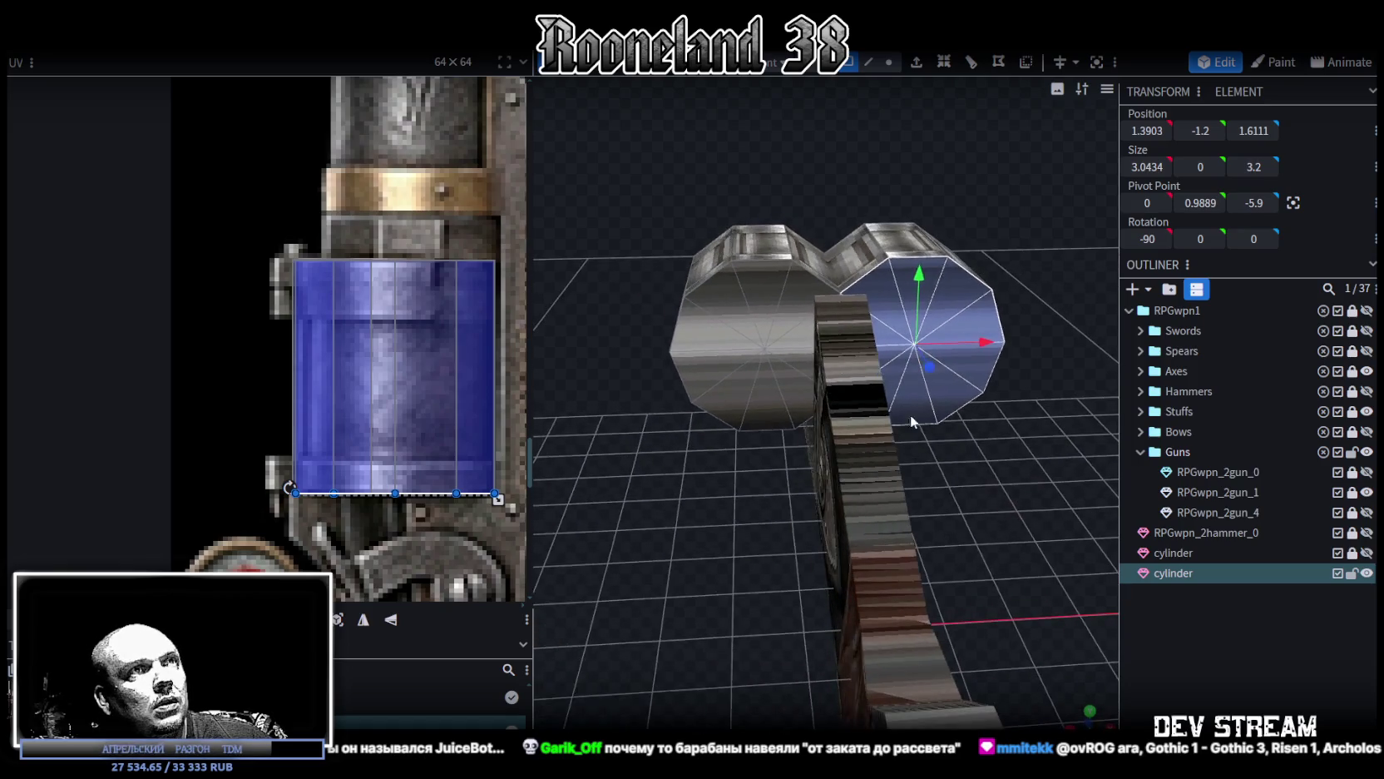
Step: Add the left cylinder's upper and lower end-cap faces and the far-end faces
shift+click(798, 316)
shift+click(761, 308)
shift+click(727, 335)
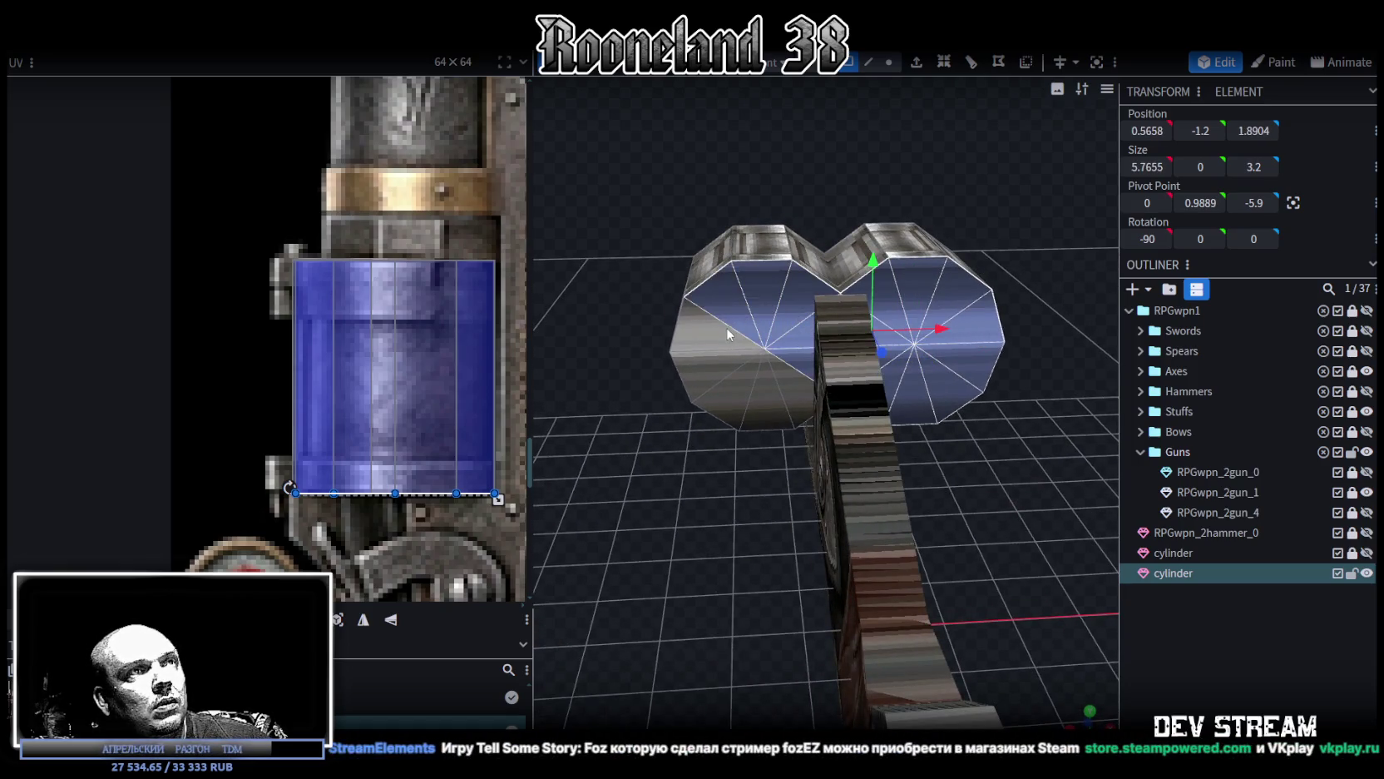
shift+click(716, 359)
shift+click(736, 379)
shift+click(760, 399)
shift+click(782, 395)
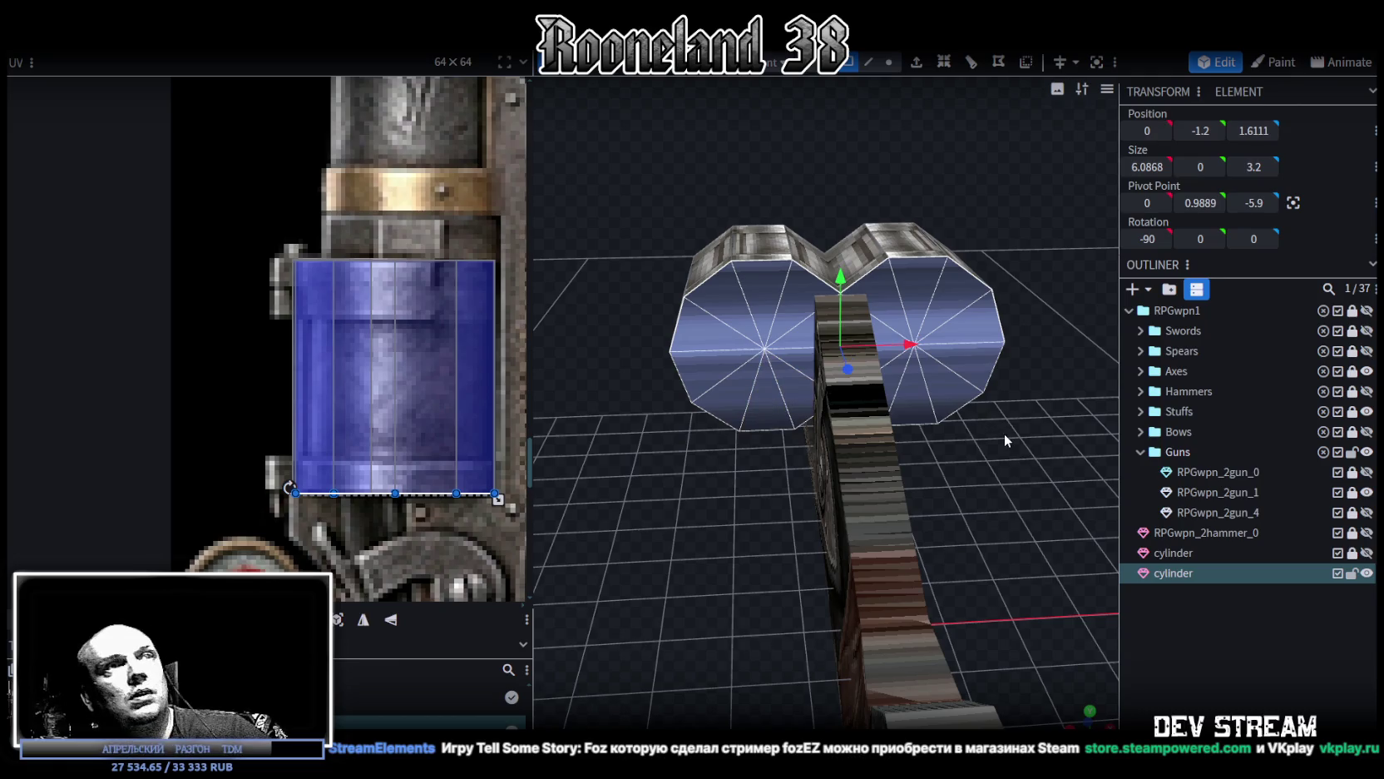
mouse_move(1005, 433)
mouse_down()
mouse_move(937, 494)
mouse_move(776, 327)
mouse_up()
click(911, 381)
click(707, 343)
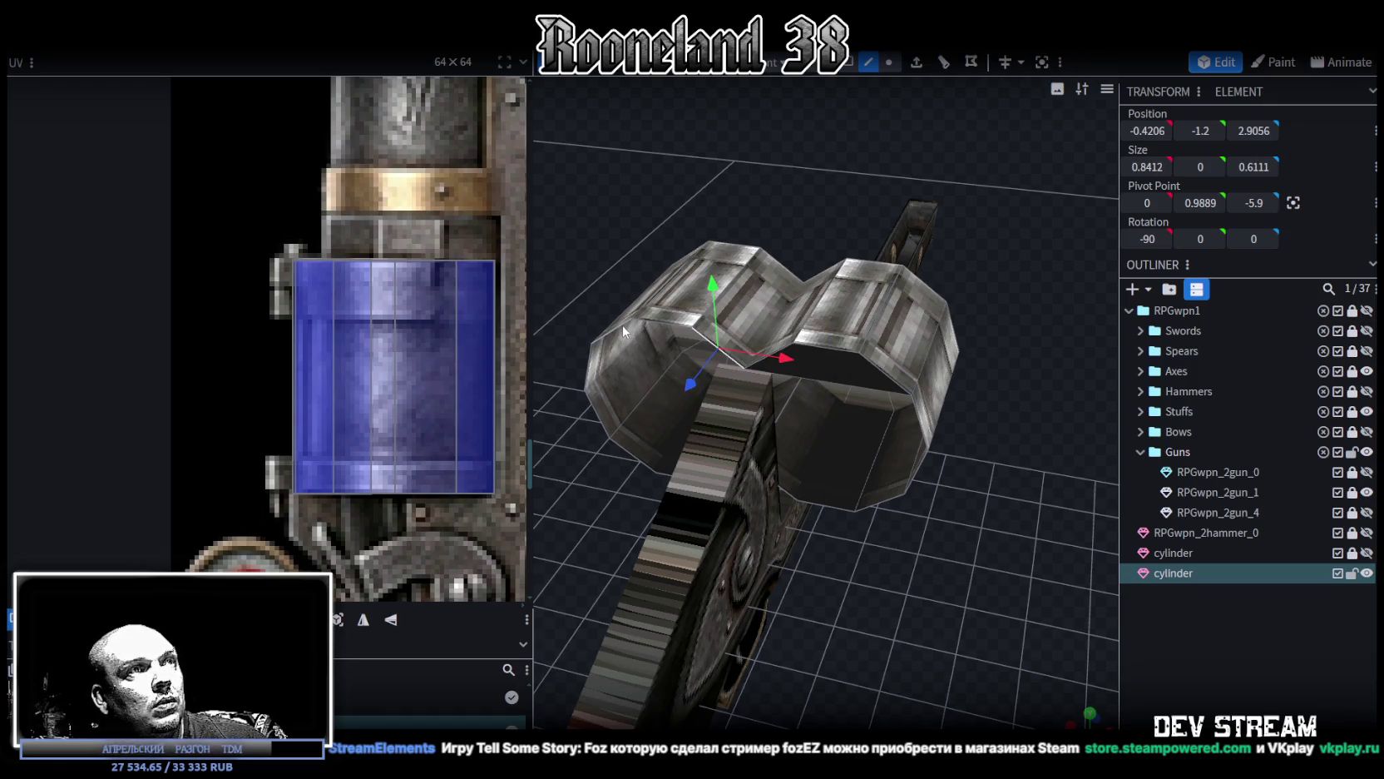
Step: Select the drum's wide front face and the side faces of its end cap
drag(620, 324, 692, 369)
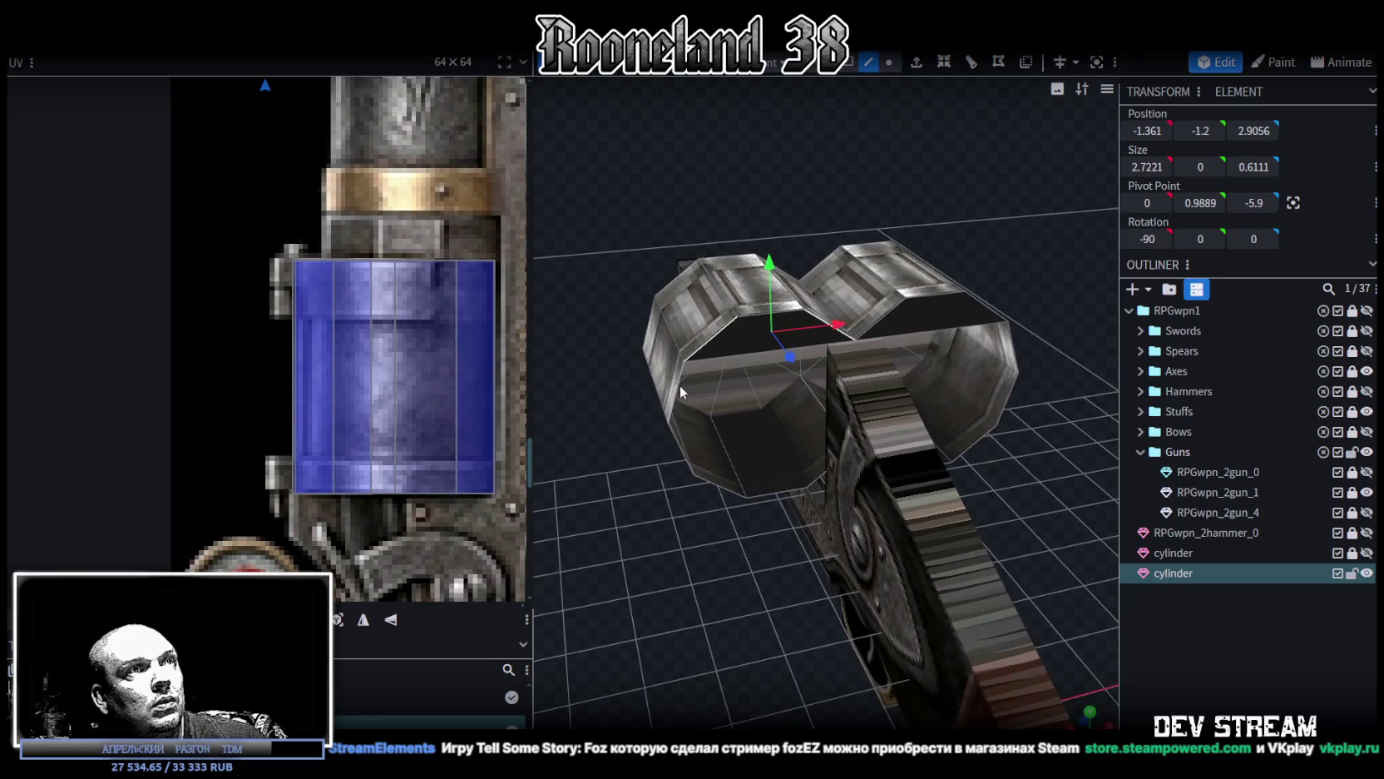
click(1014, 342)
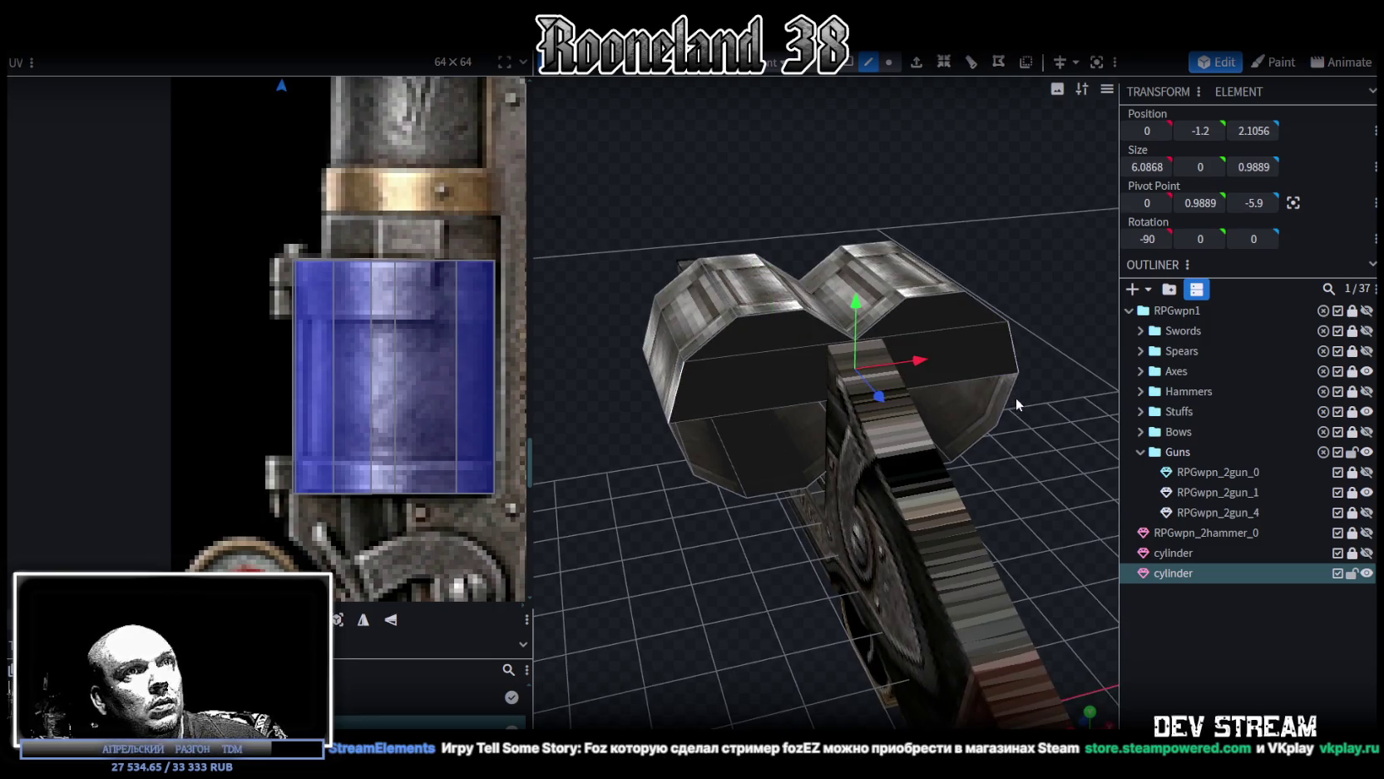
click(998, 397)
click(681, 451)
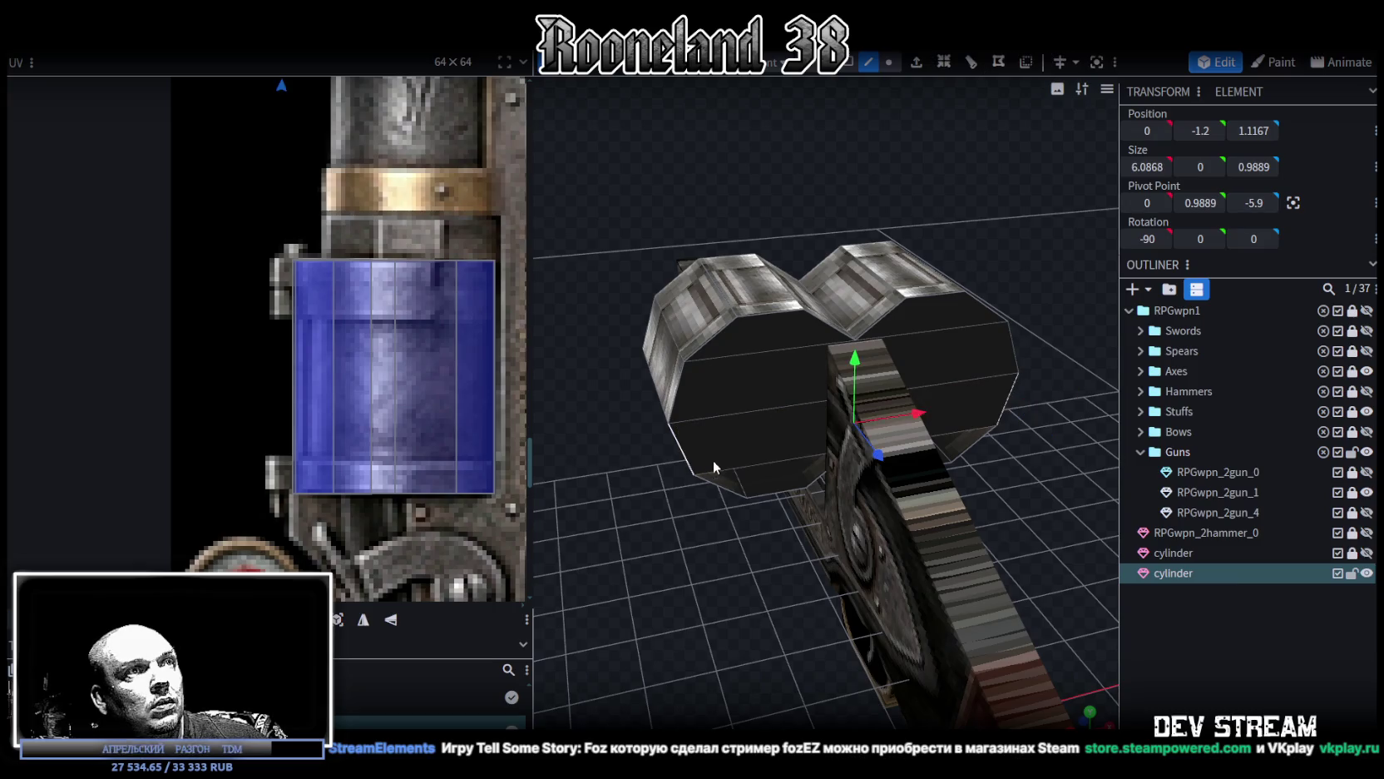
mouse_move(911, 429)
mouse_down()
mouse_move(1066, 314)
mouse_move(1028, 350)
mouse_up()
click(719, 477)
click(806, 469)
drag(814, 468, 957, 491)
click(790, 459)
Step: Select the front end-cap faces of both cylinders and view them in front orthographic
drag(882, 499, 889, 167)
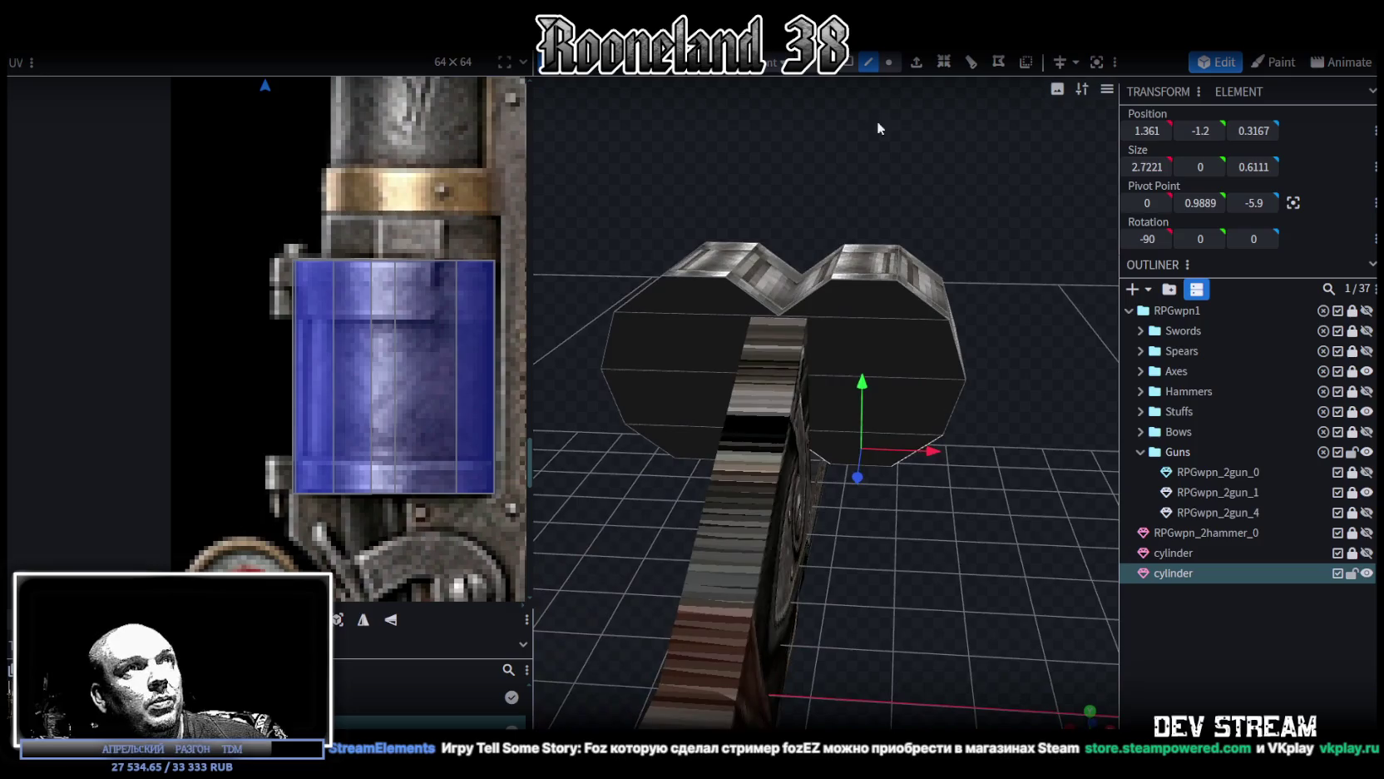
click(882, 302)
double_click(889, 351)
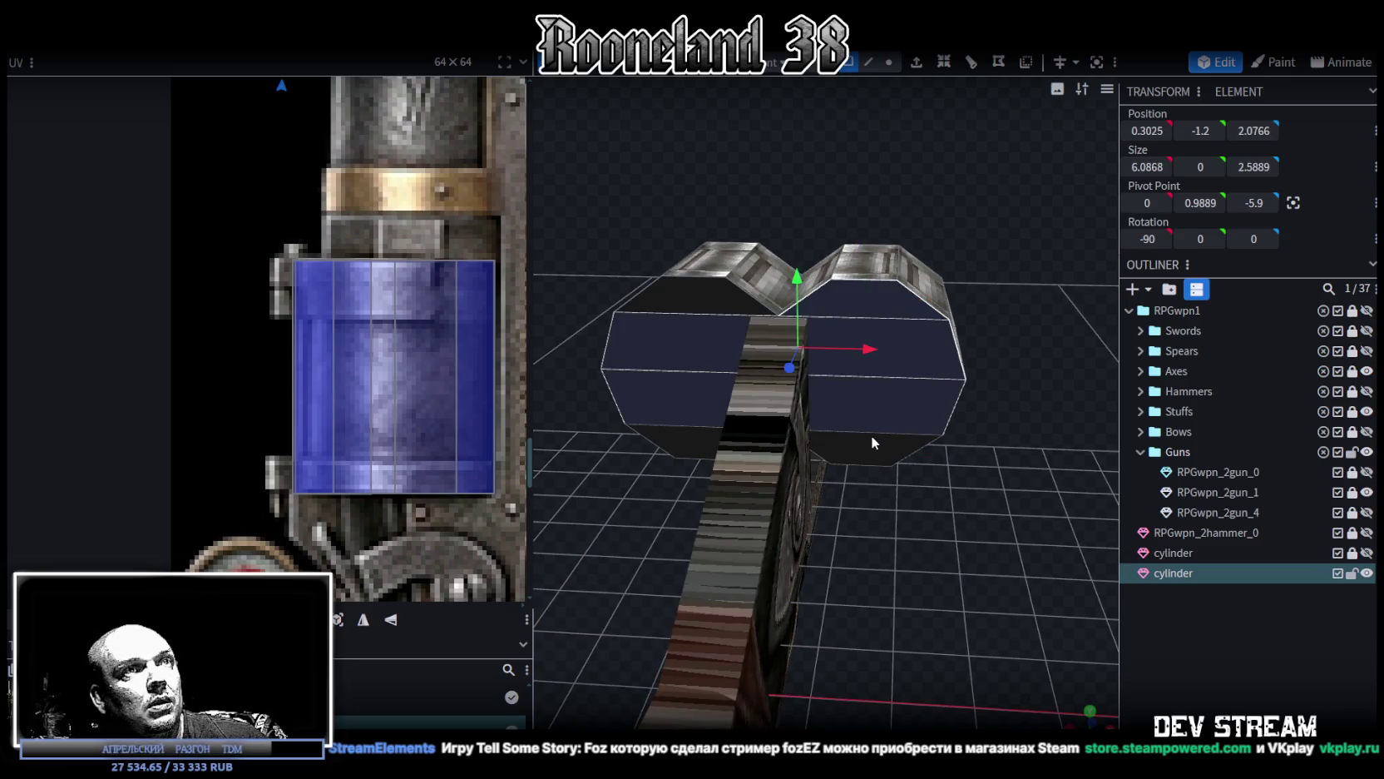
shift+click(681, 442)
shift+click(711, 295)
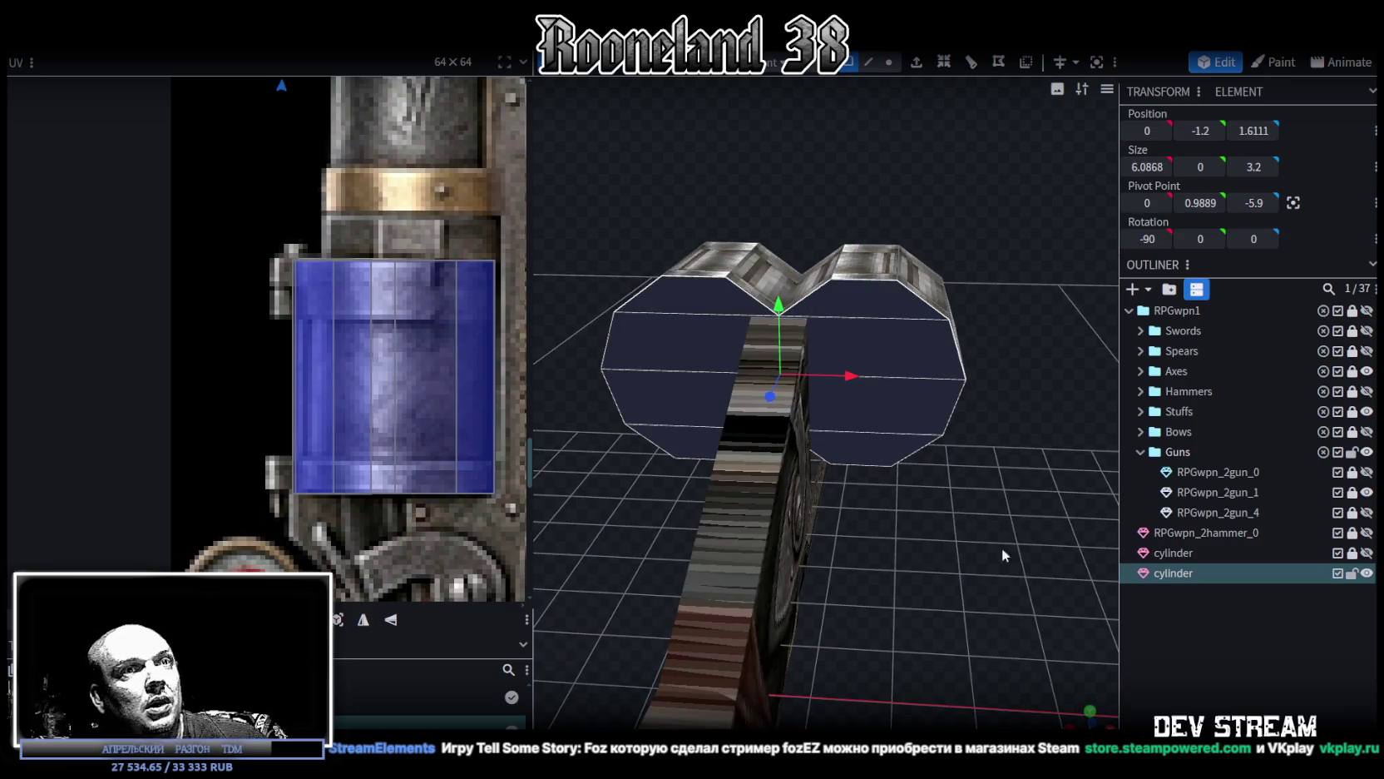
key(KP_1)
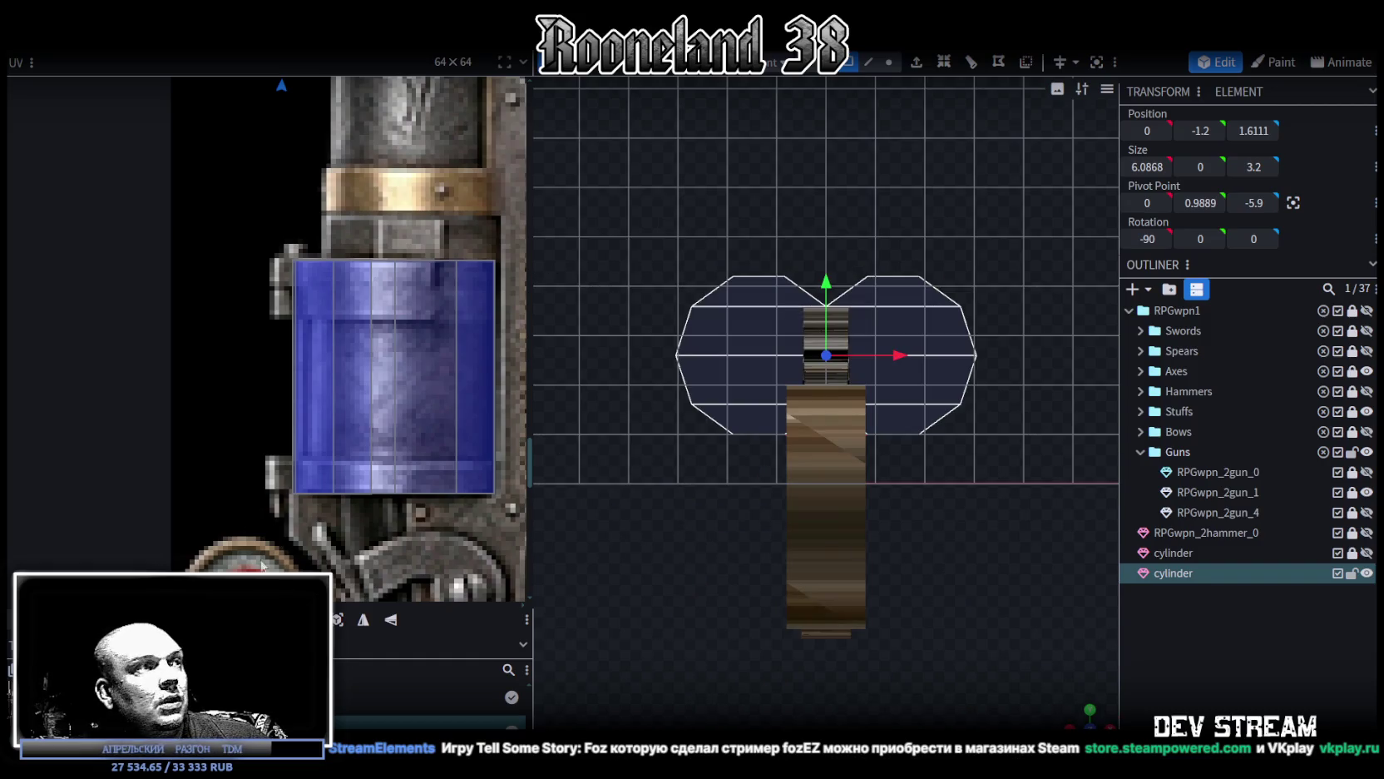
Step: Project the end-cap UVs from the front view and drag them onto the drum area of the gun texture
click(336, 620)
scroll(315, 456, down, 3)
scroll(316, 456, down, 3)
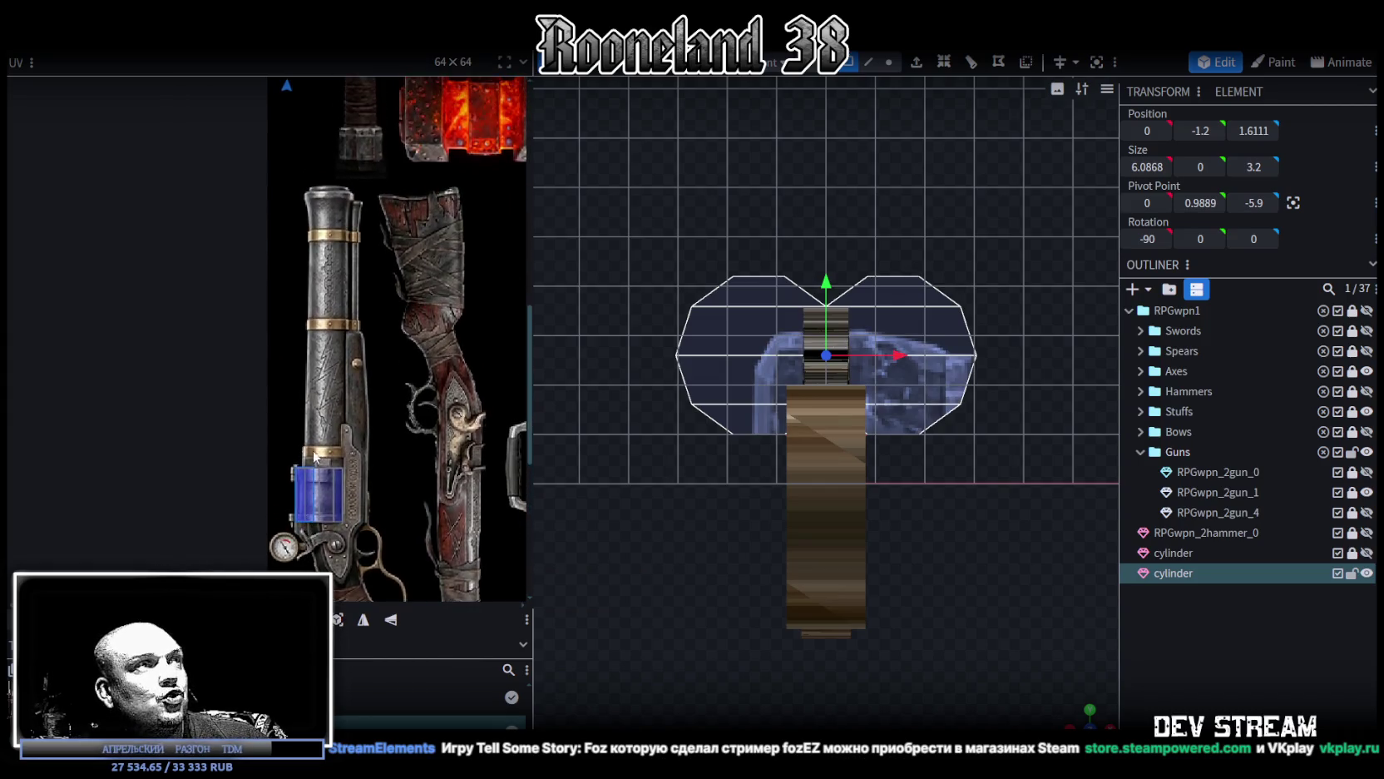
scroll(315, 450, down, 2)
scroll(314, 403, down, 2)
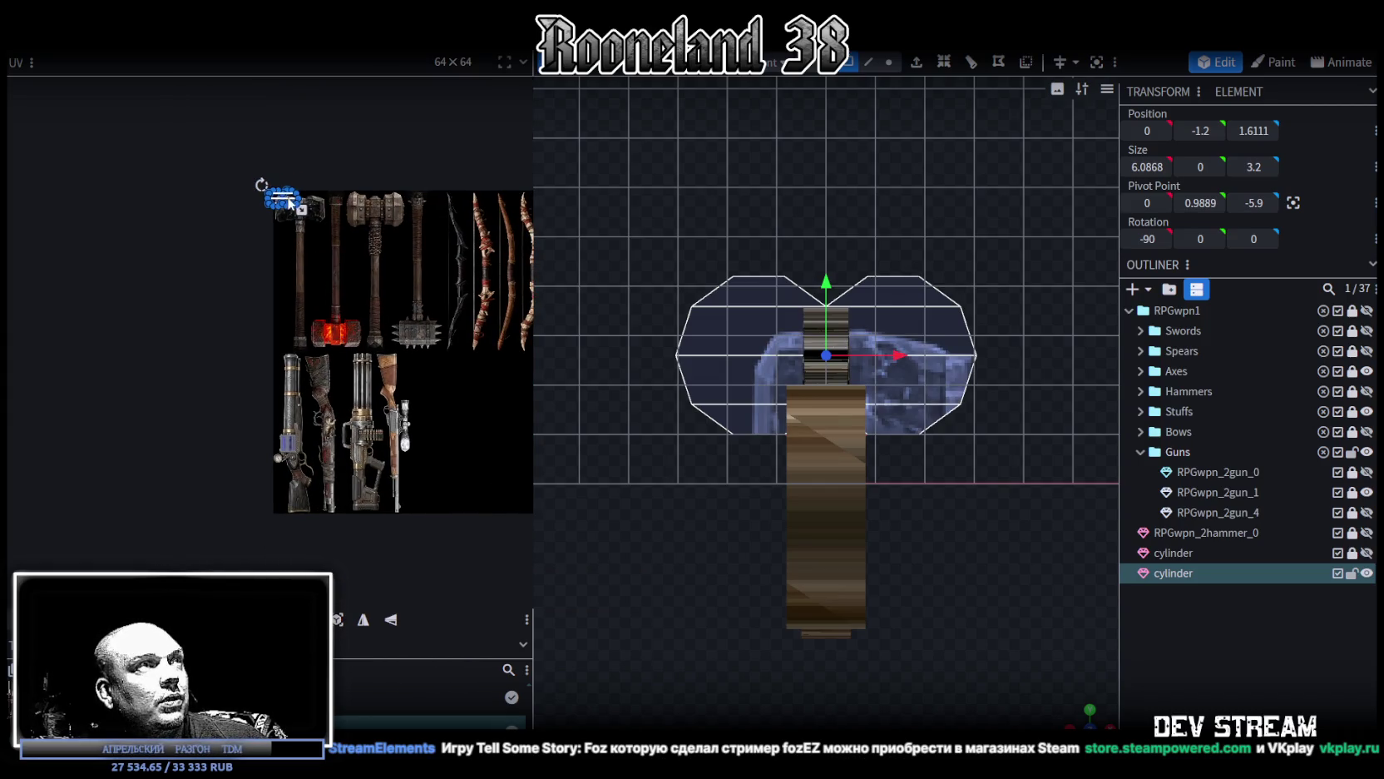
mouse_move(288, 202)
mouse_down()
mouse_move(302, 279)
mouse_move(286, 425)
mouse_up()
scroll(286, 424, up, 3)
scroll(286, 424, up, 3)
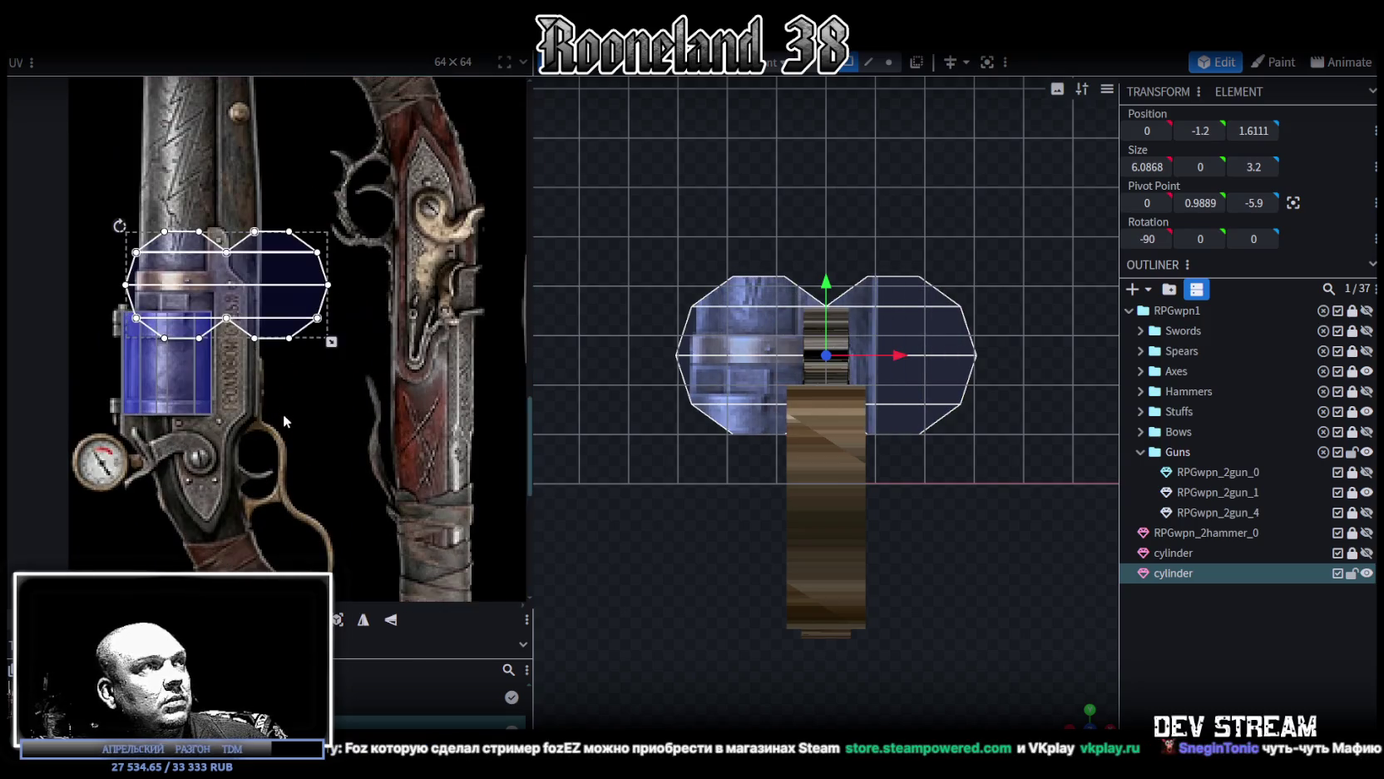
middle_drag(284, 410, 351, 468)
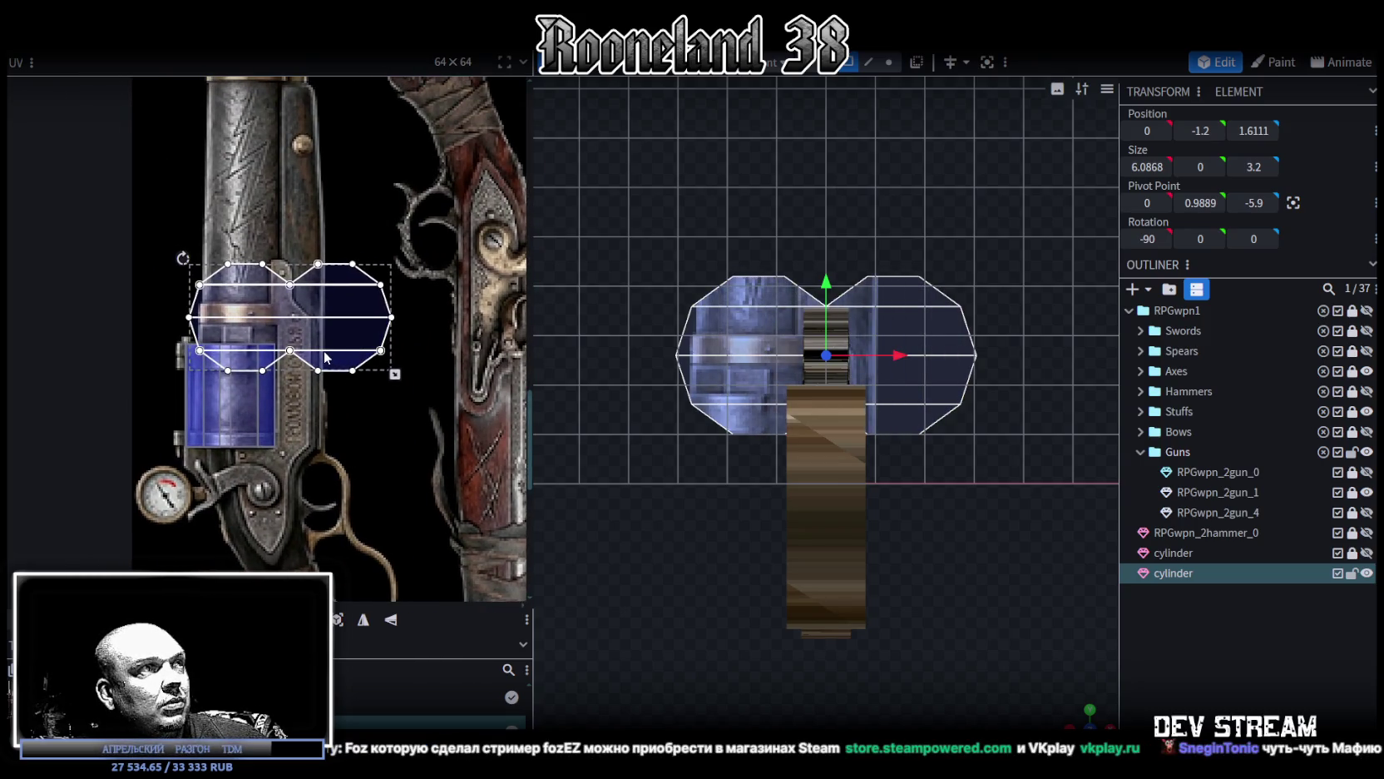
mouse_move(328, 339)
mouse_down()
mouse_move(331, 449)
mouse_move(425, 495)
mouse_up()
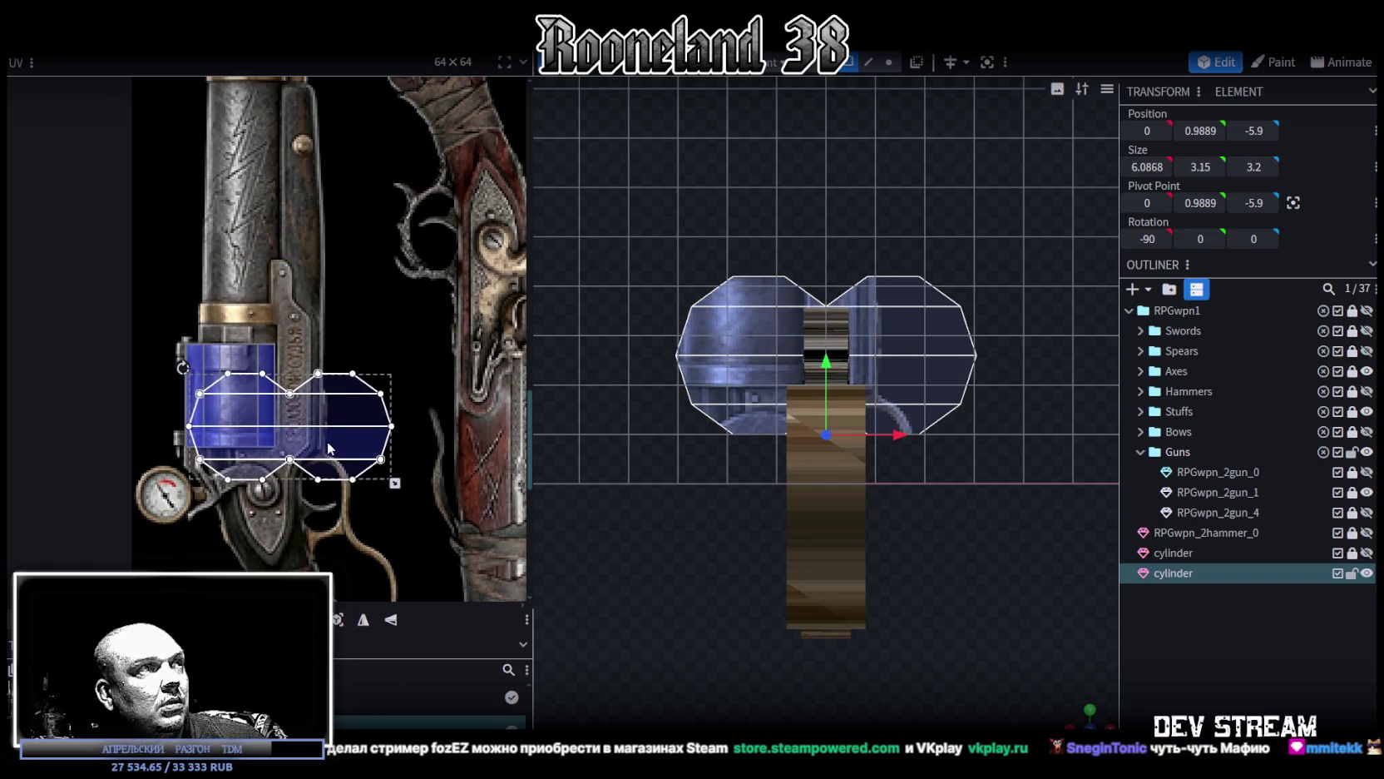
Step: Reposition the end-cap UVs onto a round detail of the texture sheet
scroll(425, 495, down, 2)
scroll(399, 499, down, 1)
scroll(350, 503, down, 1)
scroll(325, 505, down, 1)
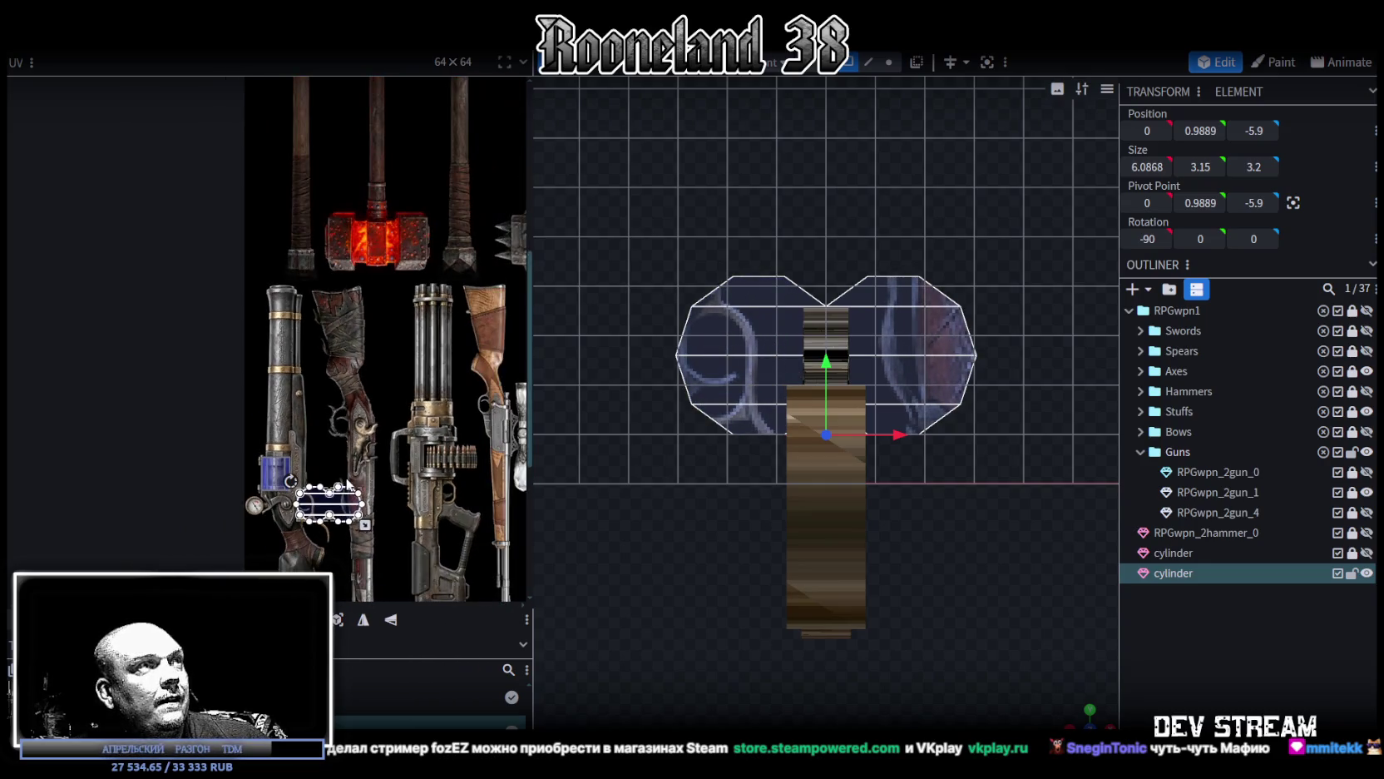
scroll(344, 517, up, 1)
scroll(344, 516, up, 1)
mouse_move(347, 506)
middle_down()
mouse_move(271, 500)
mouse_move(373, 514)
middle_up()
scroll(411, 473, up, 1)
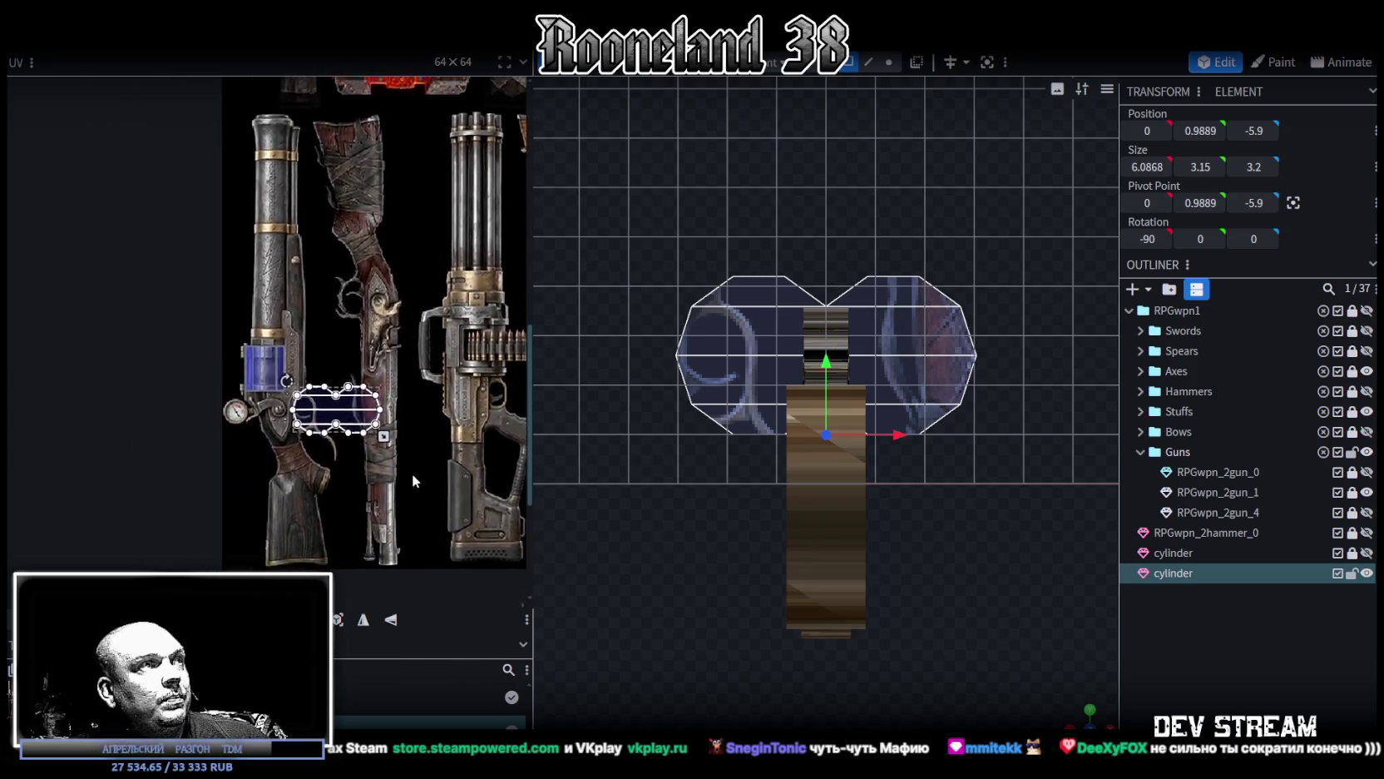
scroll(427, 462, up, 1)
scroll(271, 406, up, 1)
scroll(329, 422, up, 1)
drag(454, 357, 401, 404)
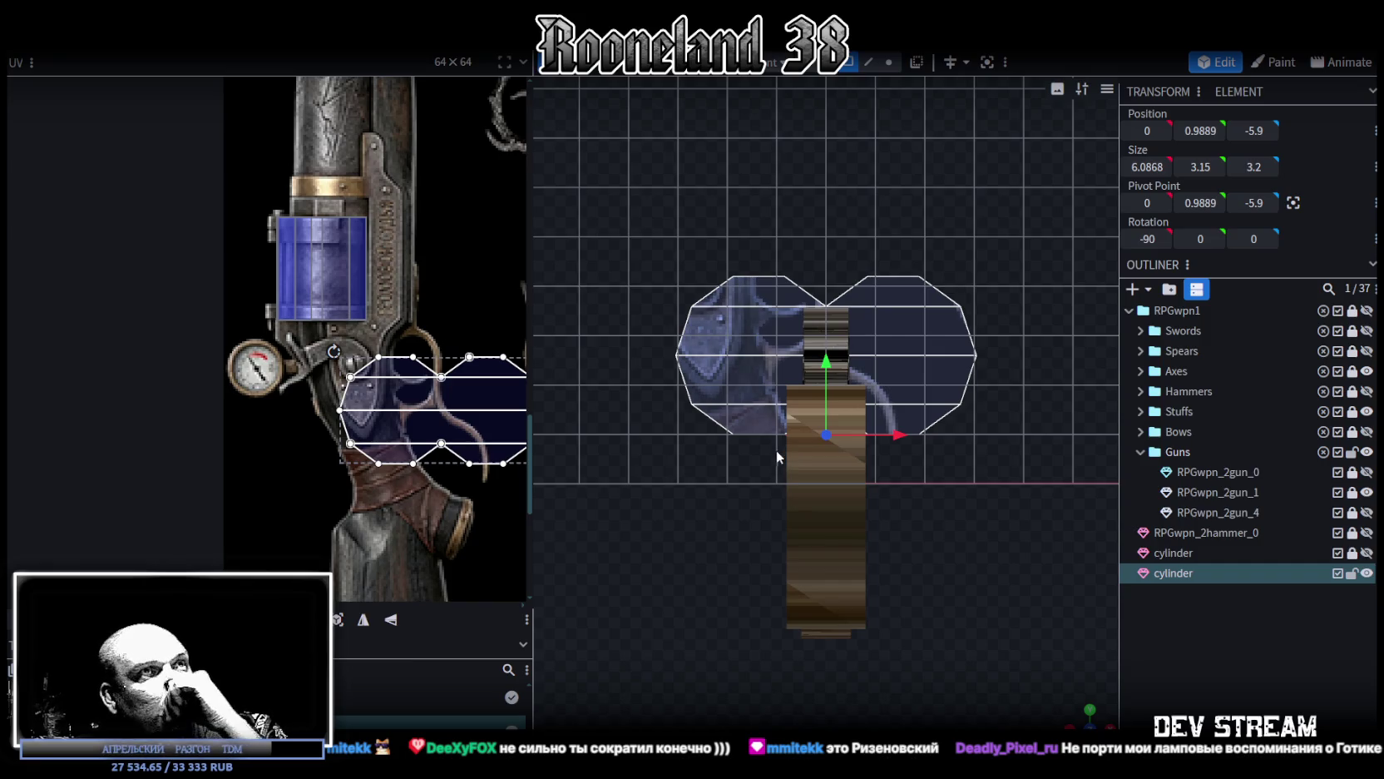
Step: Add a Loop Cut across a face band of the drum
click(898, 331)
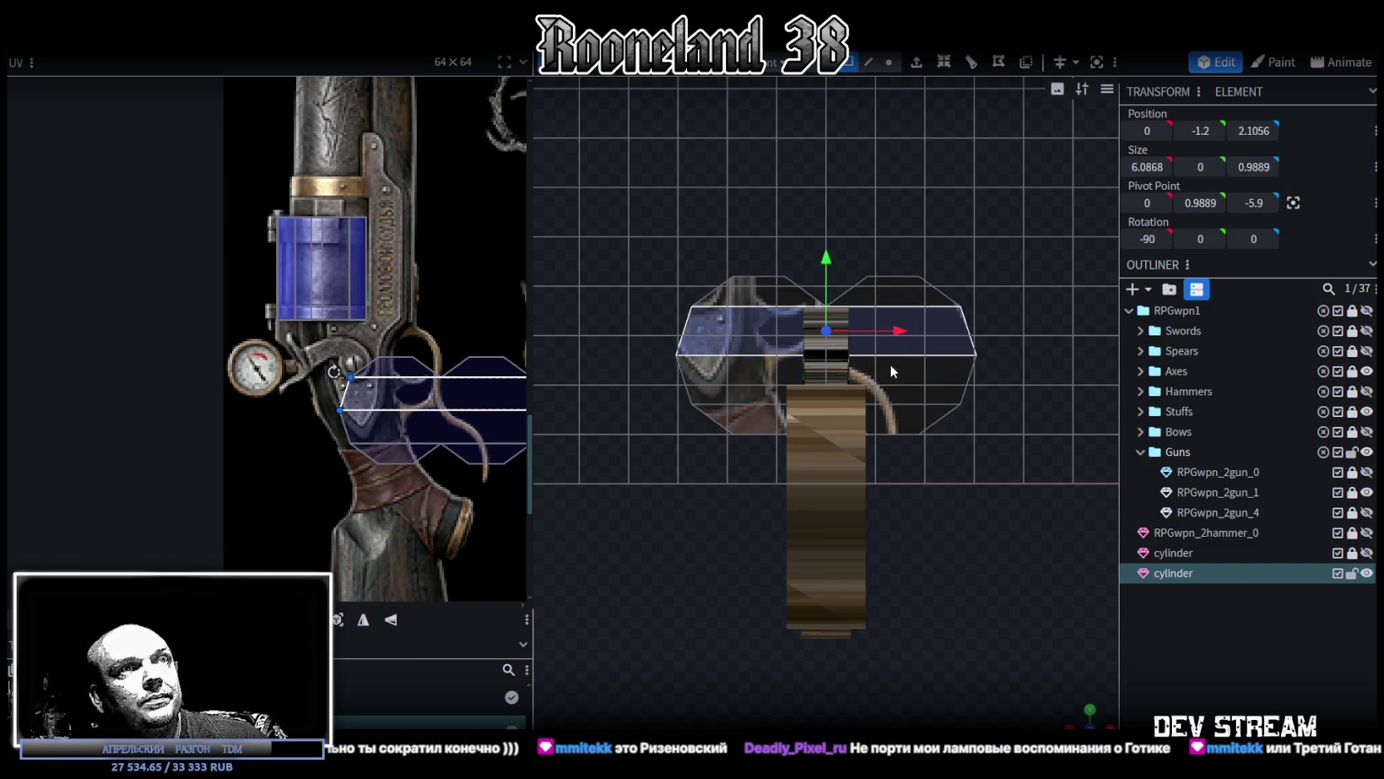
click(971, 69)
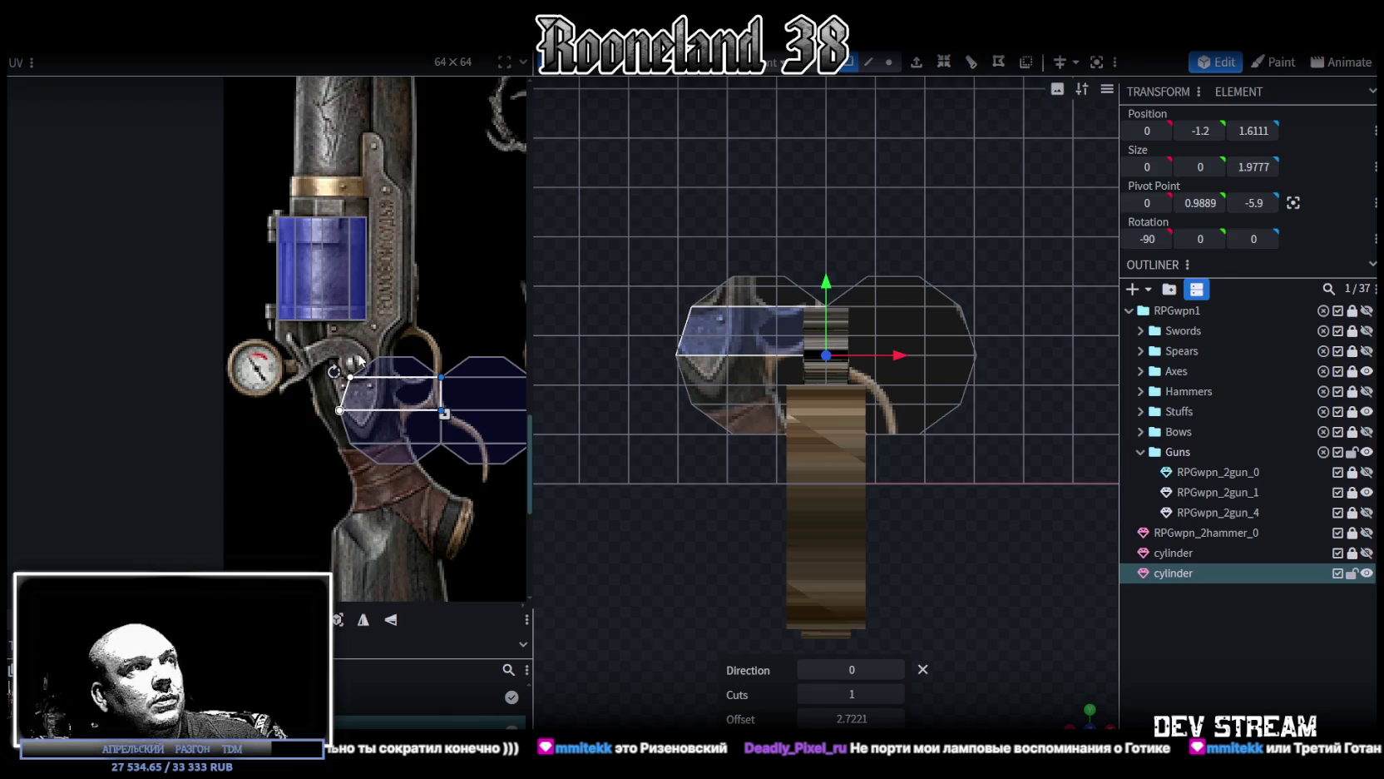
scroll(367, 298, up, 1)
scroll(365, 311, up, 2)
scroll(394, 259, down, 3)
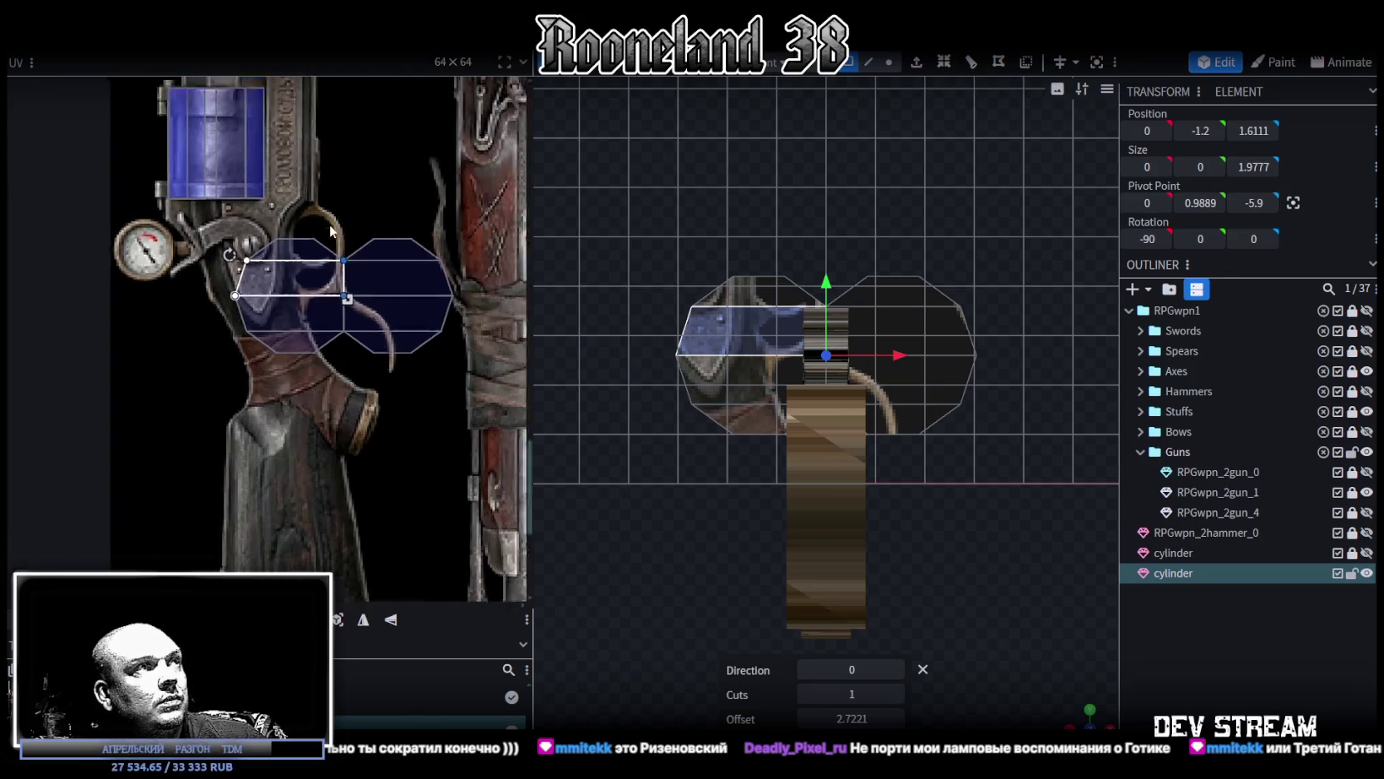
Step: Move the cap UVs lower-left, mirror the right cap on X, and stack it onto the left octagon
drag(290, 216, 404, 350)
drag(386, 292, 283, 541)
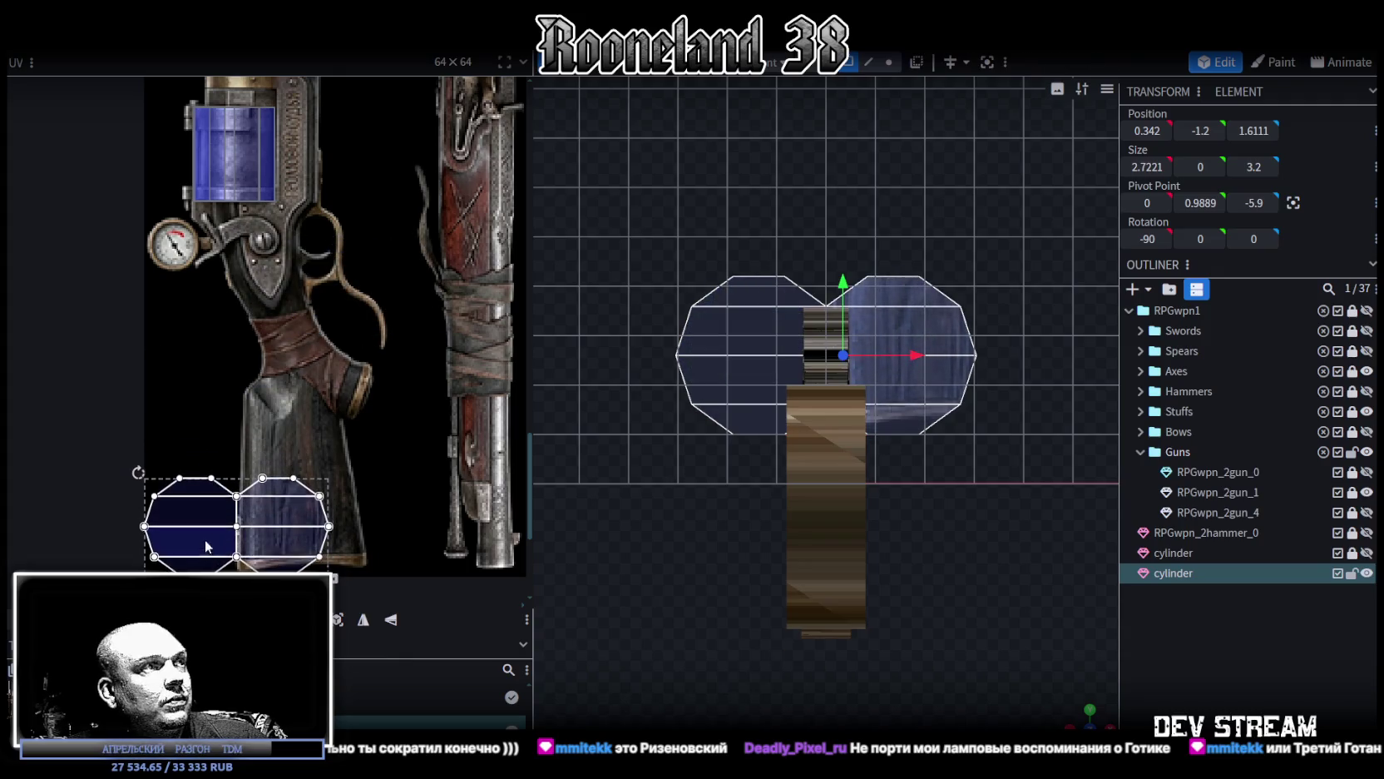
click(283, 524)
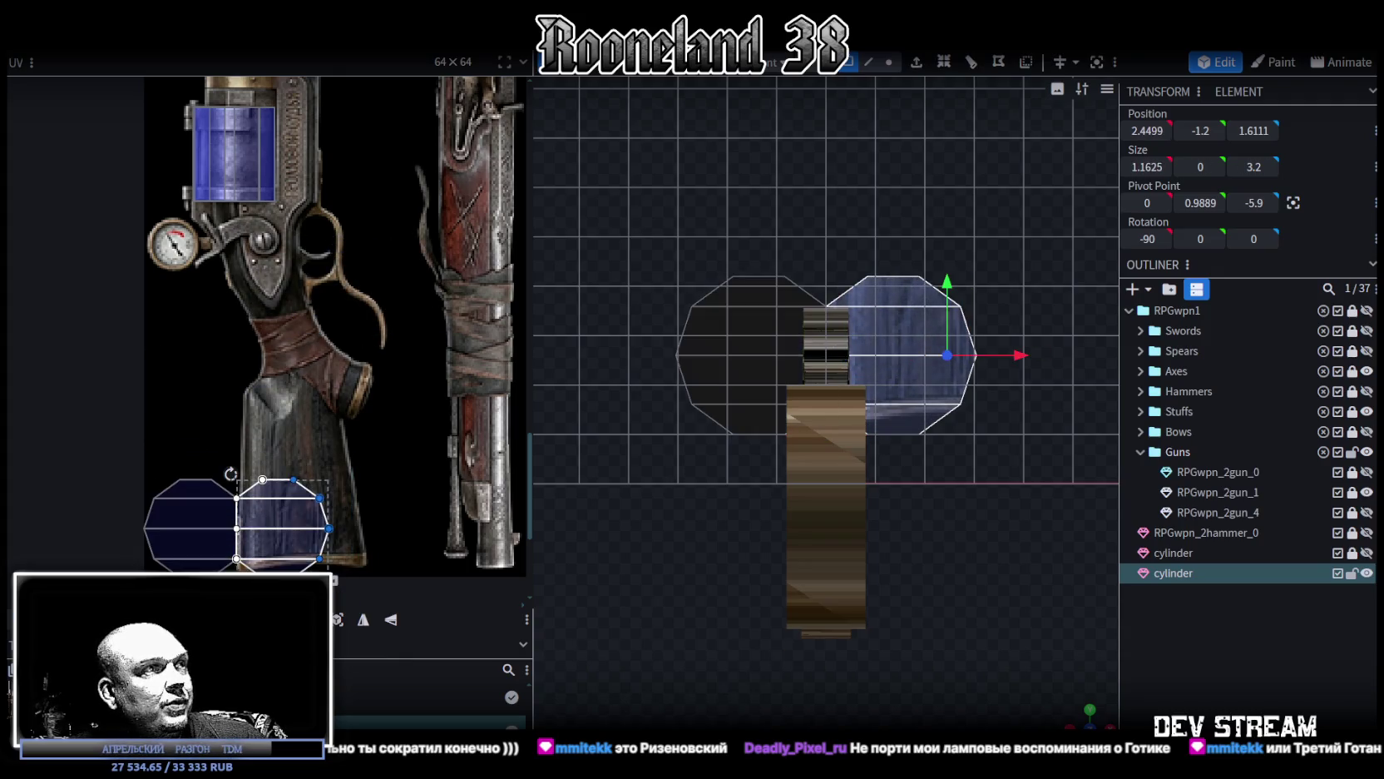
click(363, 619)
mouse_move(281, 540)
mouse_down()
mouse_move(190, 532)
mouse_move(205, 530)
mouse_move(314, 279)
mouse_move(305, 331)
mouse_up()
scroll(299, 282, up, 2)
scroll(255, 287, up, 2)
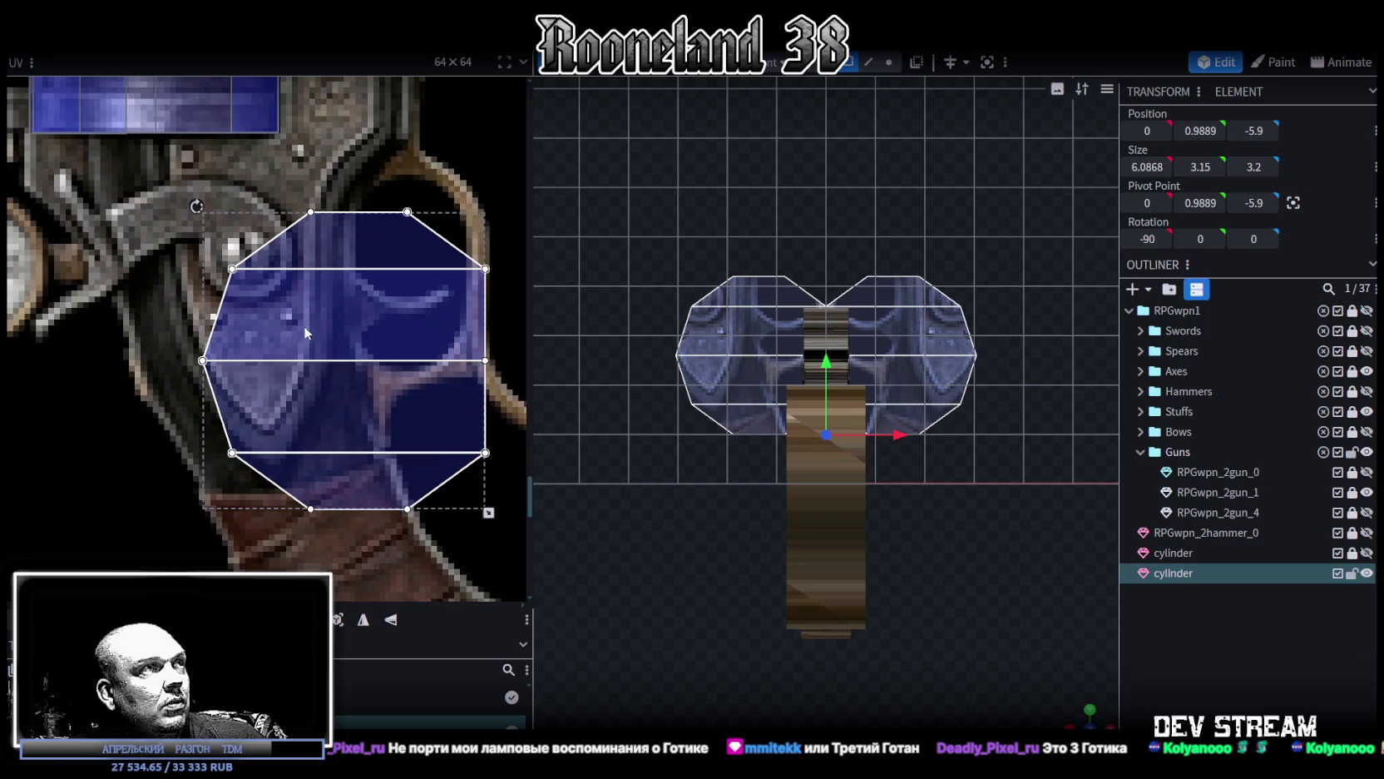
Step: Fit the cap UV octagon onto the blue gem, rotate it 90°, and enlarge it over the round detail
drag(488, 512, 285, 299)
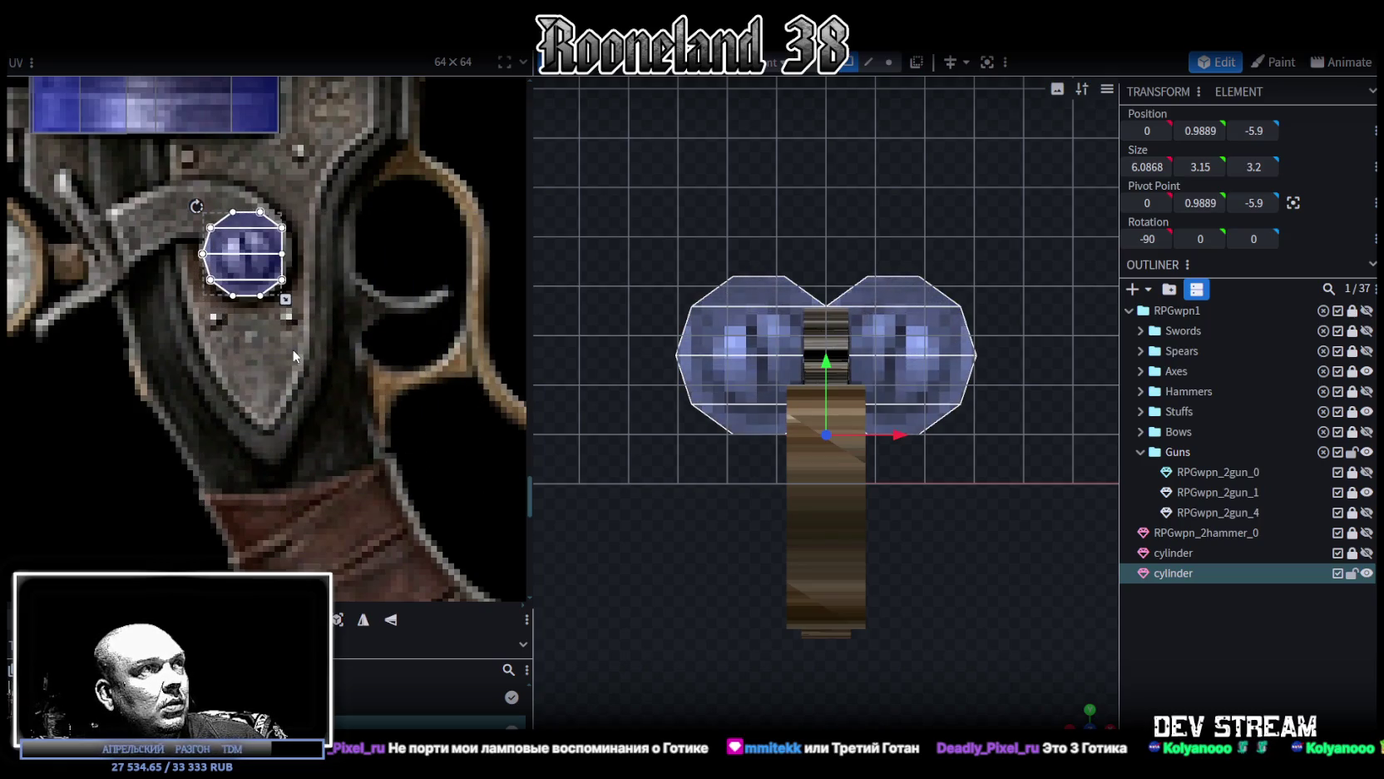
drag(286, 298, 252, 288)
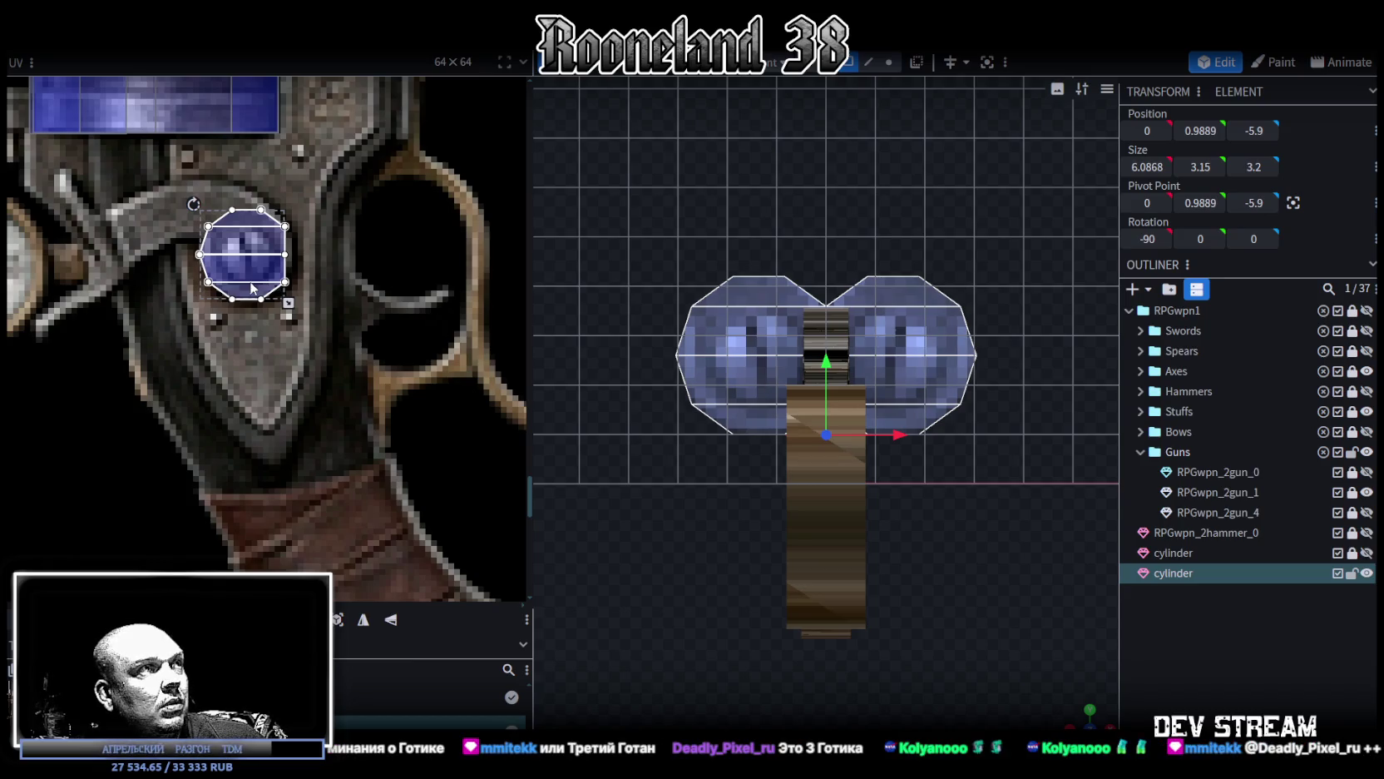
right_click(256, 297)
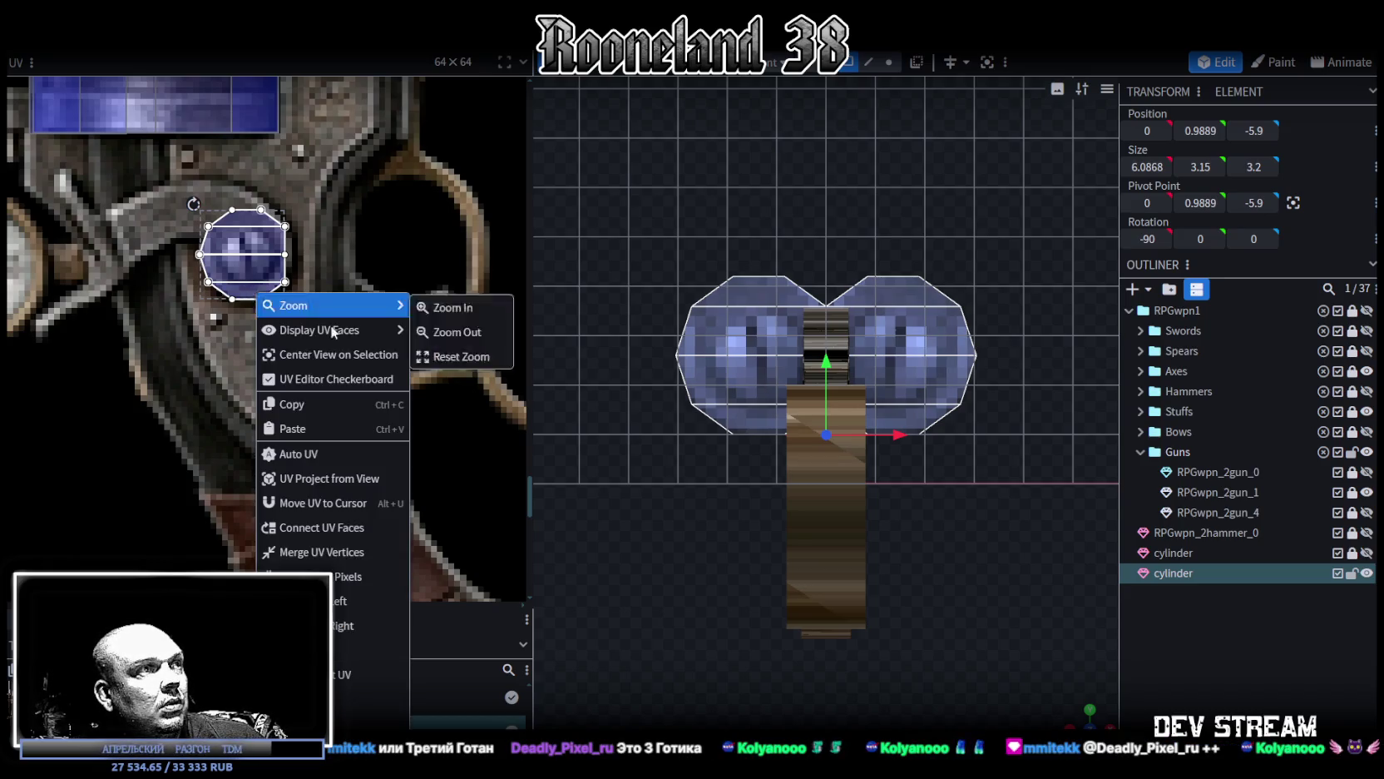
click(449, 306)
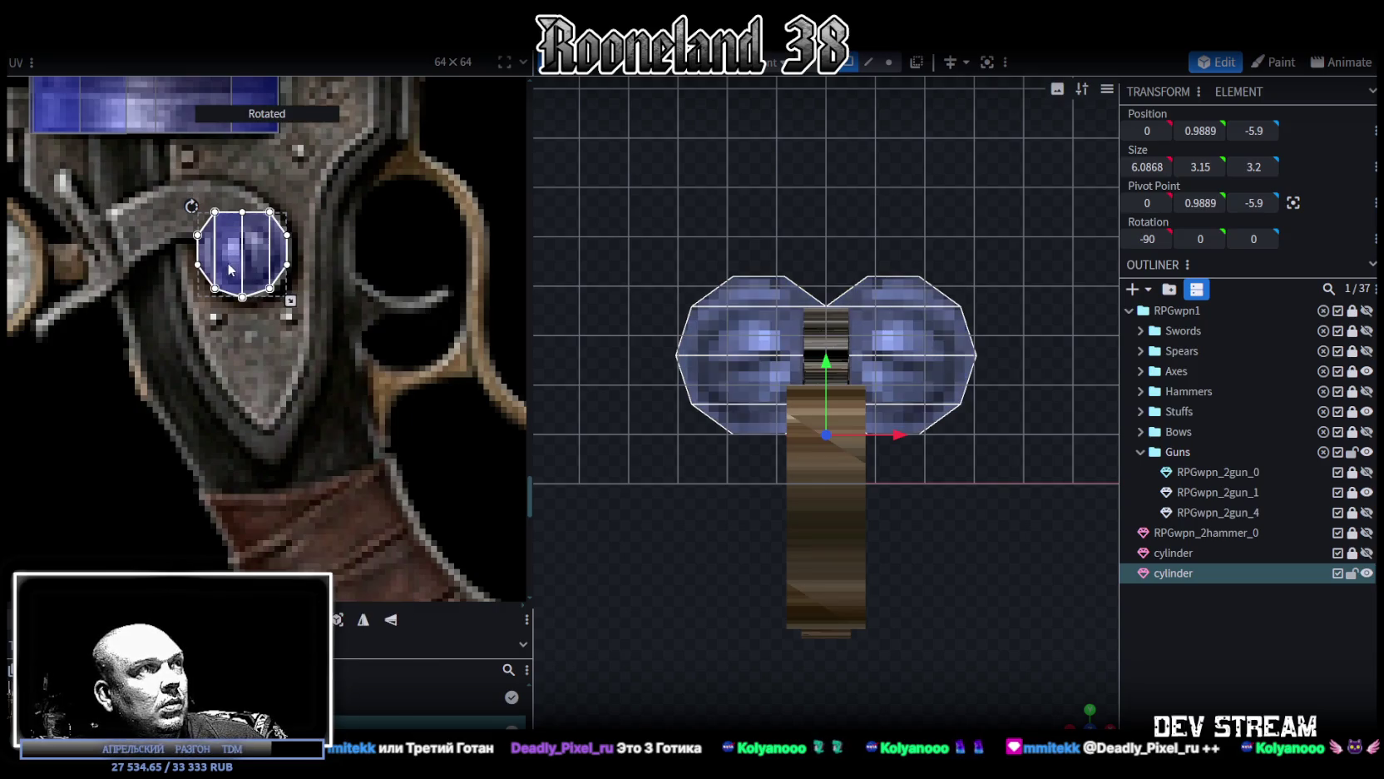
drag(291, 300, 314, 334)
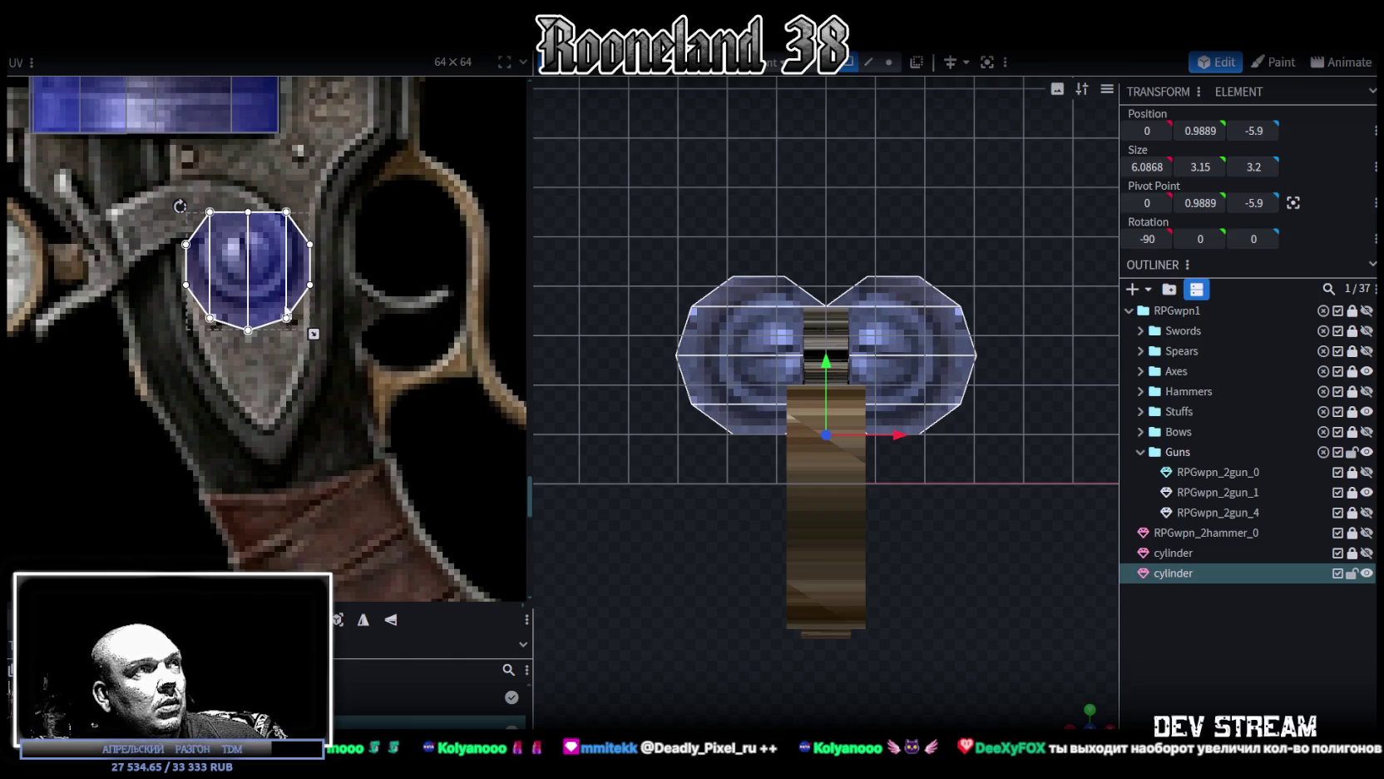
drag(259, 304, 257, 307)
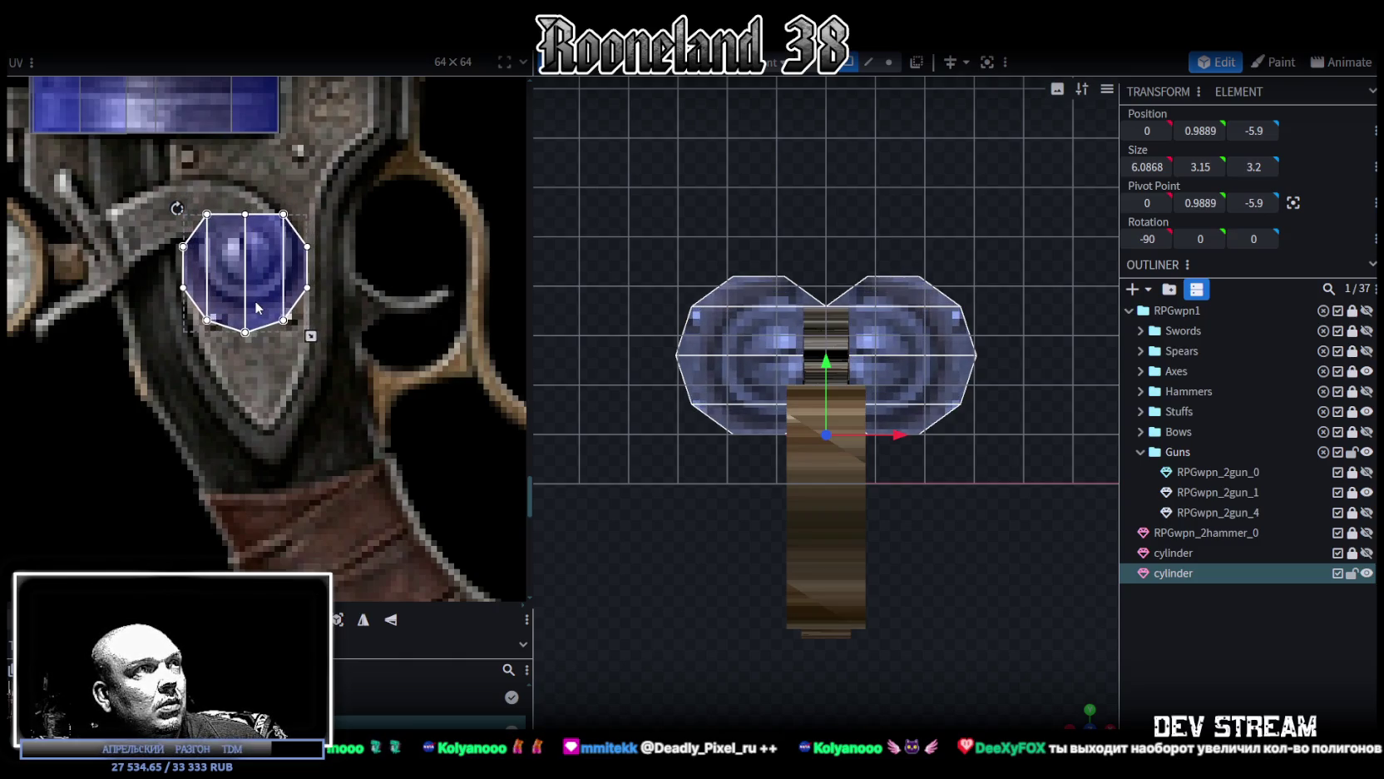
Step: Mirror the cap UV and resize it to cover the engraved cylinder circle
click(368, 620)
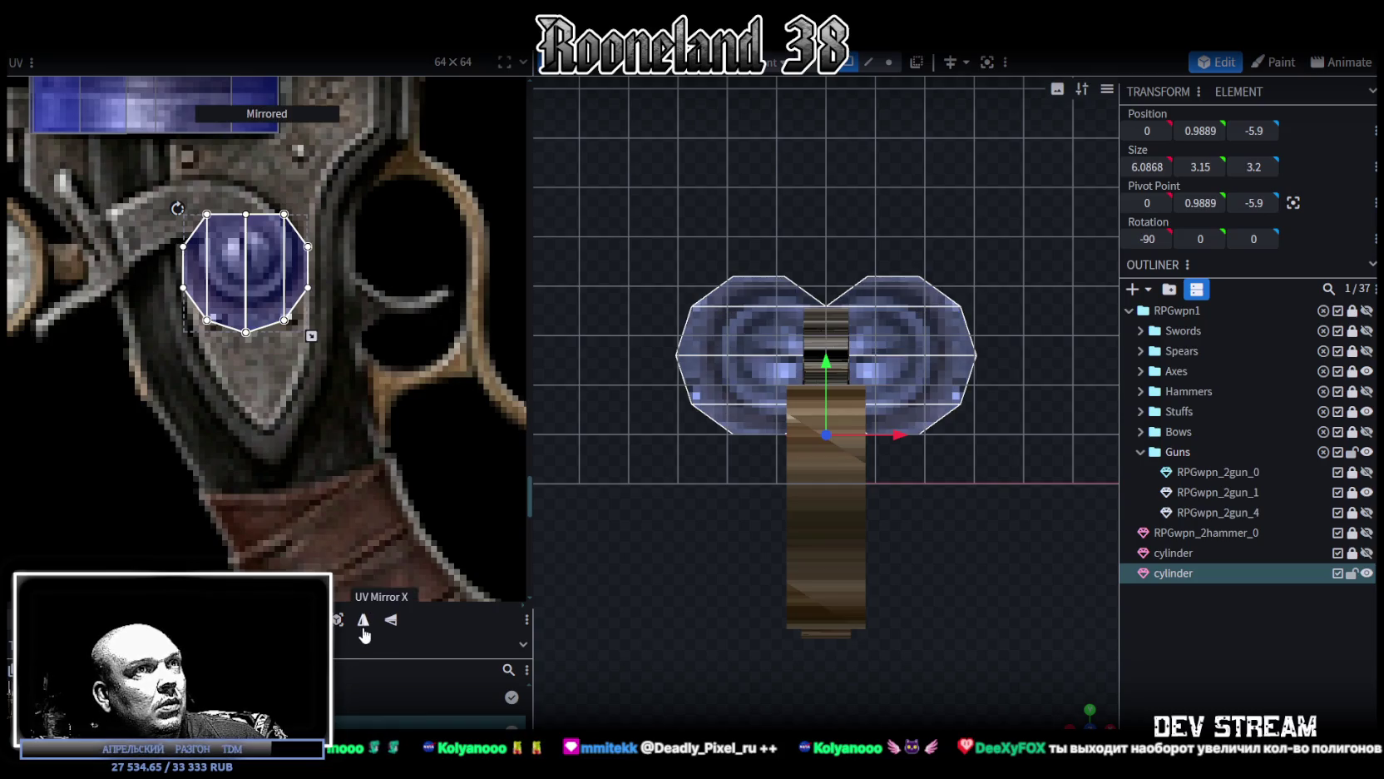
mouse_move(267, 316)
mouse_down()
mouse_move(257, 292)
mouse_move(325, 347)
mouse_up()
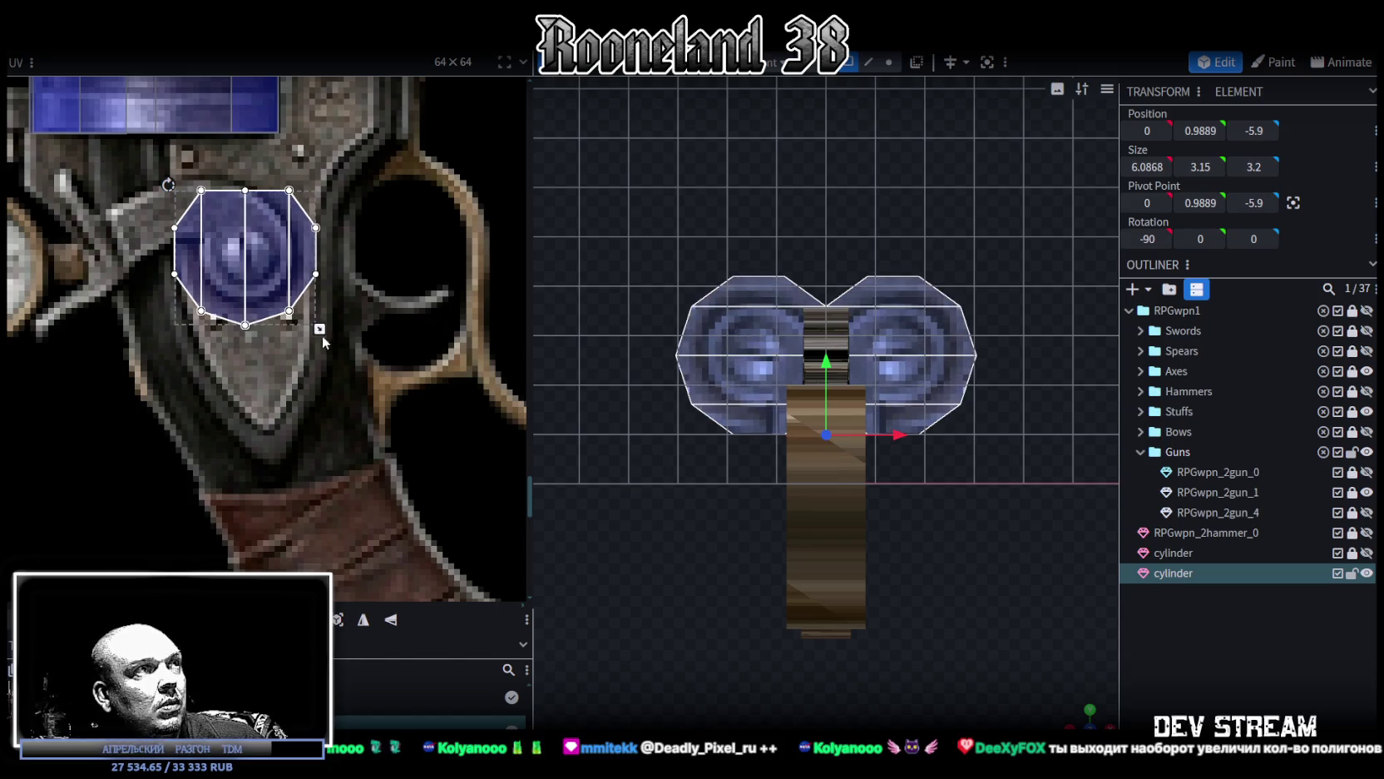
drag(266, 291, 267, 299)
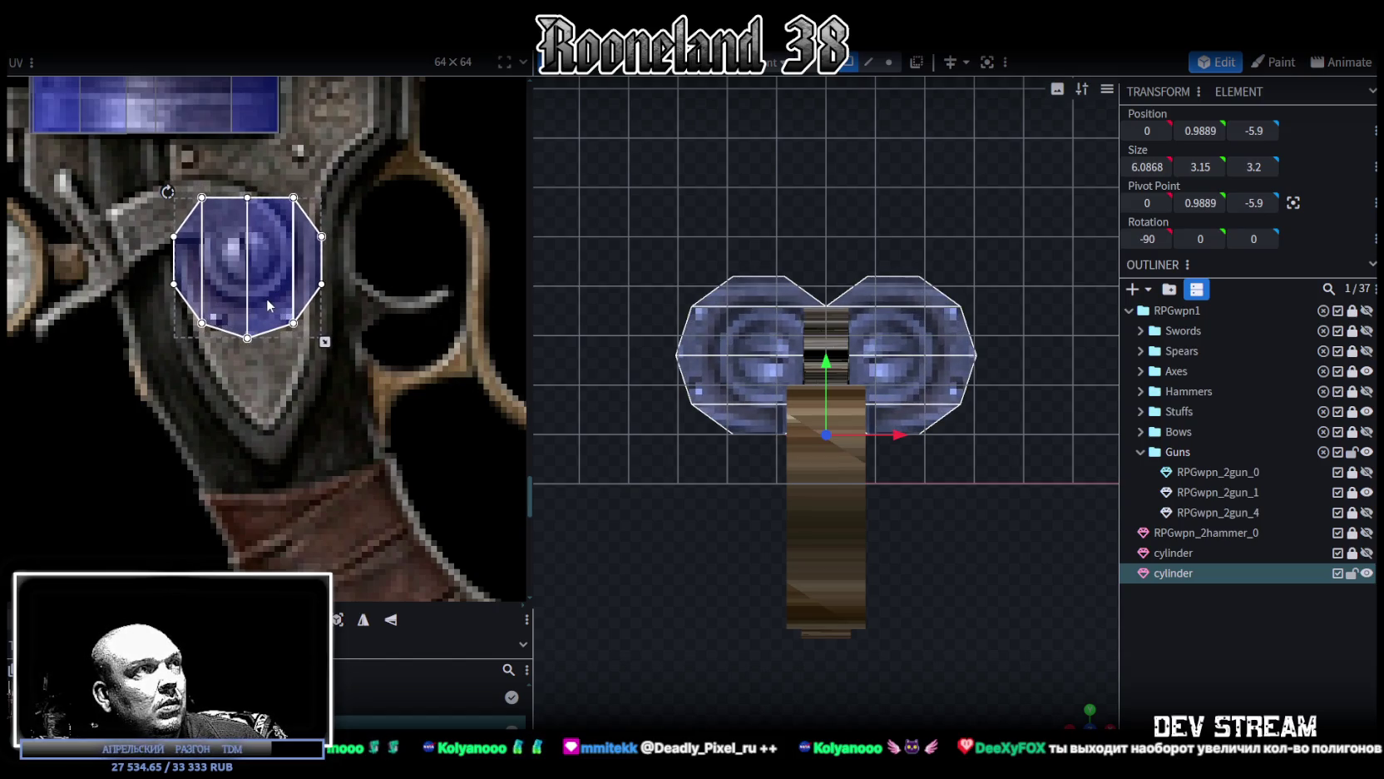
Step: Deselect, orbit to a perspective view of the gun, and reselect the drum
click(1240, 635)
scroll(1081, 679, down, 2)
mouse_move(1081, 711)
mouse_down()
mouse_move(1039, 543)
mouse_move(909, 569)
mouse_move(846, 611)
mouse_move(694, 503)
mouse_move(849, 548)
mouse_move(988, 531)
mouse_move(688, 519)
mouse_move(865, 523)
mouse_move(688, 549)
mouse_move(748, 608)
mouse_up()
click(796, 411)
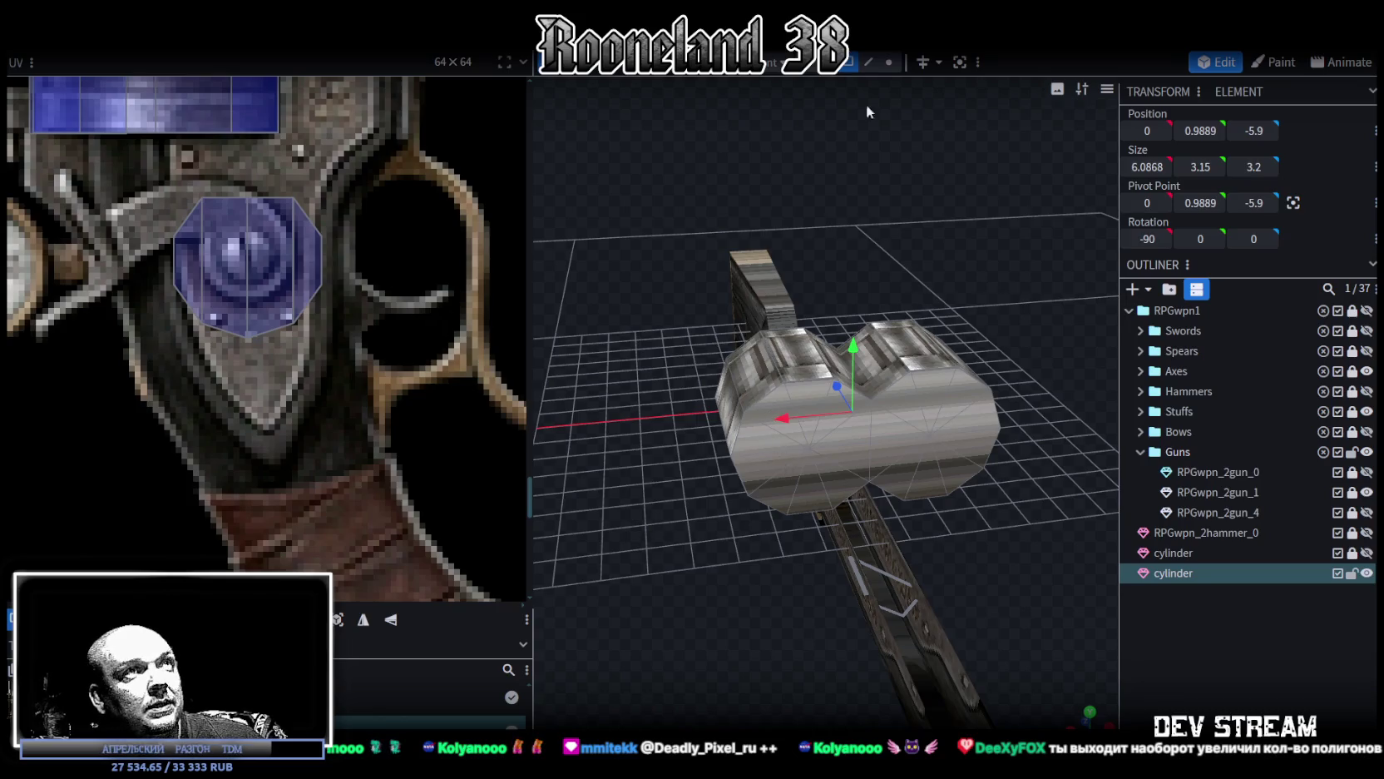
Step: In vertex mode, select the drum's octagonal end-cap faces from a side angle
click(891, 64)
mouse_move(1041, 357)
mouse_down()
mouse_move(1093, 329)
mouse_move(1033, 304)
mouse_move(1043, 269)
mouse_move(887, 487)
mouse_up()
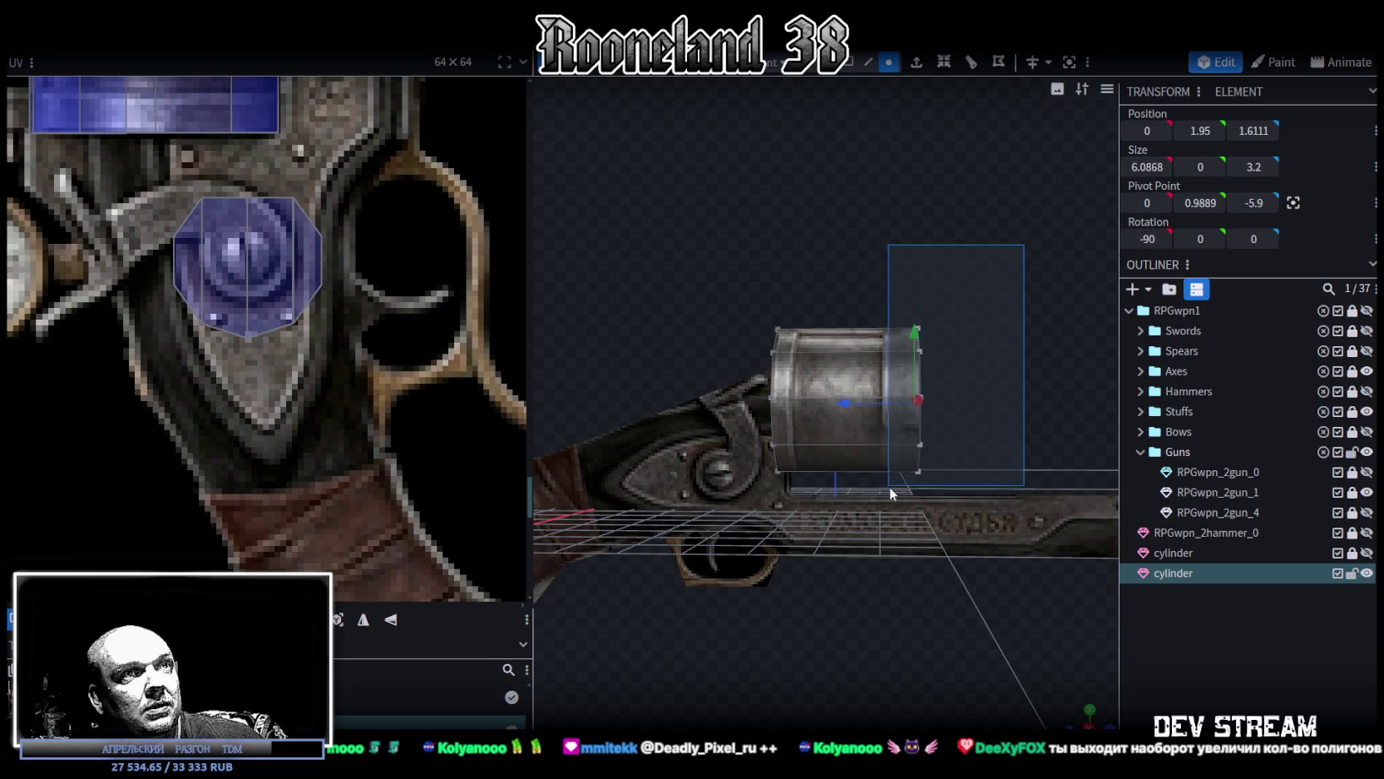
mouse_move(986, 240)
mouse_down()
mouse_move(900, 245)
mouse_move(805, 223)
mouse_move(971, 262)
mouse_move(918, 244)
mouse_move(1013, 246)
mouse_up()
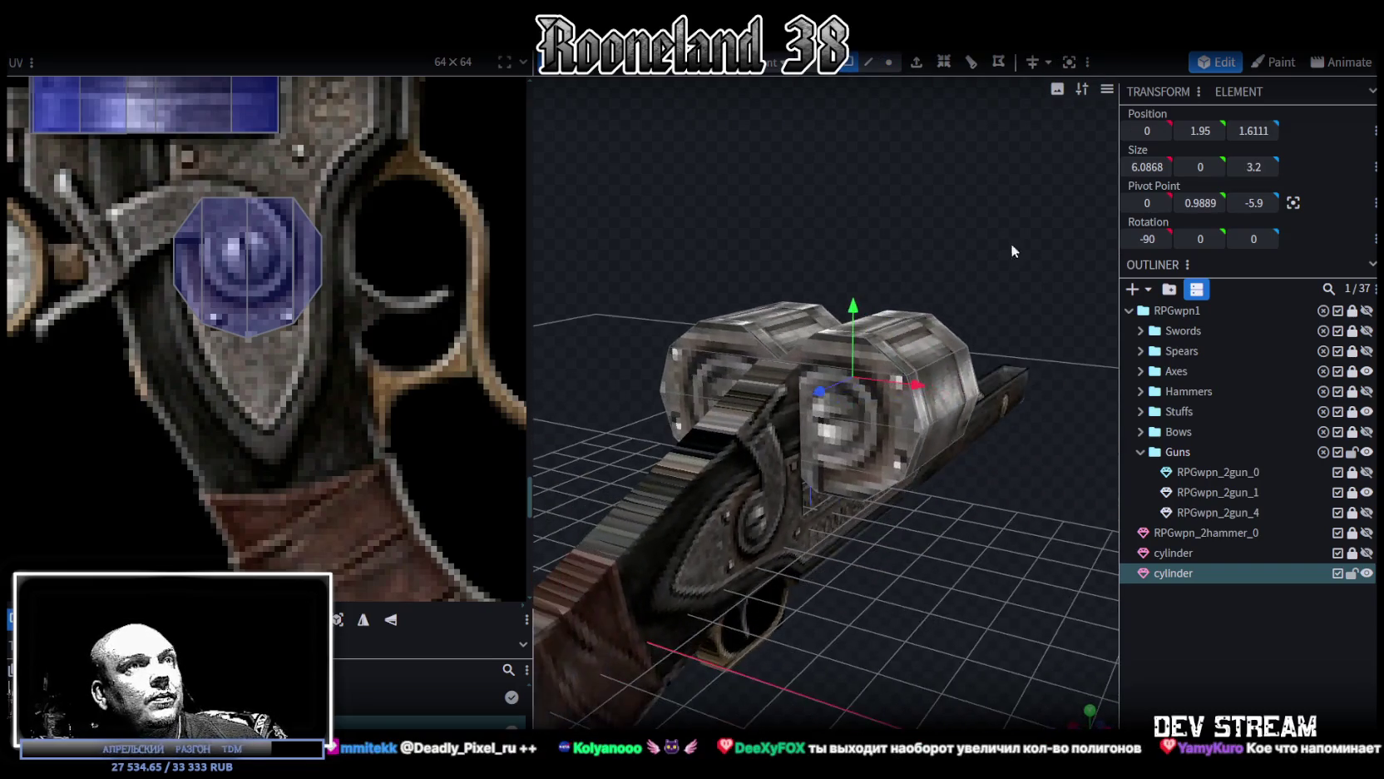
click(823, 360)
drag(135, 341, 343, 211)
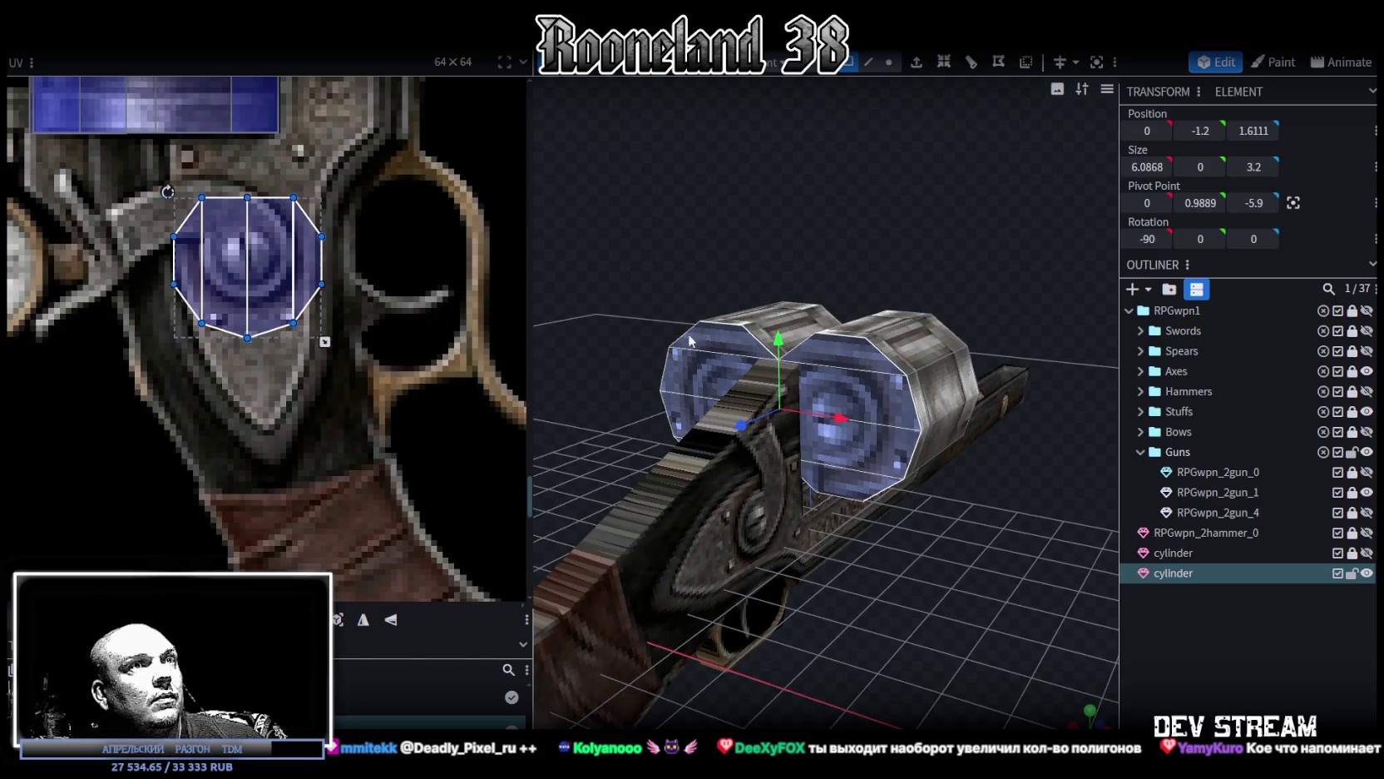
Step: Move the cap faces 2.4 units along the drum and merge the overlapping vertices
right_click(900, 434)
click(925, 427)
mouse_move(925, 428)
mouse_down()
mouse_move(952, 594)
mouse_move(793, 503)
mouse_up()
mouse_move(709, 404)
mouse_down()
mouse_move(858, 394)
mouse_move(897, 598)
mouse_up()
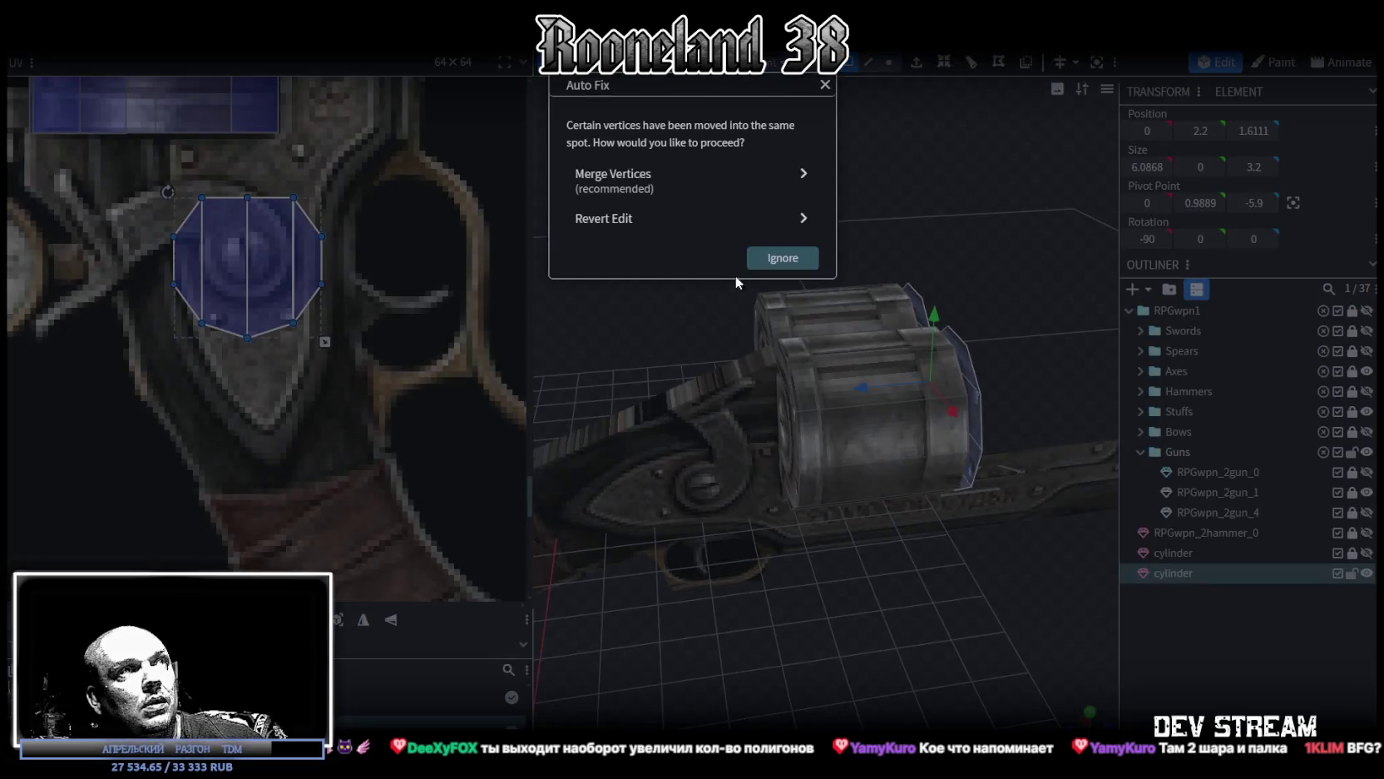
click(657, 191)
Step: From the side view, pull the cap discs away from the drum, then select the drum's right edge in edge mode
mouse_move(865, 677)
mouse_down()
mouse_move(796, 640)
mouse_move(821, 620)
mouse_move(1056, 174)
mouse_up()
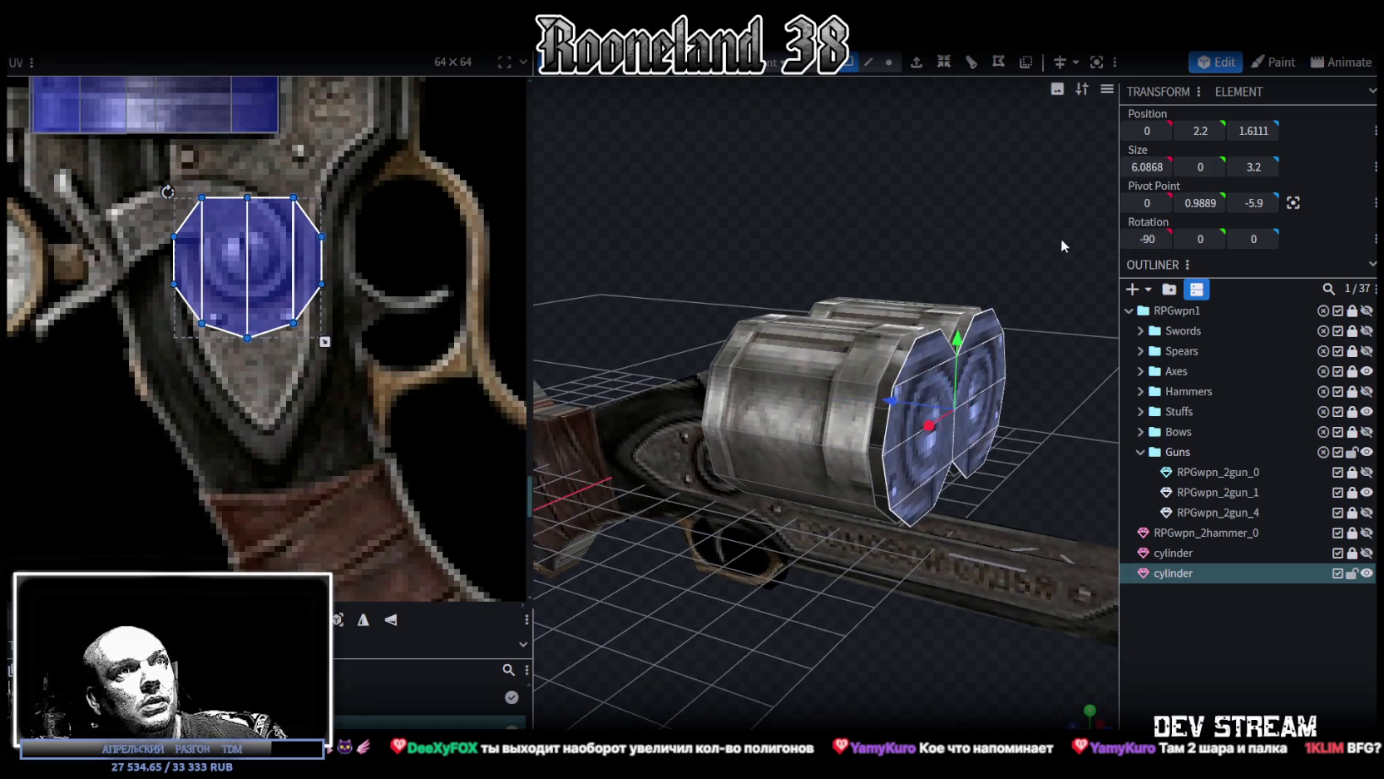
key(KP_3)
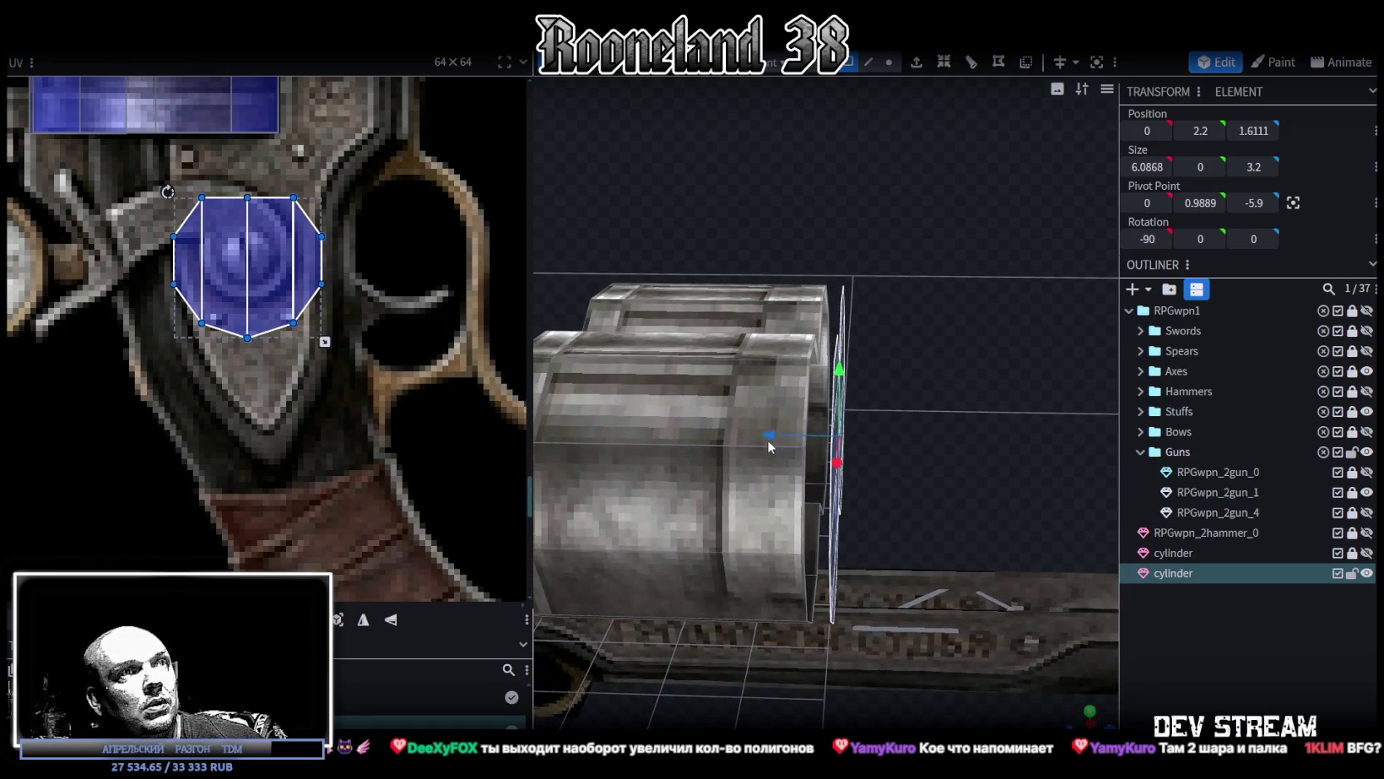
drag(754, 438, 900, 427)
click(790, 375)
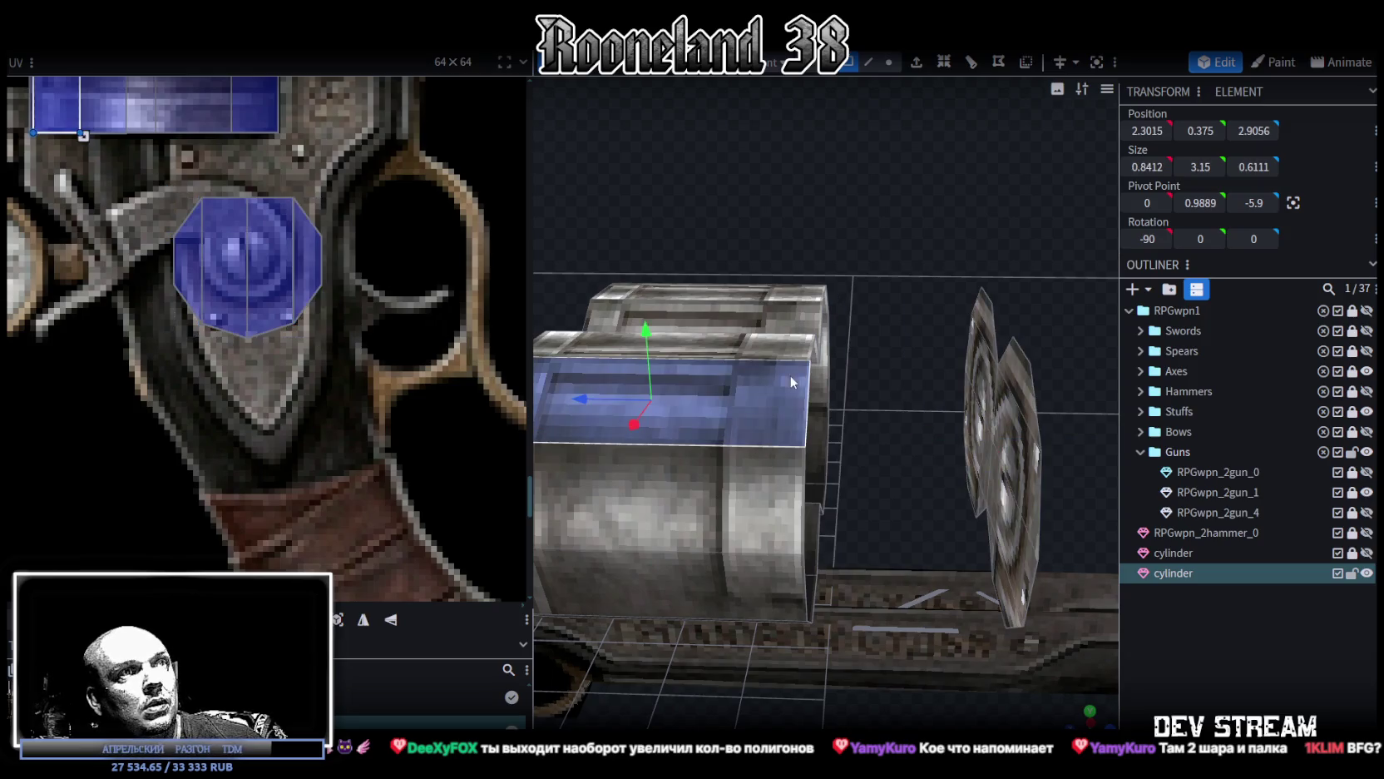
click(868, 62)
click(781, 381)
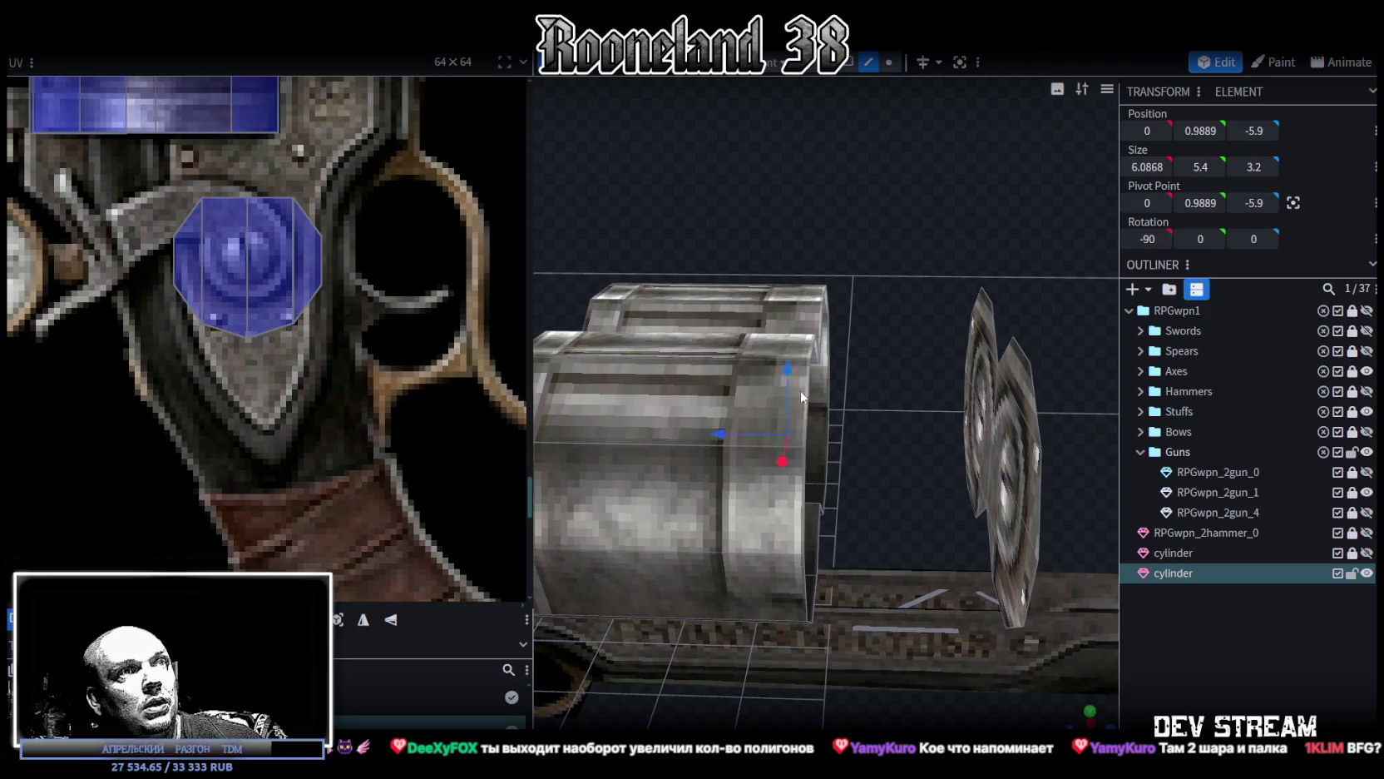
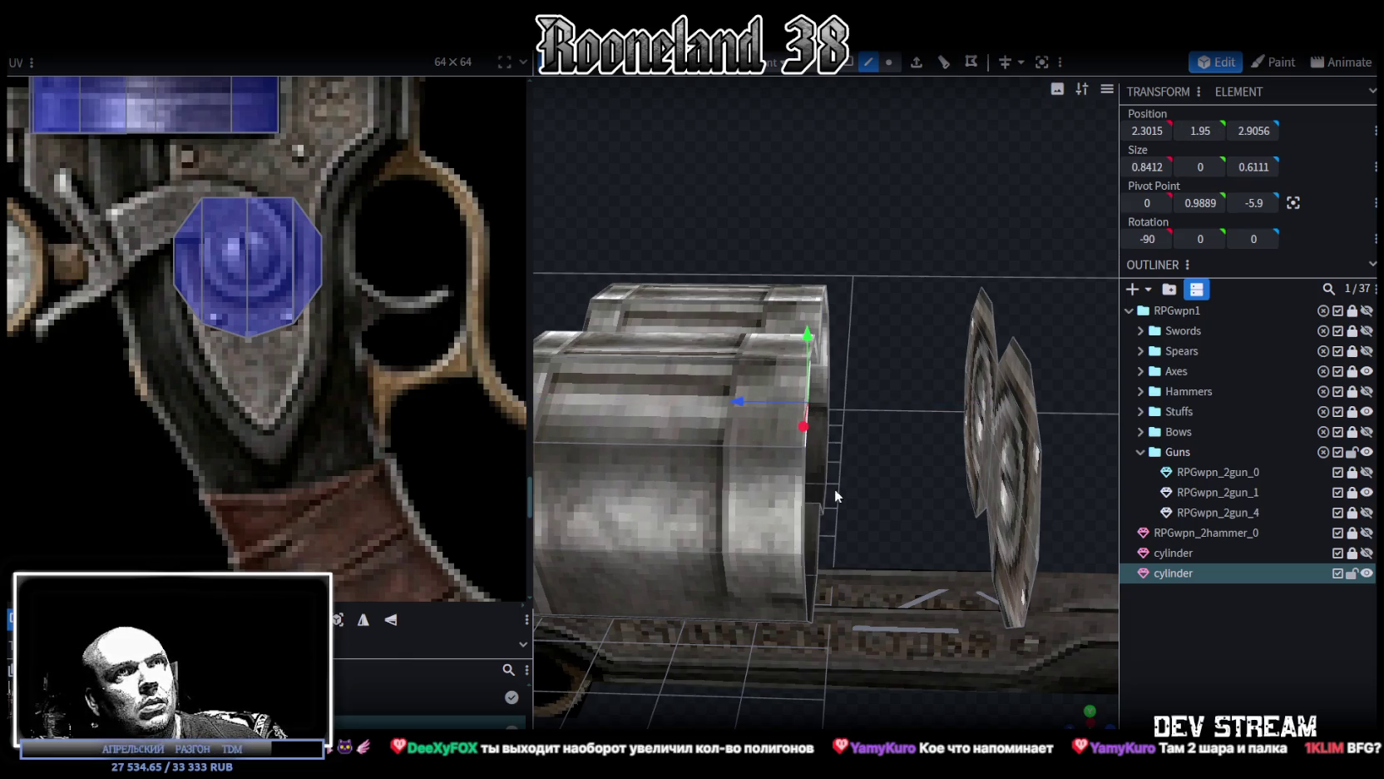
Step: Collapse the loose disc onto the cylinder's end and choose Merge Vertices in Auto Fix
scroll(835, 481, down, 3)
scroll(835, 502, down, 2)
mouse_move(768, 241)
mouse_down()
mouse_move(753, 229)
mouse_move(703, 275)
mouse_move(752, 258)
mouse_up()
scroll(752, 256, up, 2)
scroll(748, 256, up, 2)
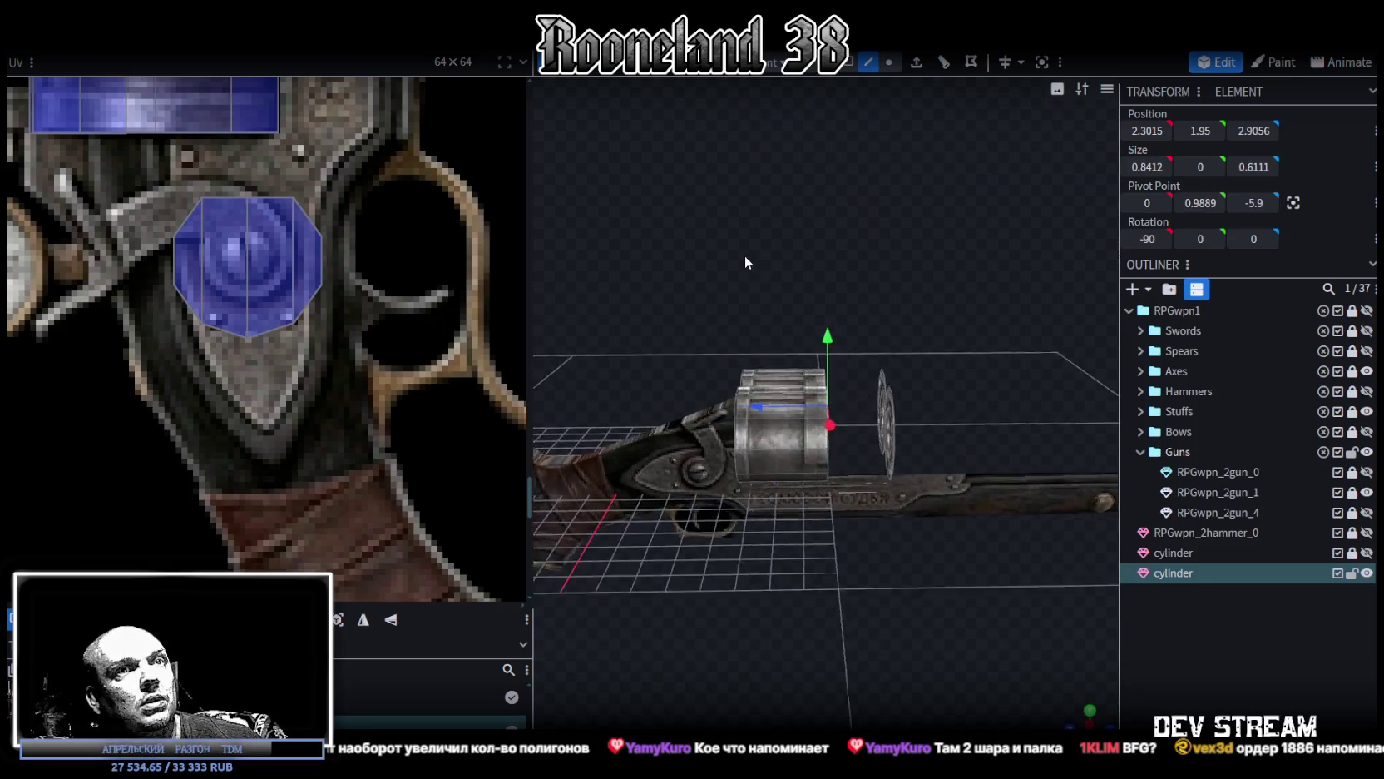
scroll(740, 256, up, 2)
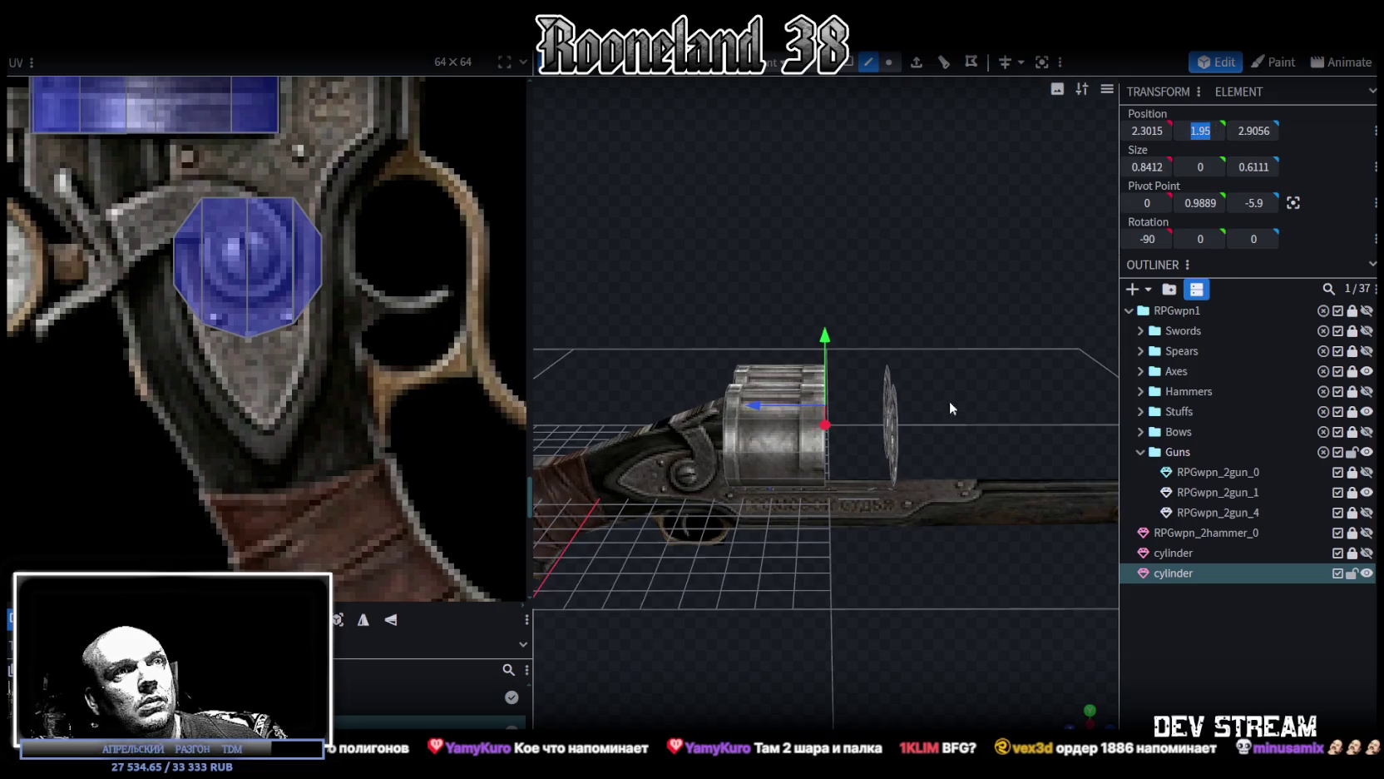
mouse_move(889, 440)
mouse_down()
mouse_move(931, 348)
mouse_move(857, 501)
mouse_move(849, 491)
mouse_up()
key(ctrl+z)
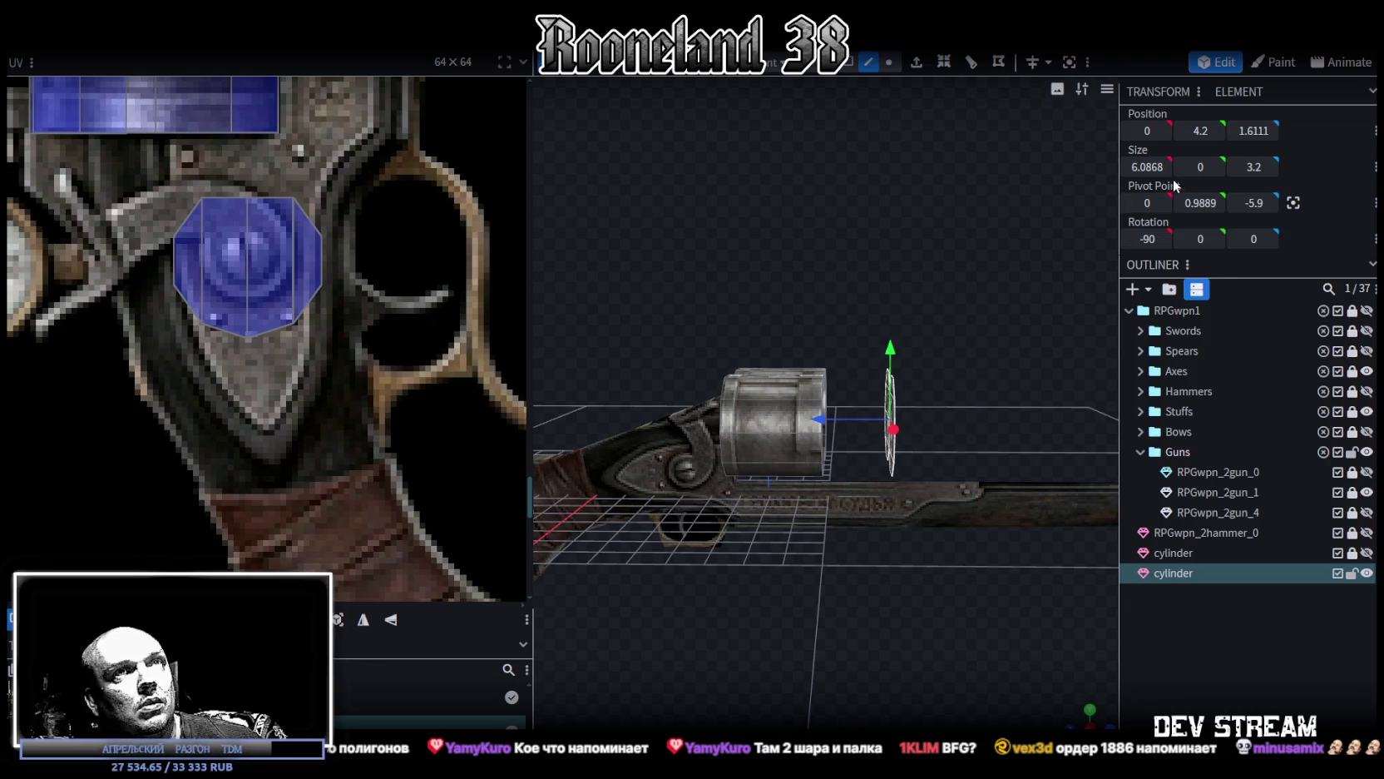
text(1.95)
key(Return)
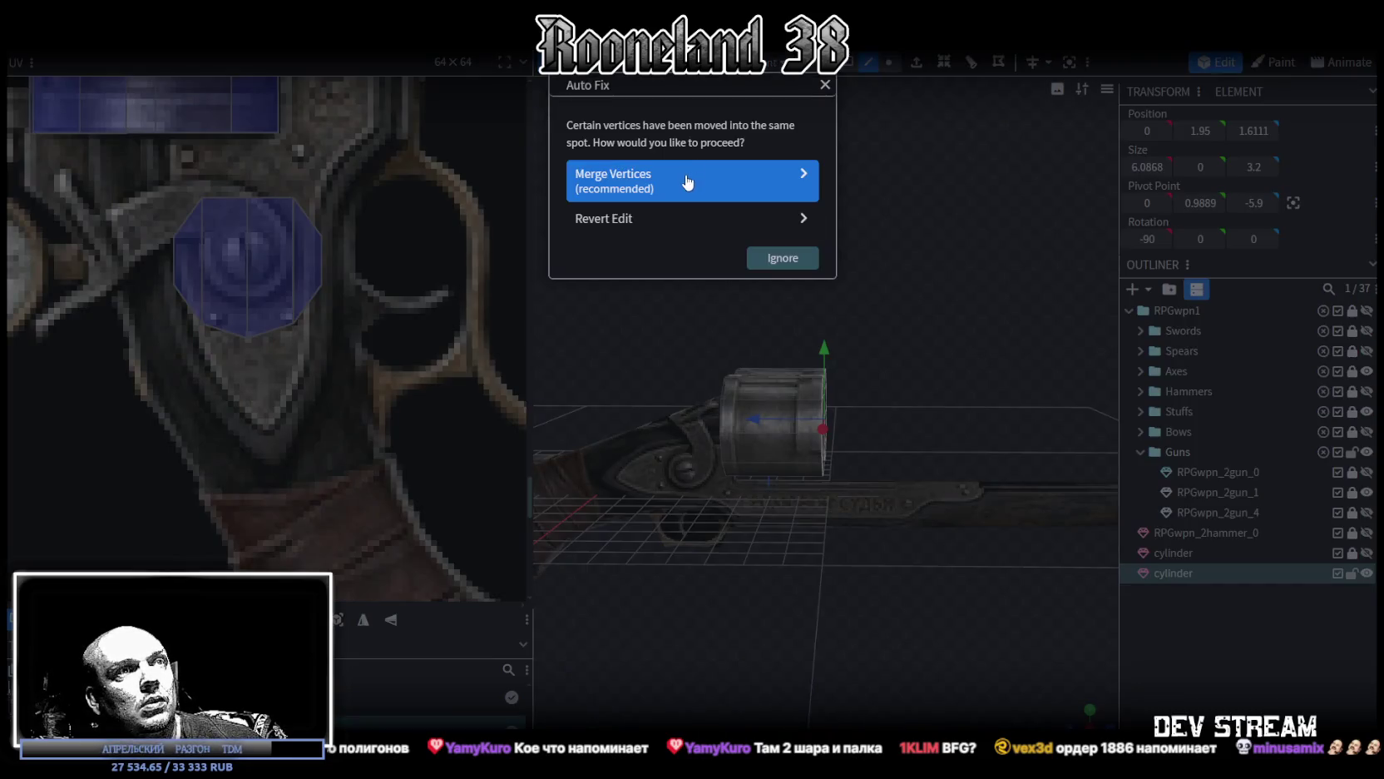
click(685, 183)
Step: Raise the merged part slightly, accept the vertex merge, and deselect everything
key(z)
key(z)
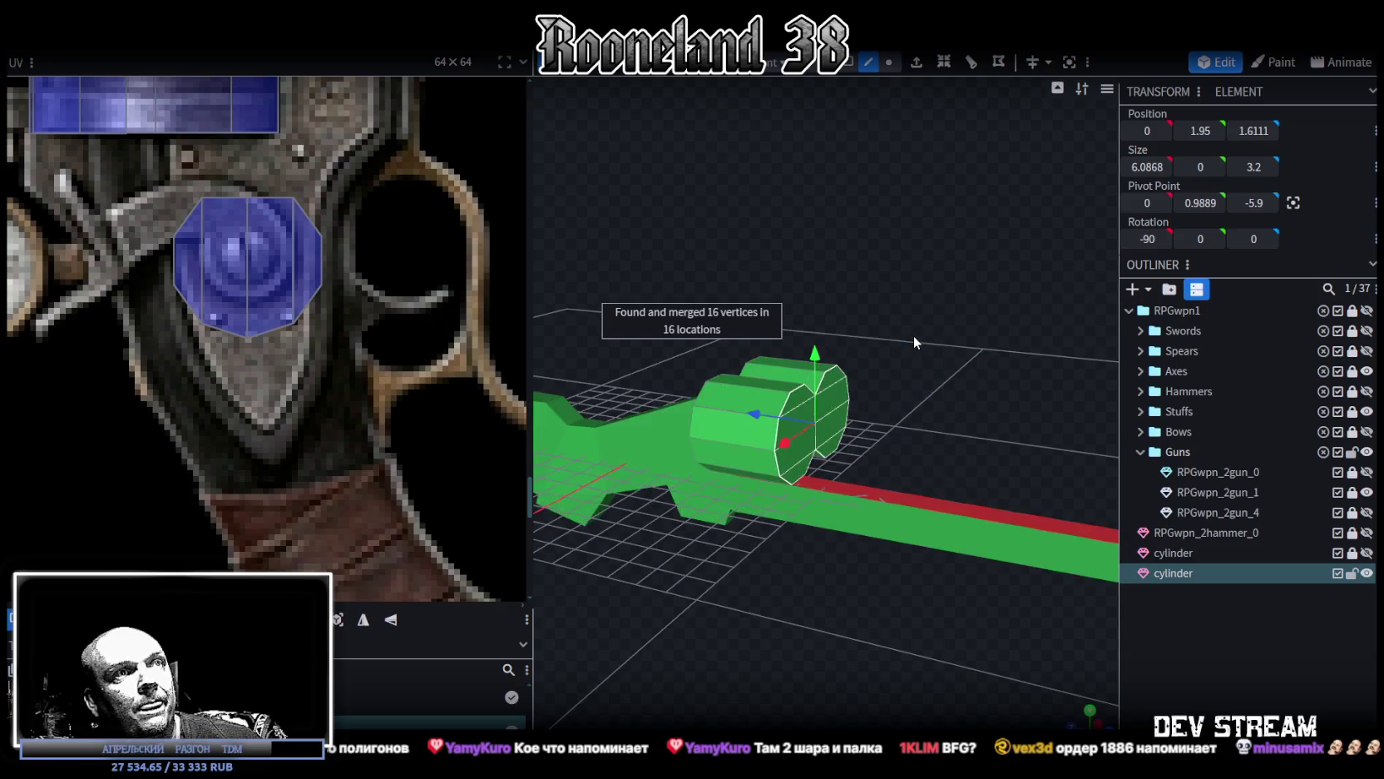
key(z)
drag(719, 625, 700, 623)
key(z)
key(z)
key(z)
mouse_move(630, 620)
mouse_down()
mouse_move(817, 590)
mouse_move(921, 608)
mouse_move(882, 616)
mouse_up()
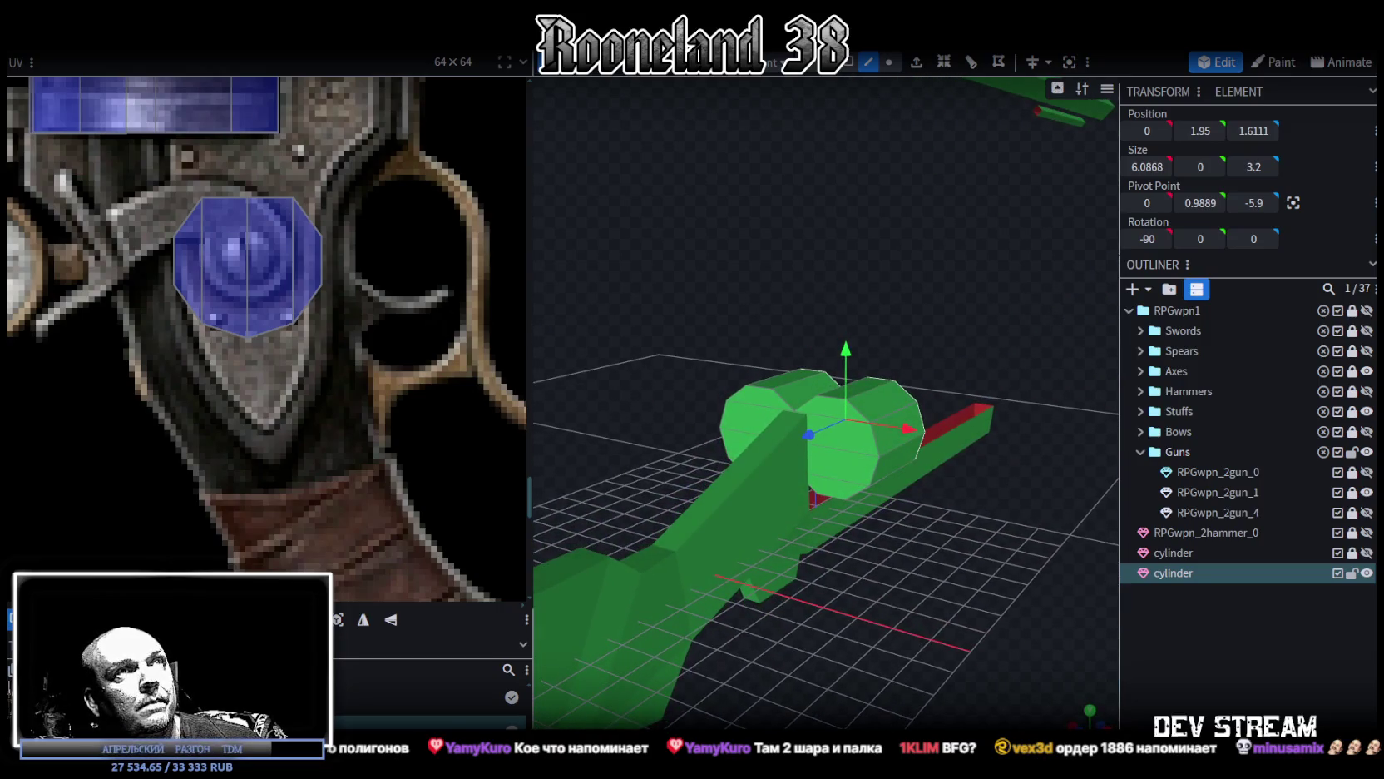
drag(824, 349, 823, 341)
click(678, 188)
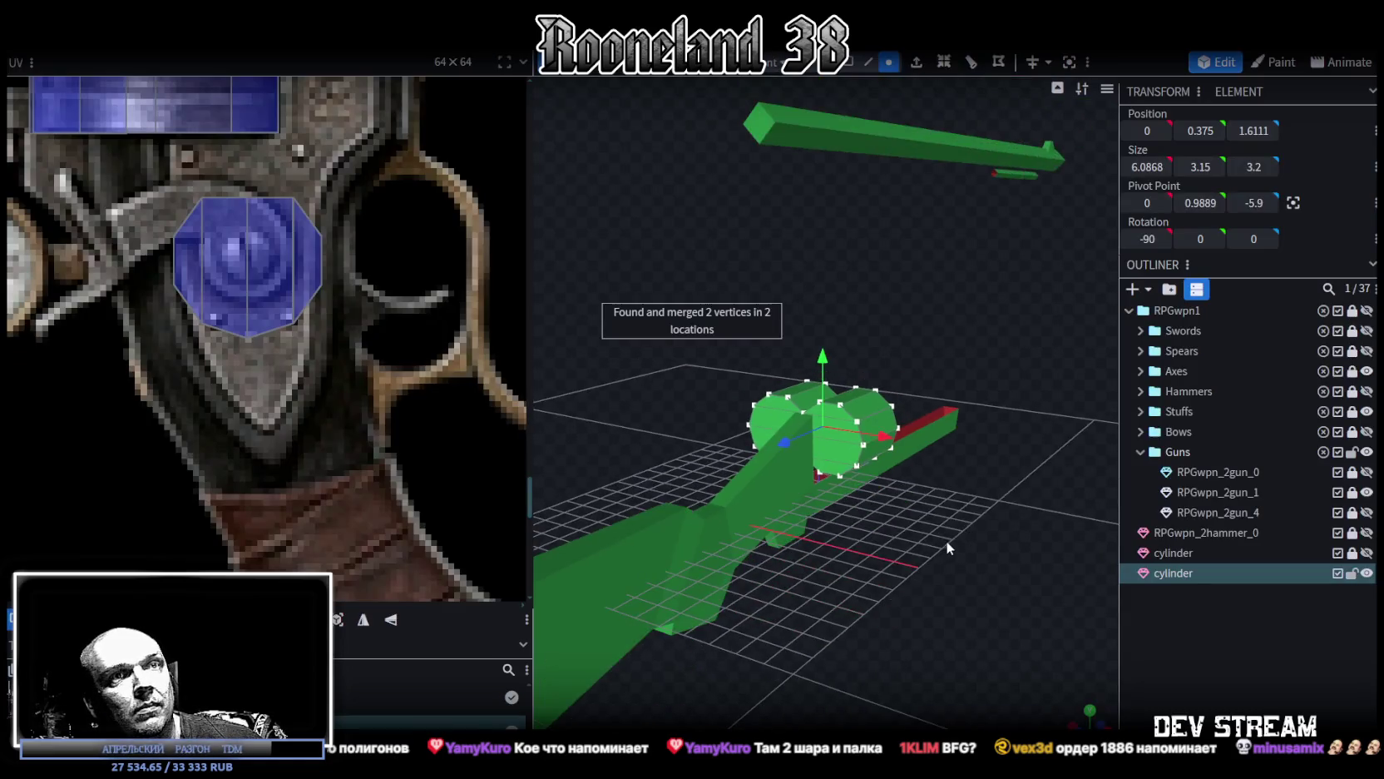
drag(948, 542, 950, 558)
key(Escape)
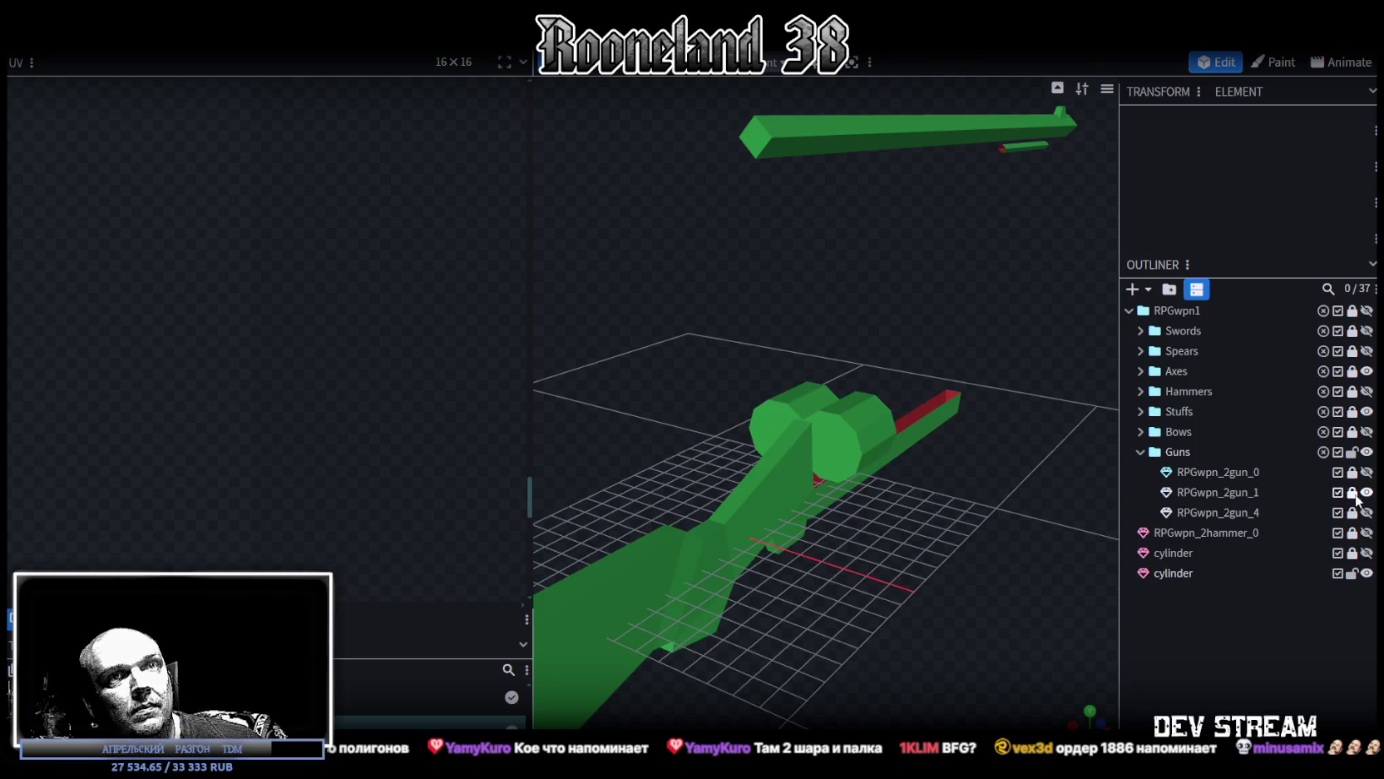
Step: Combine RPGwpn_2gun_1 and the cylinder into one object with Merge Meshes
click(1252, 492)
ctrl+click(1176, 571)
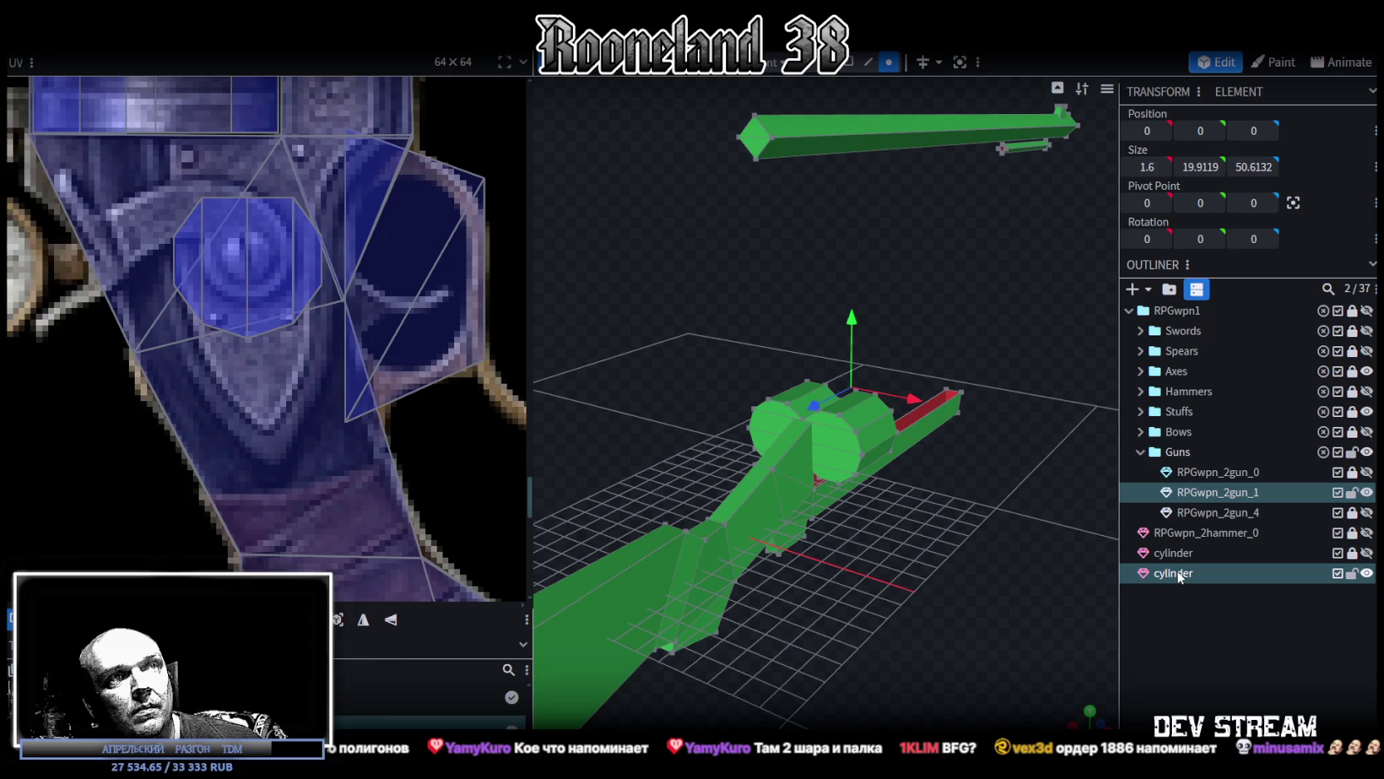
right_click(1177, 571)
click(1244, 288)
Step: Check the merged gun in textured and solid shading, then duplicate the remaining cylinder
drag(998, 521, 978, 408)
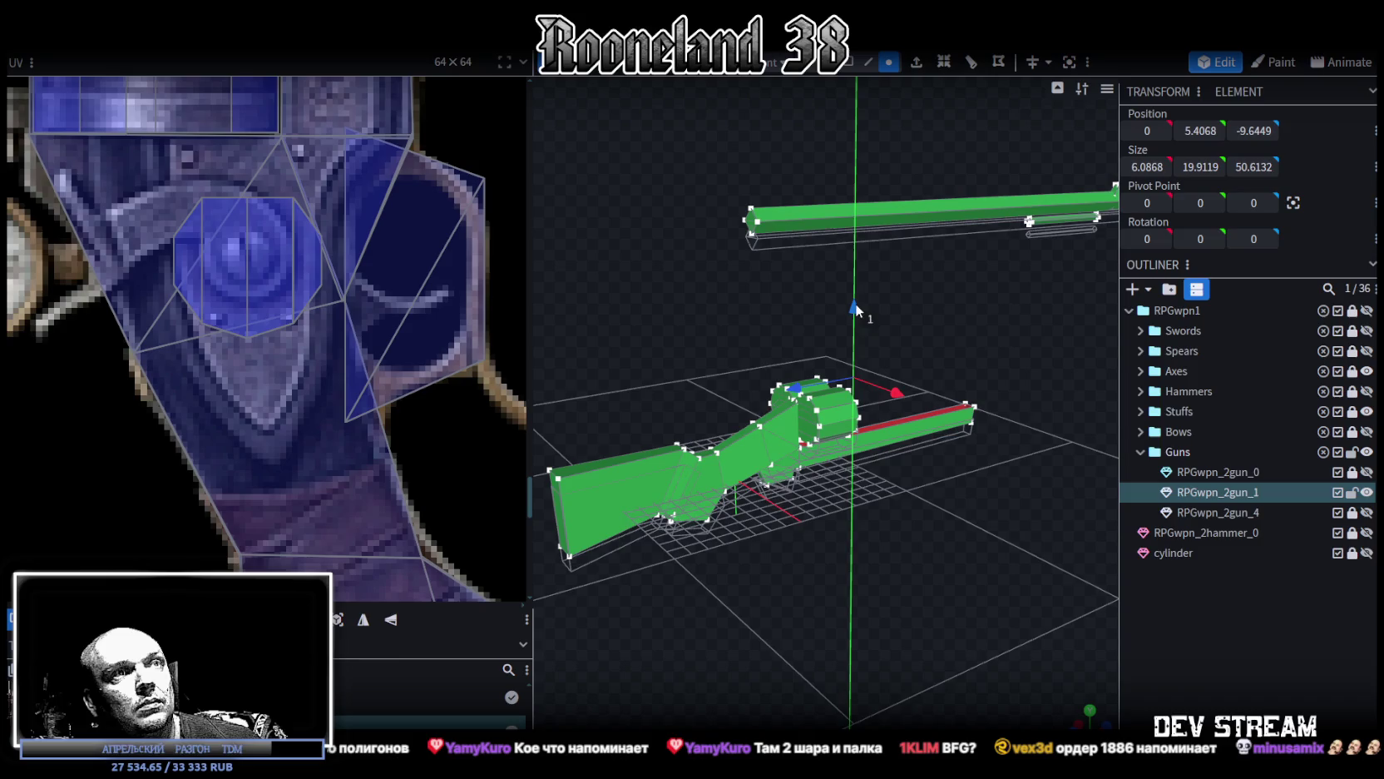
drag(822, 283, 903, 504)
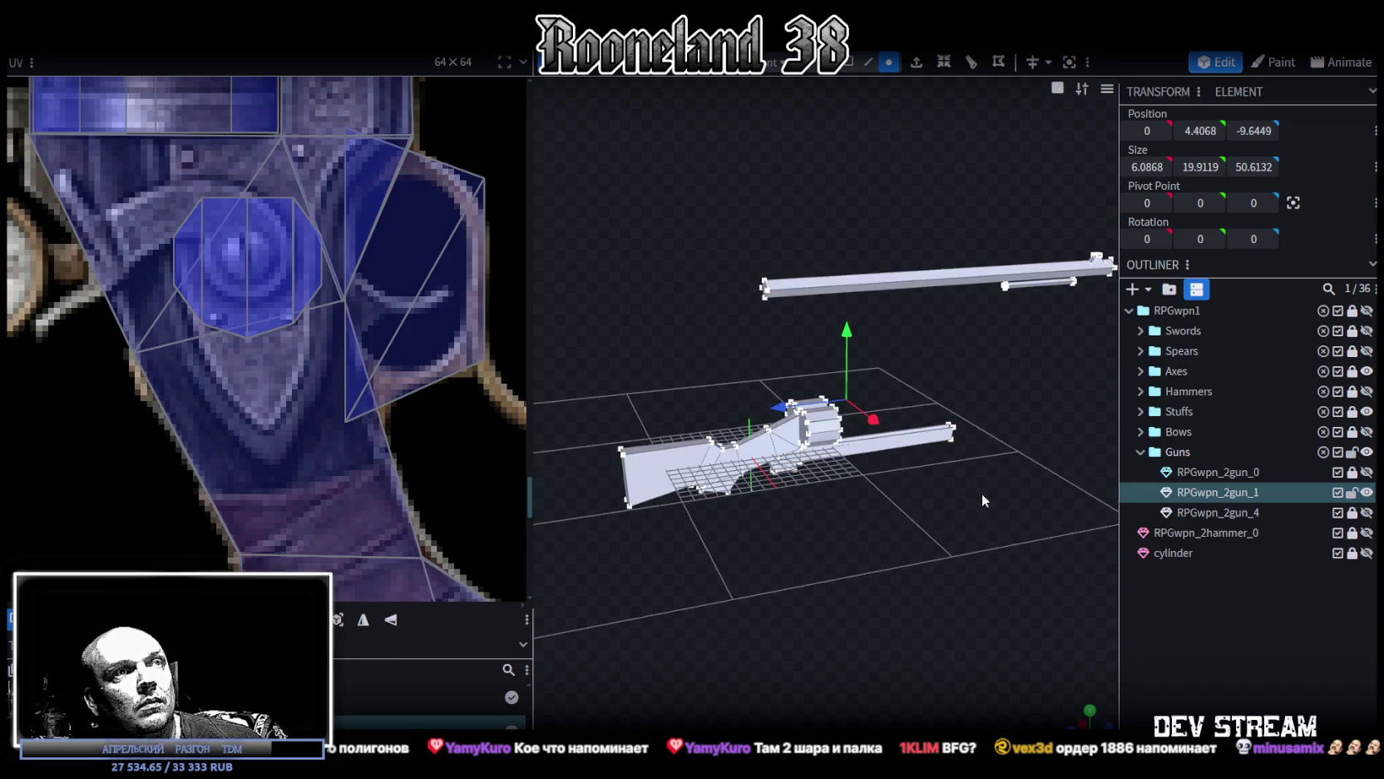
key(z)
key(z)
mouse_move(990, 459)
mouse_down()
mouse_move(977, 392)
mouse_move(797, 566)
mouse_move(881, 541)
mouse_up()
key(z)
scroll(344, 362, down, 1)
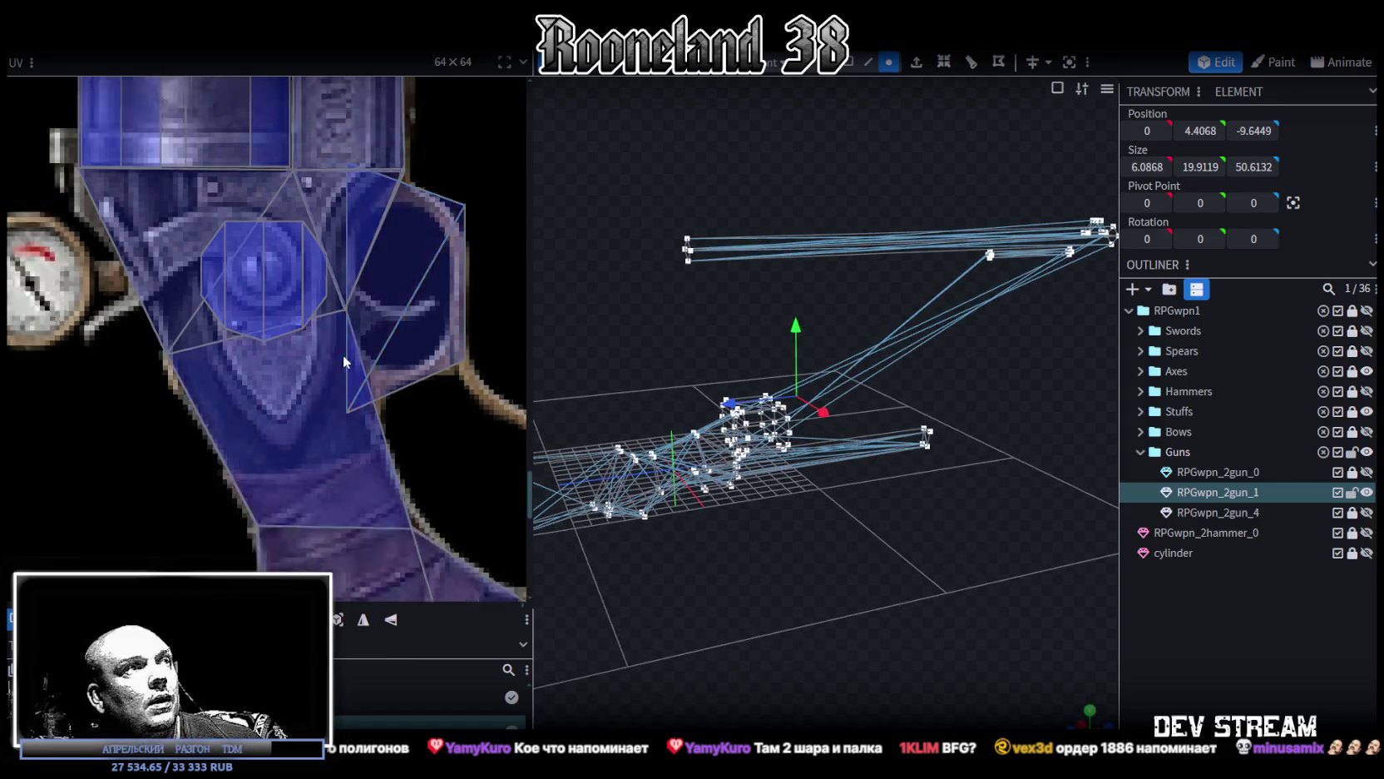
scroll(343, 361, down, 4)
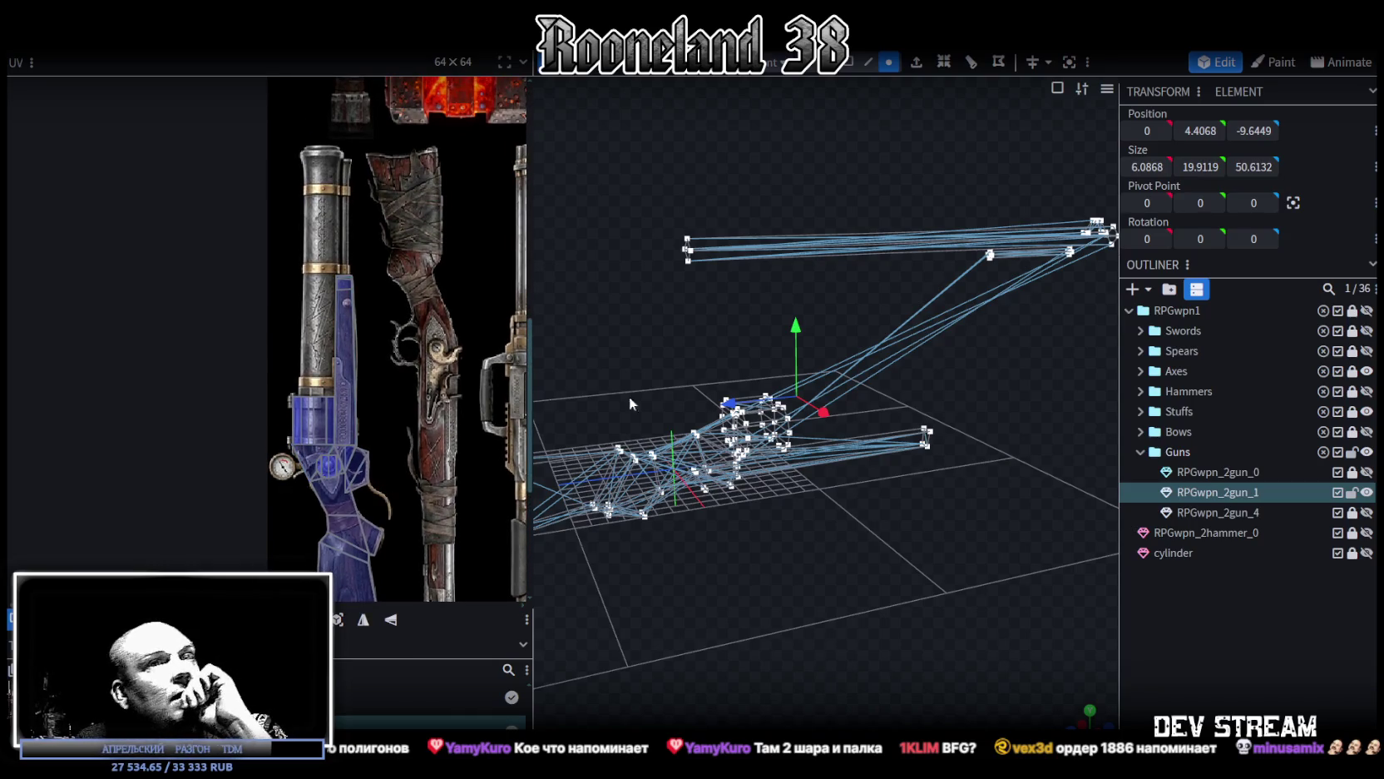
click(1167, 553)
key(ctrl+d)
Step: Set the duplicate cylinder's X rotation to 0 so it stands upright
scroll(859, 509, up, 2)
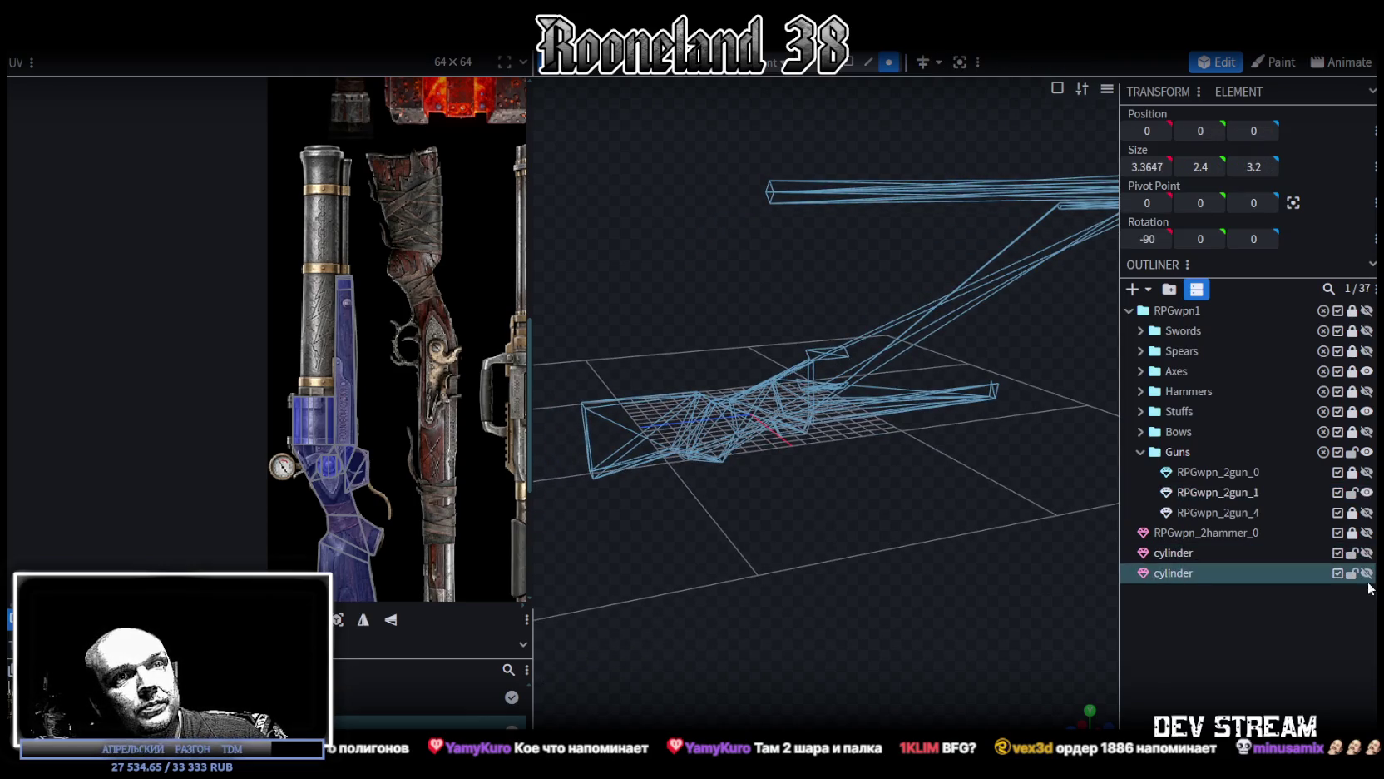
mouse_move(960, 524)
mouse_down()
mouse_move(692, 533)
mouse_move(875, 479)
mouse_up()
mouse_move(1005, 450)
mouse_down()
mouse_move(625, 454)
mouse_move(693, 471)
mouse_move(1308, 143)
mouse_up()
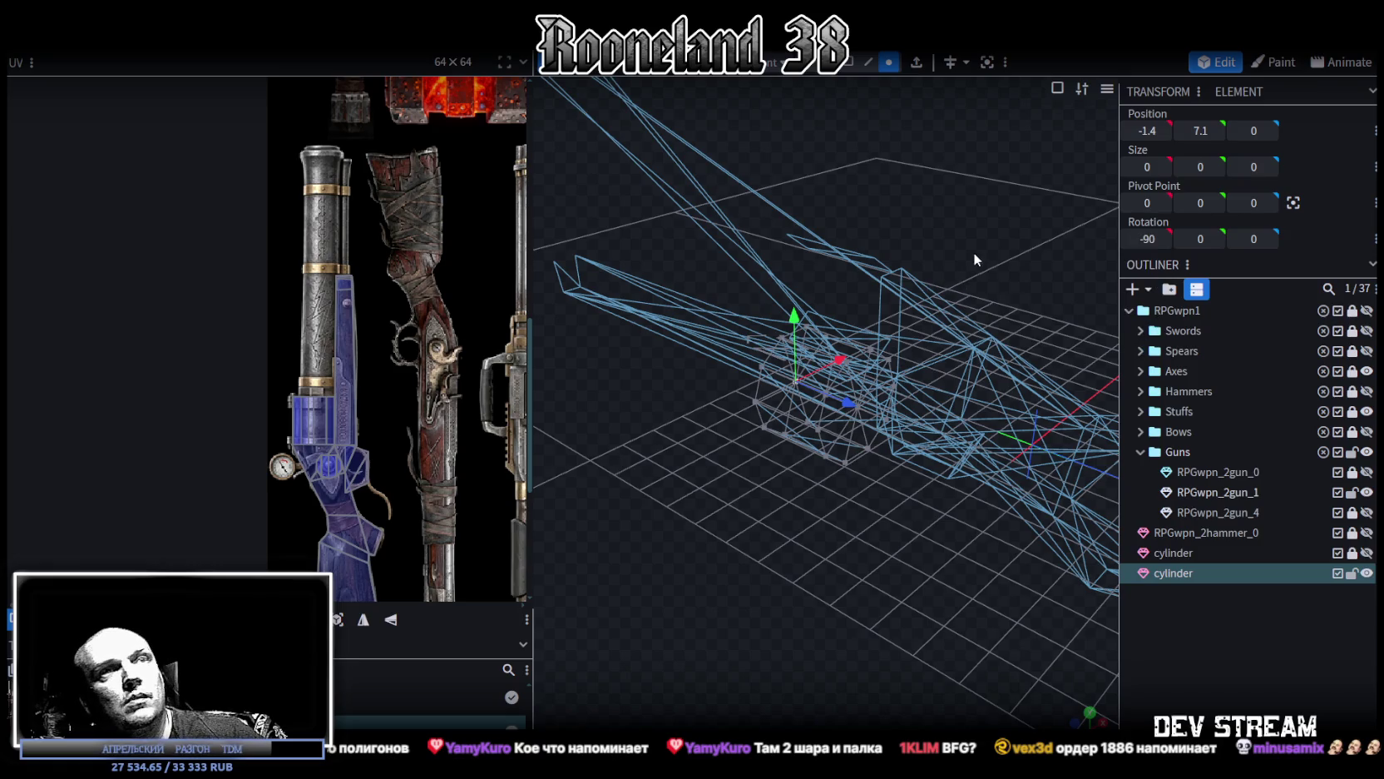
drag(1148, 238, 1156, 239)
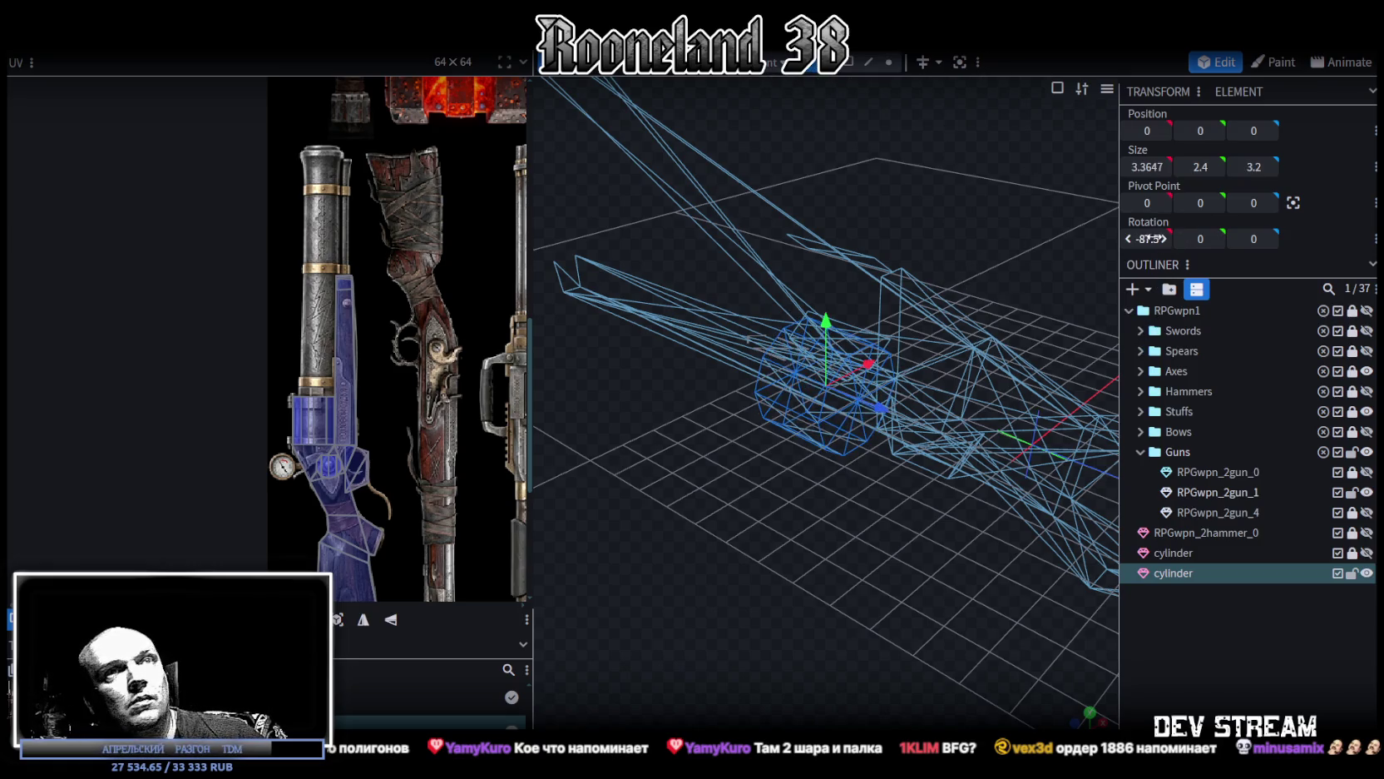
text(0)
key(Return)
Step: Select the upright cylinder, centre the view on it, and move the pivot to it
drag(957, 233, 846, 216)
click(1009, 353)
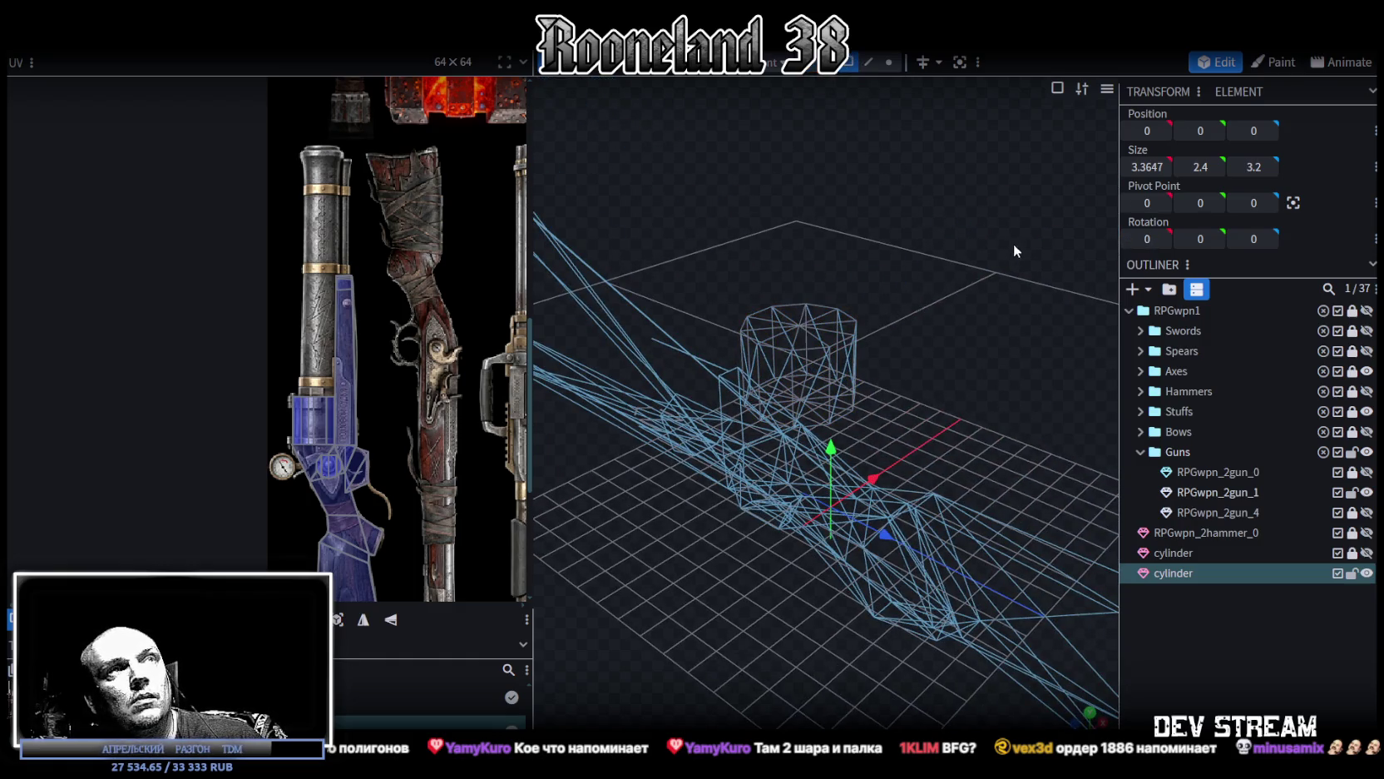
drag(1016, 248, 892, 97)
click(848, 70)
mouse_move(841, 257)
mouse_down()
mouse_move(981, 234)
mouse_move(976, 249)
mouse_move(775, 257)
mouse_move(1047, 82)
mouse_up()
key(r)
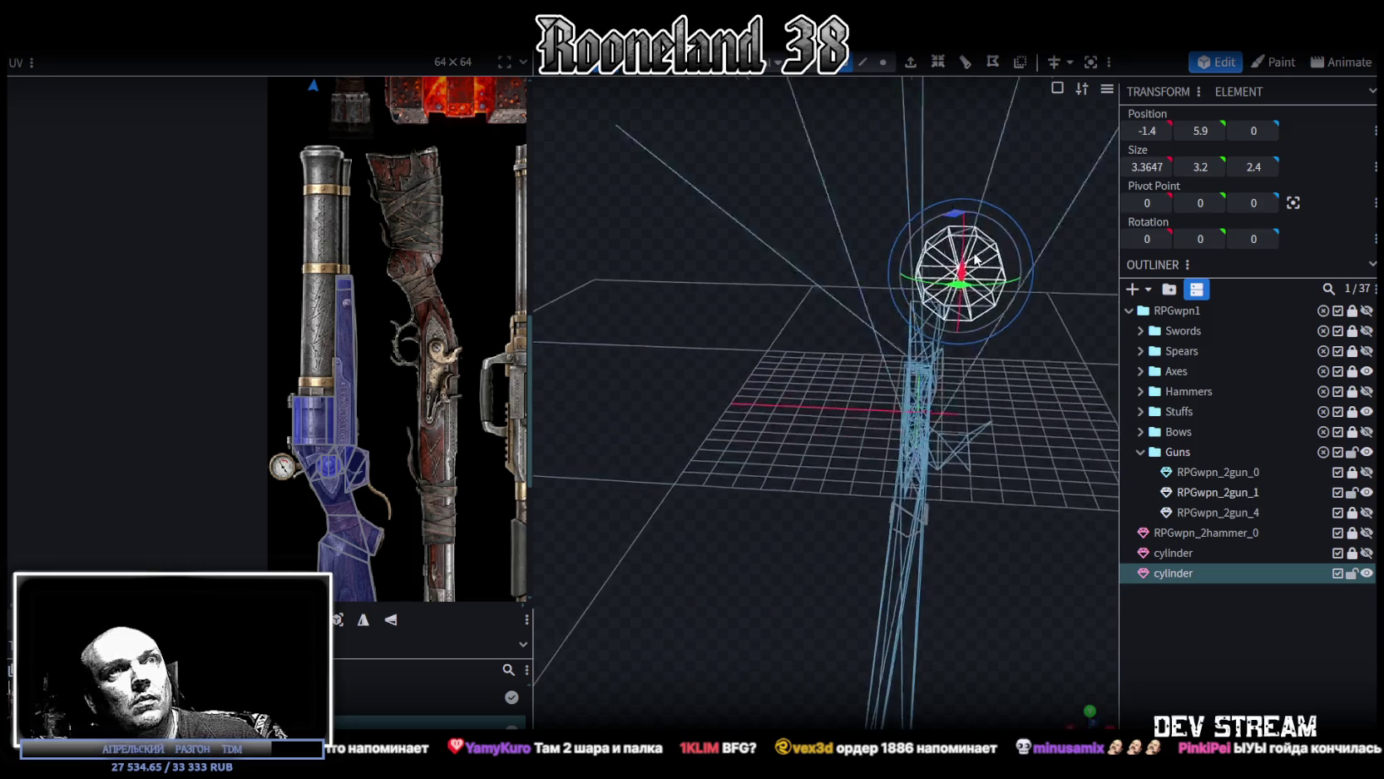
click(1091, 63)
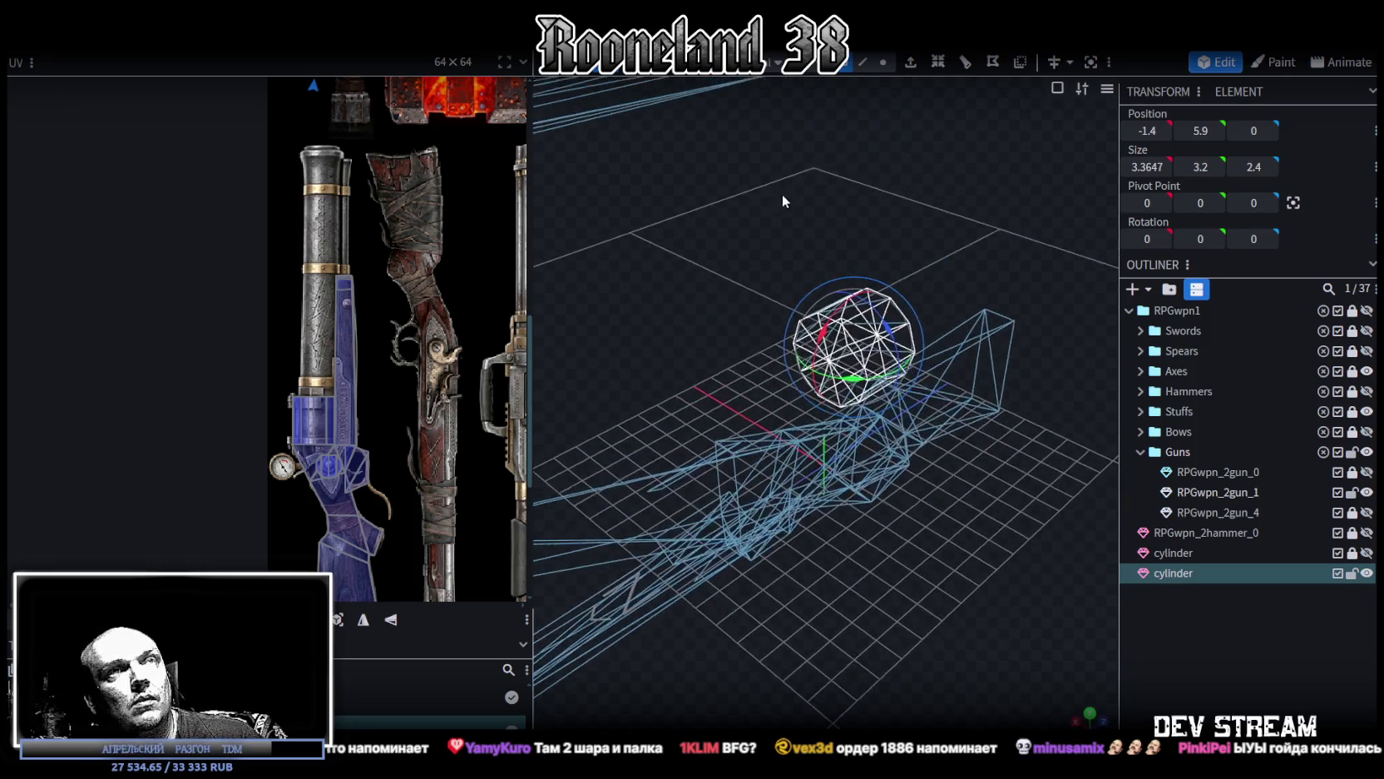
click(1092, 64)
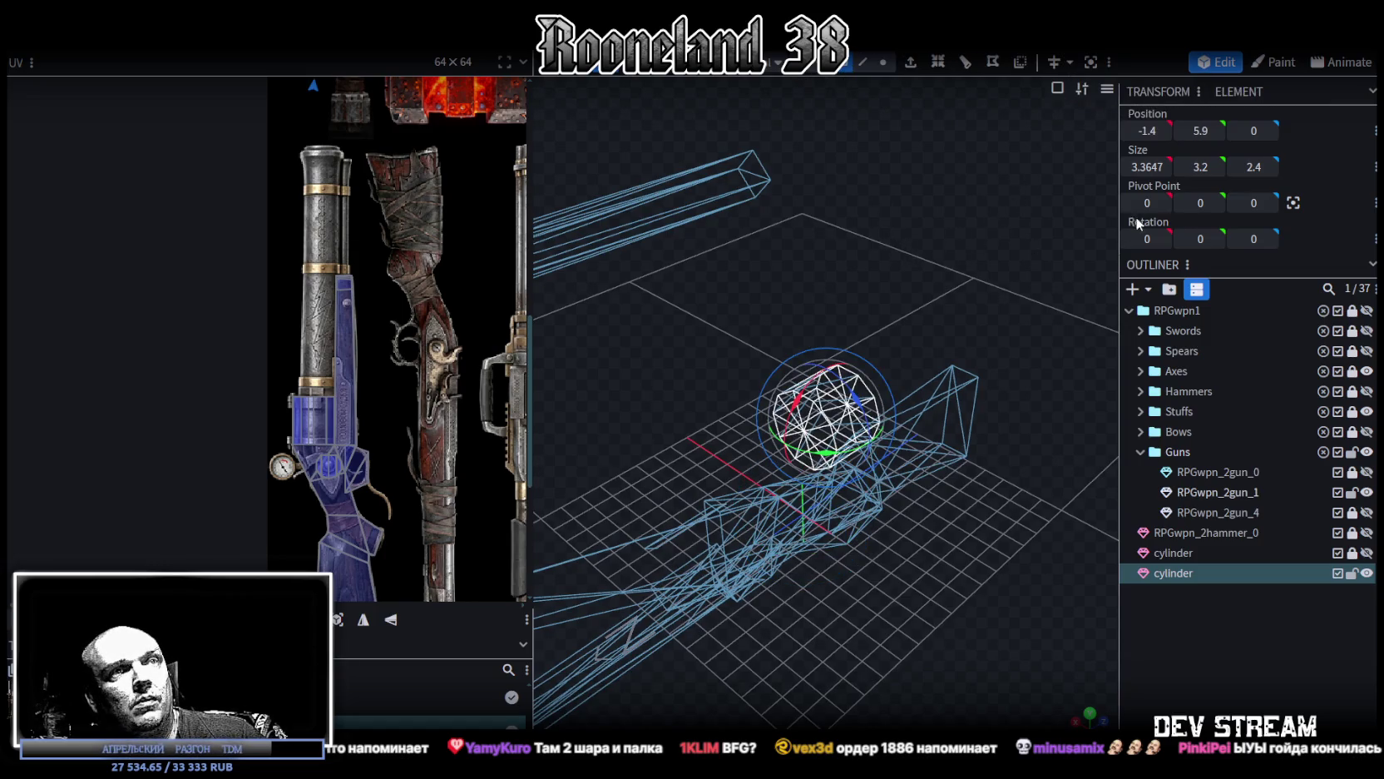
click(1292, 203)
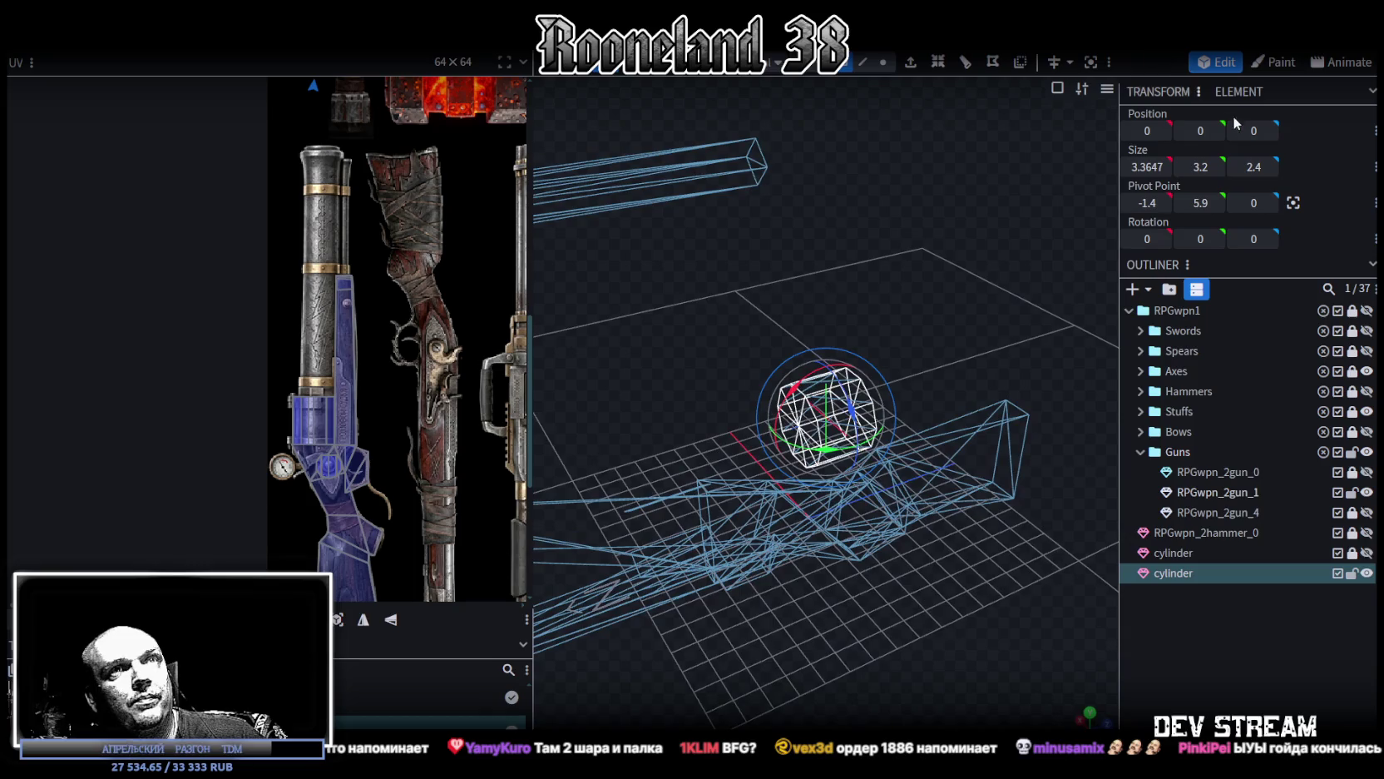
click(804, 74)
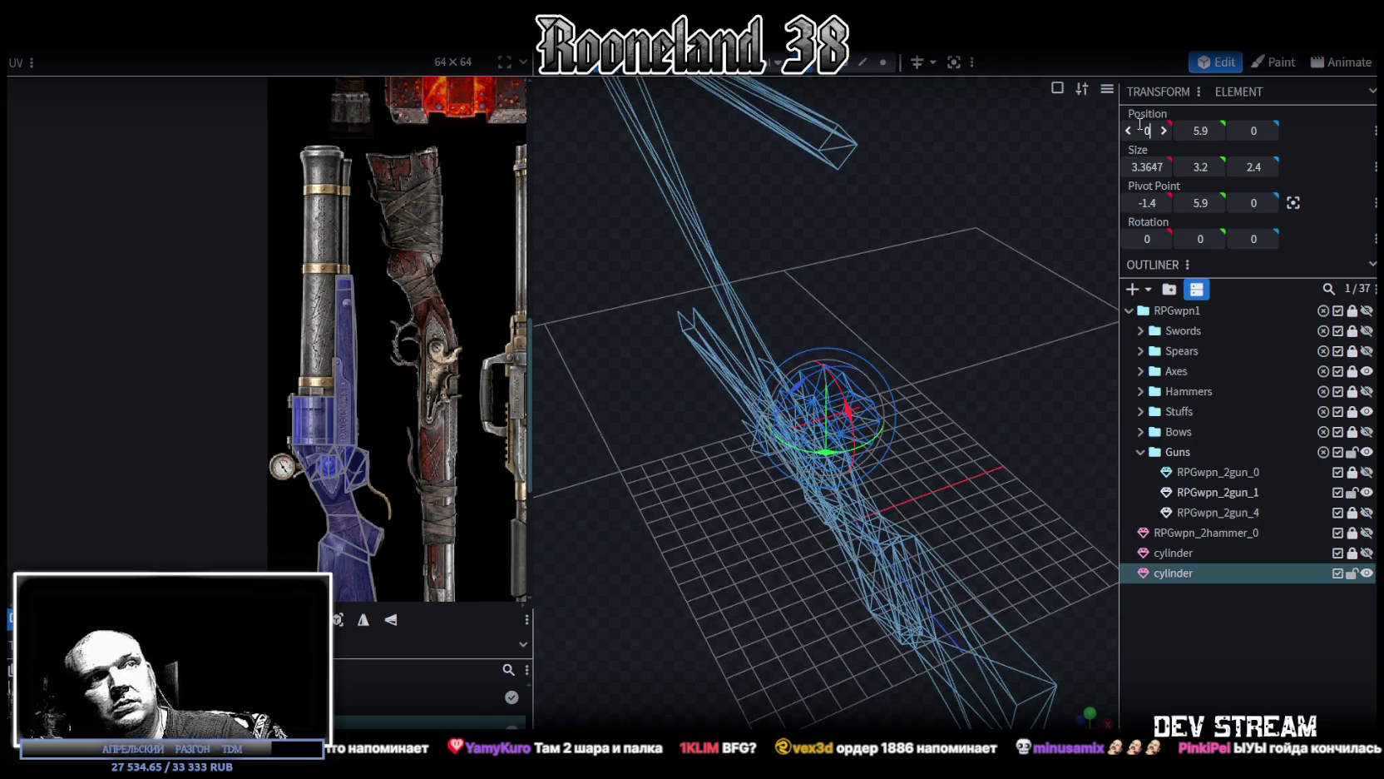
mouse_move(976, 255)
mouse_down()
mouse_move(938, 214)
mouse_move(944, 271)
mouse_move(882, 419)
mouse_move(912, 449)
mouse_move(914, 278)
mouse_move(852, 273)
mouse_move(975, 254)
mouse_move(846, 73)
mouse_up()
key(z)
scroll(906, 208, up, 3)
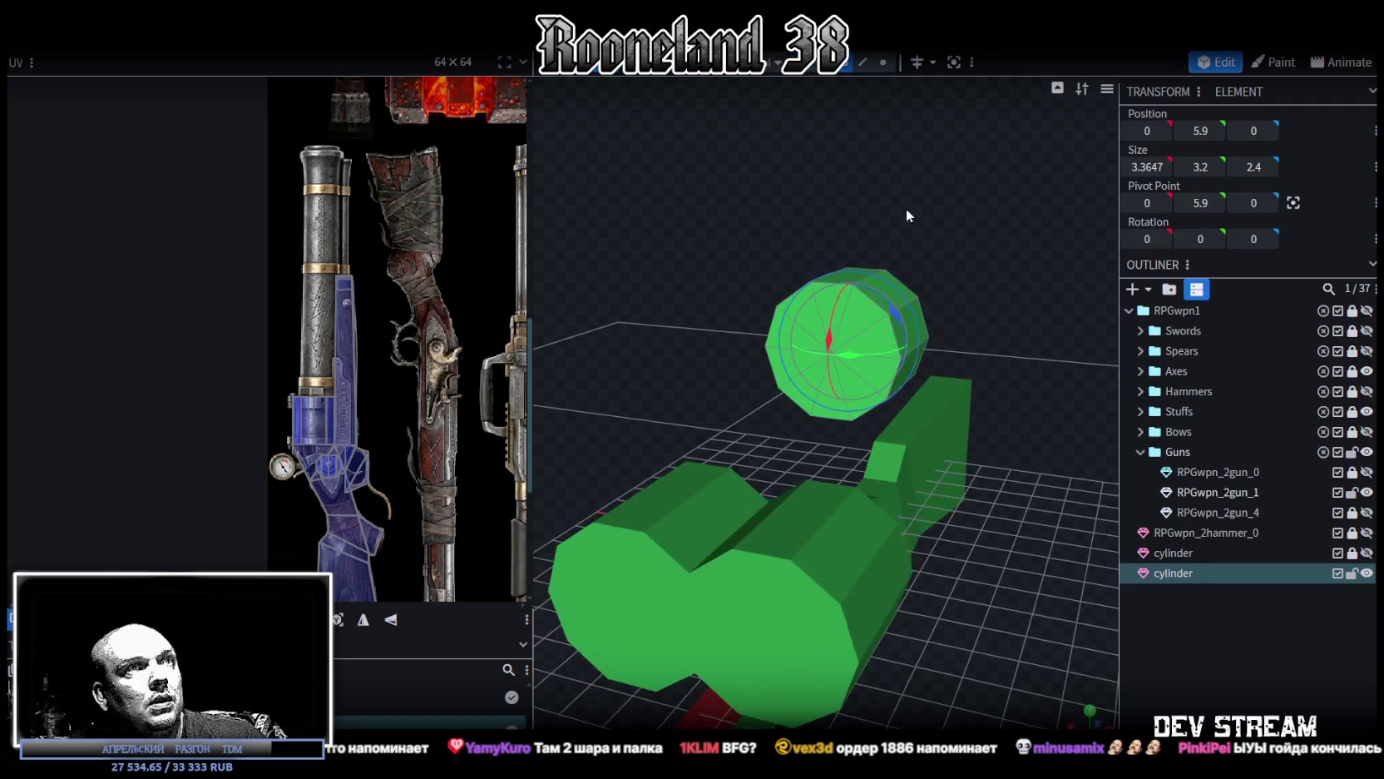
Step: Select all the triangles of both cylinder caps
scroll(884, 272, up, 3)
click(878, 259)
shift+click(818, 223)
shift+click(770, 238)
shift+click(757, 299)
shift+click(851, 394)
shift+click(913, 367)
shift+click(923, 283)
mouse_move(1000, 221)
mouse_down()
mouse_move(841, 208)
mouse_move(915, 241)
mouse_up()
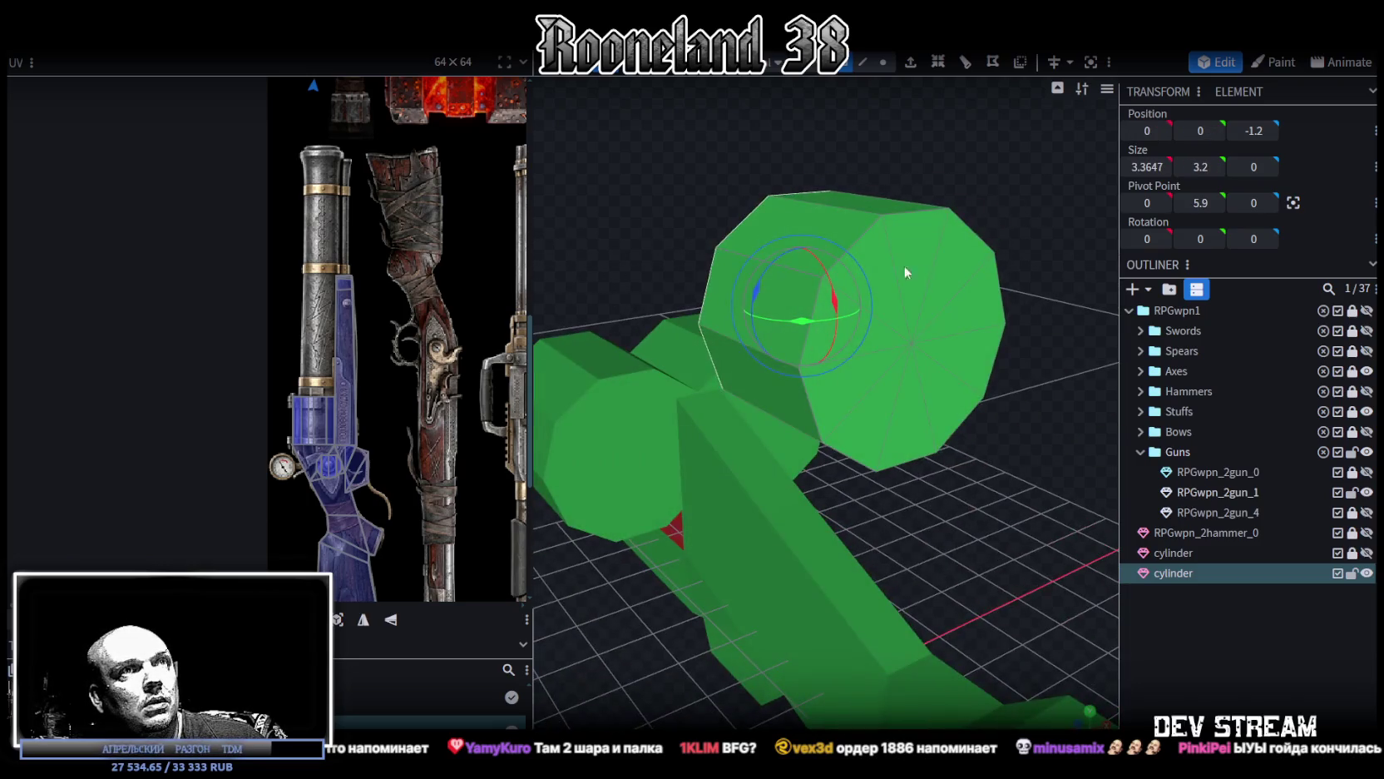
click(957, 260)
shift+click(974, 317)
shift+click(965, 366)
shift+click(949, 411)
shift+click(911, 424)
shift+click(869, 425)
shift+click(822, 409)
shift+click(873, 242)
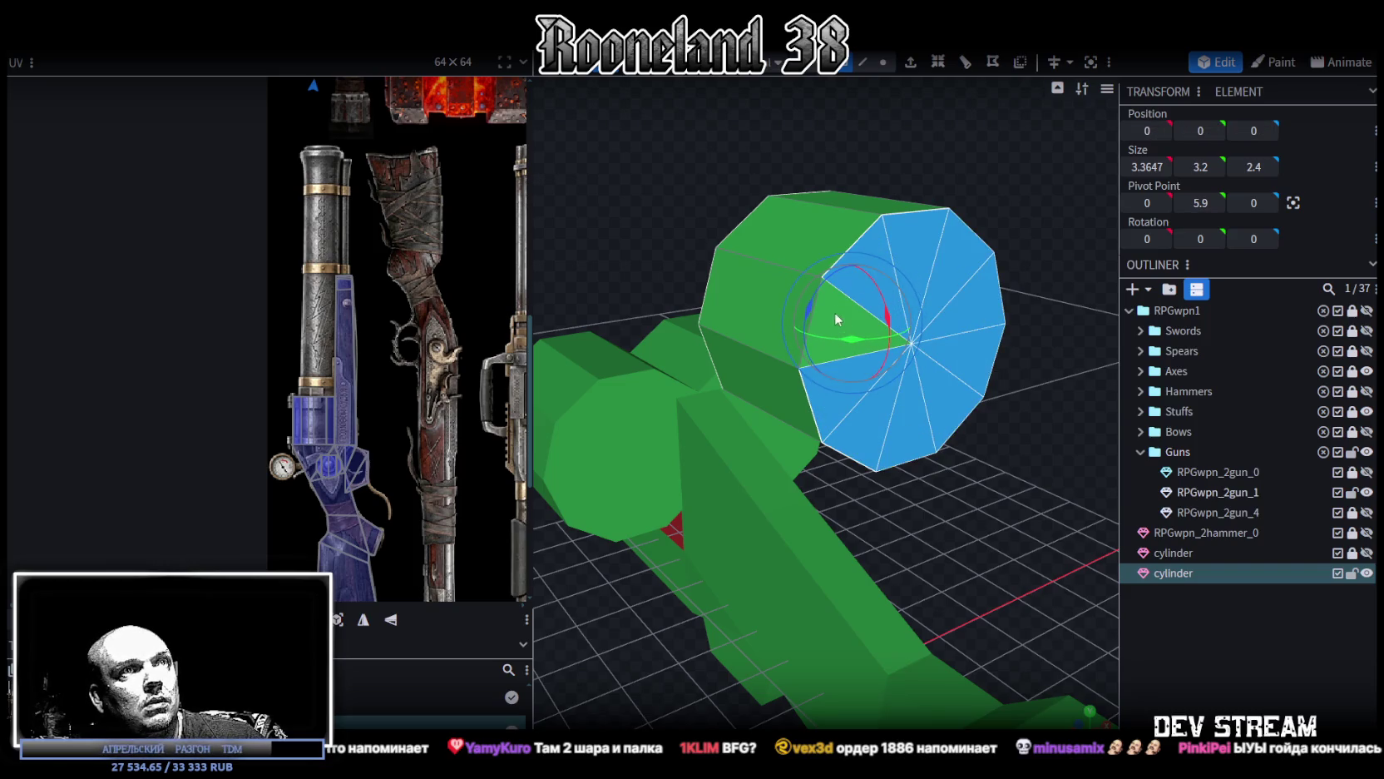
Step: Move the cylinder onto the gun body at Y -4 and Z -6
mouse_move(843, 306)
mouse_down()
mouse_move(805, 281)
mouse_move(959, 190)
mouse_move(1017, 177)
mouse_move(1003, 176)
mouse_move(962, 213)
mouse_move(1053, 228)
mouse_move(1057, 245)
mouse_up()
key(v)
drag(1063, 300, 889, 311)
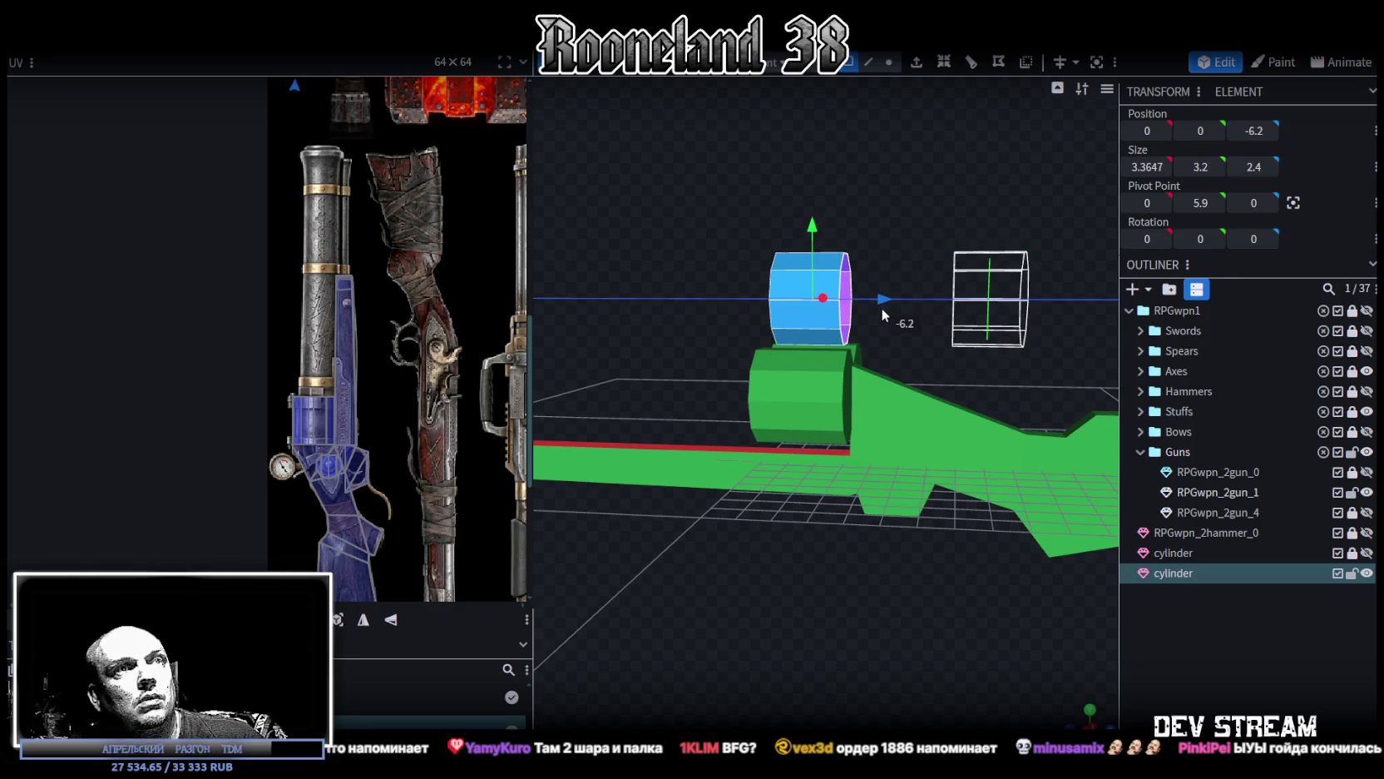
drag(977, 242, 894, 231)
drag(834, 167, 823, 336)
mouse_move(643, 246)
mouse_down()
mouse_move(900, 211)
mouse_move(941, 223)
mouse_up()
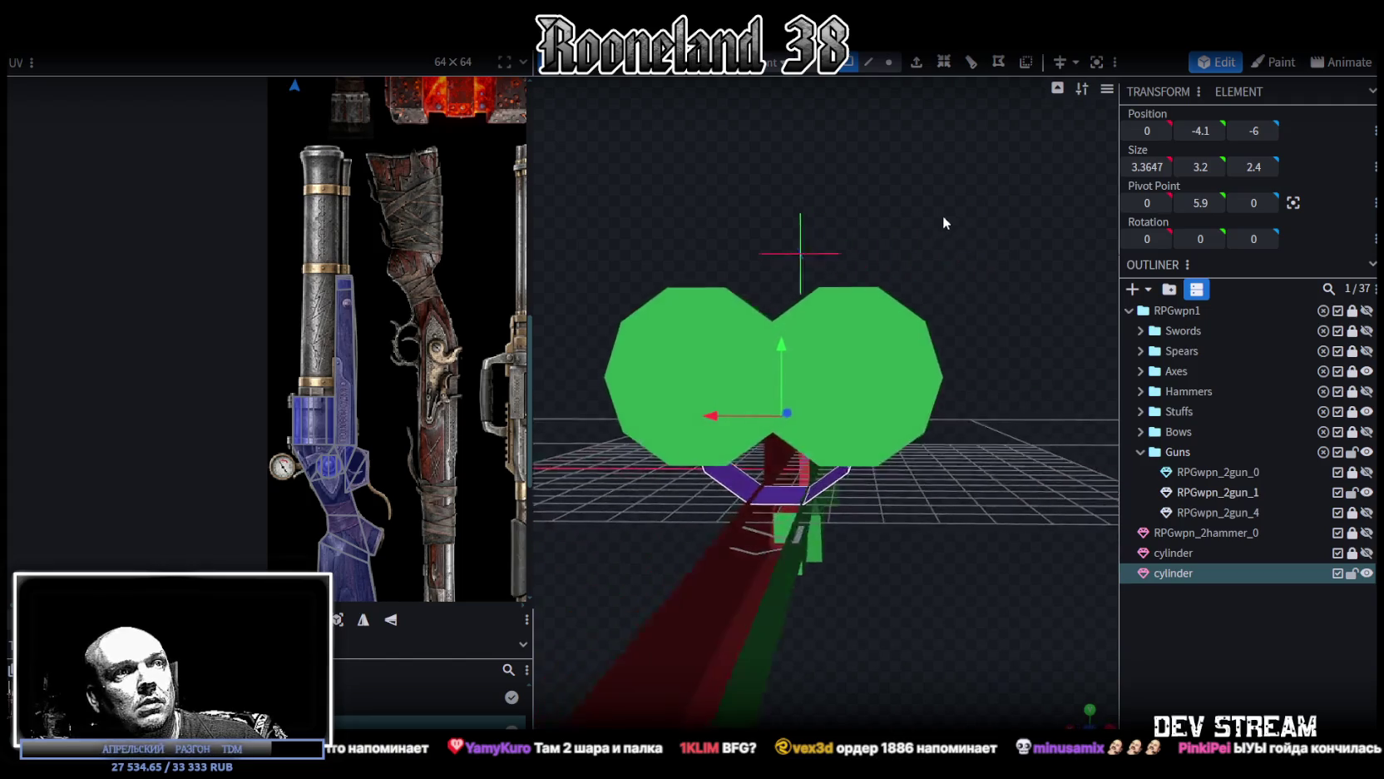
scroll(830, 284, up, 3)
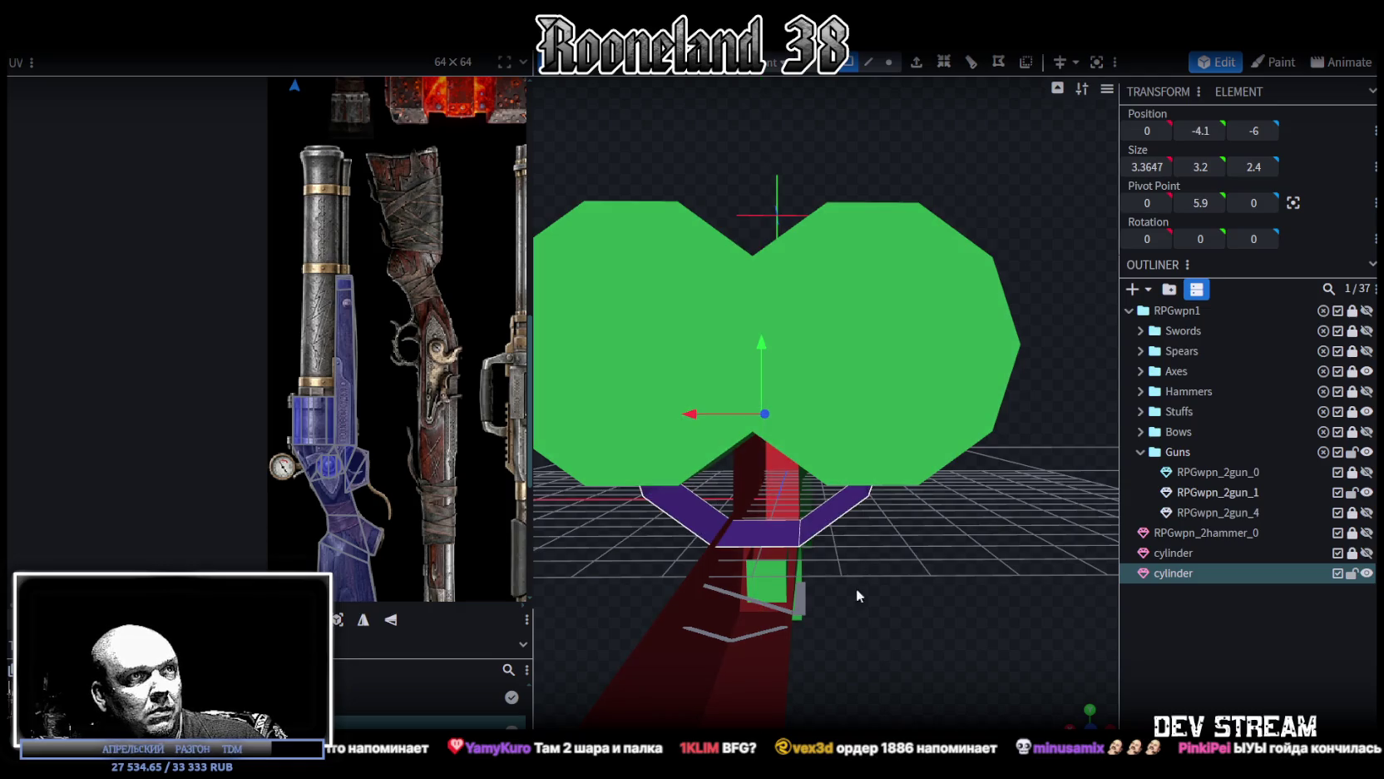
drag(761, 349, 761, 341)
mouse_move(840, 582)
mouse_down()
mouse_move(798, 563)
mouse_move(933, 485)
mouse_up()
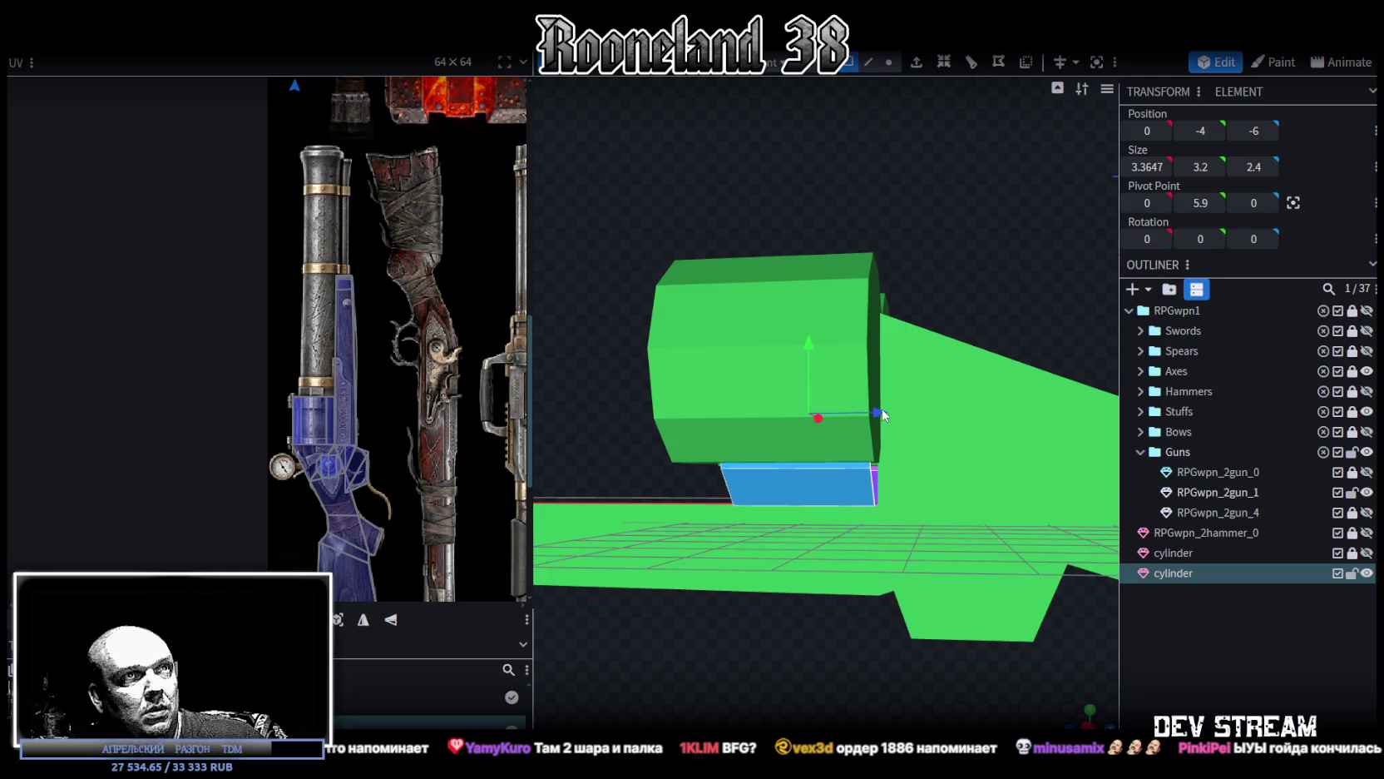
drag(884, 414, 886, 416)
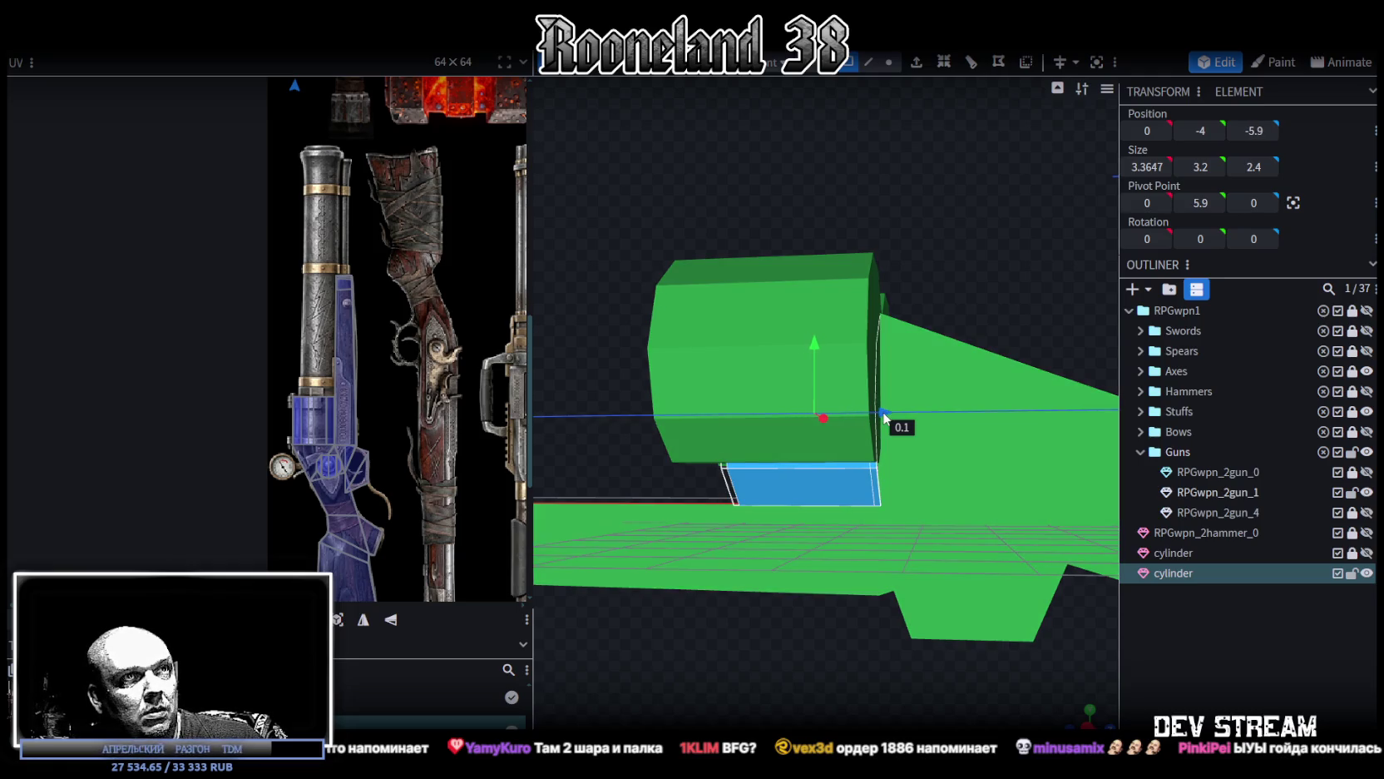
mouse_move(883, 416)
mouse_down()
mouse_move(865, 317)
mouse_move(889, 417)
mouse_up()
mouse_move(752, 678)
mouse_down()
mouse_move(834, 670)
mouse_move(850, 597)
mouse_up()
Step: Lengthen the cylinder to 8.8 units and slide it forward along the barrel line
key(s)
drag(881, 411, 958, 409)
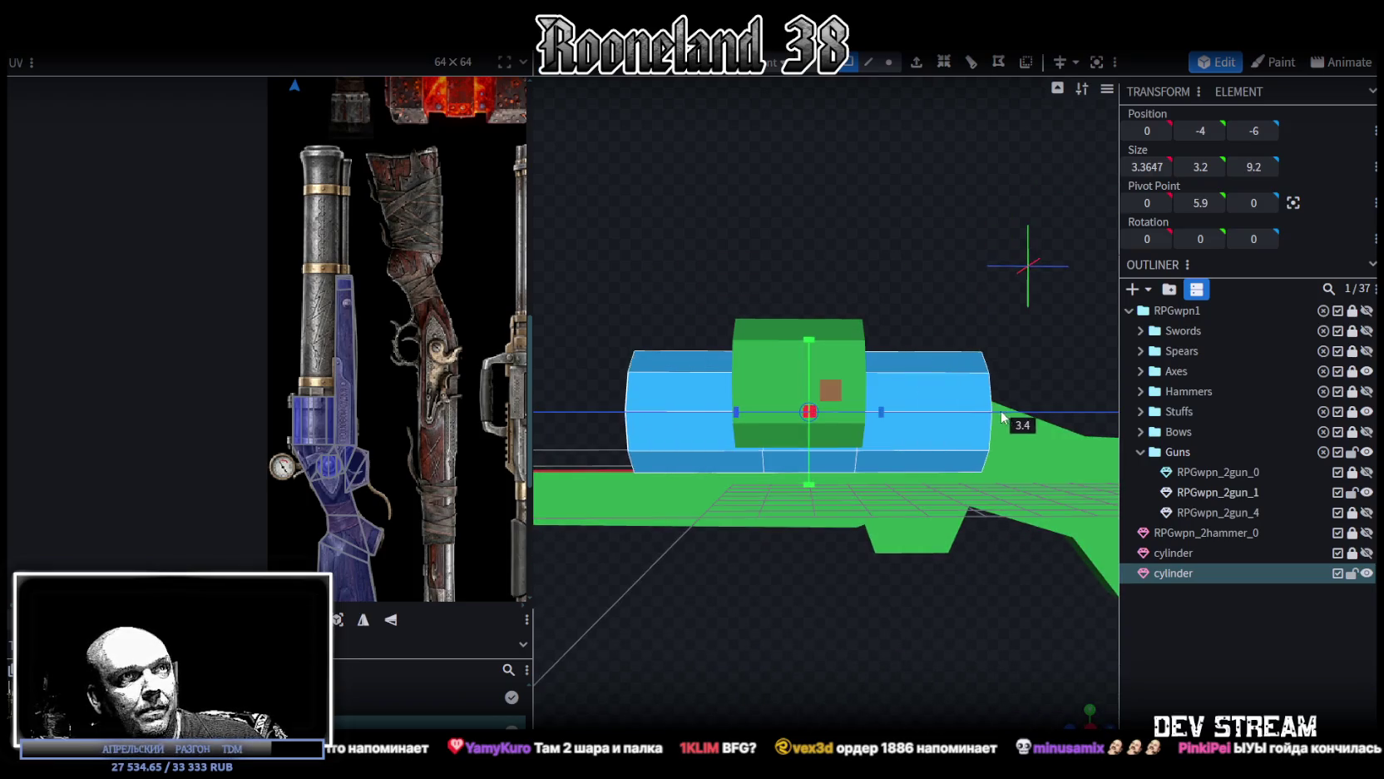
key(v)
scroll(762, 565, down, 5)
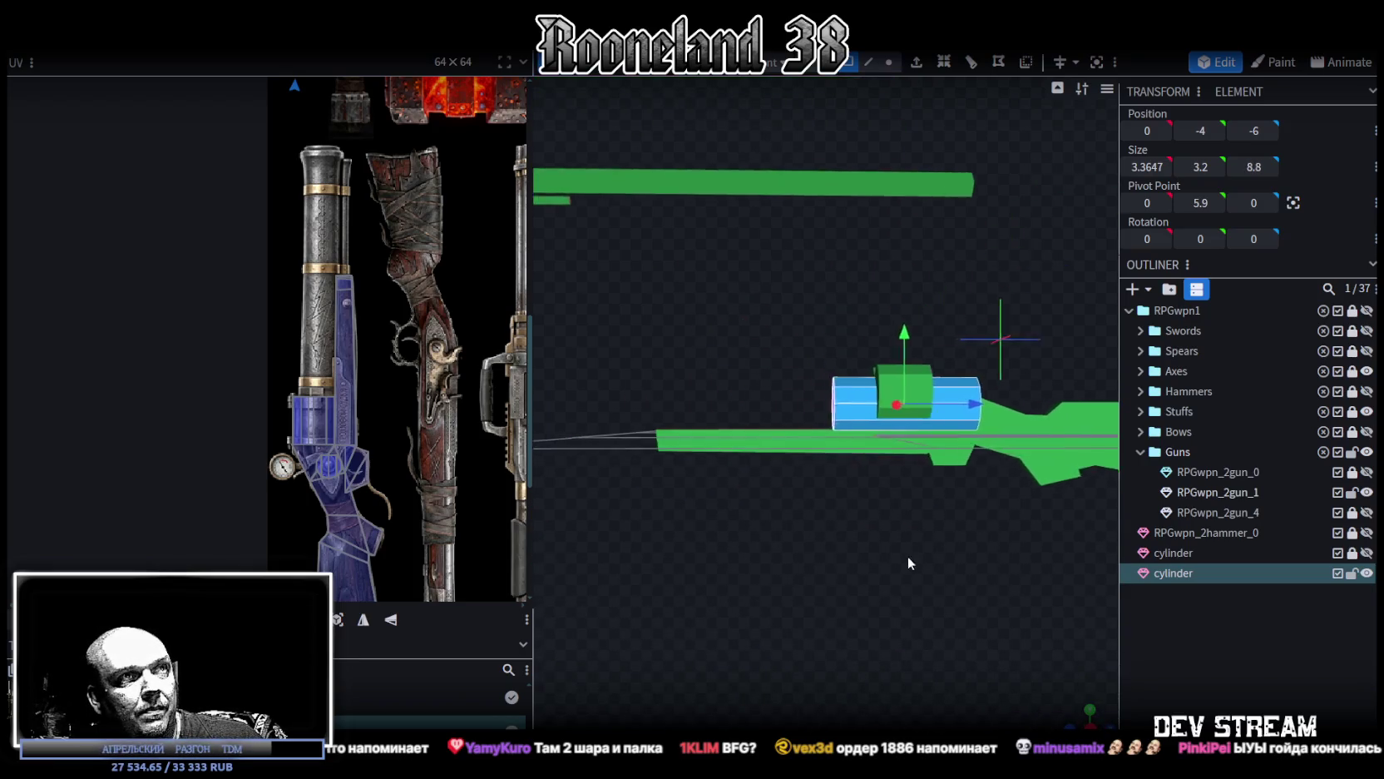
drag(949, 422, 902, 420)
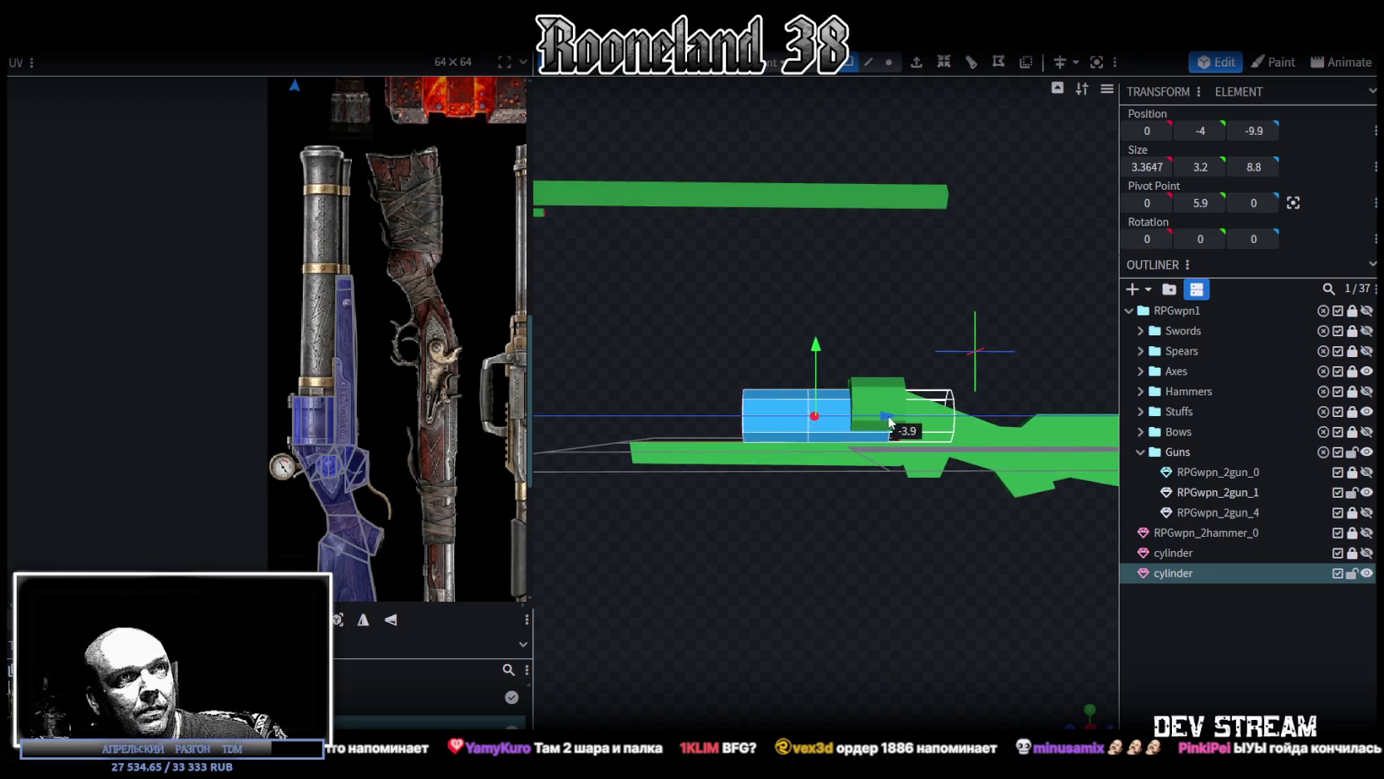
drag(903, 504, 815, 594)
scroll(820, 594, up, 3)
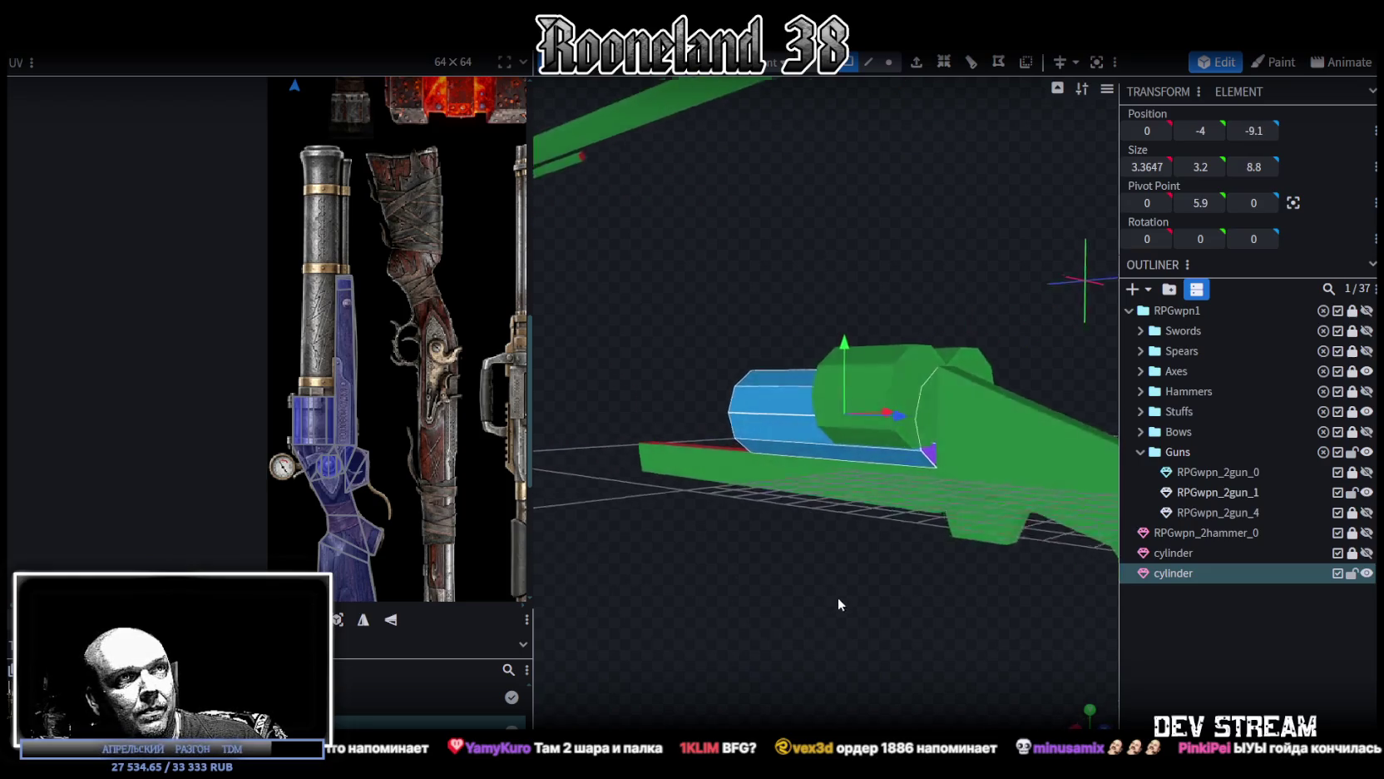
scroll(840, 607, up, 3)
drag(912, 423, 919, 429)
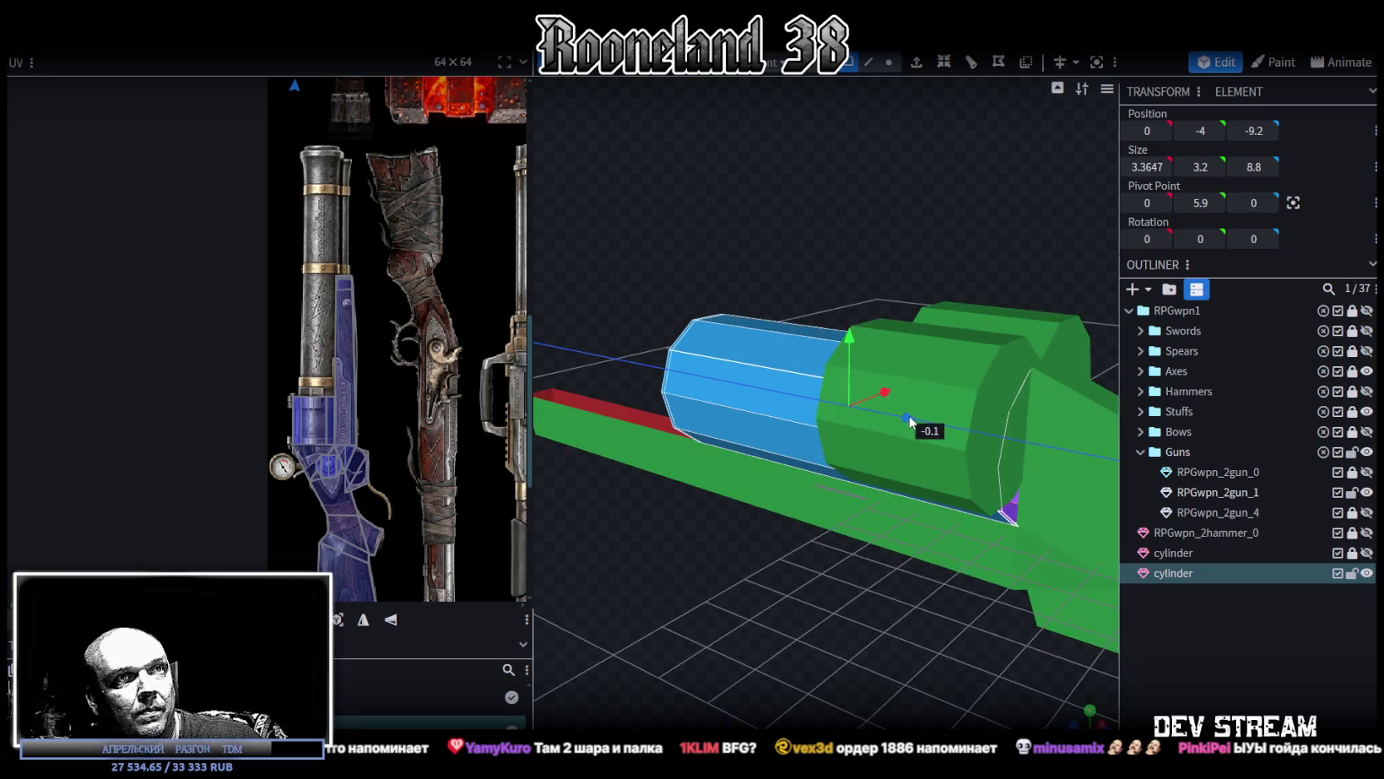
drag(768, 641, 885, 608)
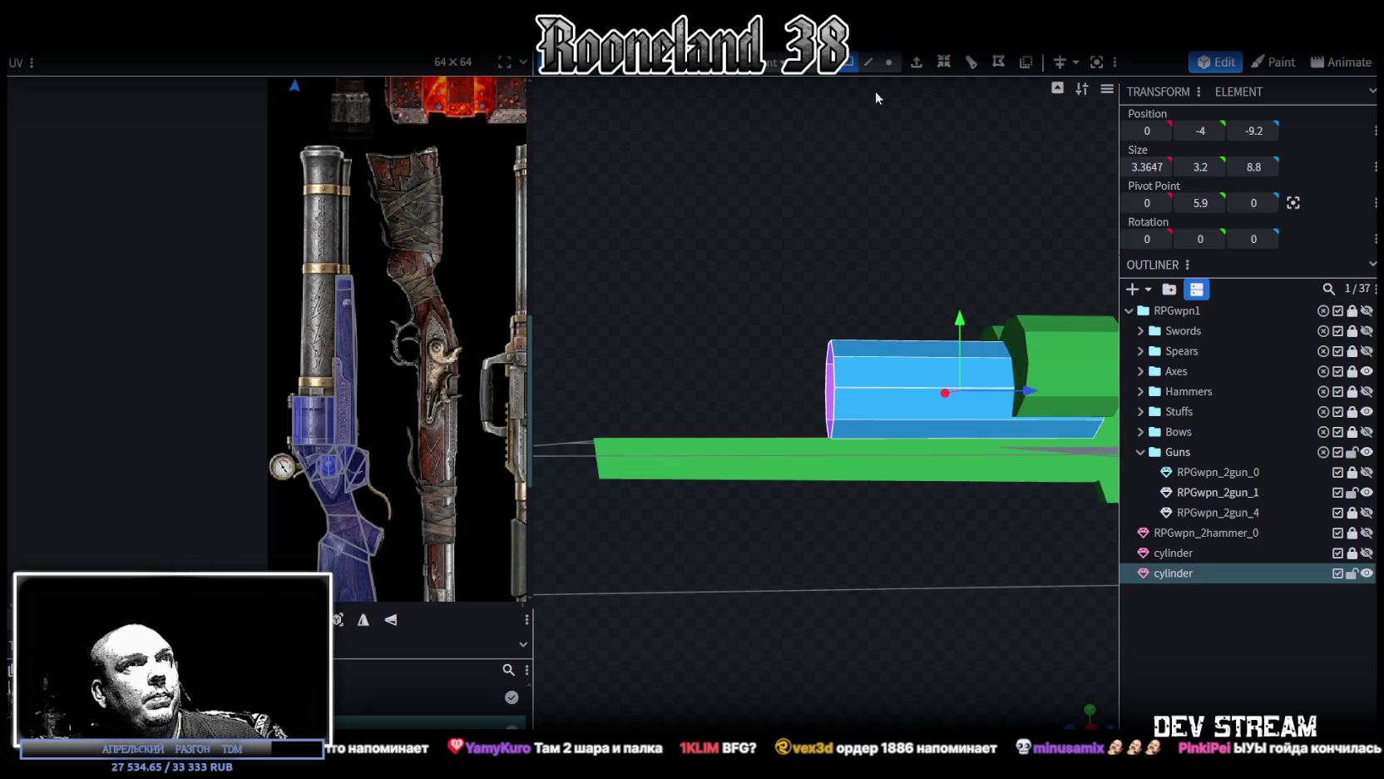
Step: Drag the cylinder's front-end vertices forward to extend the barrel to 30.4 units
click(888, 62)
drag(774, 231, 865, 463)
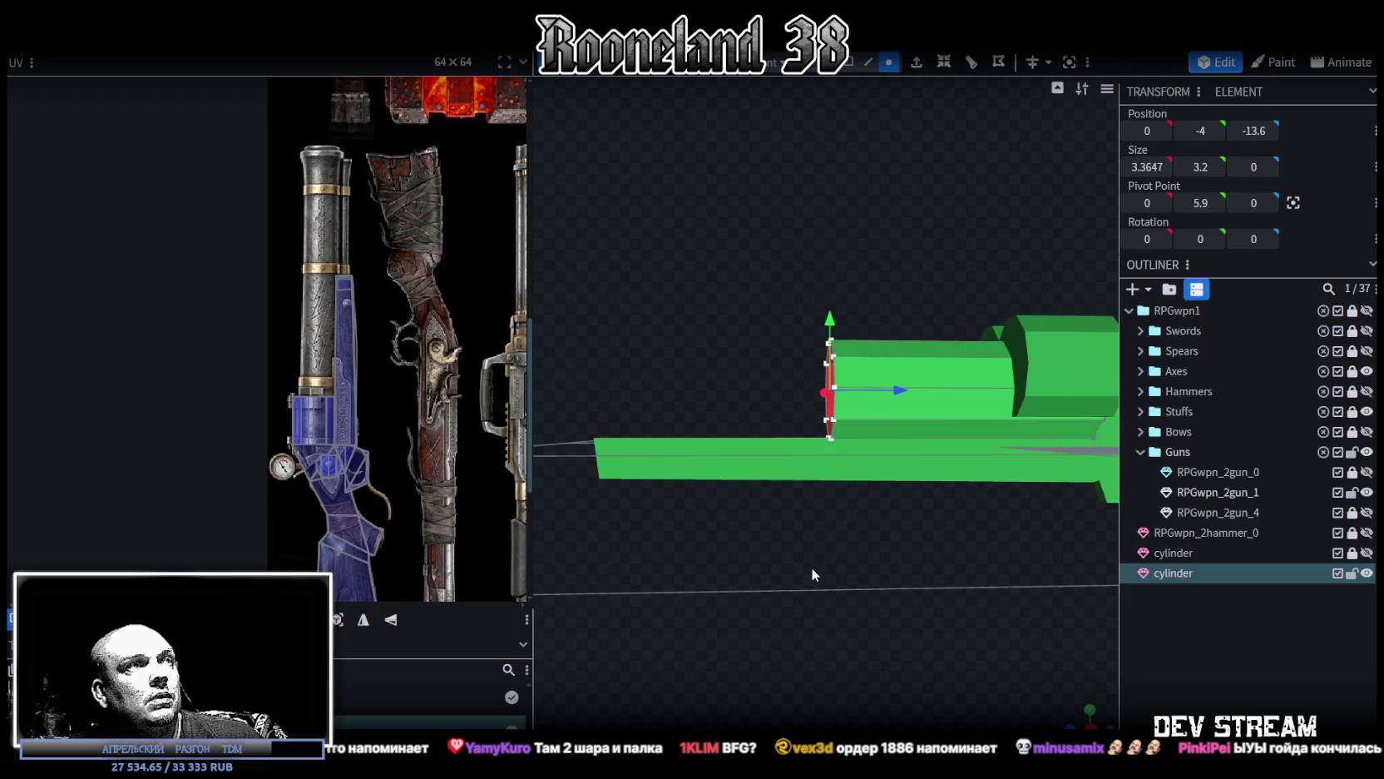
scroll(400, 332, down, 2)
scroll(400, 333, down, 2)
drag(652, 560, 769, 596)
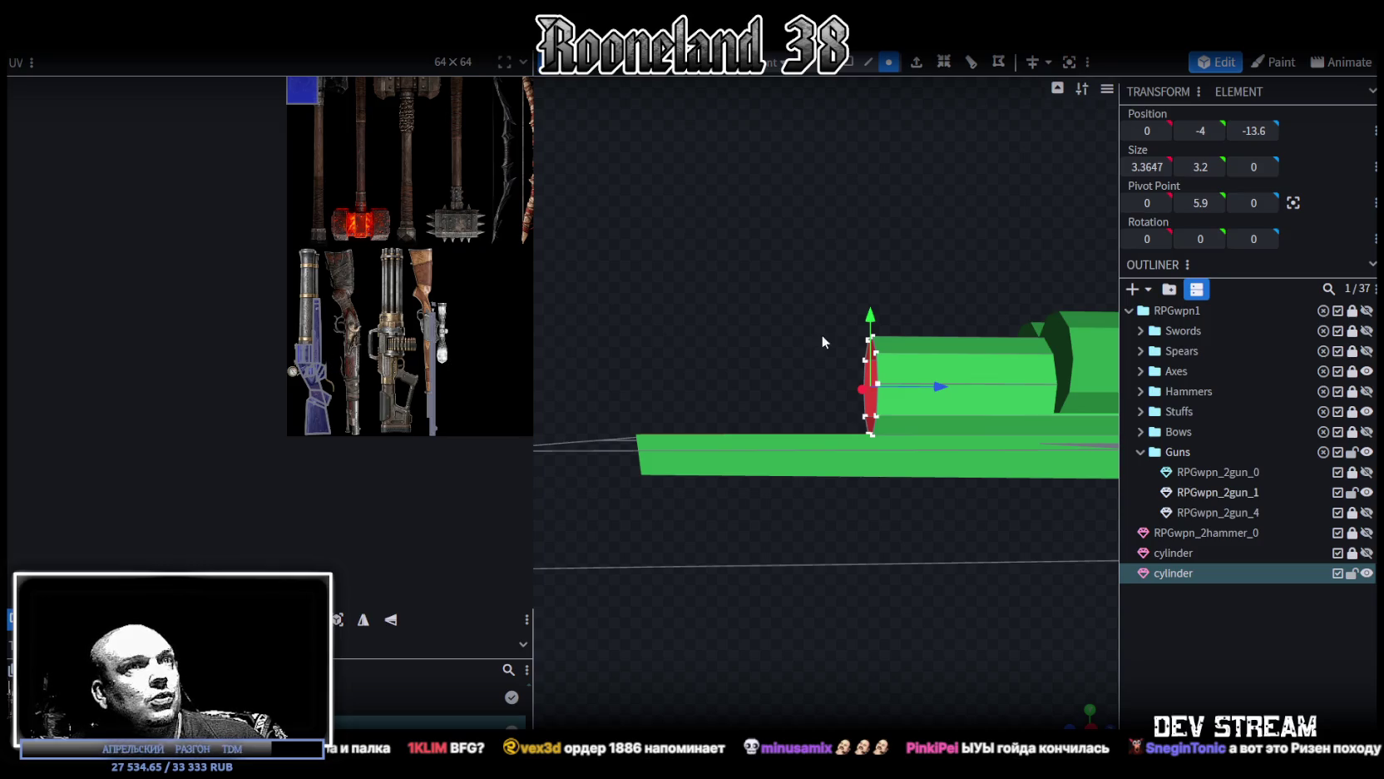
drag(952, 381, 729, 405)
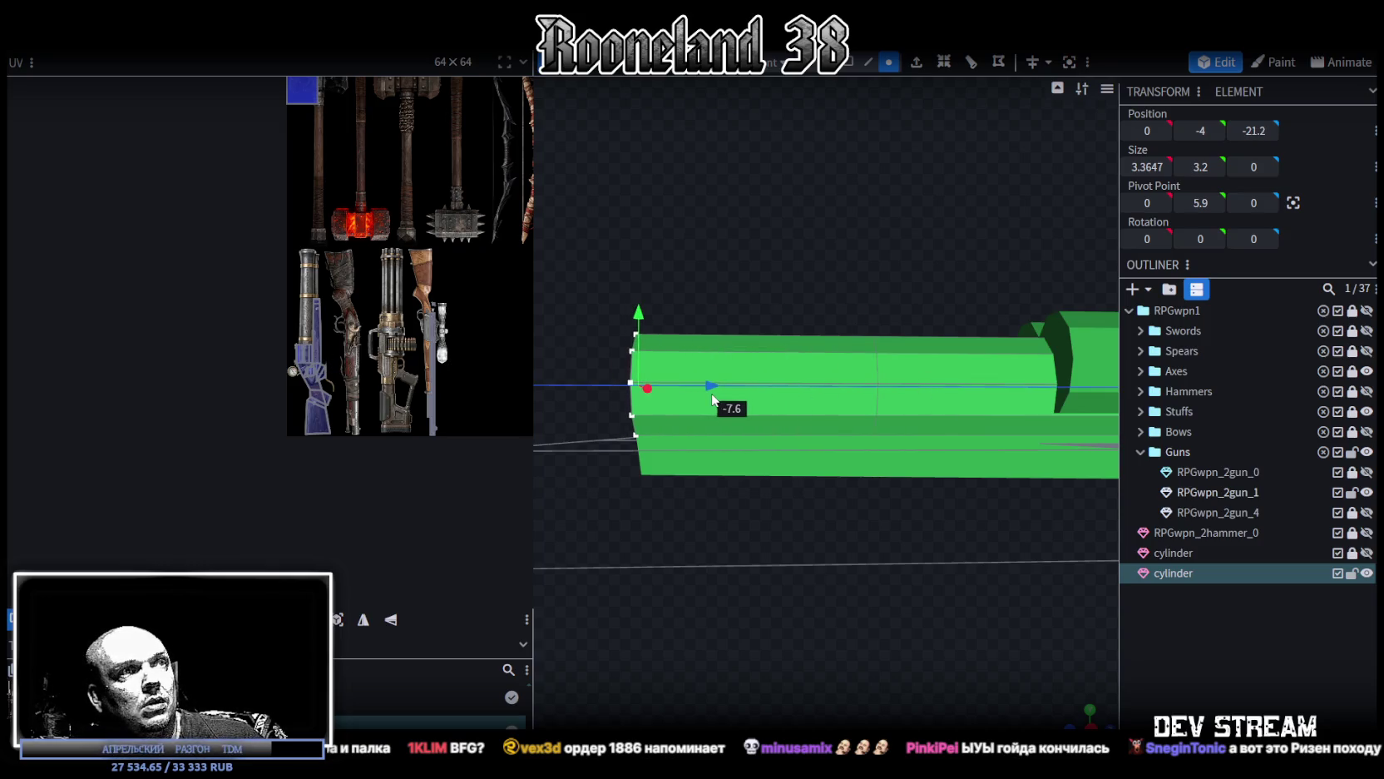
scroll(873, 560, down, 3)
drag(836, 402, 659, 408)
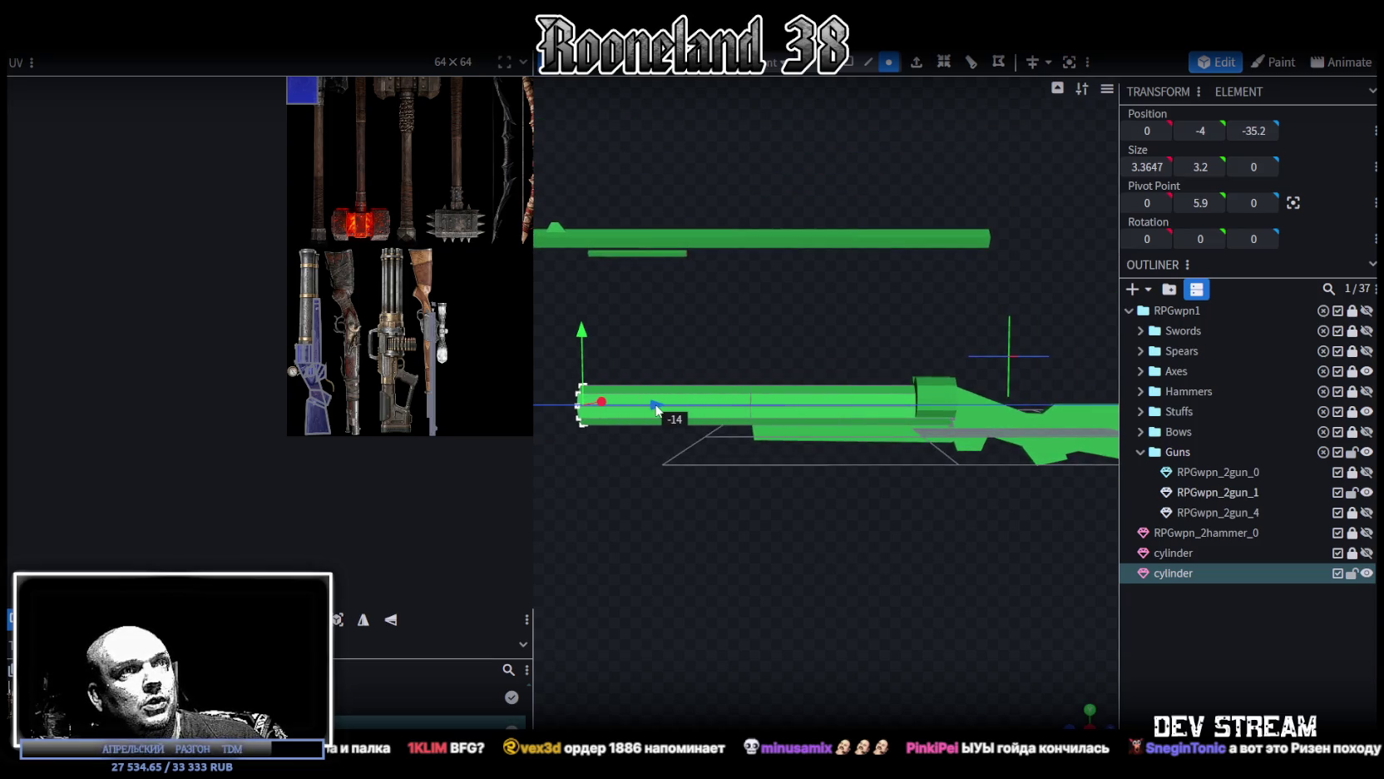
drag(732, 555, 816, 115)
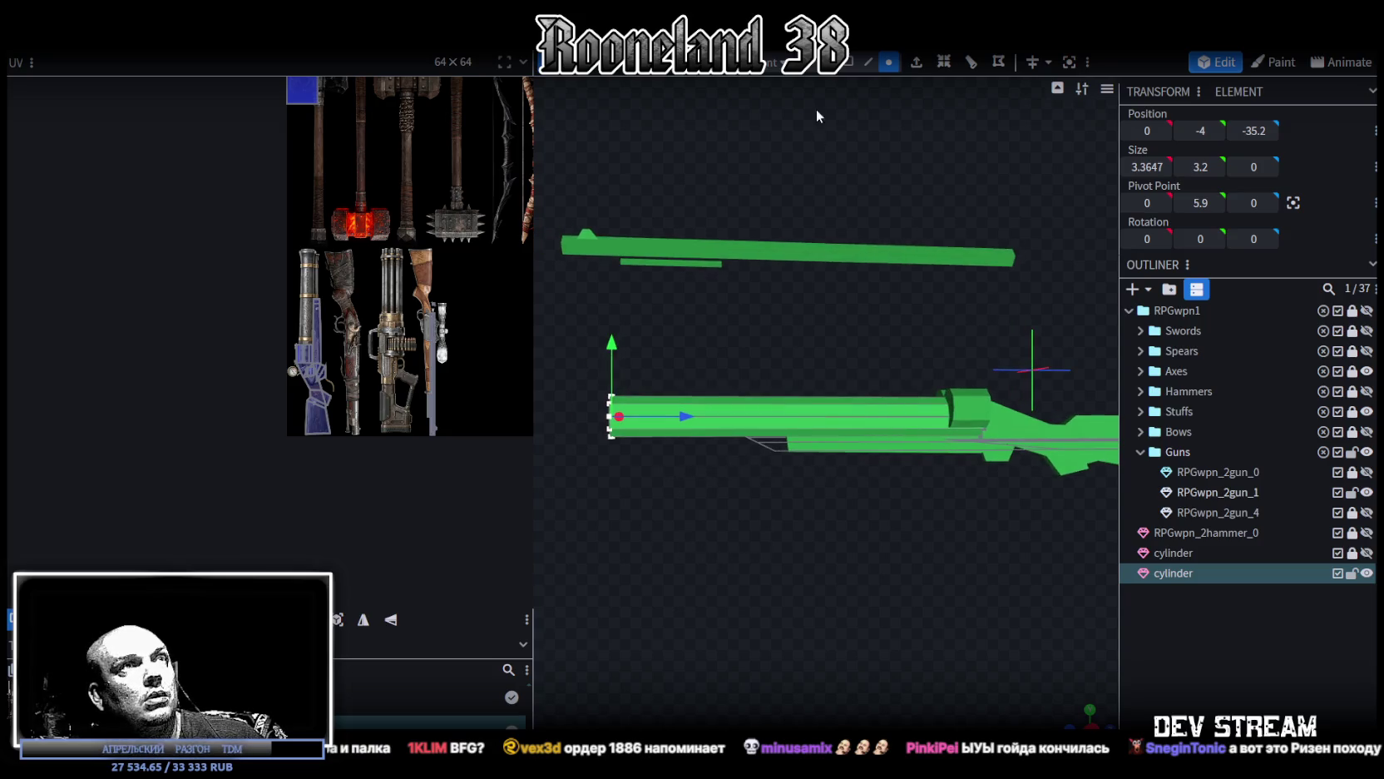
Step: Select the barrel's faces and project its UVs from a flat side view
click(845, 62)
drag(684, 346, 741, 484)
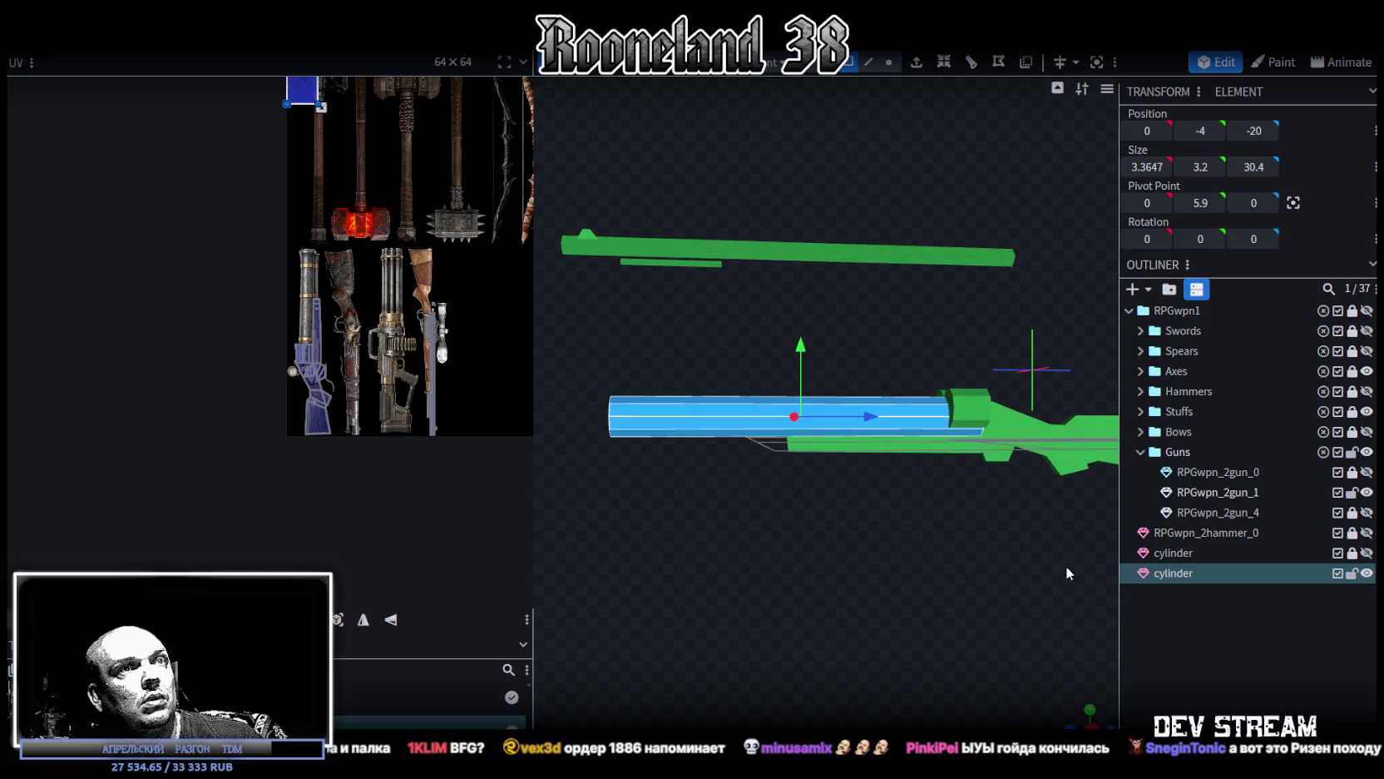
click(1096, 711)
scroll(850, 607, down, 2)
scroll(906, 601, down, 2)
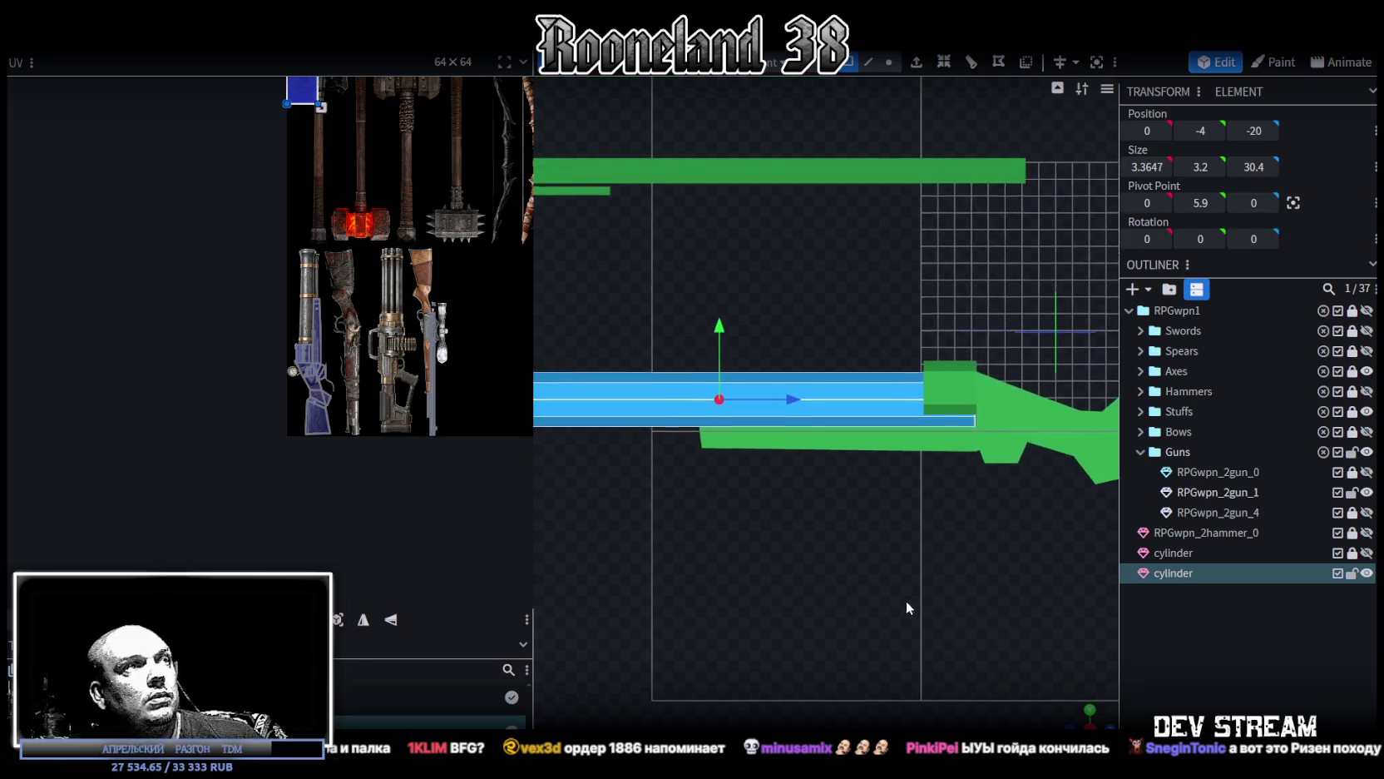
click(351, 613)
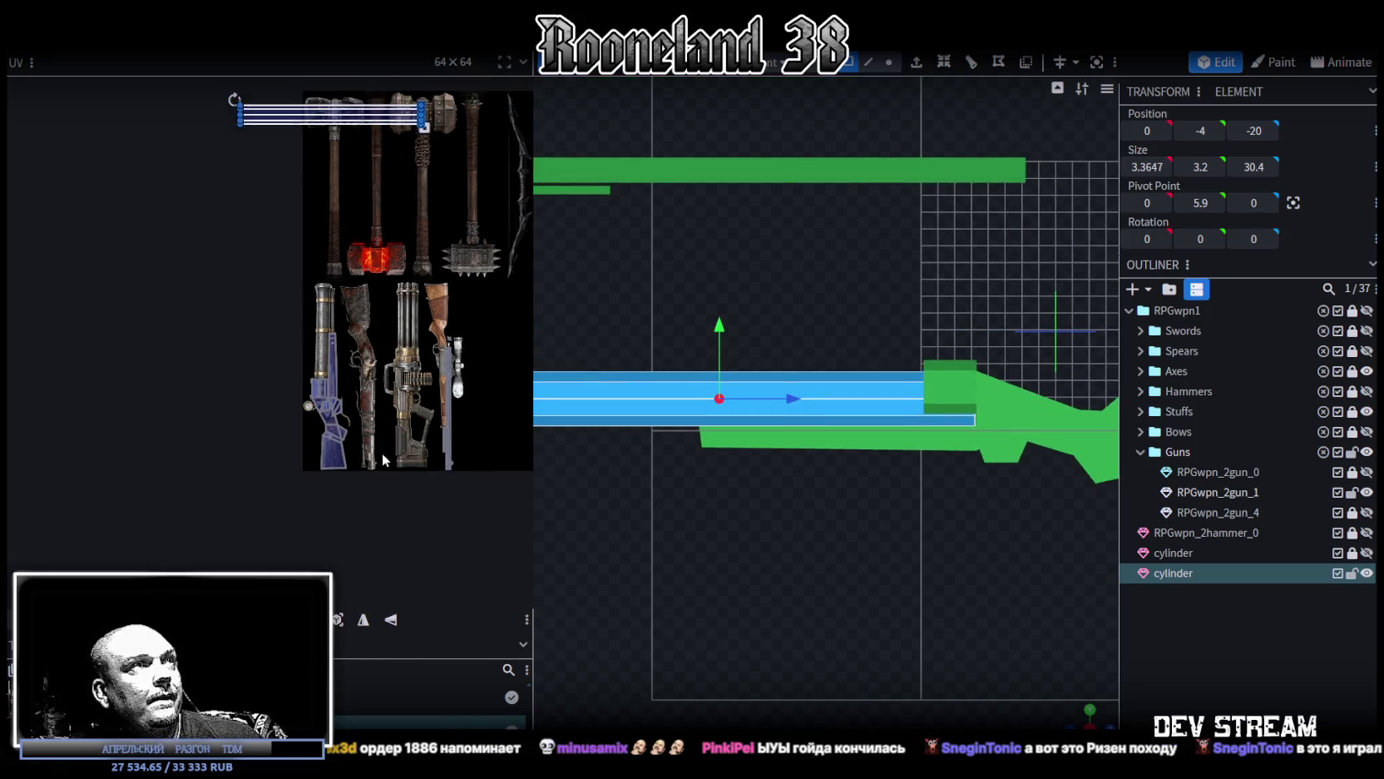
Step: Move the barrel's UV strip onto the atlas and rotate it right to run vertically
drag(374, 154, 439, 341)
right_click(439, 341)
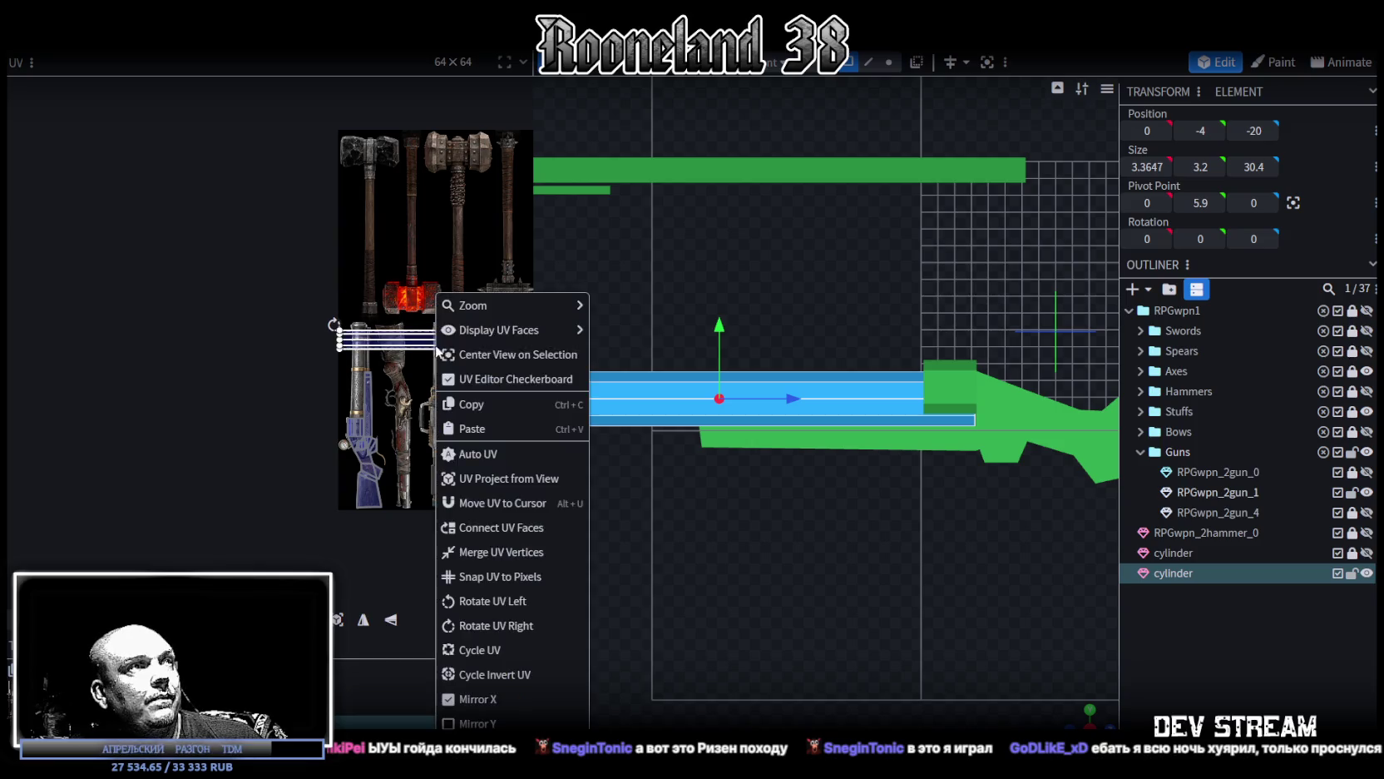
click(496, 625)
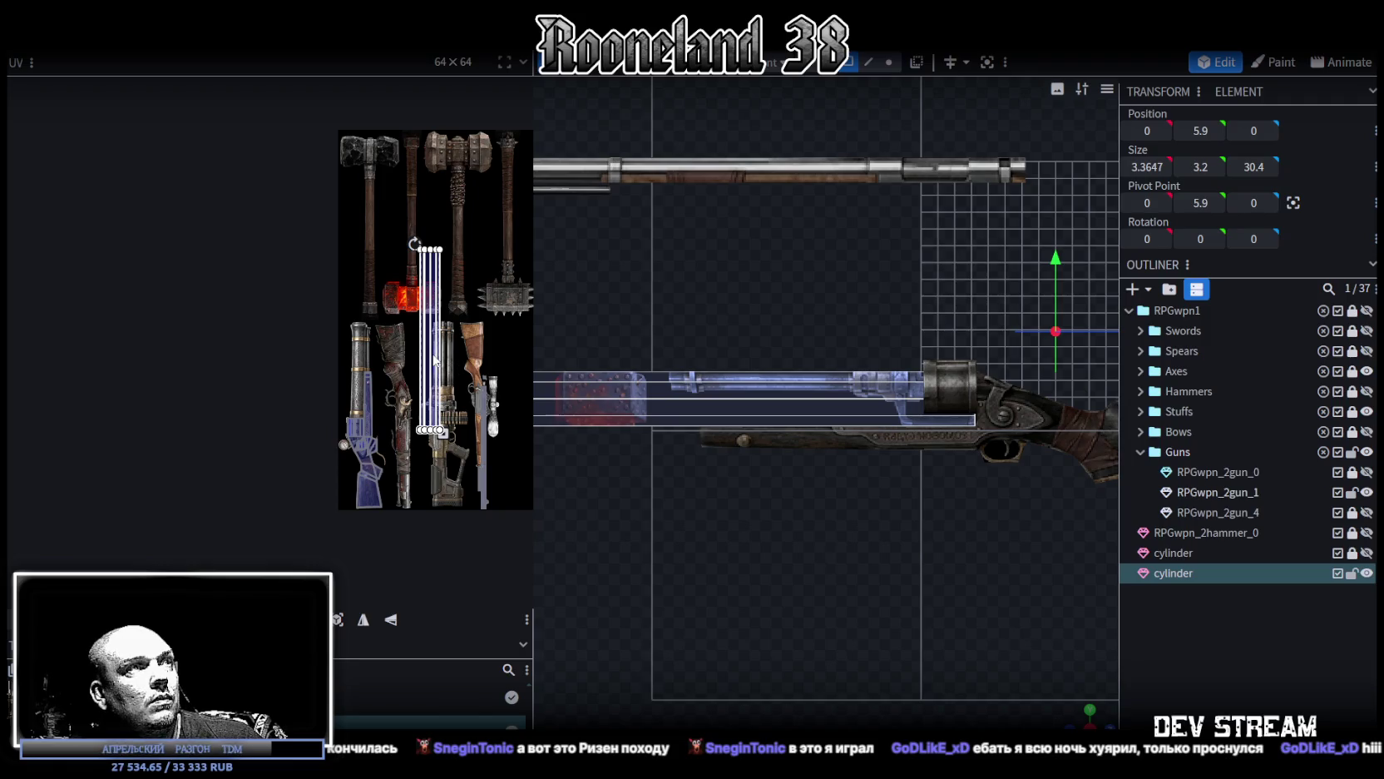
Step: Resize and shift the UV rectangle over the left rifle's barrel texture
drag(434, 358, 363, 368)
scroll(337, 333, up, 3)
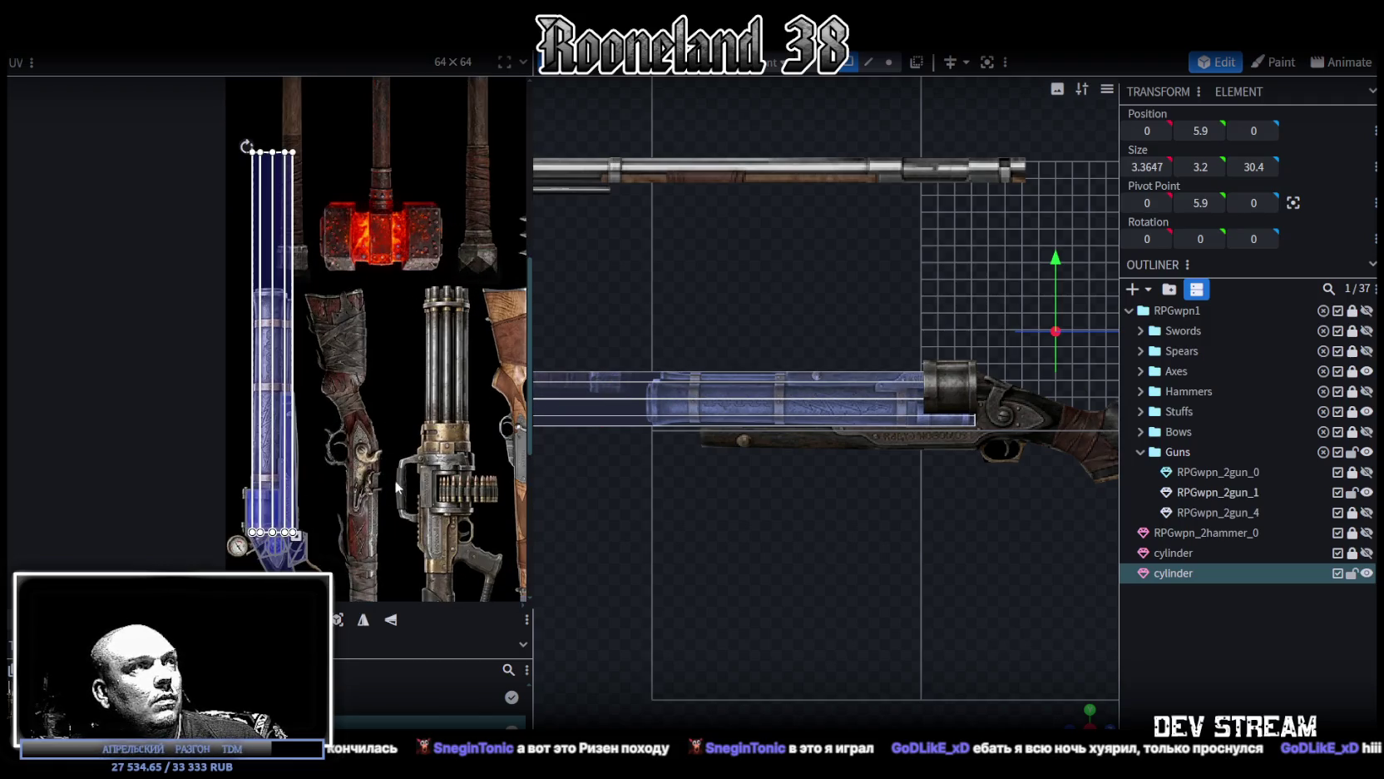
scroll(454, 440, up, 1)
drag(339, 490, 367, 341)
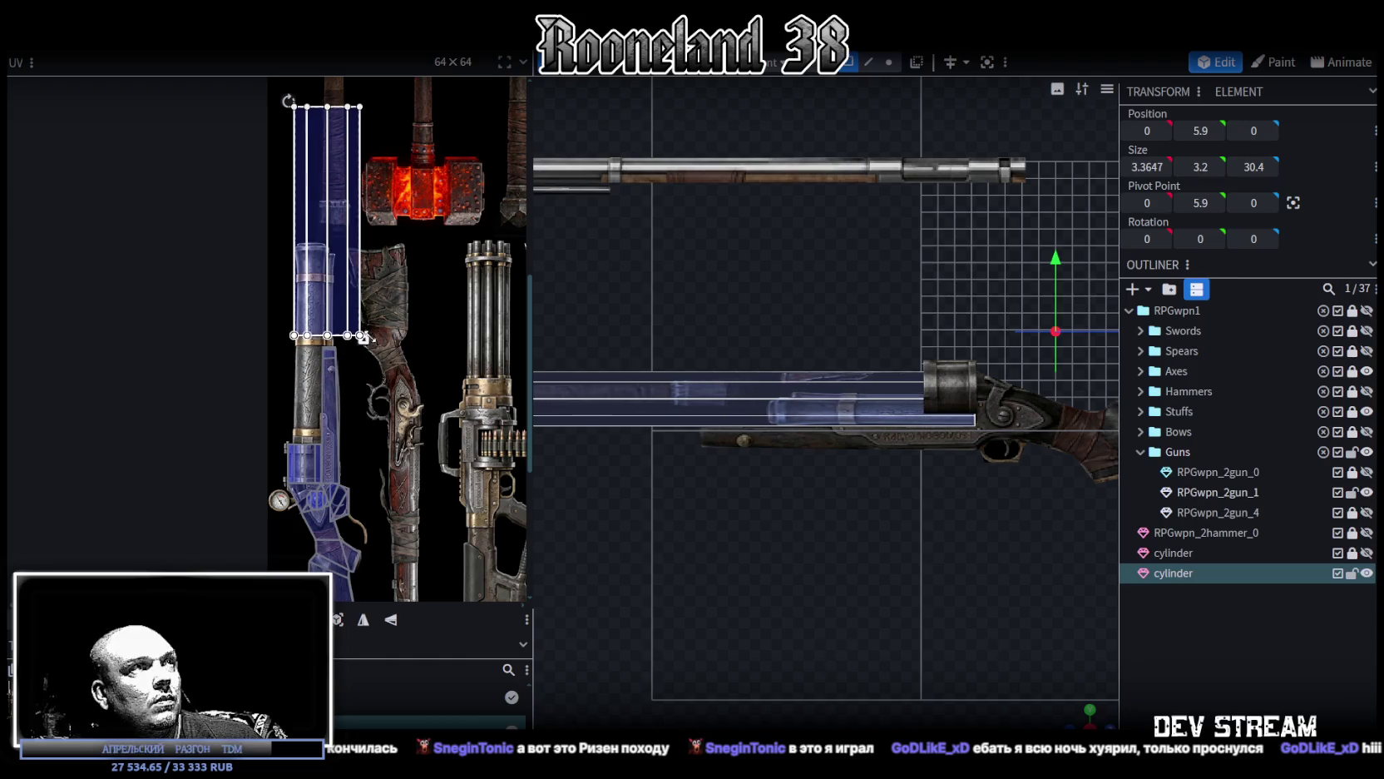
mouse_move(316, 202)
mouse_down()
mouse_move(300, 329)
mouse_move(383, 339)
mouse_up()
scroll(296, 327, up, 2)
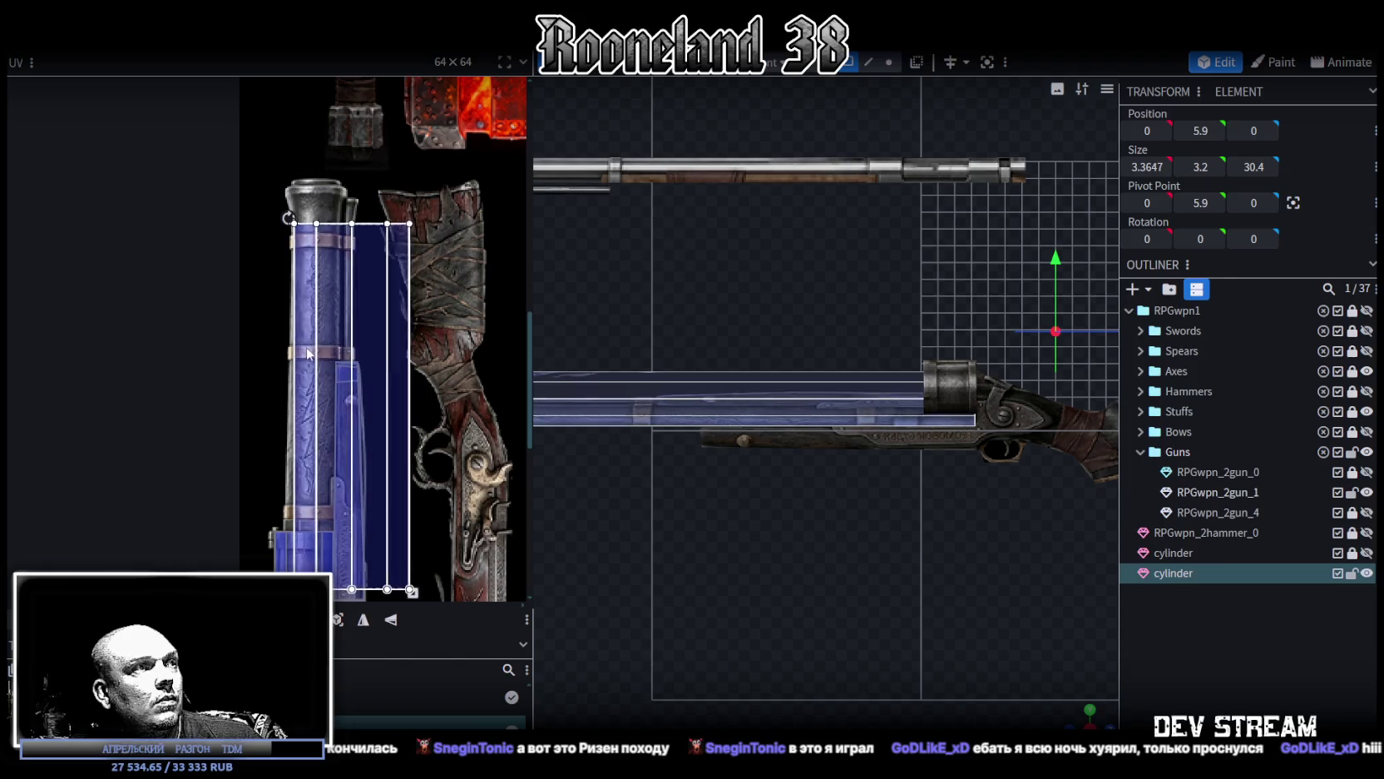
scroll(396, 361, up, 2)
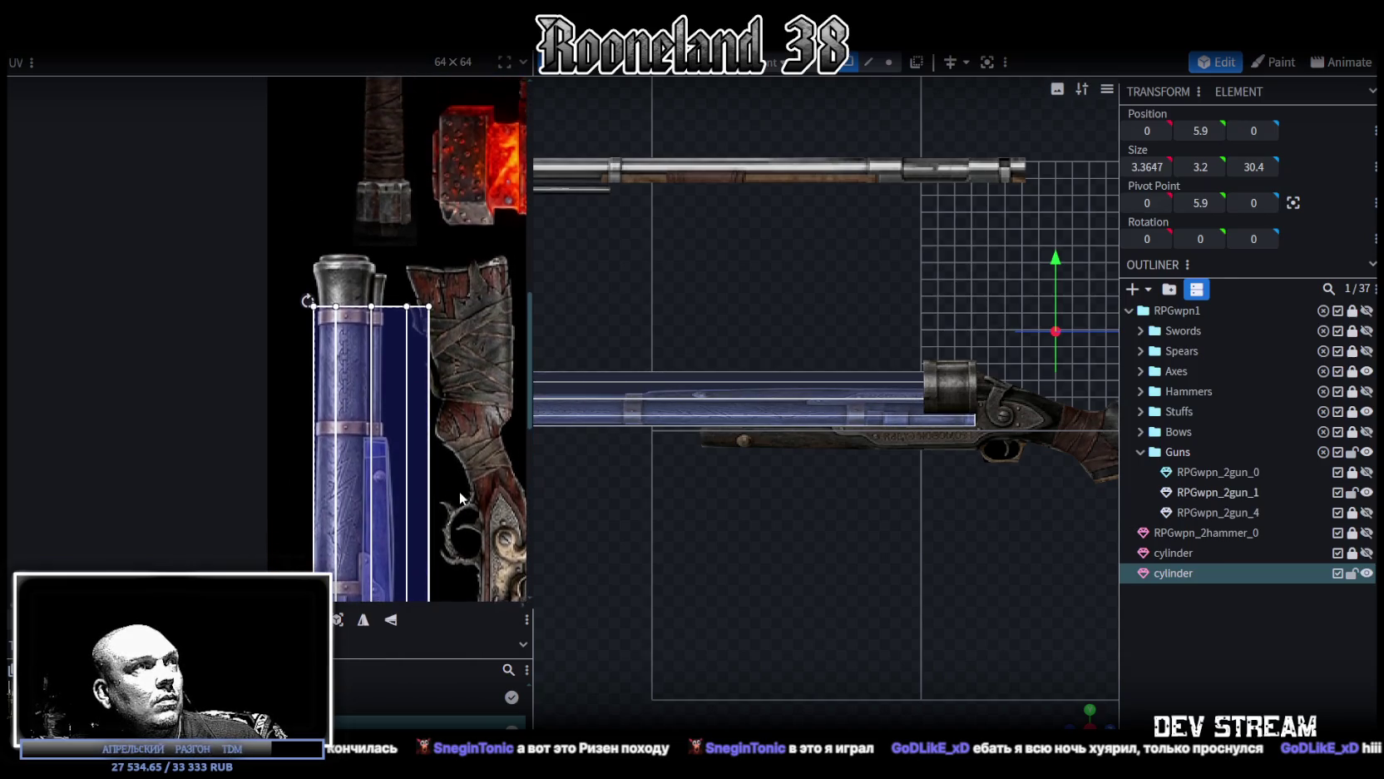
scroll(333, 283, up, 2)
drag(317, 254, 316, 247)
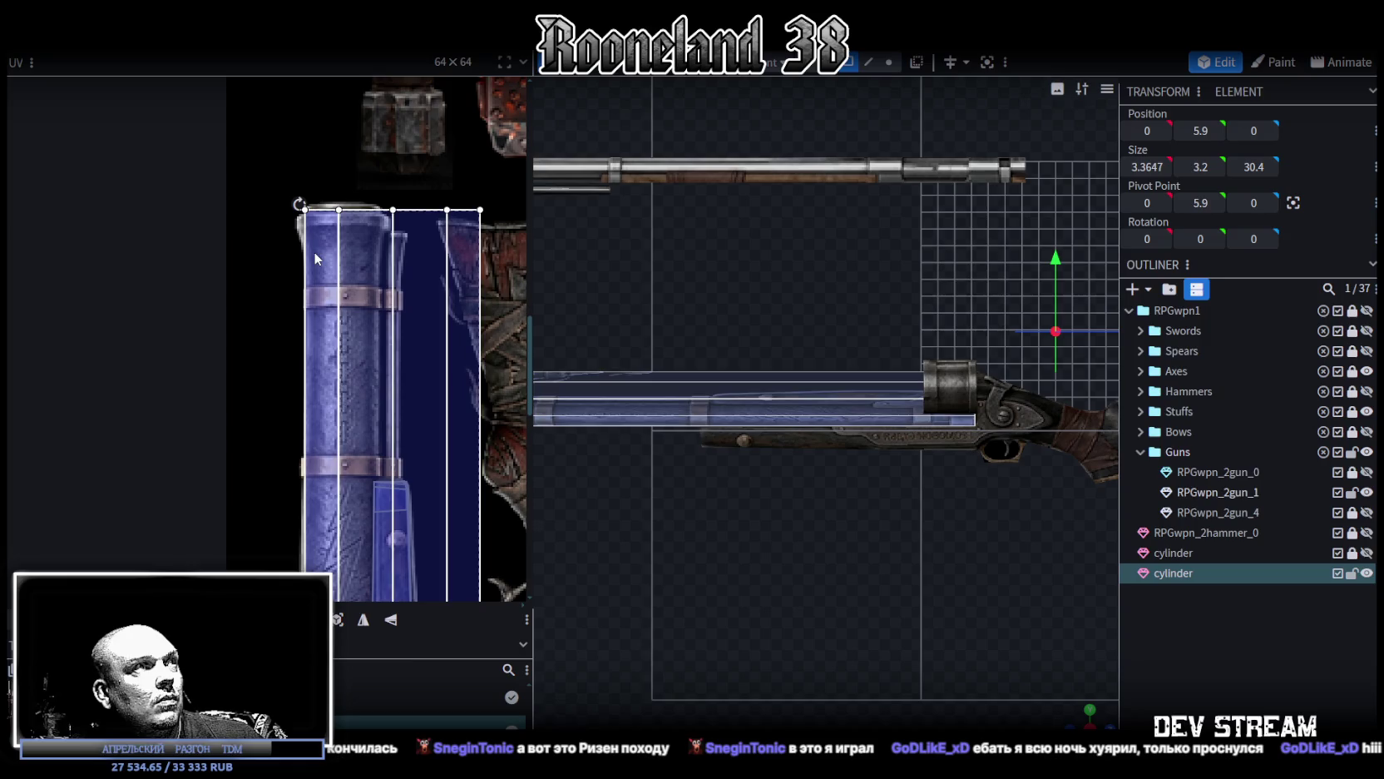
scroll(316, 246, down, 2)
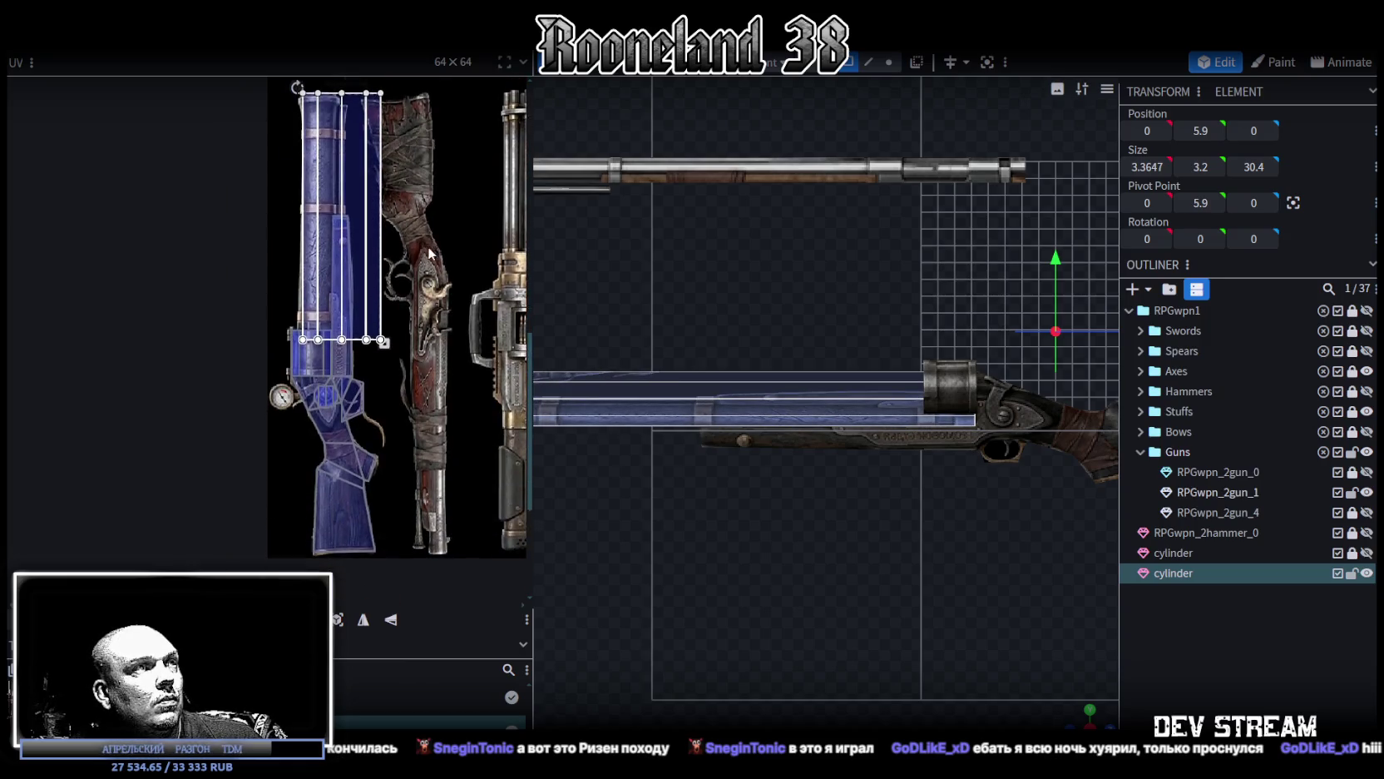
scroll(344, 301, up, 2)
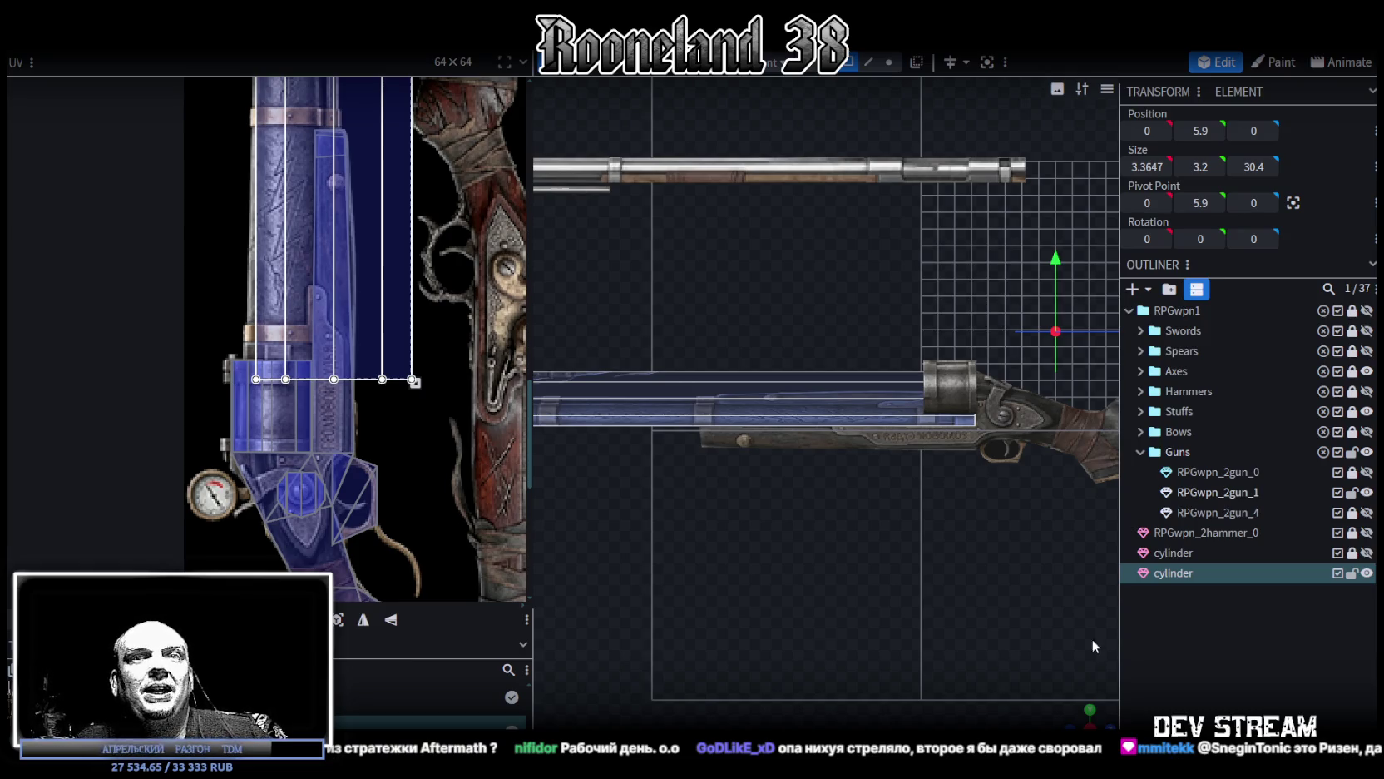
Step: Zoom the UV editor and select the barrel cylinder's end face
scroll(345, 341, down, 3)
scroll(399, 432, up, 2)
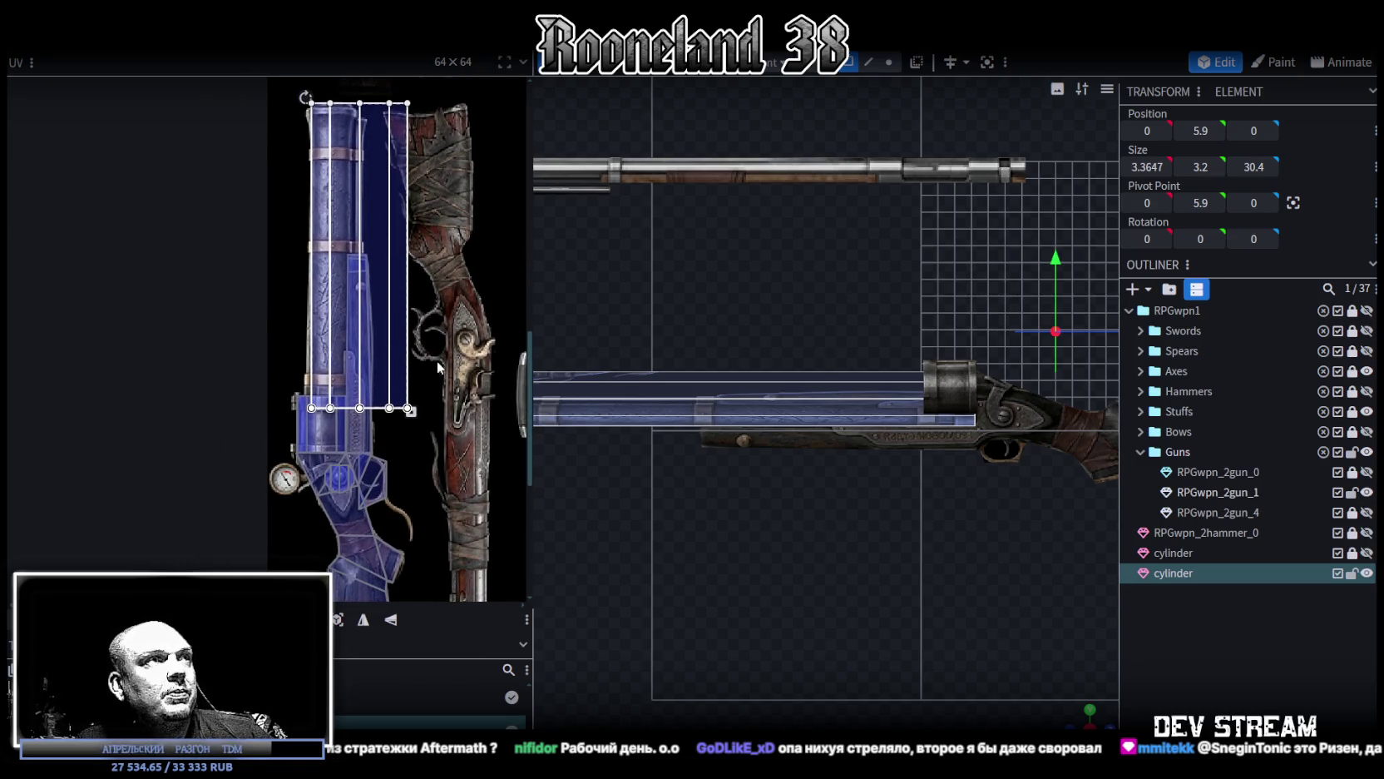
click(410, 411)
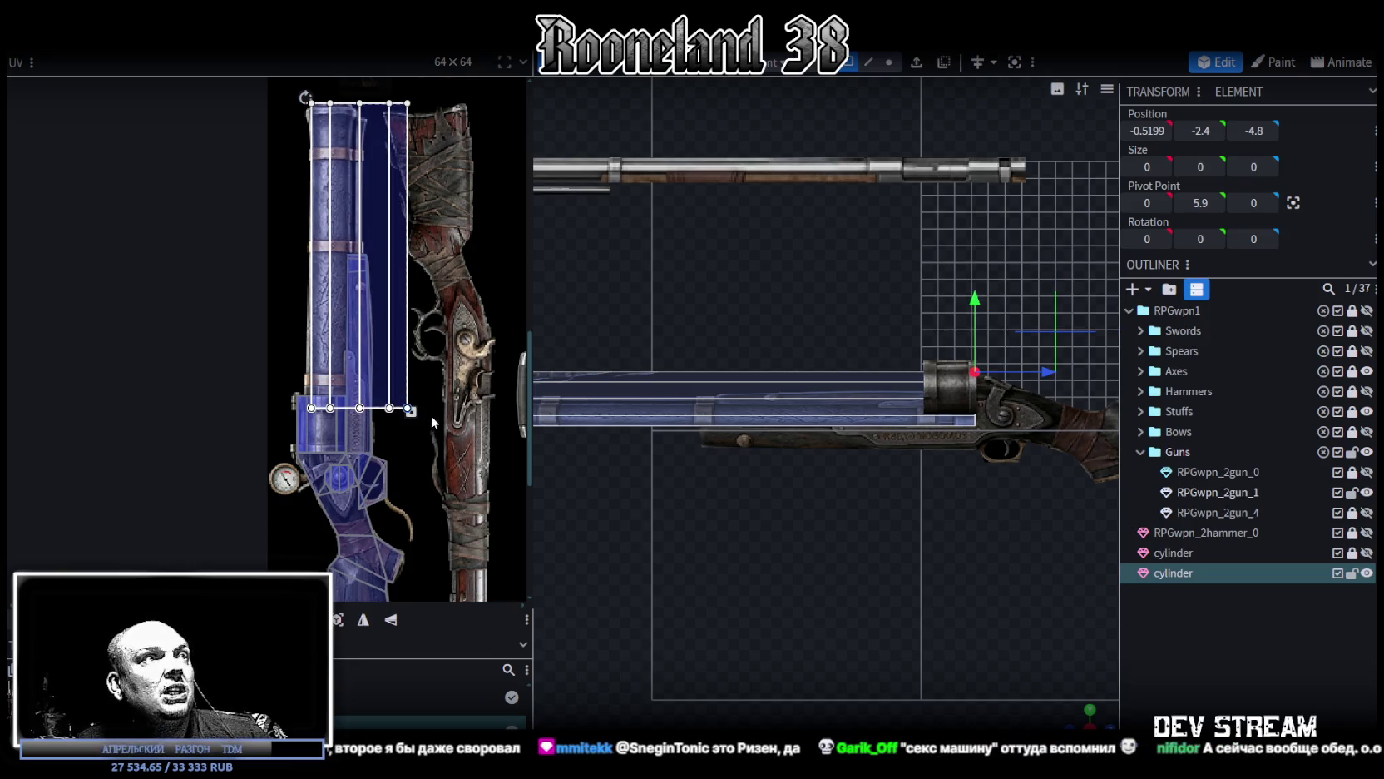
Step: Narrow the barrel cylinder's UV box and stretch it further down the barrel column
click(280, 221)
click(307, 203)
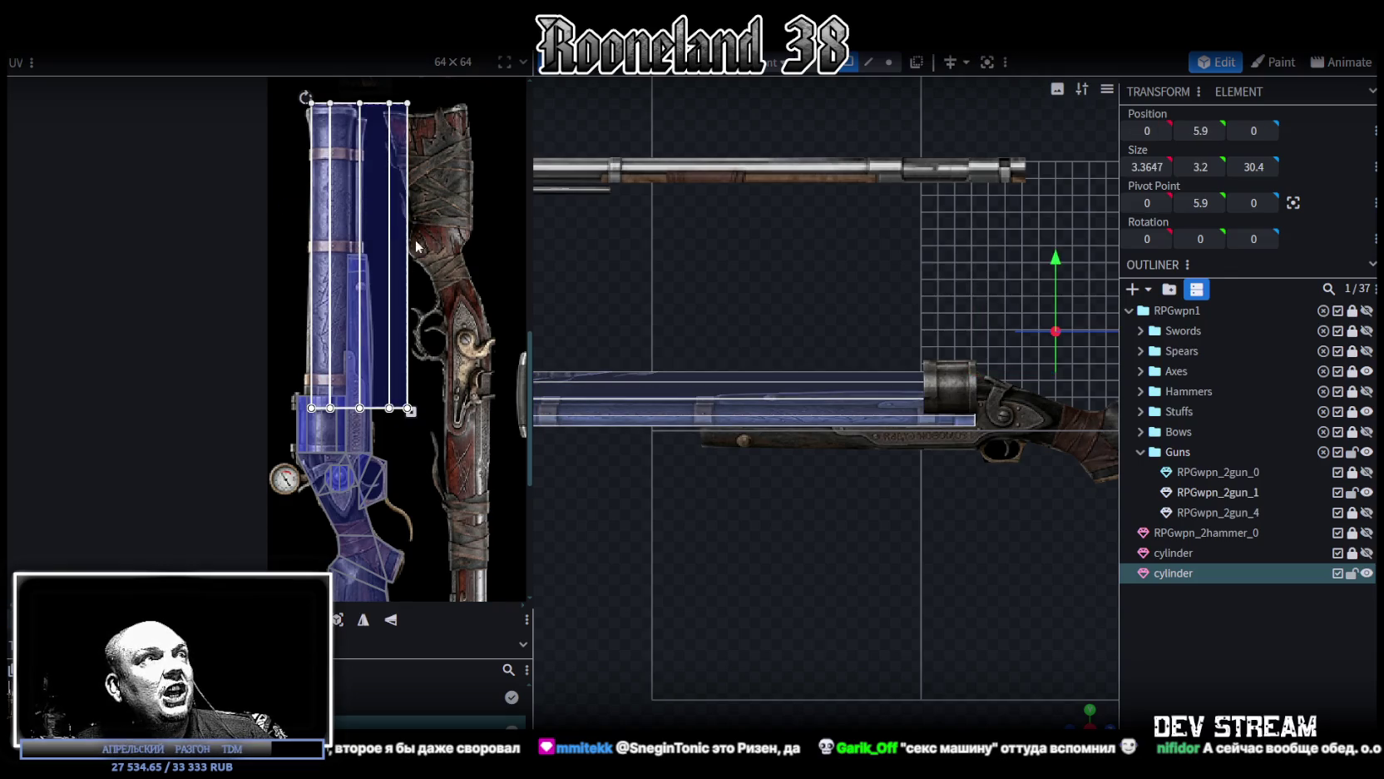
drag(408, 408, 356, 441)
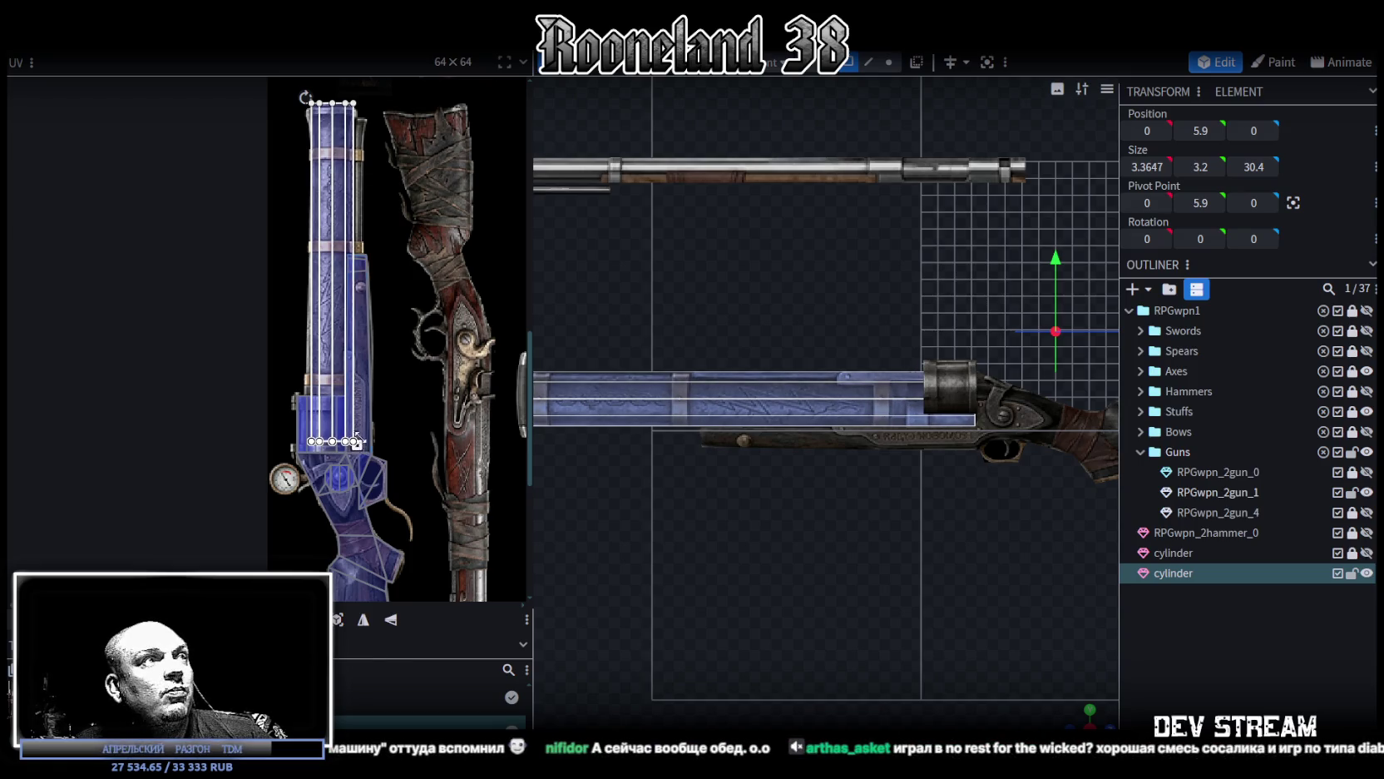
scroll(356, 445, up, 3)
drag(348, 435, 348, 457)
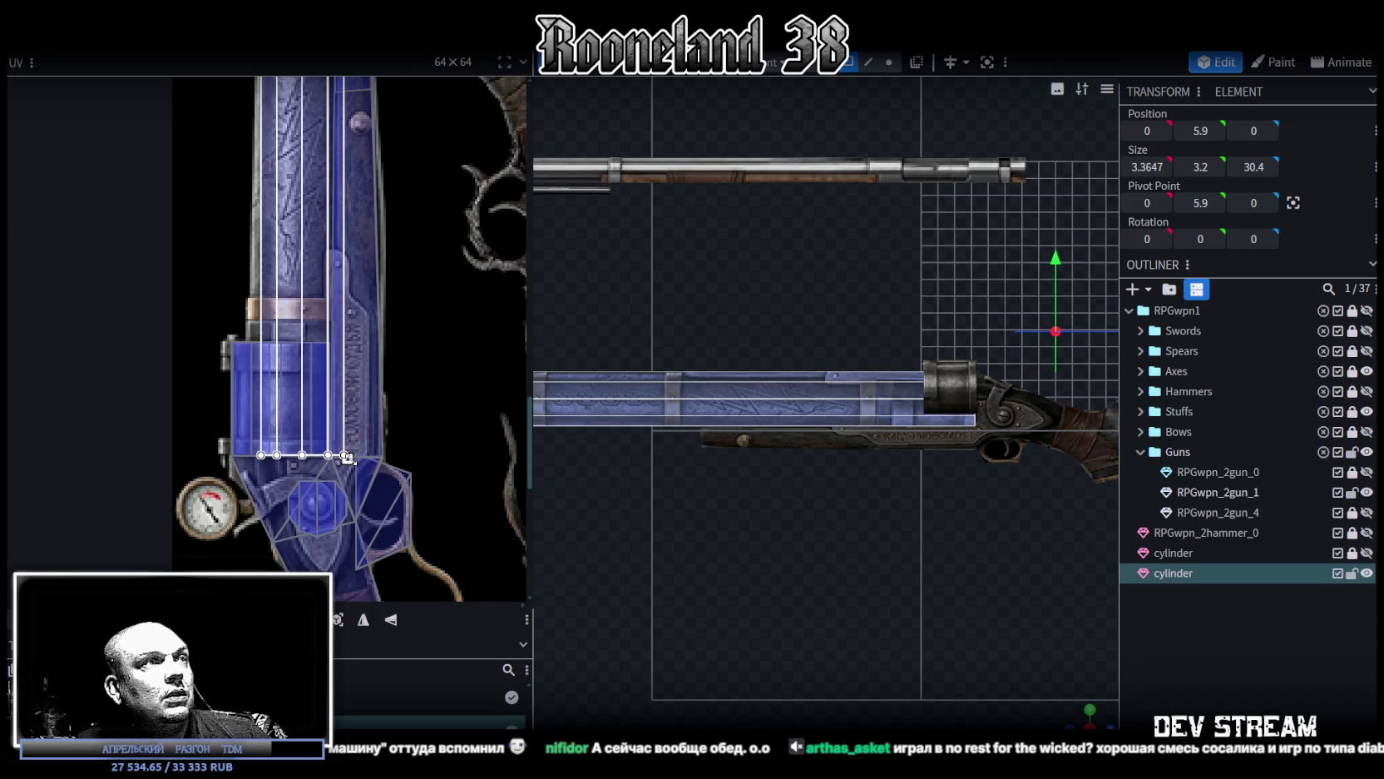
middle_drag(344, 280, 424, 541)
scroll(851, 555, down, 2)
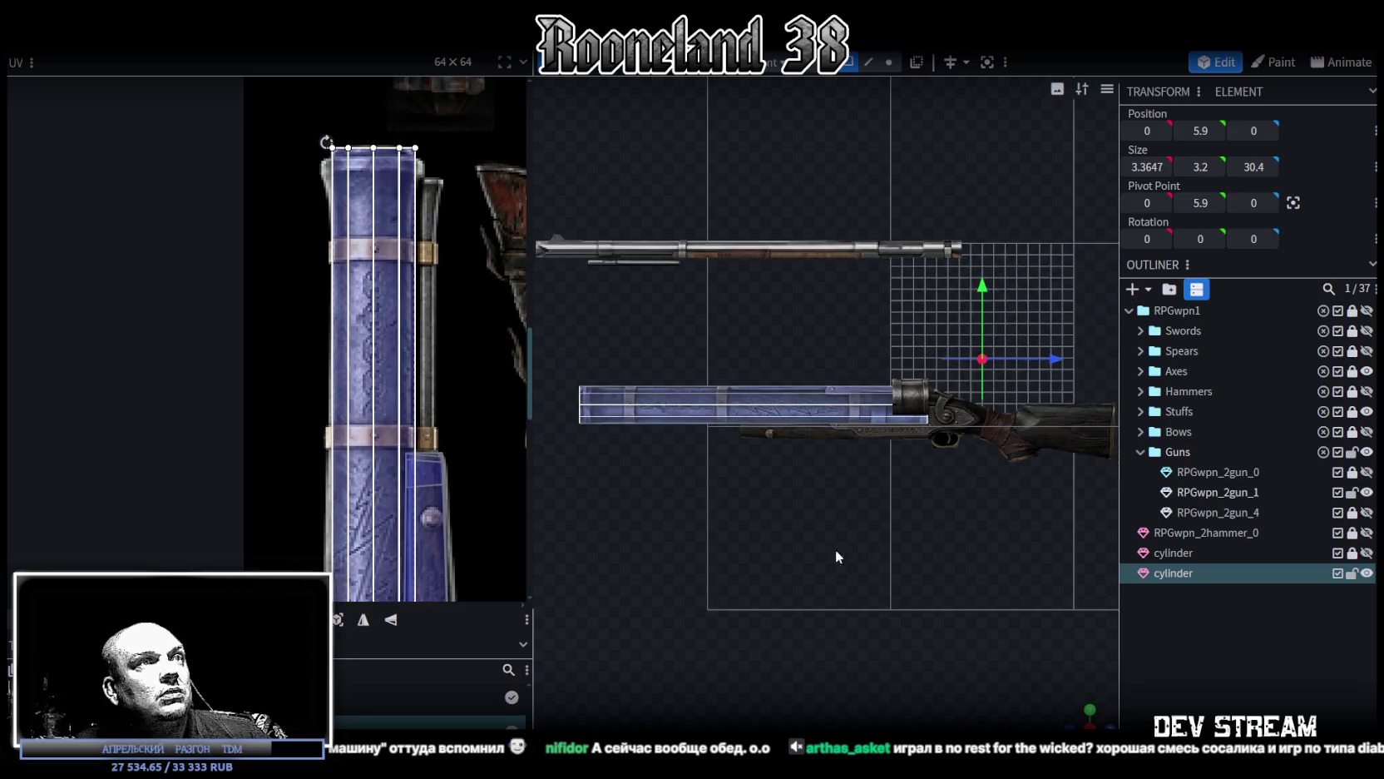
Step: Select the UV strips' bottom vertices and shift them left onto the barrel column
middle_drag(849, 549, 869, 527)
scroll(467, 241, down, 2)
scroll(482, 233, down, 2)
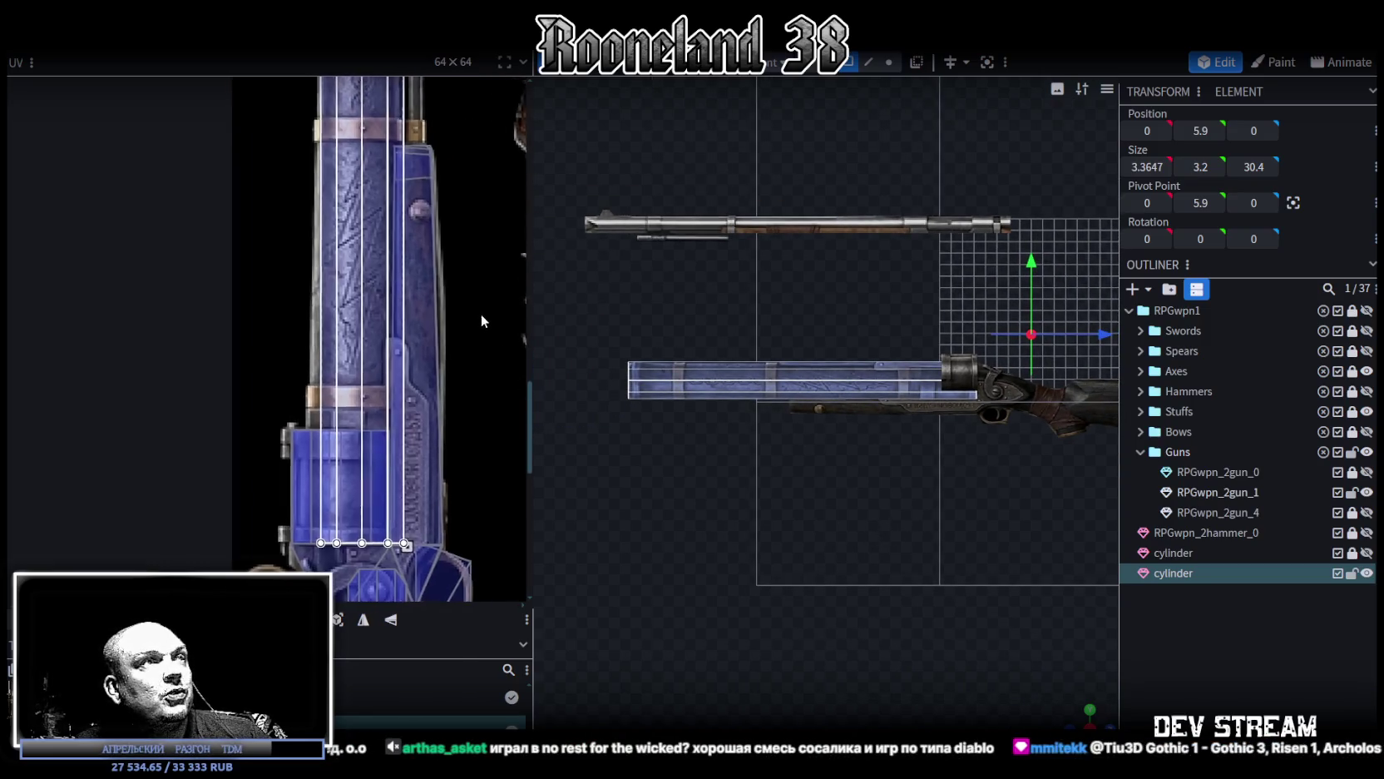
scroll(481, 349, down, 2)
ctrl+scroll(415, 322, down, 2)
ctrl+scroll(440, 327, down, 1)
ctrl+scroll(443, 356, down, 1)
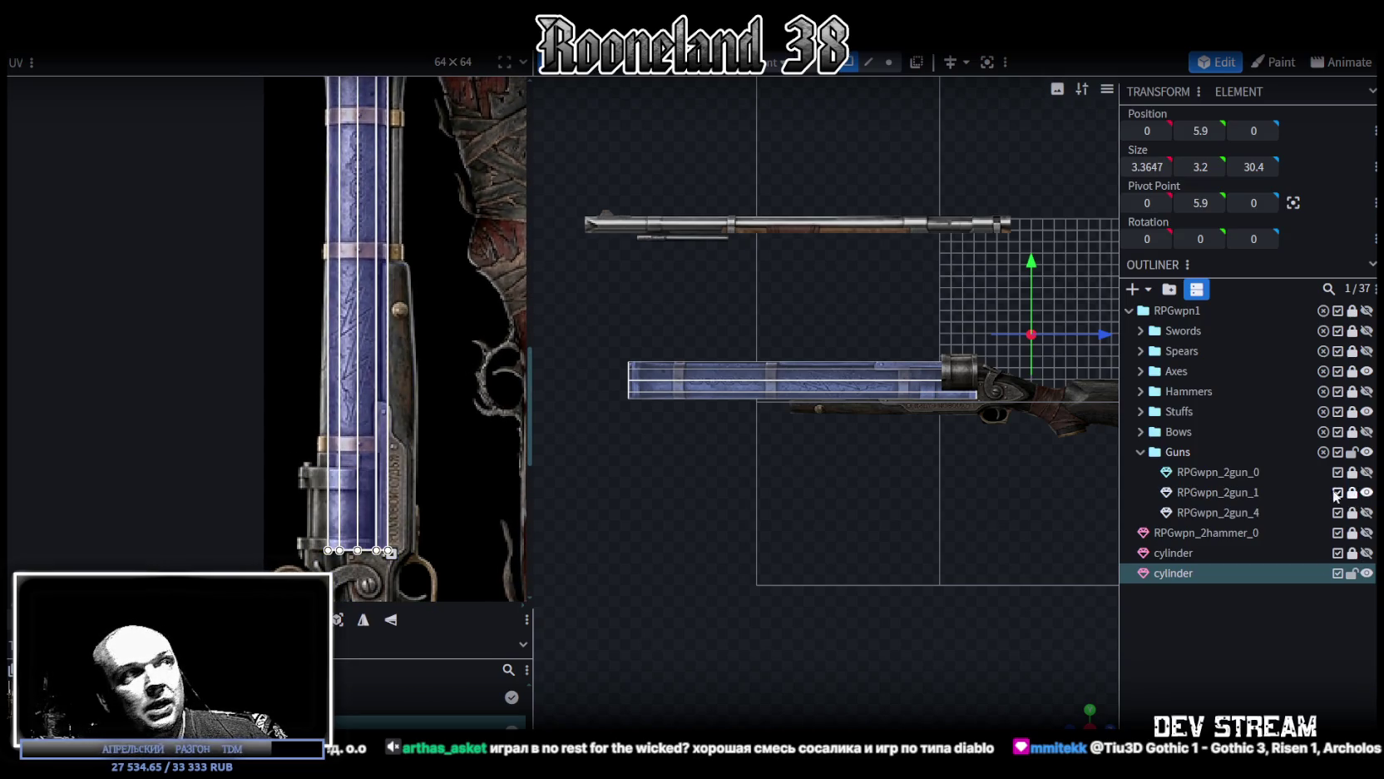
scroll(416, 472, down, 2)
ctrl+scroll(416, 473, up, 1)
drag(283, 491, 466, 453)
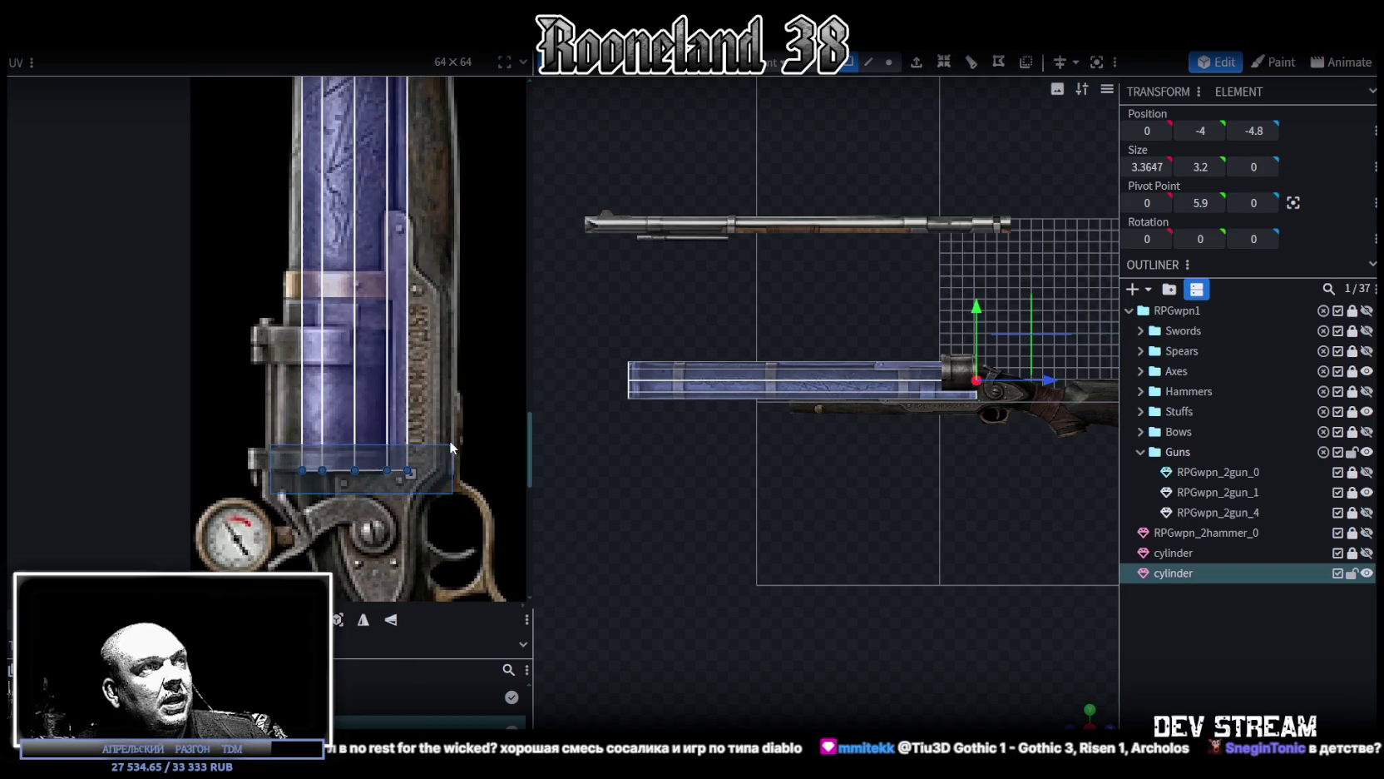
ctrl+scroll(304, 466, up, 2)
drag(294, 462, 272, 460)
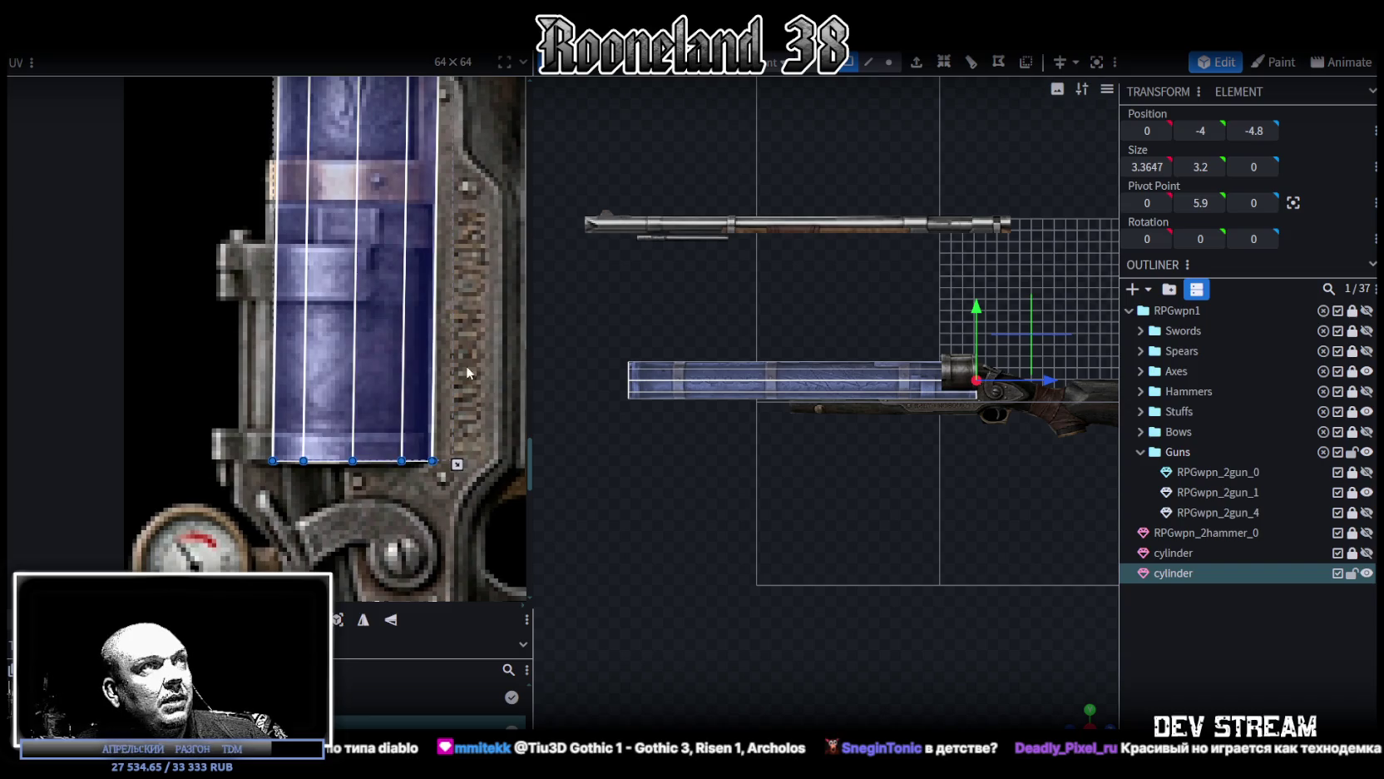
Step: Zoom and orbit to an angled perspective to check the barrel's banded metal texture
scroll(457, 371, up, 3)
scroll(433, 360, up, 2)
scroll(414, 350, up, 2)
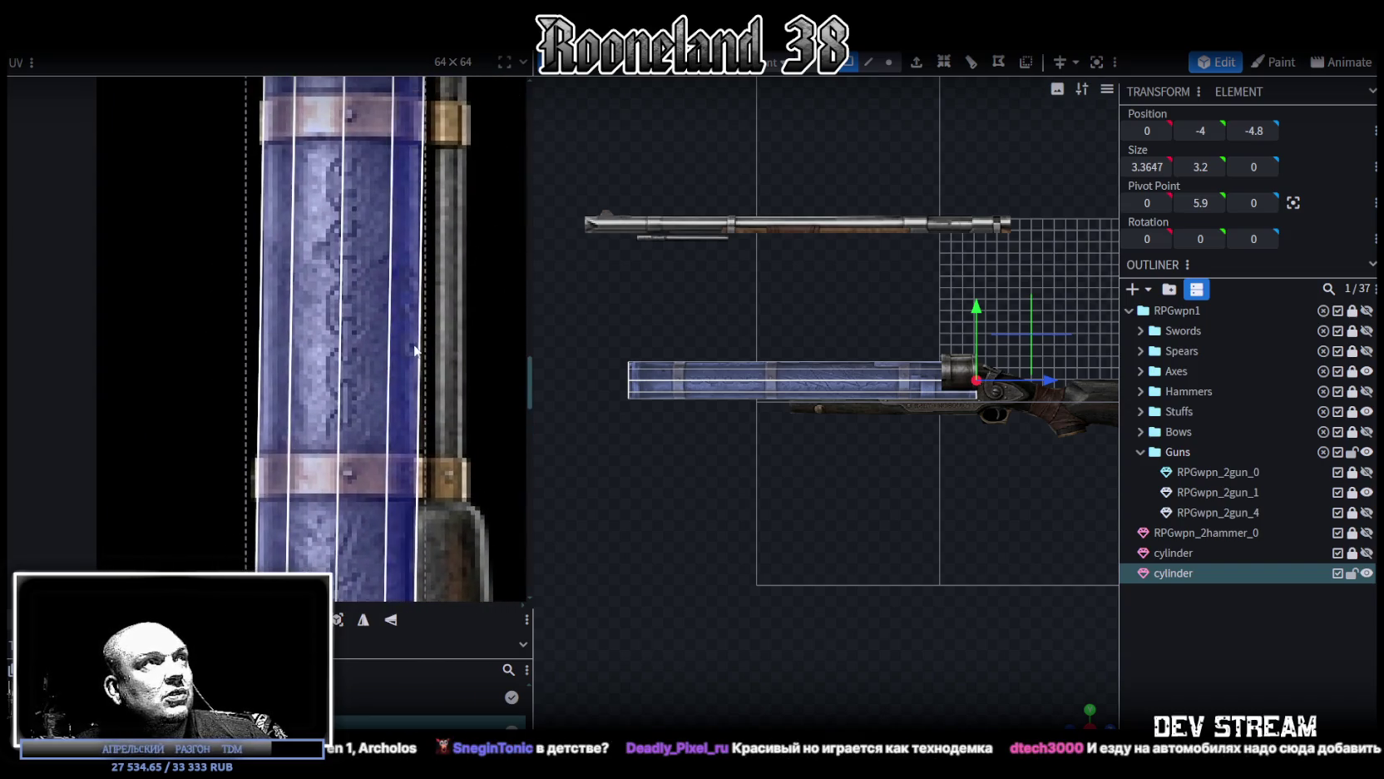
scroll(418, 458, up, 3)
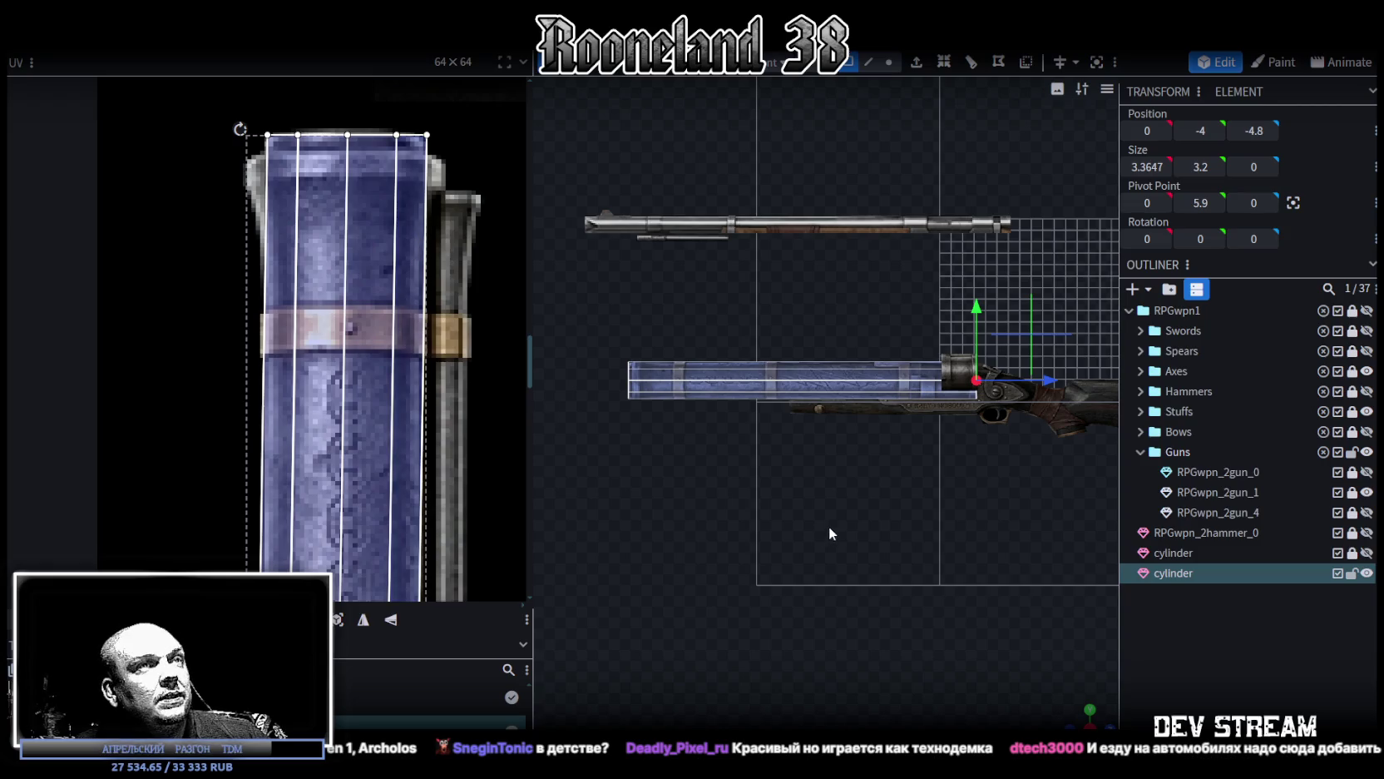
scroll(828, 529, up, 2)
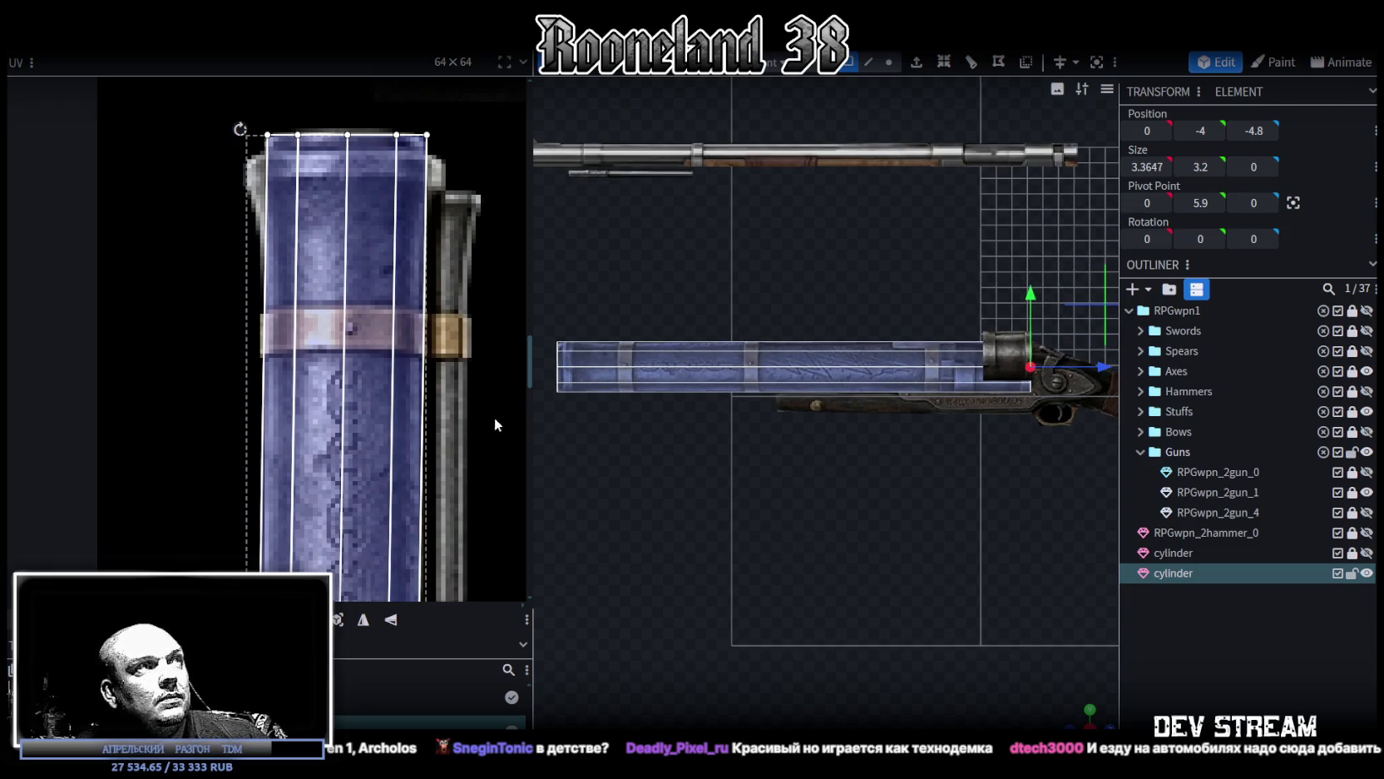
scroll(826, 529, down, 1)
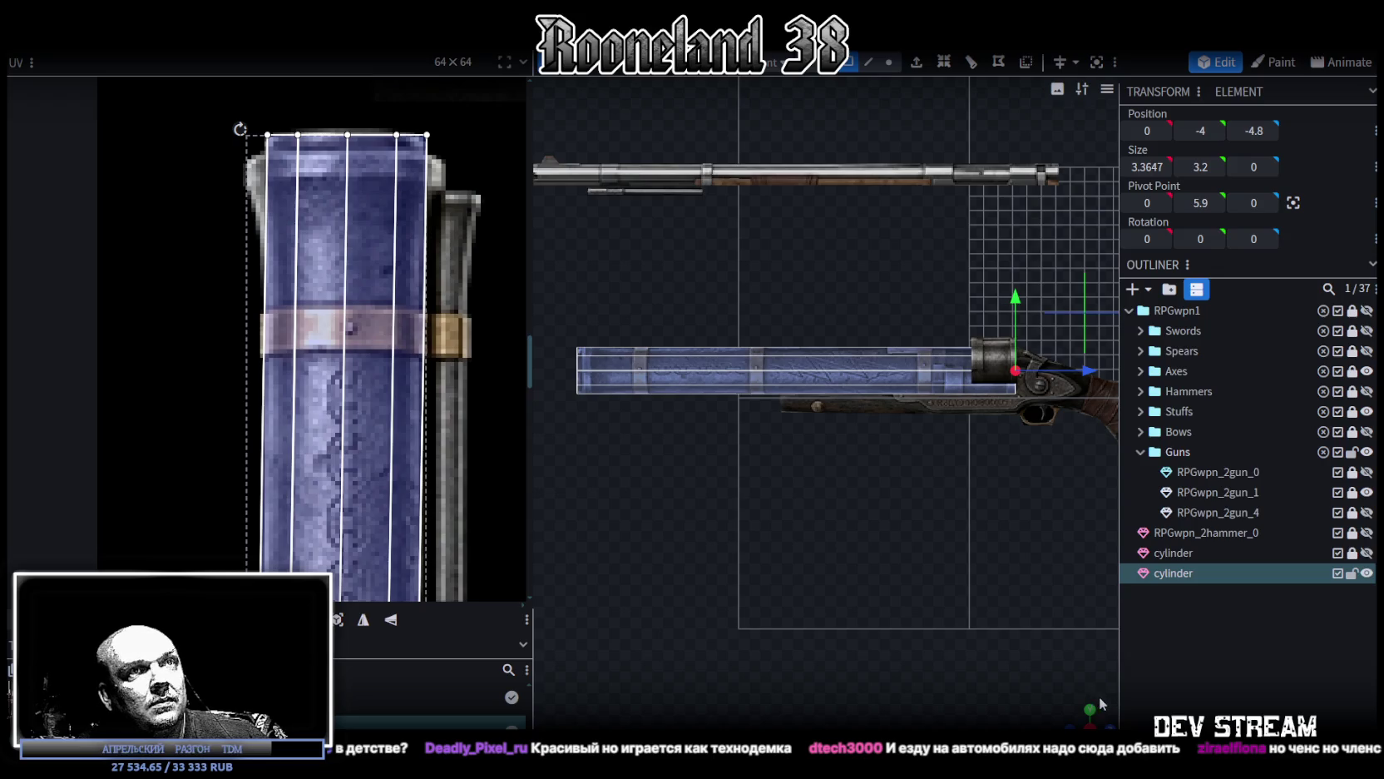
drag(1084, 705, 786, 555)
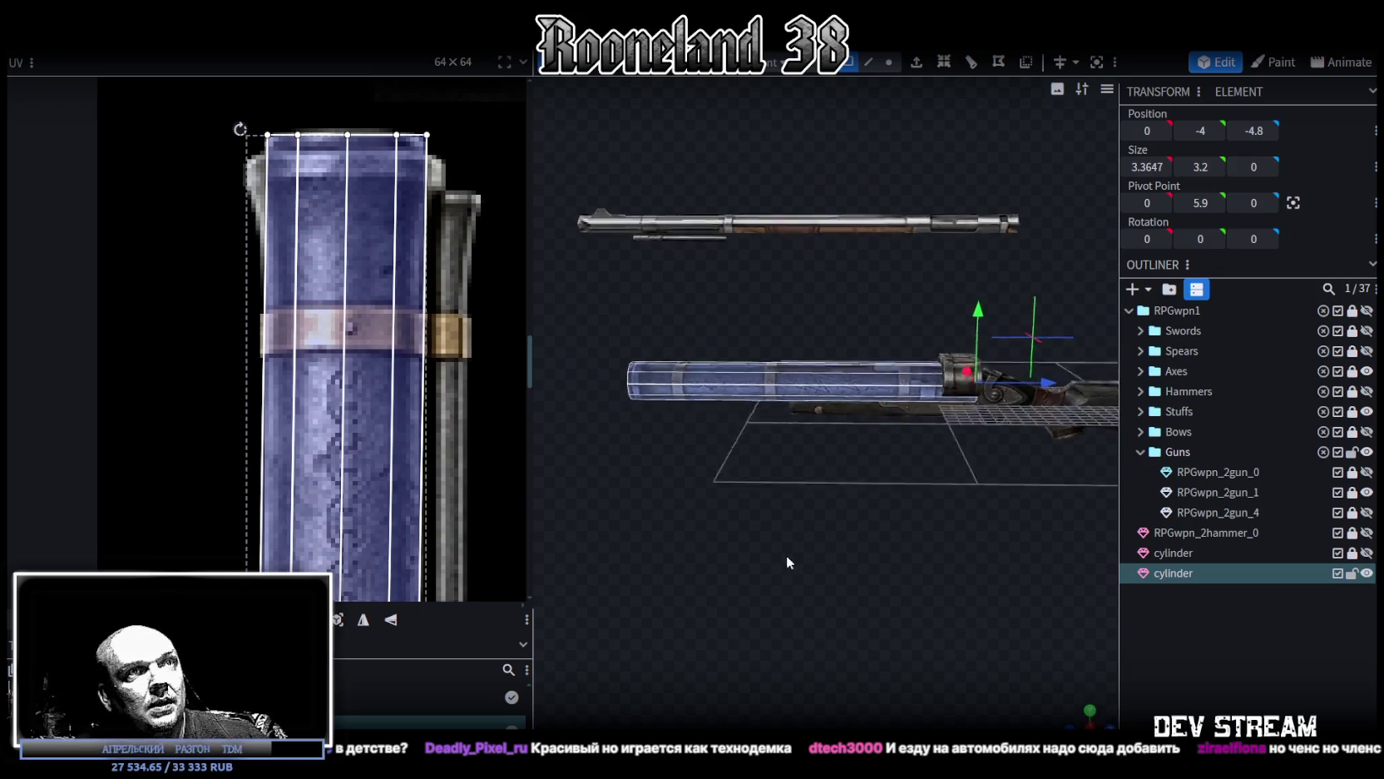
scroll(401, 446, down, 3)
scroll(408, 479, up, 1)
scroll(935, 439, up, 1)
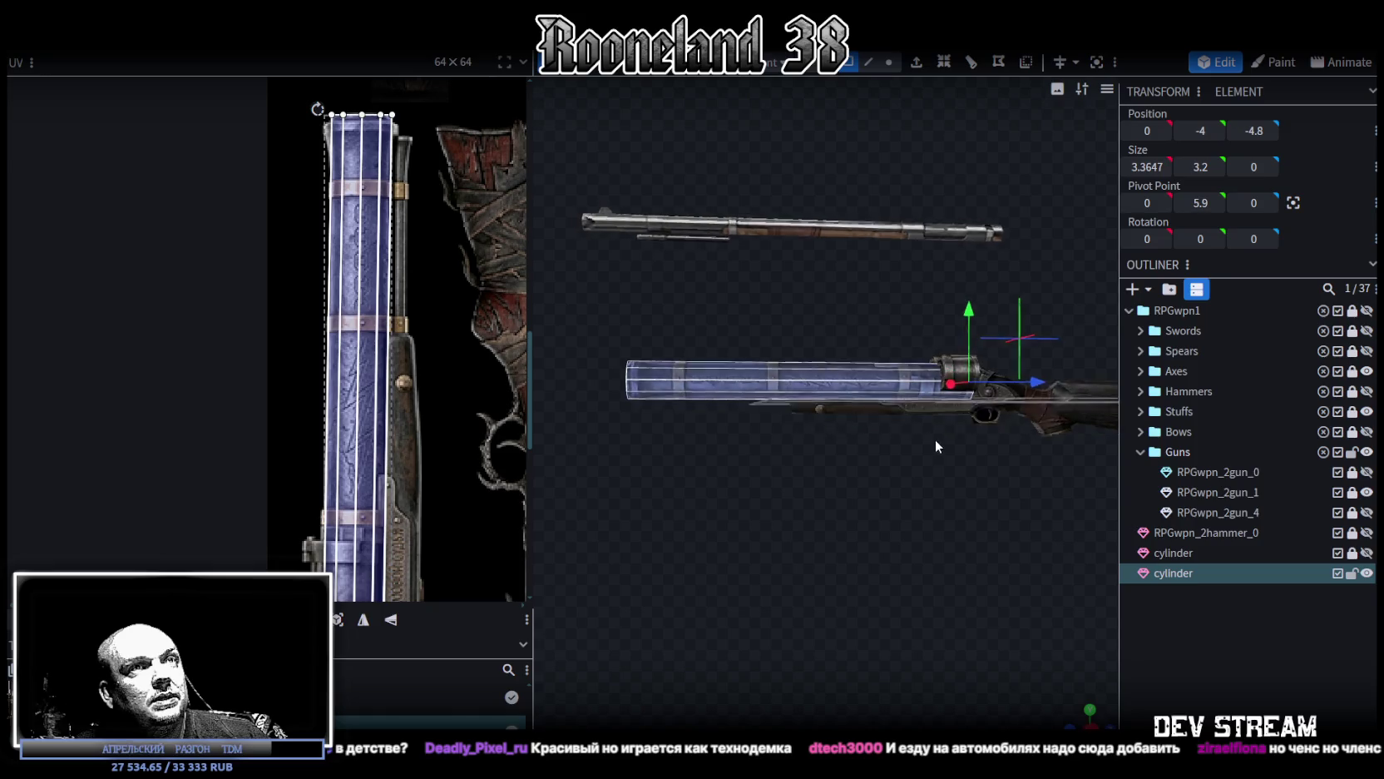
scroll(957, 487, up, 2)
drag(956, 487, 807, 574)
scroll(861, 522, up, 2)
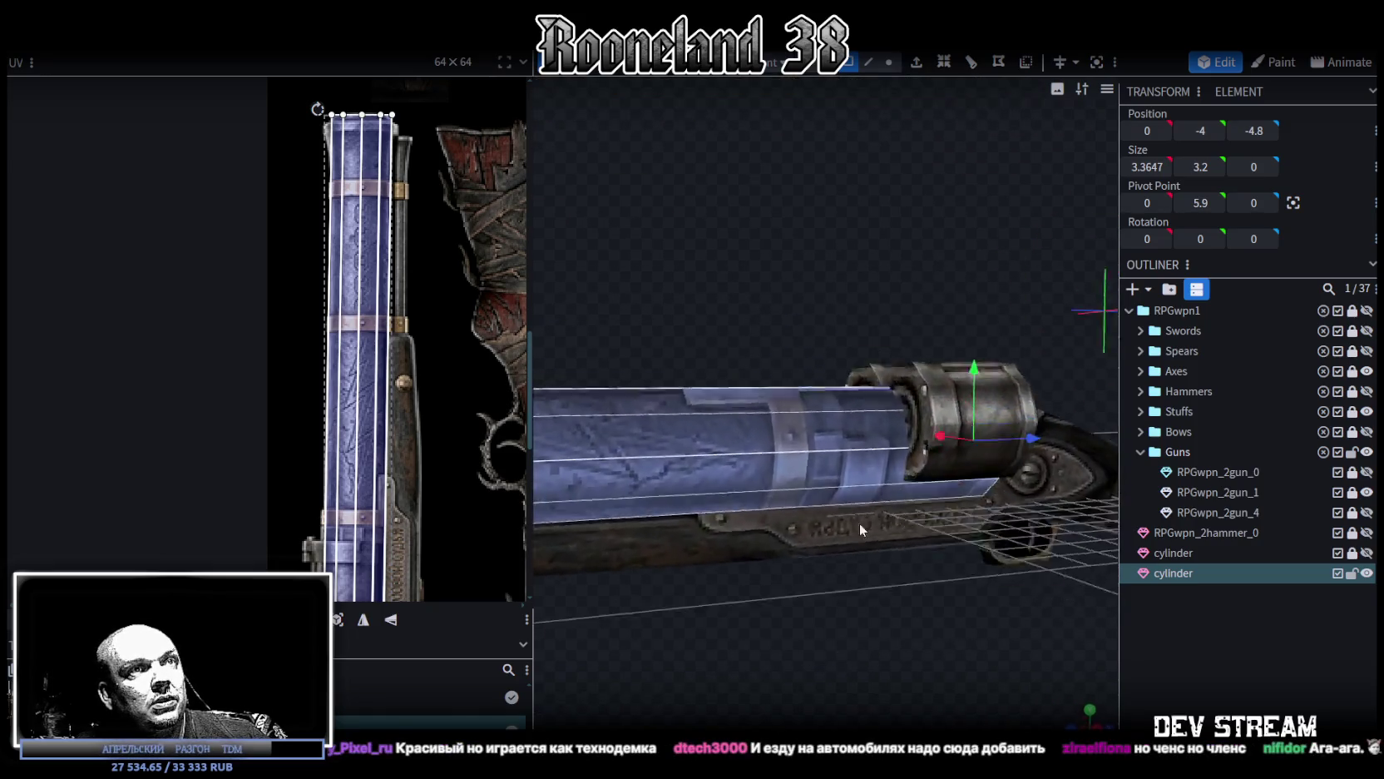
scroll(805, 501, up, 2)
scroll(306, 413, down, 2)
scroll(289, 362, up, 2)
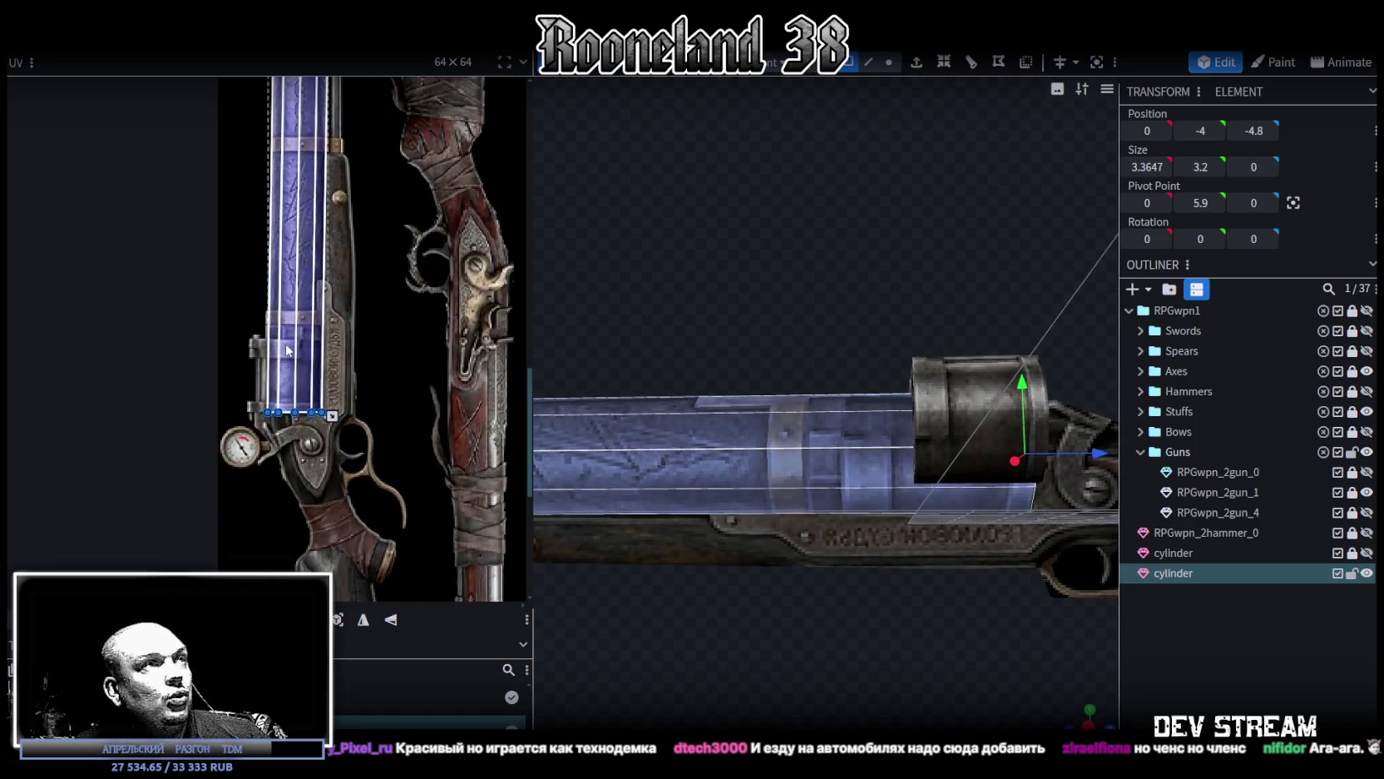
scroll(290, 362, up, 1)
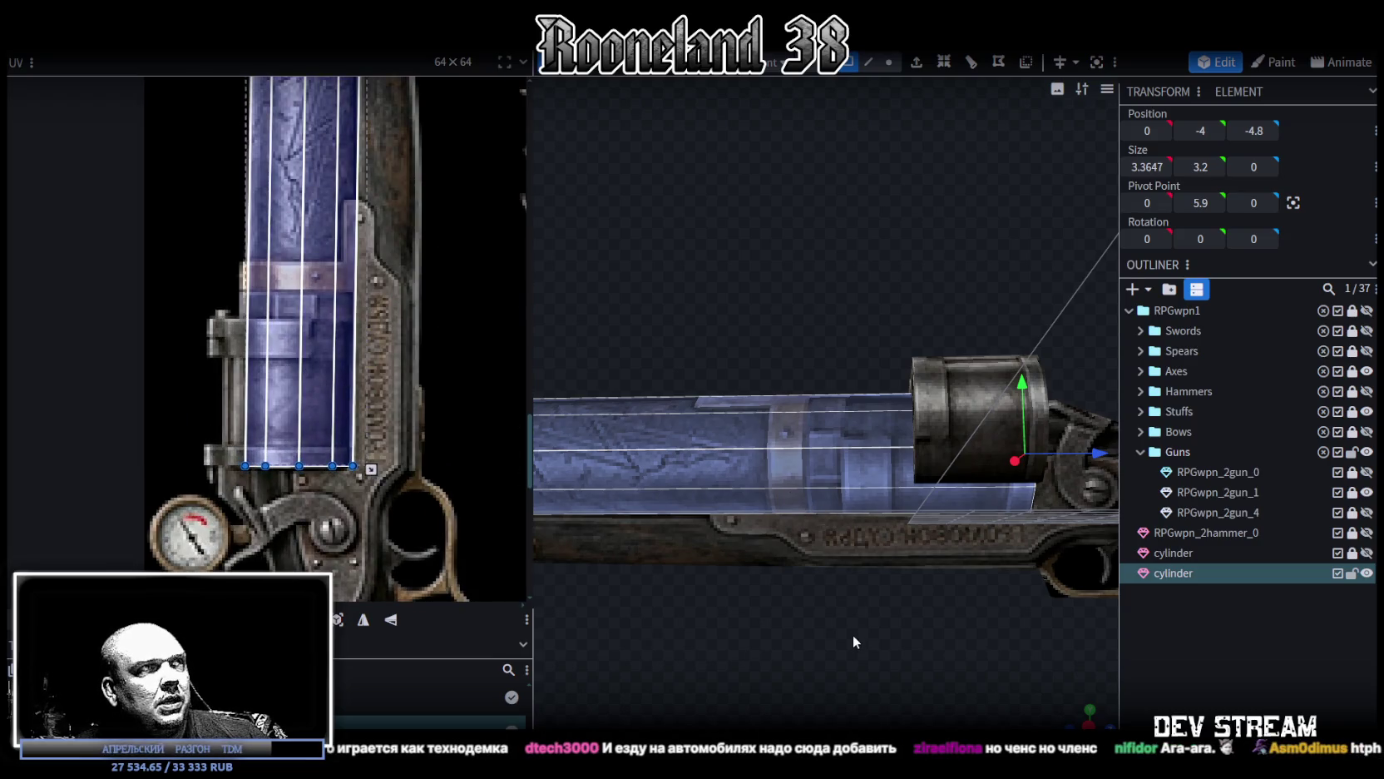
drag(886, 636, 865, 644)
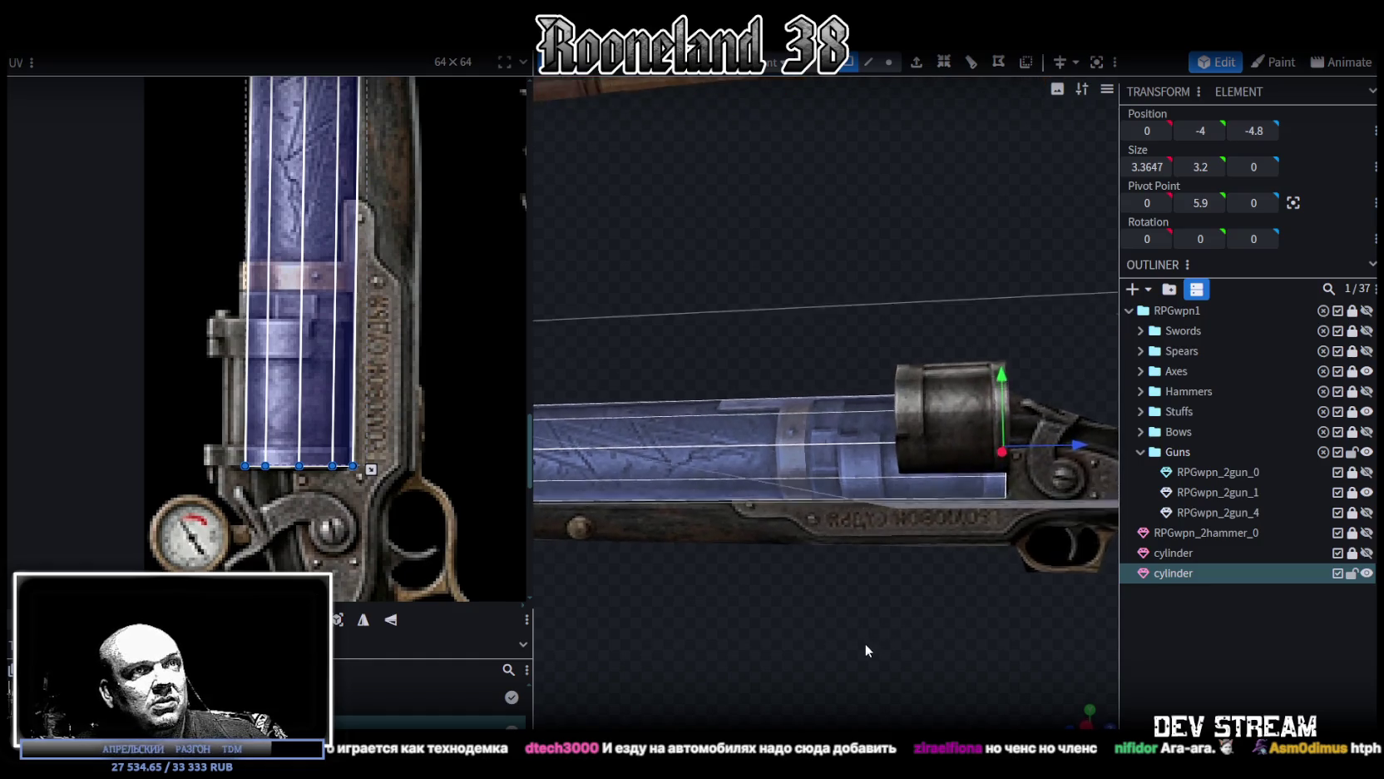
click(822, 406)
drag(789, 429, 887, 602)
mouse_move(854, 381)
mouse_down()
mouse_move(814, 471)
mouse_move(925, 135)
mouse_up()
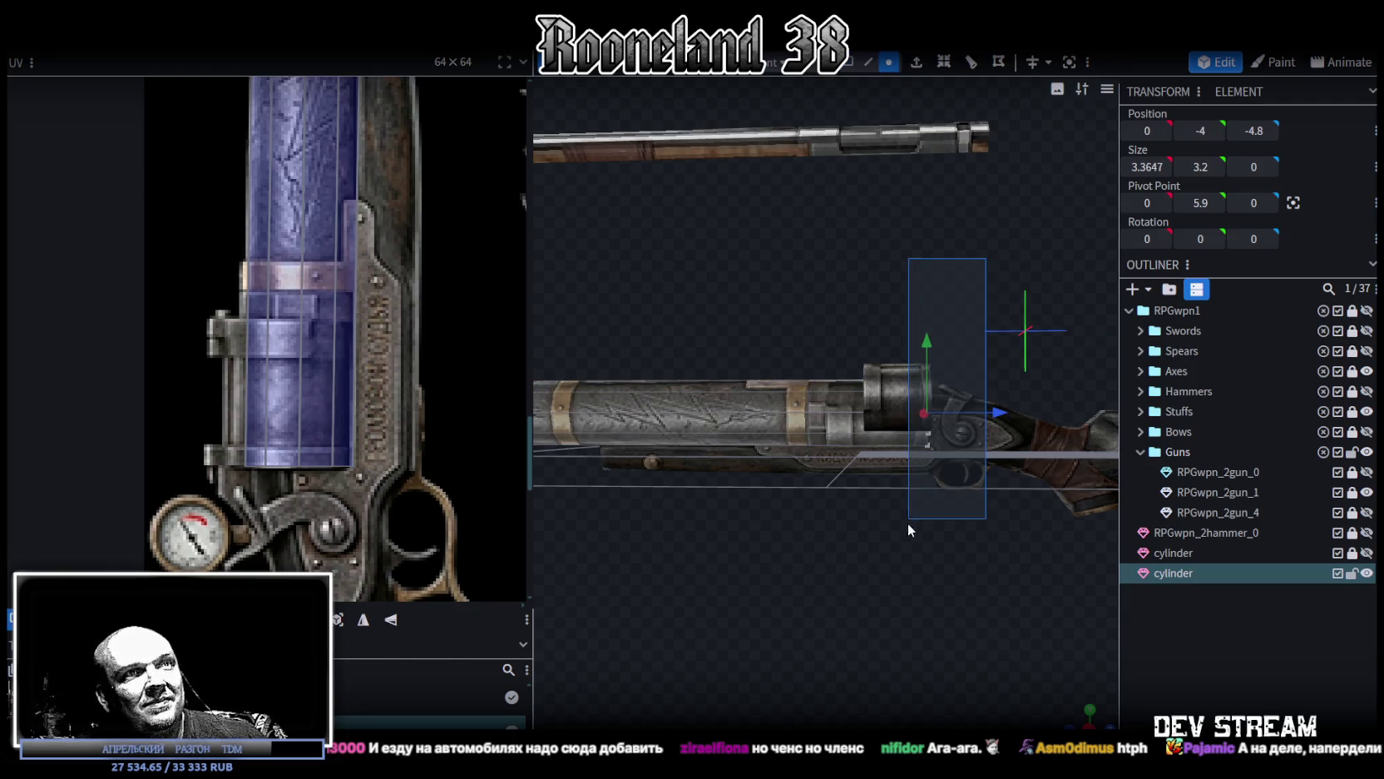
Step: Shorten the barrel cylinder by moving its end face 3 units
click(946, 489)
drag(1017, 411, 944, 414)
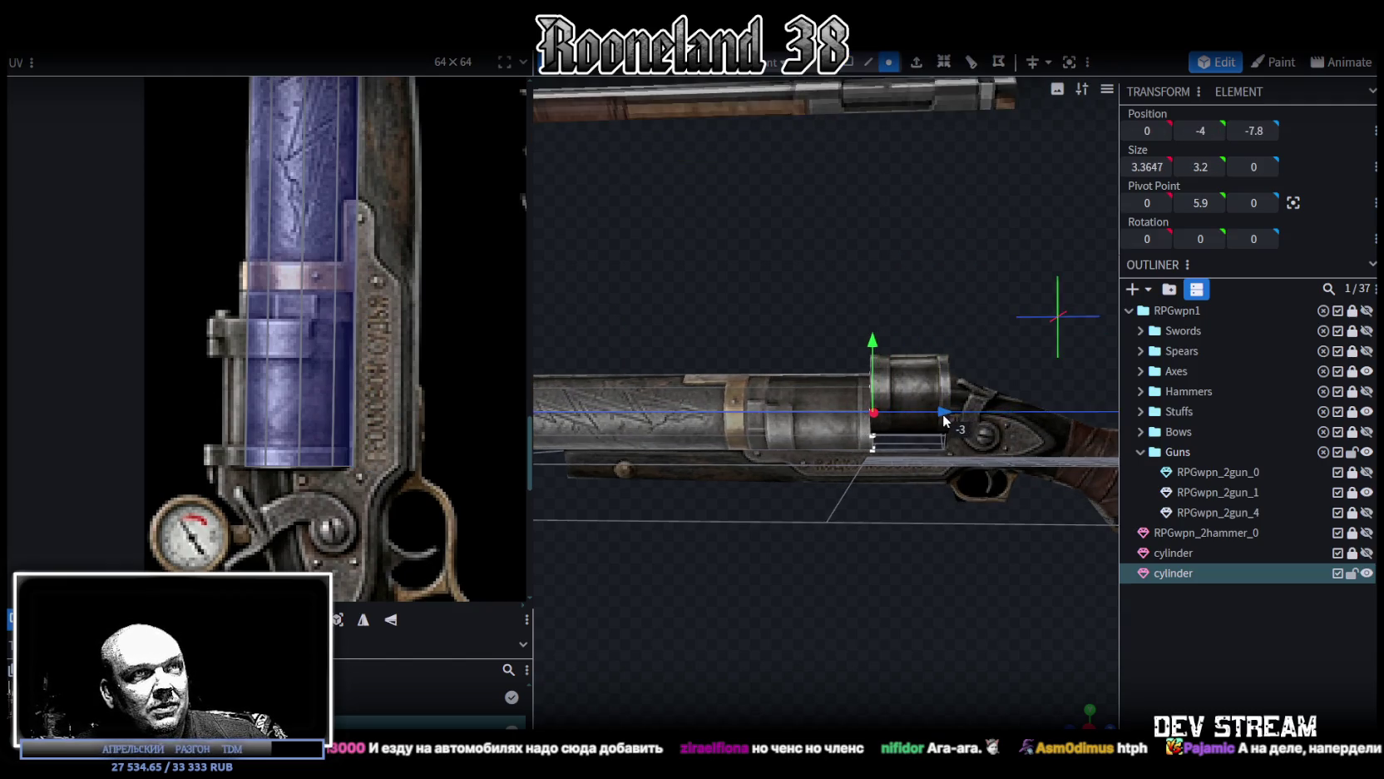
middle_drag(933, 441, 488, 448)
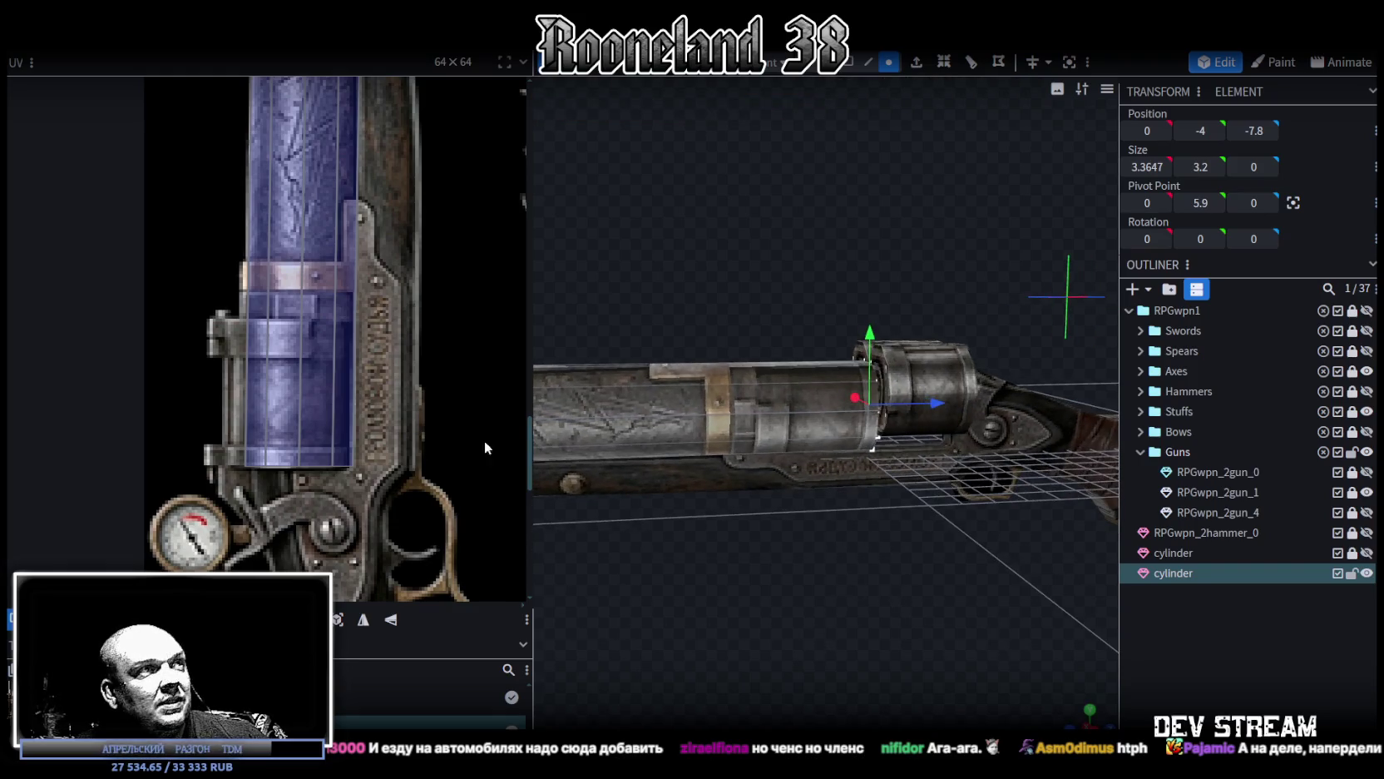
Step: Extend the cylinder's UV strips' bottom edge slightly, then reselect the cylinder's end face
mouse_move(224, 497)
mouse_down()
mouse_move(384, 431)
mouse_move(371, 319)
mouse_up()
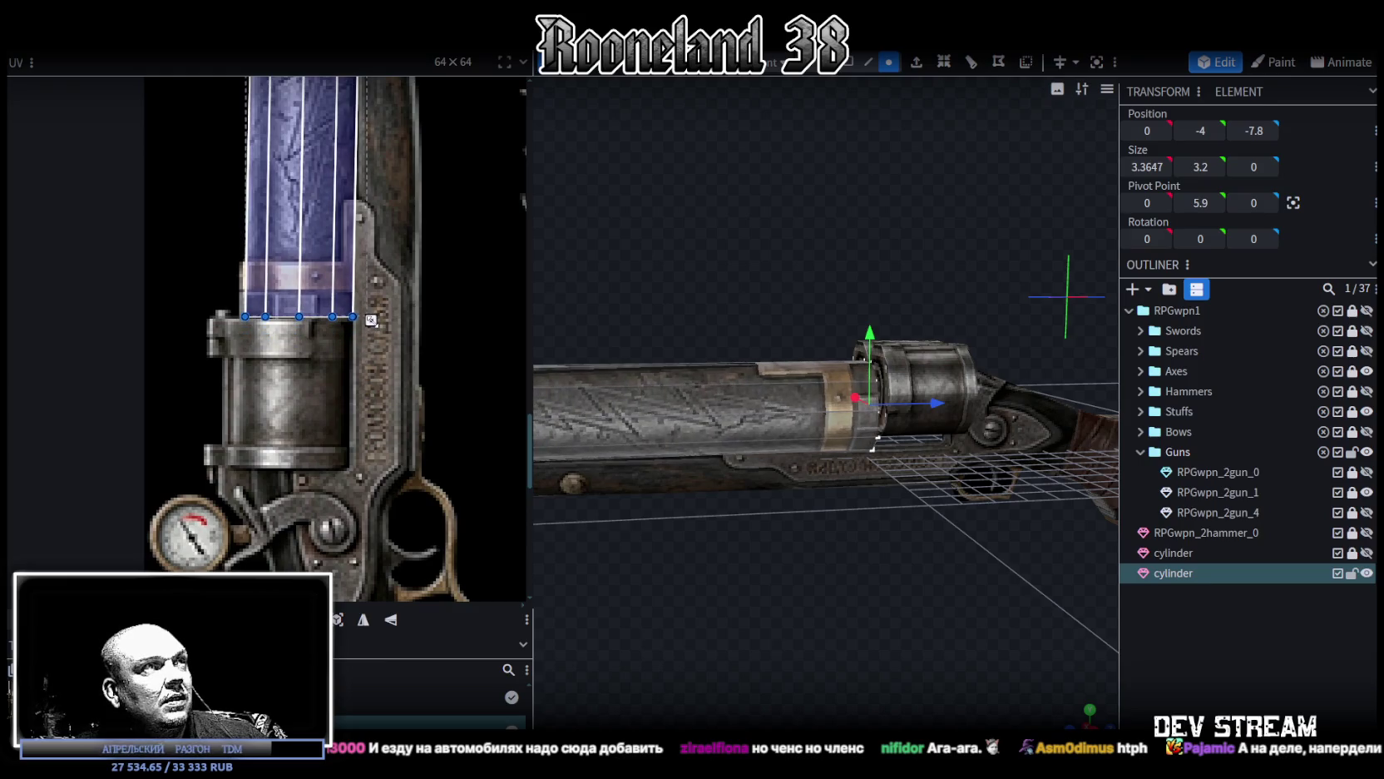
scroll(318, 306, up, 2)
drag(376, 328, 378, 331)
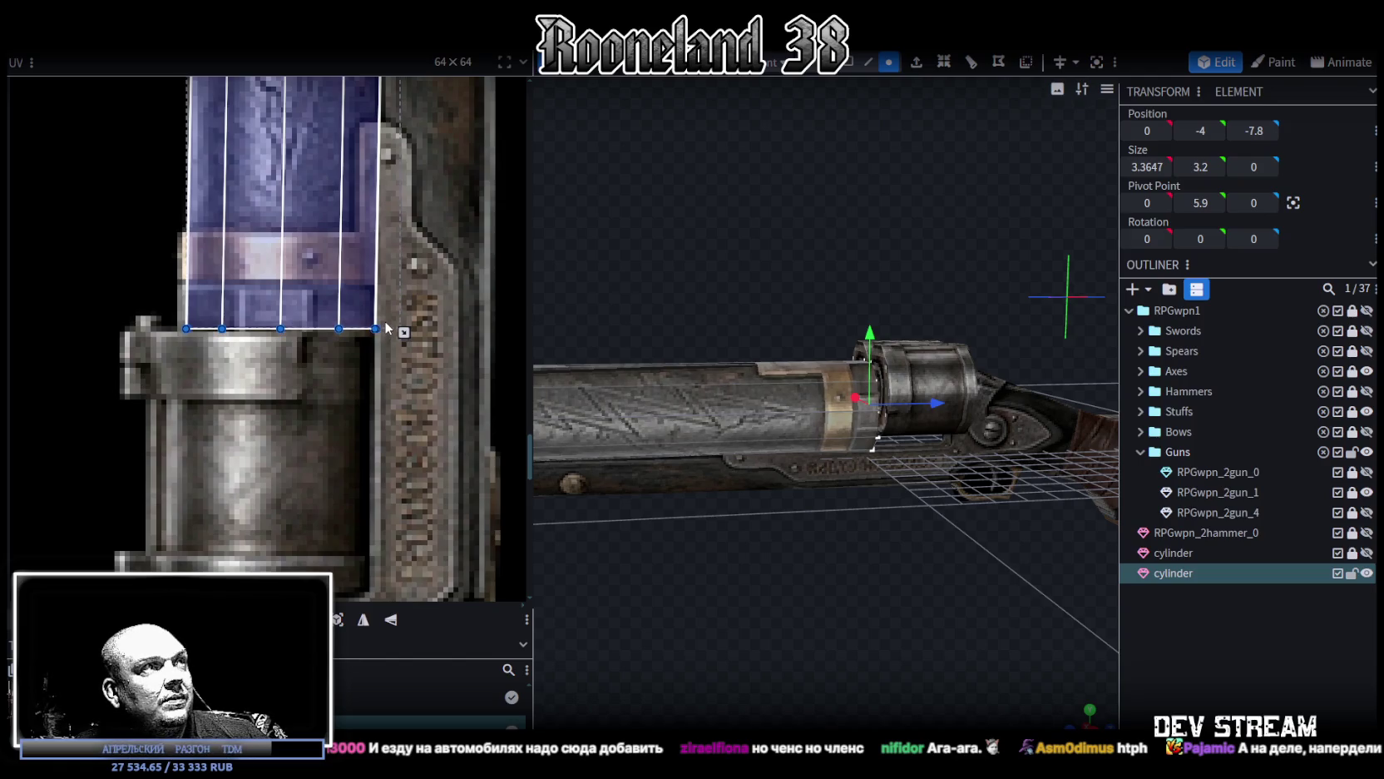
scroll(391, 358, up, 1)
scroll(397, 394, up, 3)
click(270, 468)
click(366, 449)
Step: Orbit around the gun and pan the texture view along the blue barrel strip
scroll(382, 427, down, 2)
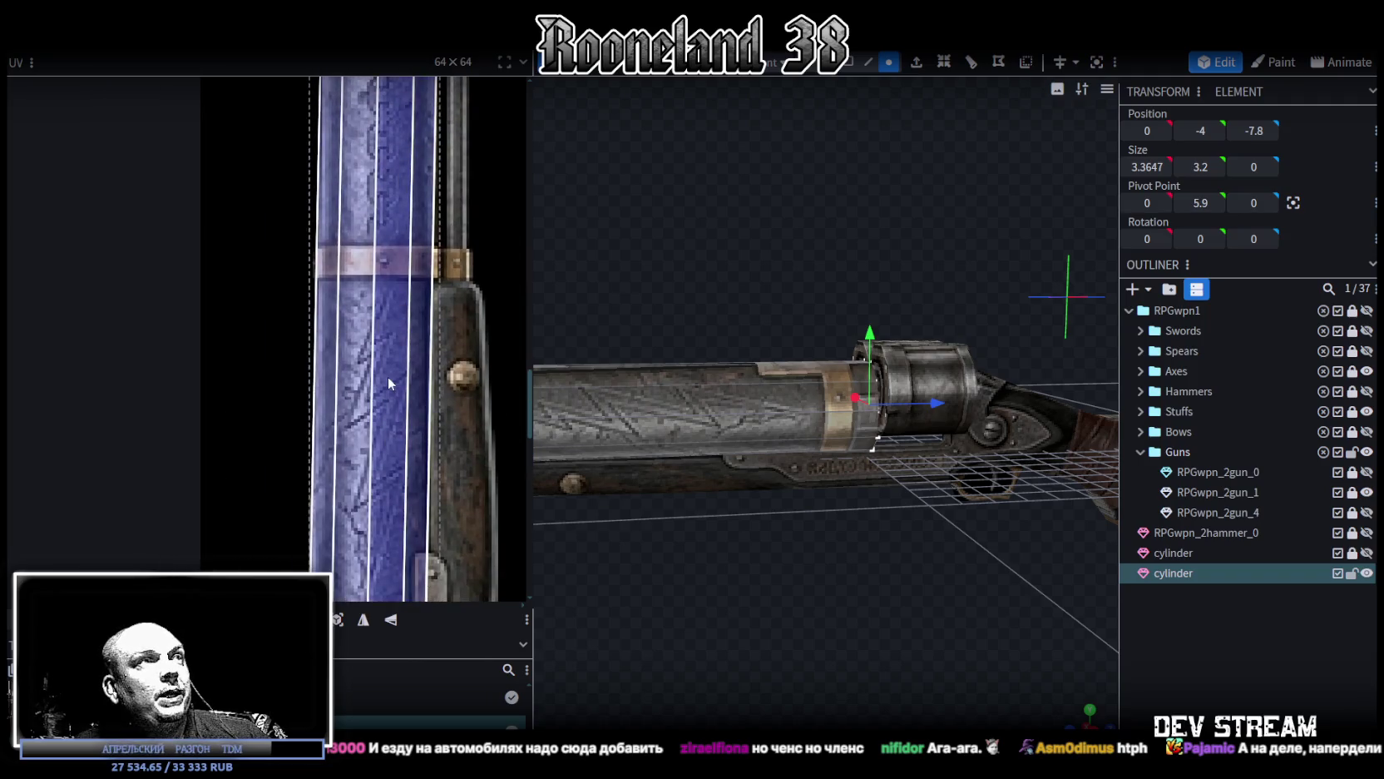
scroll(416, 445, down, 3)
scroll(370, 277, up, 3)
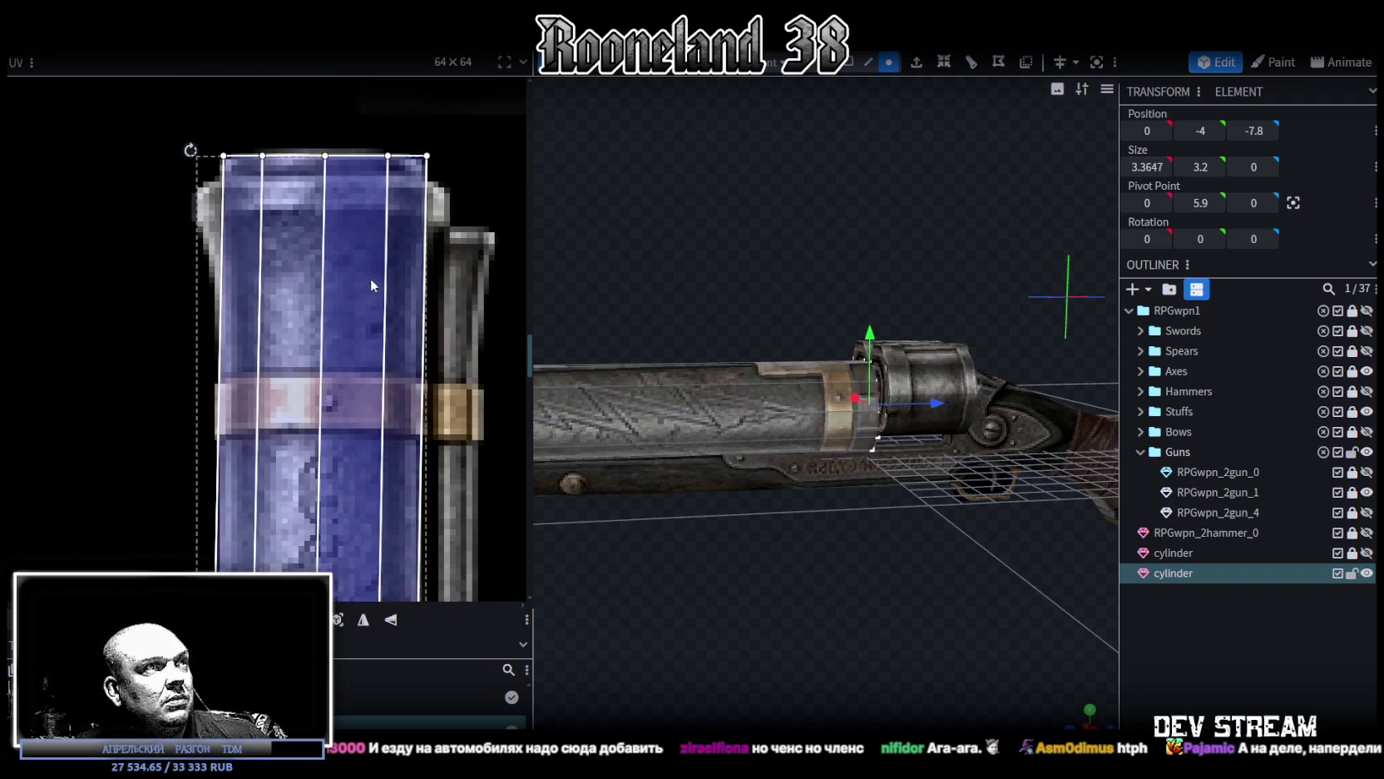
mouse_move(861, 446)
mouse_down()
mouse_move(898, 601)
mouse_move(922, 579)
mouse_move(920, 524)
mouse_move(929, 536)
mouse_move(821, 592)
mouse_move(754, 609)
mouse_move(714, 538)
mouse_move(735, 566)
mouse_move(813, 579)
mouse_up()
scroll(714, 539, up, 3)
scroll(314, 446, down, 3)
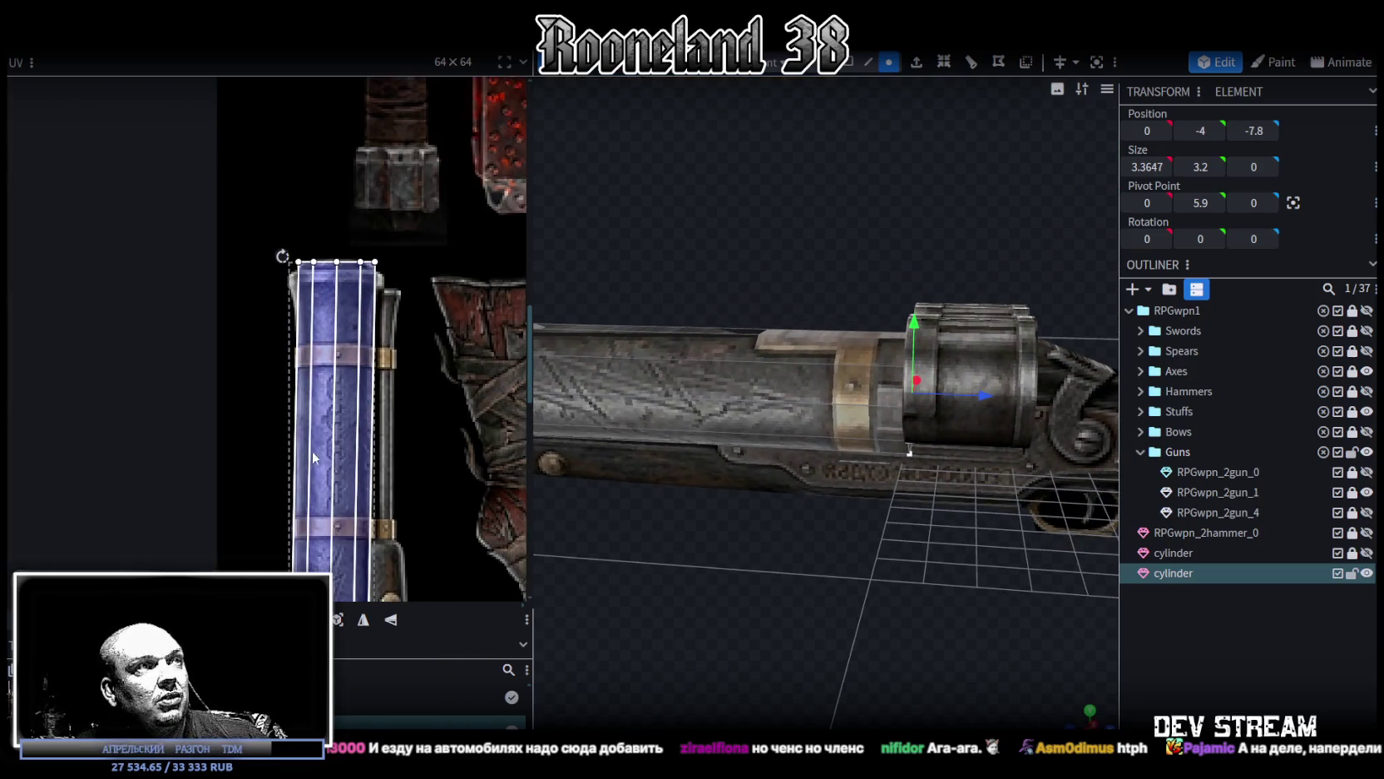
scroll(314, 446, up, 2)
drag(973, 409, 959, 397)
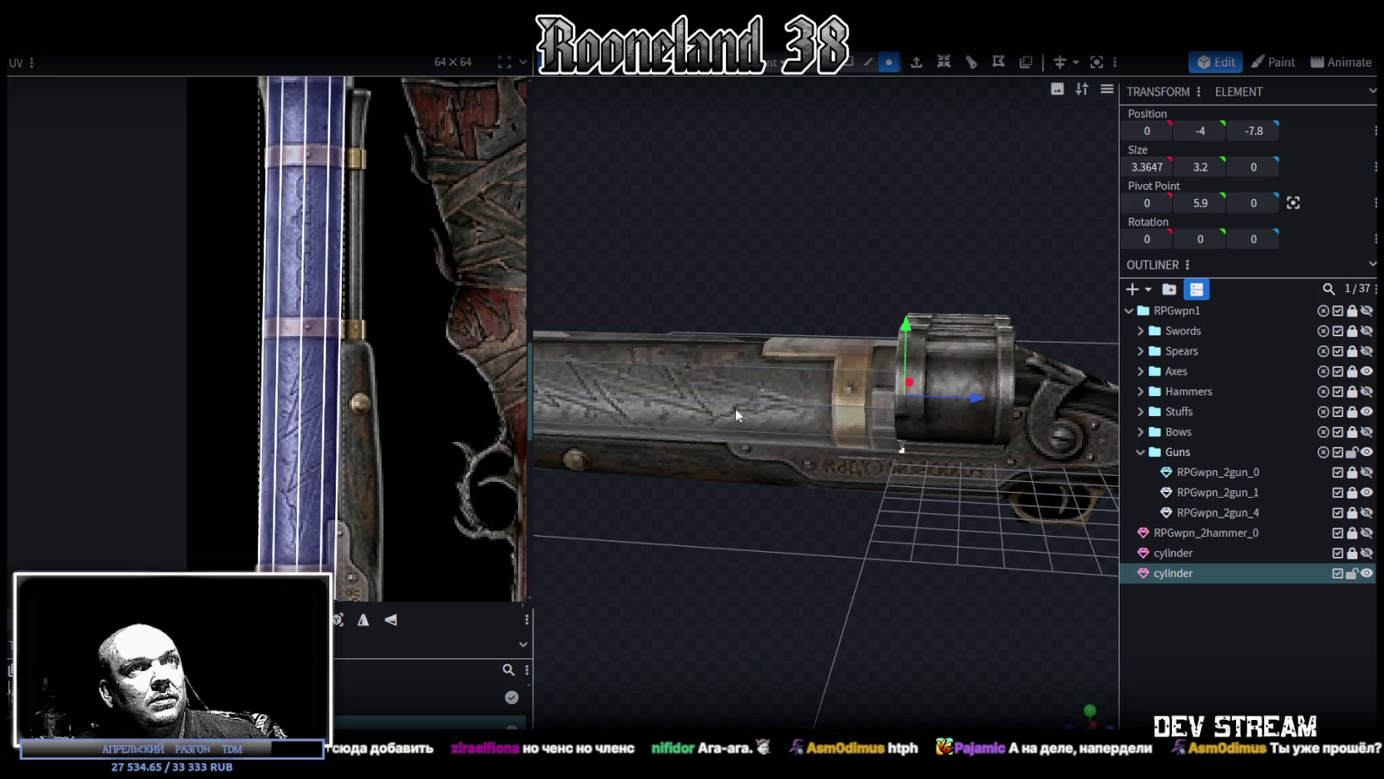
scroll(314, 446, down, 3)
scroll(315, 446, up, 2)
Step: Frame the barrel end in a flat side view and switch to edge selection mode
mouse_move(868, 670)
mouse_down()
mouse_move(951, 626)
mouse_move(848, 608)
mouse_move(821, 554)
mouse_move(844, 556)
mouse_up()
scroll(393, 380, down, 3)
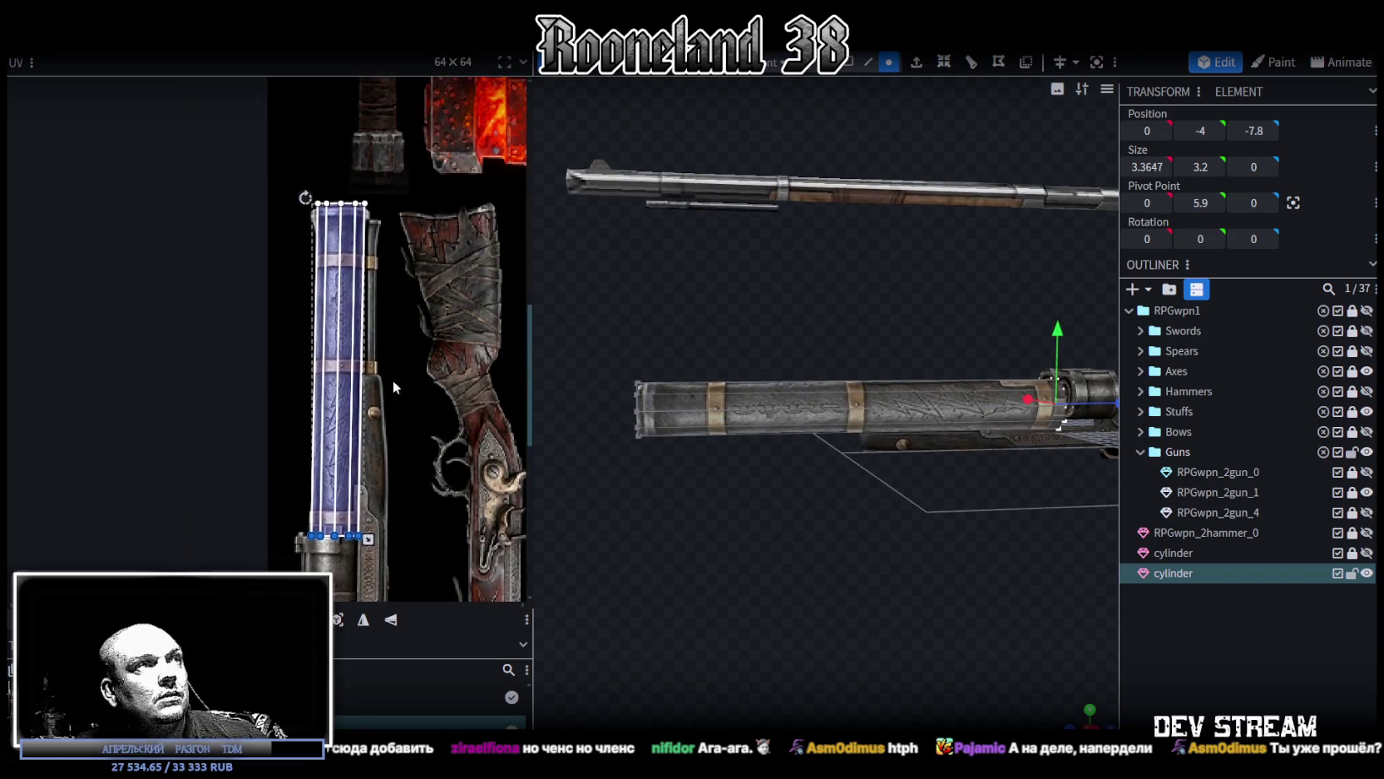
scroll(525, 366, up, 2)
right_drag(687, 508, 824, 502)
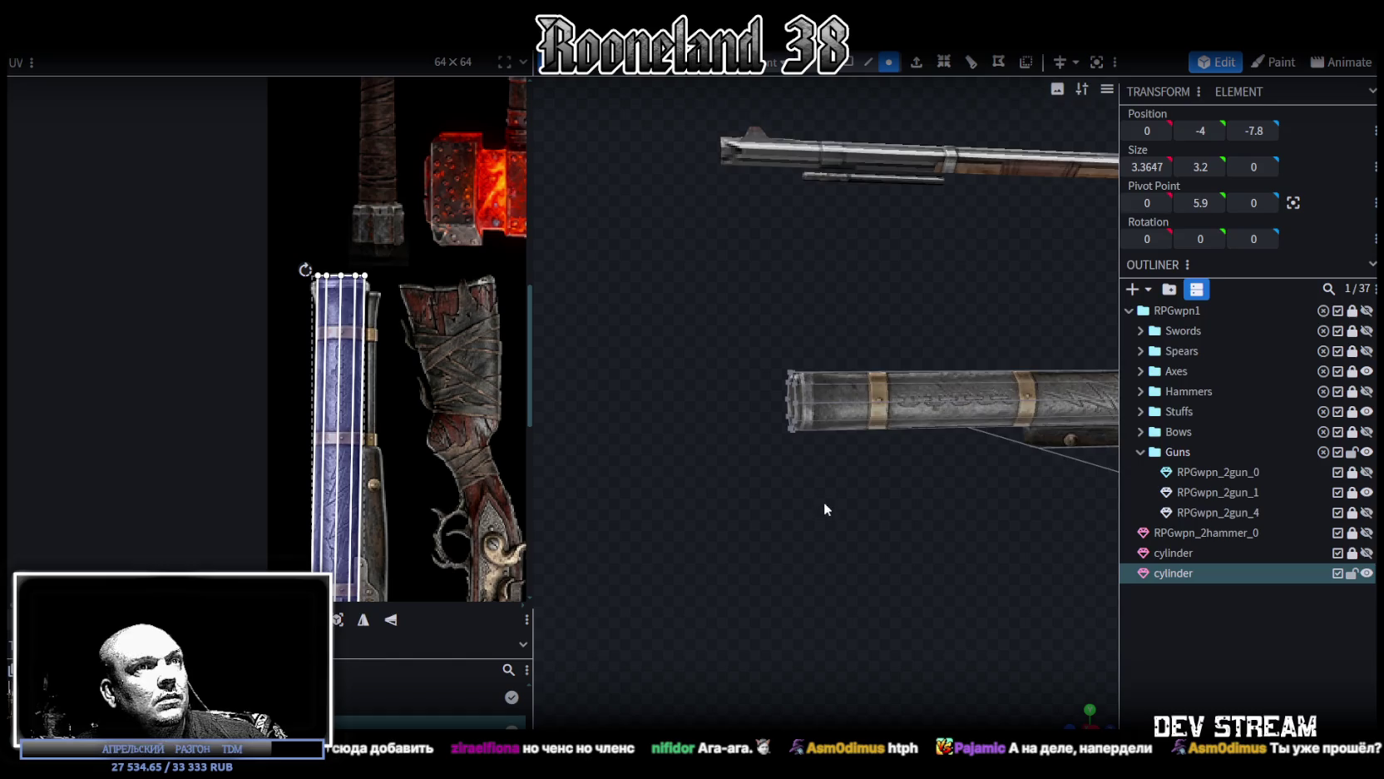
scroll(825, 502, up, 3)
click(870, 63)
scroll(922, 396, down, 2)
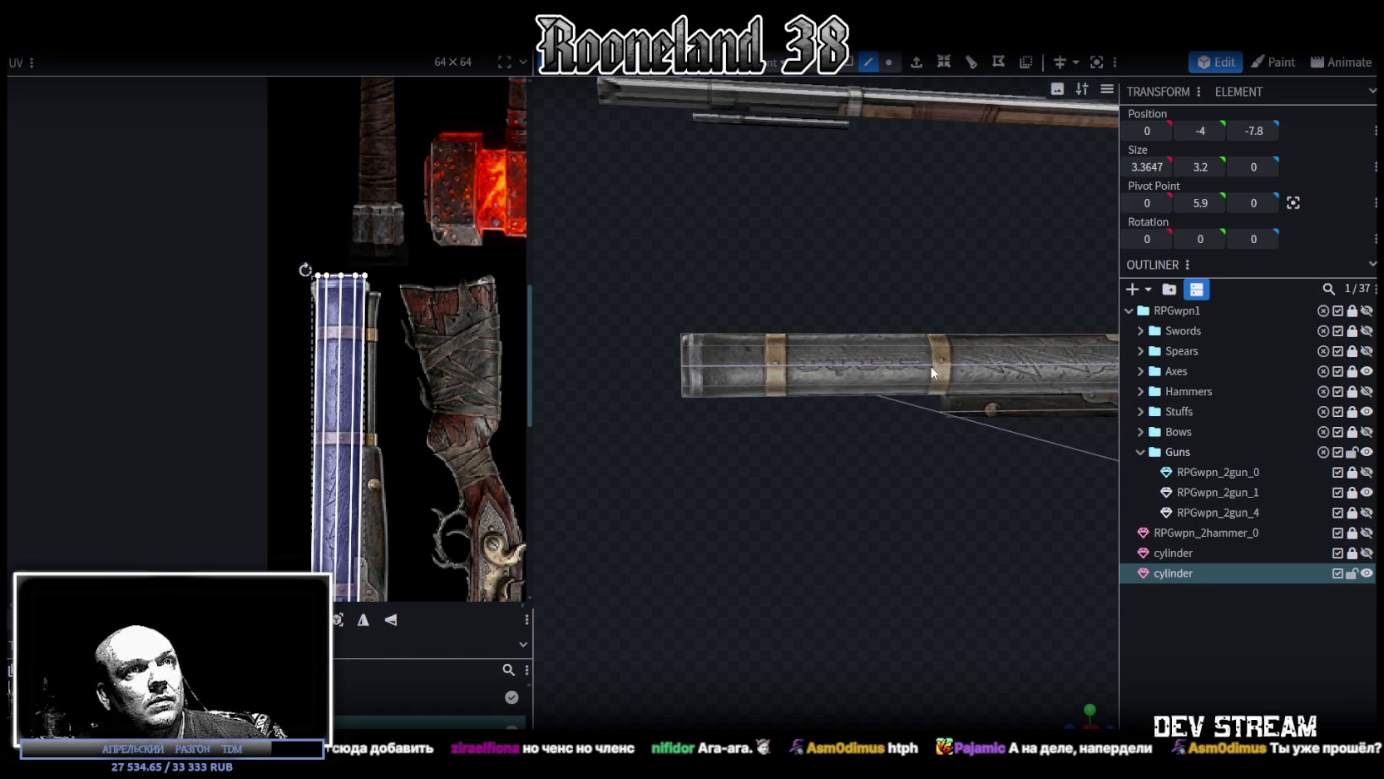
Step: Loop-cut the barrel along a long edge, sliding the cut toward the end to offset 0.45
click(922, 364)
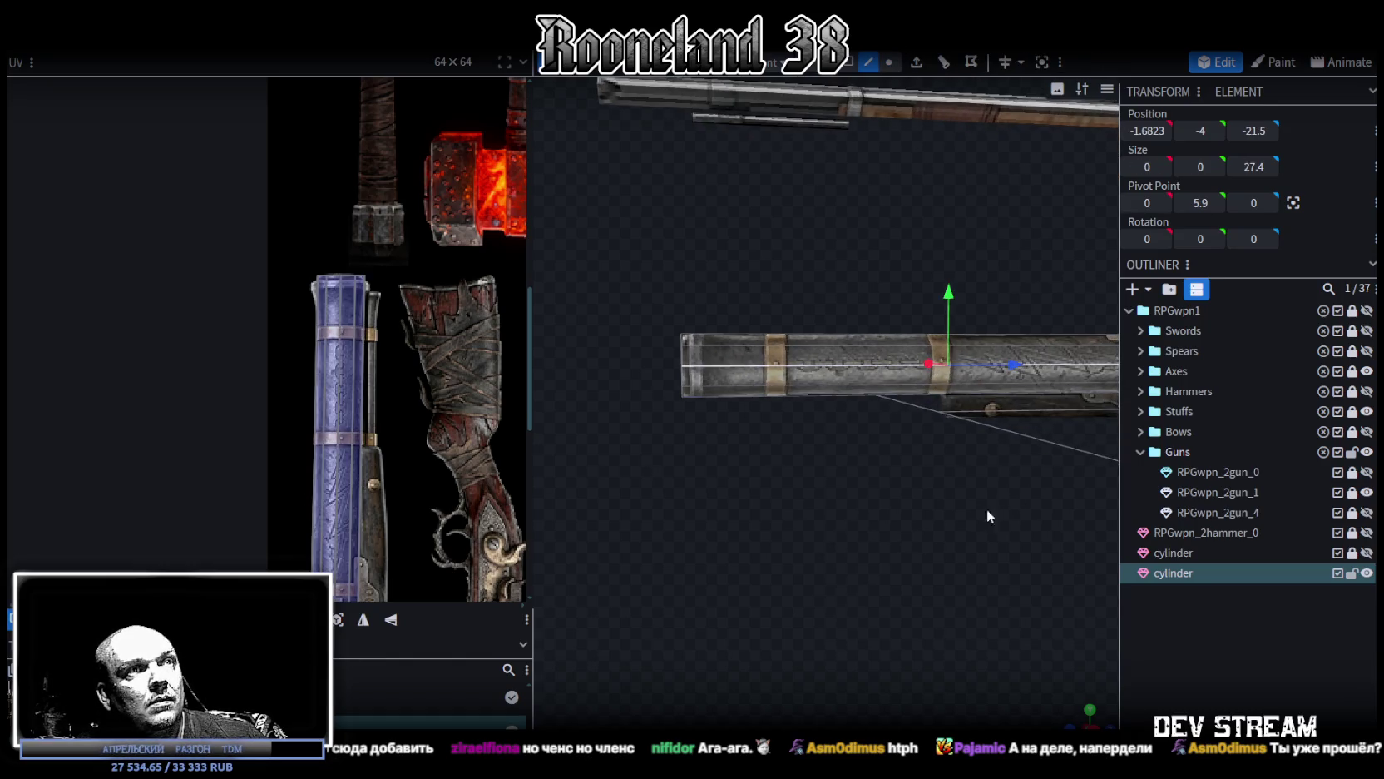
click(942, 65)
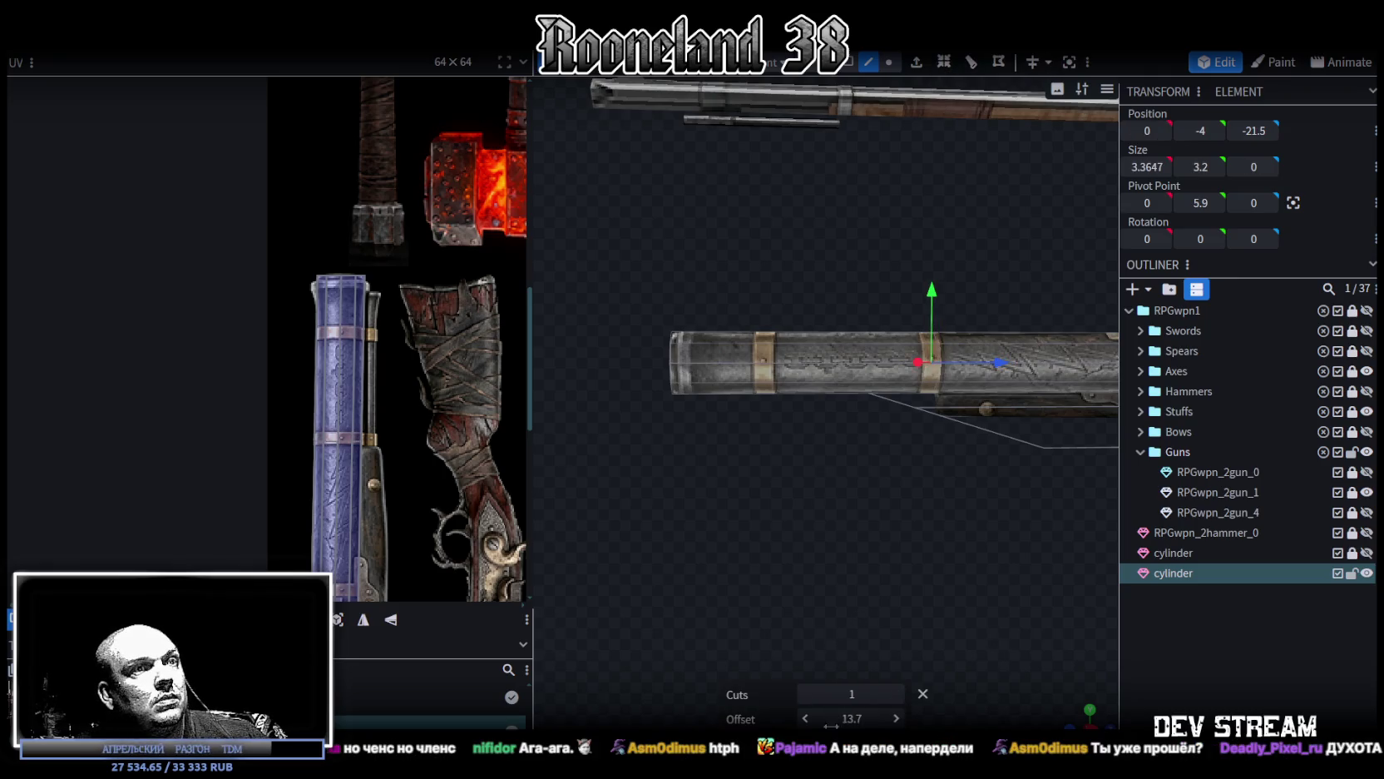
drag(812, 725, 802, 723)
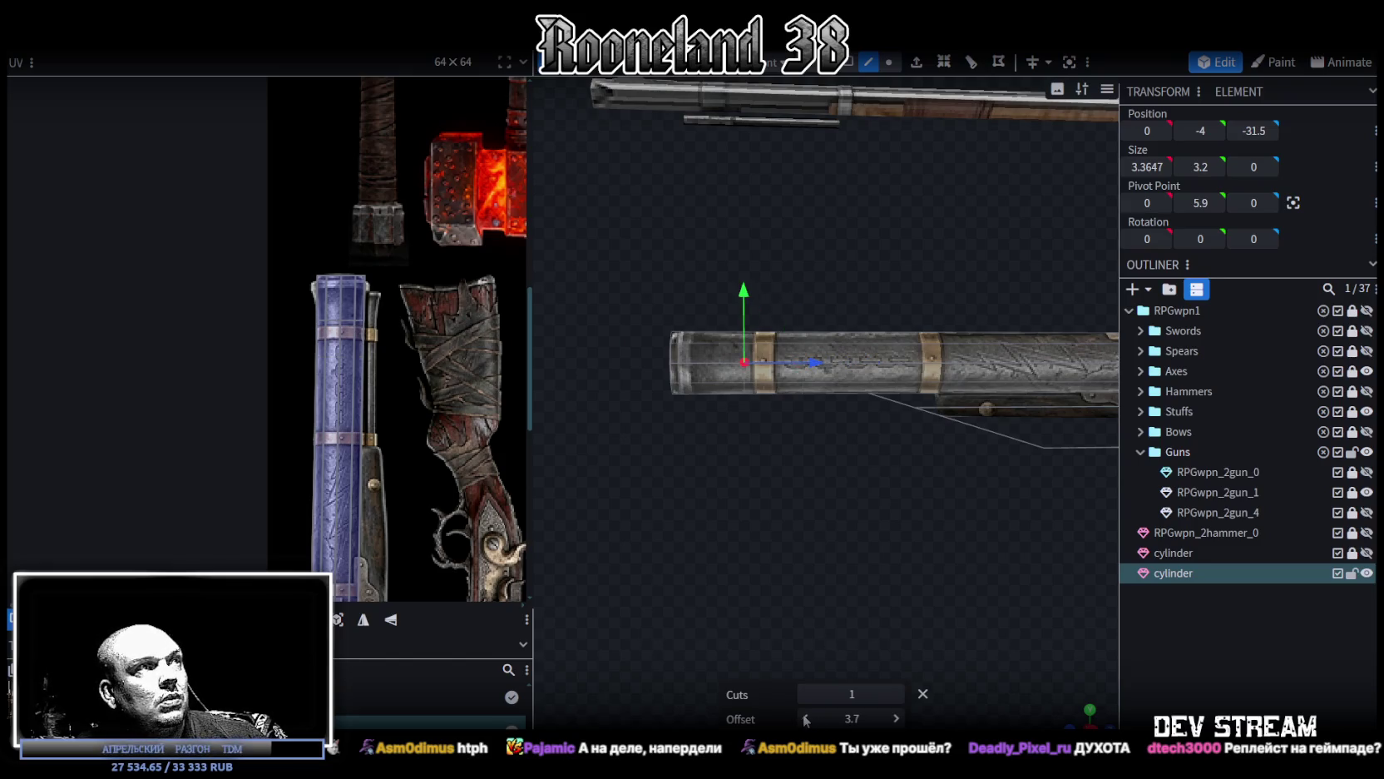
drag(805, 720, 803, 720)
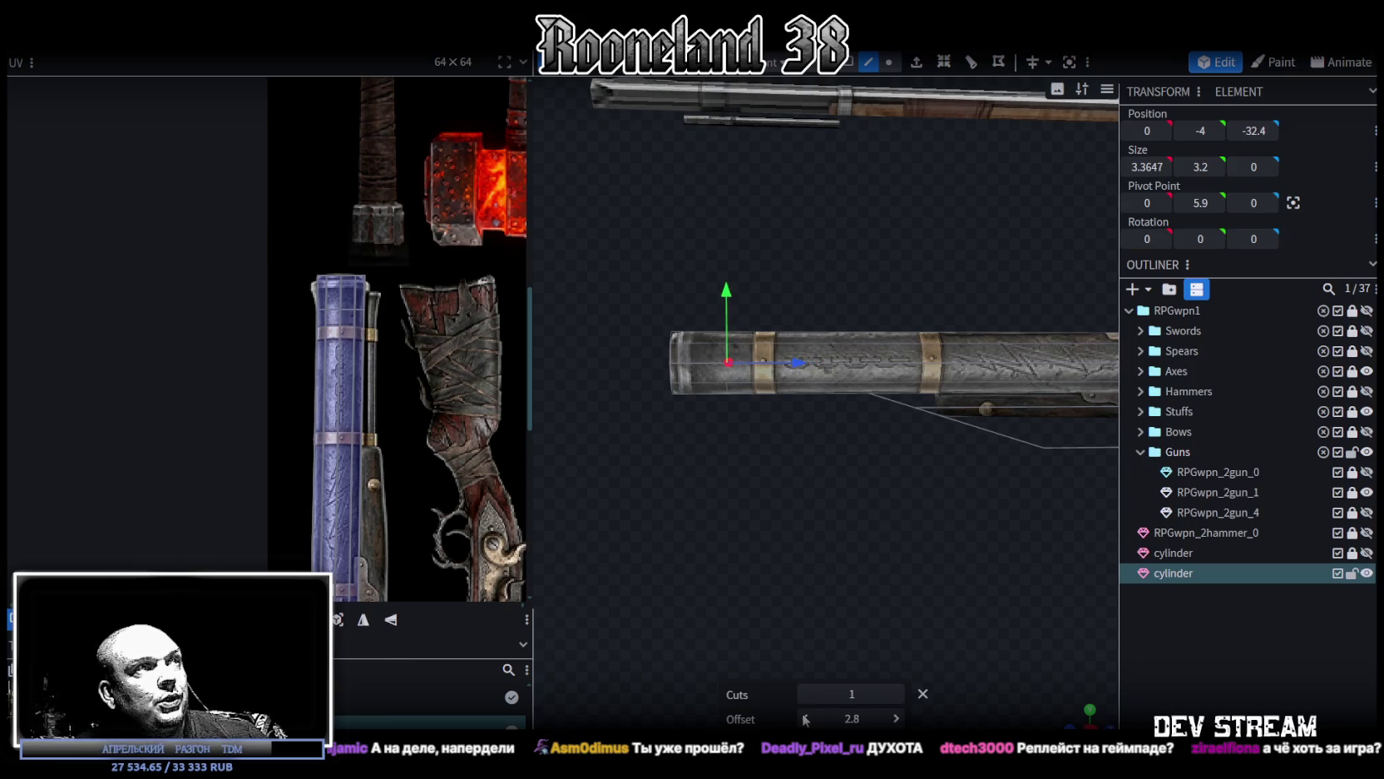
scroll(784, 467, up, 2)
scroll(706, 493, down, 1)
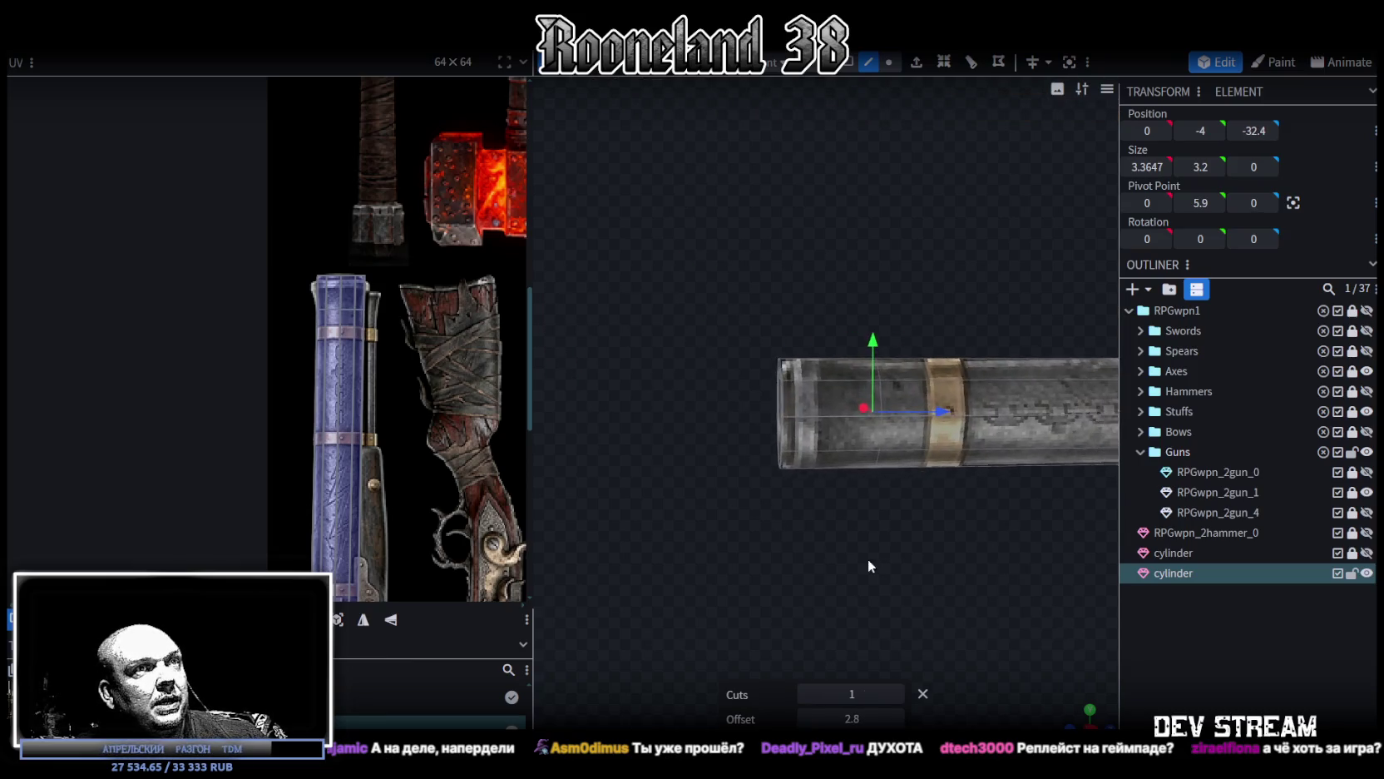
Step: Add further loop cuts in the end section and barrel tip with smaller offsets
click(821, 416)
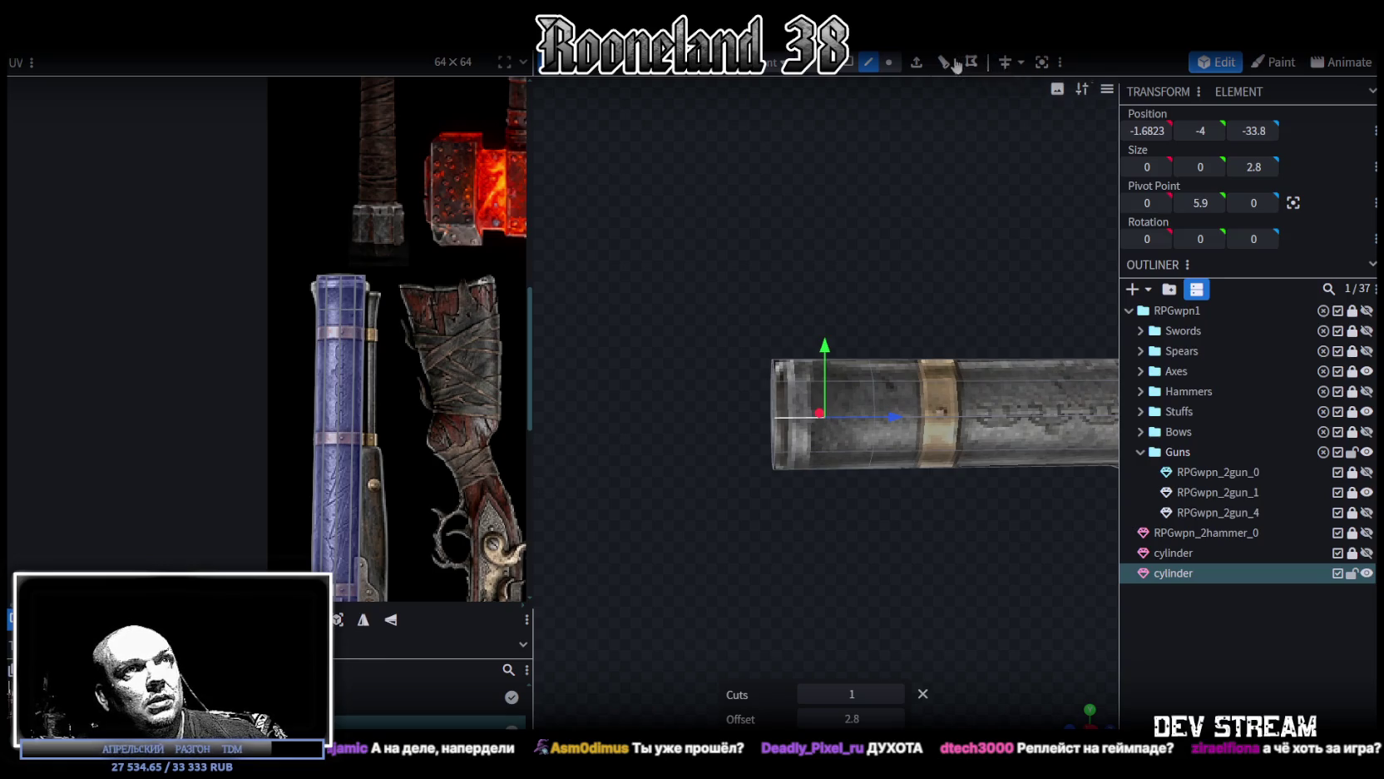
key(ctrl+z)
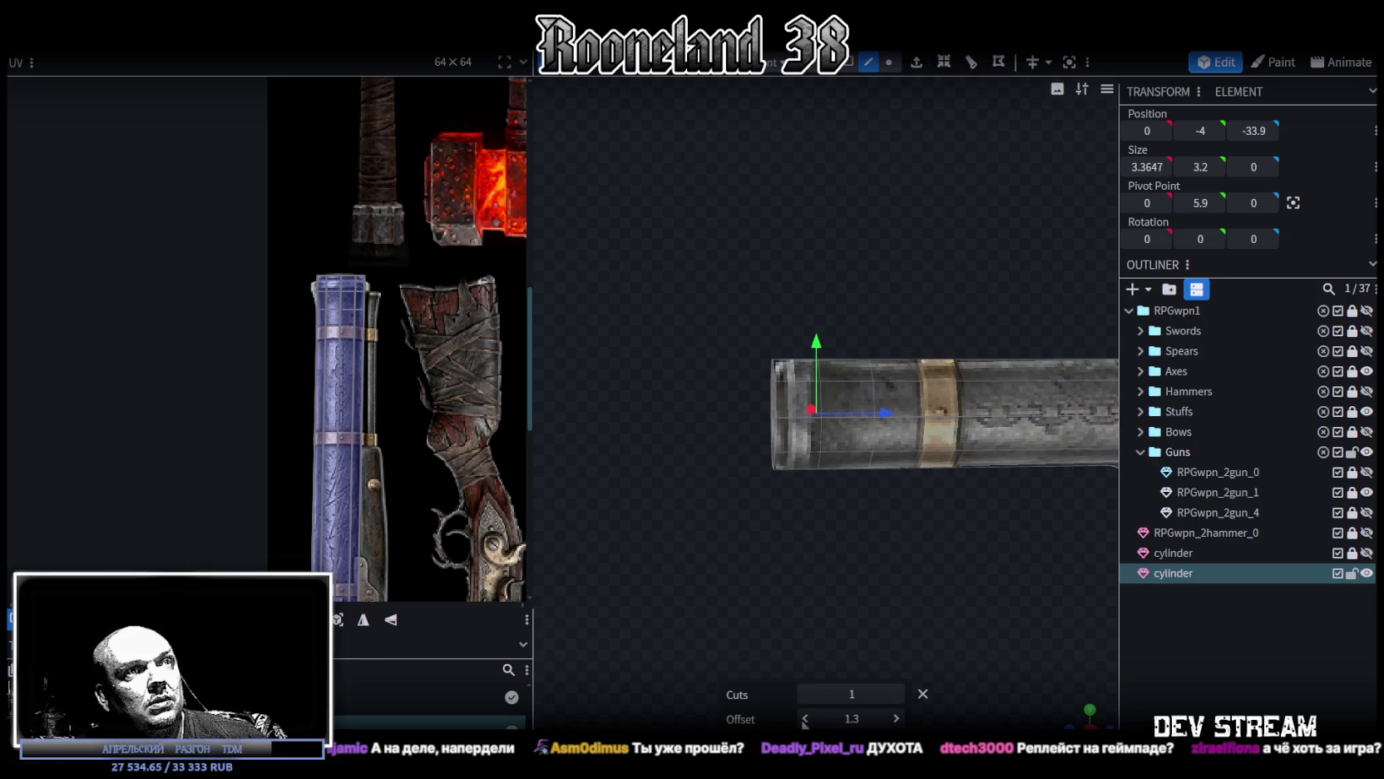
click(804, 720)
click(805, 720)
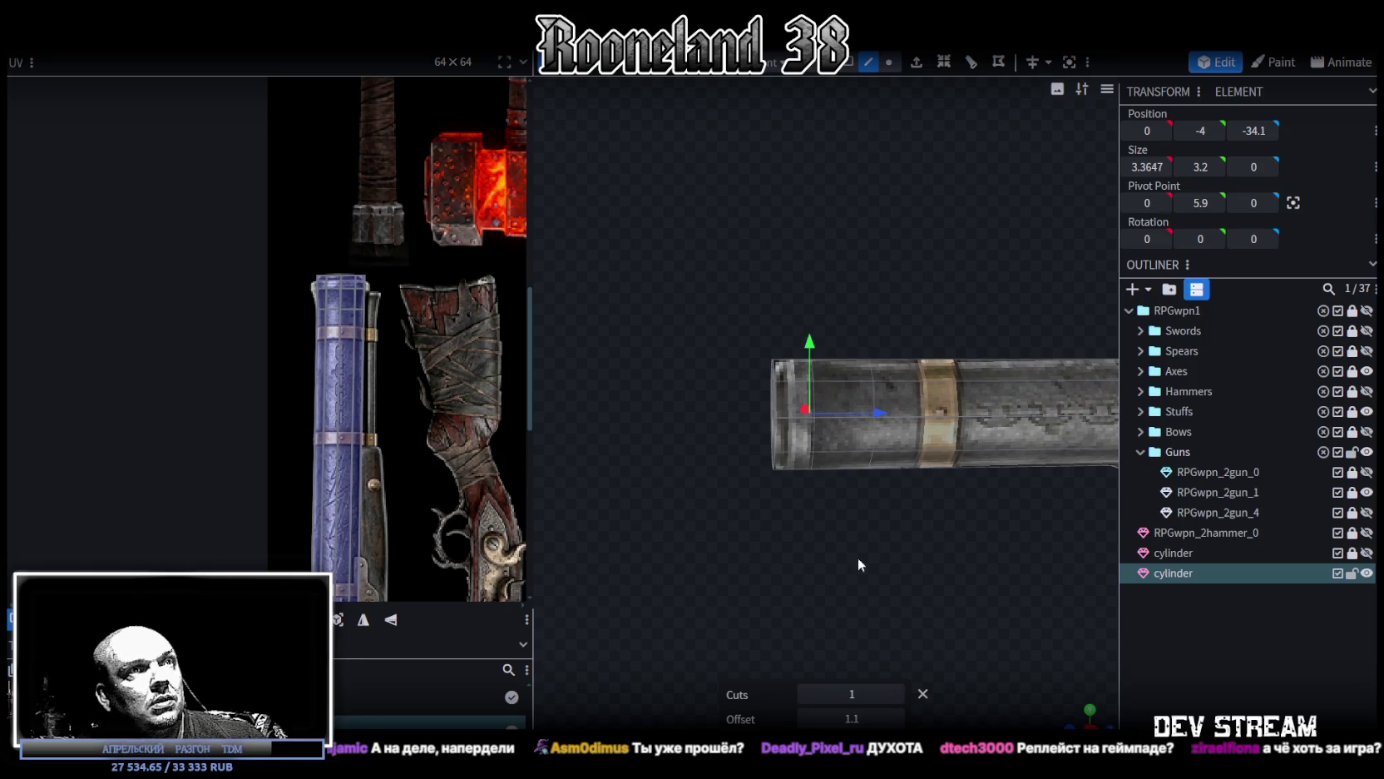
click(788, 422)
click(868, 65)
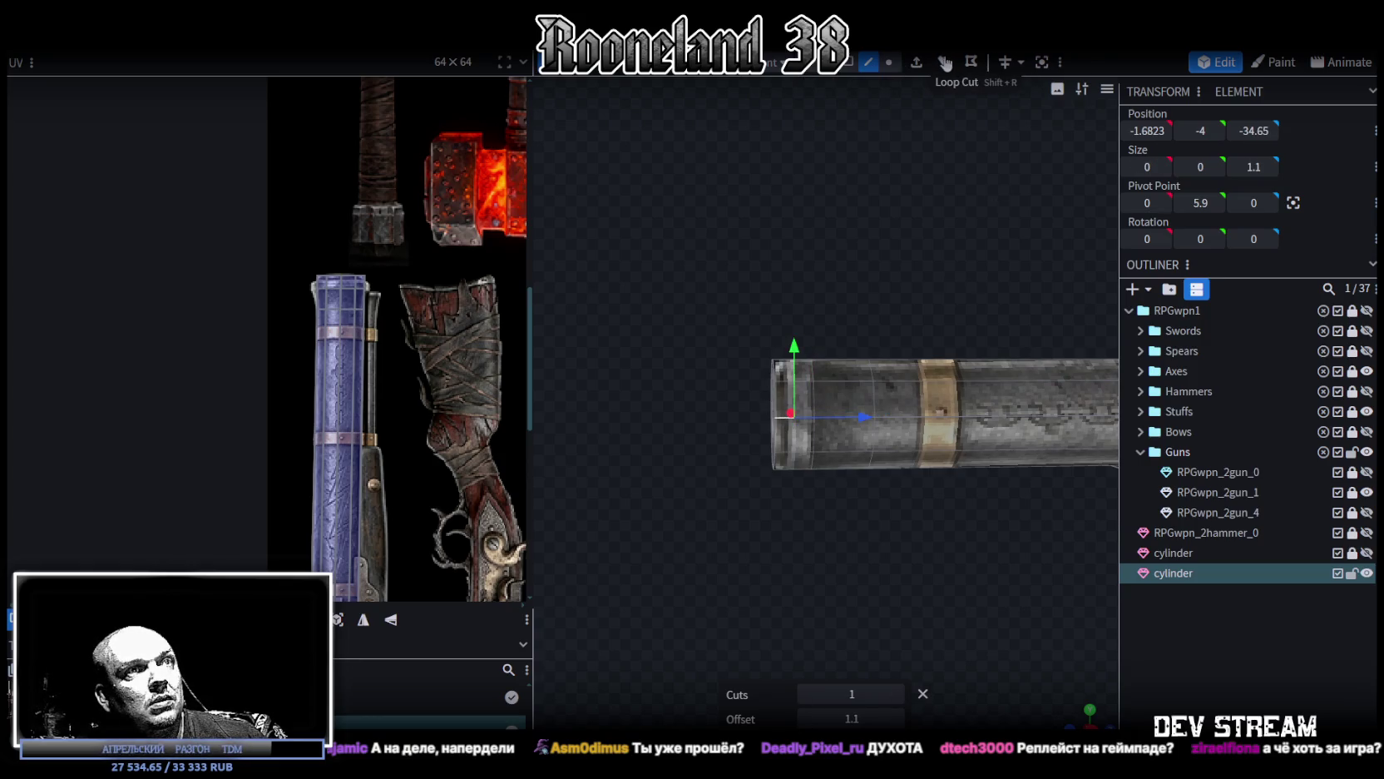
scroll(817, 526, up, 2)
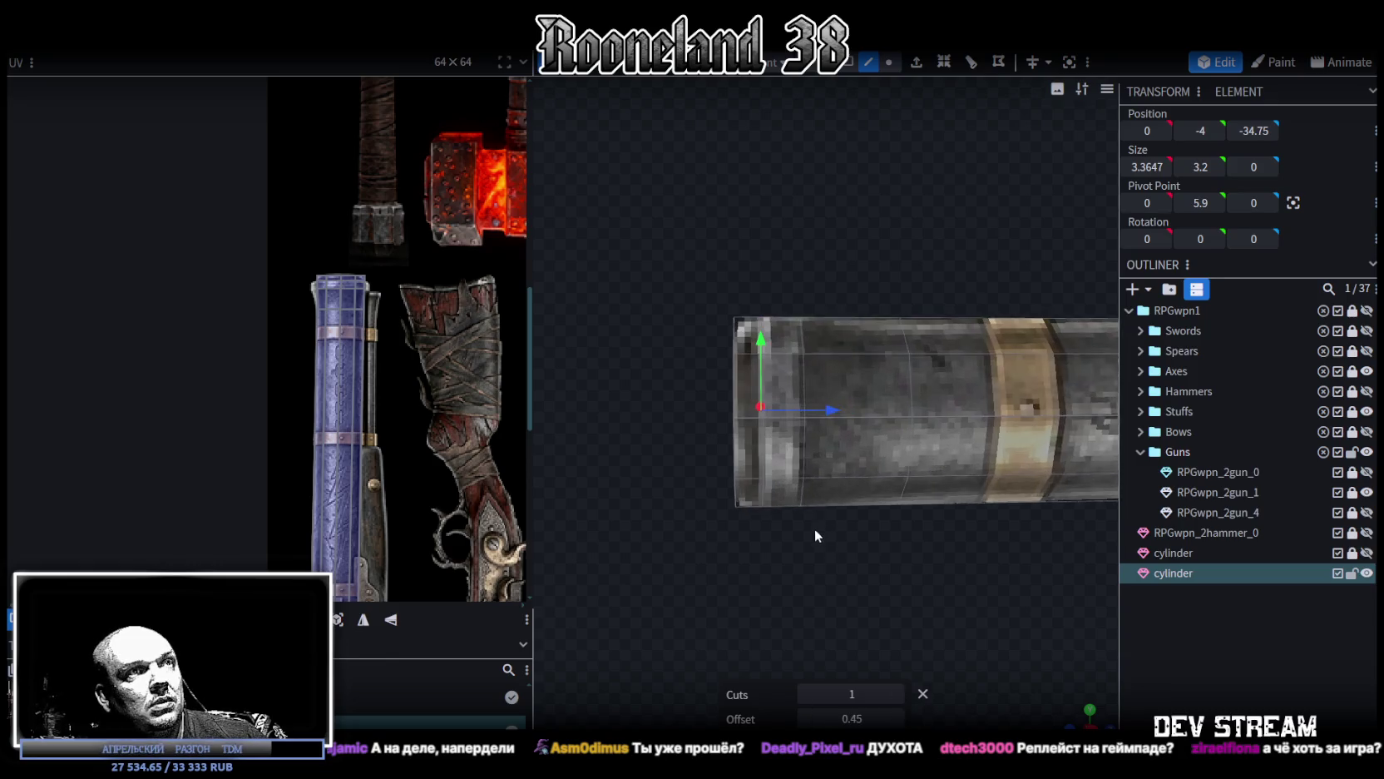
scroll(822, 477, up, 2)
scroll(341, 312, up, 2)
scroll(341, 312, up, 1)
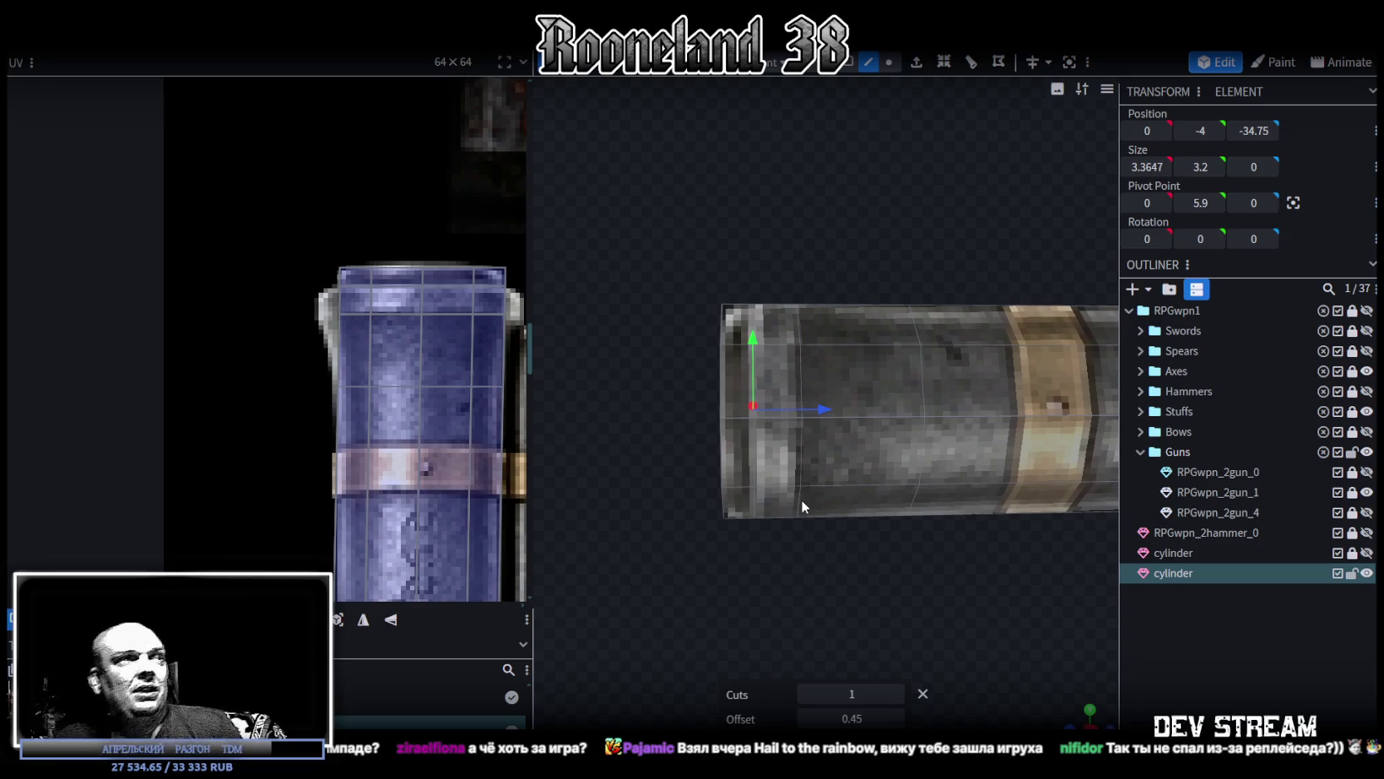
Step: Fan the end faces' top-row UVs wider by dragging their outer corners outward
mouse_move(475, 386)
middle_down()
mouse_move(388, 350)
mouse_move(368, 307)
middle_up()
scroll(884, 494, down, 3)
mouse_move(884, 495)
mouse_down()
mouse_move(931, 614)
mouse_move(882, 657)
mouse_move(930, 514)
mouse_move(892, 527)
mouse_move(920, 537)
mouse_move(860, 548)
mouse_move(892, 551)
mouse_move(892, 574)
mouse_move(890, 525)
mouse_move(865, 521)
mouse_up()
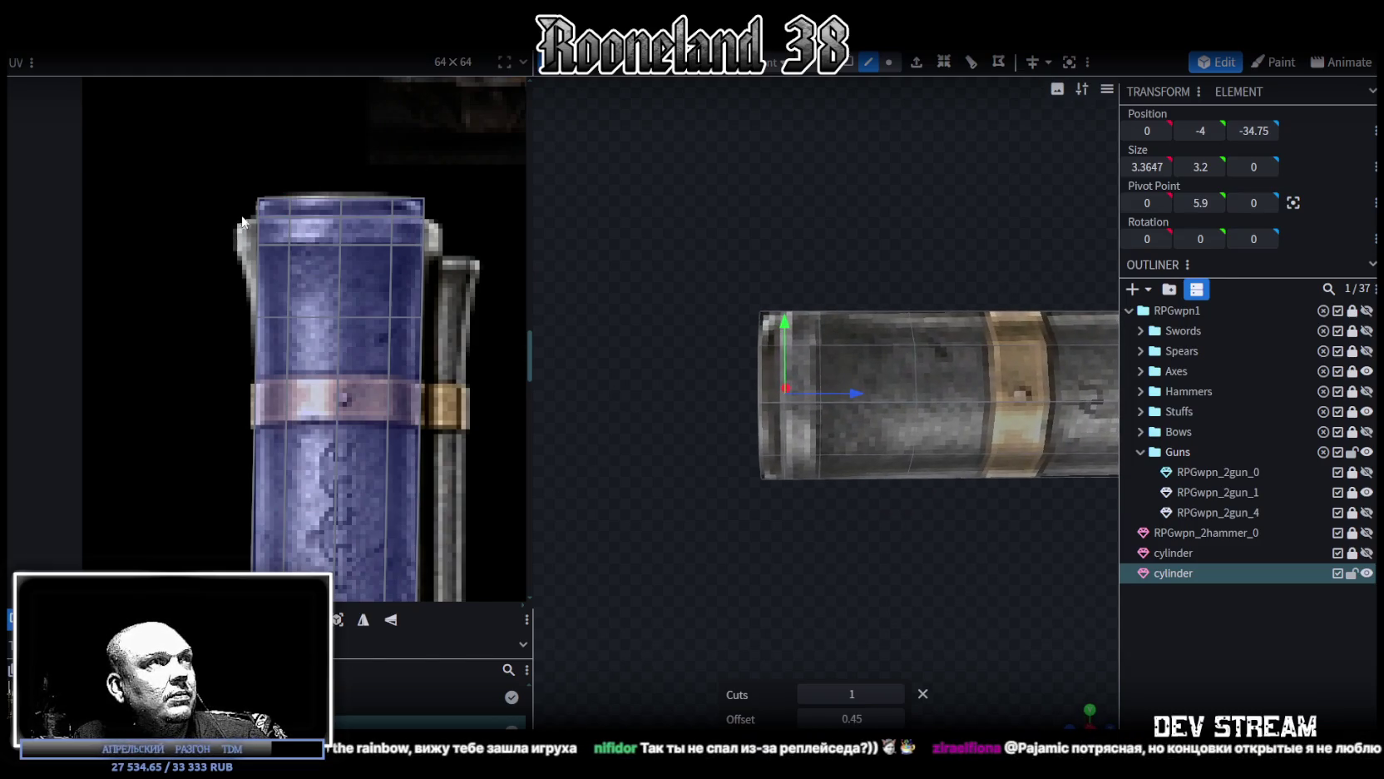
scroll(242, 220, up, 1)
drag(233, 187, 482, 202)
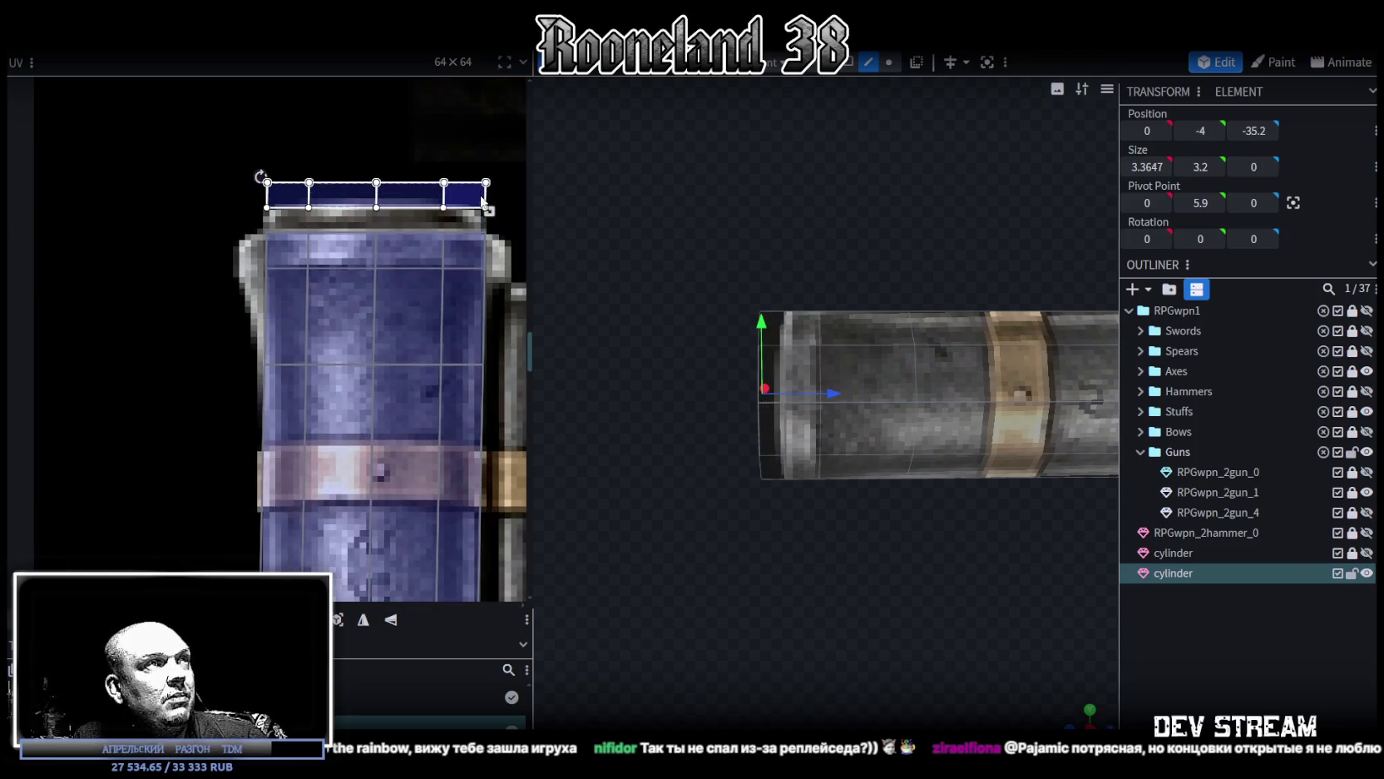
mouse_move(238, 237)
mouse_down()
mouse_move(277, 269)
mouse_move(241, 273)
mouse_up()
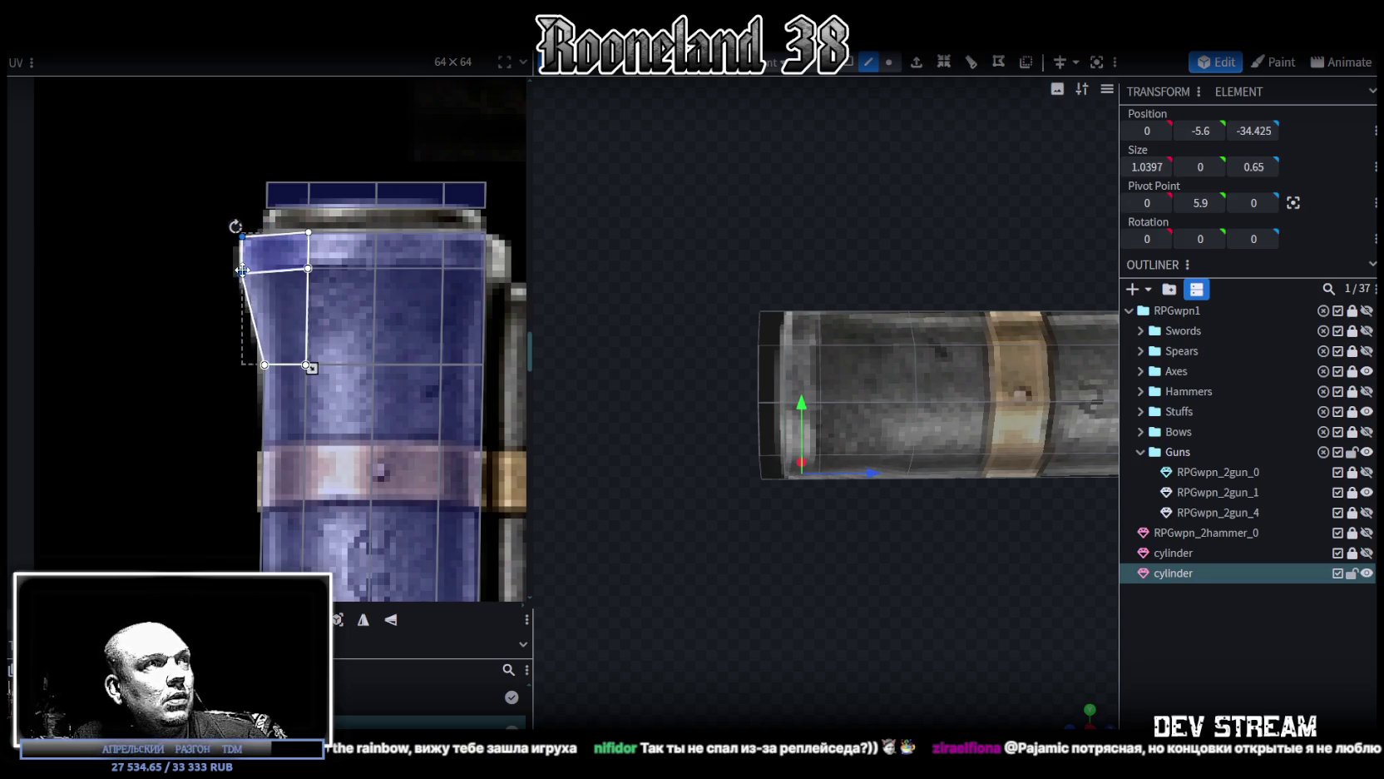
middle_drag(369, 329, 286, 341)
drag(402, 281, 416, 289)
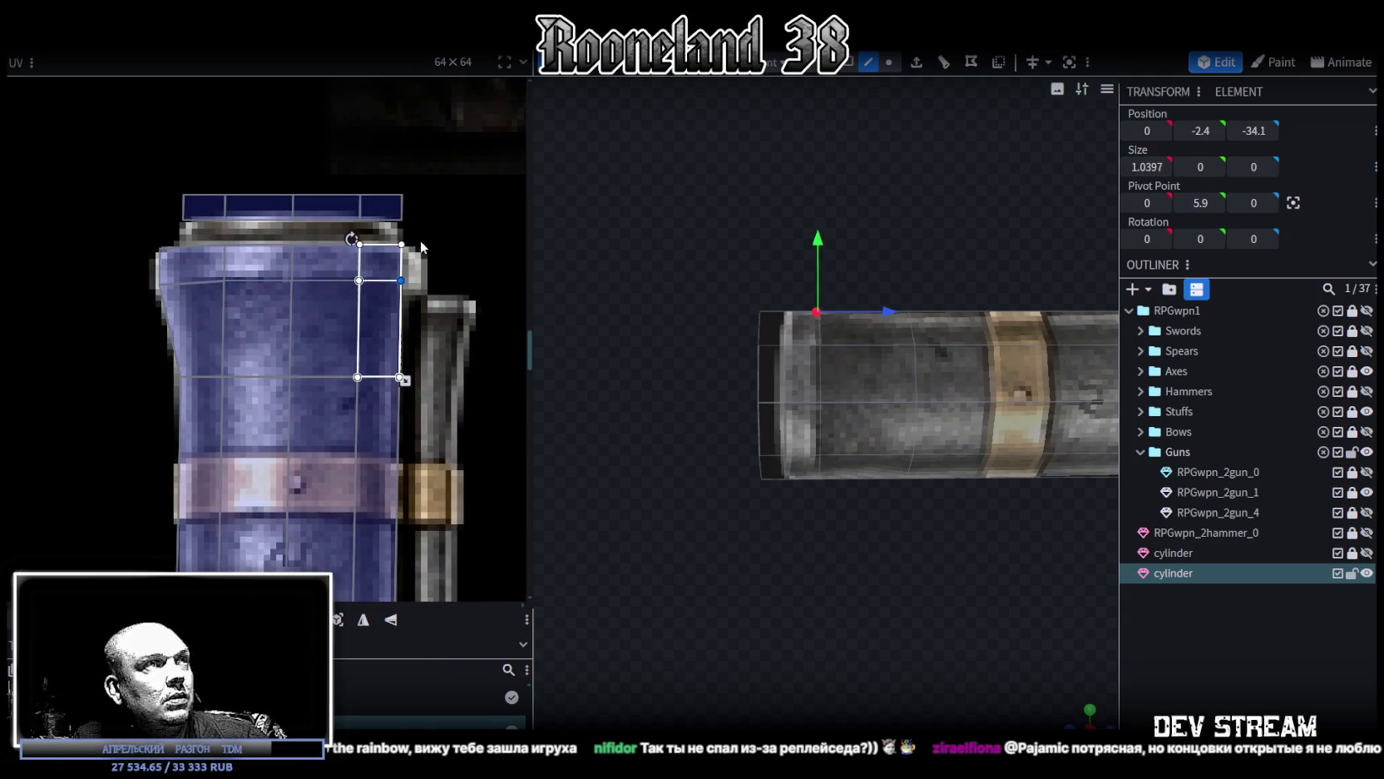
drag(402, 244, 418, 284)
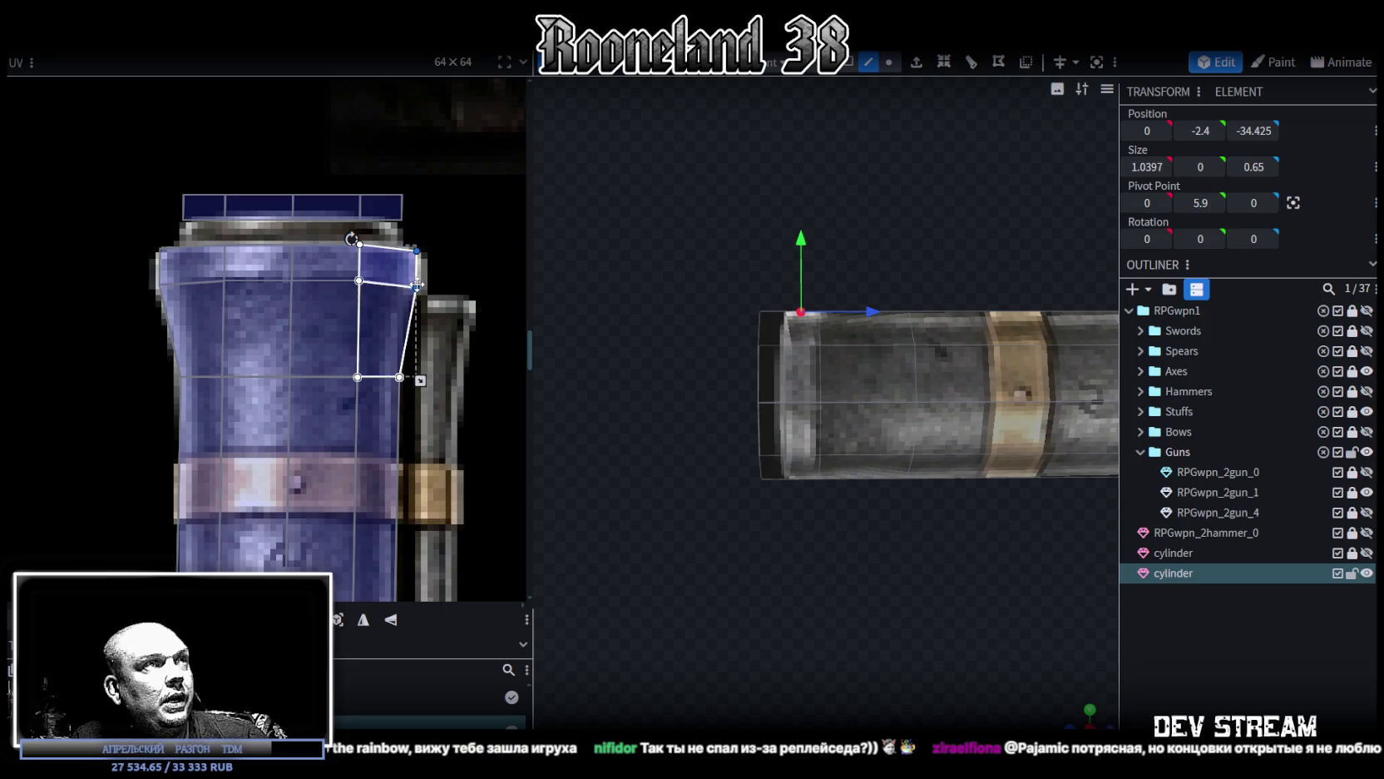
drag(221, 240, 363, 277)
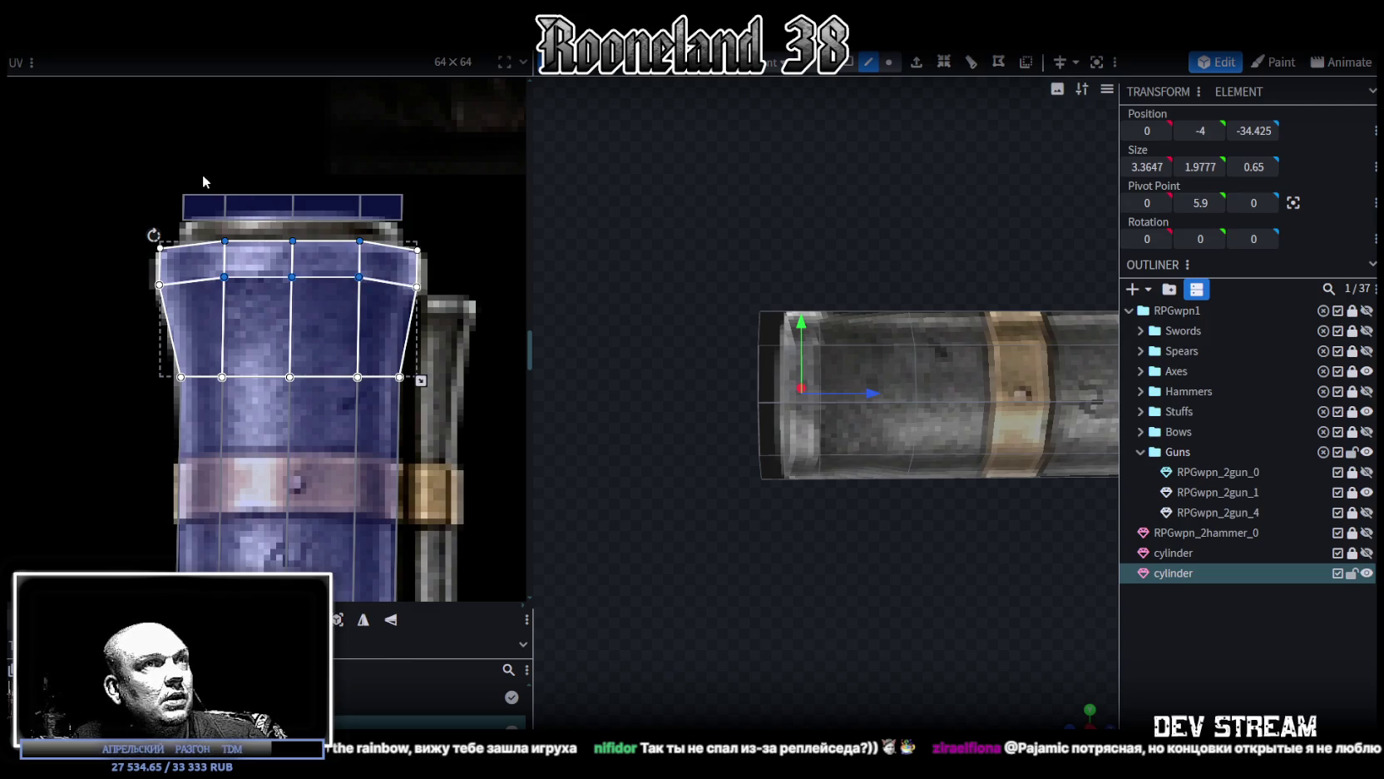
Step: In face selection mode, select the ring of faces at the barrel's muzzle end
mouse_move(878, 521)
mouse_down()
mouse_move(832, 613)
mouse_move(749, 465)
mouse_up()
click(762, 555)
mouse_move(764, 563)
mouse_down()
mouse_move(806, 562)
mouse_move(791, 572)
mouse_up()
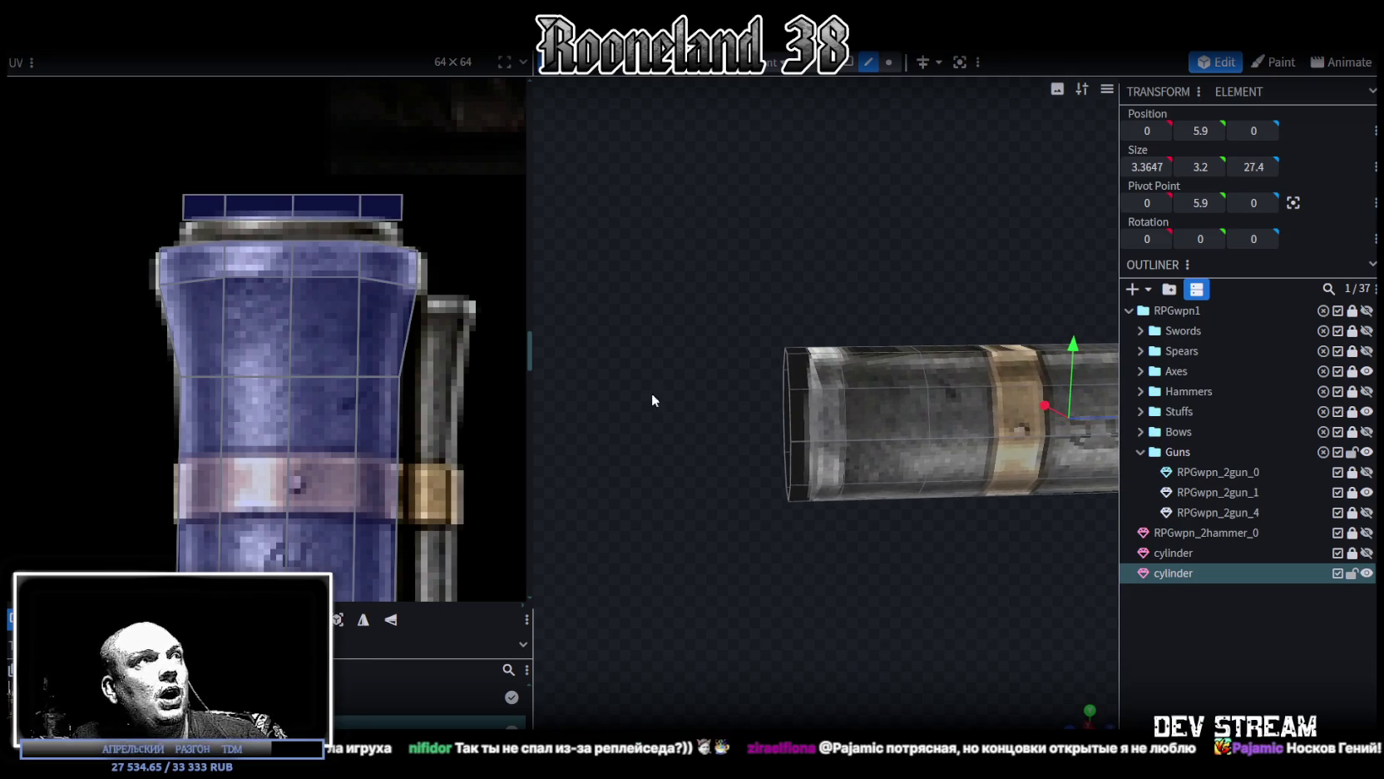
drag(861, 454, 869, 574)
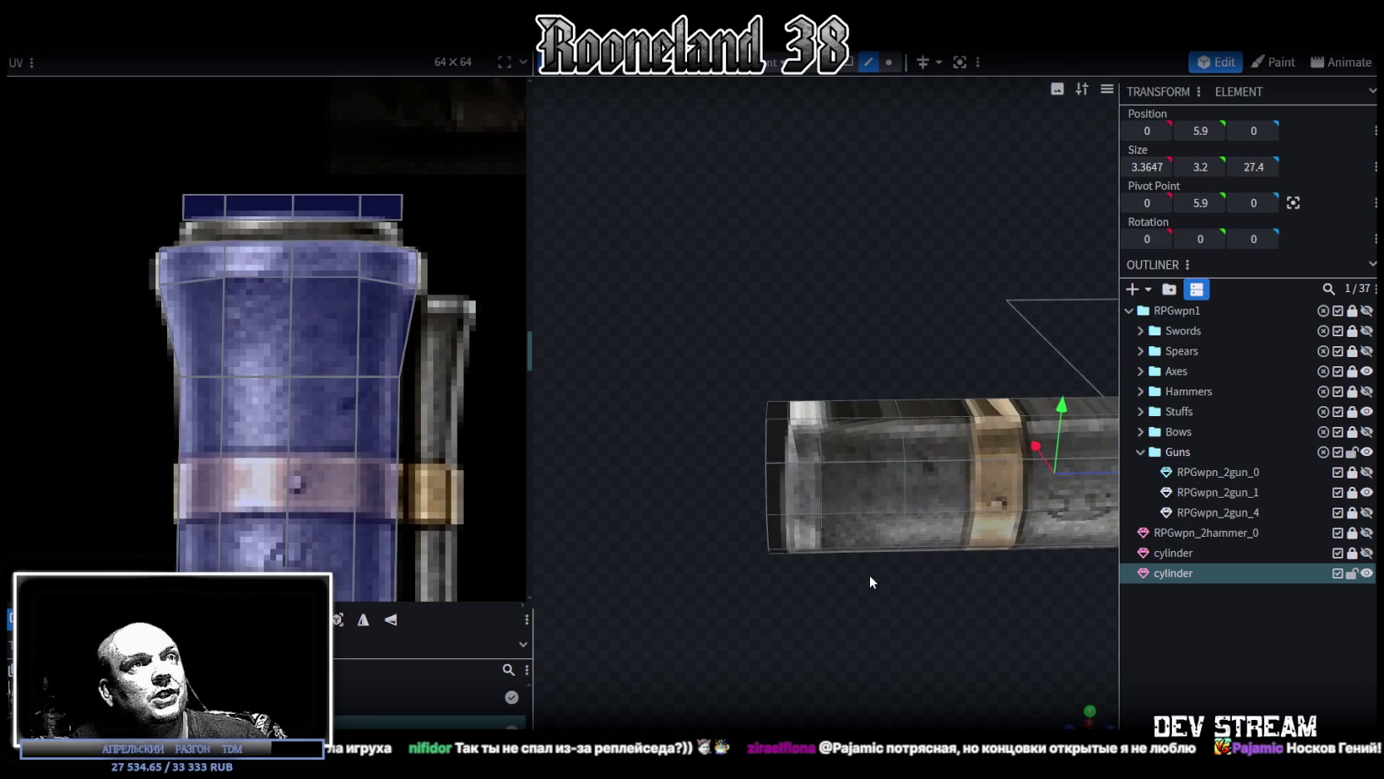
key(2)
drag(813, 427, 827, 291)
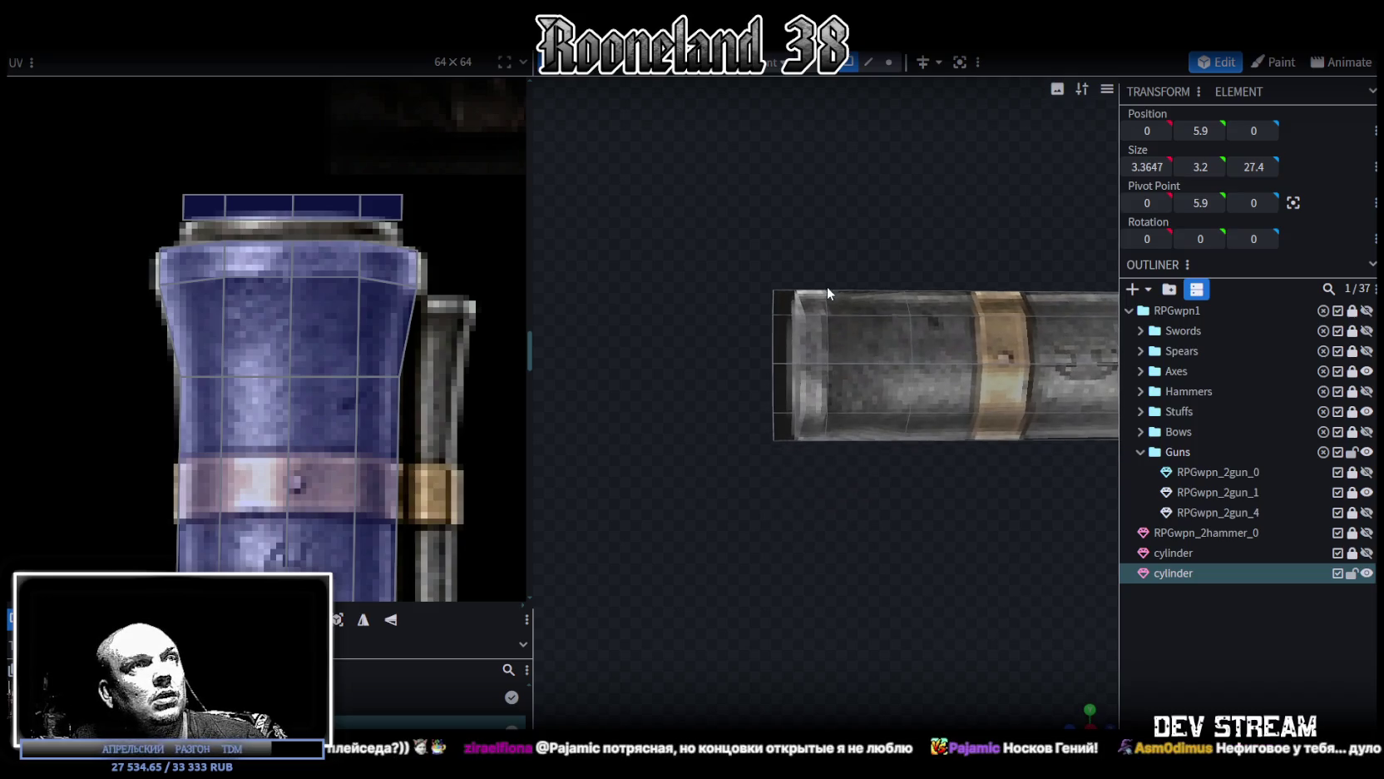
click(812, 333)
double_click(805, 358)
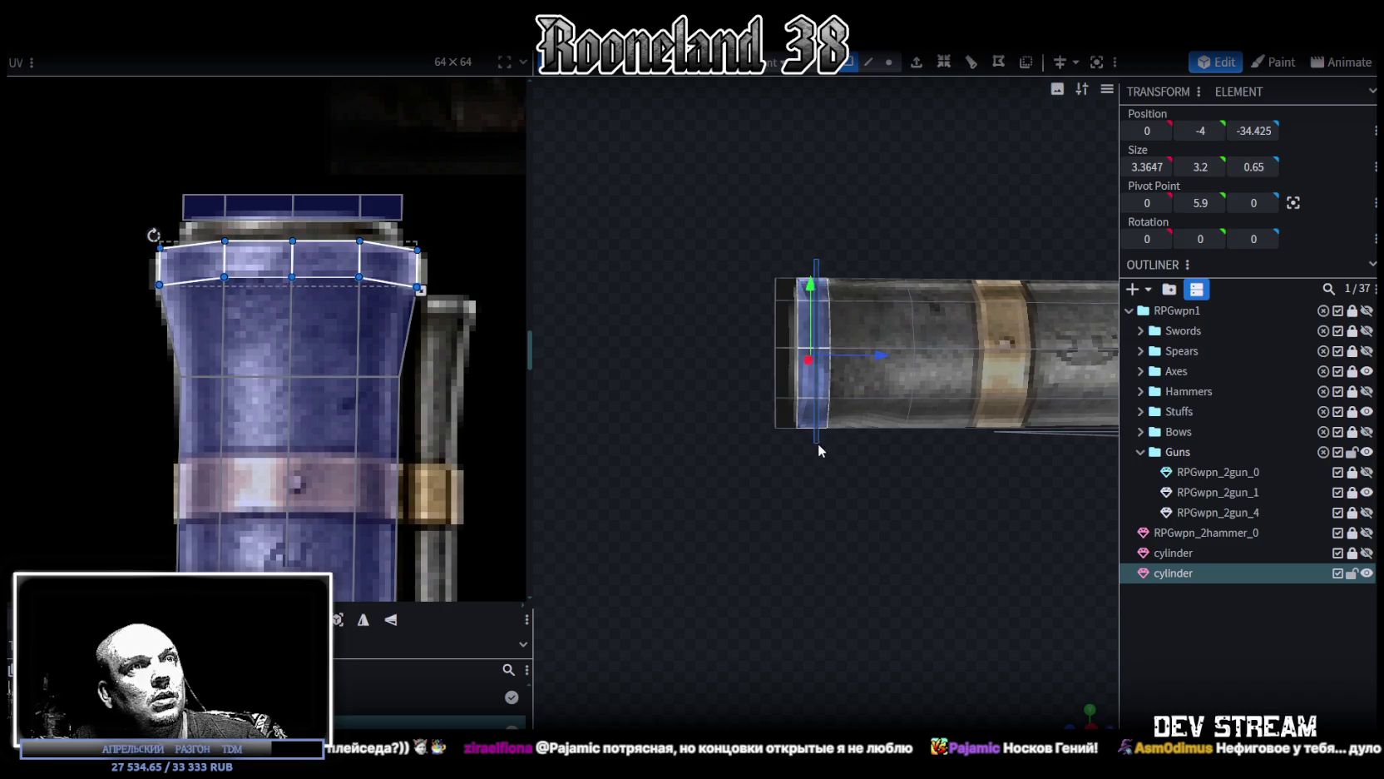
mouse_move(798, 504)
mouse_down()
mouse_move(971, 593)
mouse_move(875, 600)
mouse_move(795, 573)
mouse_move(796, 556)
mouse_move(722, 510)
mouse_move(794, 508)
mouse_up()
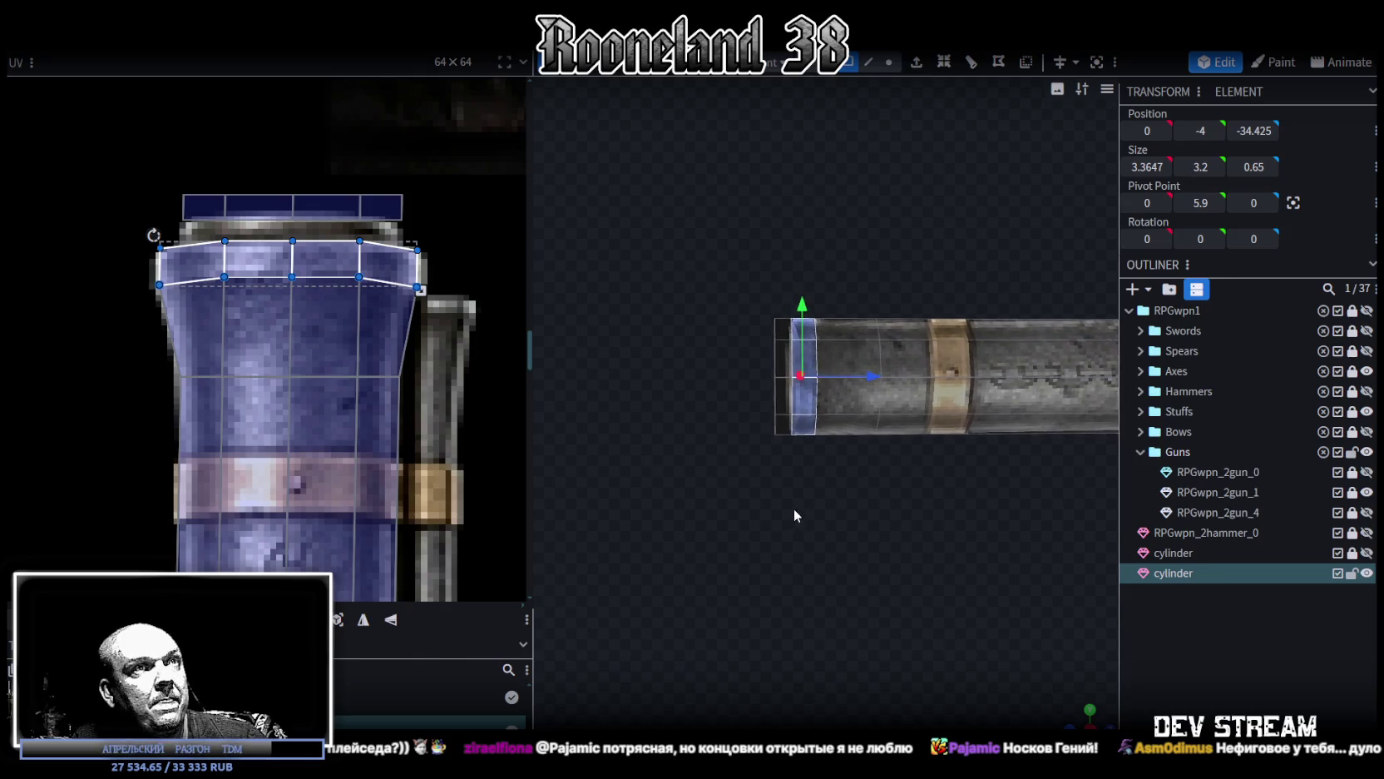
click(794, 509)
drag(747, 356, 781, 447)
right_click(781, 446)
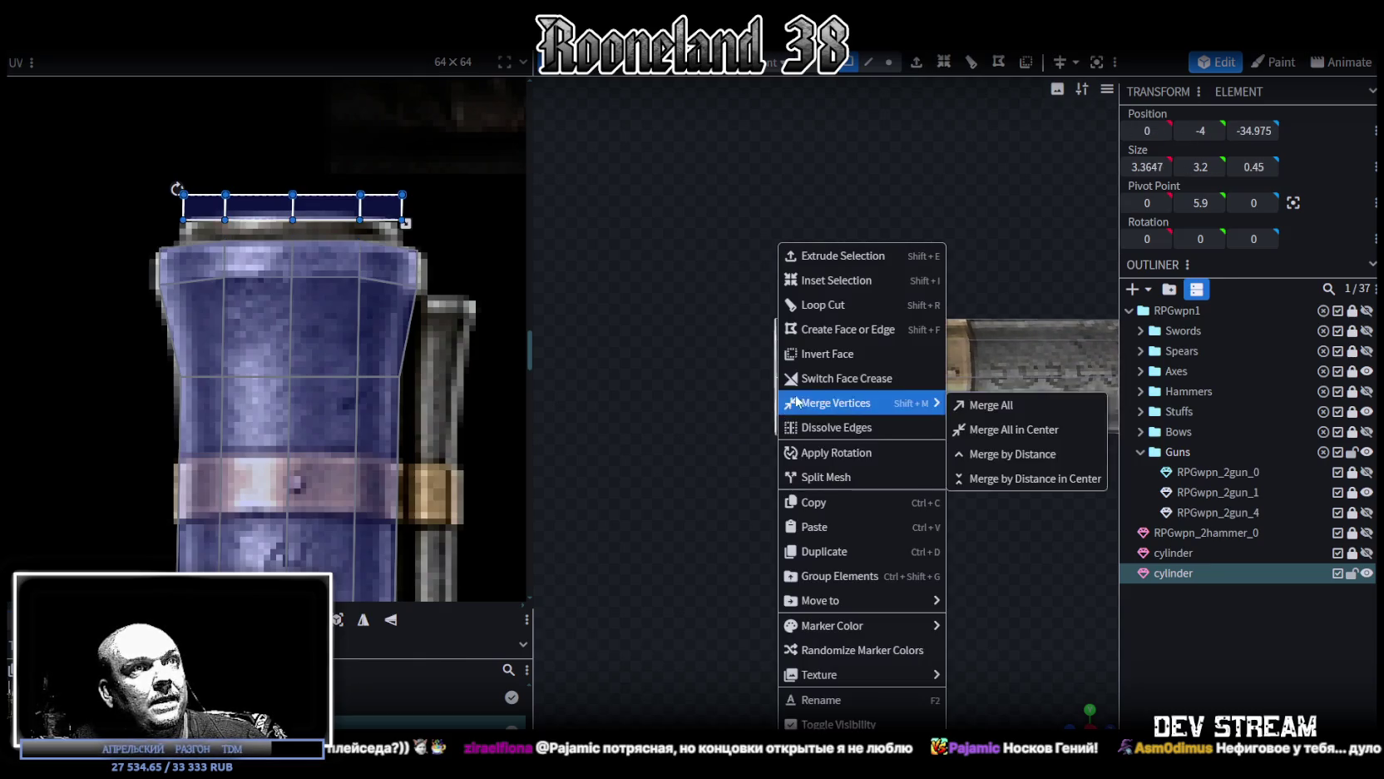
Step: Split the end faces into their own mesh and scale the barrel-end ring up into a flare
click(825, 476)
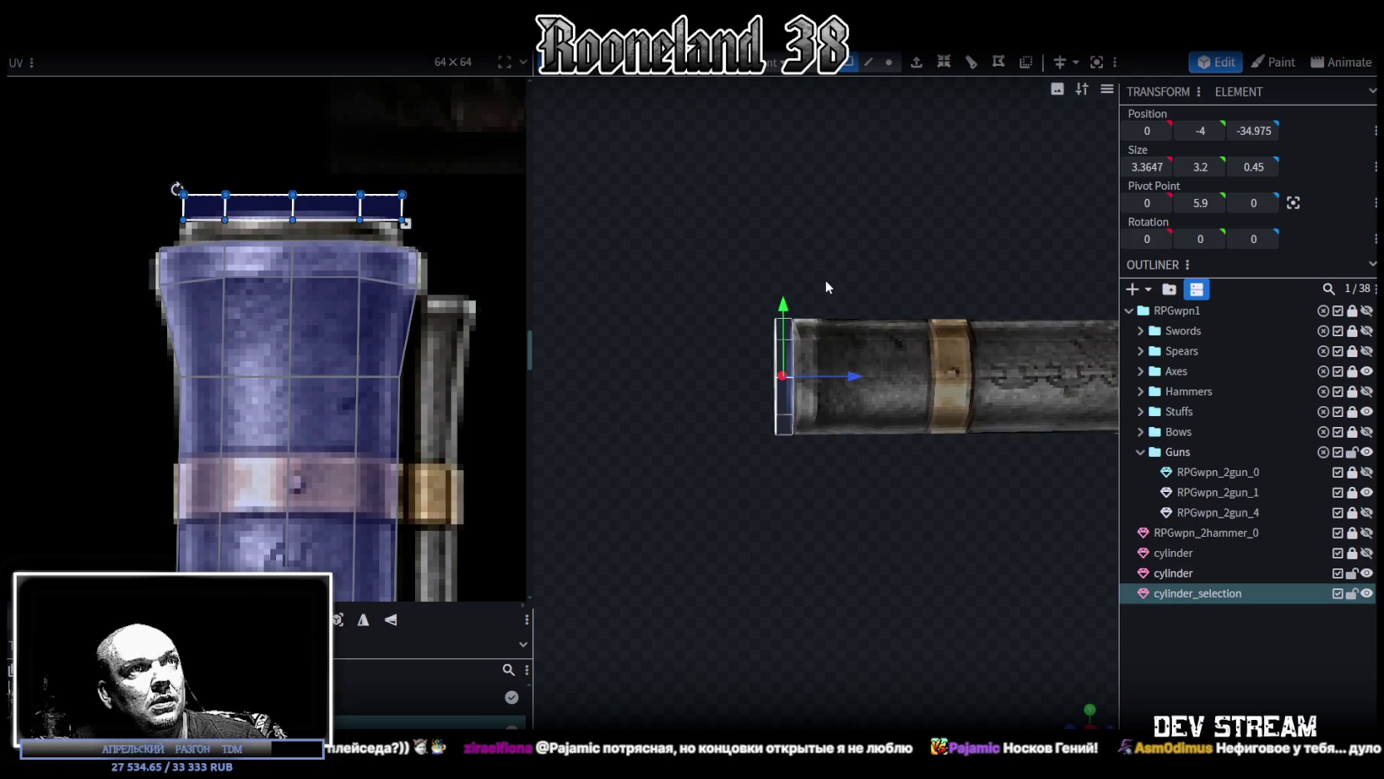
click(950, 363)
mouse_move(691, 251)
mouse_down()
mouse_move(800, 457)
mouse_move(863, 386)
mouse_move(892, 551)
mouse_up()
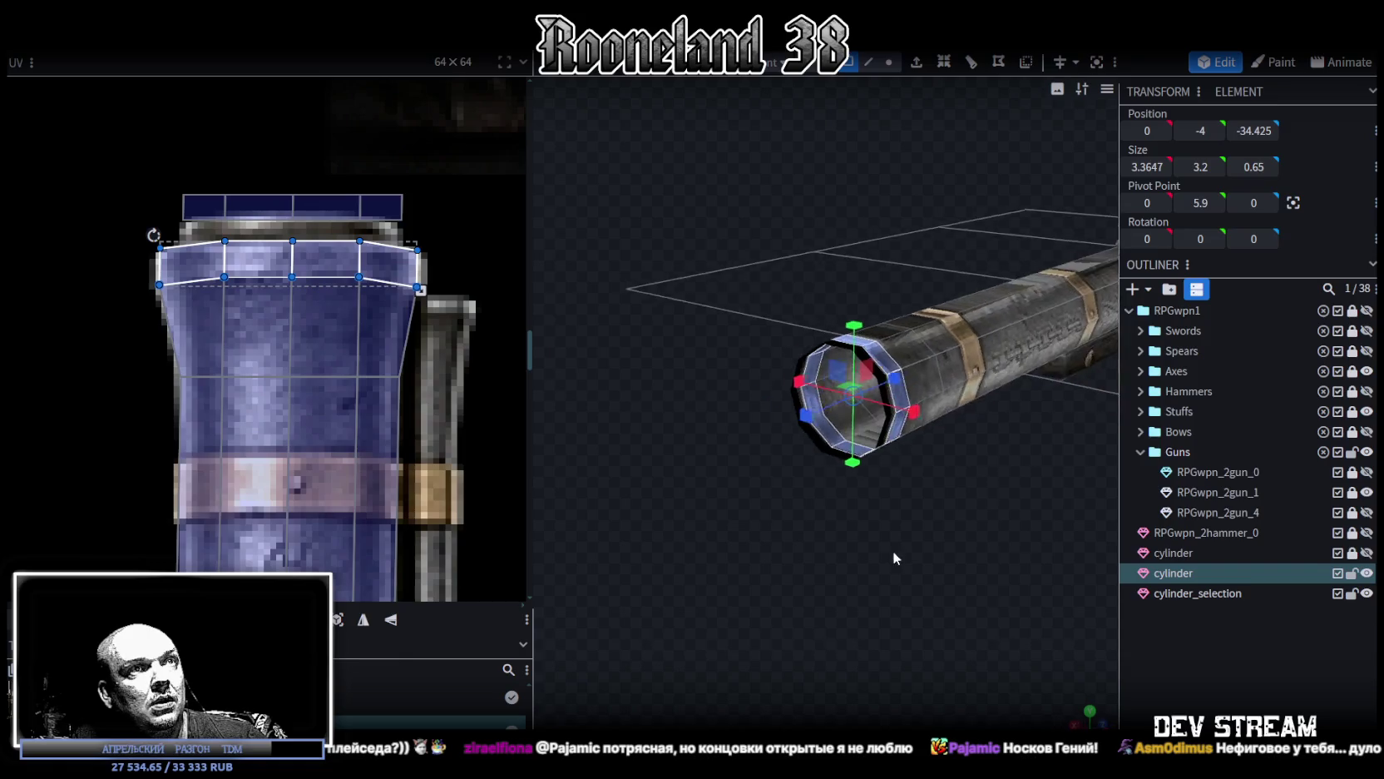
drag(836, 339, 831, 371)
mouse_move(972, 525)
mouse_down()
mouse_move(860, 500)
mouse_move(947, 566)
mouse_move(860, 138)
mouse_up()
Step: Inspect the edges and faces around the hollow muzzle opening in edge selection mode
click(868, 62)
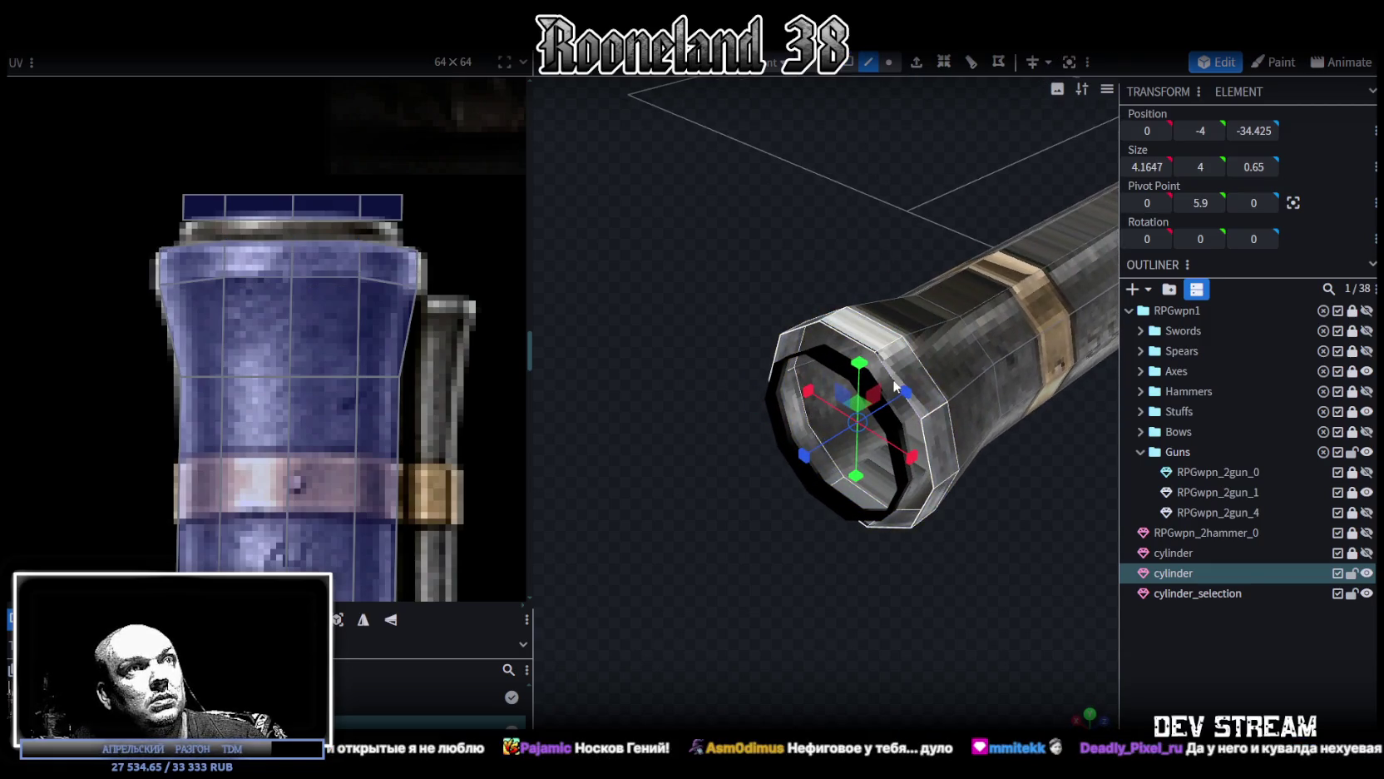
click(888, 379)
mouse_move(888, 378)
mouse_down()
mouse_move(843, 262)
mouse_move(861, 328)
mouse_up()
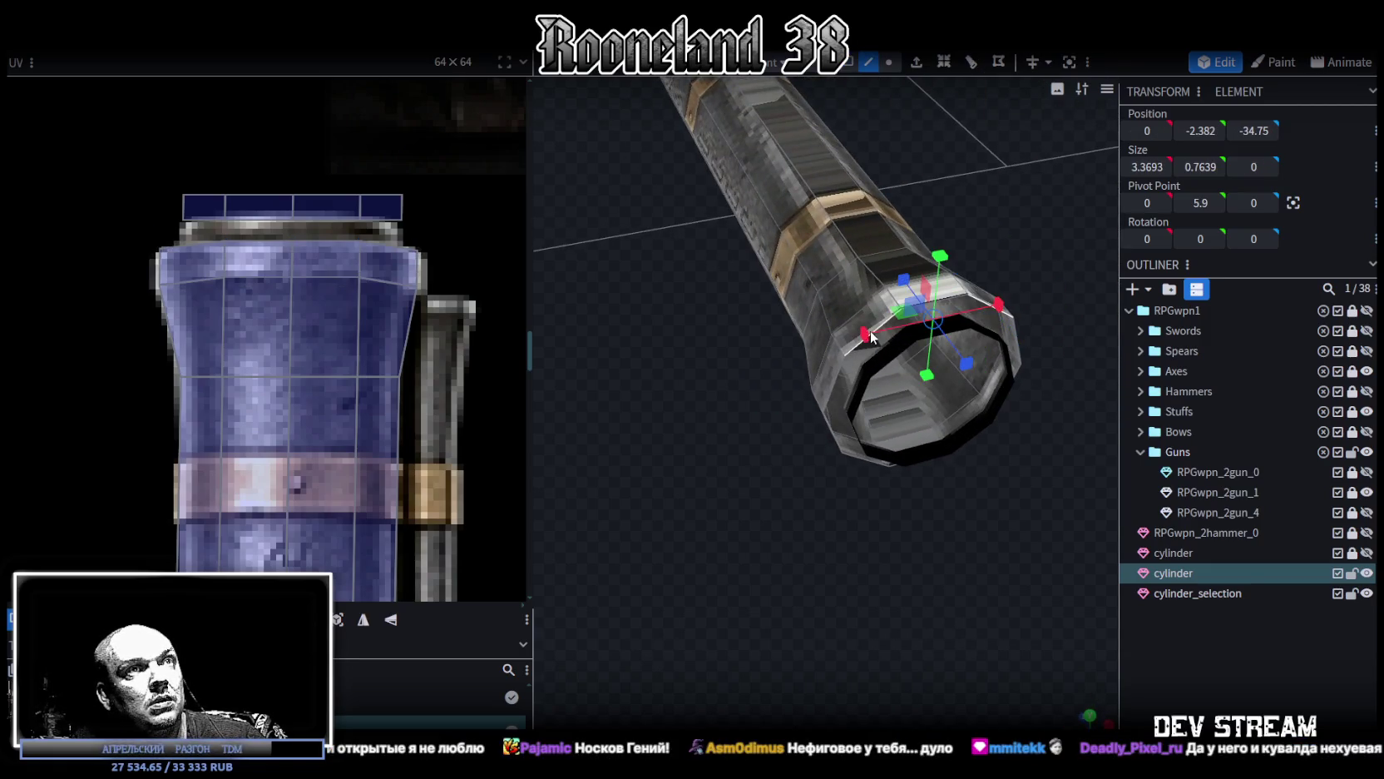
shift+click(870, 329)
mouse_move(975, 515)
mouse_down()
mouse_move(1019, 514)
mouse_move(850, 344)
mouse_up()
click(850, 344)
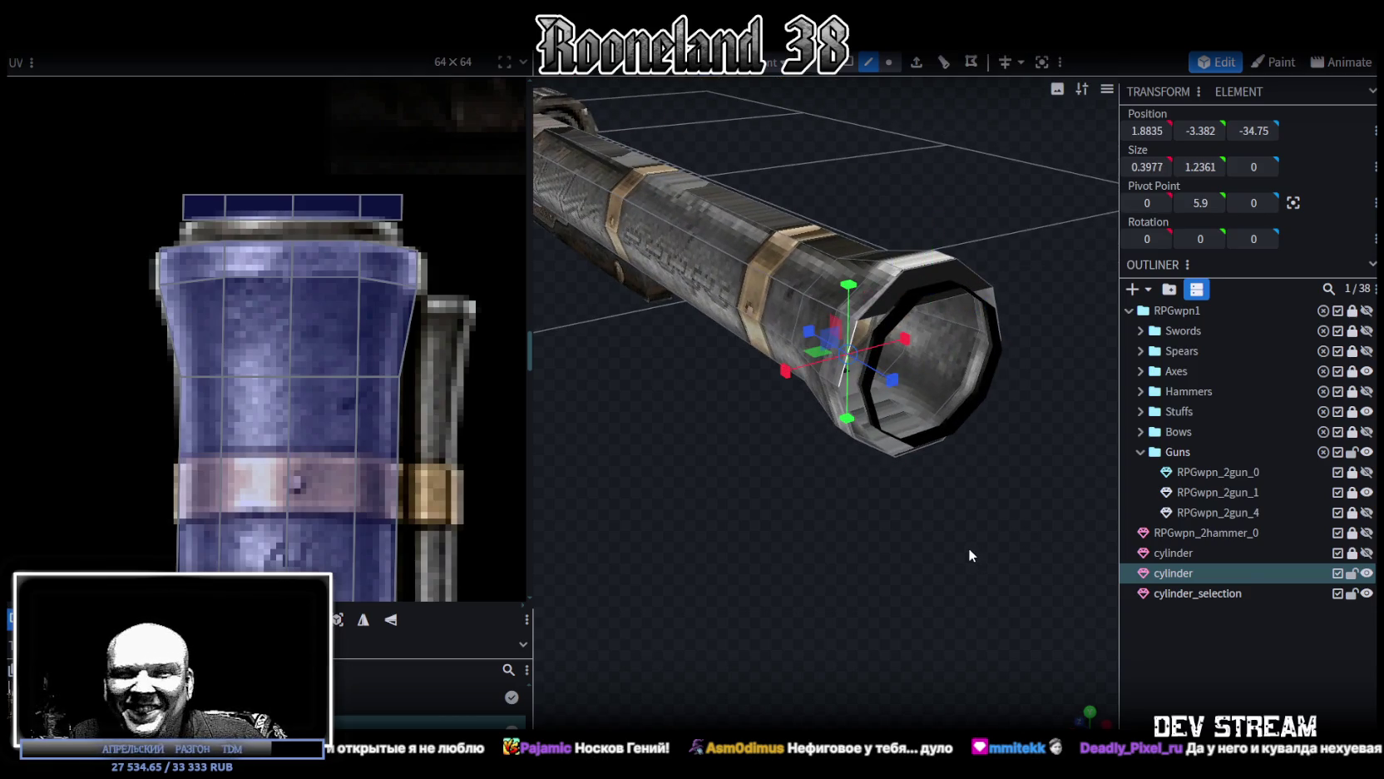
mouse_move(989, 614)
mouse_down()
mouse_move(783, 596)
mouse_move(761, 627)
mouse_up()
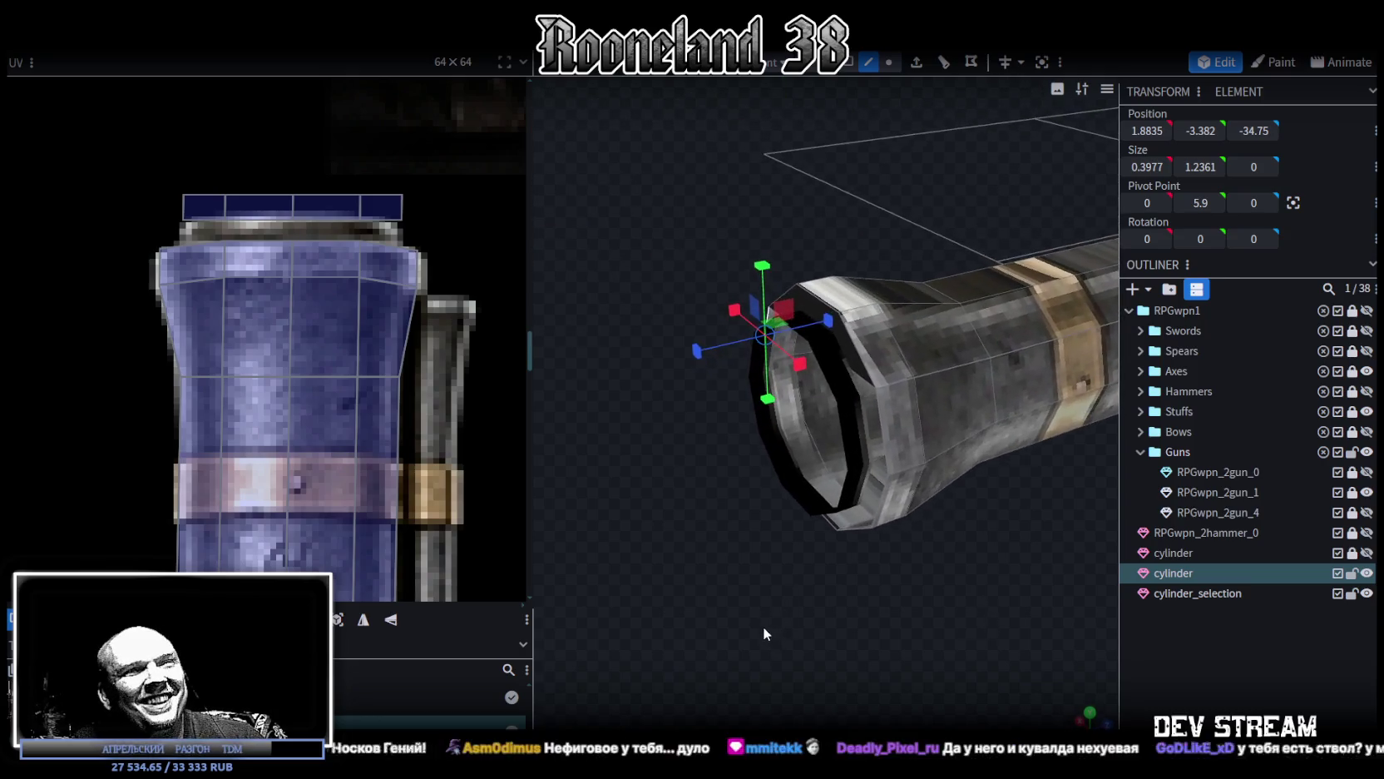
click(878, 421)
click(880, 514)
mouse_move(879, 516)
mouse_down()
mouse_move(1002, 634)
mouse_move(862, 420)
mouse_move(1029, 526)
mouse_move(844, 489)
mouse_move(908, 500)
mouse_up()
click(880, 445)
click(908, 500)
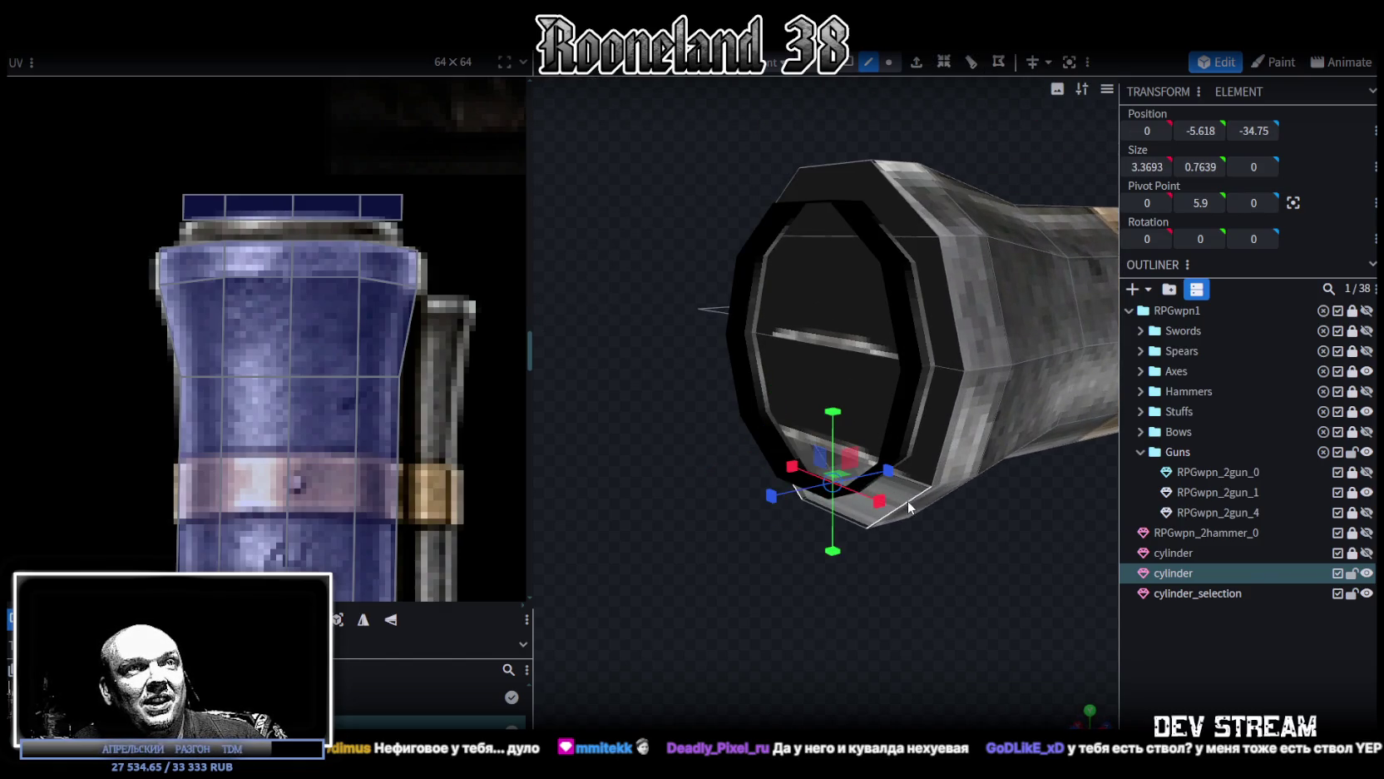
drag(930, 566, 847, 581)
scroll(320, 316, down, 3)
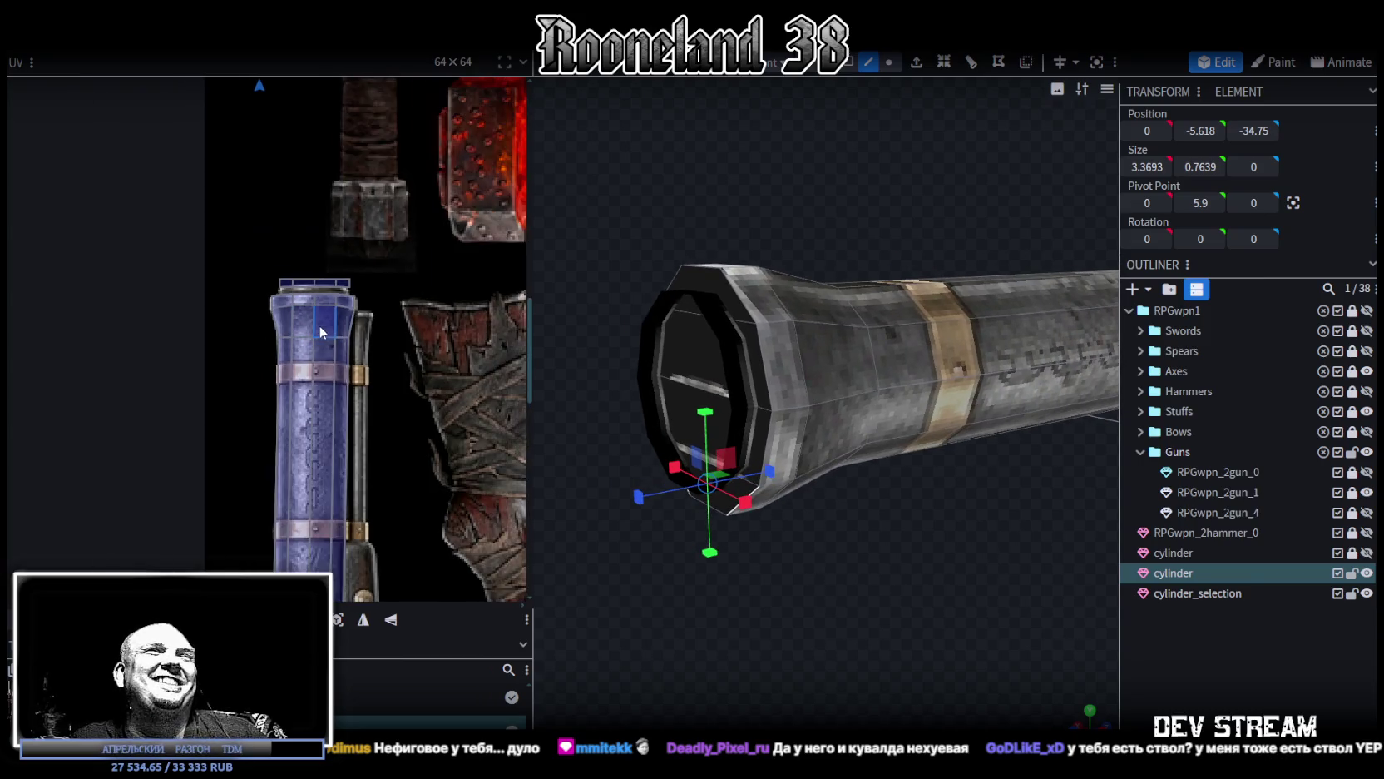
Step: Move the muzzle's top UV strip down onto the top of the blue column
scroll(366, 345, up, 2)
scroll(291, 245, up, 2)
scroll(291, 245, up, 2)
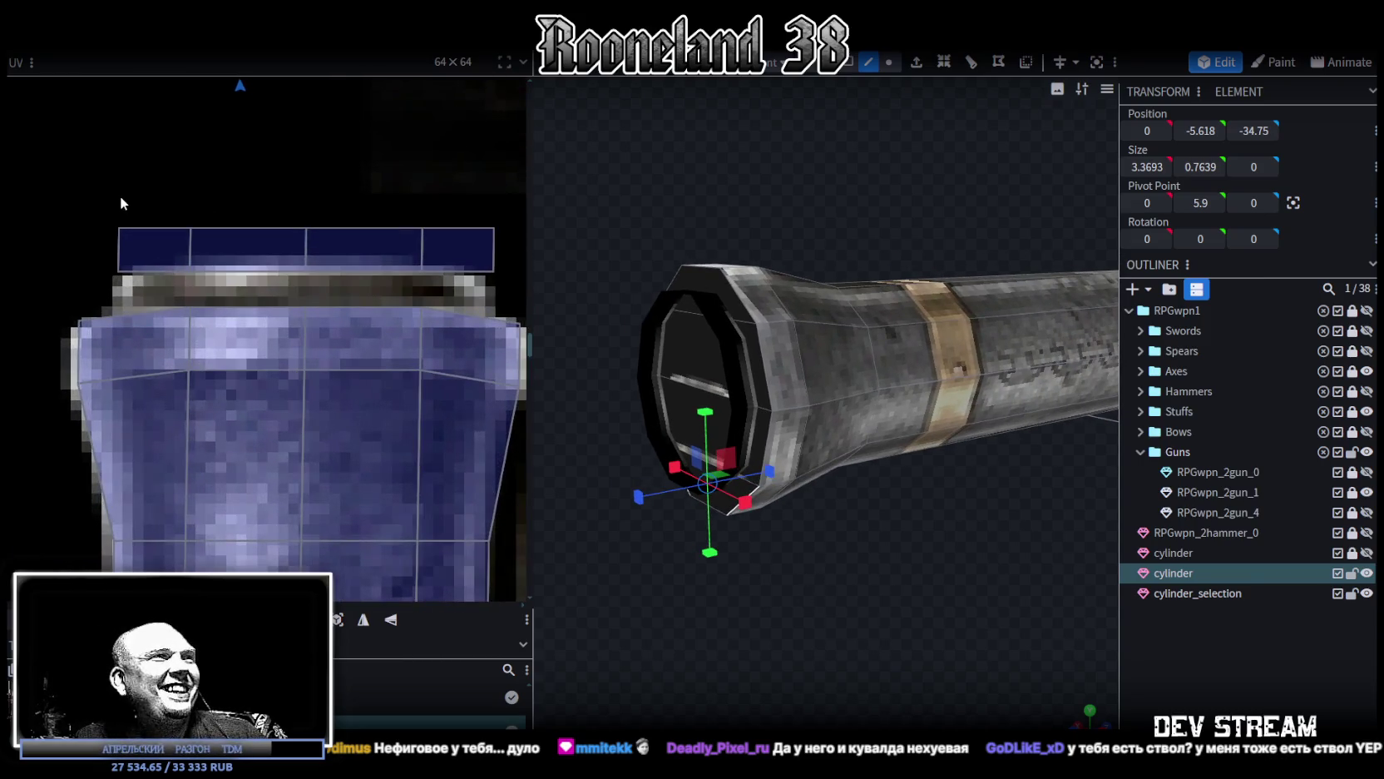
drag(120, 195, 499, 277)
drag(185, 267, 157, 311)
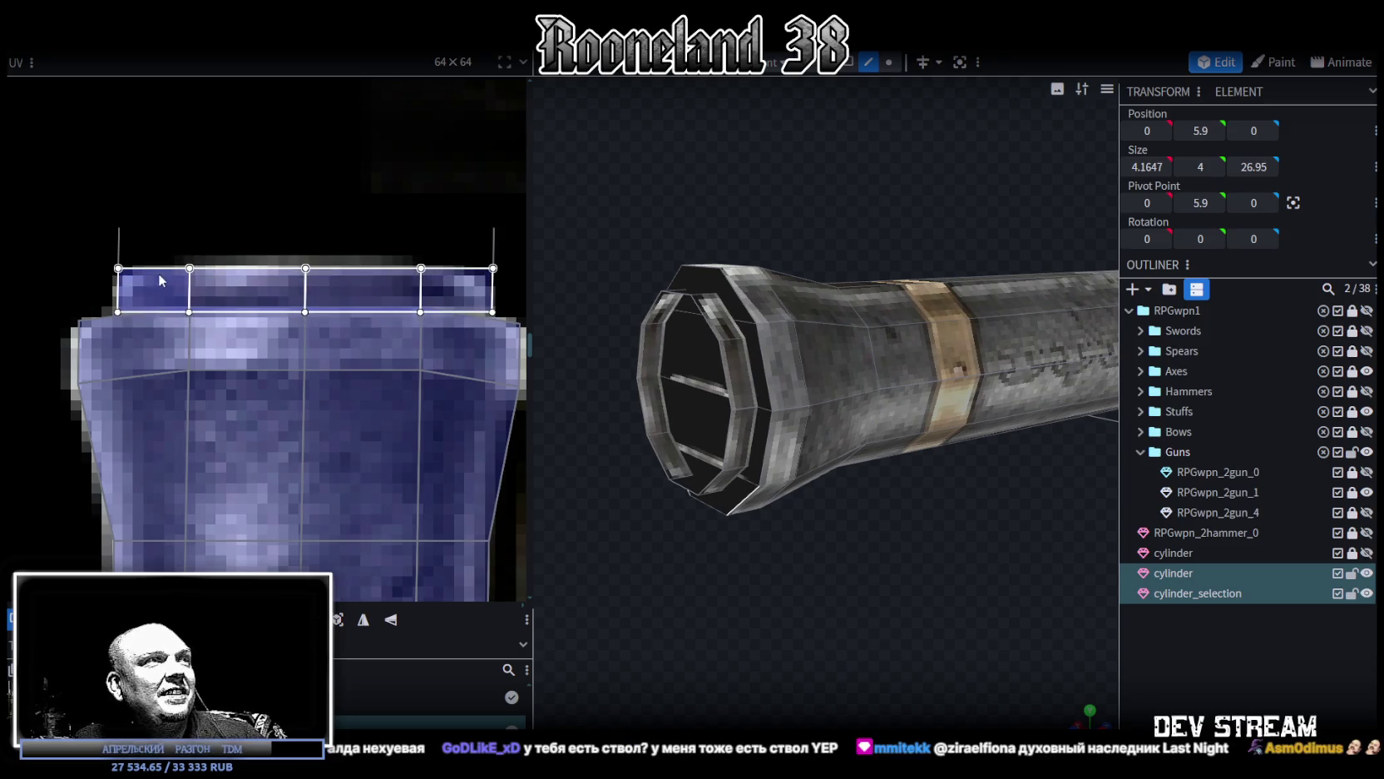
drag(156, 306, 158, 265)
drag(90, 207, 520, 246)
mouse_move(174, 253)
mouse_down()
mouse_move(173, 302)
mouse_move(187, 287)
mouse_up()
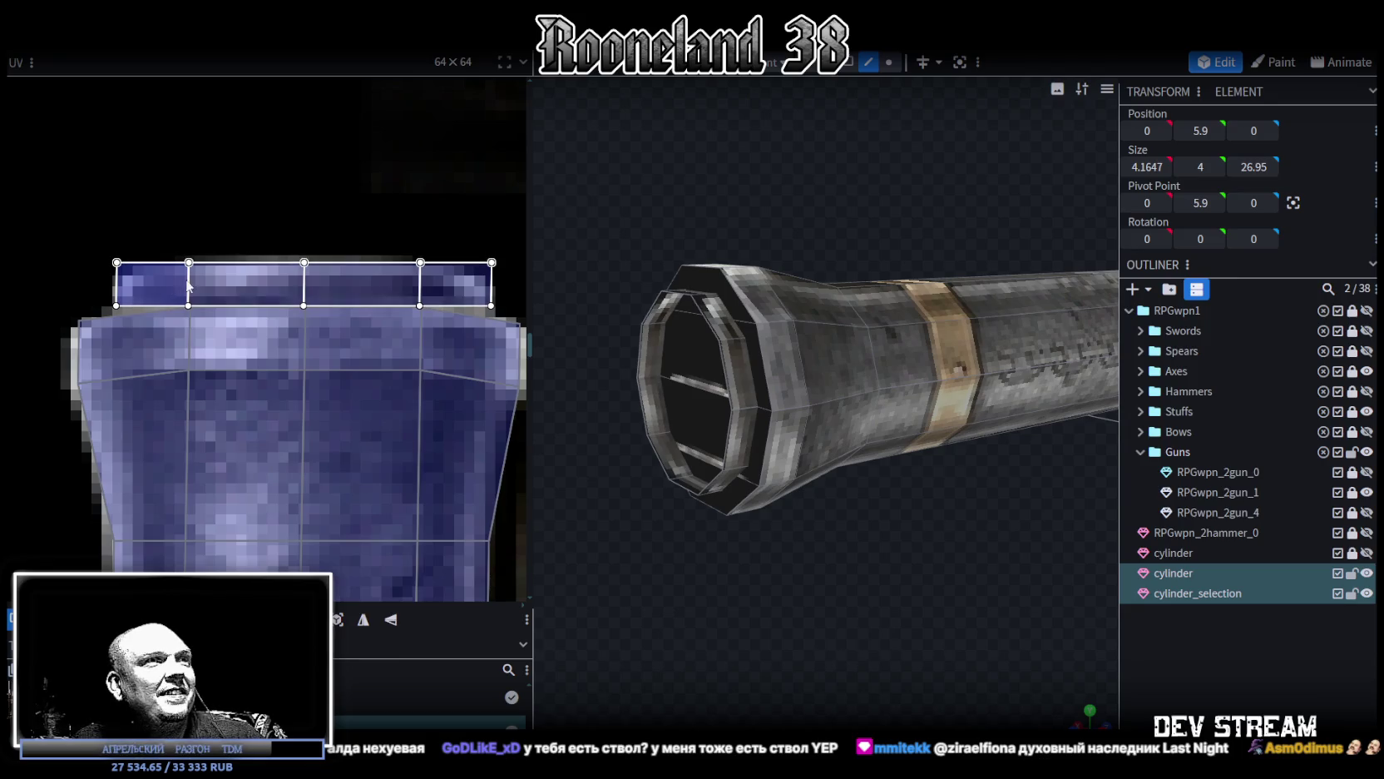
Step: Skew the rightmost and leftmost top UV faces down on their outer edges
click(462, 283)
drag(491, 304, 490, 324)
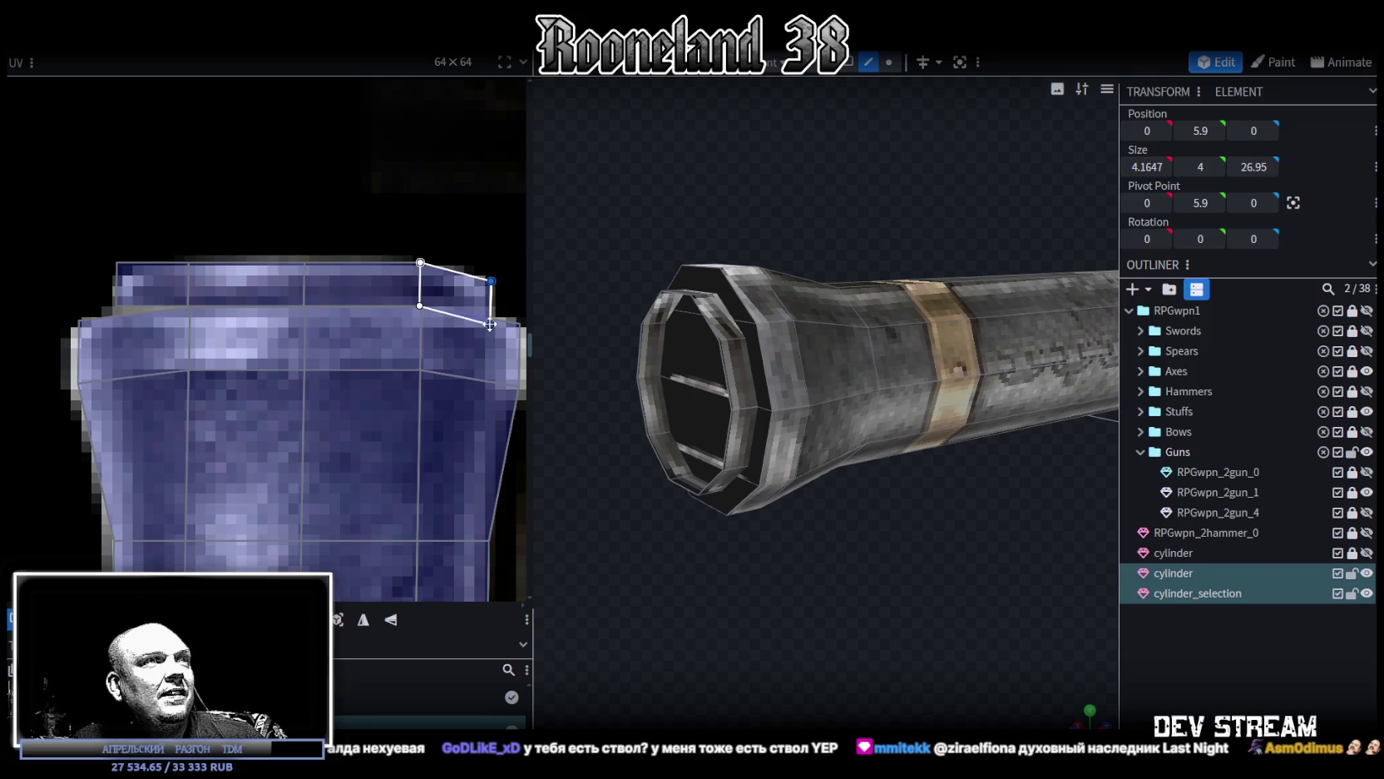
click(125, 296)
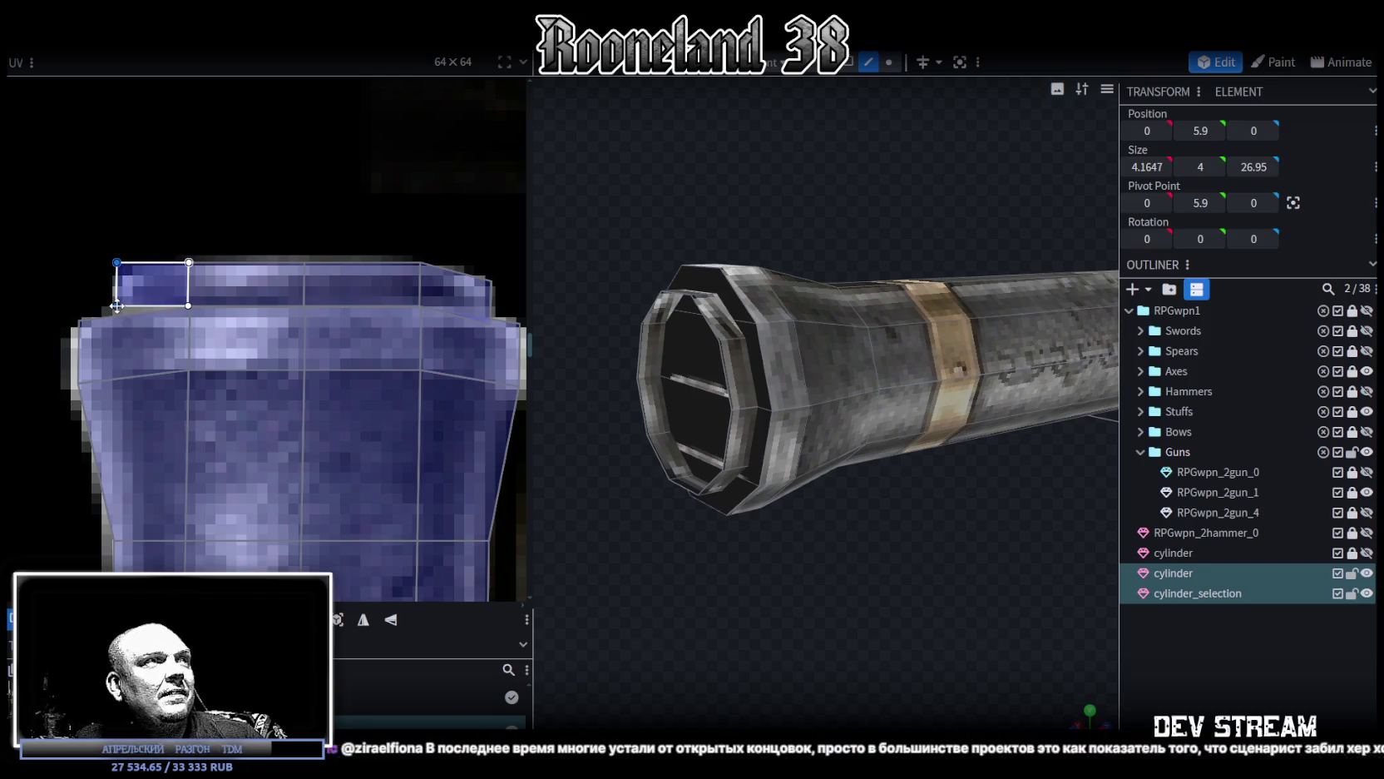
drag(117, 305, 115, 321)
drag(886, 662, 891, 659)
click(702, 371)
mouse_move(703, 370)
mouse_down()
mouse_move(777, 562)
mouse_move(761, 571)
mouse_move(910, 544)
mouse_move(791, 545)
mouse_up()
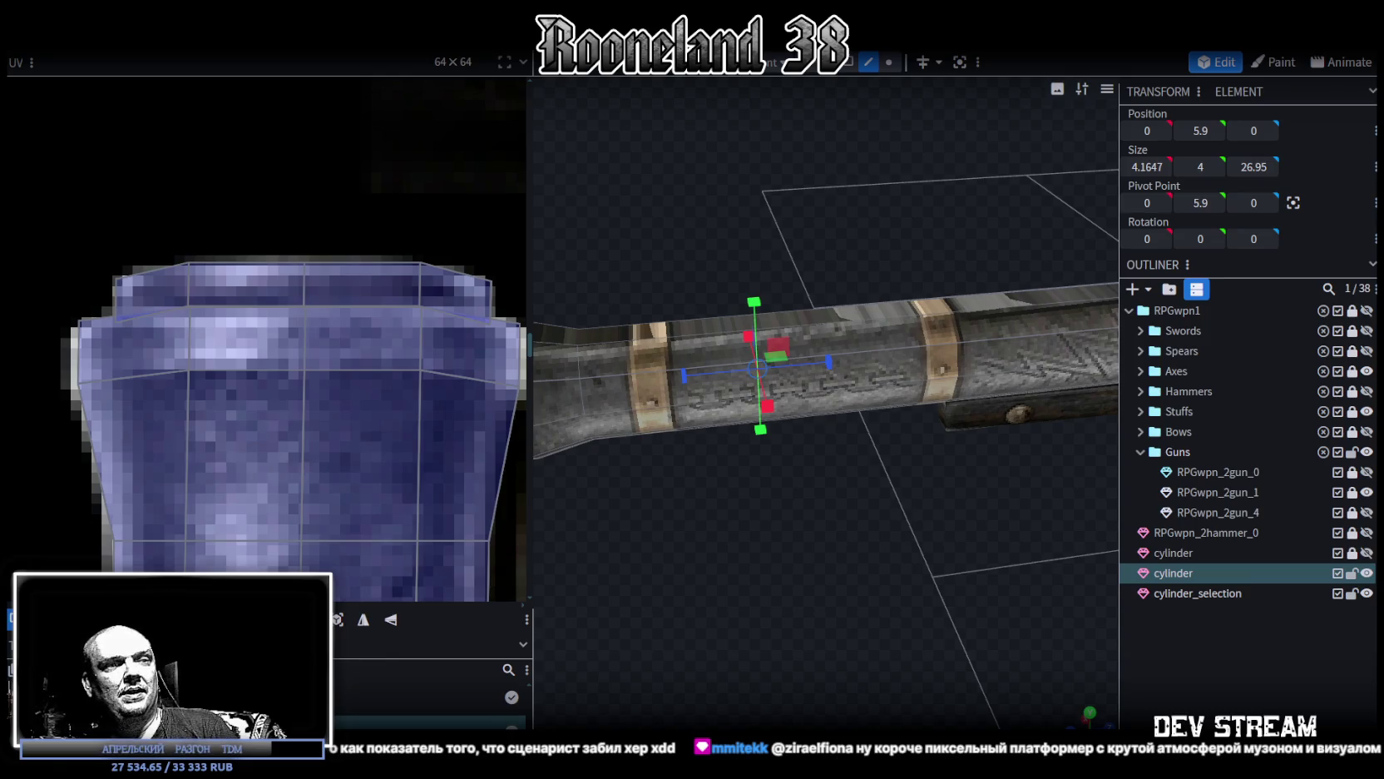
key(alt+Tab)
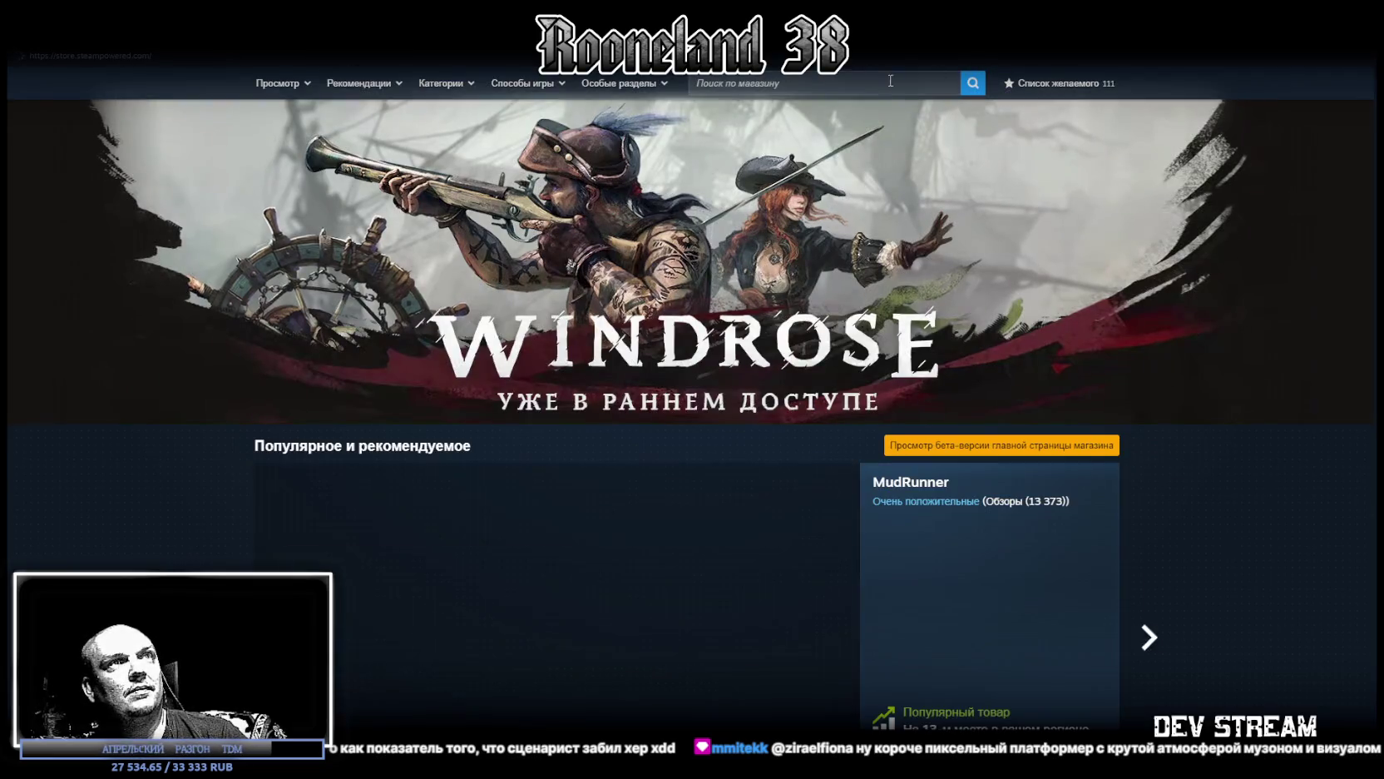
Step: Search the Steam store for 'last ni' and open The Last Night's store page
click(880, 86)
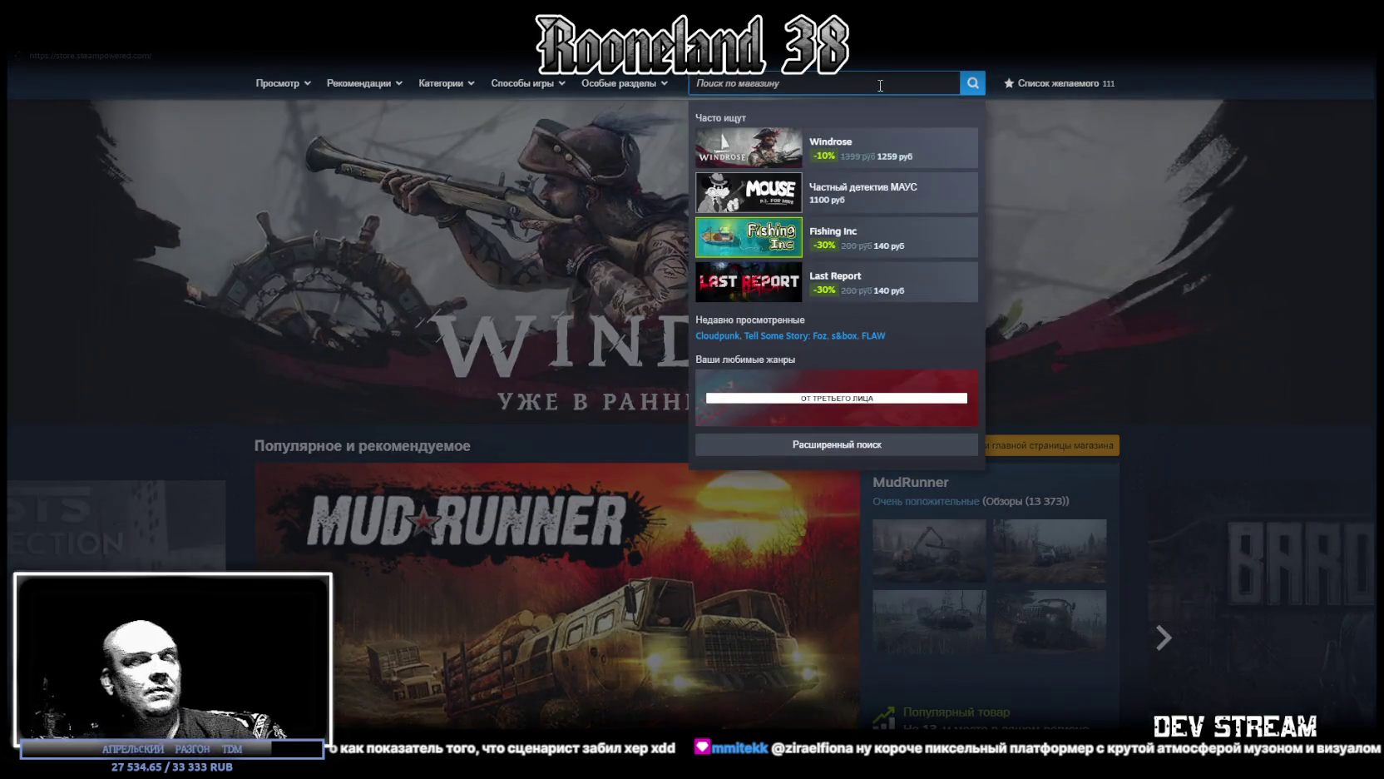
text(дфы)
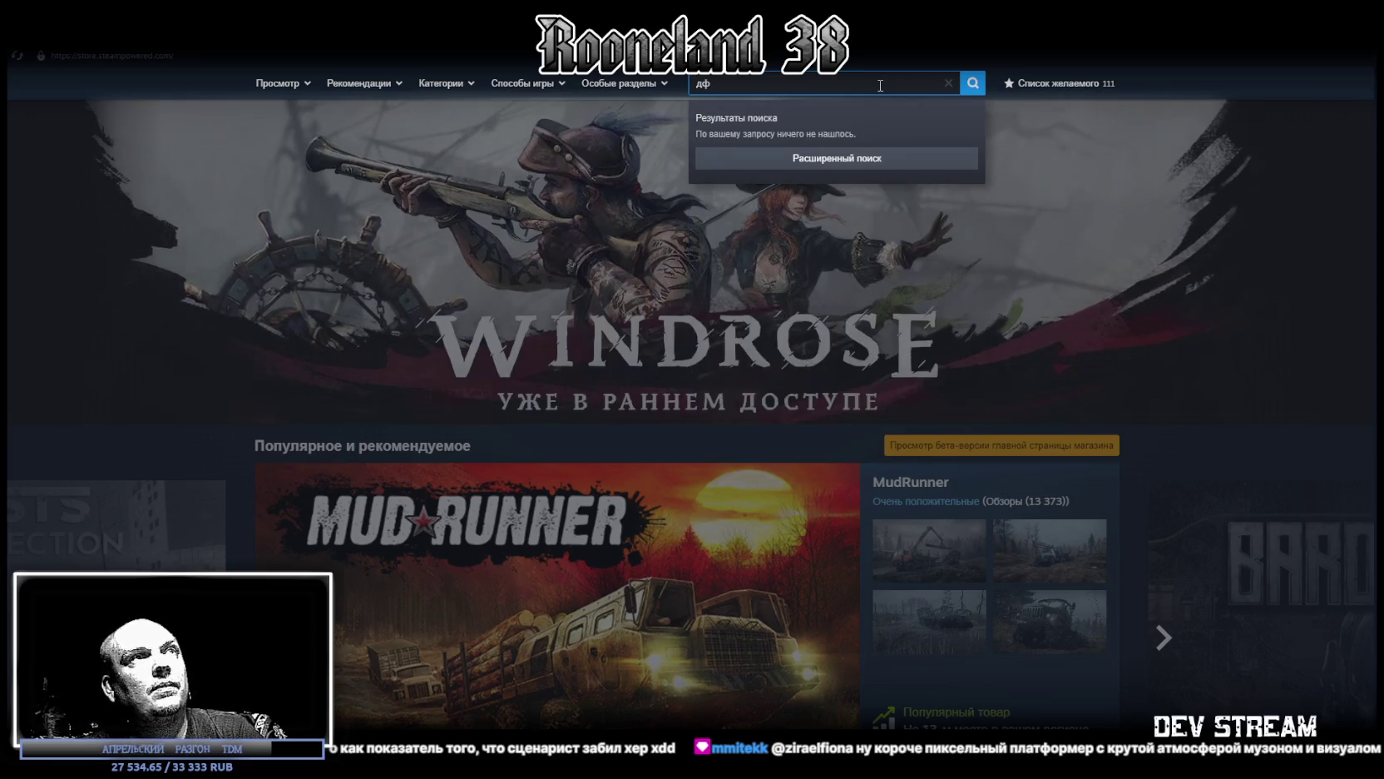
key(BackSpace)
key(BackSpace)
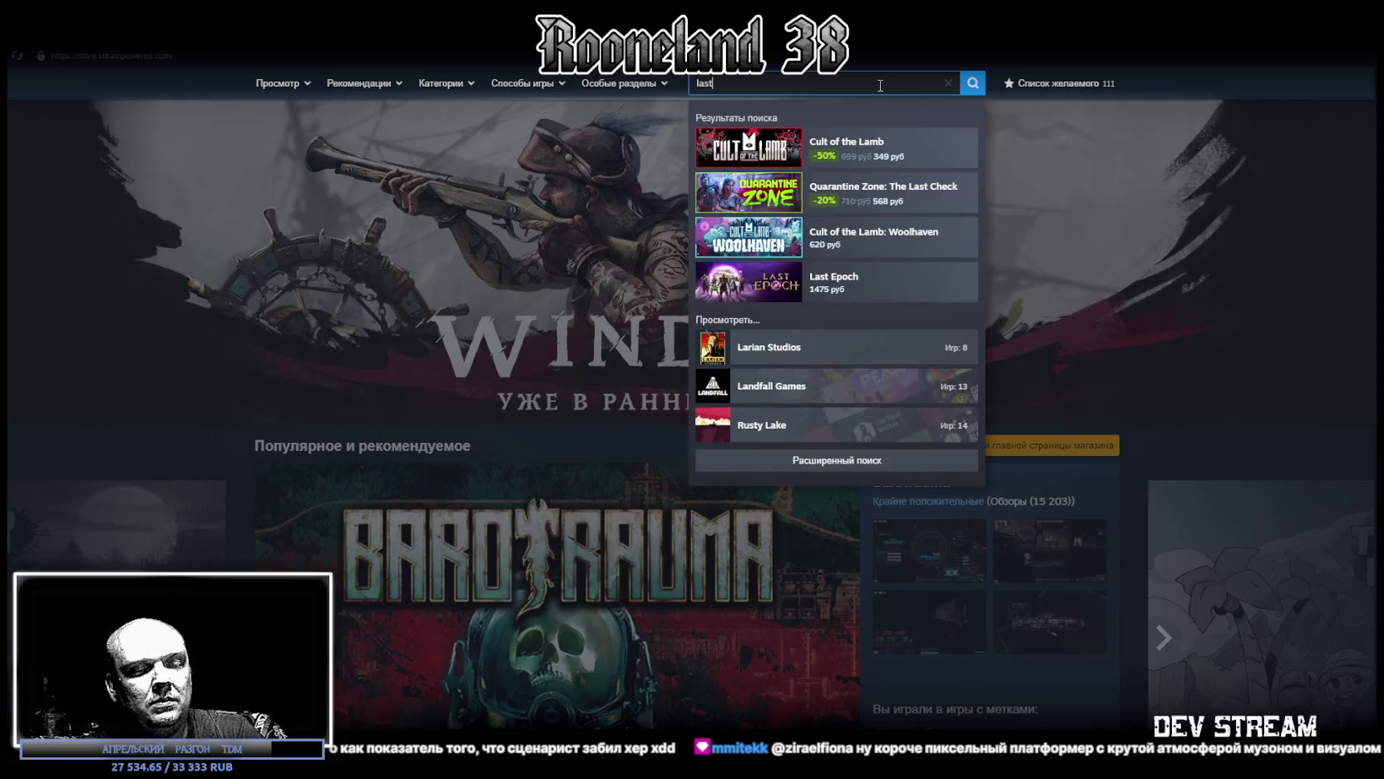
text(st ni)
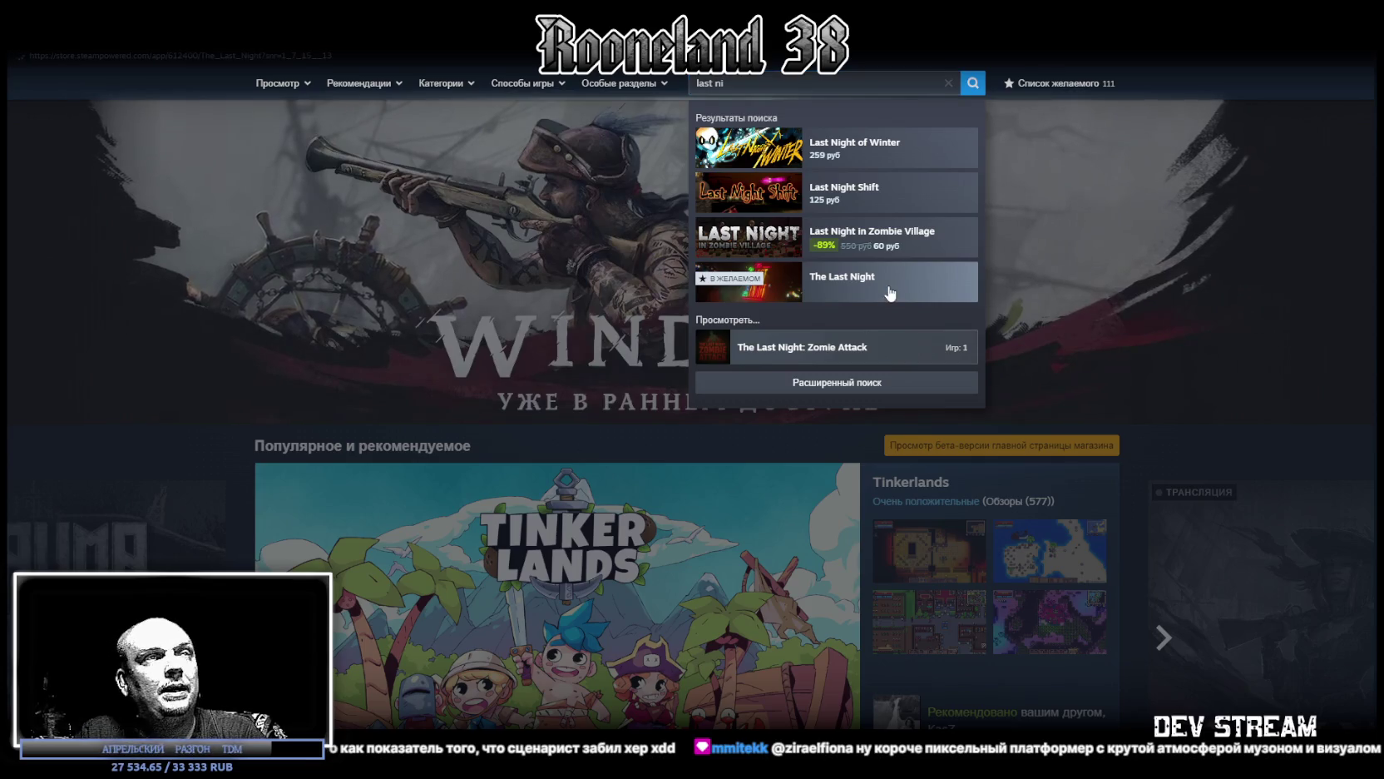
click(890, 293)
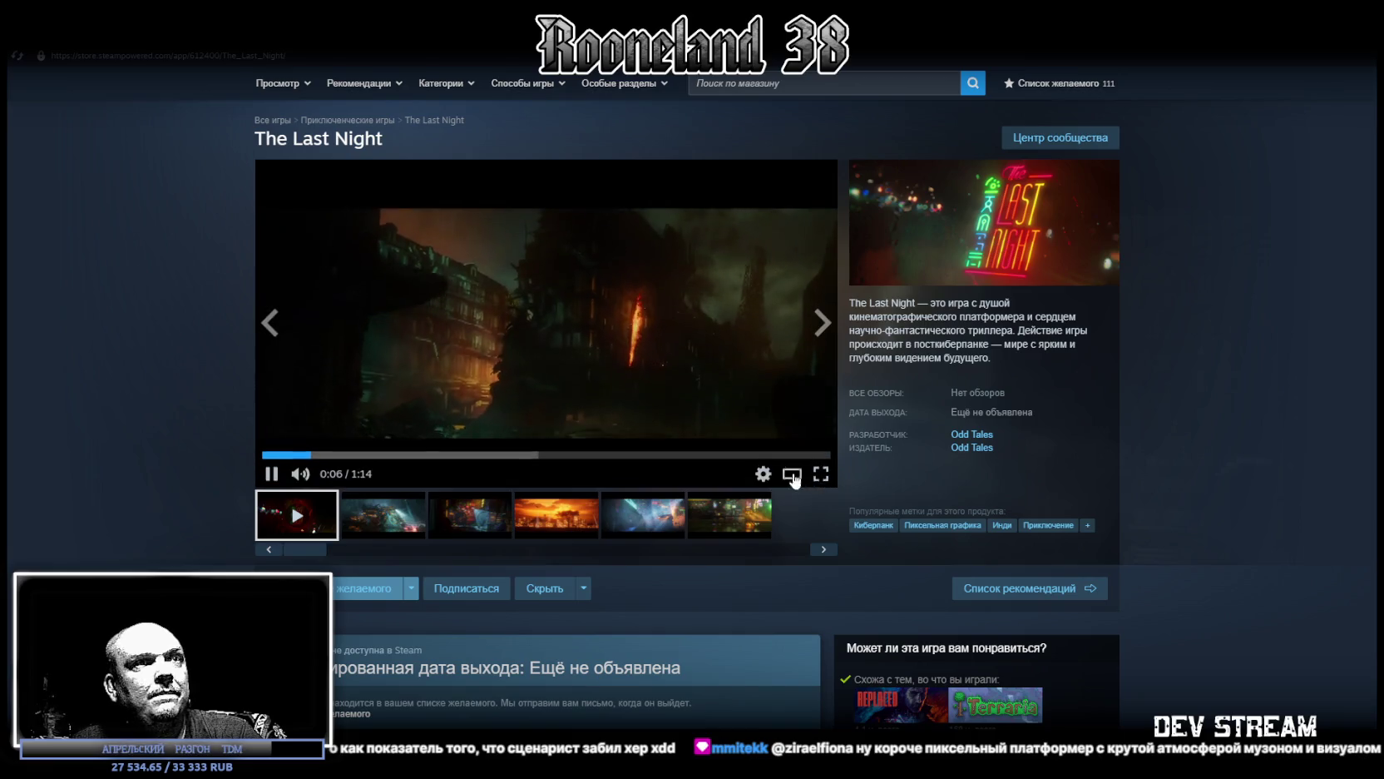
click(822, 474)
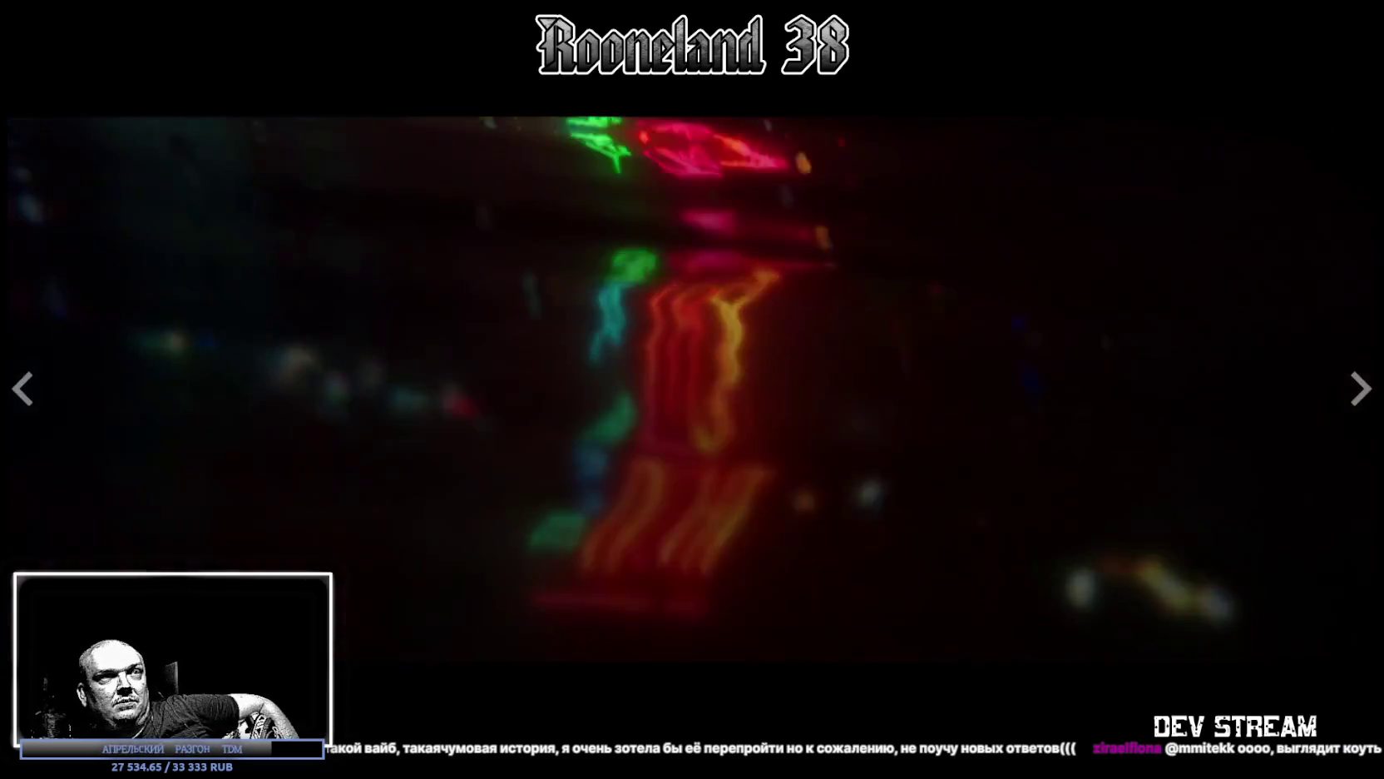
key(Escape)
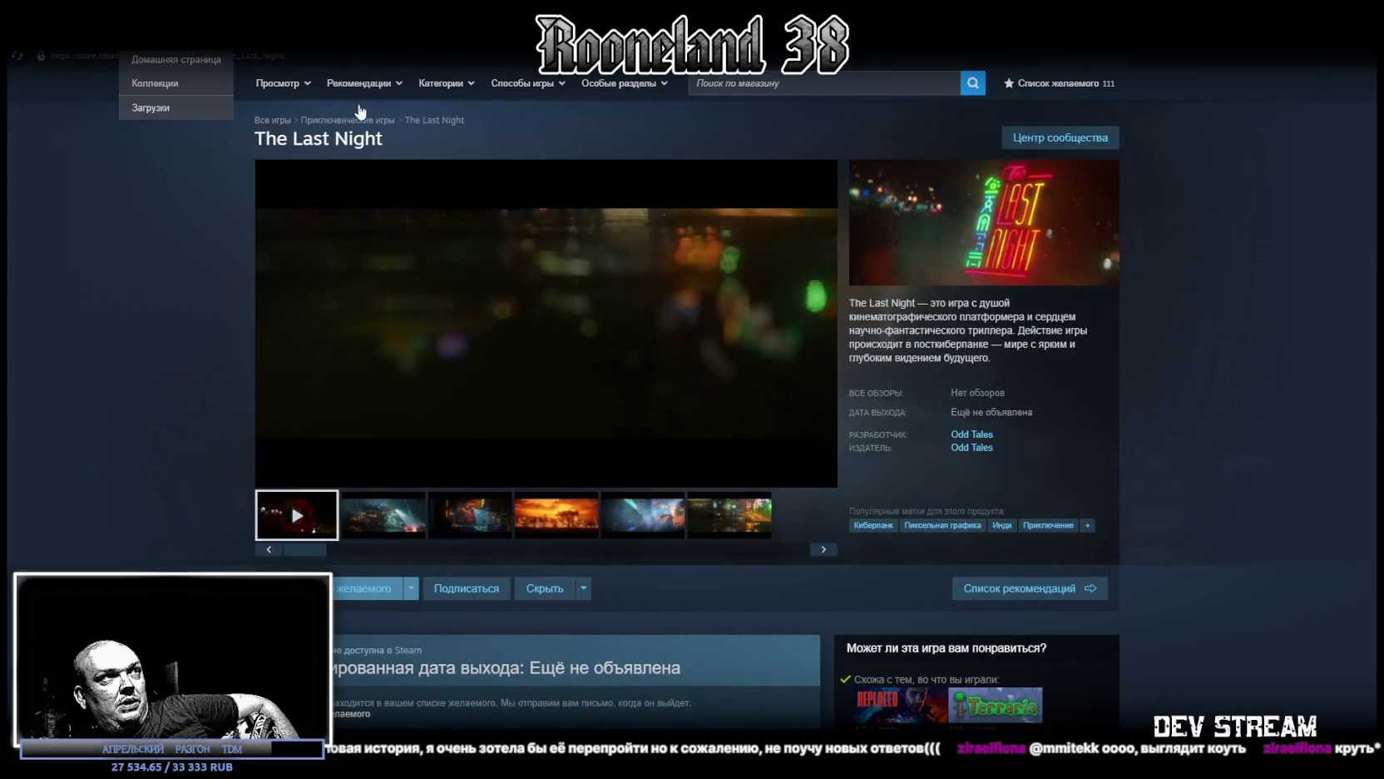